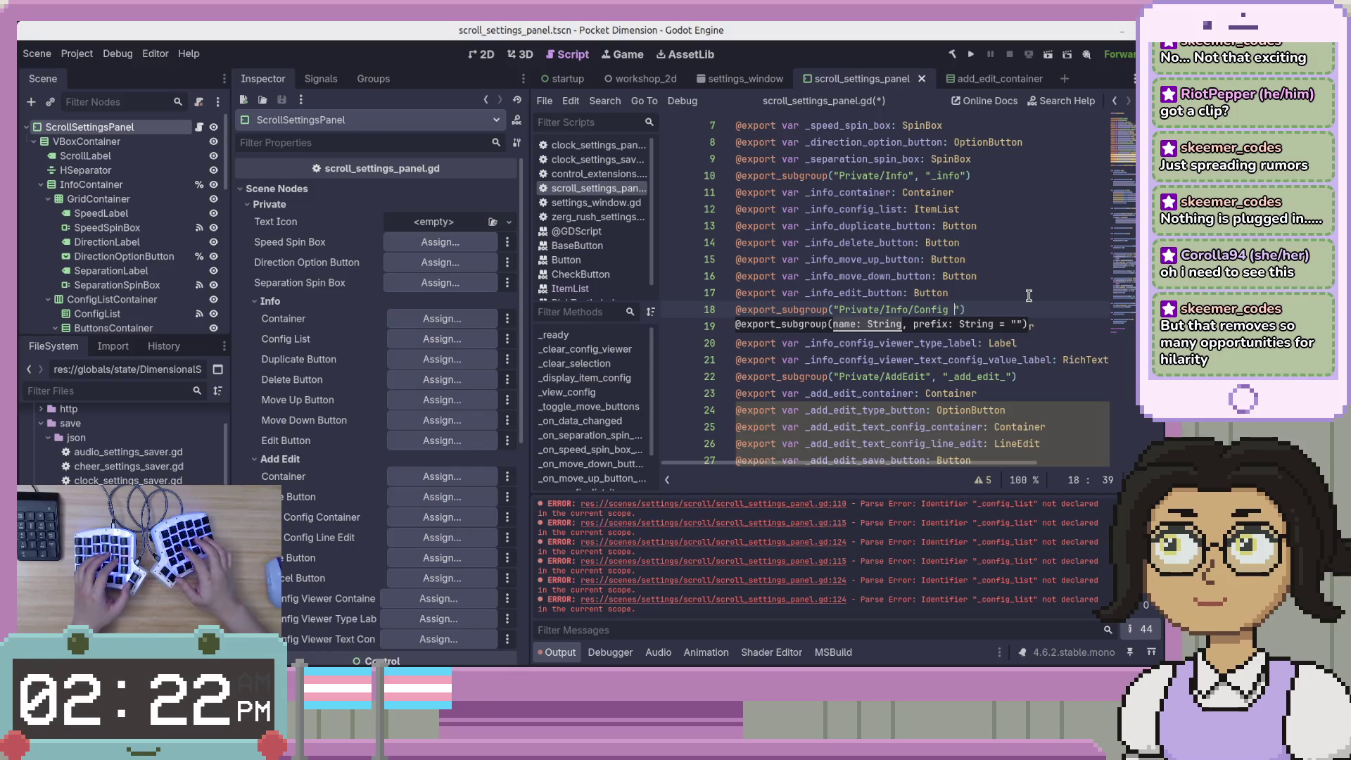
{"action": "type", "text": "\"_info"}
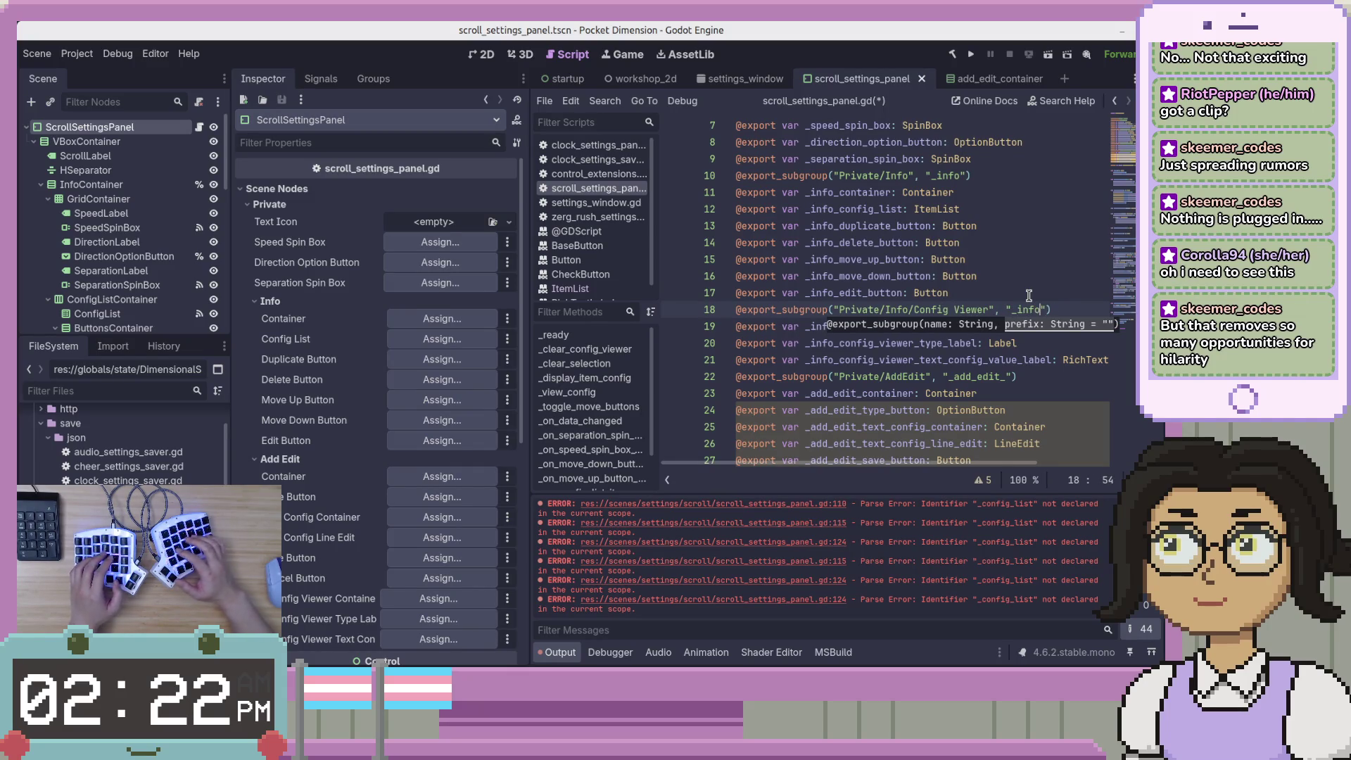
{"action": "type", "text": "_config_v"}
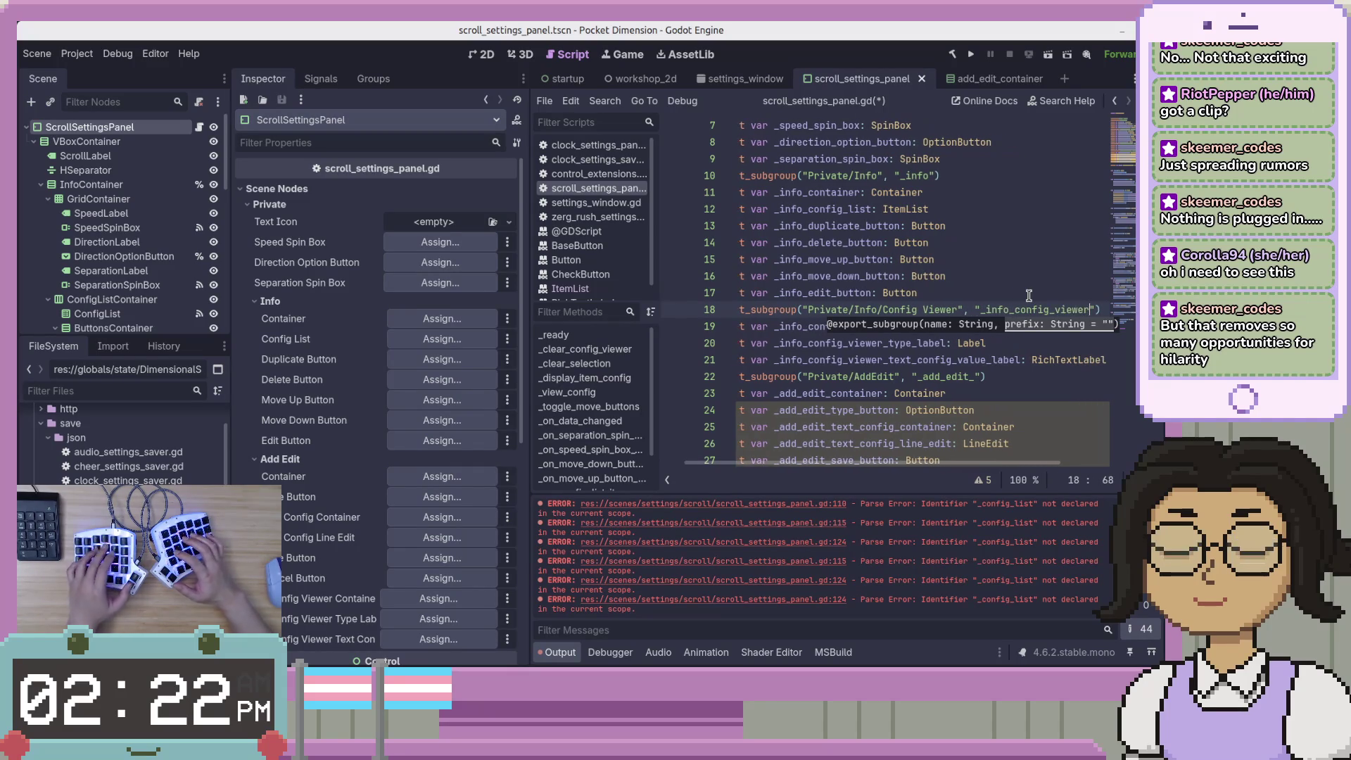
{"action": "type", "text": "iewer"}
{"action": "key", "text": "End"}
{"action": "key", "text": "ctrl+s"}
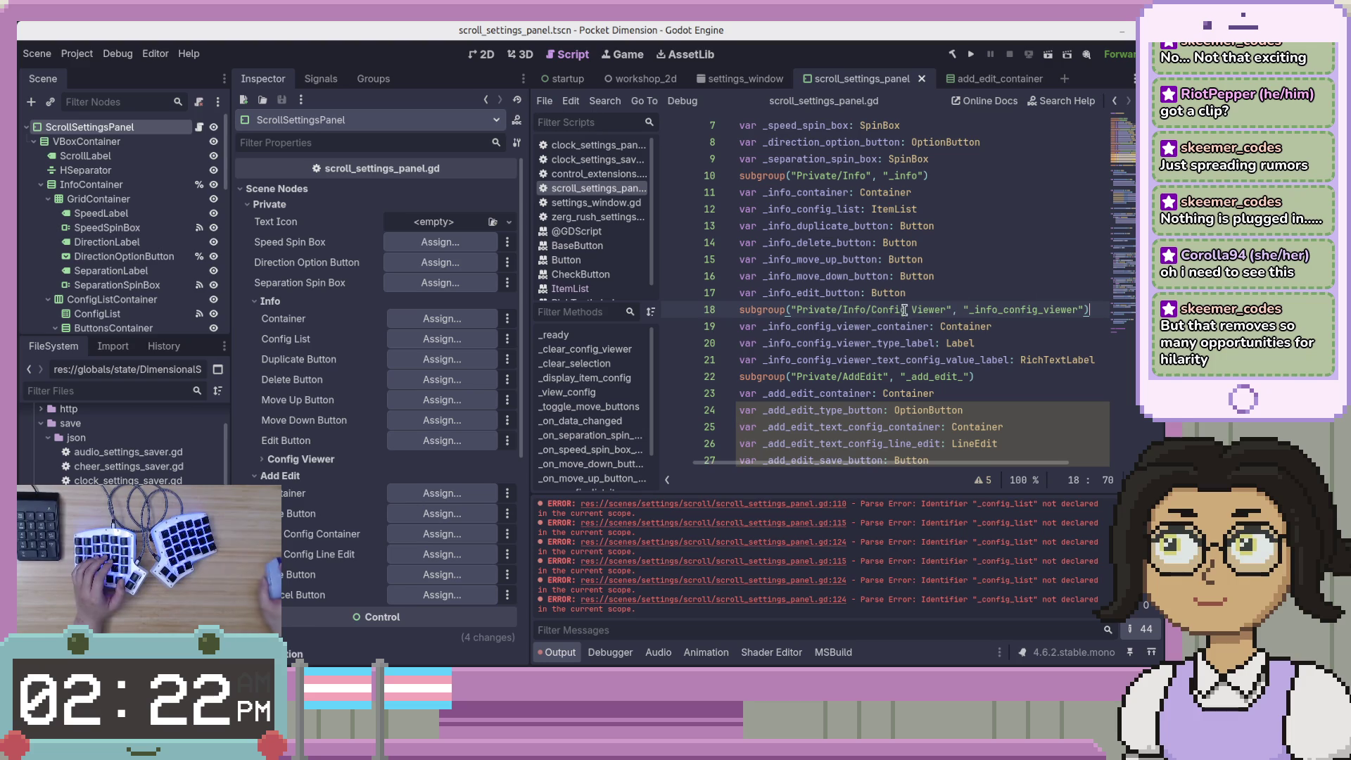
Expand the Config Viewer group in the Inspector to check its unassigned node slots
{"action": "left_click", "coordinate": [334, 461]}
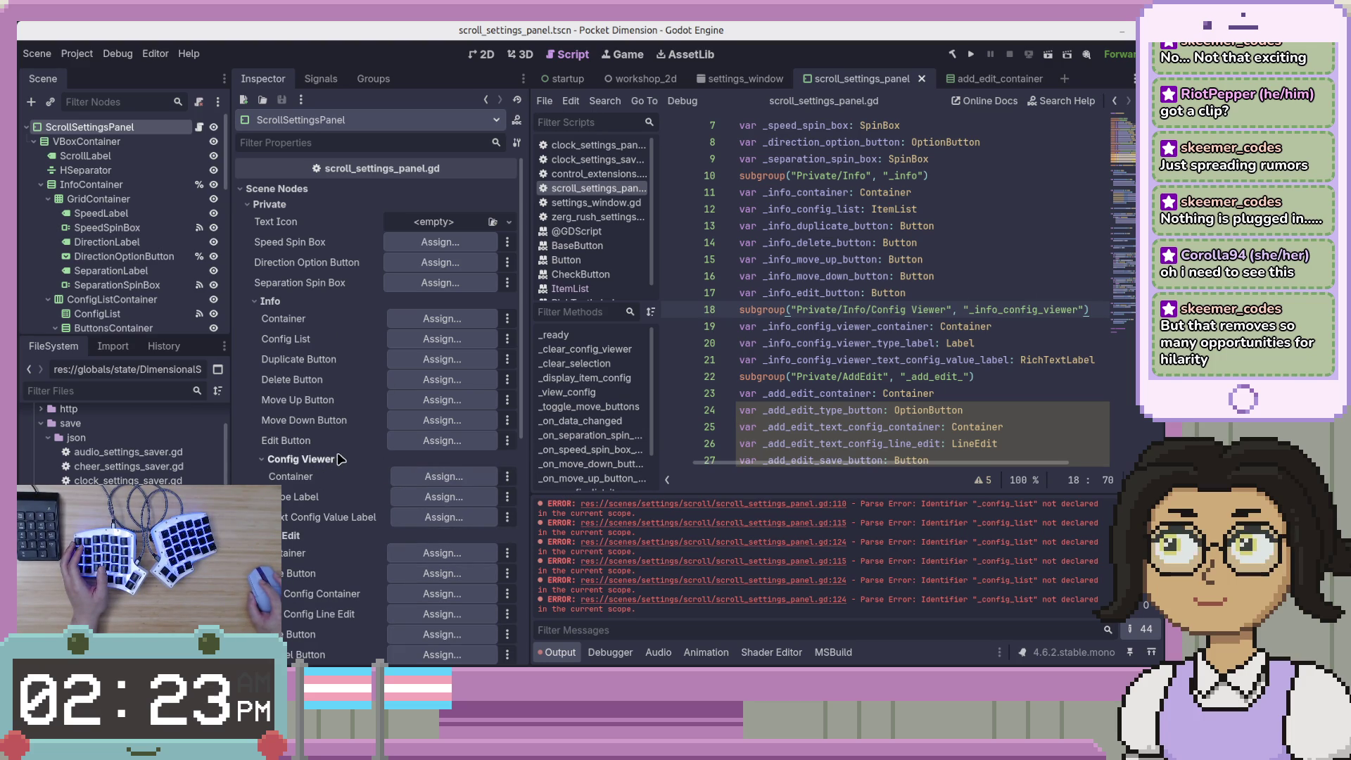
{"action": "left_click", "coordinate": [335, 461]}
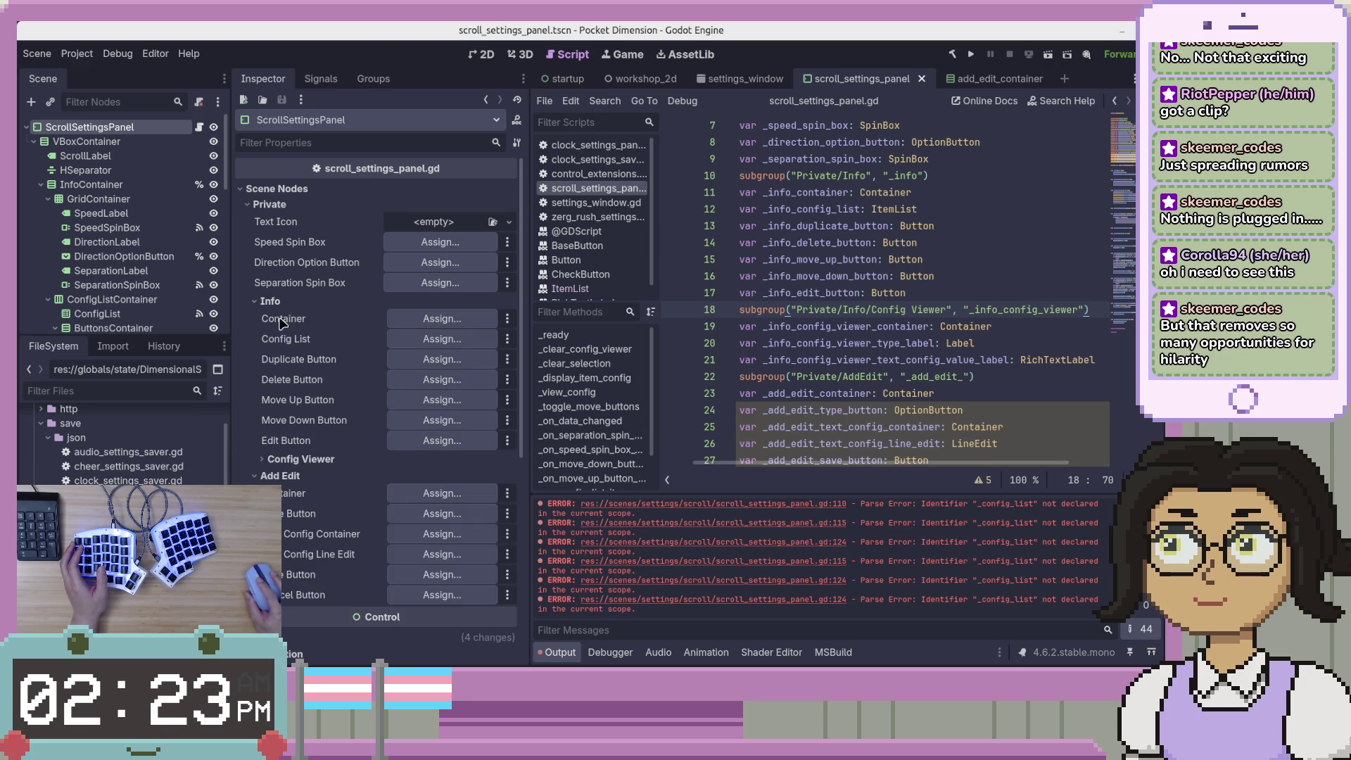
{"action": "left_click", "coordinate": [308, 462]}
{"action": "scroll", "coordinate": [365, 498], "scroll_direction": "down", "scroll_amount": 3}
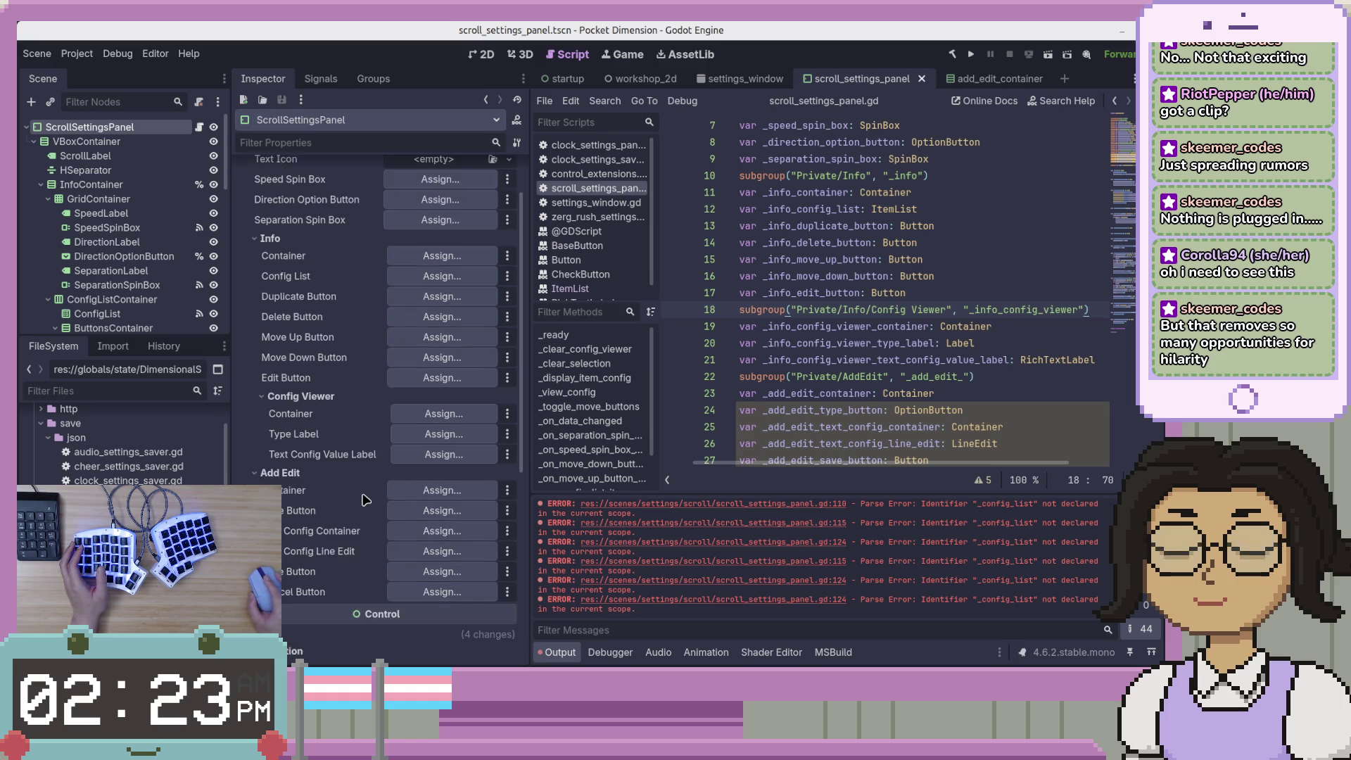
{"action": "left_click", "coordinate": [979, 443]}
{"action": "left_click_drag", "start_coordinate": [972, 464], "coordinate": [940, 464]}
{"action": "left_click", "coordinate": [907, 426]}
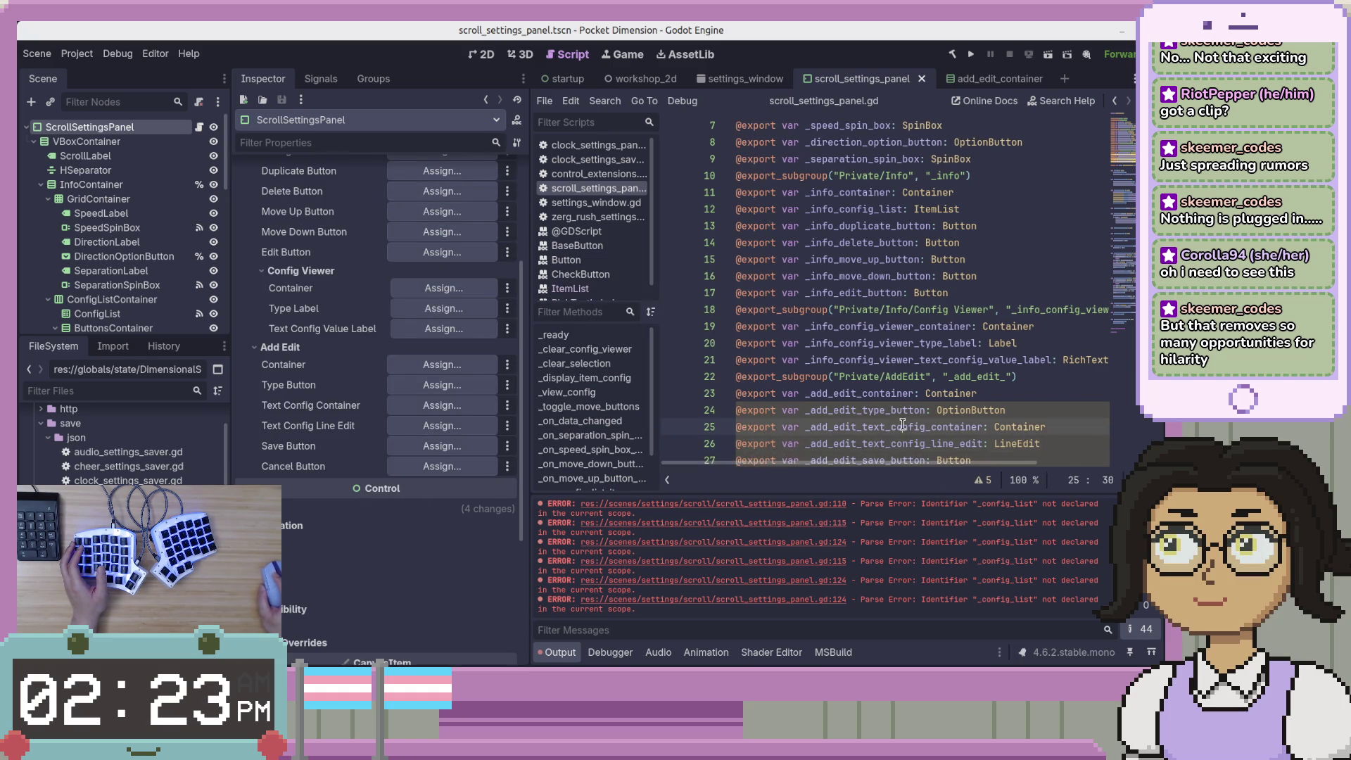
Insert a blank line after _display_item_config, ahead of _view_config
{"action": "scroll", "coordinate": [922, 384], "scroll_direction": "down", "scroll_amount": 3}
{"action": "scroll", "coordinate": [922, 384], "scroll_direction": "up", "scroll_amount": 1}
{"action": "left_click", "coordinate": [927, 369]}
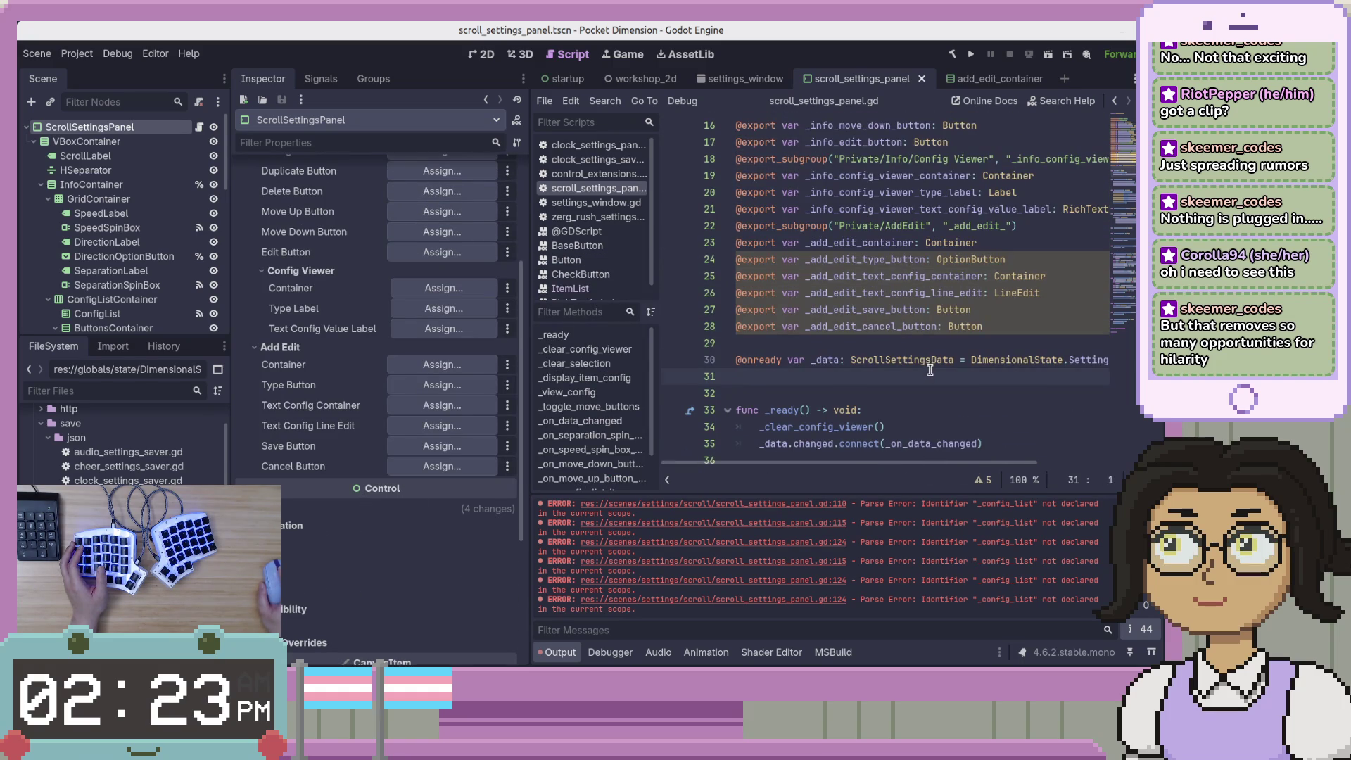
{"action": "scroll", "coordinate": [928, 369], "scroll_direction": "down", "scroll_amount": 6}
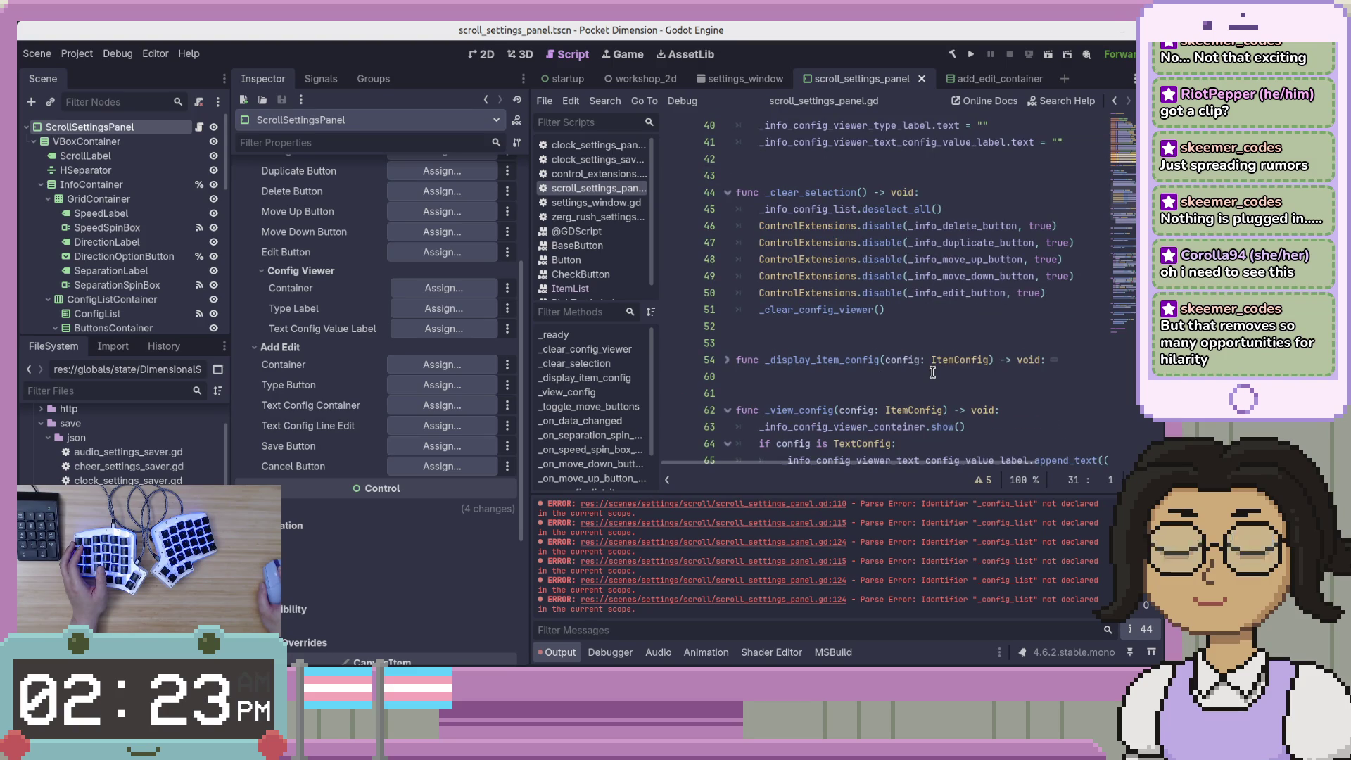
{"action": "scroll", "coordinate": [932, 372], "scroll_direction": "down", "scroll_amount": 3}
{"action": "left_click", "coordinate": [899, 185]}
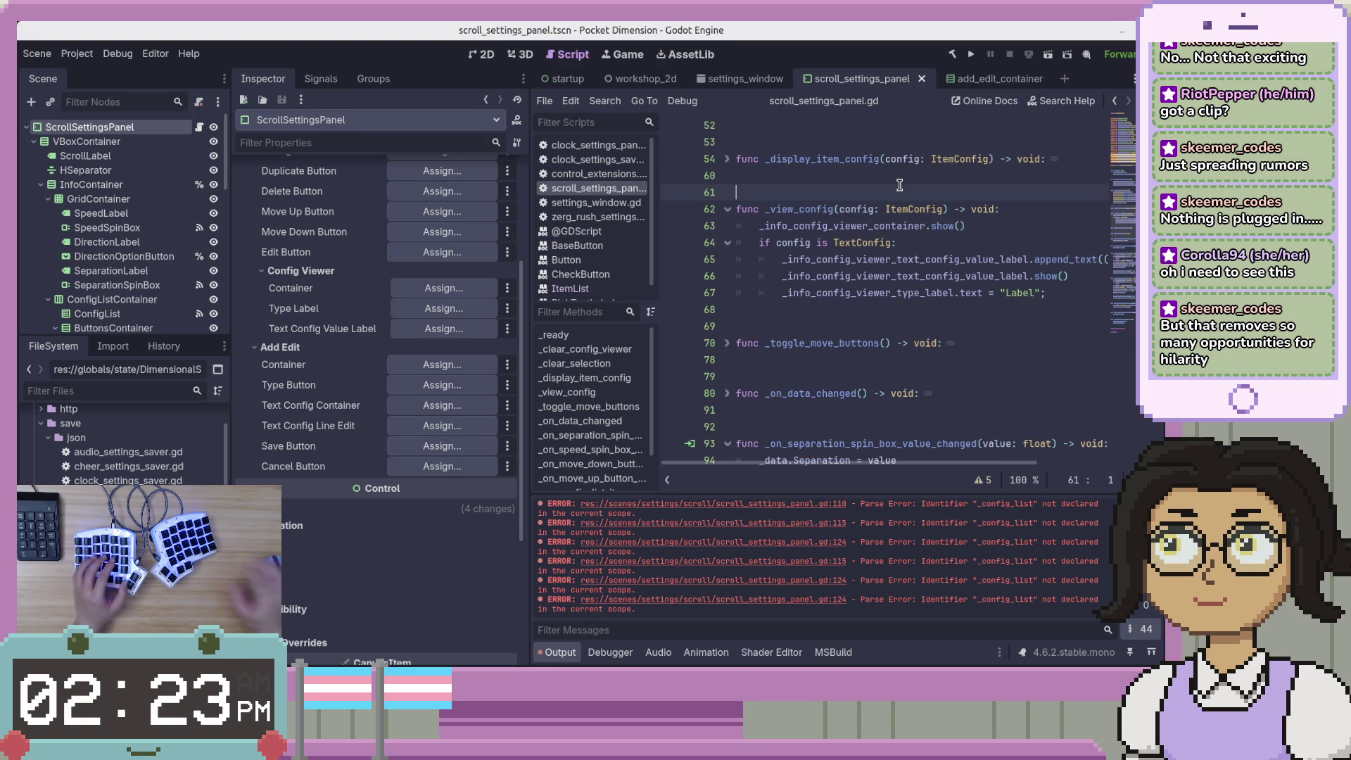
{"action": "key", "text": "Return"}
{"action": "key", "text": "Return"}
{"action": "key", "text": "Up"}
{"action": "type", "text": "@"}
{"action": "key", "text": "BackSpace"}
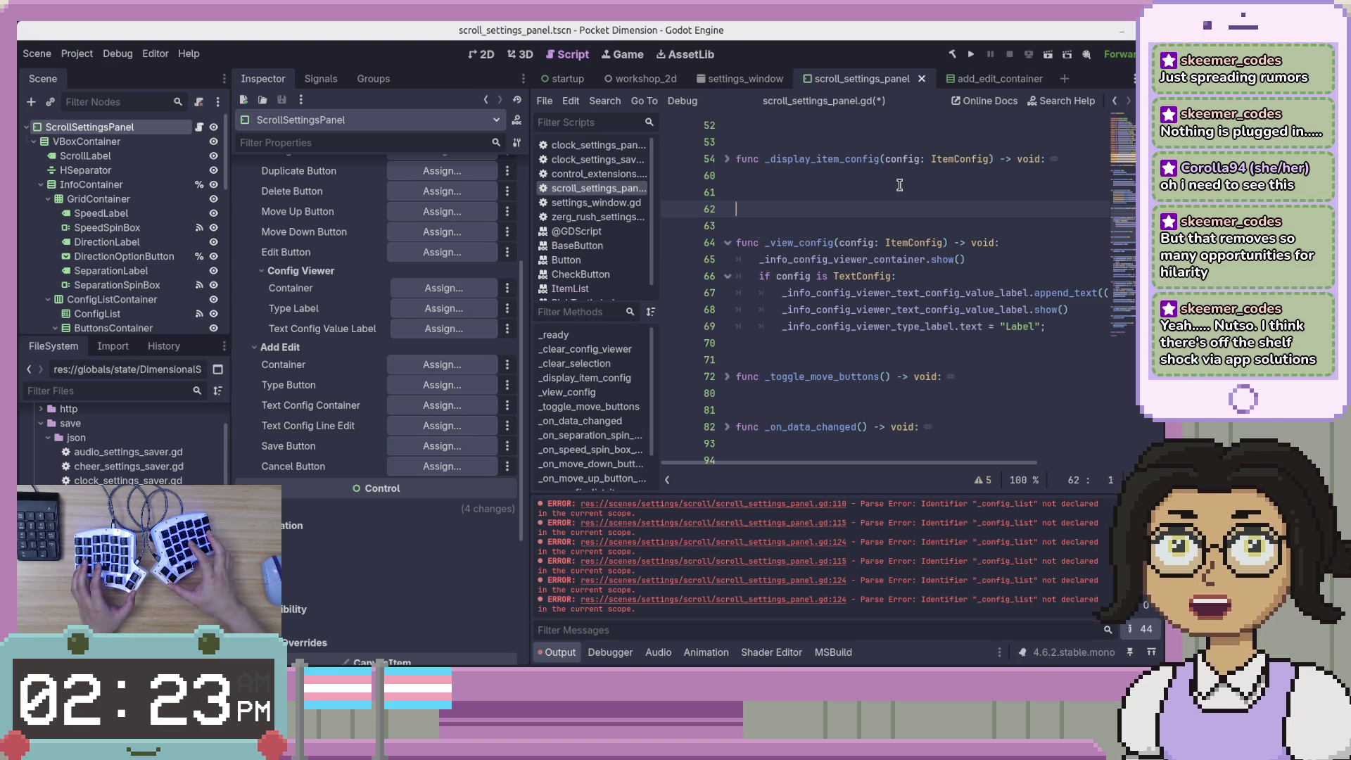
Add another blank line above _view_config and start a comment marker on line 62
{"action": "key", "text": "Return"}
{"action": "key", "text": "Up"}
{"action": "type", "text": "@"}
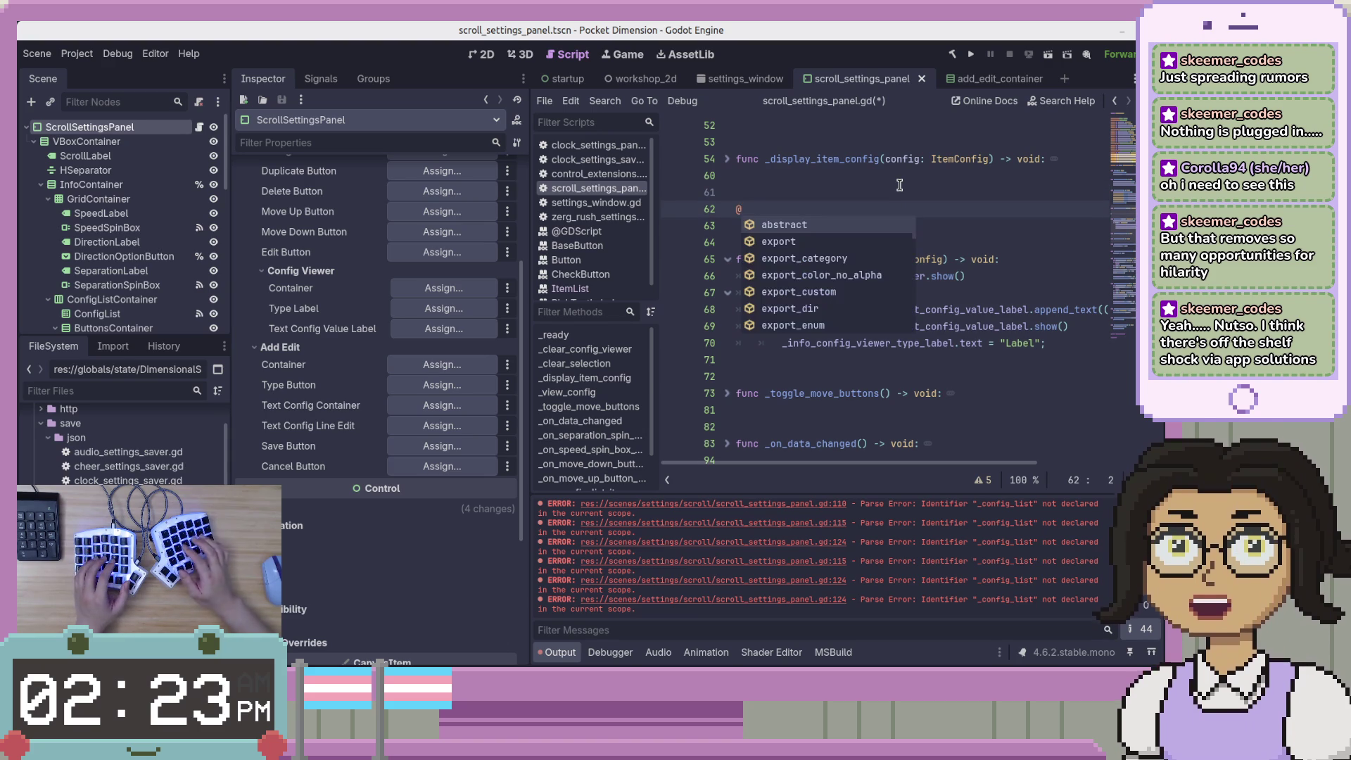
{"action": "key", "text": "BackSpace"}
{"action": "type", "text": "#"}
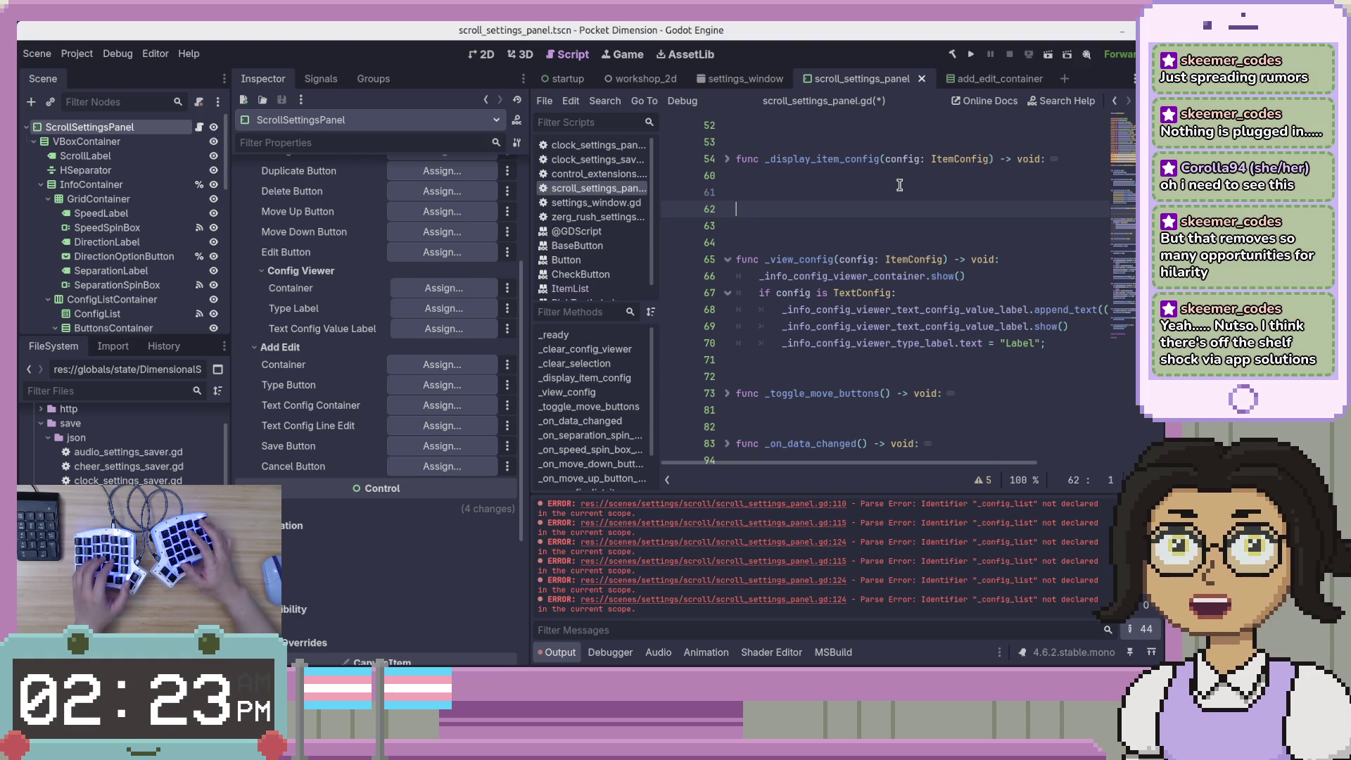
{"action": "key", "text": "BackSpace"}
Turn the marker above _view_config into #region Info
{"action": "type", "text": "region"}
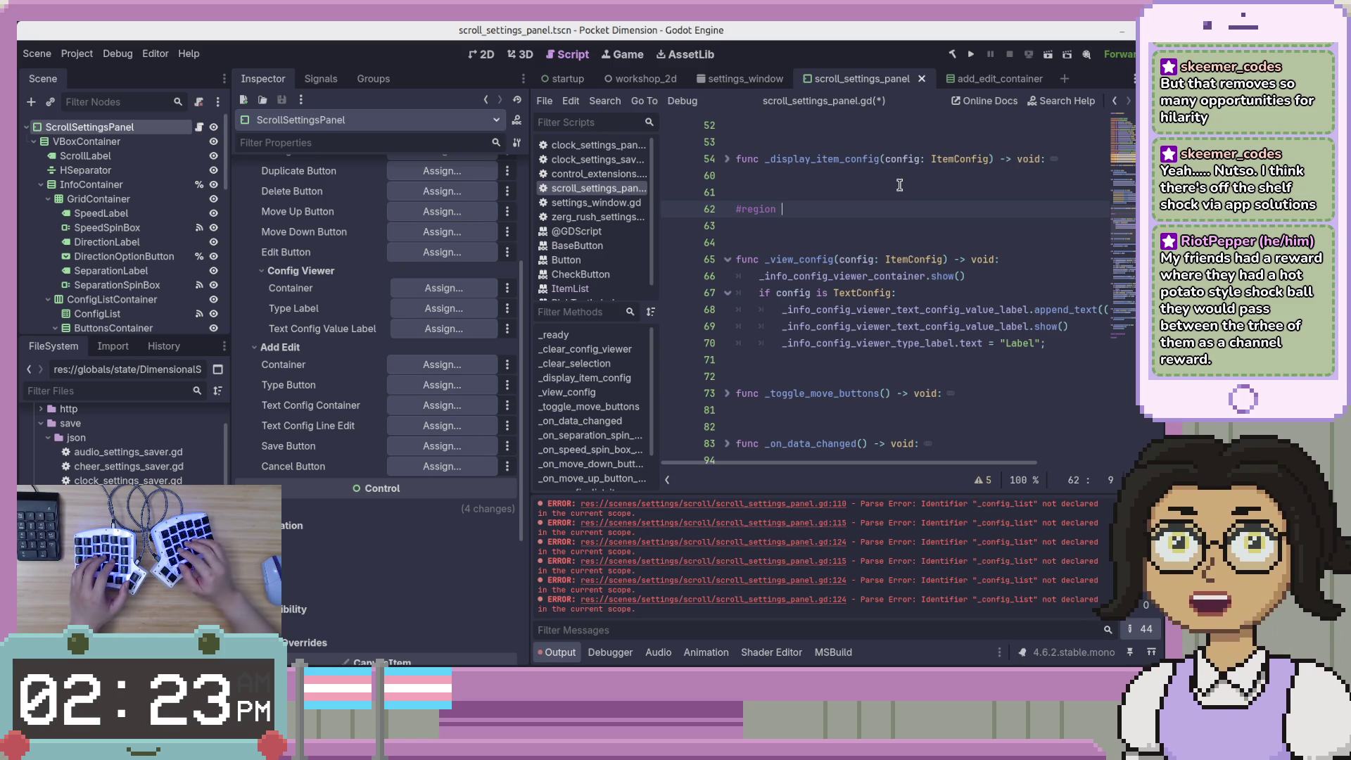
{"action": "key", "text": "BackSpace"}
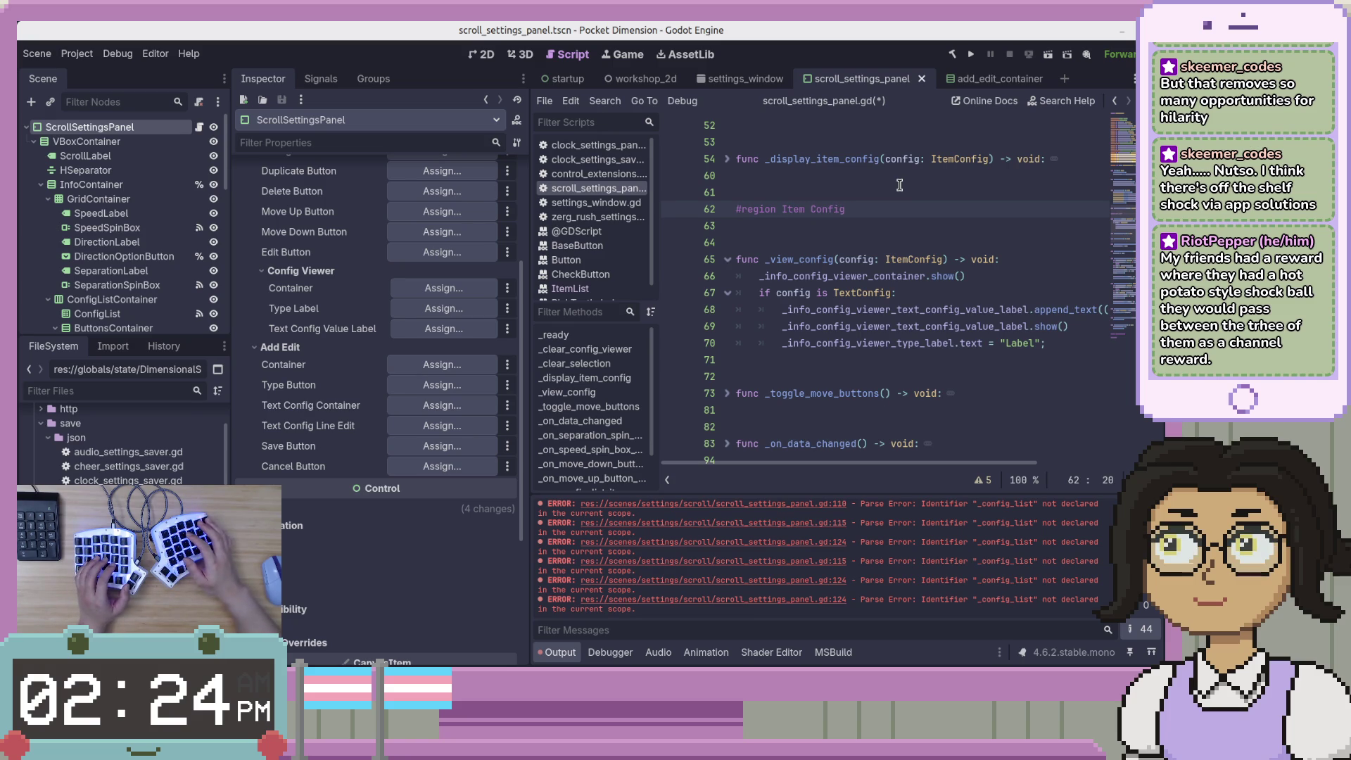
{"action": "scroll", "coordinate": [345, 313], "scroll_direction": "up", "scroll_amount": 5}
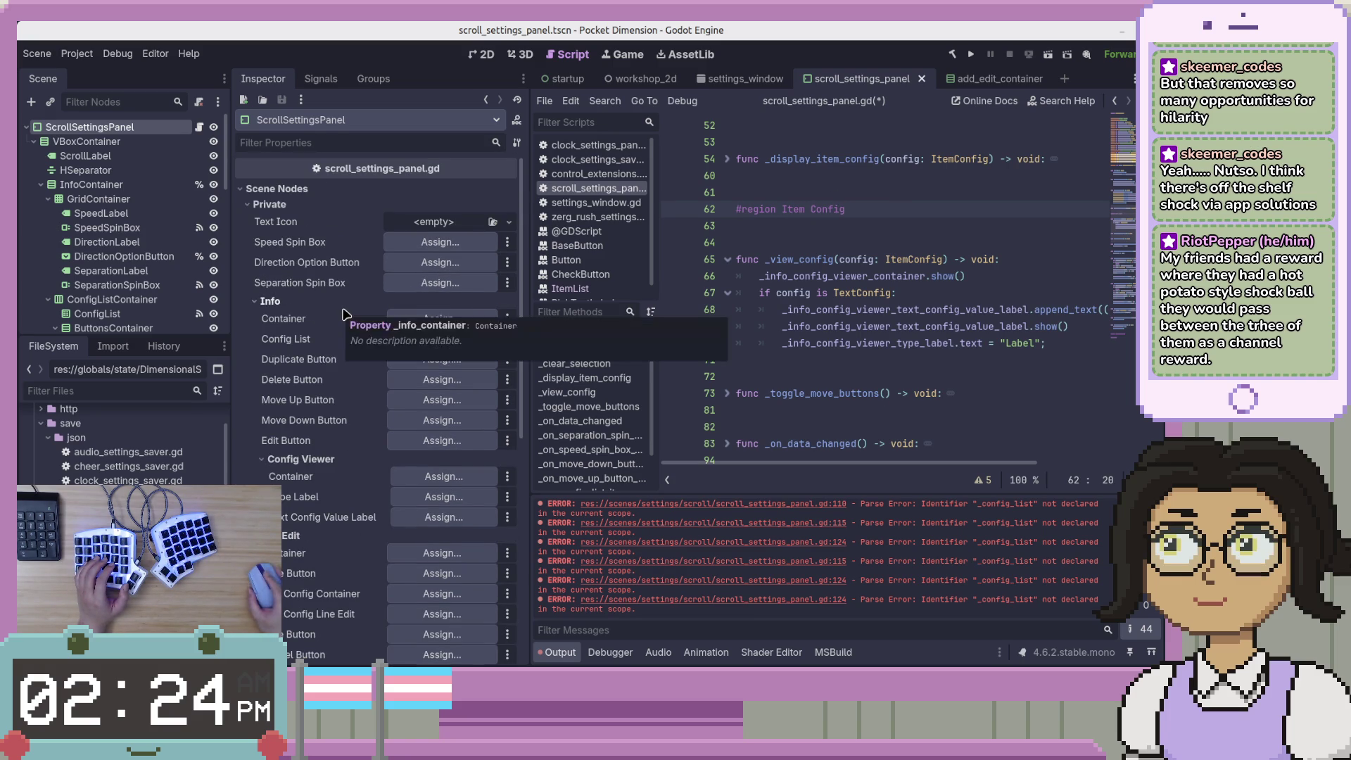
{"action": "key", "text": "BackSpace"}
{"action": "type", "text": "nfo"}
Close the region with #endregion after _view_config, leaving a blank line, and save
{"action": "left_click", "coordinate": [811, 357]}
{"action": "key", "text": "Return"}
{"action": "type", "text": "#en"}
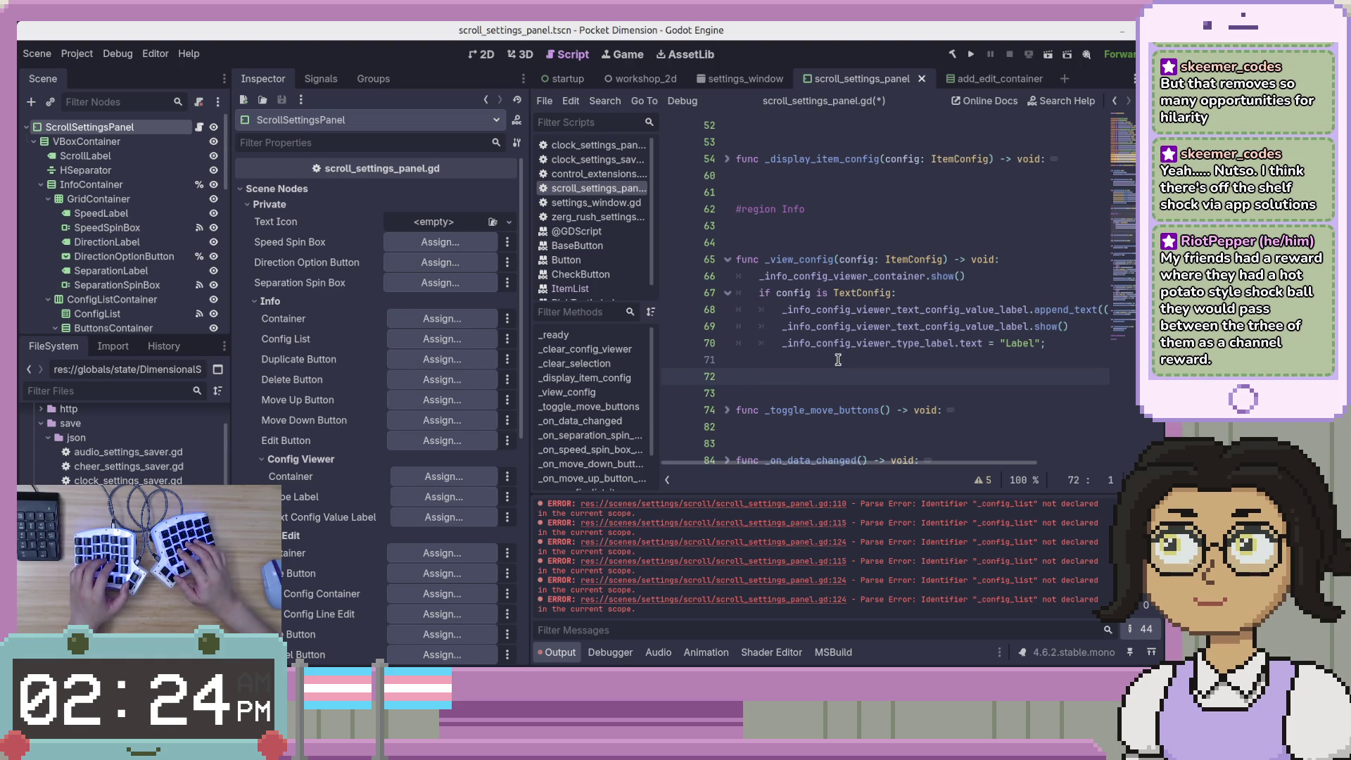
{"action": "type", "text": "dregion"}
{"action": "key", "text": "Up"}
{"action": "key", "text": "Return"}
{"action": "key", "text": "ctrl+s"}
{"action": "key", "text": "Up"}
{"action": "key", "text": "Up"}
{"action": "key", "text": "Up"}
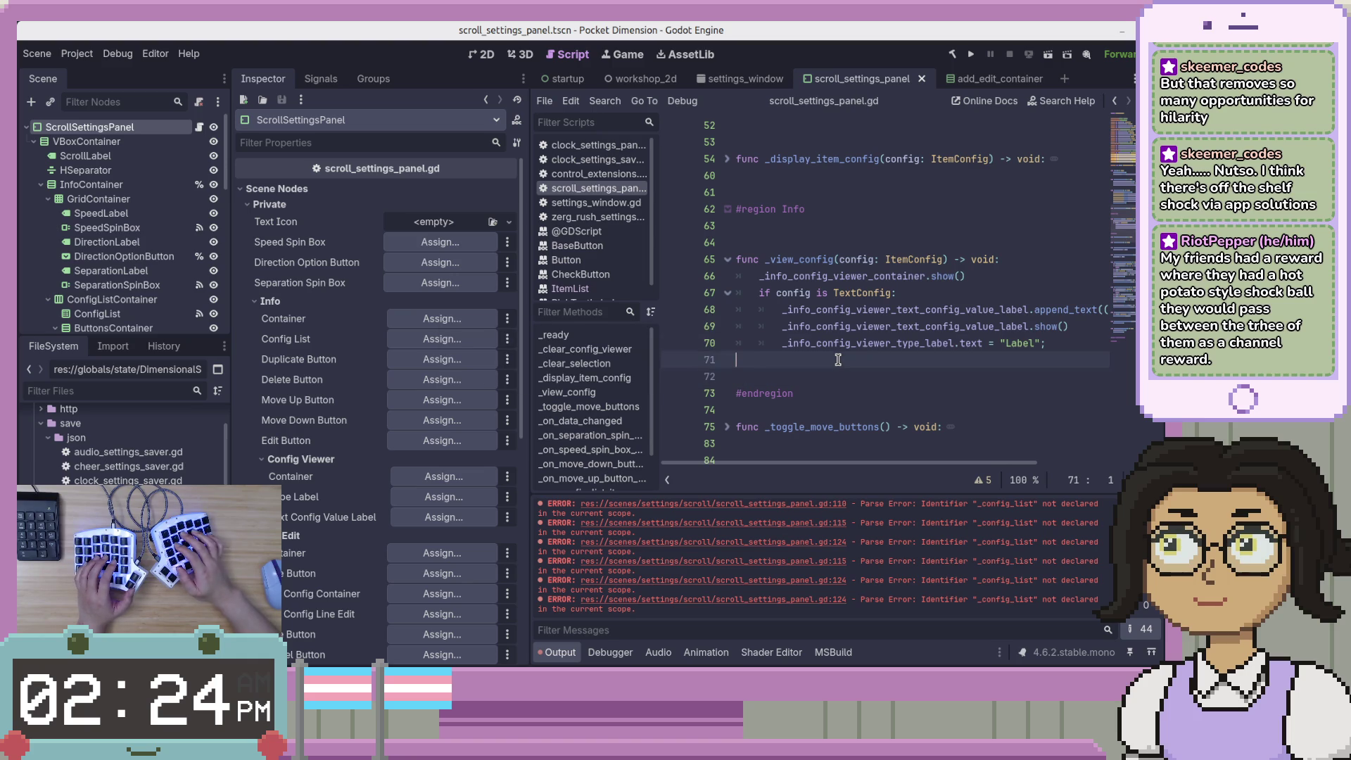
{"action": "key", "text": "Up"}
{"action": "key", "text": "Up"}
{"action": "key", "text": "Down"}
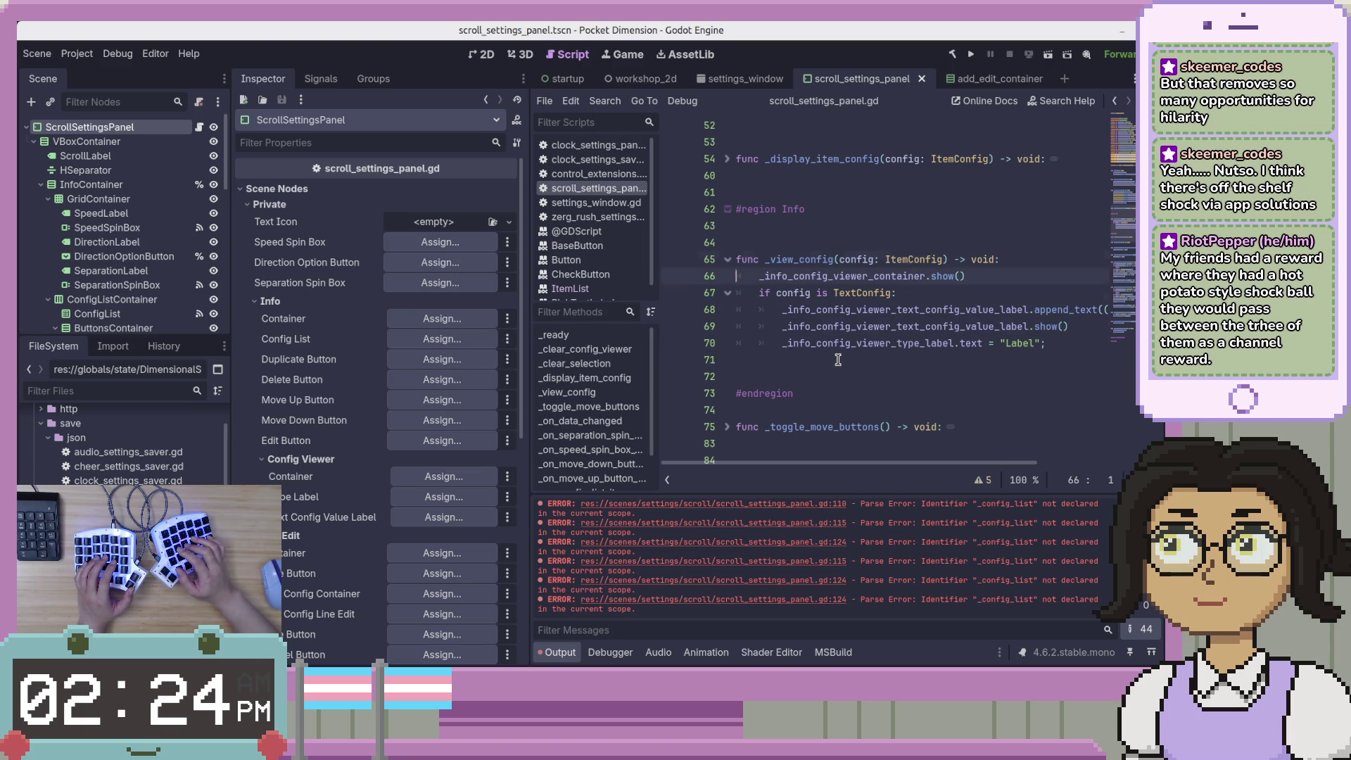
{"action": "key", "text": "Down"}
{"action": "key", "text": "Down"}
{"action": "key", "text": "Down"}
{"action": "key", "text": "Down"}
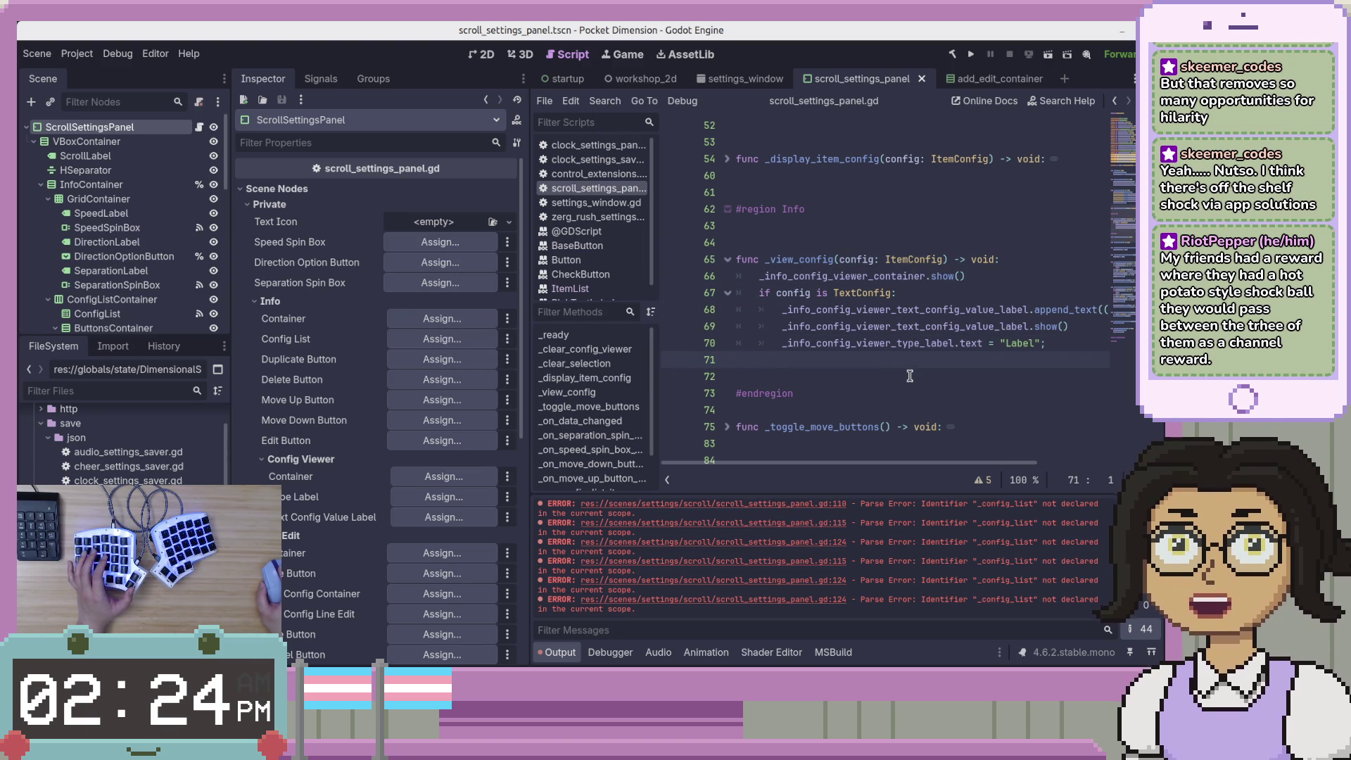
{"action": "scroll", "coordinate": [724, 338], "scroll_direction": "down", "scroll_amount": 2}
{"action": "mouse_move", "coordinate": [741, 310]}
{"action": "left_mouse_down"}
{"action": "mouse_move", "coordinate": [993, 372]}
{"action": "mouse_move", "coordinate": [992, 359]}
{"action": "left_mouse_up"}
{"action": "scroll", "coordinate": [826, 370], "scroll_direction": "up", "scroll_amount": 4}
{"action": "scroll", "coordinate": [827, 371], "scroll_direction": "down", "scroll_amount": 3}
{"action": "left_click_drag", "start_coordinate": [827, 371], "coordinate": [985, 309]}
{"action": "left_click", "coordinate": [989, 286]}
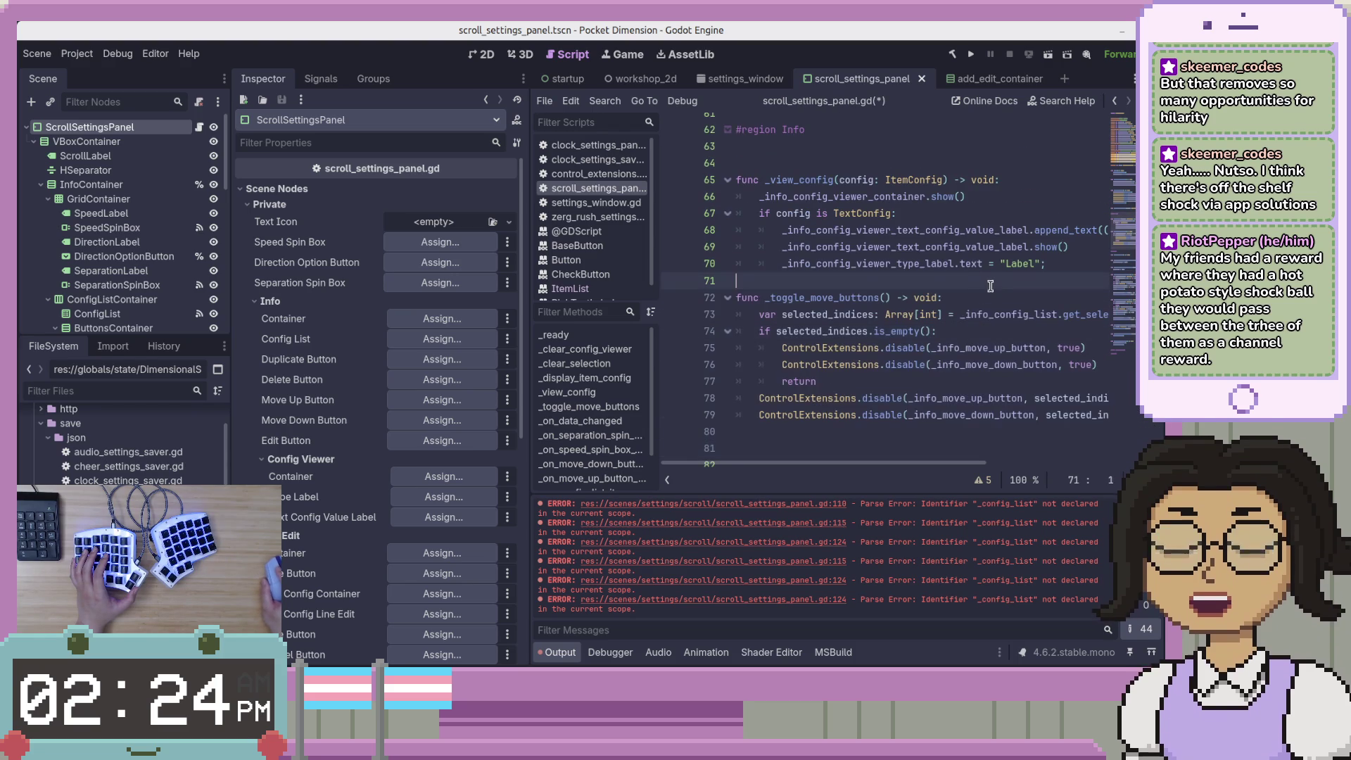
{"action": "key", "text": "Return"}
{"action": "key", "text": "ctrl+s"}
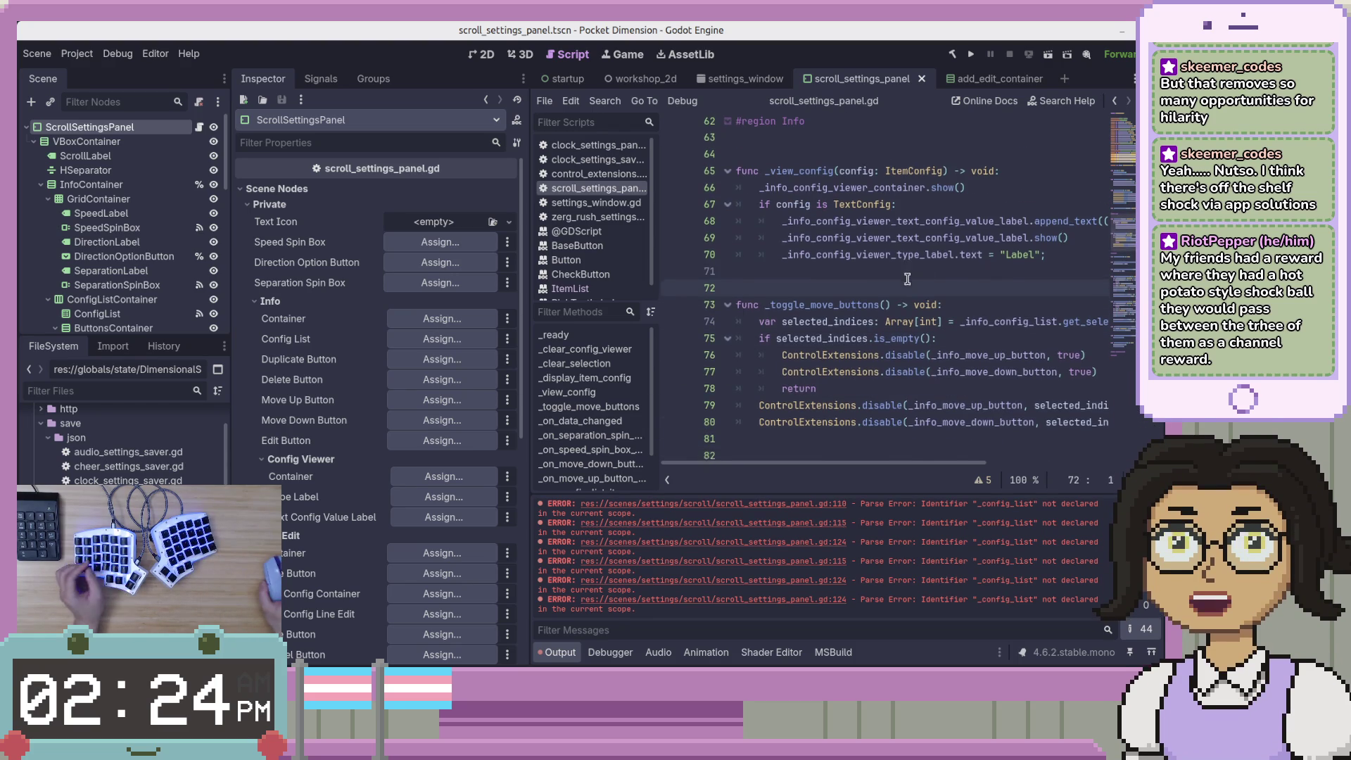
{"action": "scroll", "coordinate": [907, 279], "scroll_direction": "down", "scroll_amount": 5}
{"action": "left_click", "coordinate": [936, 200]}
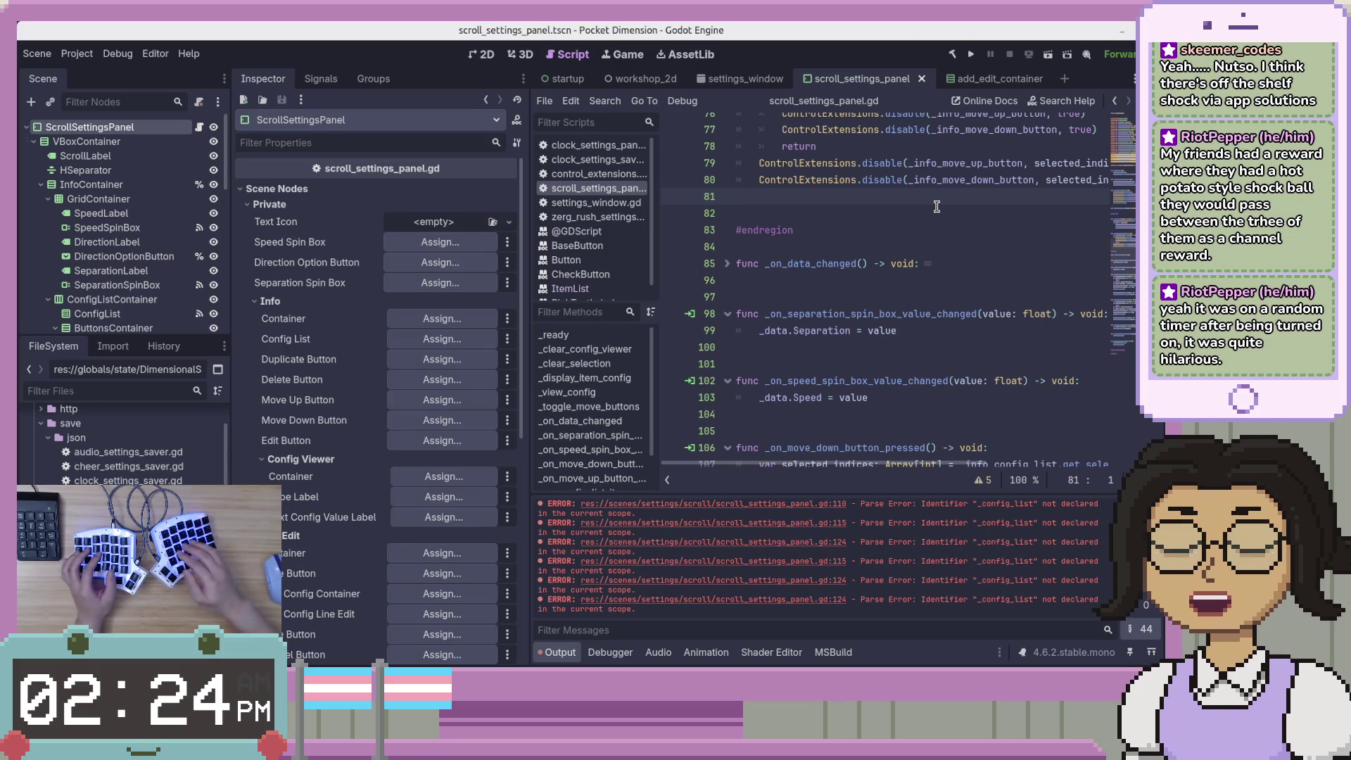
{"action": "key", "text": "Delete"}
{"action": "left_click", "coordinate": [954, 265]}
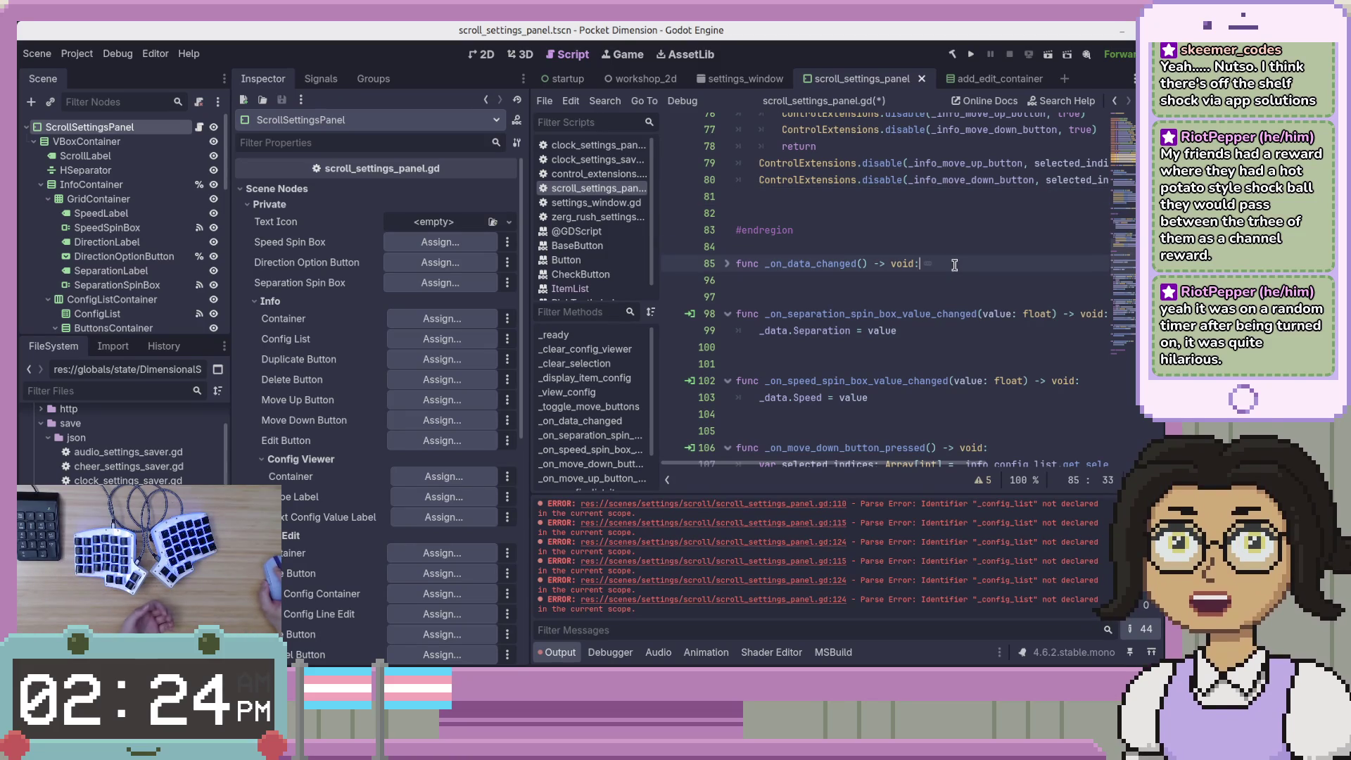
{"action": "left_click", "coordinate": [873, 285]}
{"action": "scroll", "coordinate": [893, 291], "scroll_direction": "down", "scroll_amount": 2}
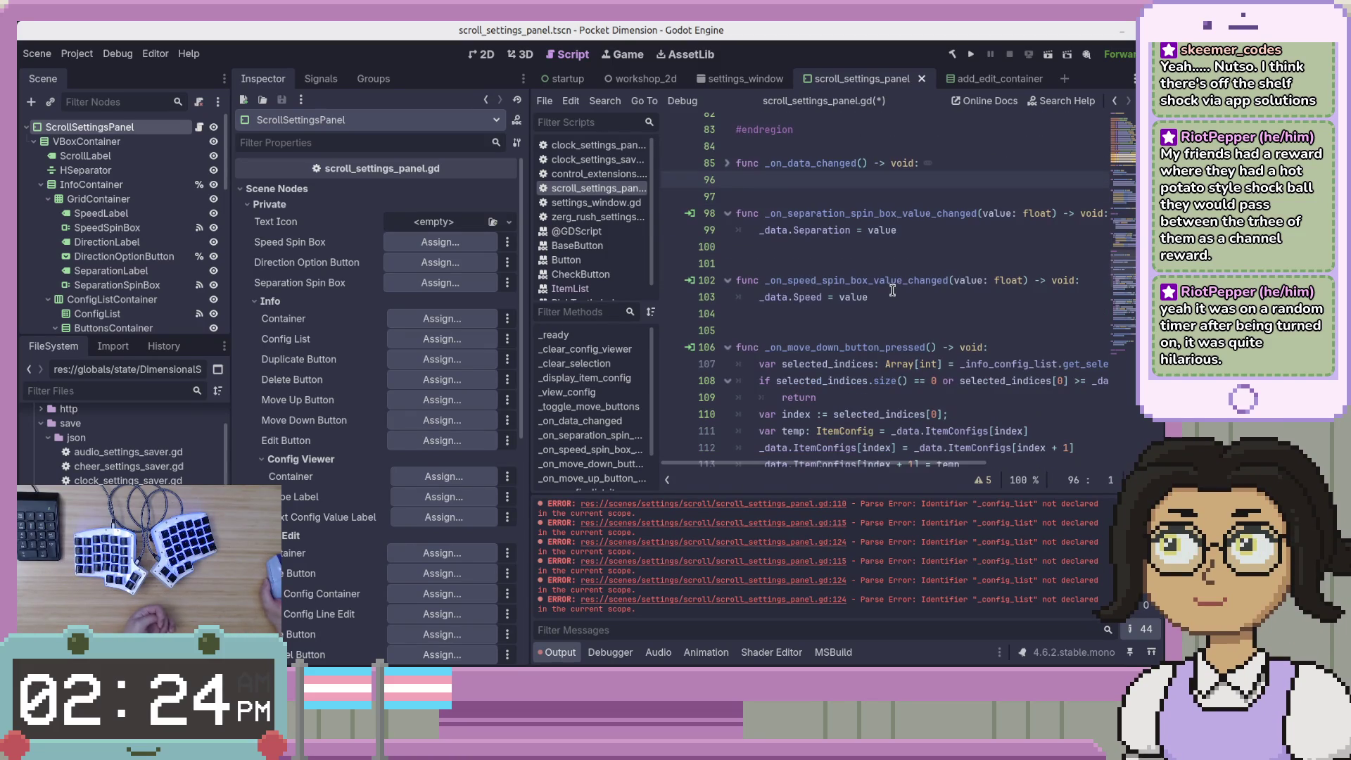
{"action": "scroll", "coordinate": [897, 289], "scroll_direction": "up", "scroll_amount": 1}
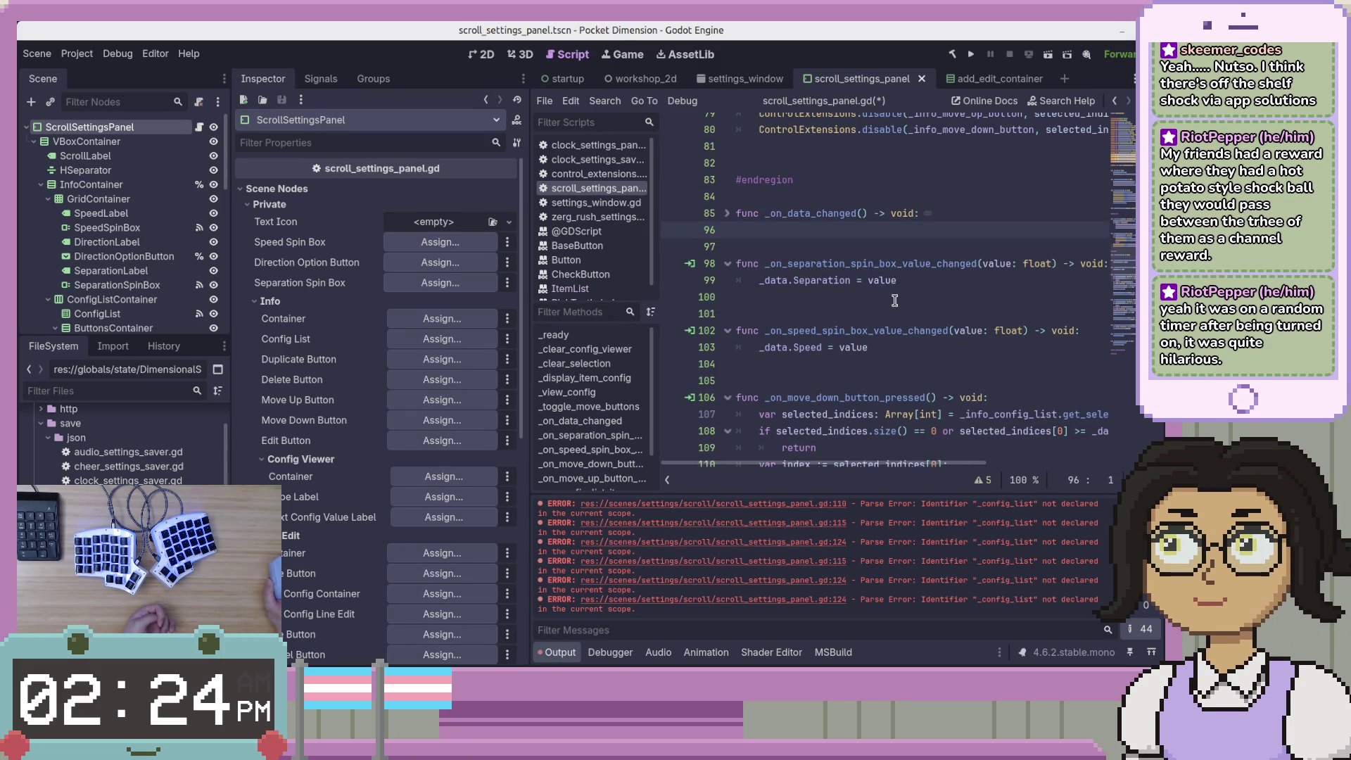
{"action": "left_click", "coordinate": [873, 366]}
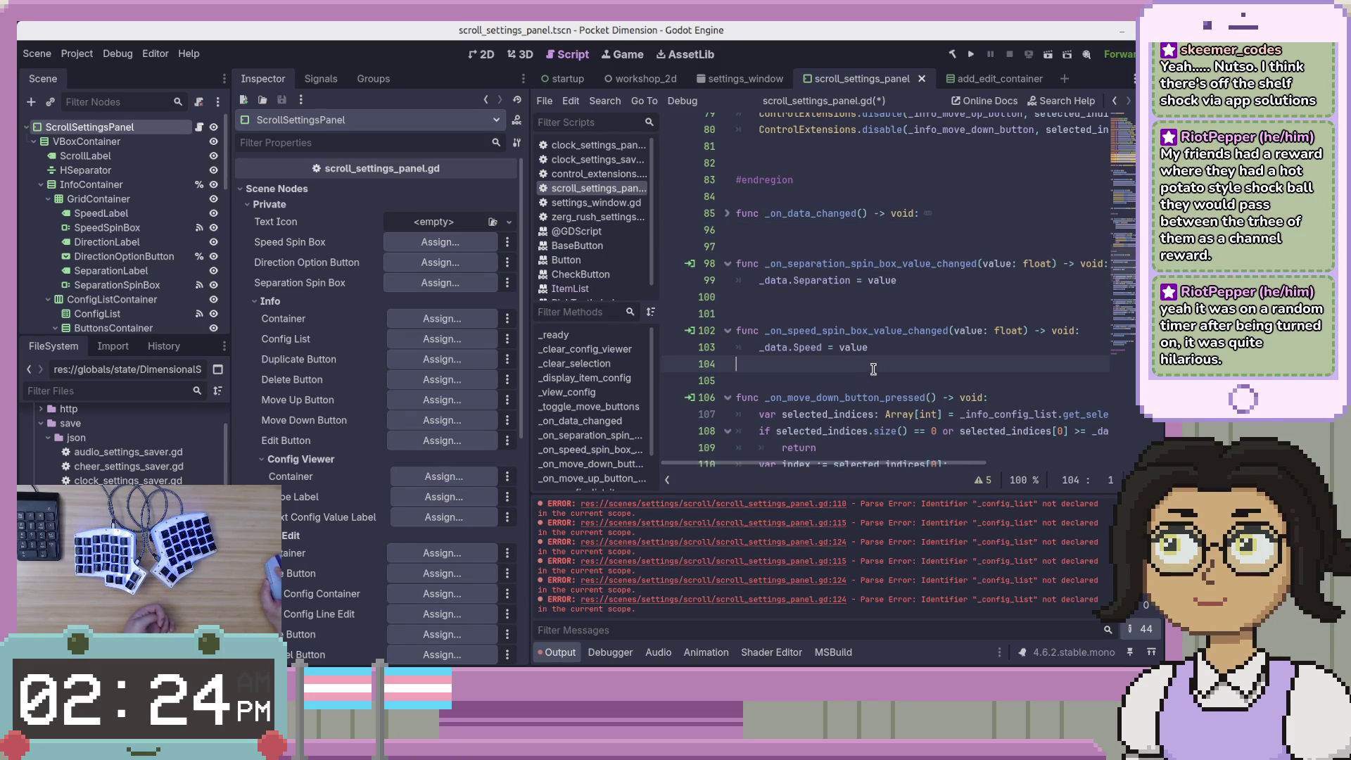
{"action": "left_click", "coordinate": [914, 345]}
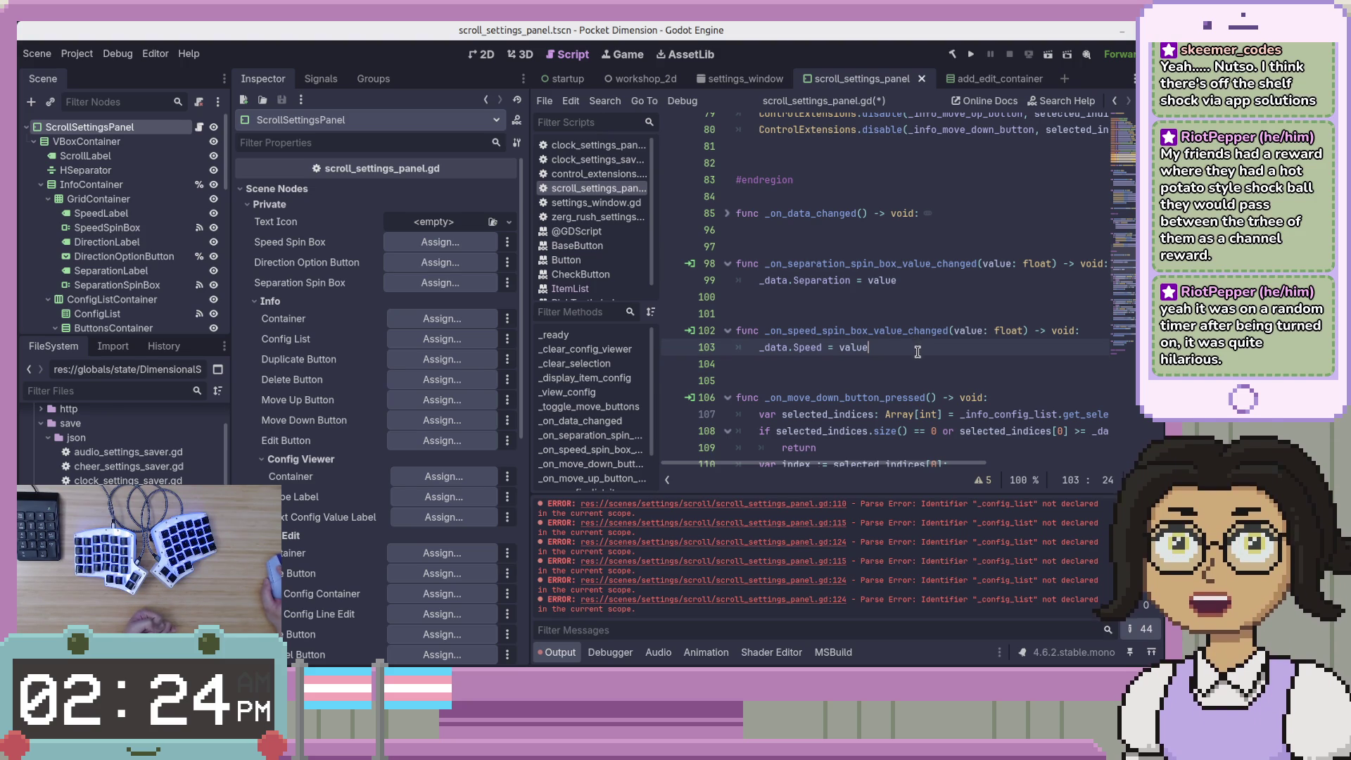
{"action": "left_click", "coordinate": [871, 365]}
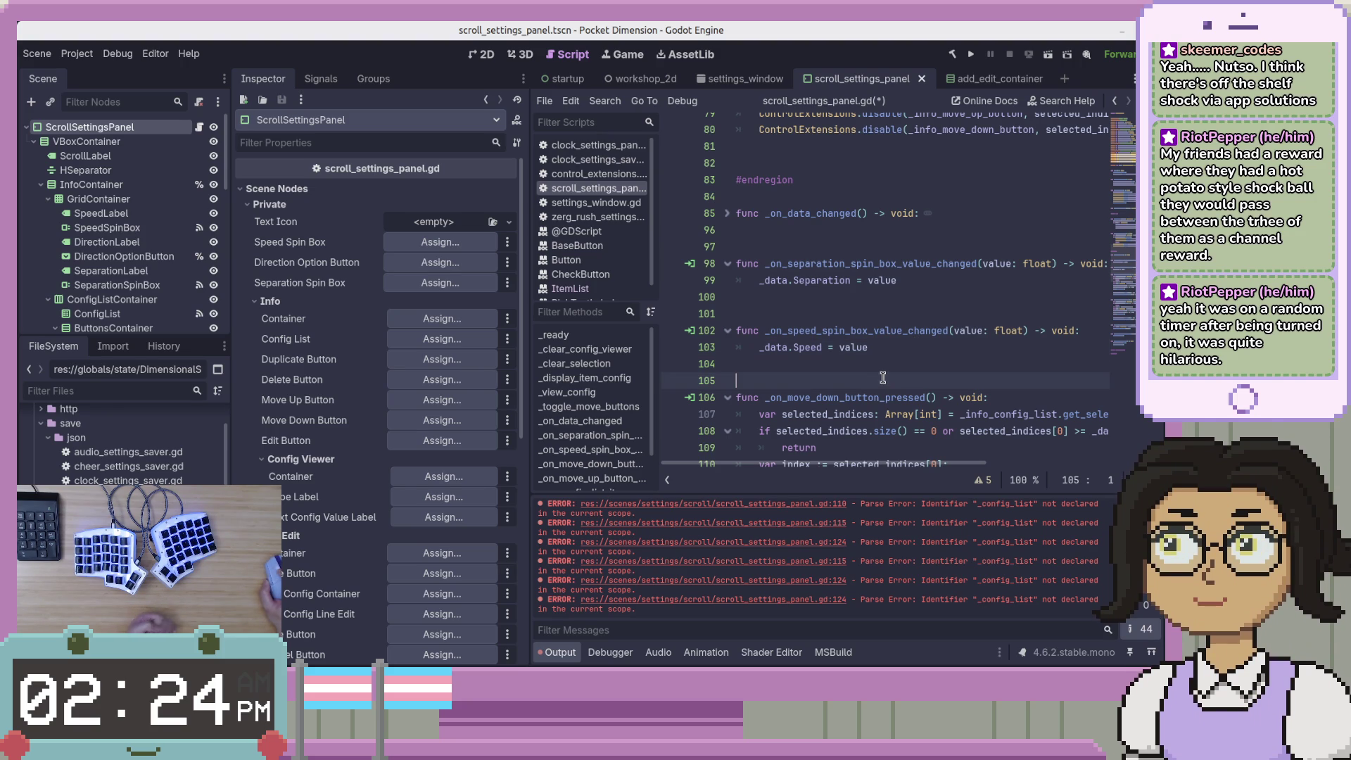
{"action": "key", "text": "Down"}
{"action": "left_click", "coordinate": [927, 362]}
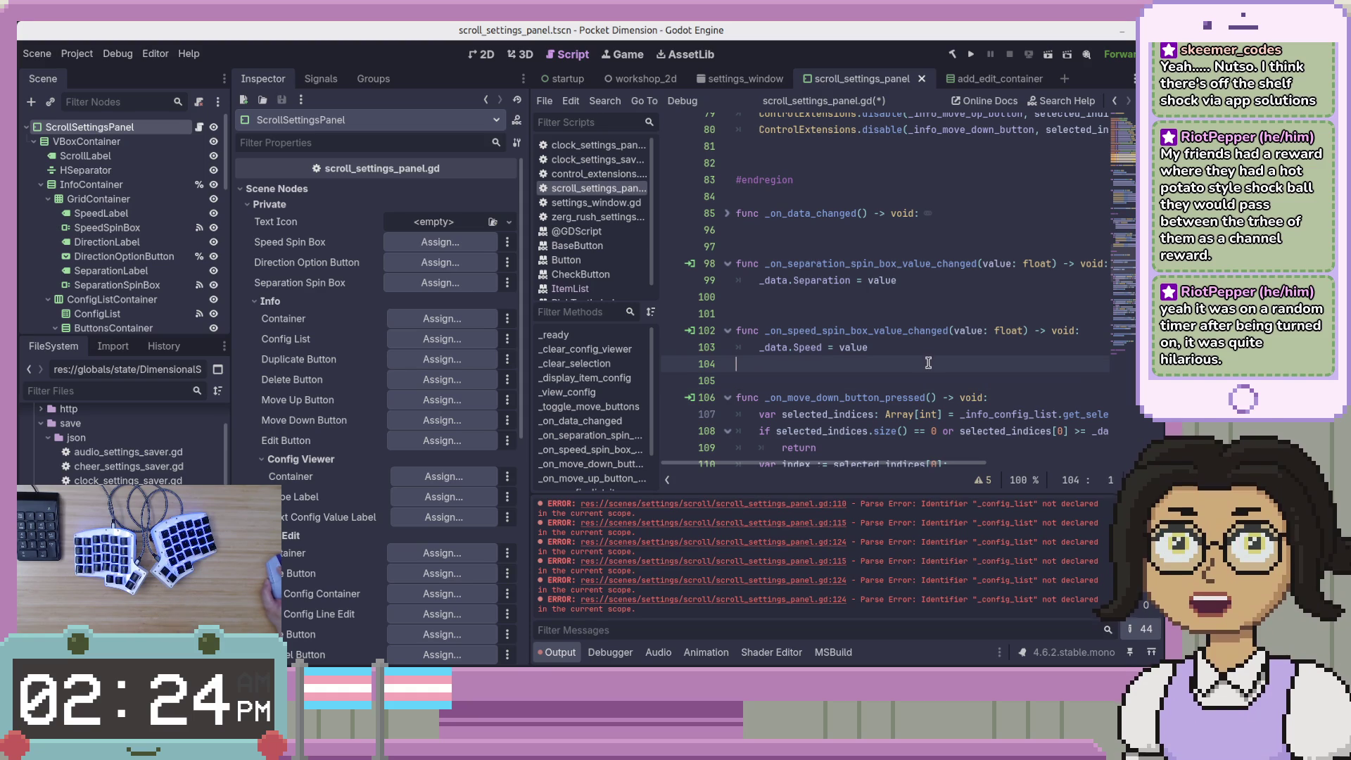
{"action": "scroll", "coordinate": [927, 363], "scroll_direction": "down", "scroll_amount": 3}
{"action": "left_click", "coordinate": [1013, 381]}
{"action": "scroll", "coordinate": [1025, 403], "scroll_direction": "down", "scroll_amount": 1}
{"action": "left_click", "coordinate": [777, 184]}
{"action": "left_click", "coordinate": [894, 208]}
{"action": "left_click", "coordinate": [1021, 381]}
{"action": "scroll", "coordinate": [801, 341], "scroll_direction": "up", "scroll_amount": 11}
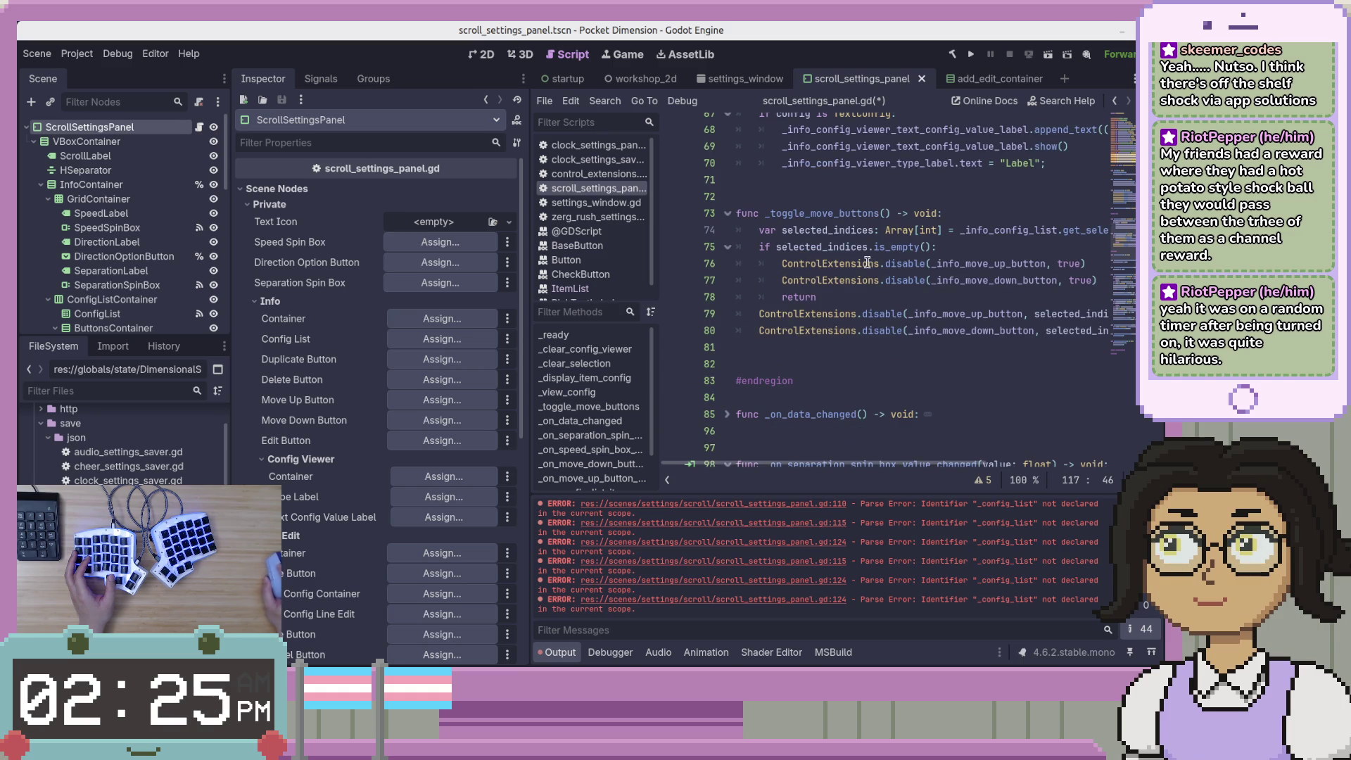
{"action": "scroll", "coordinate": [887, 336], "scroll_direction": "up", "scroll_amount": 3}
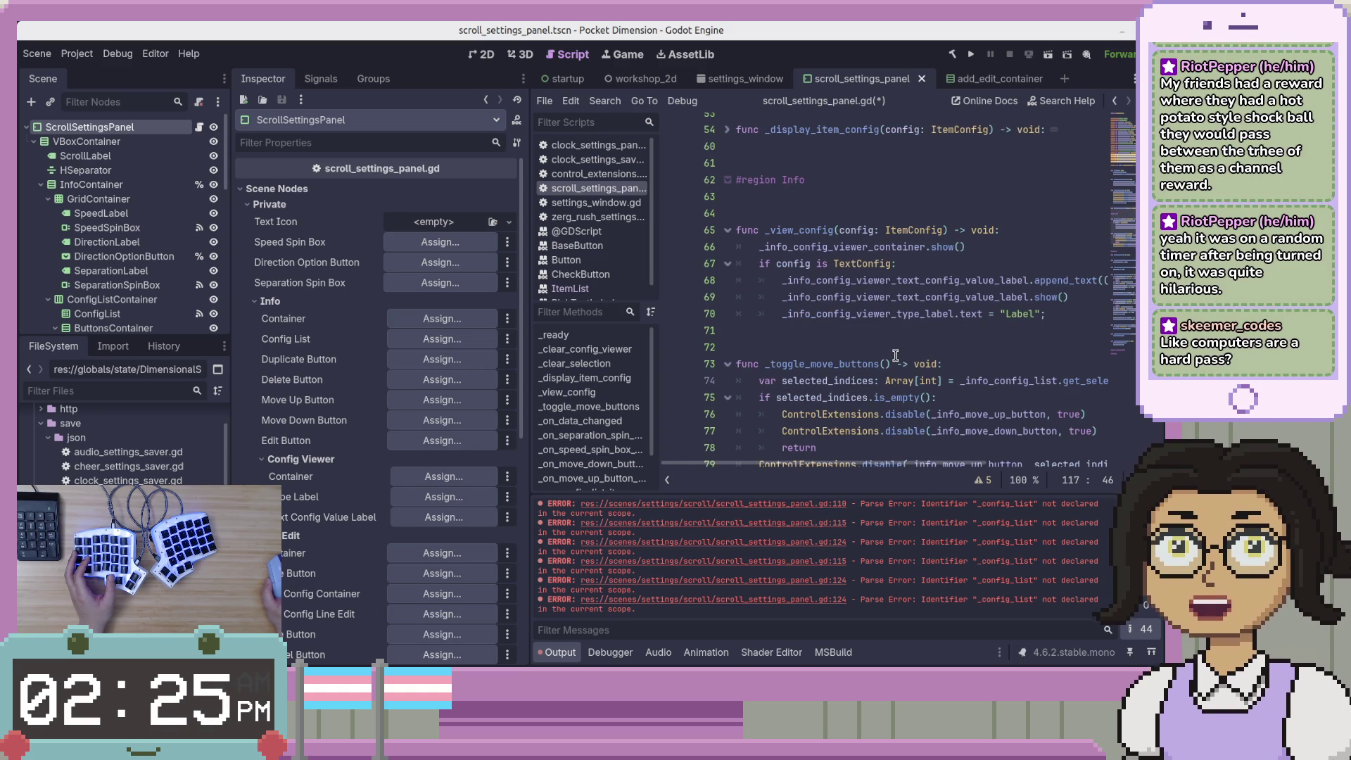
{"action": "scroll", "coordinate": [896, 364], "scroll_direction": "down", "scroll_amount": 4}
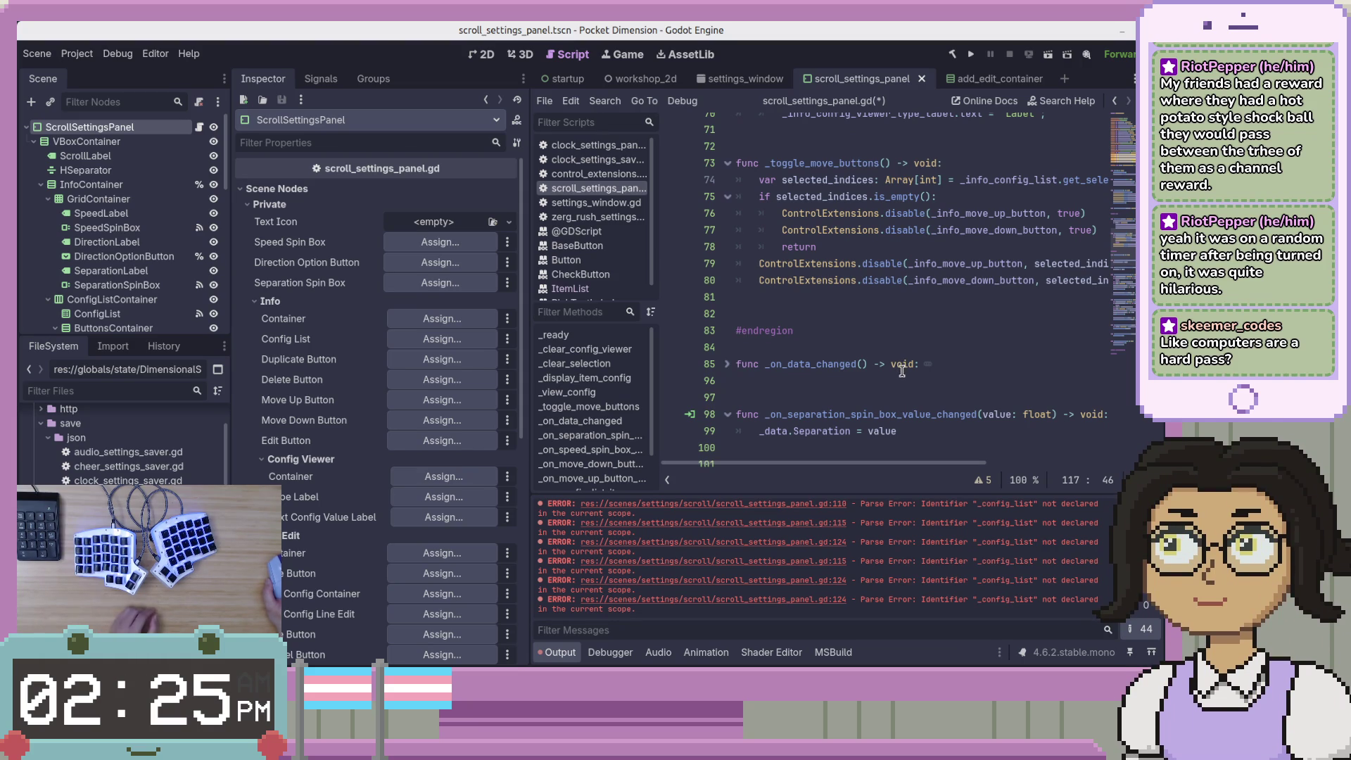
{"action": "scroll", "coordinate": [902, 371], "scroll_direction": "down", "scroll_amount": 12}
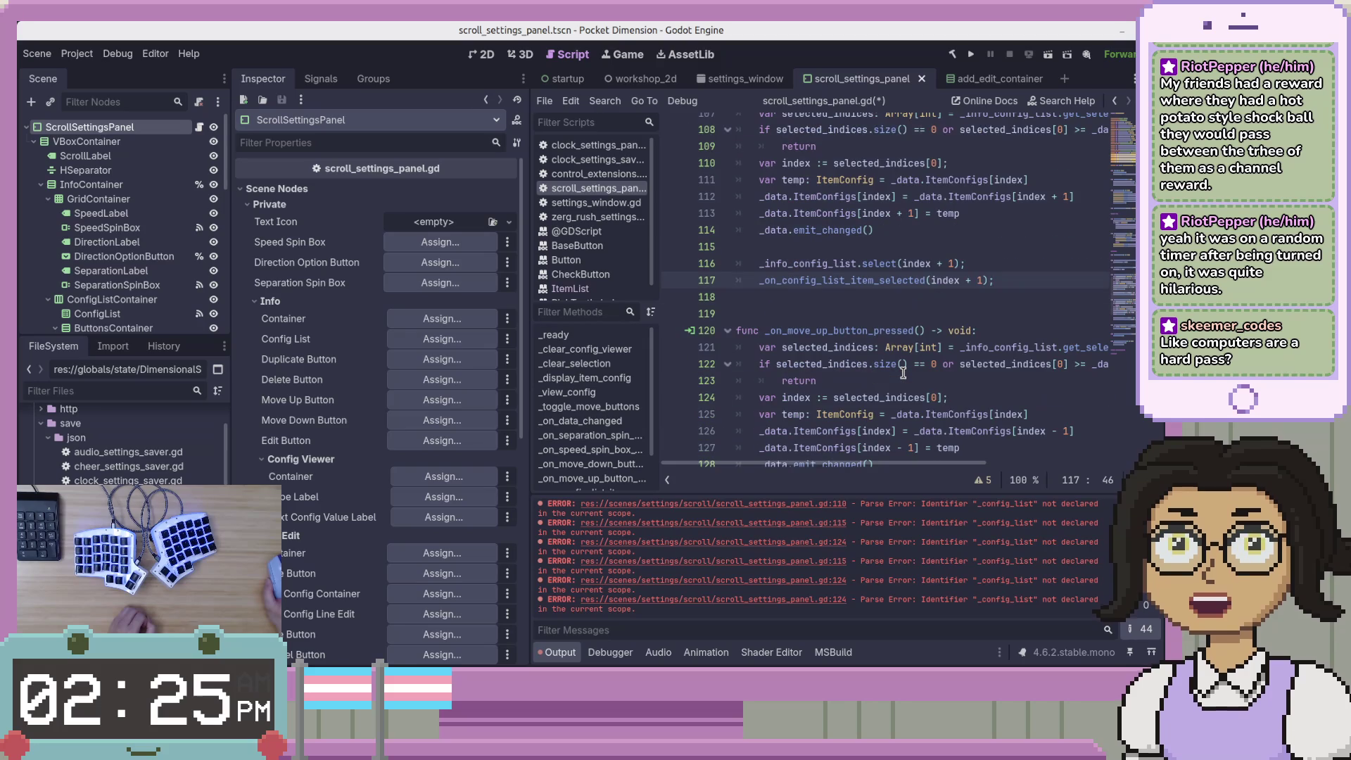
{"action": "scroll", "coordinate": [903, 371], "scroll_direction": "down", "scroll_amount": 2}
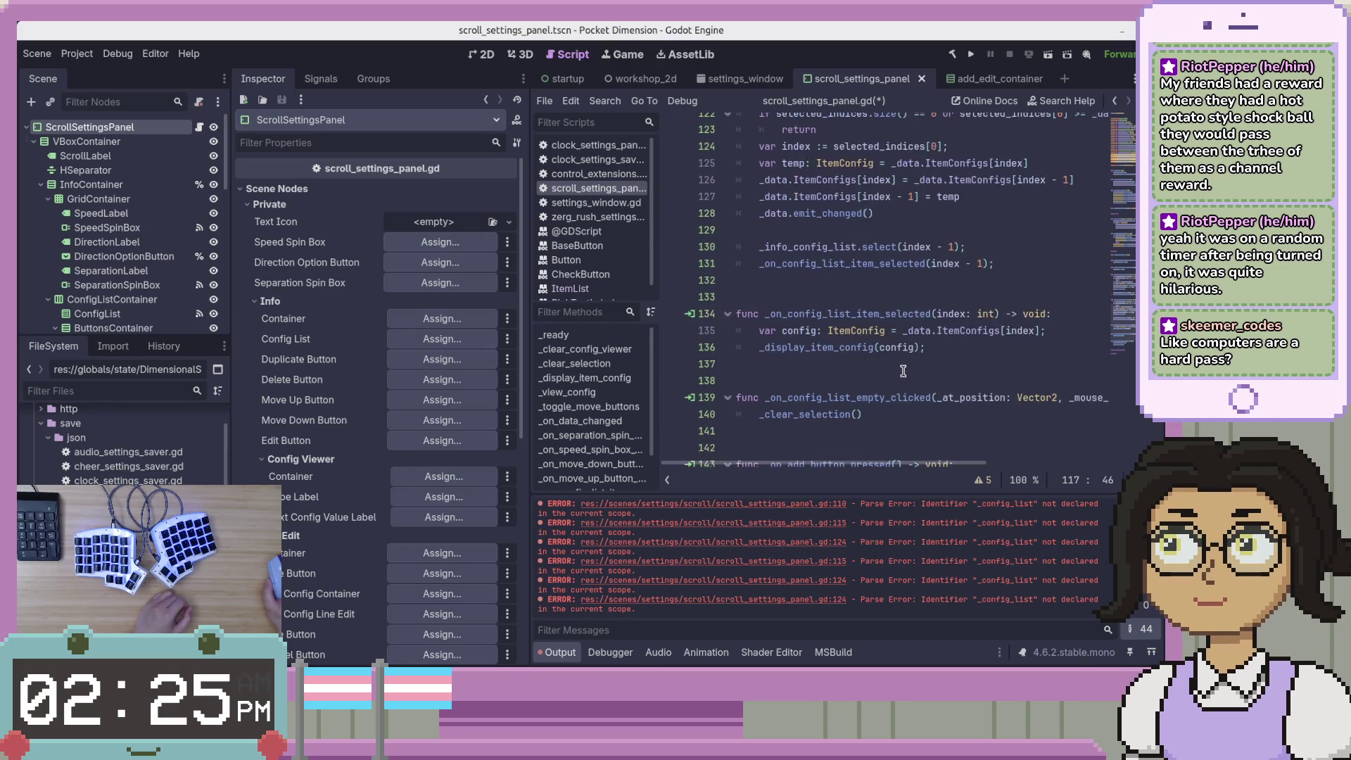
{"action": "left_click", "coordinate": [1013, 366]}
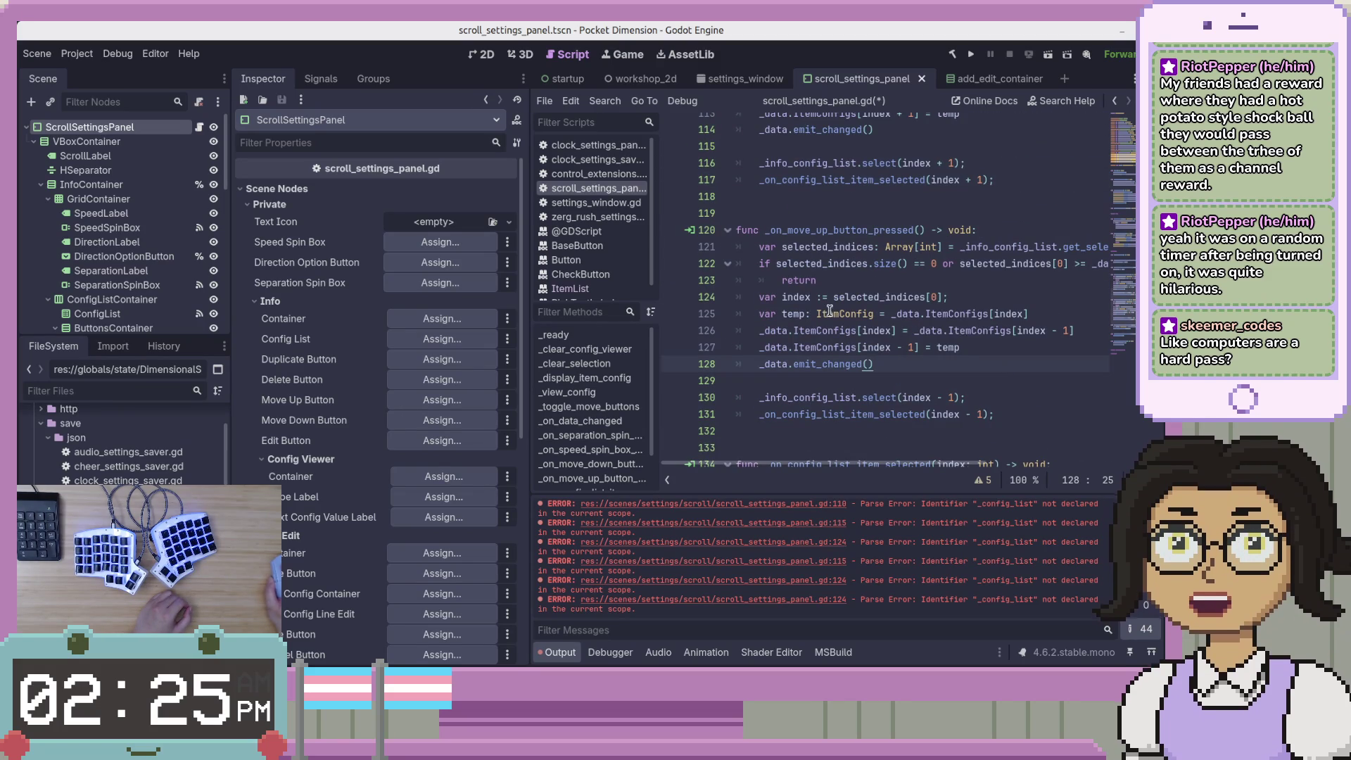
{"action": "left_click", "coordinate": [946, 213]}
{"action": "left_click", "coordinate": [1020, 398]}
{"action": "left_click", "coordinate": [1060, 416]}
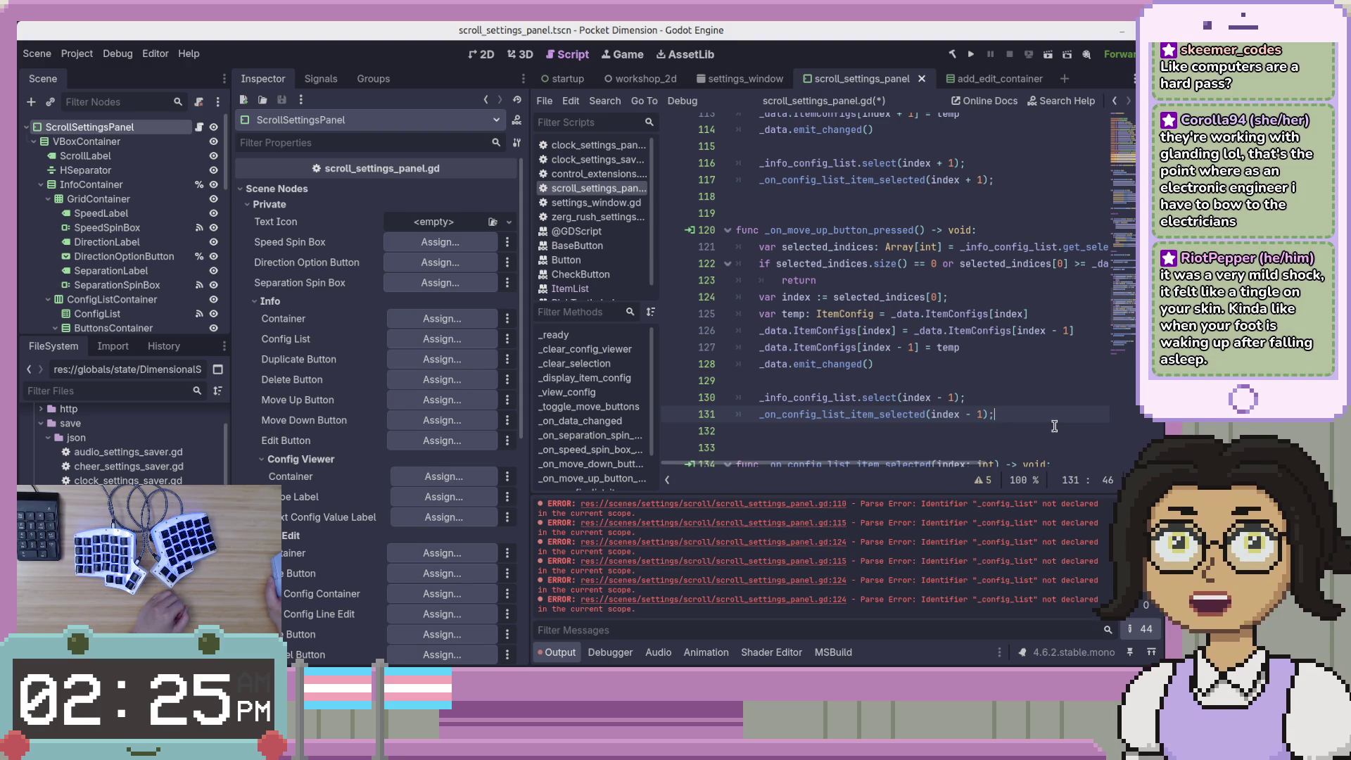
{"action": "left_click", "coordinate": [1029, 373]}
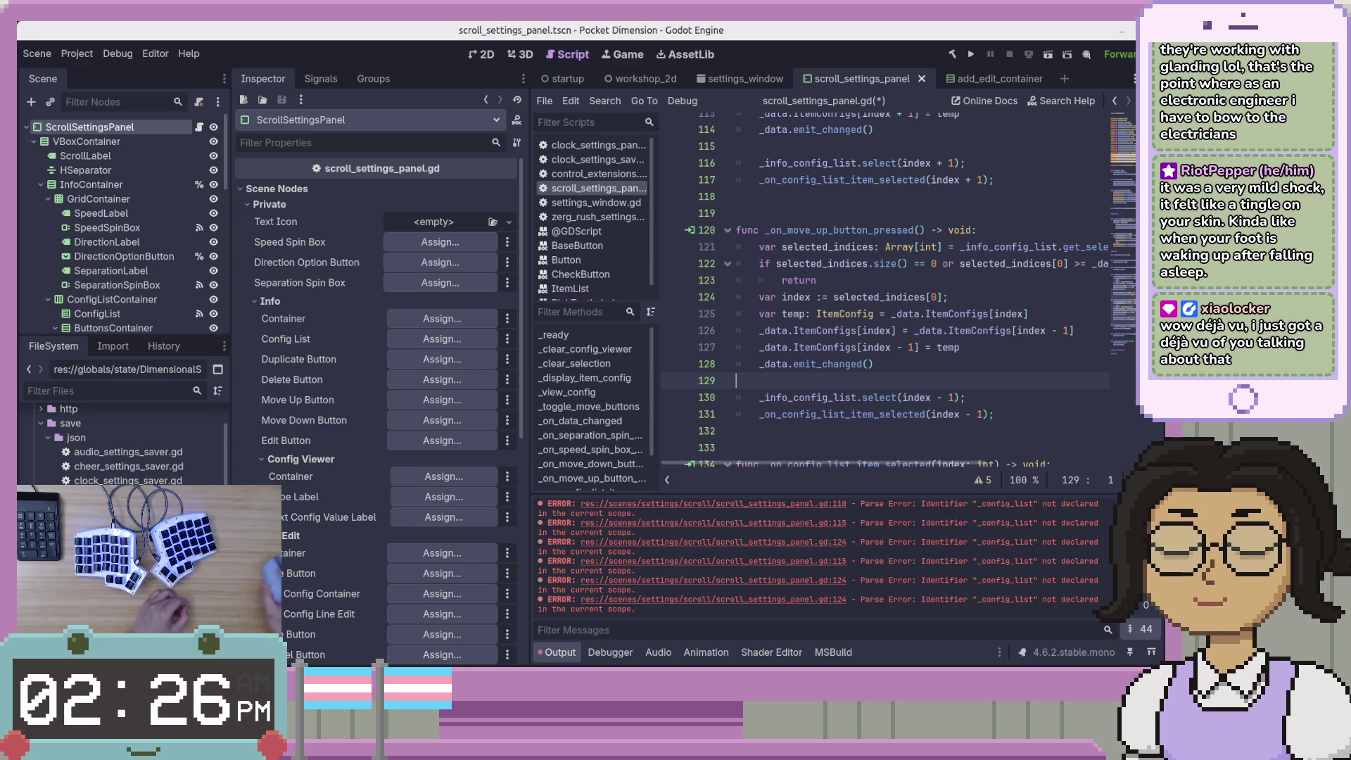
{"action": "left_click", "coordinate": [905, 297]}
{"action": "left_click", "coordinate": [943, 380]}
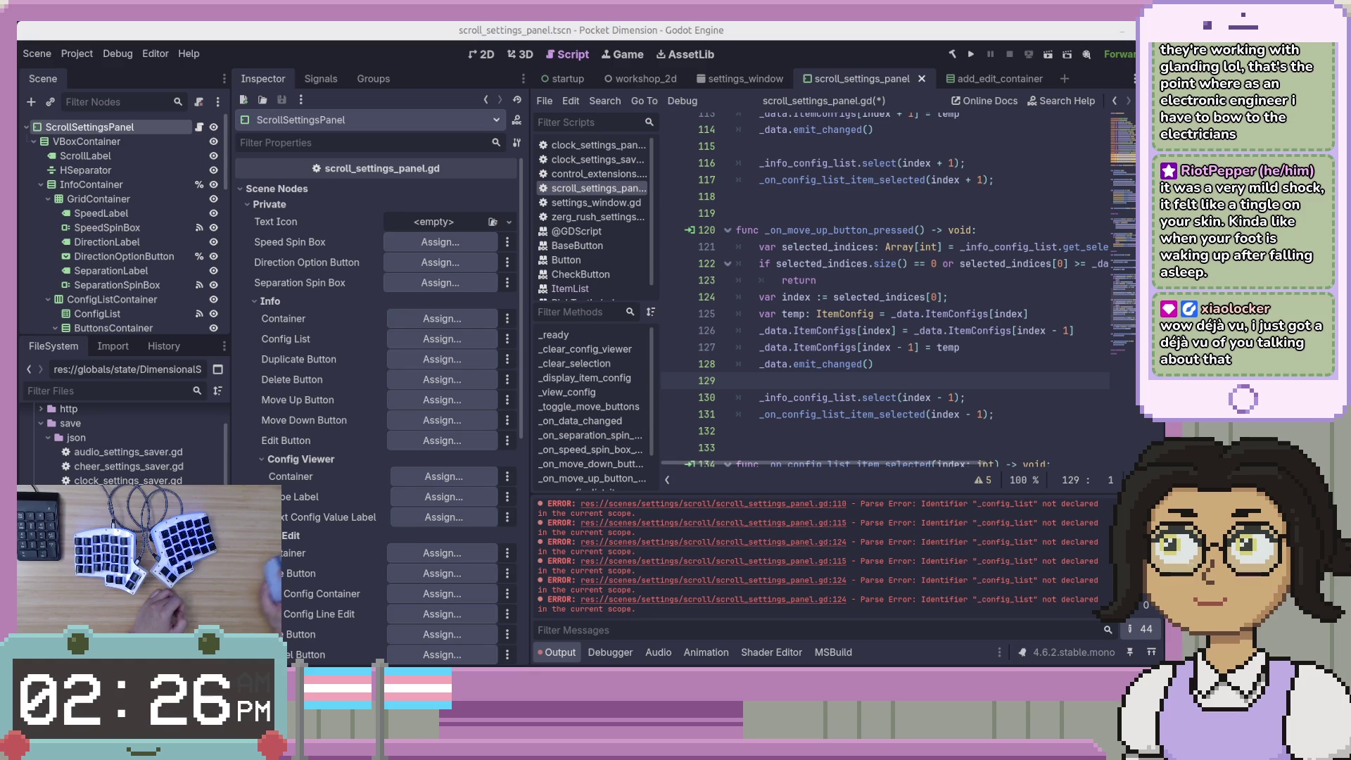
{"action": "left_click", "coordinate": [1040, 353]}
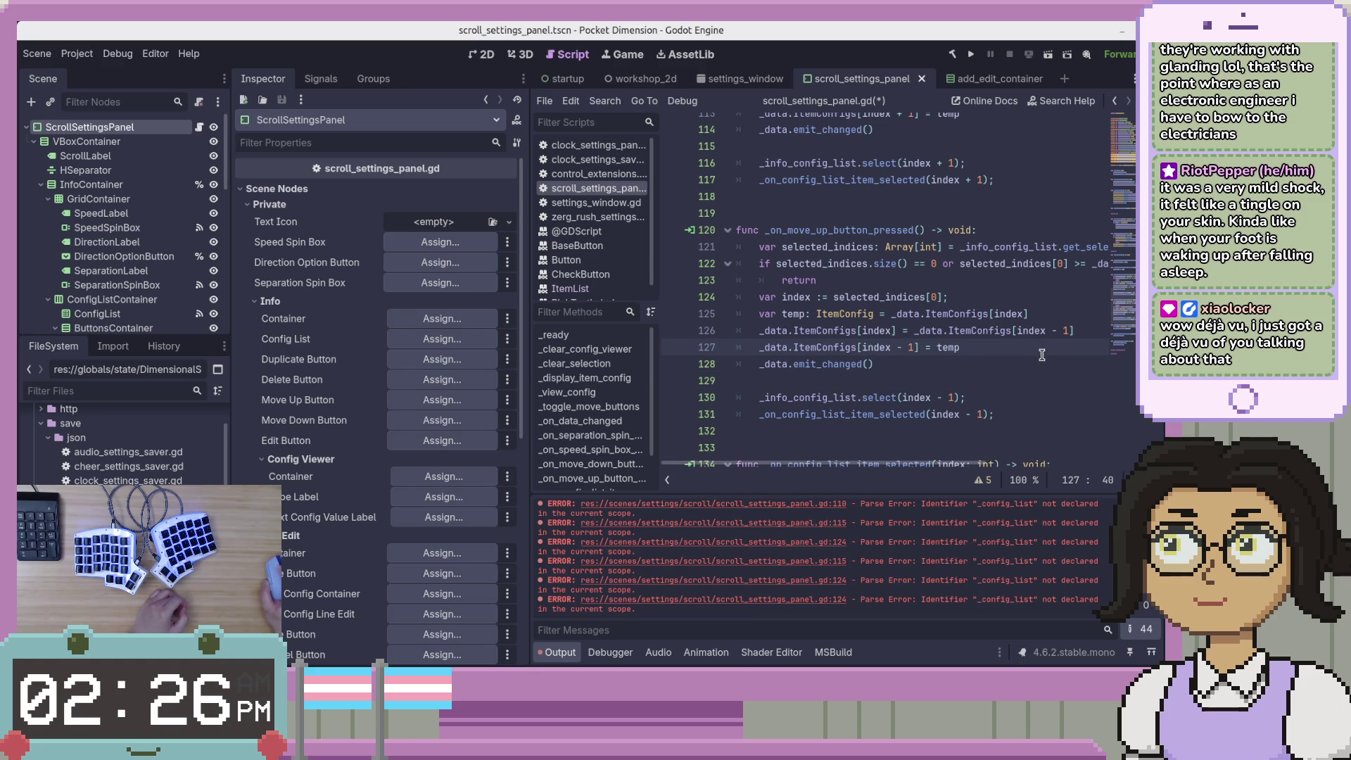
Drag the separation and speed spin box handlers up to just below _toggle_move_buttons
{"action": "scroll", "coordinate": [1050, 347], "scroll_direction": "up", "scroll_amount": 2}
{"action": "scroll", "coordinate": [1062, 355], "scroll_direction": "up", "scroll_amount": 1}
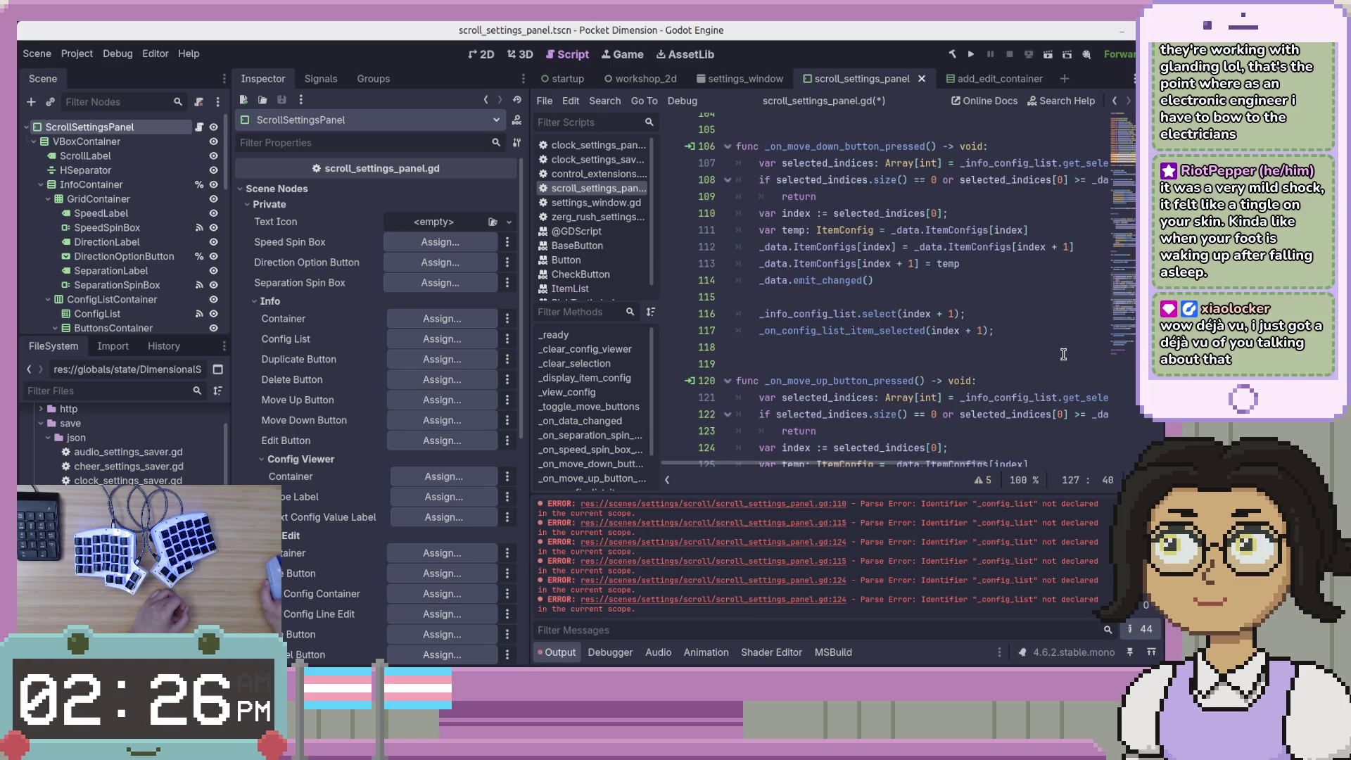
{"action": "scroll", "coordinate": [1063, 354], "scroll_direction": "down", "scroll_amount": 4}
{"action": "mouse_move", "coordinate": [1006, 383]}
{"action": "left_mouse_down"}
{"action": "mouse_move", "coordinate": [836, 336]}
{"action": "mouse_move", "coordinate": [749, 281]}
{"action": "mouse_move", "coordinate": [735, 179]}
{"action": "left_mouse_up"}
{"action": "scroll", "coordinate": [854, 281], "scroll_direction": "up", "scroll_amount": 3}
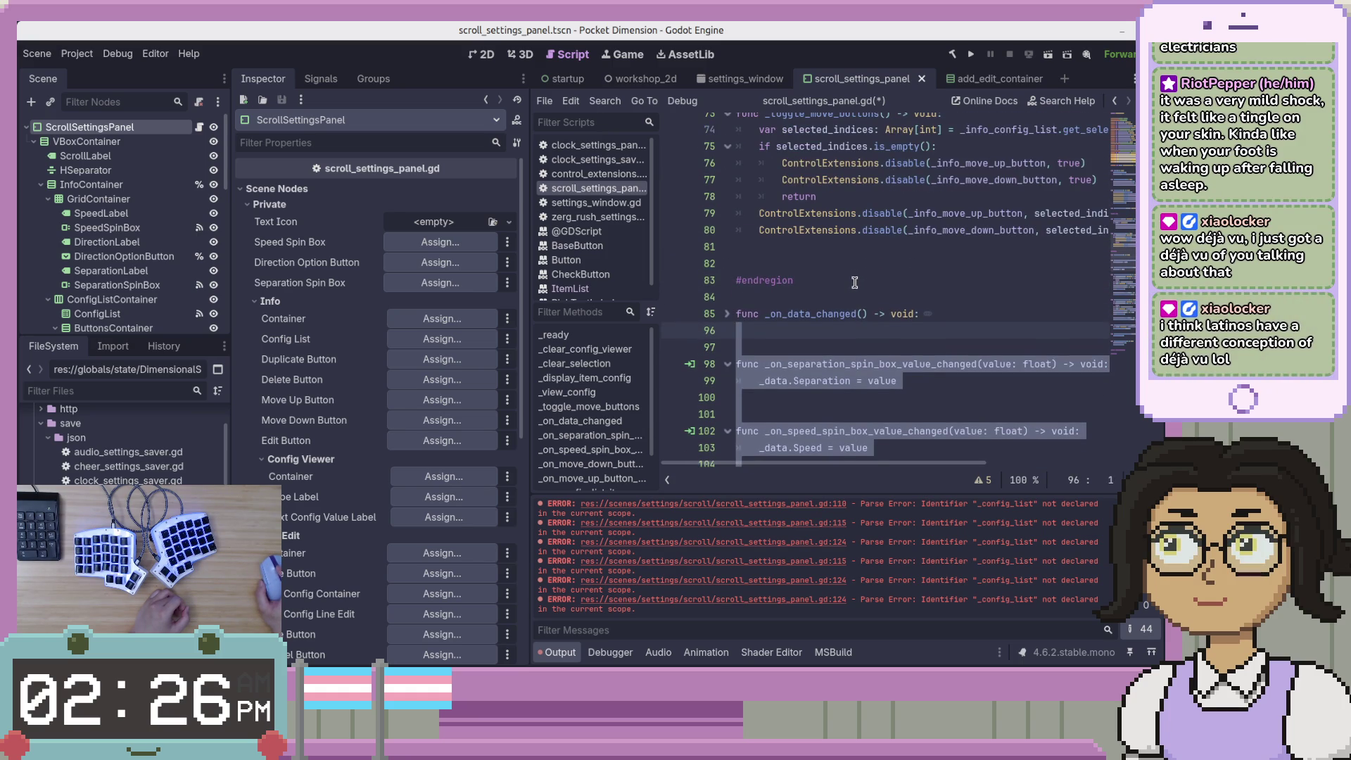
{"action": "scroll", "coordinate": [855, 281], "scroll_direction": "down", "scroll_amount": 3}
{"action": "mouse_move", "coordinate": [774, 331]}
{"action": "left_mouse_down"}
{"action": "mouse_move", "coordinate": [704, 247]}
{"action": "mouse_move", "coordinate": [804, 224]}
{"action": "left_mouse_up"}
{"action": "left_click", "coordinate": [906, 265]}
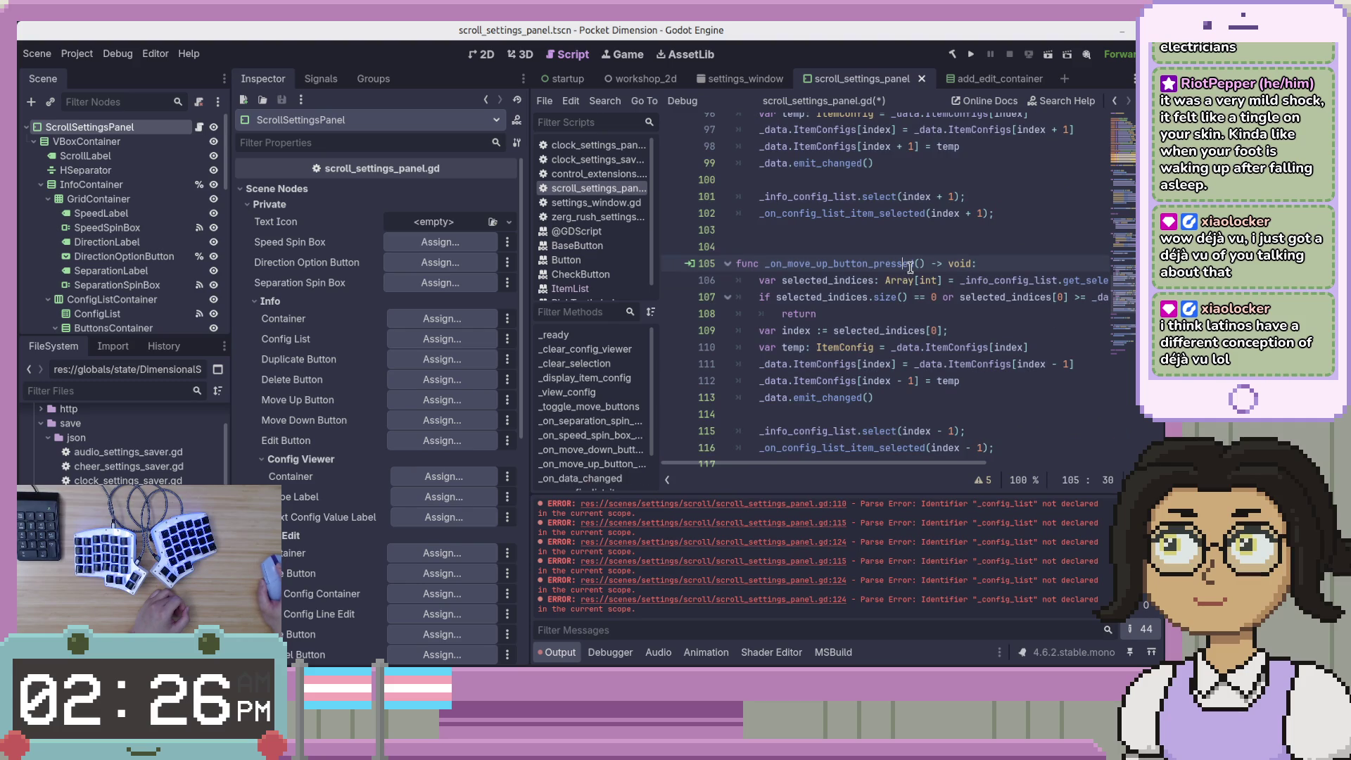
Place the caret on the blank line below the move-up button handler
{"action": "scroll", "coordinate": [911, 268], "scroll_direction": "up", "scroll_amount": 7}
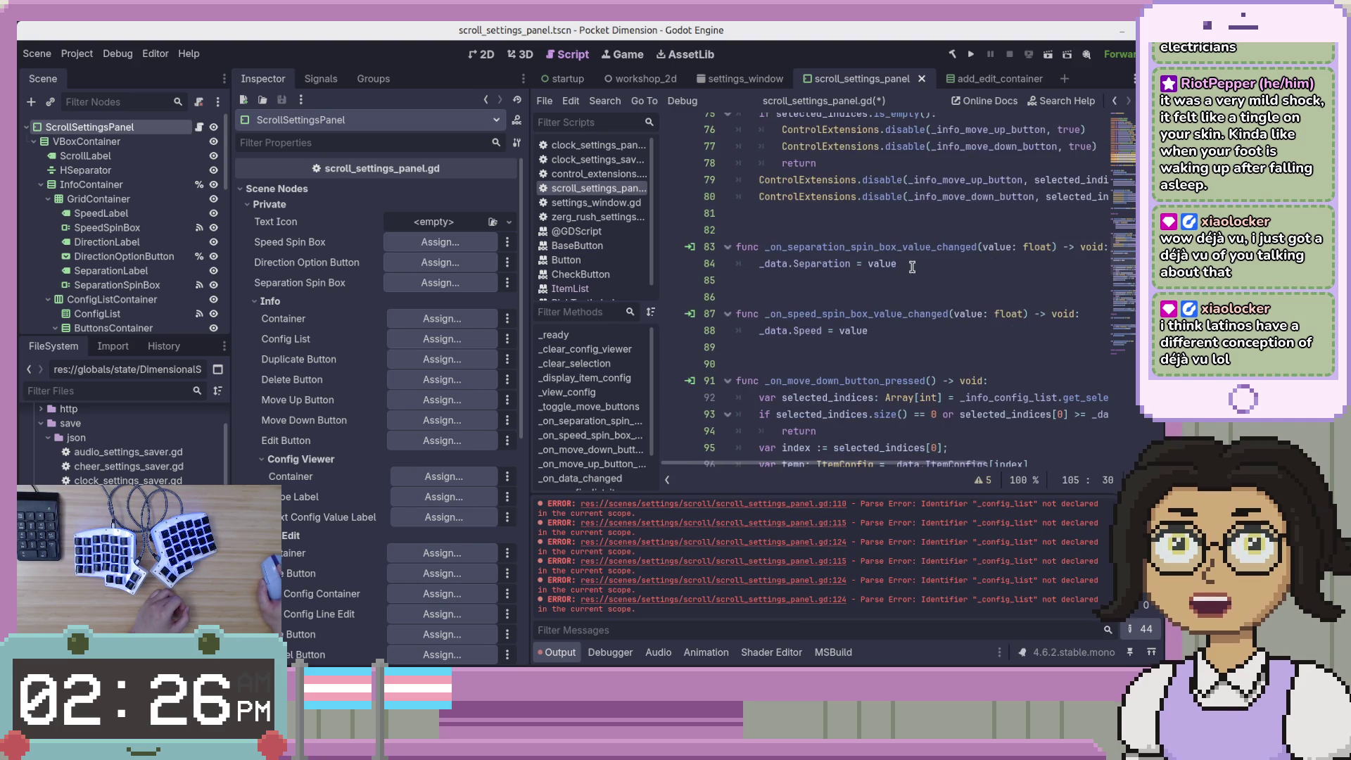
{"action": "scroll", "coordinate": [913, 264], "scroll_direction": "down", "scroll_amount": 1}
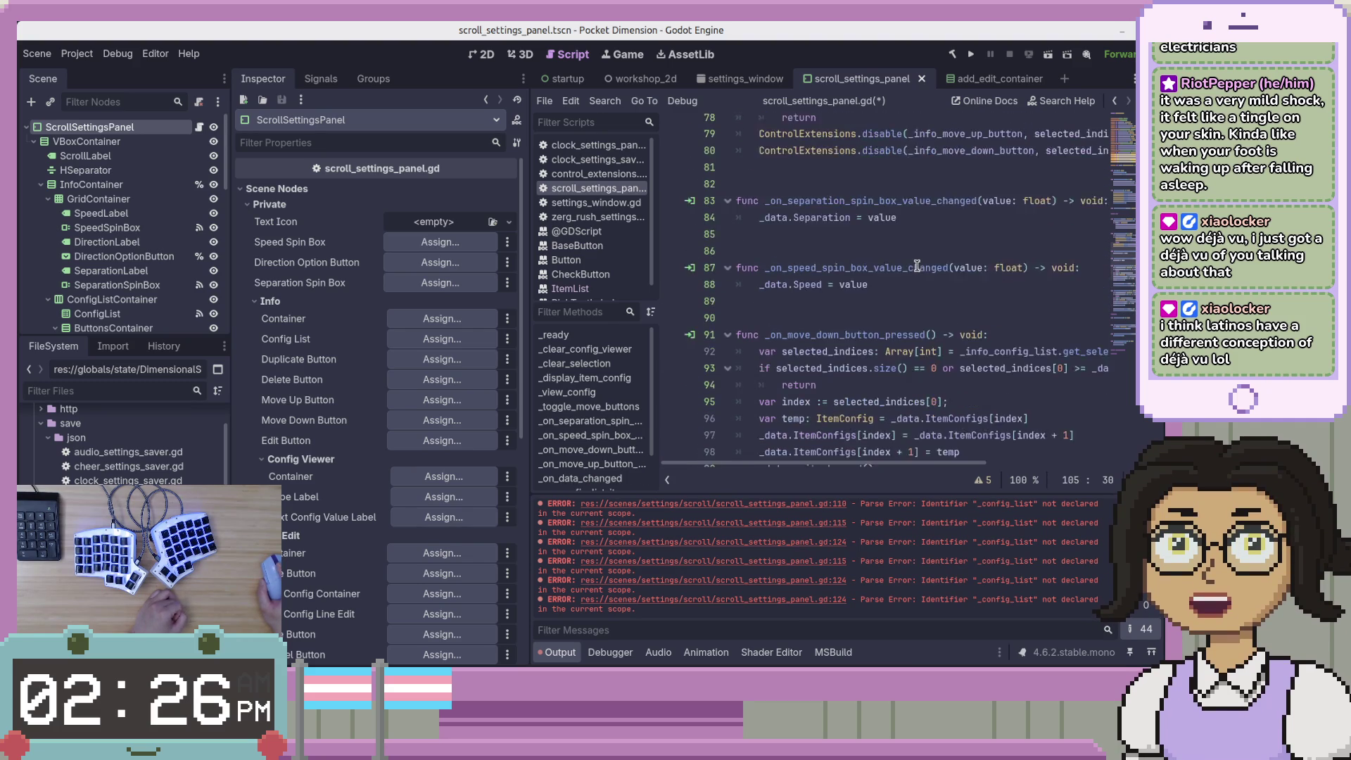
{"action": "scroll", "coordinate": [914, 267], "scroll_direction": "up", "scroll_amount": 1}
{"action": "scroll", "coordinate": [915, 269], "scroll_direction": "up", "scroll_amount": 1}
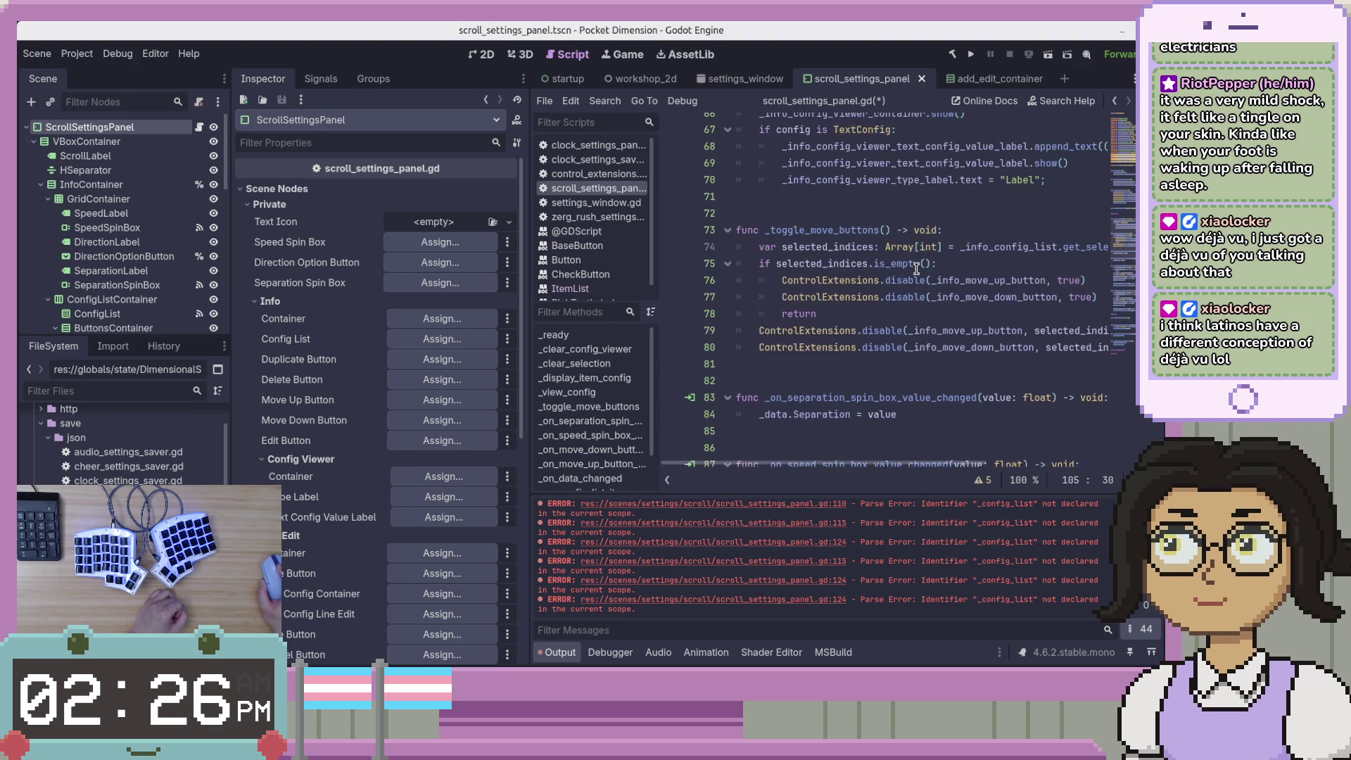
{"action": "scroll", "coordinate": [916, 281], "scroll_direction": "down", "scroll_amount": 2}
{"action": "left_click", "coordinate": [917, 308]}
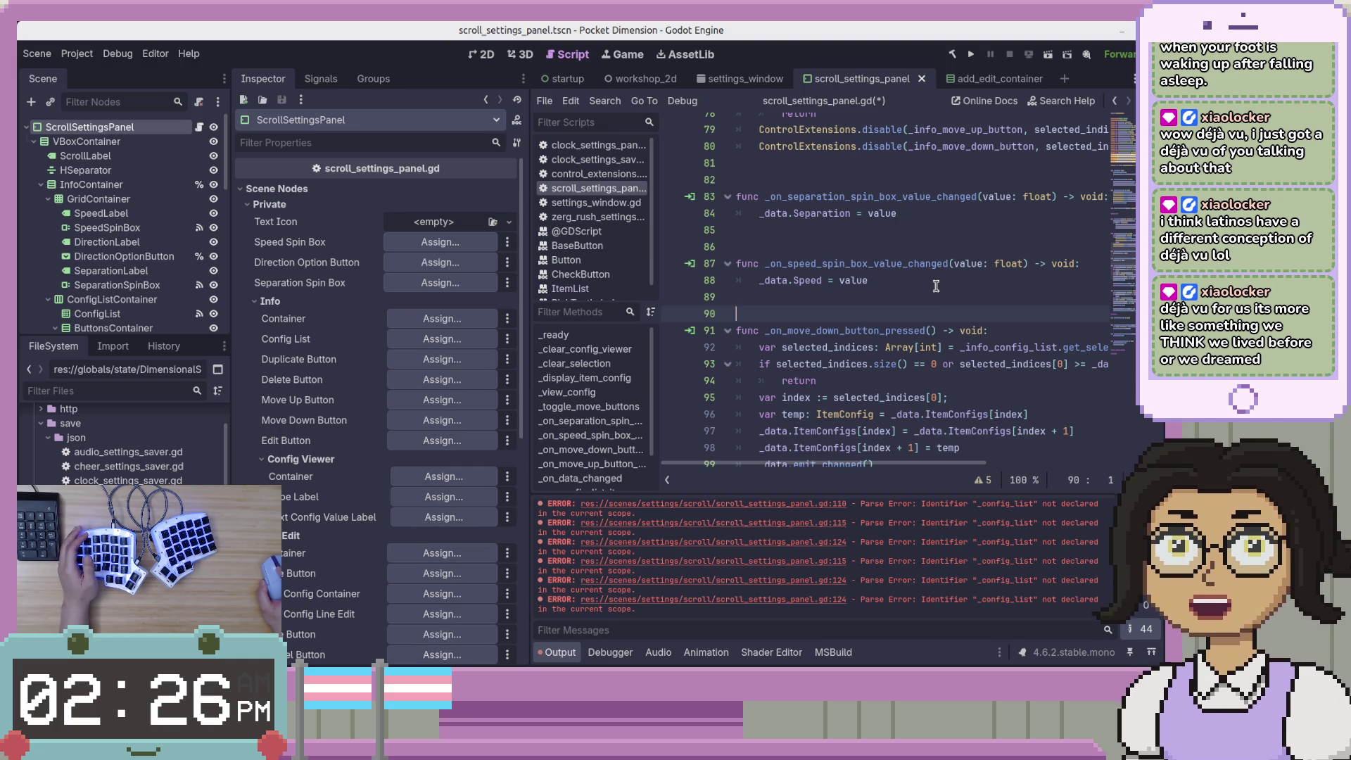
{"action": "left_click", "coordinate": [975, 285]}
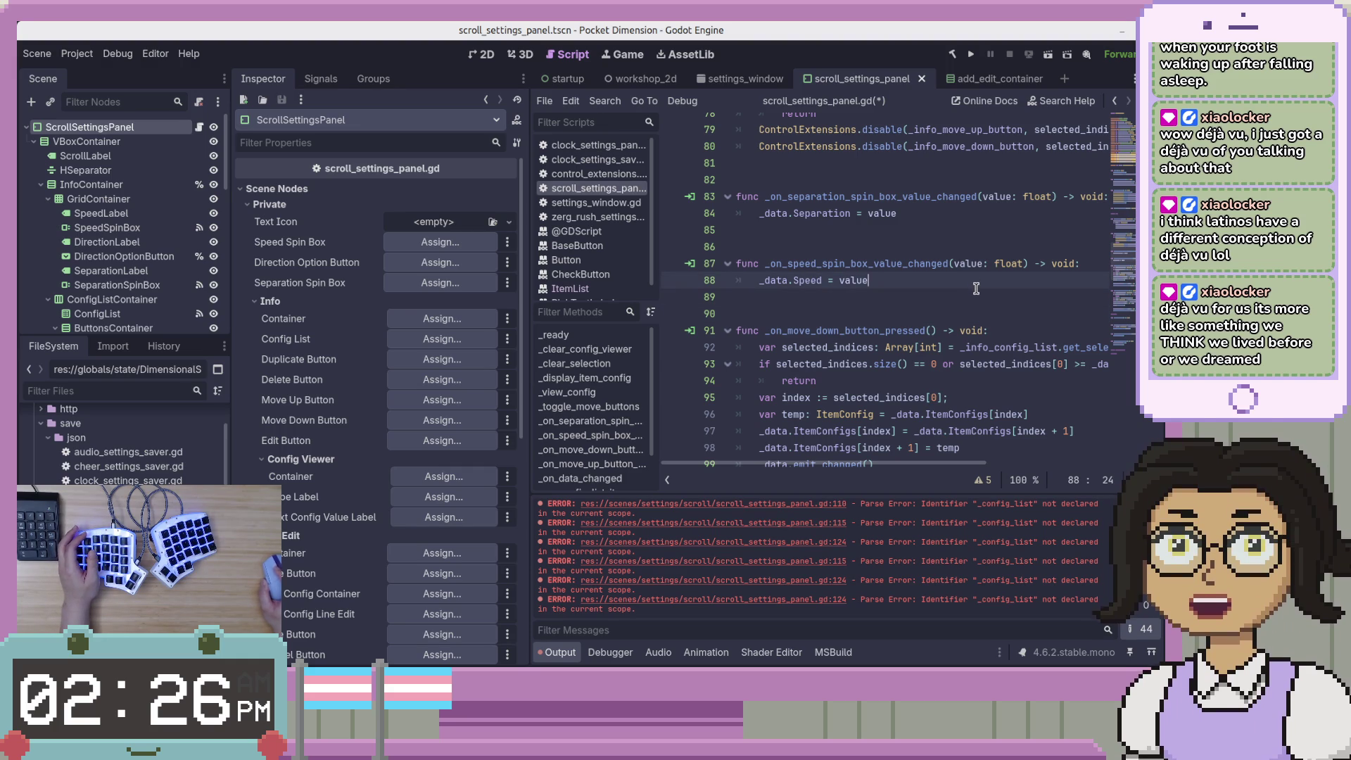
{"action": "scroll", "coordinate": [975, 288], "scroll_direction": "down", "scroll_amount": 8}
{"action": "scroll", "coordinate": [961, 289], "scroll_direction": "up", "scroll_amount": 3}
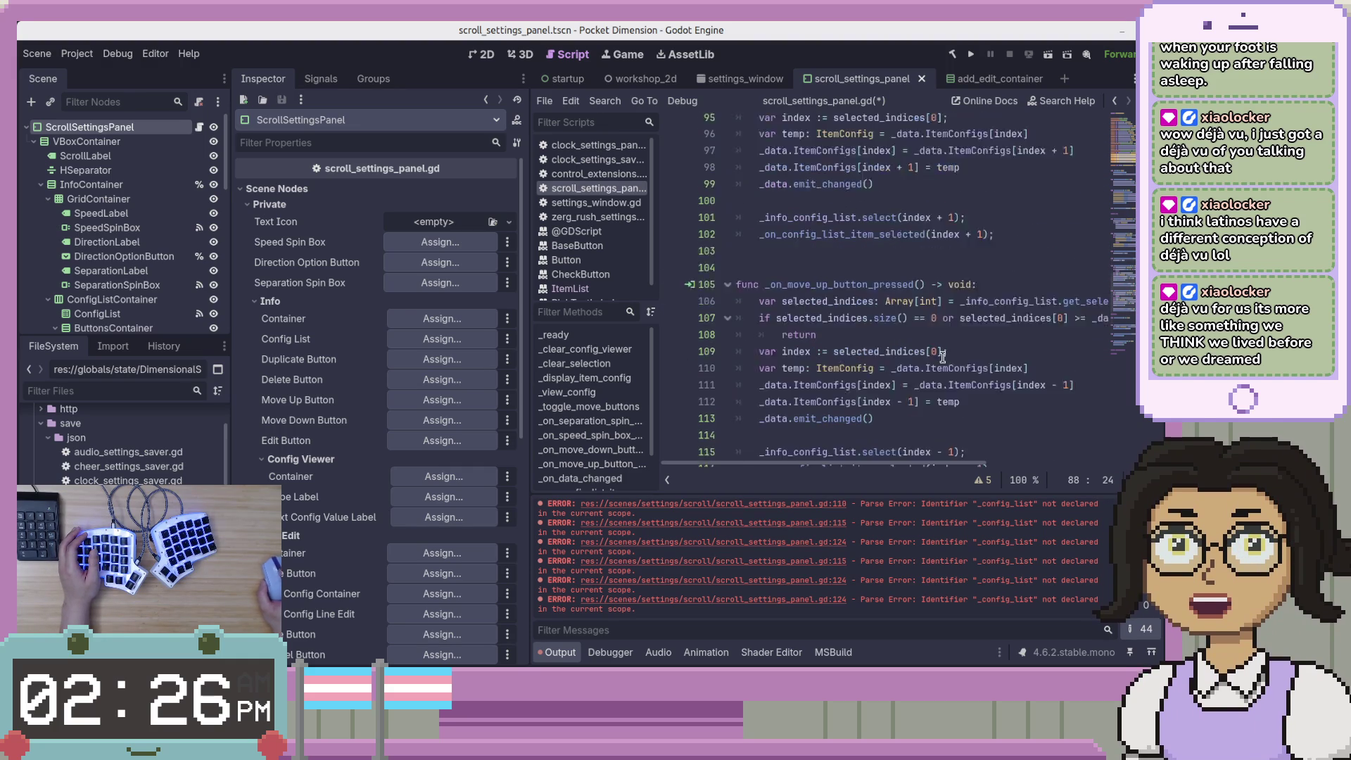
{"action": "scroll", "coordinate": [942, 384], "scroll_direction": "down", "scroll_amount": 3}
{"action": "left_click", "coordinate": [943, 364]}
{"action": "key", "text": "Down"}
{"action": "key", "text": "Down"}
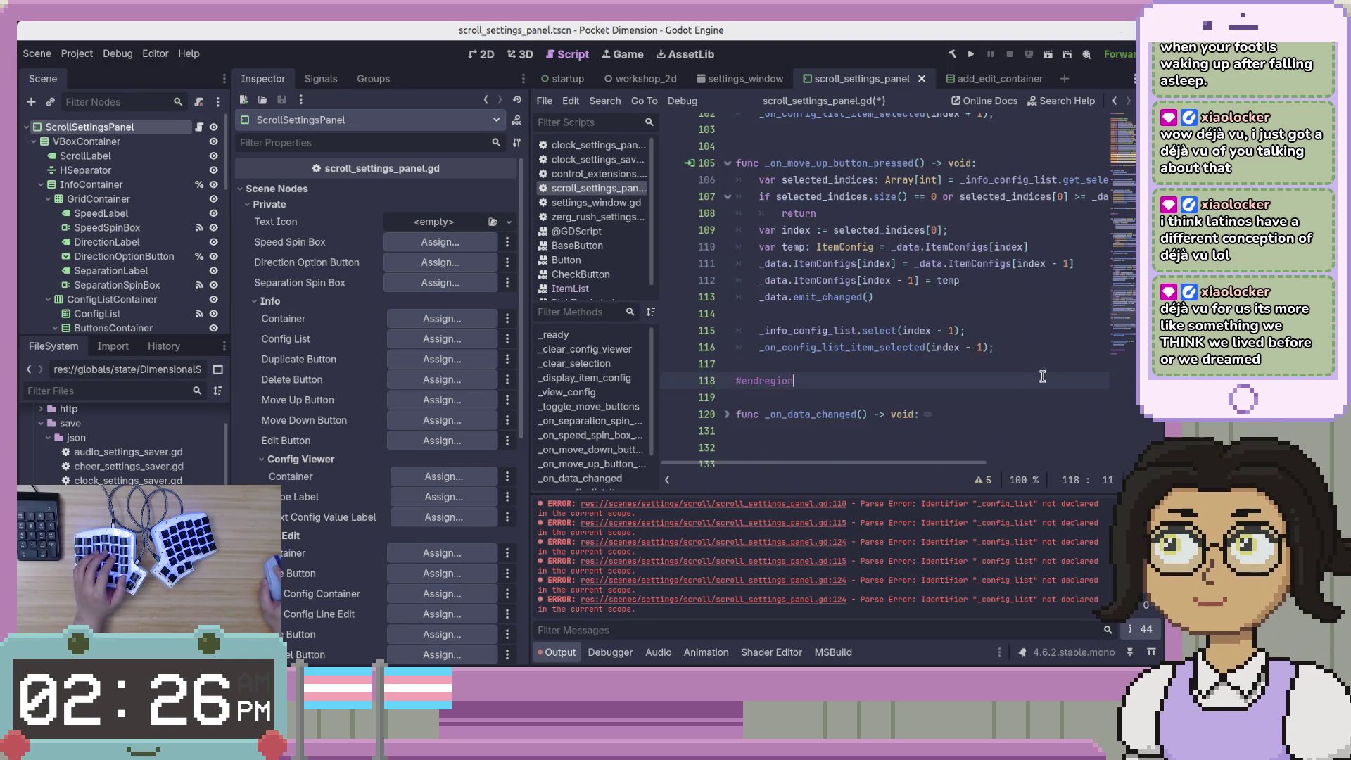
Add blank lines around the region end and remove the extra one above the item-selected handler
{"action": "key", "text": "Return"}
{"action": "key", "text": "Up"}
{"action": "key", "text": "Up"}
{"action": "key", "text": "Up"}
{"action": "key", "text": "Return"}
{"action": "key", "text": "Down"}
{"action": "key", "text": "Up"}
{"action": "key", "text": "Down"}
{"action": "key", "text": "Down"}
{"action": "key", "text": "Down"}
{"action": "key", "text": "Up"}
{"action": "key", "text": "Up"}
{"action": "key", "text": "Up"}
{"action": "key", "text": "Delete"}
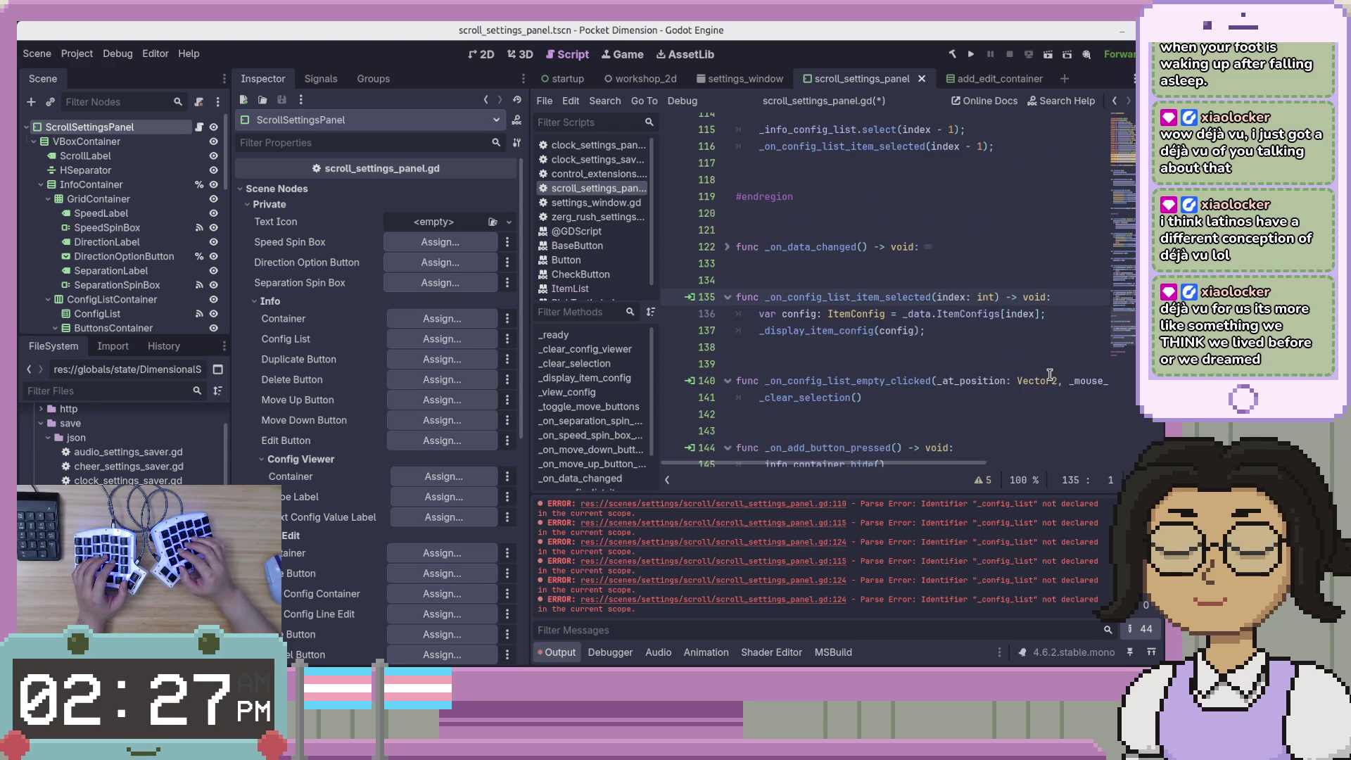
Select the block after the item-selected handler, then undo the last two edits
{"action": "left_click", "coordinate": [958, 325]}
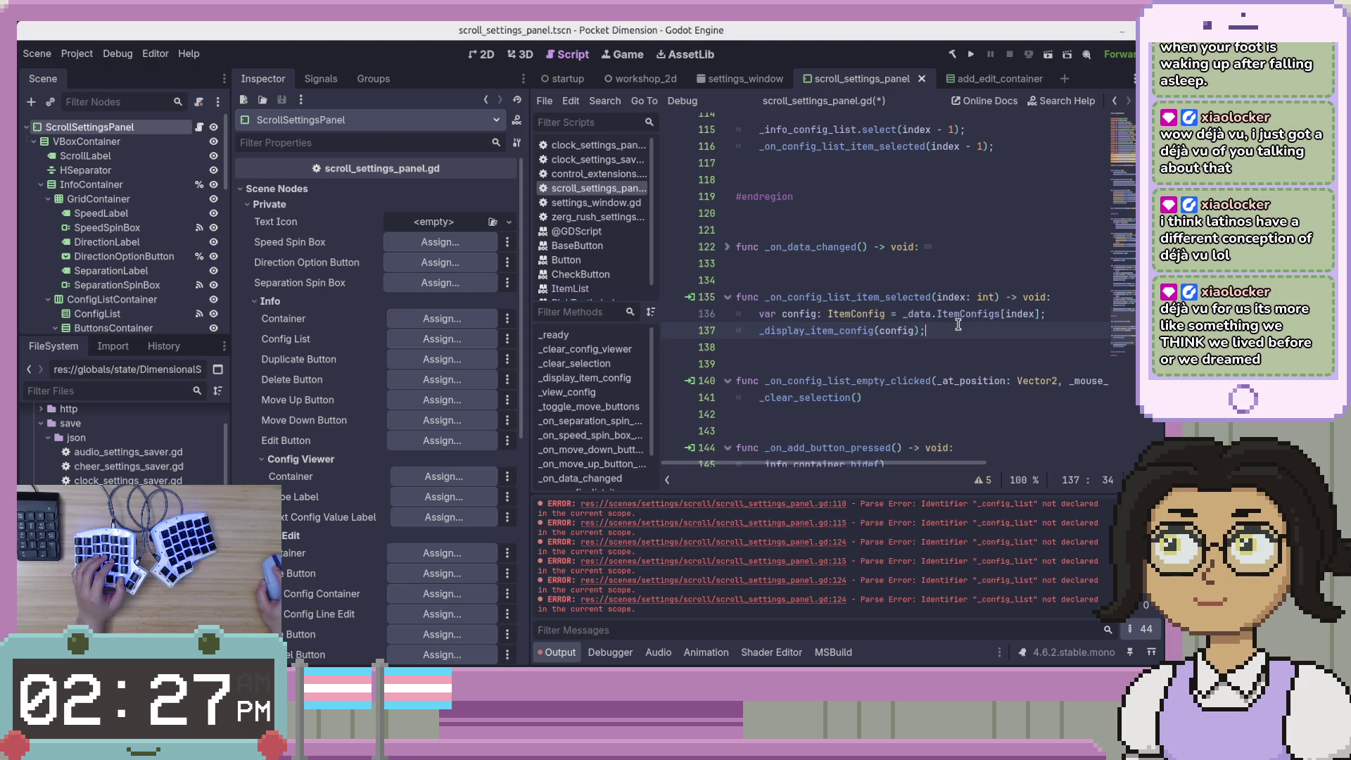
{"action": "scroll", "coordinate": [948, 402], "scroll_direction": "down", "scroll_amount": 2}
{"action": "mouse_move", "coordinate": [956, 382]}
{"action": "left_mouse_down"}
{"action": "mouse_move", "coordinate": [774, 278]}
{"action": "mouse_move", "coordinate": [649, 182]}
{"action": "mouse_move", "coordinate": [658, 157]}
{"action": "left_mouse_up"}
{"action": "scroll", "coordinate": [913, 341], "scroll_direction": "up", "scroll_amount": 4}
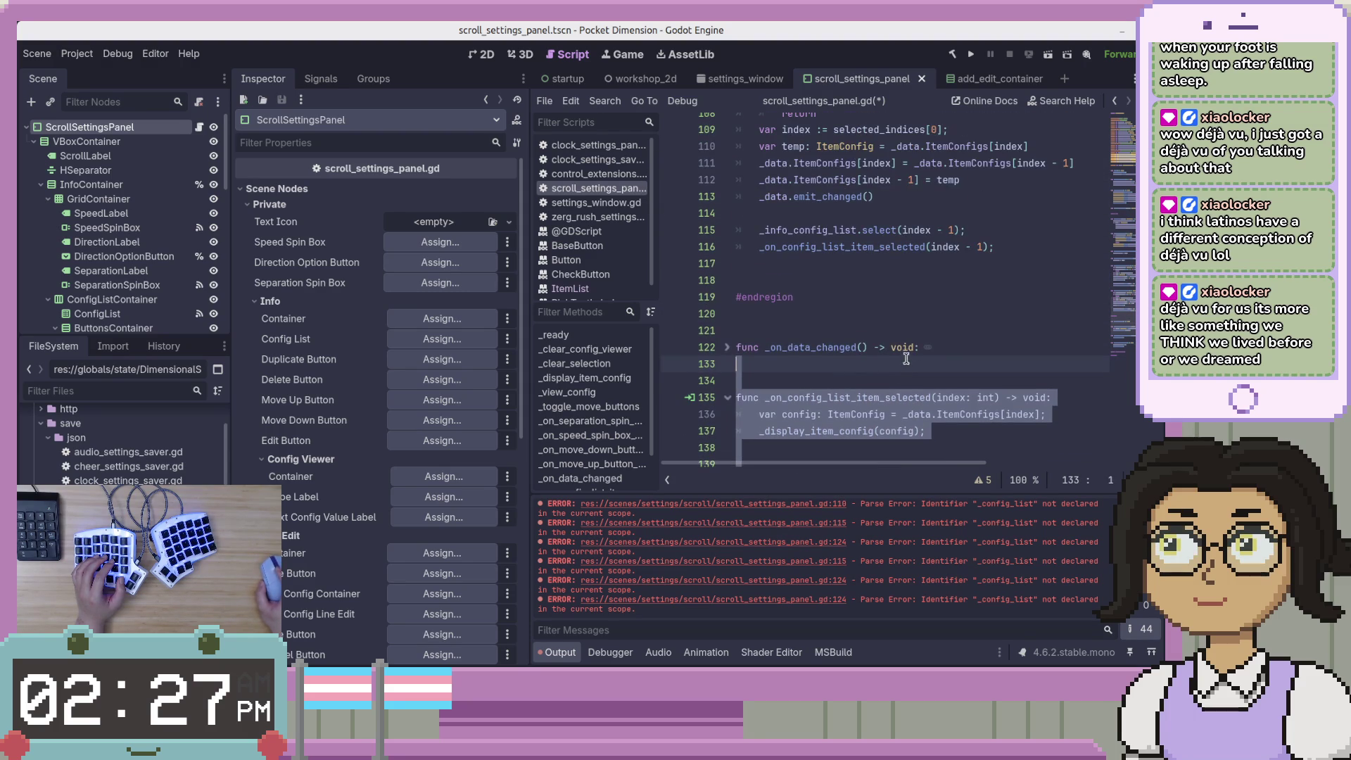
{"action": "key", "text": "ctrl+z"}
{"action": "key", "text": "ctrl+z"}
{"action": "key", "text": "ctrl+z"}
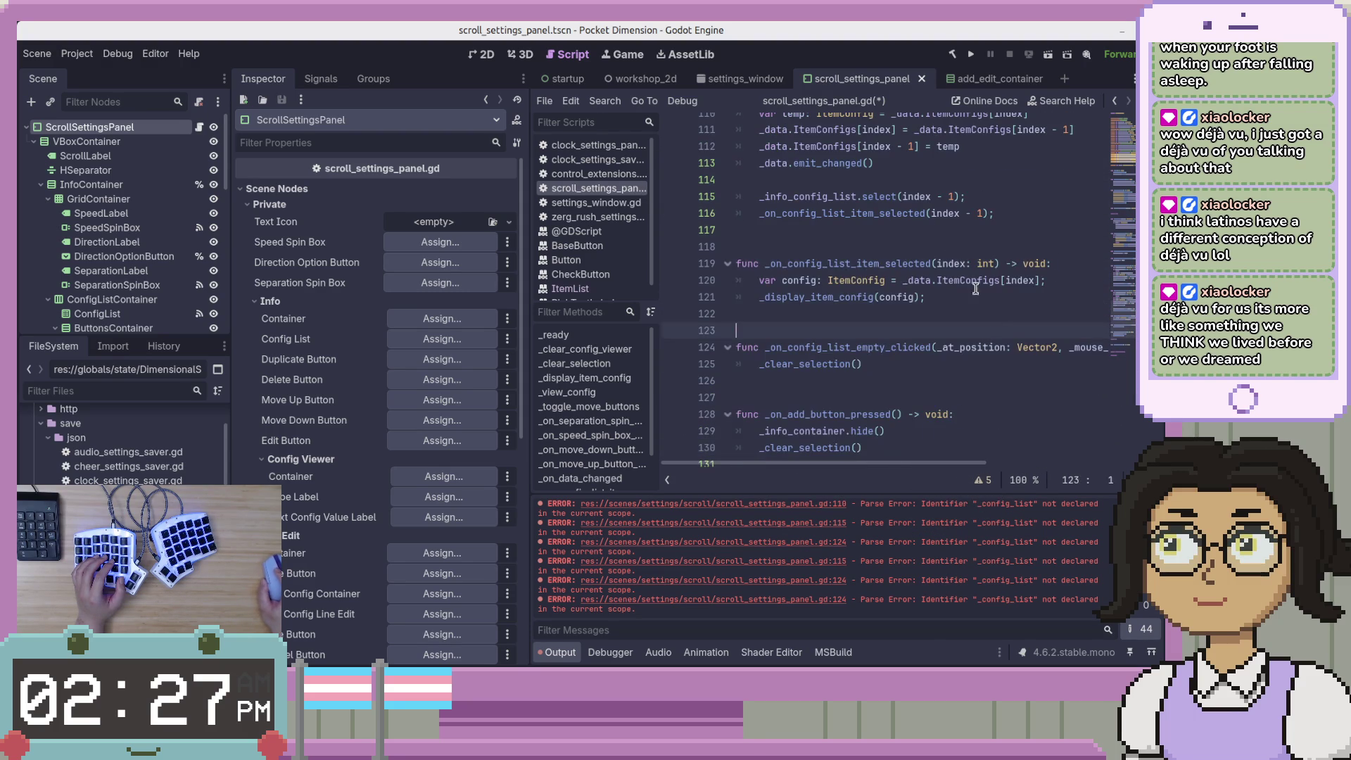
{"action": "key", "text": "ctrl+z"}
{"action": "key", "text": "ctrl+z"}
{"action": "key", "text": "ctrl+z"}
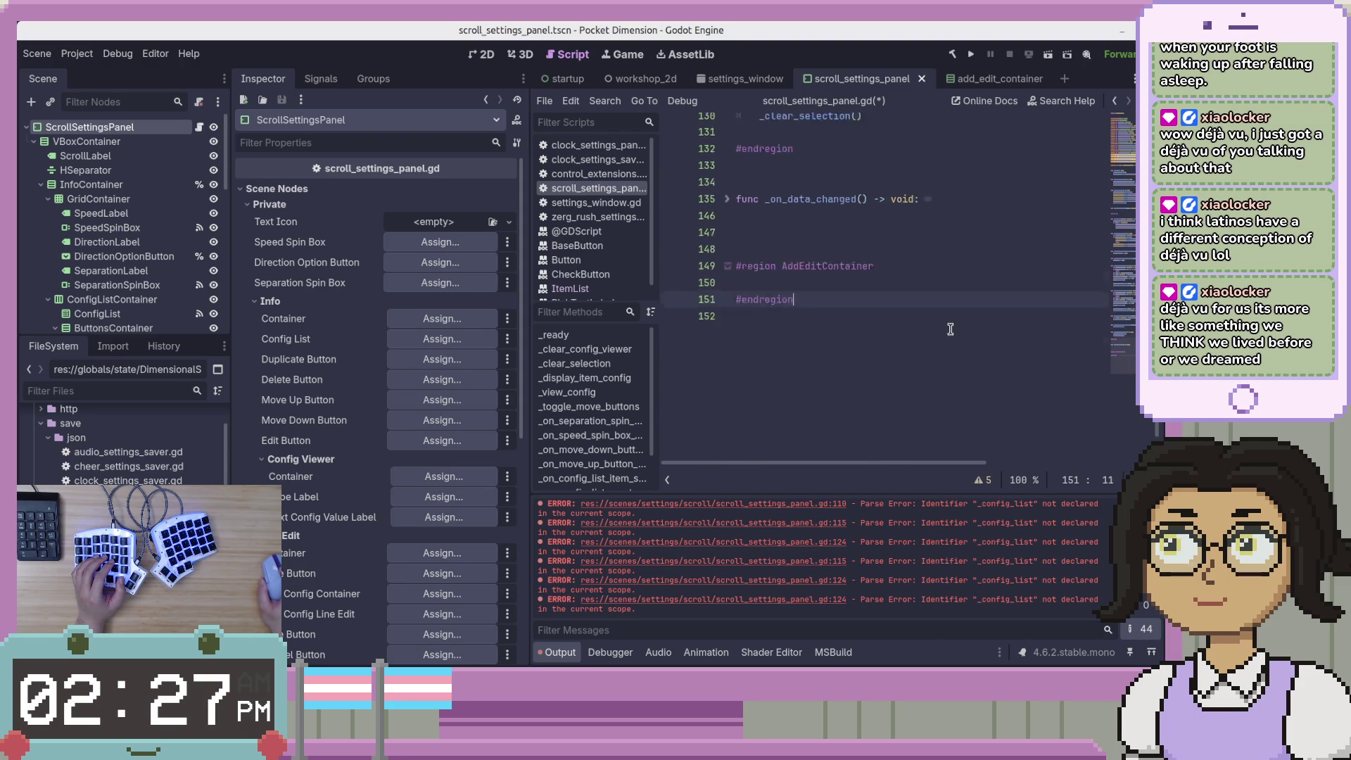
Remove the _on_add_button_pressed handler from below the list handlers
{"action": "left_click", "coordinate": [1002, 362]}
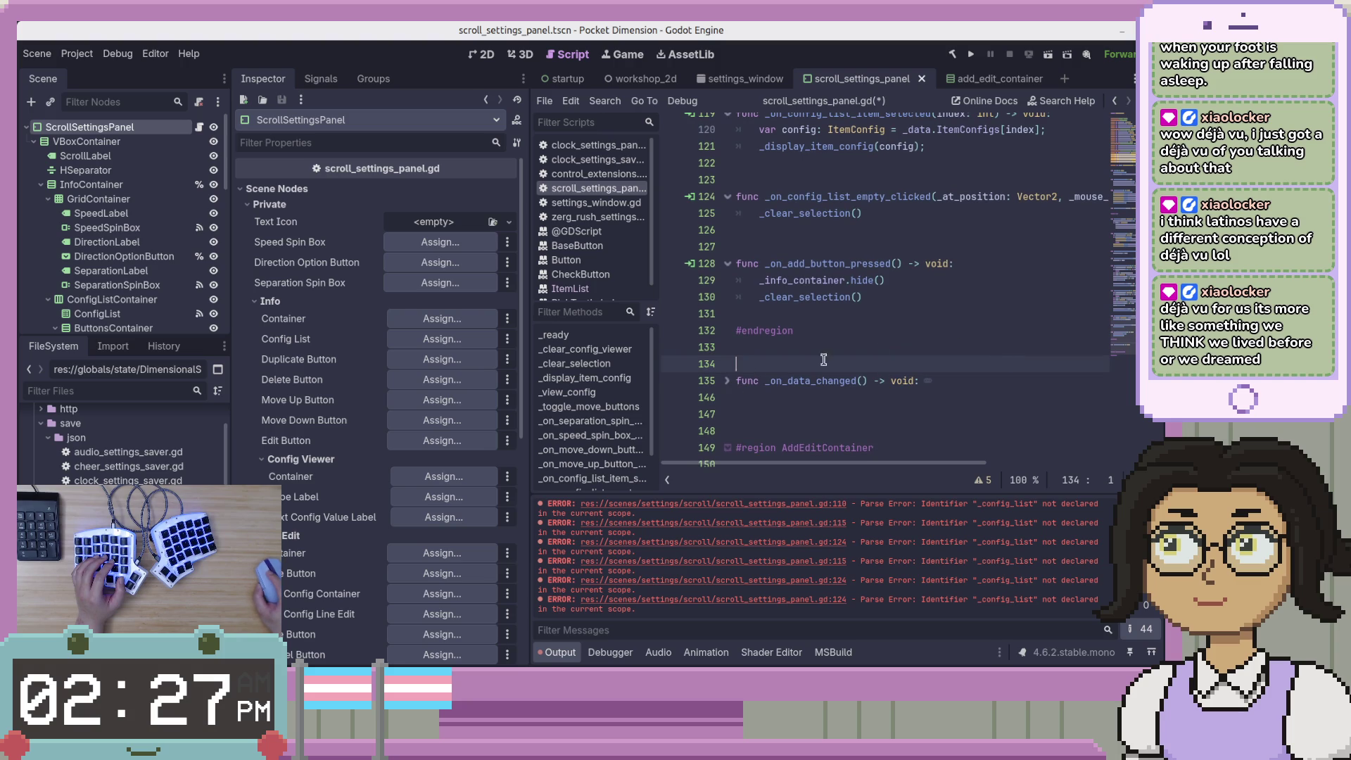
{"action": "scroll", "coordinate": [914, 363], "scroll_direction": "up", "scroll_amount": 1}
{"action": "left_click_drag", "start_coordinate": [998, 348], "coordinate": [1027, 267]}
{"action": "key", "text": "ctrl+c"}
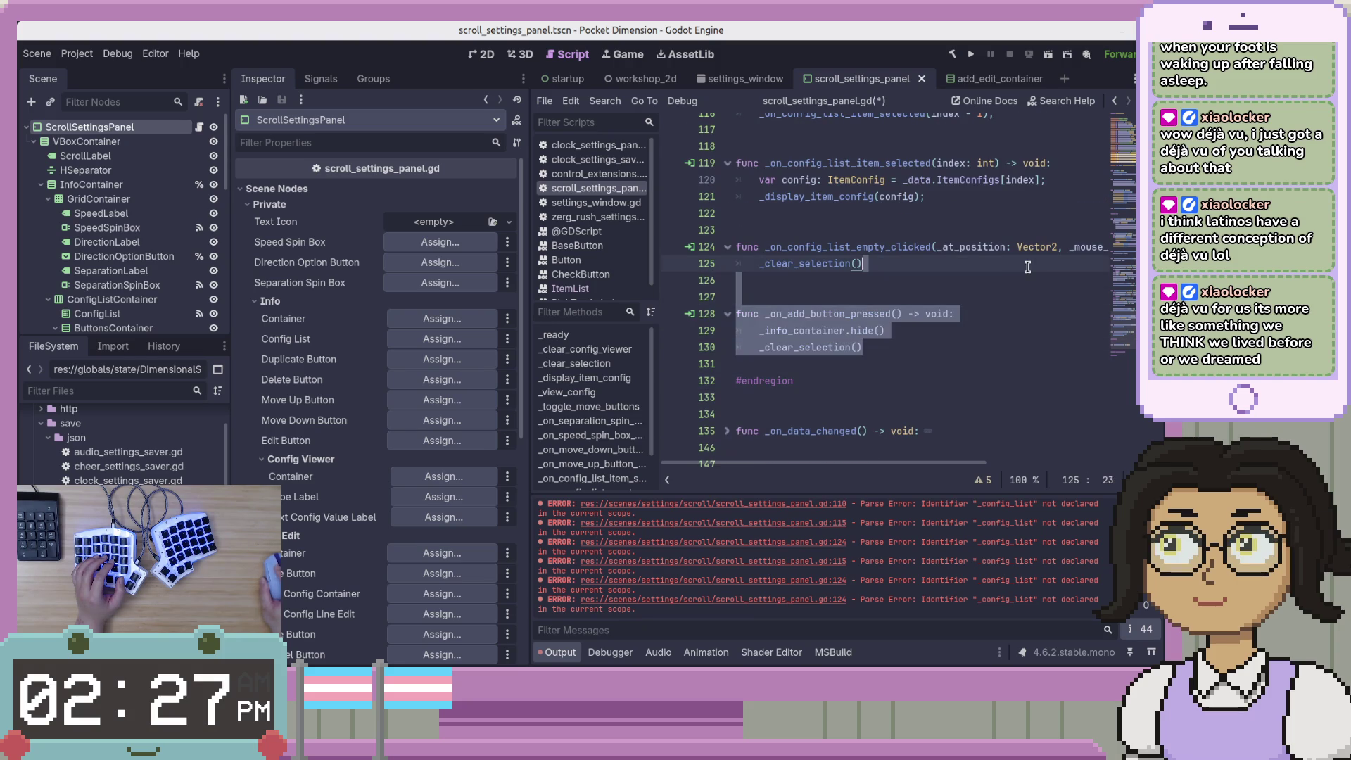
{"action": "key", "text": "BackSpace"}
Paste _on_add_button_pressed right after _toggle_move_buttons, trim extra blank lines, and save
{"action": "scroll", "coordinate": [985, 295], "scroll_direction": "up", "scroll_amount": 10}
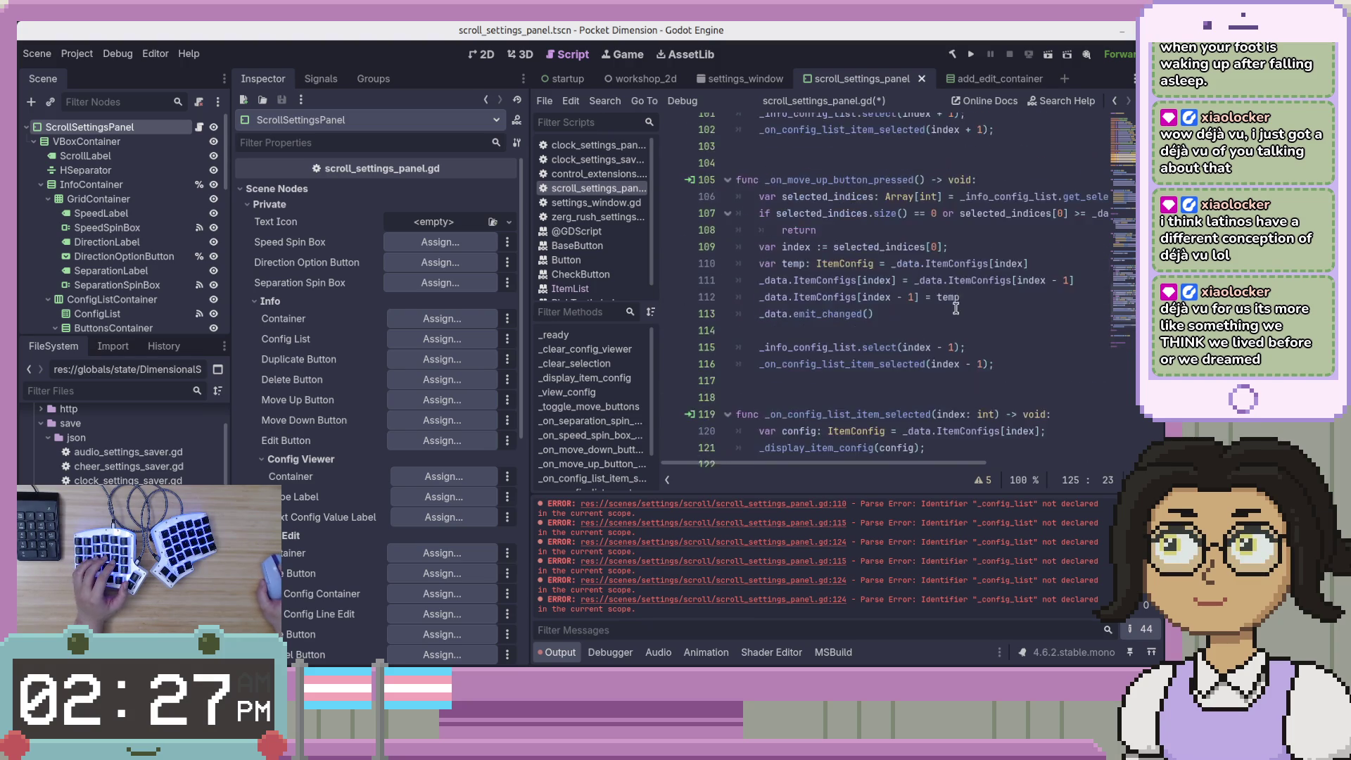
{"action": "scroll", "coordinate": [955, 308], "scroll_direction": "up", "scroll_amount": 5}
{"action": "left_click", "coordinate": [941, 191]}
{"action": "scroll", "coordinate": [942, 297], "scroll_direction": "down", "scroll_amount": 4}
{"action": "left_click", "coordinate": [975, 280]}
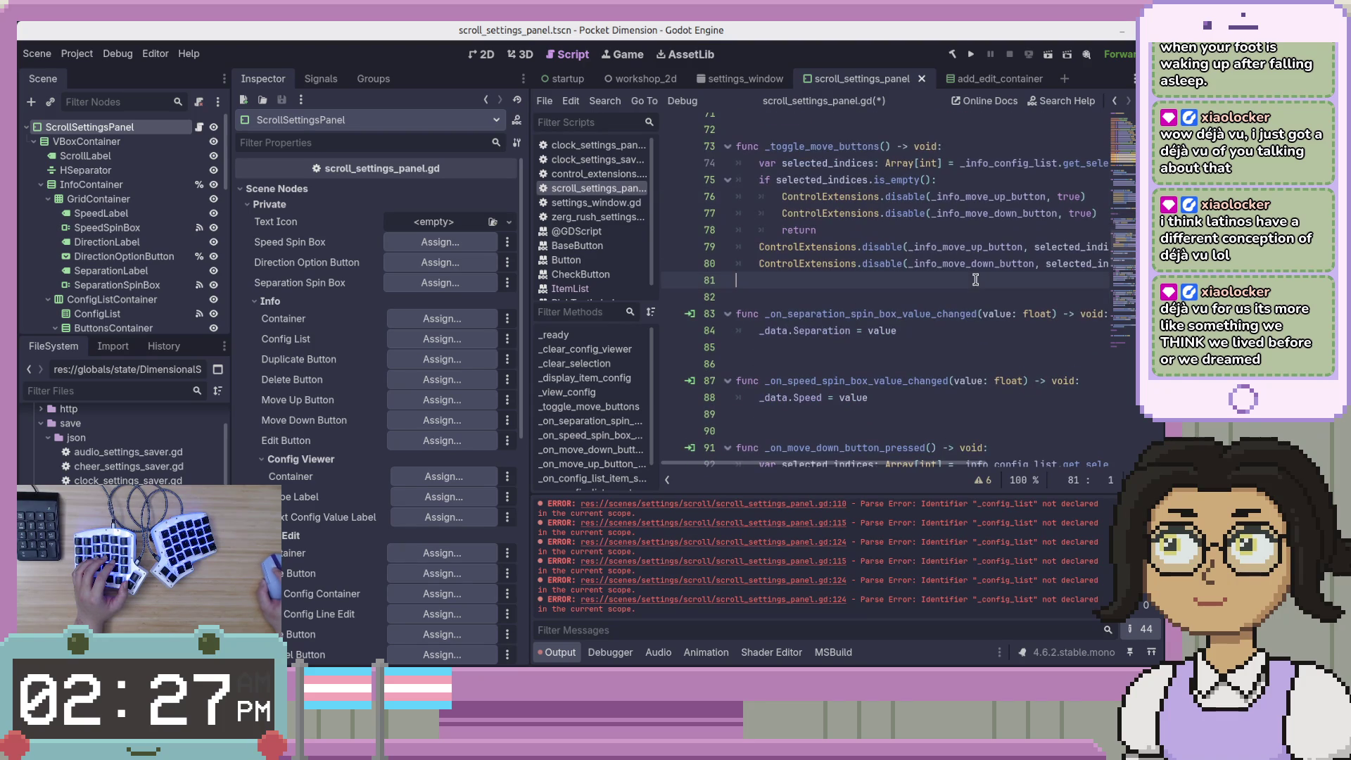
{"action": "scroll", "coordinate": [973, 285], "scroll_direction": "up", "scroll_amount": 3}
{"action": "scroll", "coordinate": [974, 284], "scroll_direction": "down", "scroll_amount": 4}
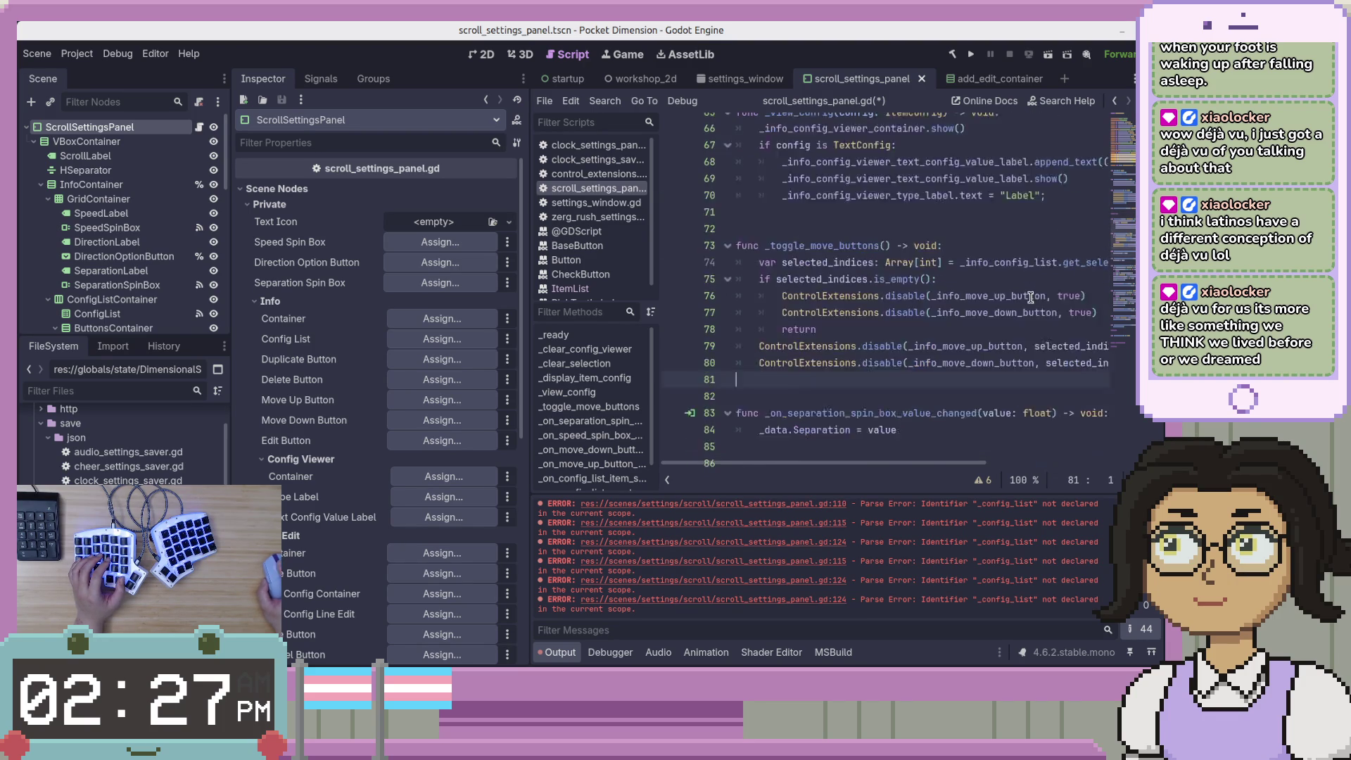
{"action": "key", "text": "Return"}
{"action": "key", "text": "Return"}
{"action": "key", "text": "ctrl+v"}
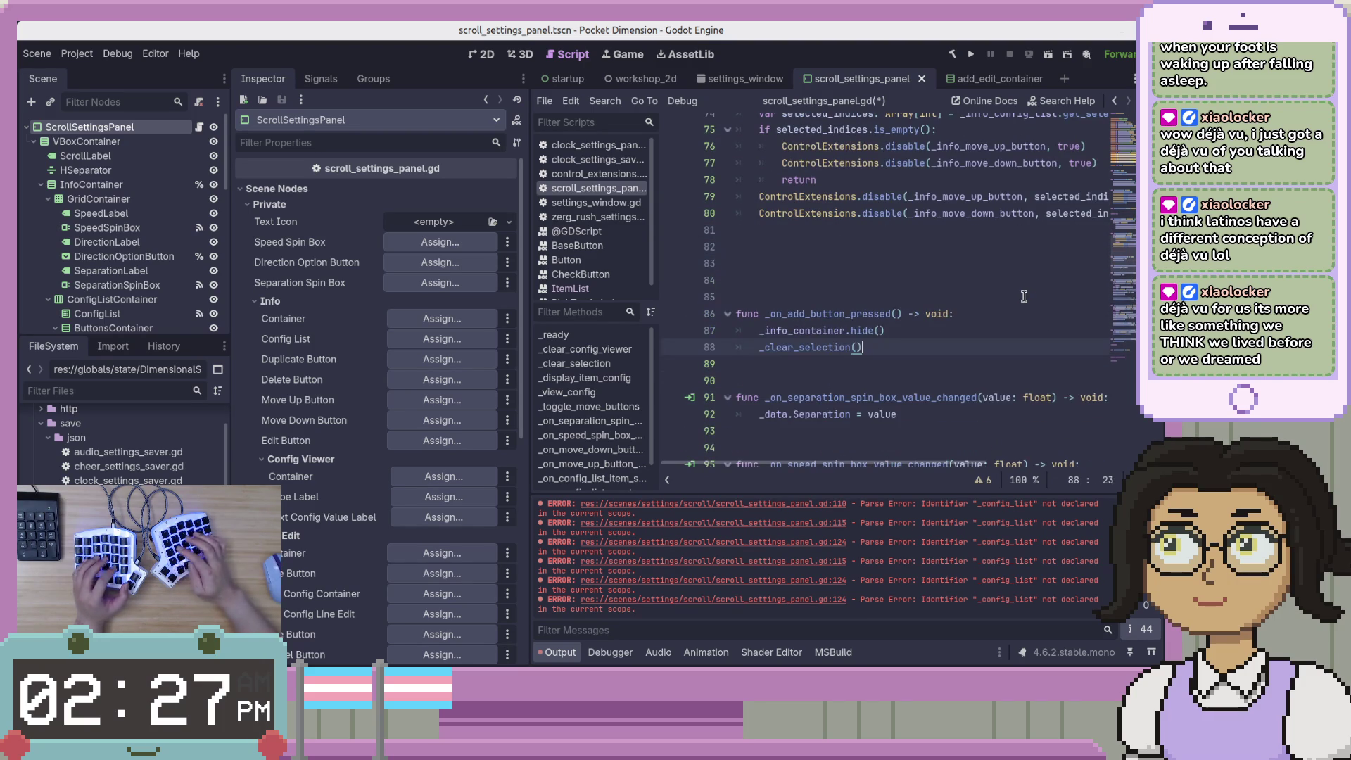
{"action": "key", "text": "BackSpace"}
{"action": "key", "text": "BackSpace"}
{"action": "key", "text": "ctrl+s"}
{"action": "key", "text": "Down"}
{"action": "key", "text": "Down"}
{"action": "key", "text": "Down"}
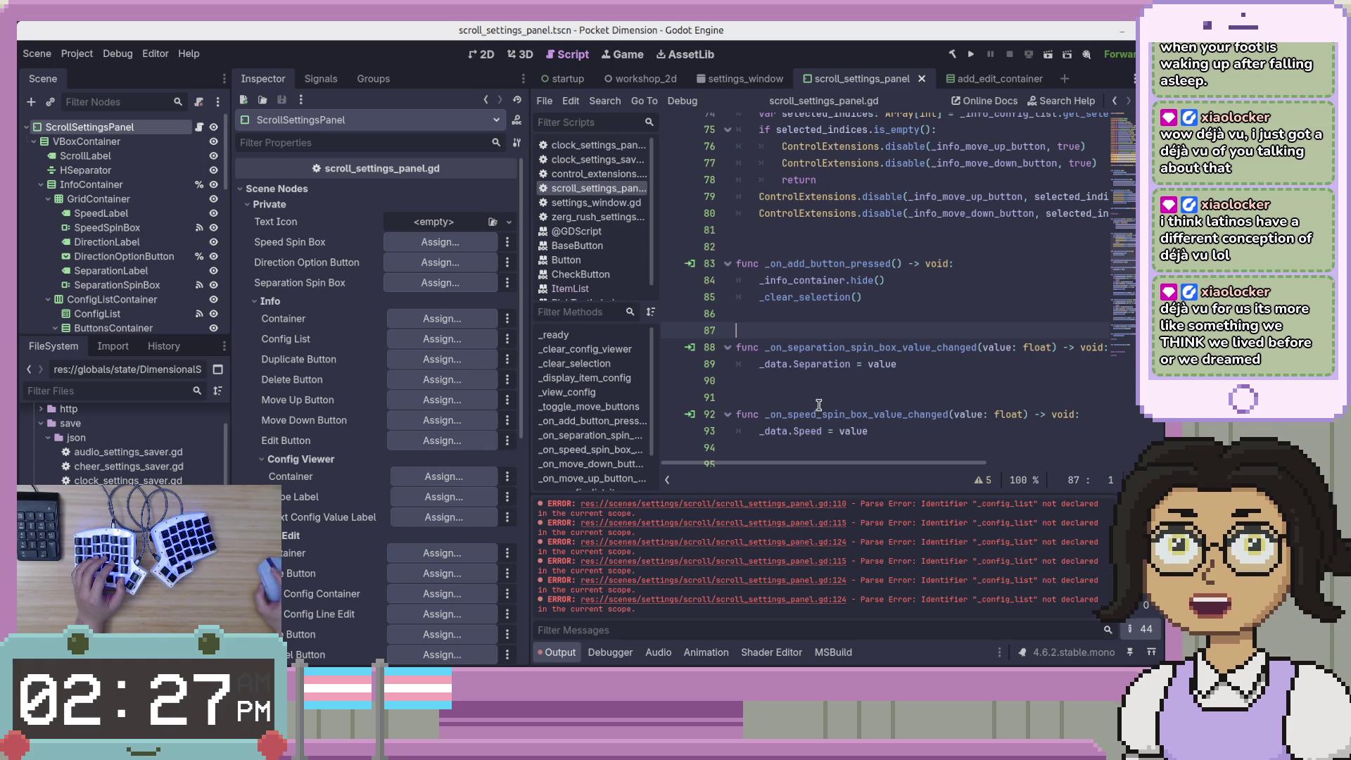
Select the _on_separation_spin_box_value_changed and _on_speed_spin_box_value_changed handlers and cut them
{"action": "scroll", "coordinate": [828, 383], "scroll_direction": "down", "scroll_amount": 2}
{"action": "scroll", "coordinate": [828, 383], "scroll_direction": "down", "scroll_amount": 2}
{"action": "left_click", "coordinate": [981, 232]}
{"action": "key", "text": "shift+Up"}
{"action": "key", "text": "shift+Up"}
{"action": "scroll", "coordinate": [980, 259], "scroll_direction": "up", "scroll_amount": 3}
{"action": "mouse_move", "coordinate": [985, 383]}
{"action": "left_mouse_down"}
{"action": "mouse_move", "coordinate": [992, 394]}
{"action": "mouse_move", "coordinate": [1022, 250]}
{"action": "left_mouse_up"}
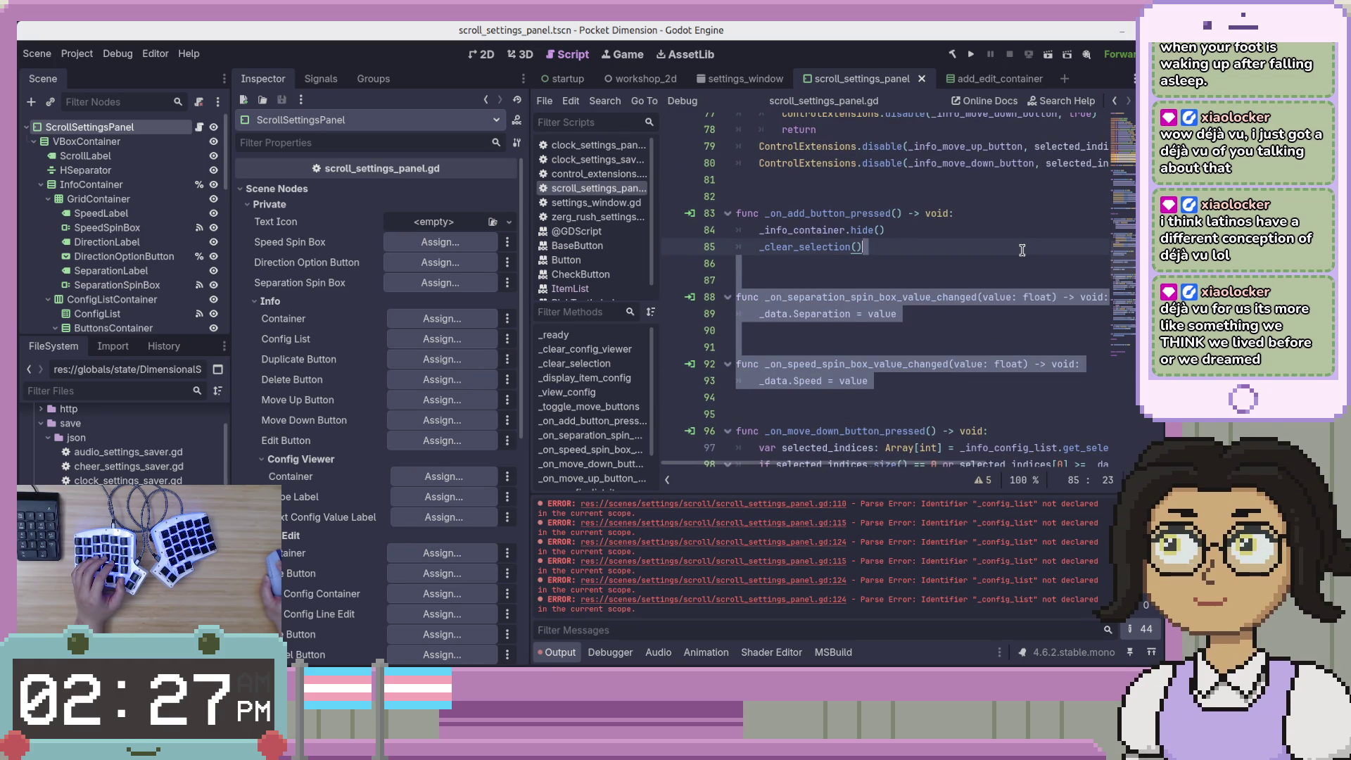
{"action": "key", "text": "ctrl+x"}
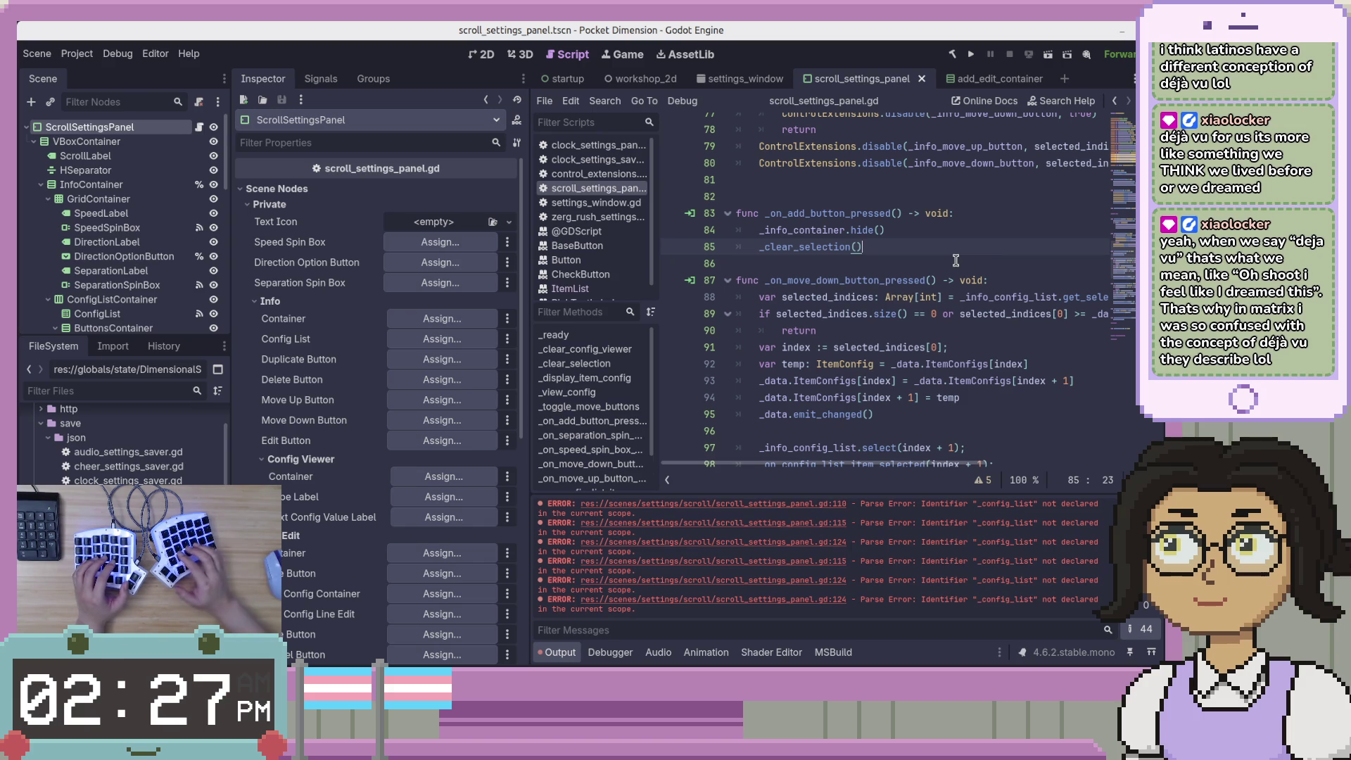
Put the spin-box handlers after _on_config_list_empty_clicked and save the script
{"action": "left_click", "coordinate": [955, 260]}
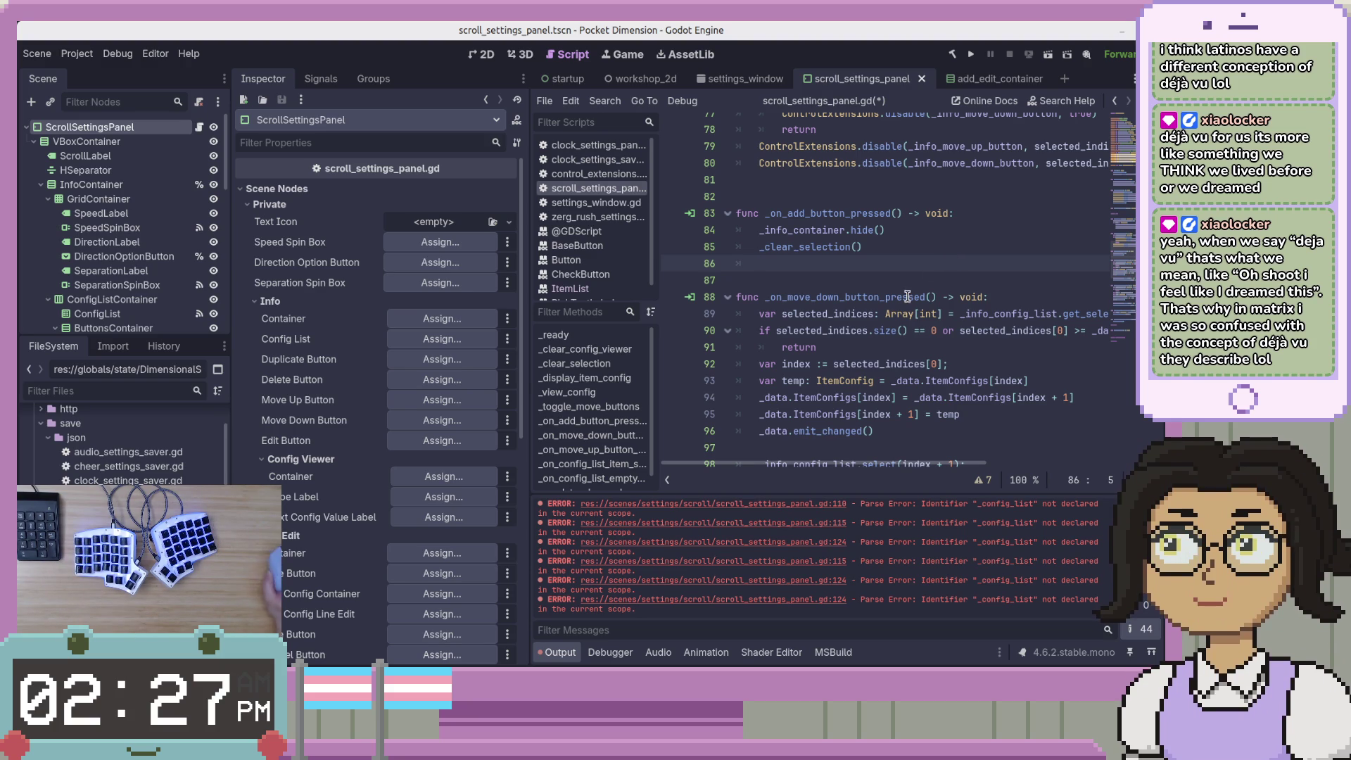
{"action": "type", "text": "0"}
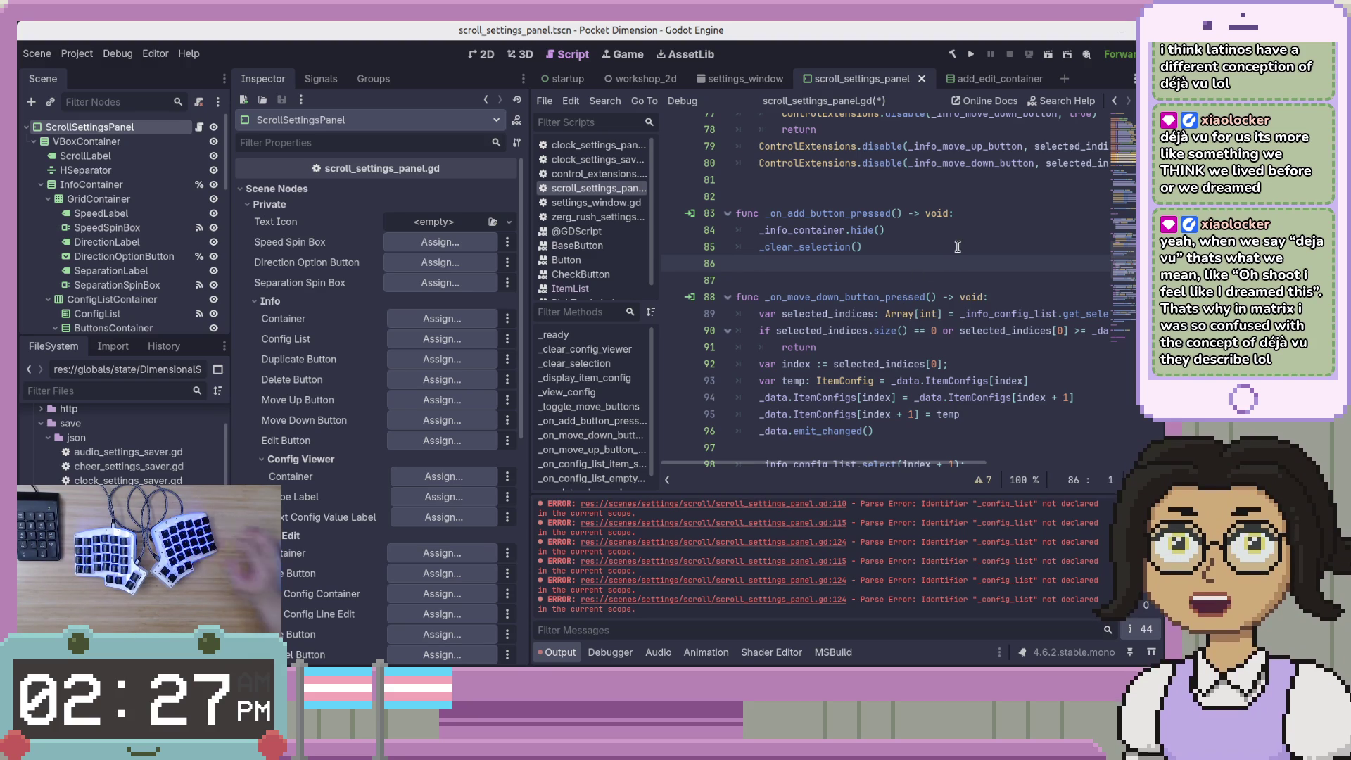
{"action": "left_click", "coordinate": [1000, 254]}
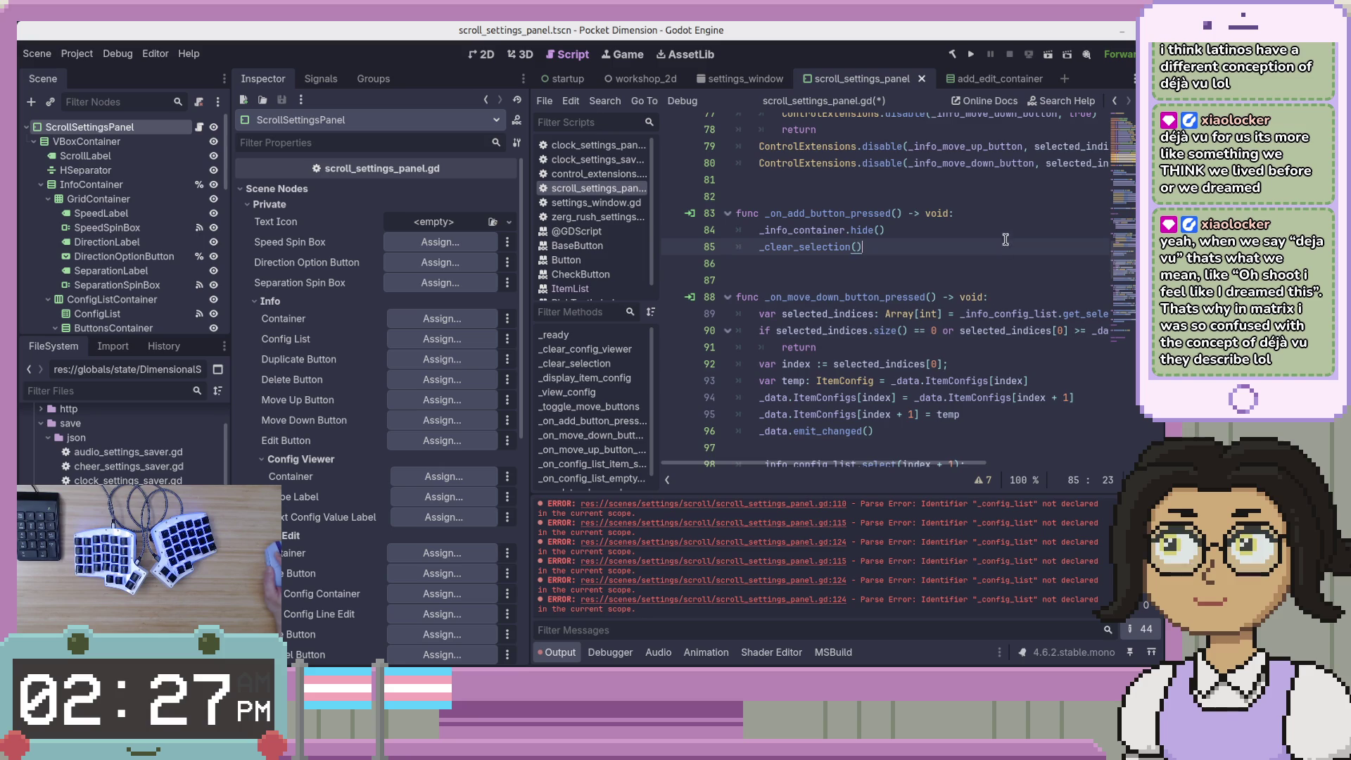
{"action": "scroll", "coordinate": [999, 296], "scroll_direction": "down", "scroll_amount": 6}
{"action": "scroll", "coordinate": [997, 335], "scroll_direction": "down", "scroll_amount": 4}
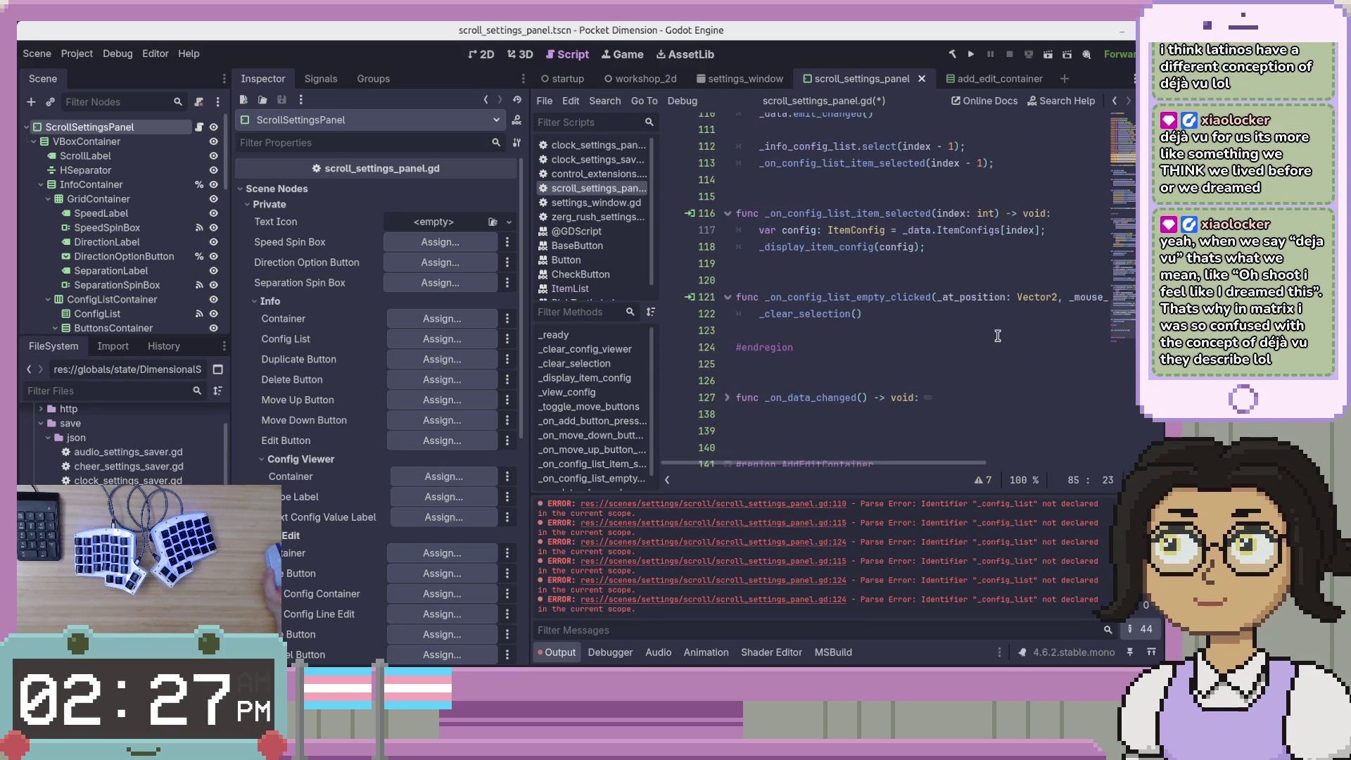
{"action": "left_click", "coordinate": [1020, 313]}
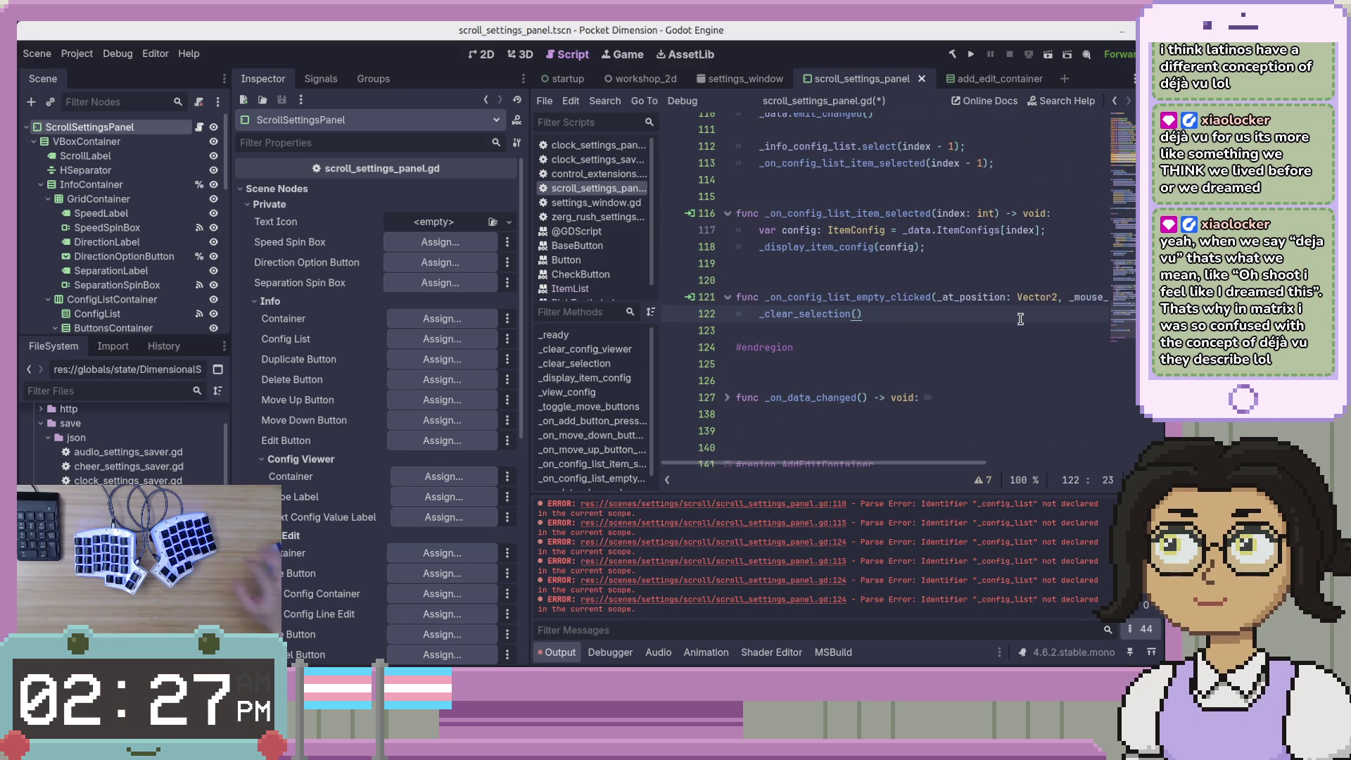
{"action": "key", "text": "Return"}
{"action": "key", "text": "Down"}
{"action": "key", "text": "Down"}
{"action": "key", "text": "ctrl+z"}
{"action": "key", "text": "ctrl+z"}
{"action": "key", "text": "ctrl+z"}
{"action": "key", "text": "ctrl+z"}
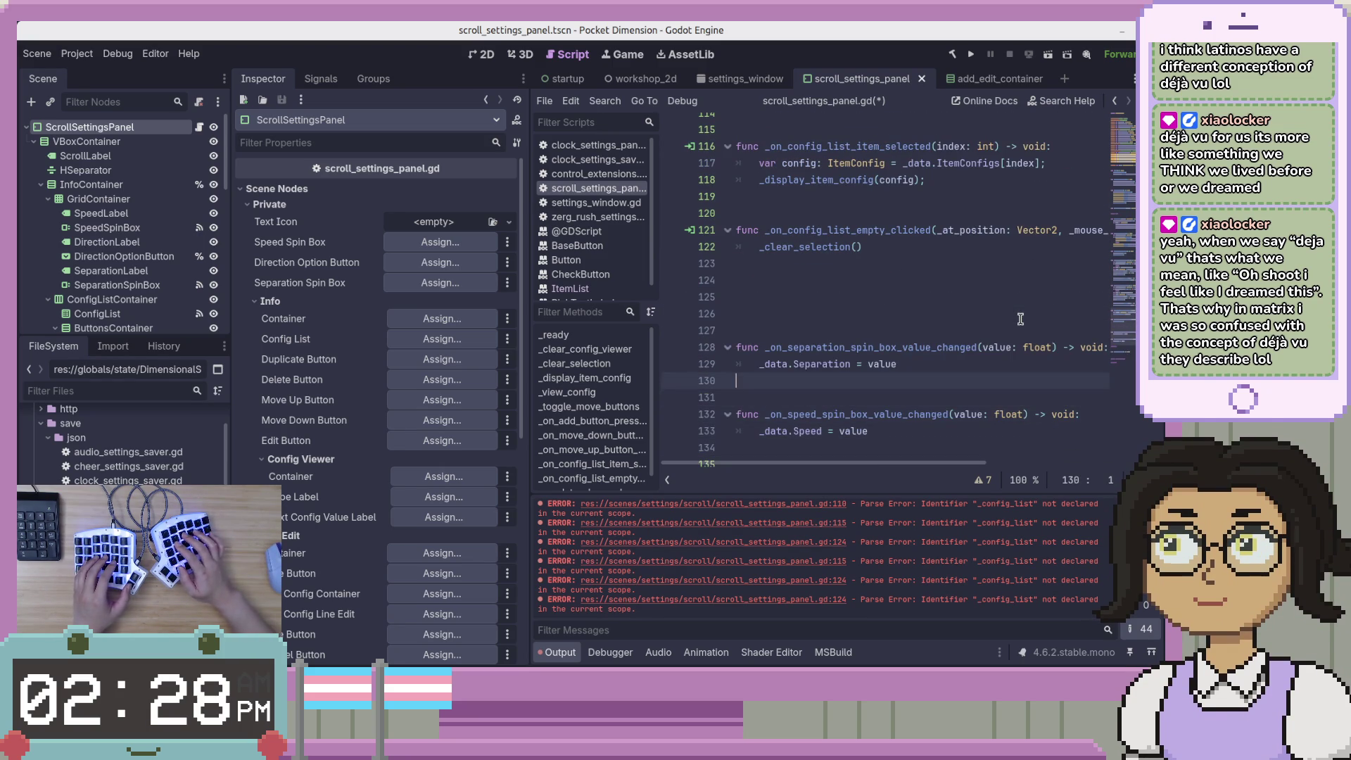
{"action": "key", "text": "ctrl+s"}
{"action": "key", "text": "Up"}
{"action": "key", "text": "Up"}
{"action": "key", "text": "Up"}
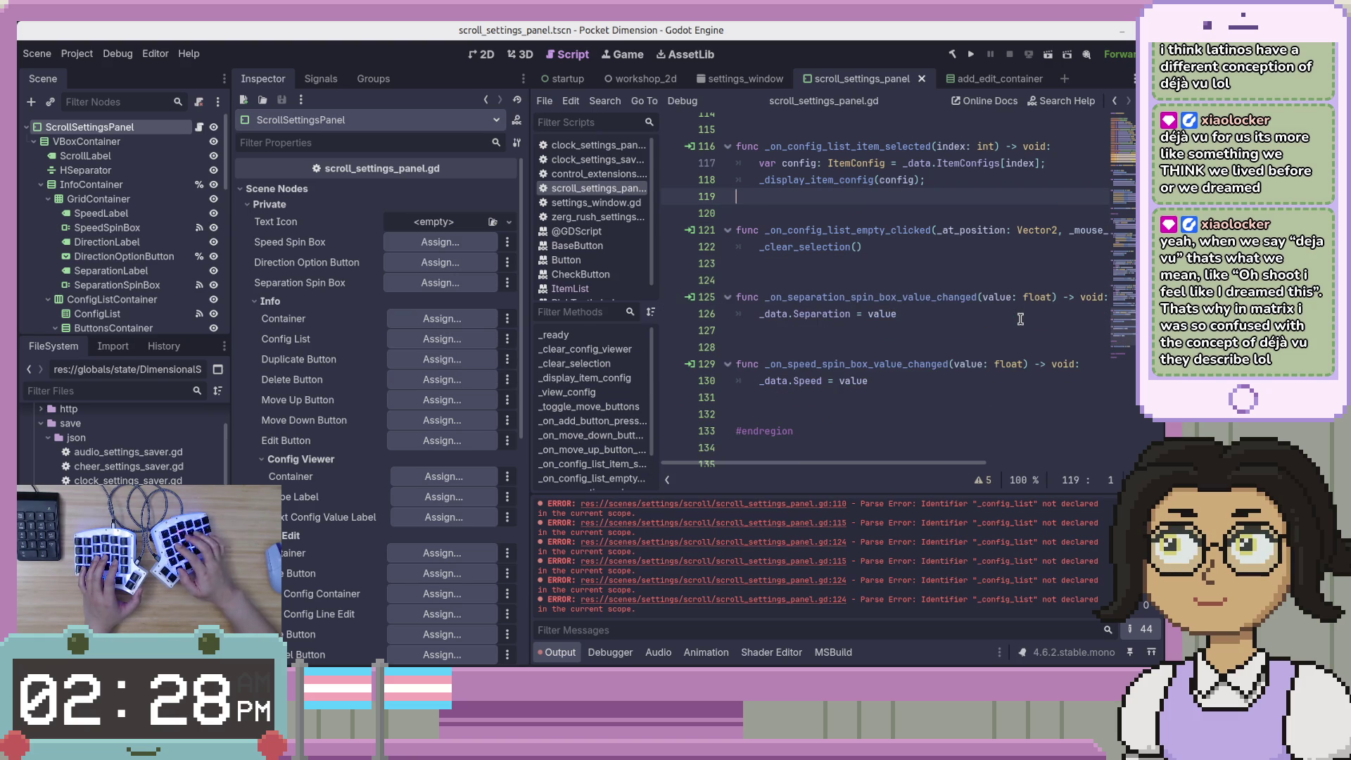
Move the _on_config_list_empty_clicked handler above the item-selected handler
{"action": "key", "text": "Down"}
{"action": "key", "text": "Down"}
{"action": "key", "text": "End"}
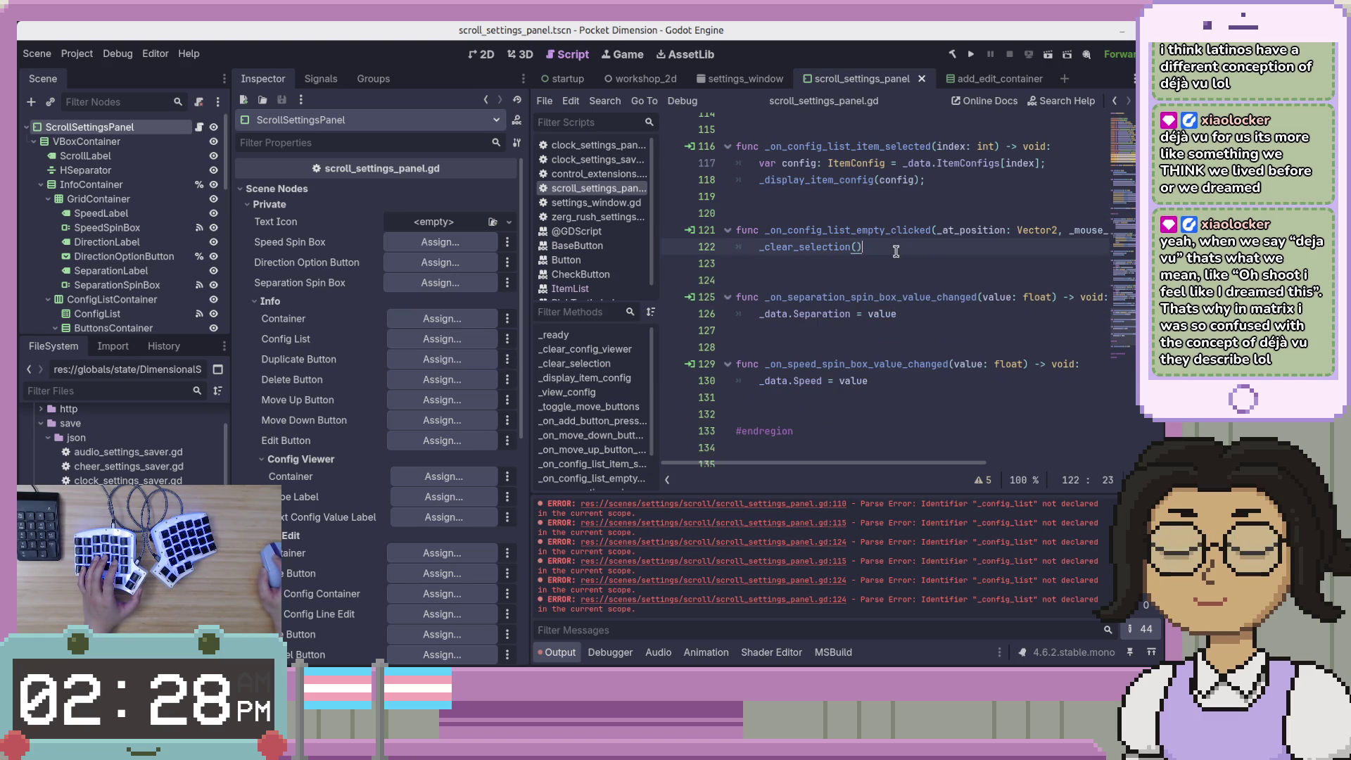
{"action": "key", "text": "shift+Up"}
{"action": "key", "text": "shift+Up"}
{"action": "key", "text": "shift+Up"}
{"action": "key", "text": "shift+Left"}
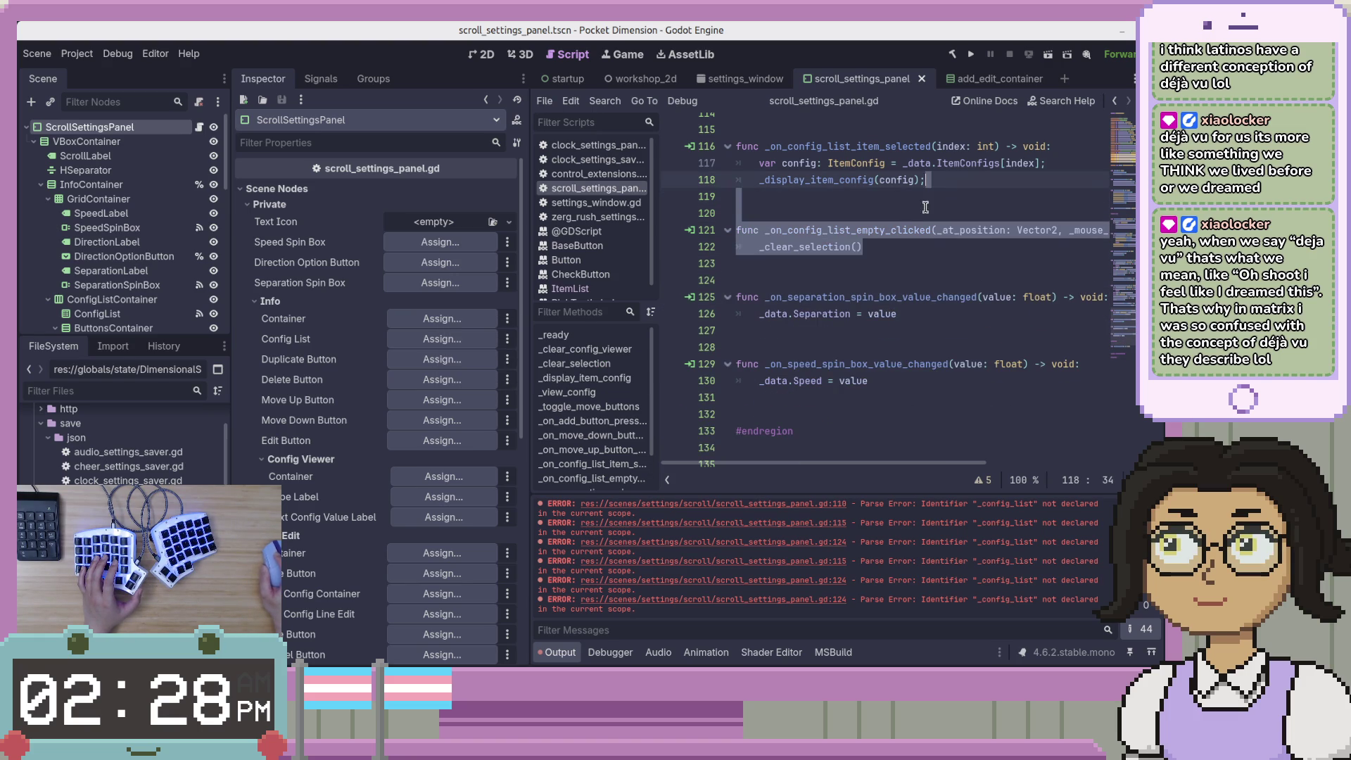
{"action": "scroll", "coordinate": [818, 326], "scroll_direction": "up", "scroll_amount": 3}
{"action": "mouse_move", "coordinate": [801, 384]}
{"action": "left_mouse_down"}
{"action": "mouse_move", "coordinate": [915, 261]}
{"action": "mouse_move", "coordinate": [1013, 248]}
{"action": "left_mouse_up"}
{"action": "left_click", "coordinate": [809, 273]}
Drag both config-list handlers up to sit directly under _on_add_button_pressed
{"action": "scroll", "coordinate": [809, 270], "scroll_direction": "up", "scroll_amount": 4}
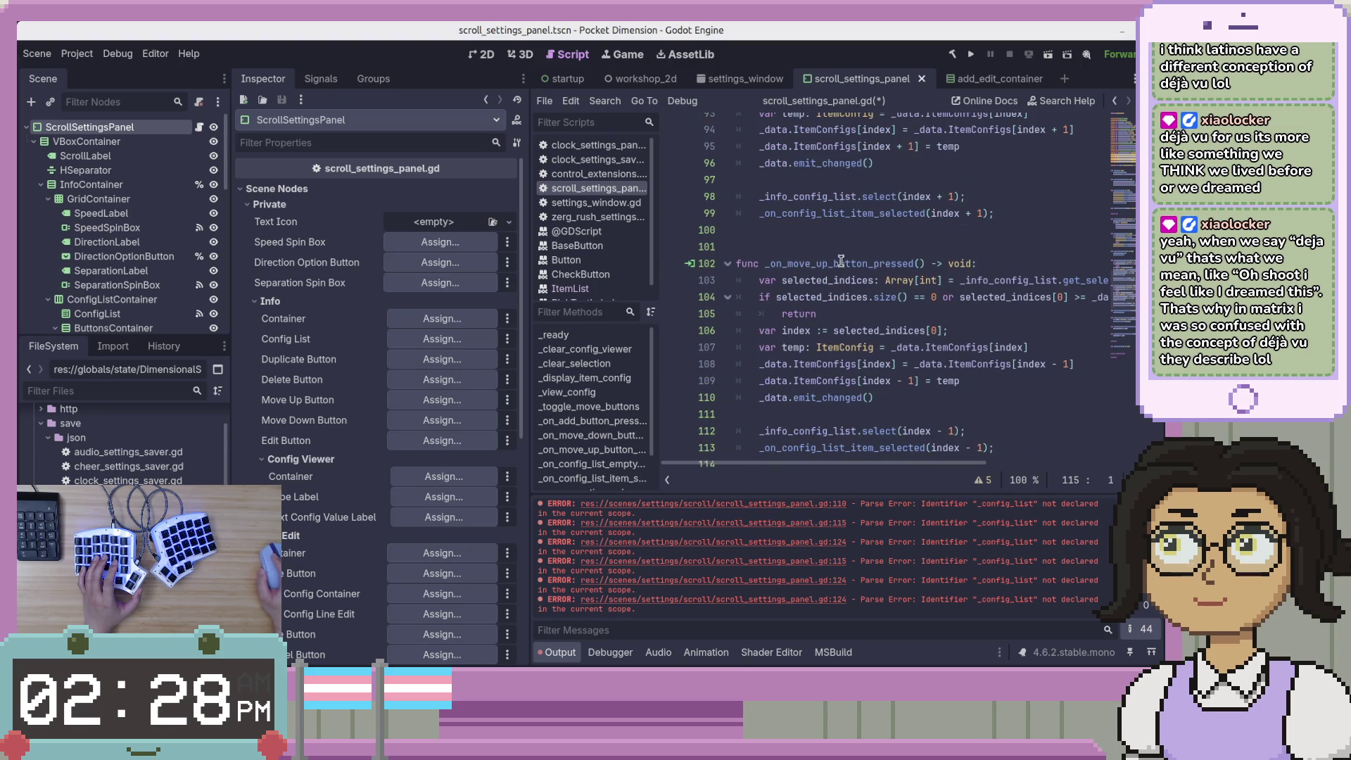
{"action": "scroll", "coordinate": [845, 263], "scroll_direction": "down", "scroll_amount": 4}
{"action": "scroll", "coordinate": [849, 264], "scroll_direction": "up", "scroll_amount": 10}
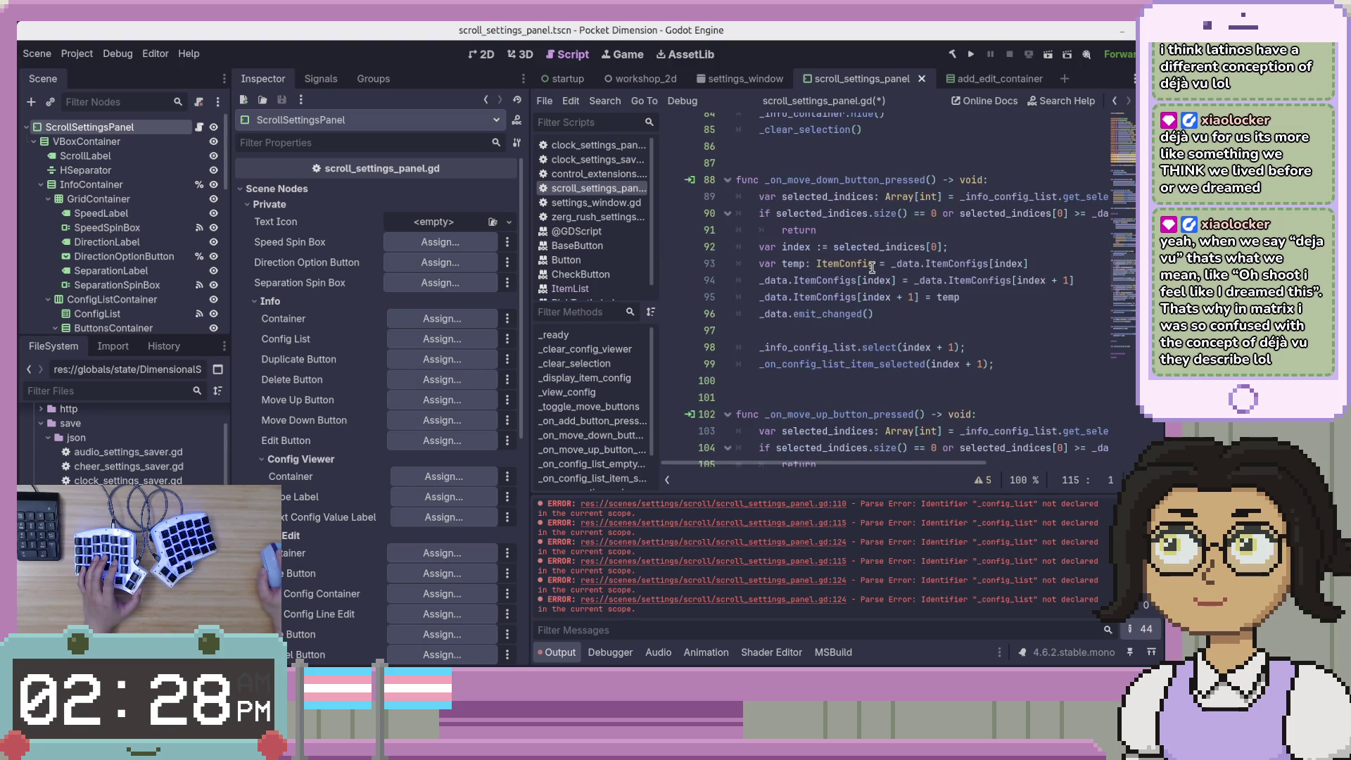
{"action": "mouse_move", "coordinate": [871, 275]}
{"action": "left_mouse_down"}
{"action": "mouse_move", "coordinate": [876, 295]}
{"action": "mouse_move", "coordinate": [960, 310]}
{"action": "left_mouse_up"}
{"action": "left_click", "coordinate": [962, 310]}
{"action": "scroll", "coordinate": [953, 308], "scroll_direction": "down", "scroll_amount": 7}
{"action": "scroll", "coordinate": [950, 306], "scroll_direction": "down", "scroll_amount": 1}
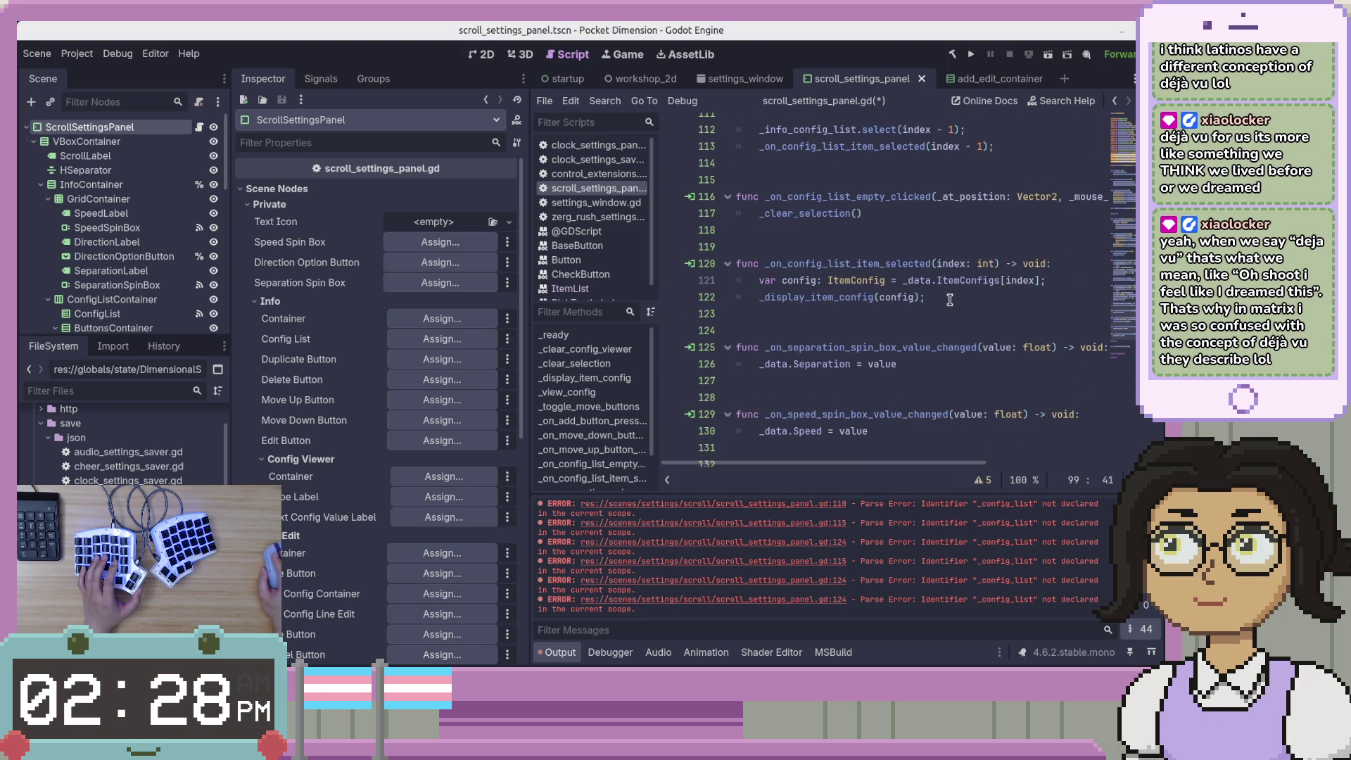
{"action": "left_click_drag", "start_coordinate": [964, 302], "coordinate": [1026, 149]}
{"action": "scroll", "coordinate": [967, 341], "scroll_direction": "up", "scroll_amount": 3}
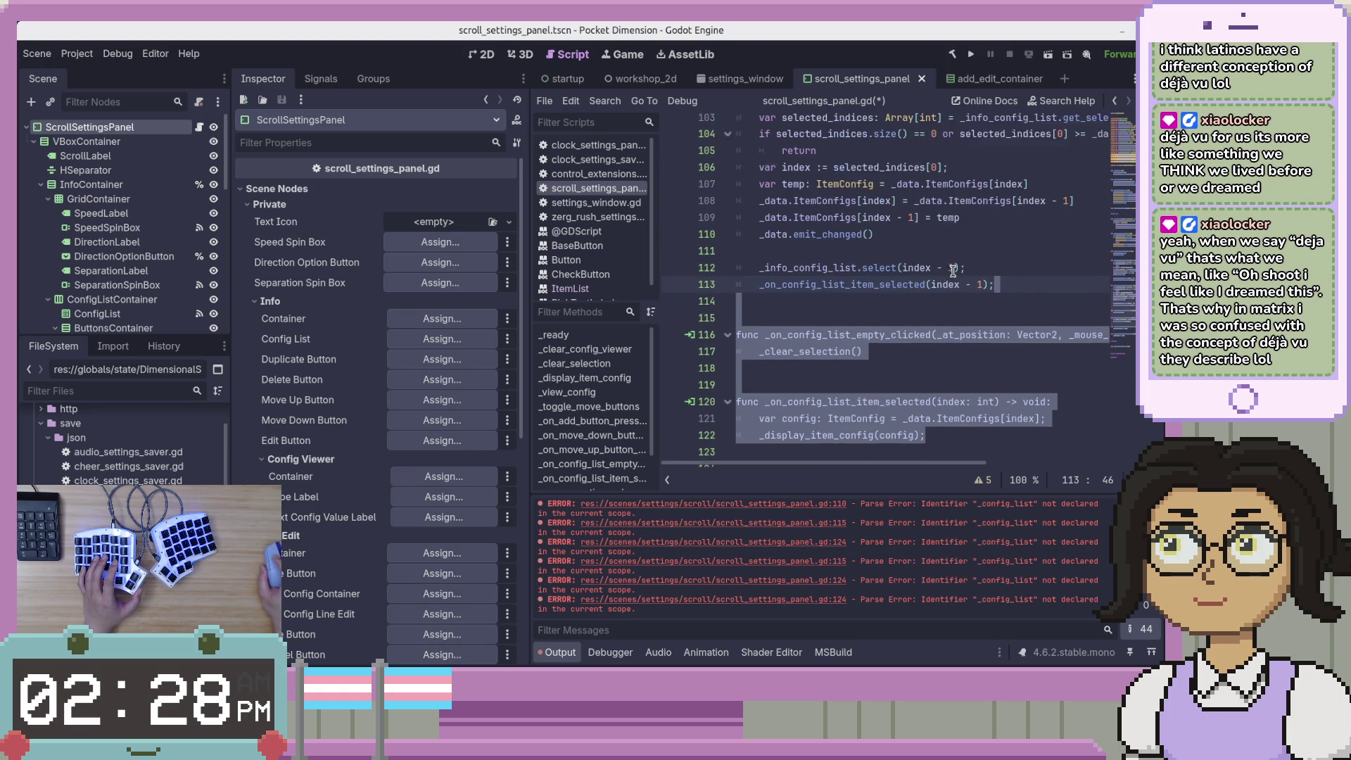
{"action": "scroll", "coordinate": [968, 341], "scroll_direction": "up", "scroll_amount": 2}
{"action": "mouse_move", "coordinate": [912, 444]}
{"action": "left_mouse_down"}
{"action": "mouse_move", "coordinate": [929, 141]}
{"action": "mouse_move", "coordinate": [934, 233]}
{"action": "left_mouse_up"}
{"action": "key", "text": "Left"}
Place the caret above _on_add_button_pressed and review the reordered Info handlers
{"action": "scroll", "coordinate": [971, 281], "scroll_direction": "up", "scroll_amount": 1}
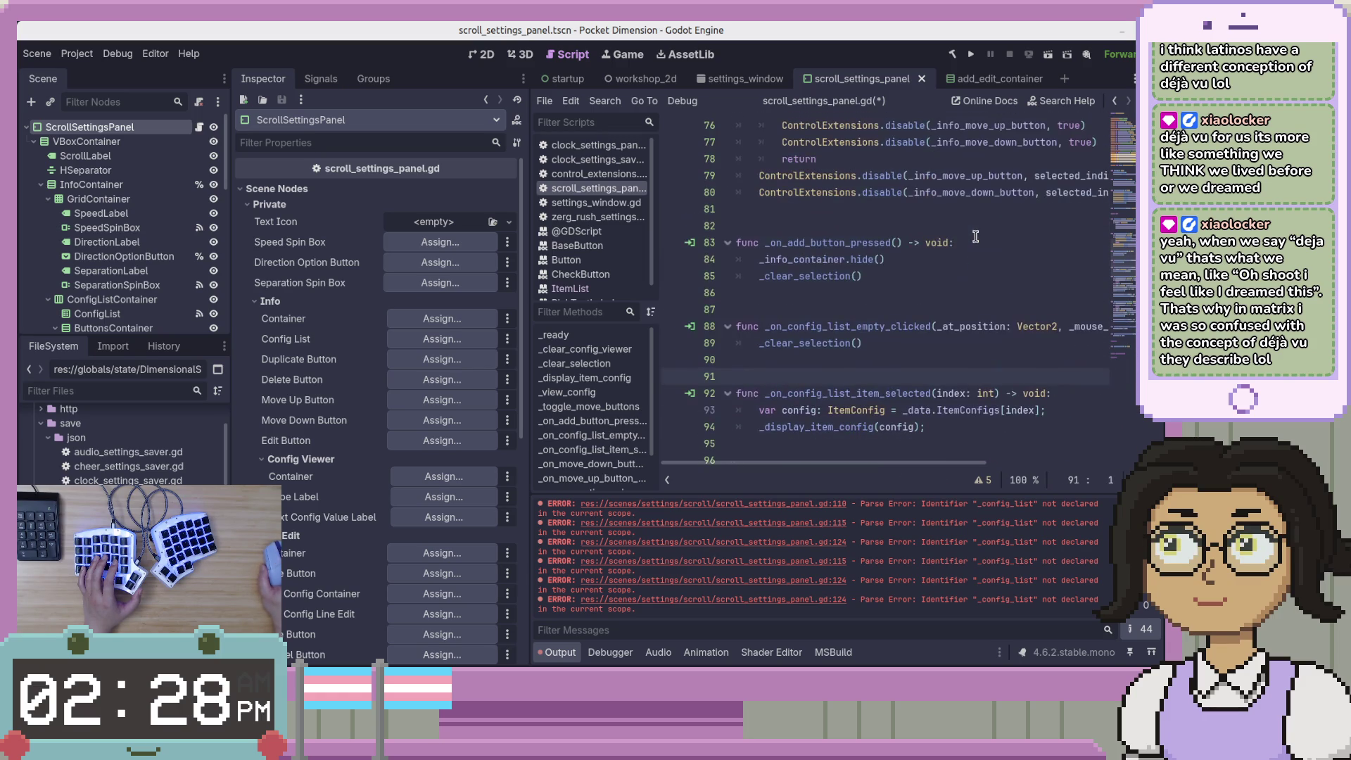
{"action": "scroll", "coordinate": [712, 238], "scroll_direction": "up", "scroll_amount": 3}
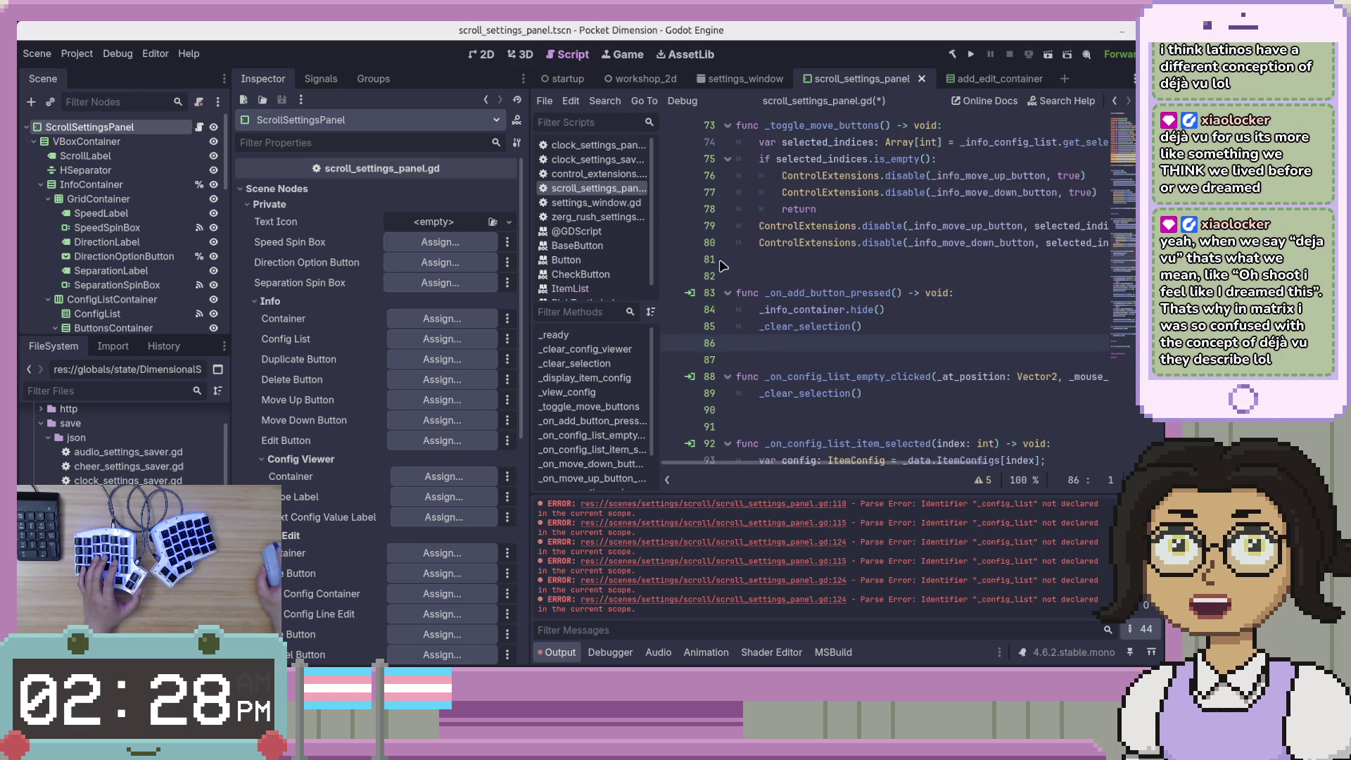
{"action": "left_click", "coordinate": [918, 276]}
{"action": "scroll", "coordinate": [921, 280], "scroll_direction": "down", "scroll_amount": 11}
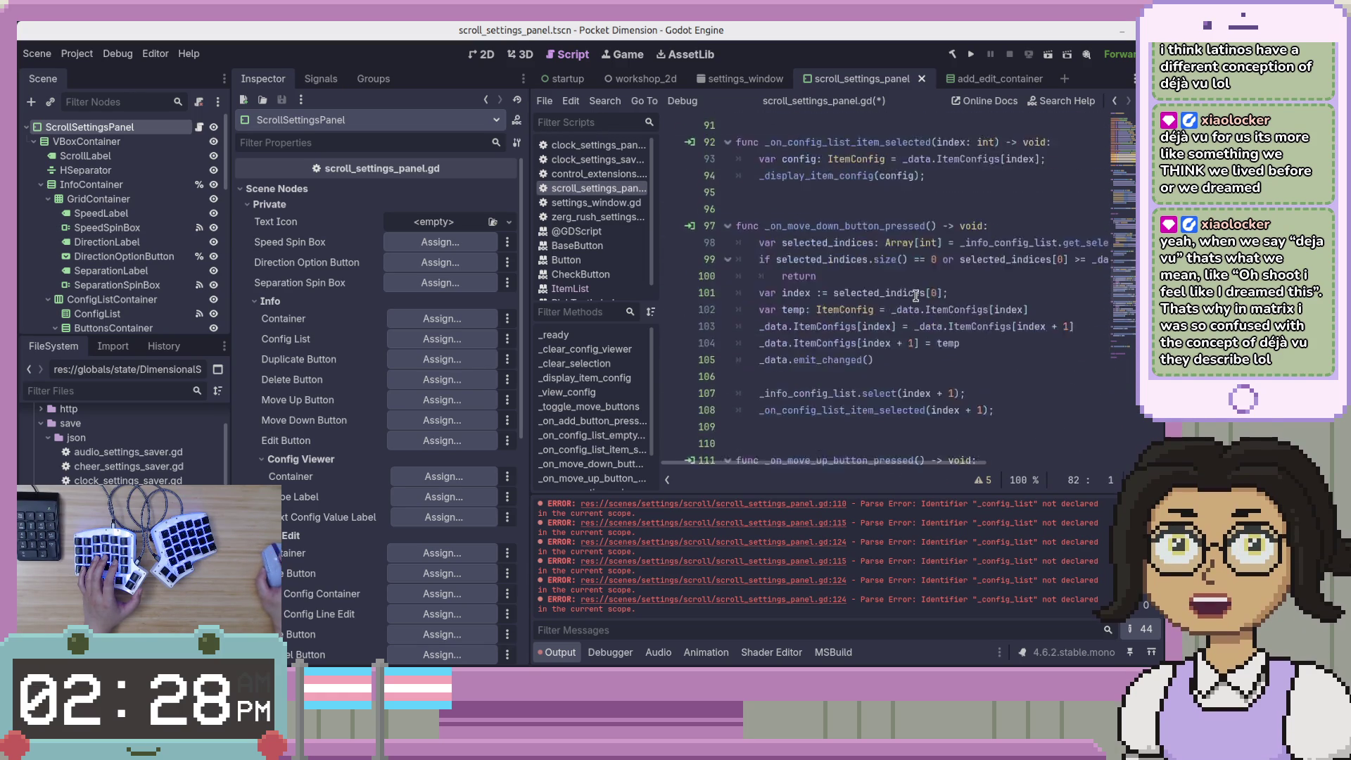
{"action": "scroll", "coordinate": [922, 280], "scroll_direction": "down", "scroll_amount": 5}
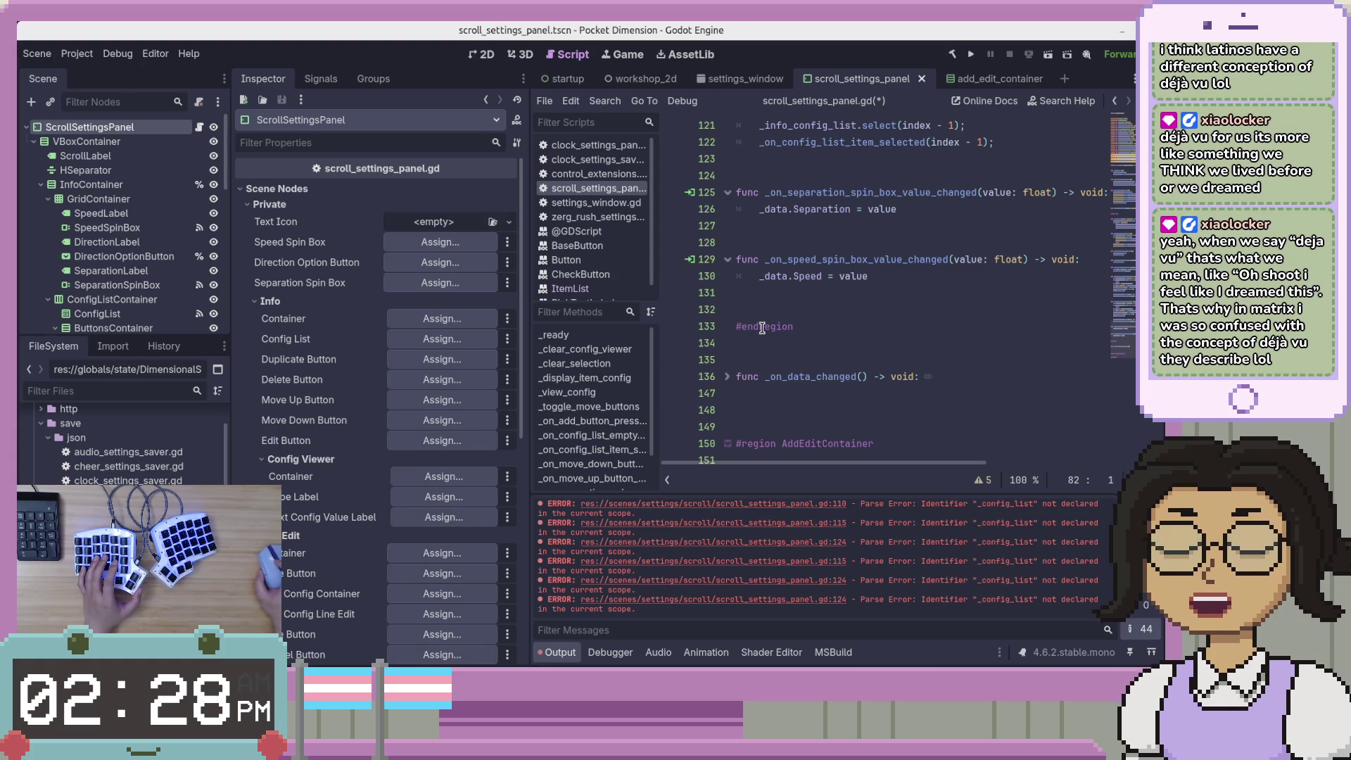
{"action": "scroll", "coordinate": [762, 328], "scroll_direction": "up", "scroll_amount": 18}
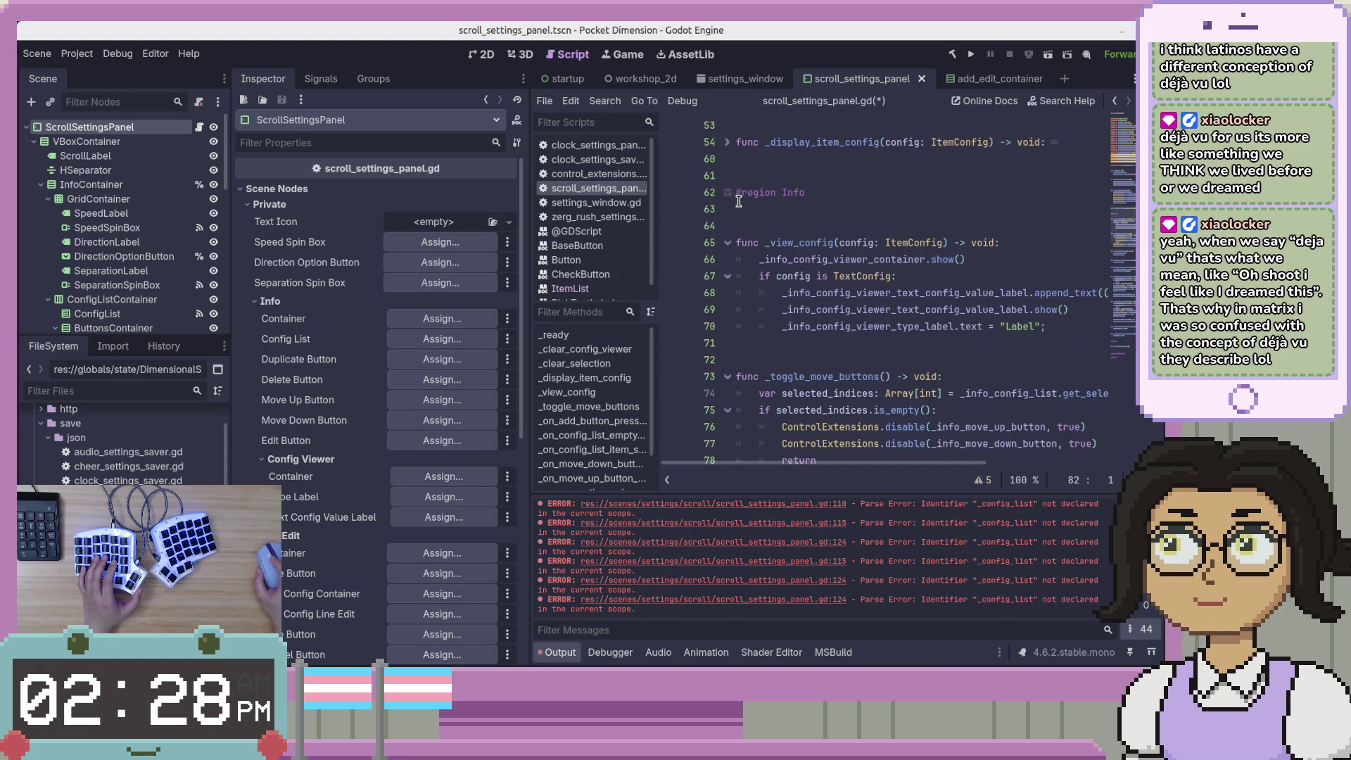
Fold the Info region, shorten #region AddEditContainer to AddEdit, and save the script
{"action": "left_click", "coordinate": [727, 192]}
{"action": "left_click", "coordinate": [838, 326]}
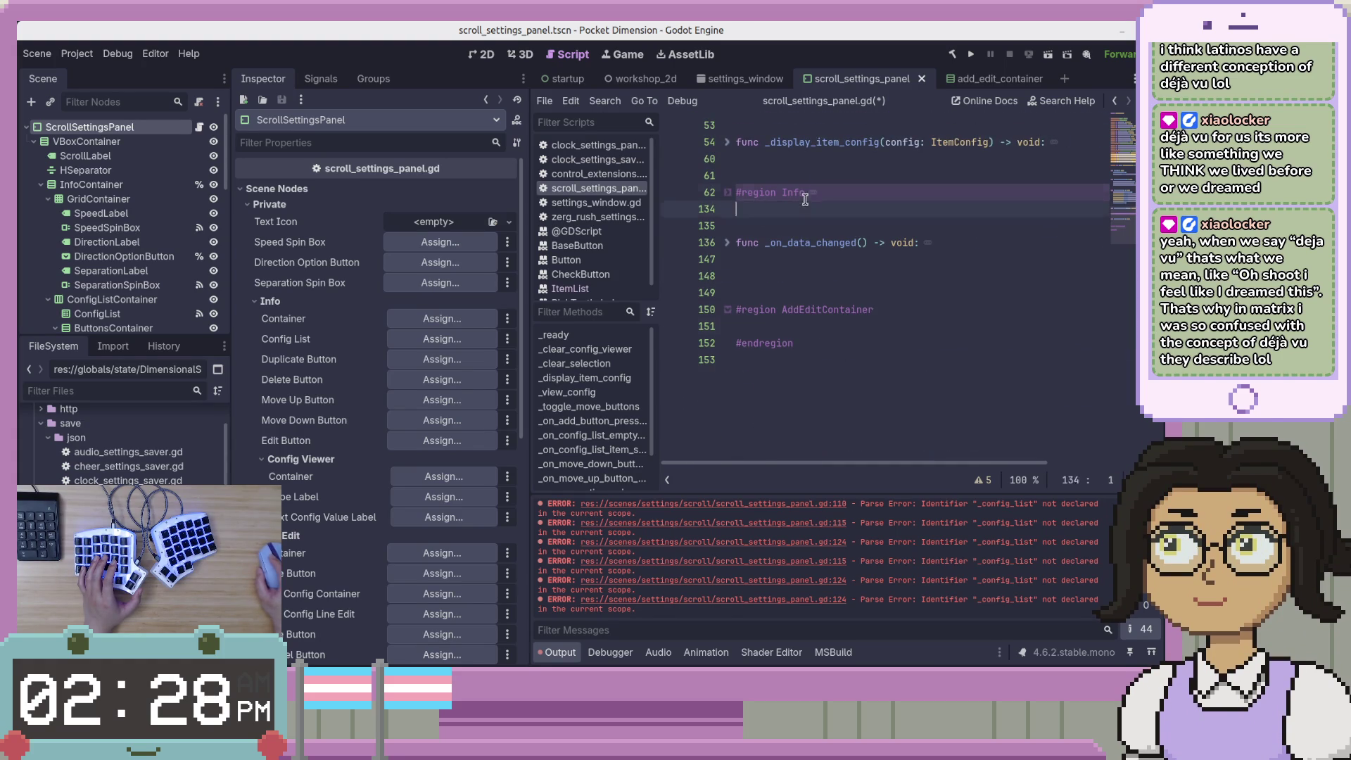
{"action": "left_click", "coordinate": [932, 317]}
{"action": "key", "text": "BackSpace"}
{"action": "key", "text": "BackSpace"}
{"action": "key", "text": "BackSpace"}
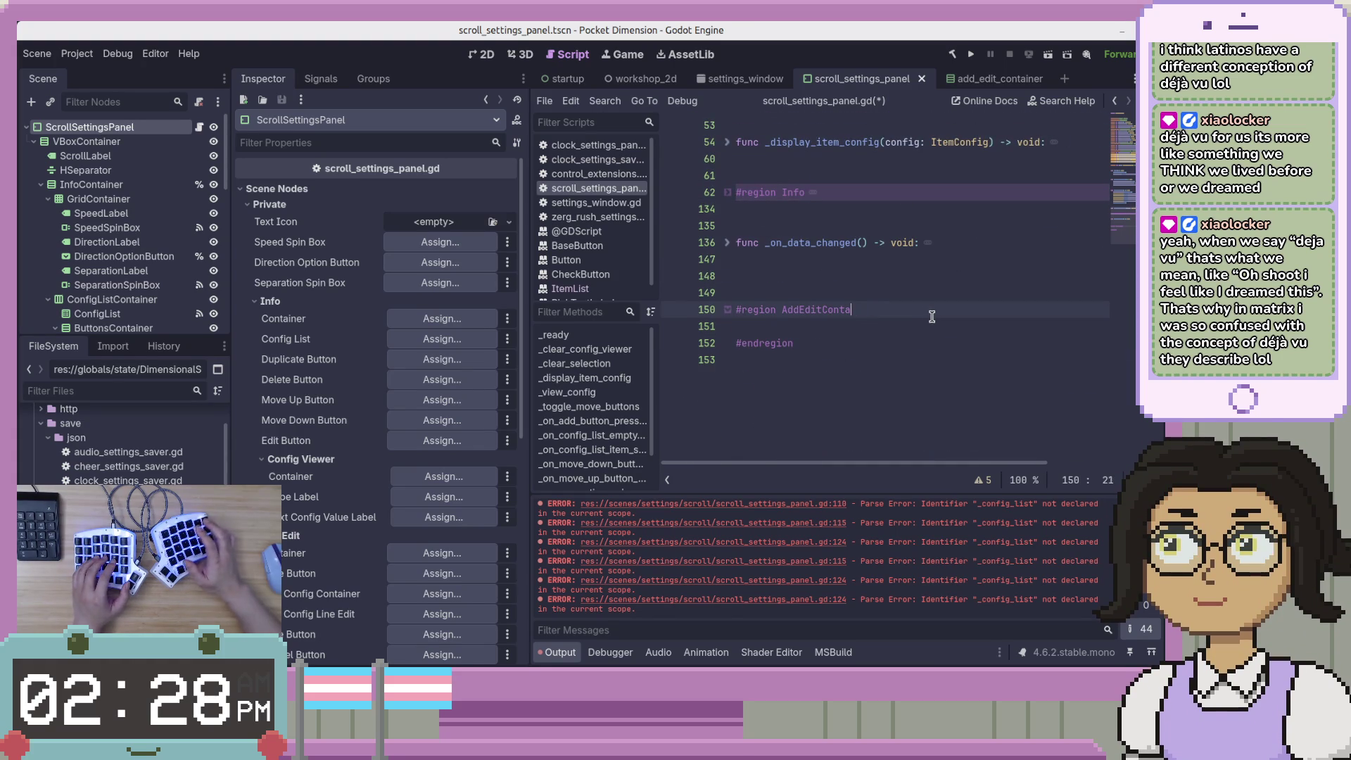
{"action": "key", "text": "ctrl+s"}
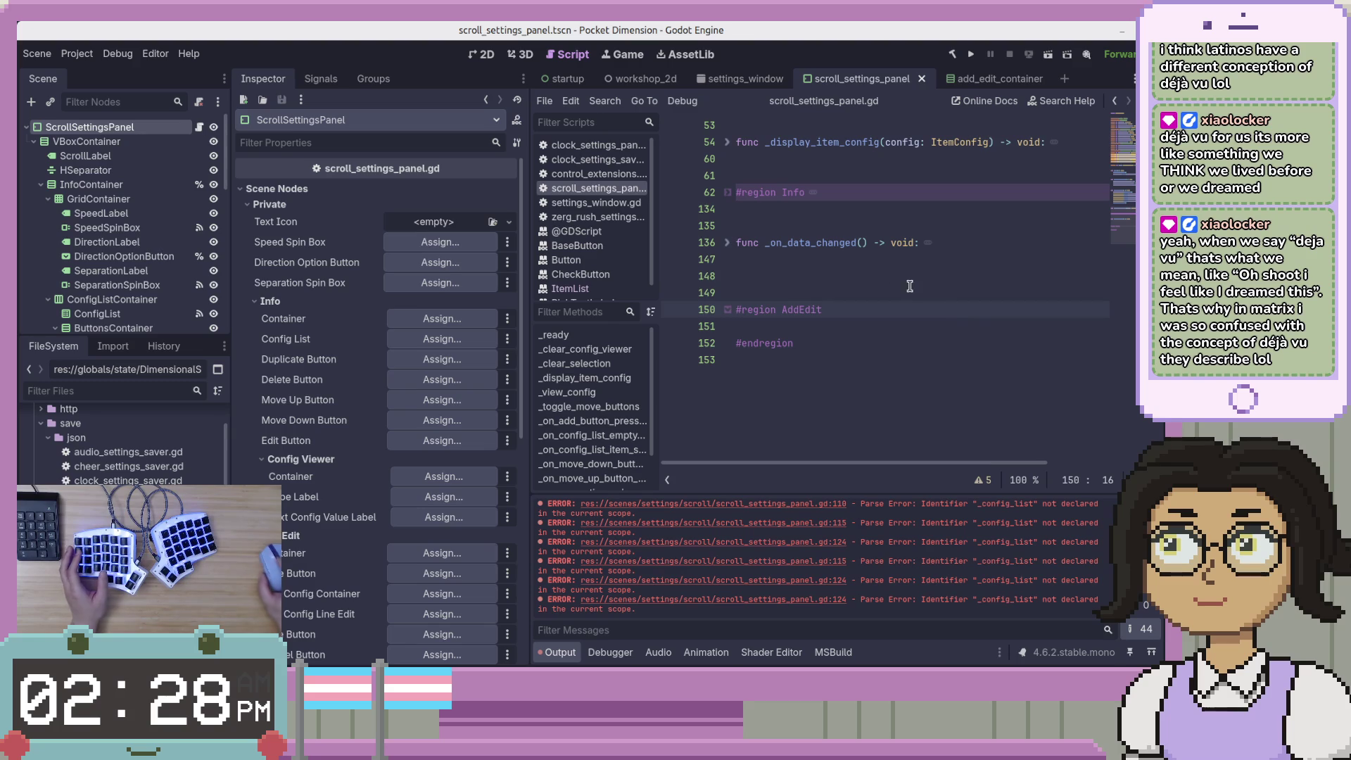
Unfold the _on_data_changed function and select all of it
{"action": "left_click", "coordinate": [930, 294]}
{"action": "scroll", "coordinate": [961, 345], "scroll_direction": "up", "scroll_amount": 2}
{"action": "left_click", "coordinate": [727, 342]}
{"action": "scroll", "coordinate": [925, 361], "scroll_direction": "down", "scroll_amount": 4}
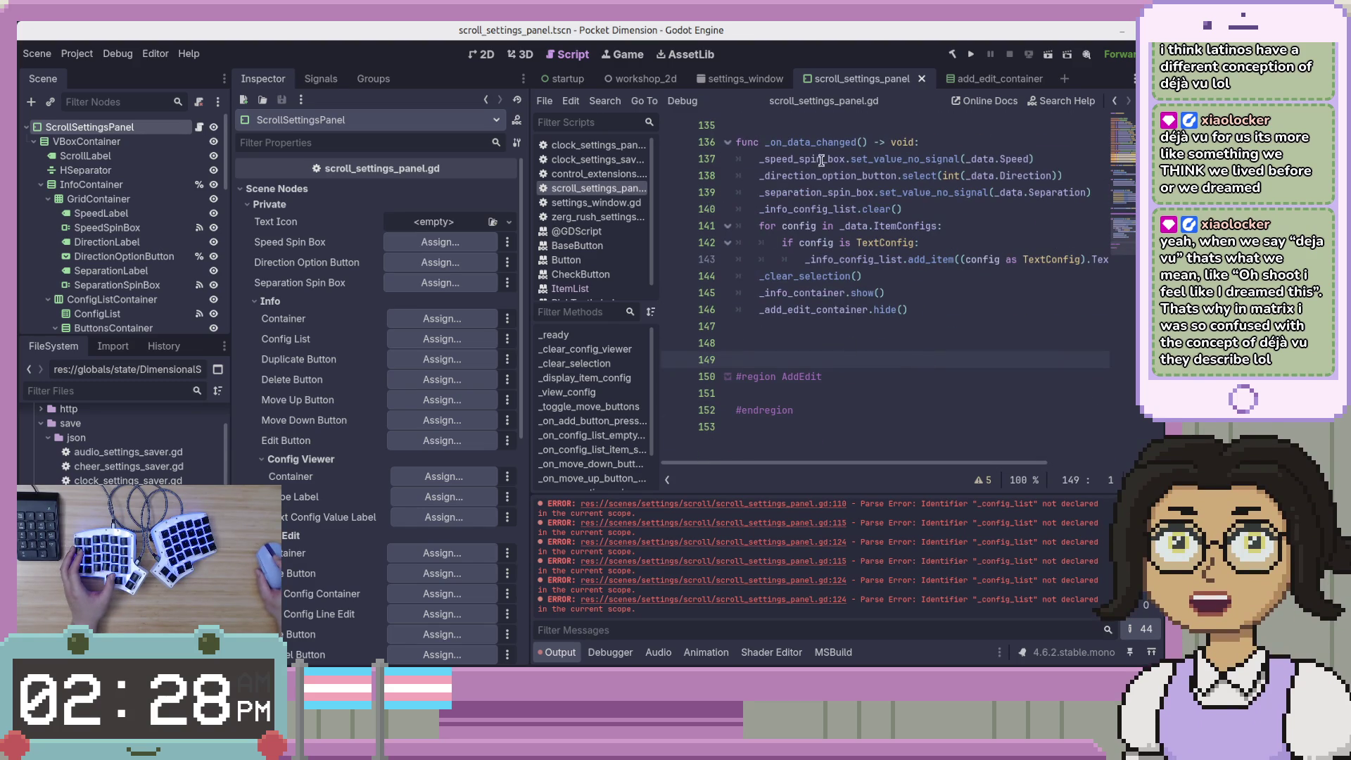
{"action": "scroll", "coordinate": [969, 281], "scroll_direction": "up", "scroll_amount": 2}
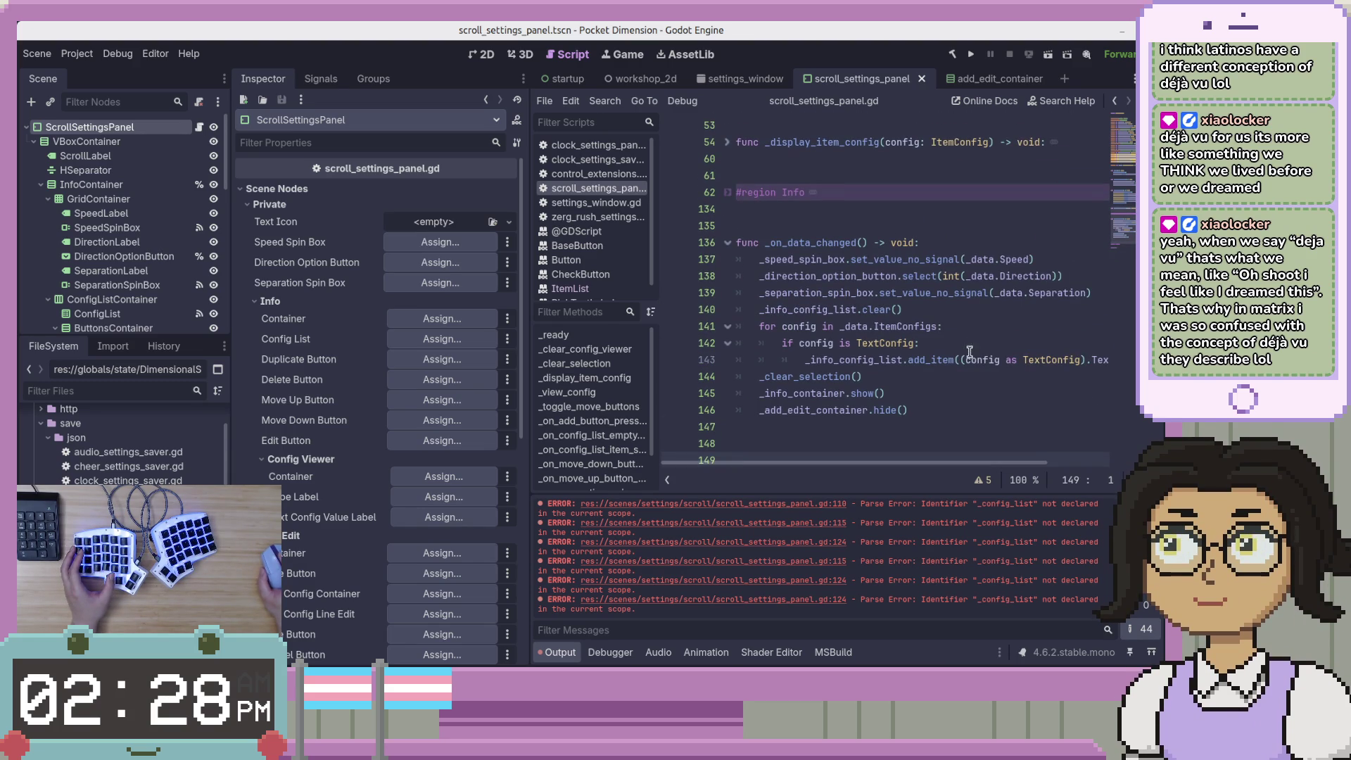
{"action": "mouse_move", "coordinate": [943, 415]}
{"action": "left_mouse_down"}
{"action": "mouse_move", "coordinate": [1013, 210]}
{"action": "mouse_move", "coordinate": [897, 317]}
{"action": "mouse_move", "coordinate": [851, 394]}
{"action": "mouse_move", "coordinate": [887, 380]}
{"action": "mouse_move", "coordinate": [907, 305]}
{"action": "mouse_move", "coordinate": [929, 392]}
{"action": "mouse_move", "coordinate": [932, 296]}
{"action": "mouse_move", "coordinate": [958, 297]}
{"action": "left_mouse_up"}
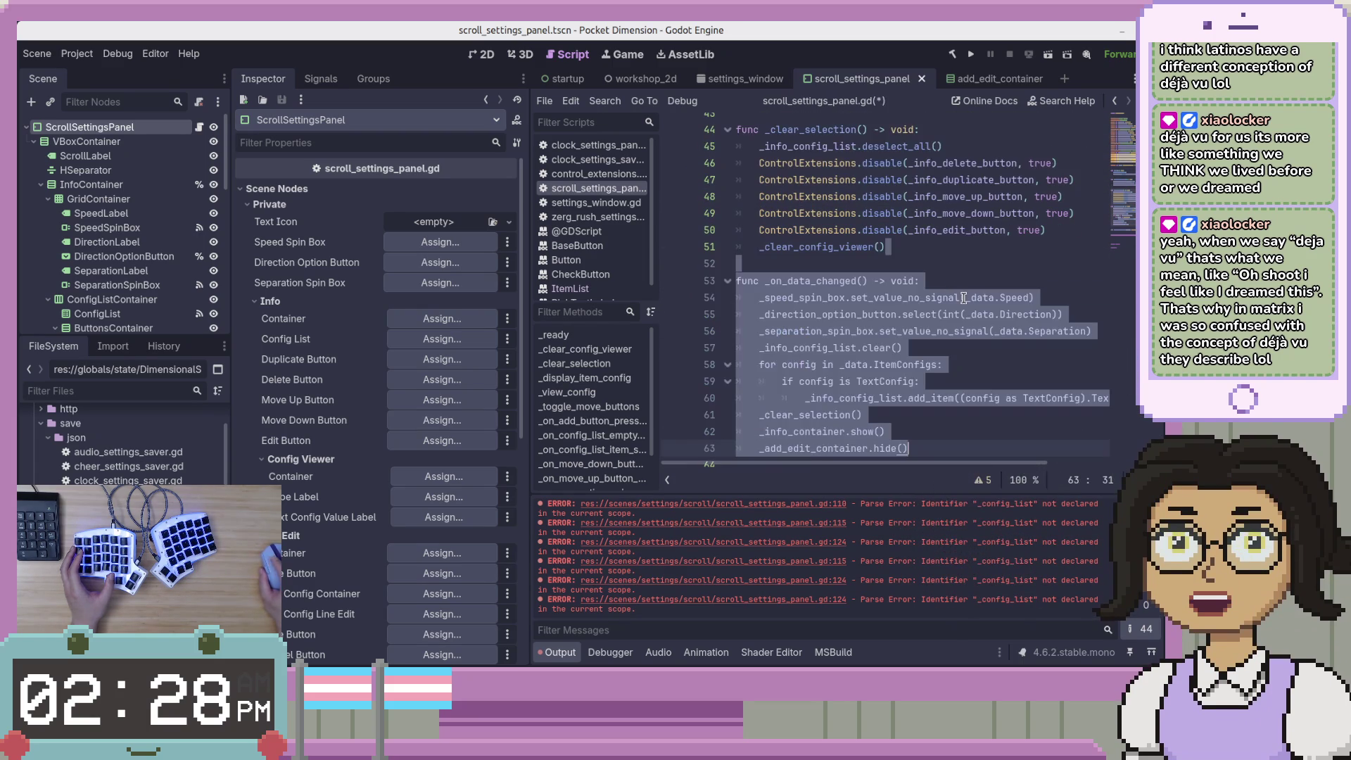
Insert a blank line so _on_data_changed sits just below _clear_selection
{"action": "left_click", "coordinate": [879, 265]}
{"action": "key", "text": "Return"}
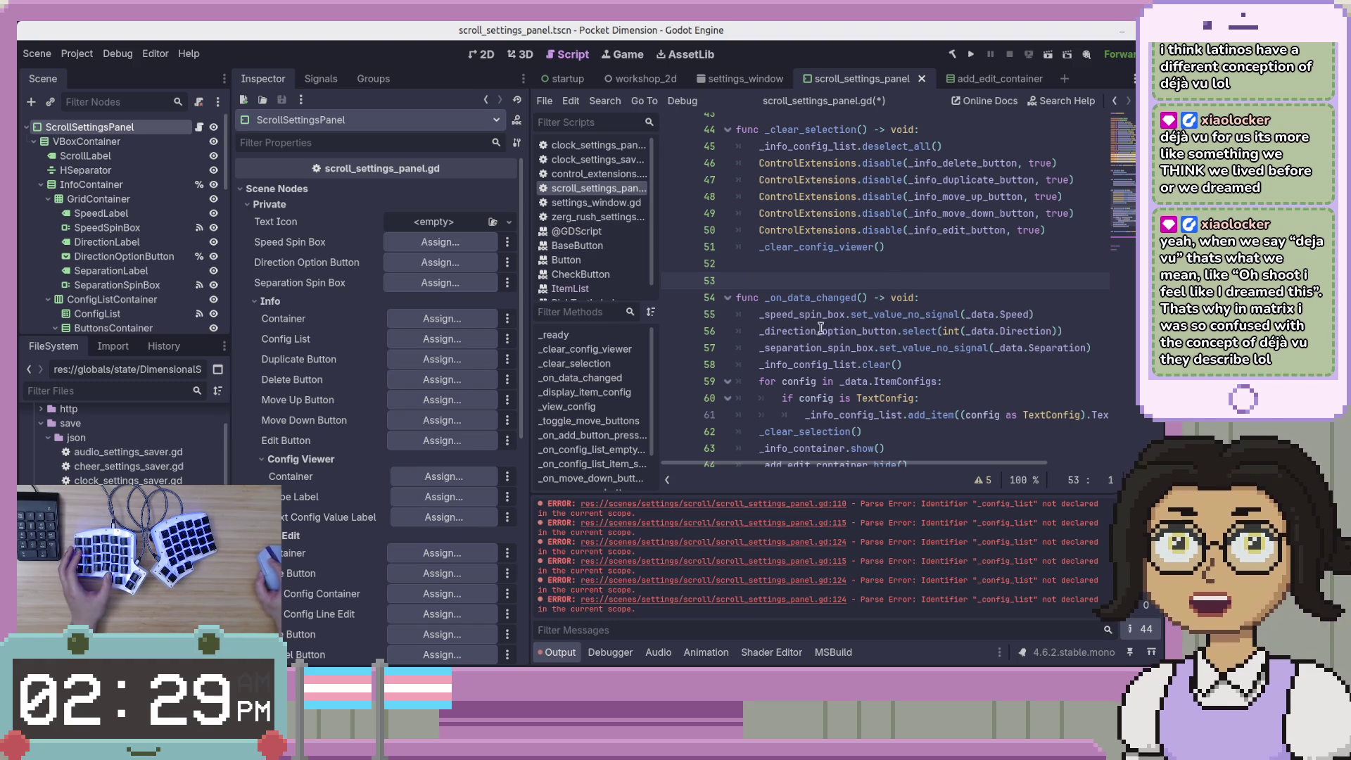
{"action": "left_click", "coordinate": [845, 266]}
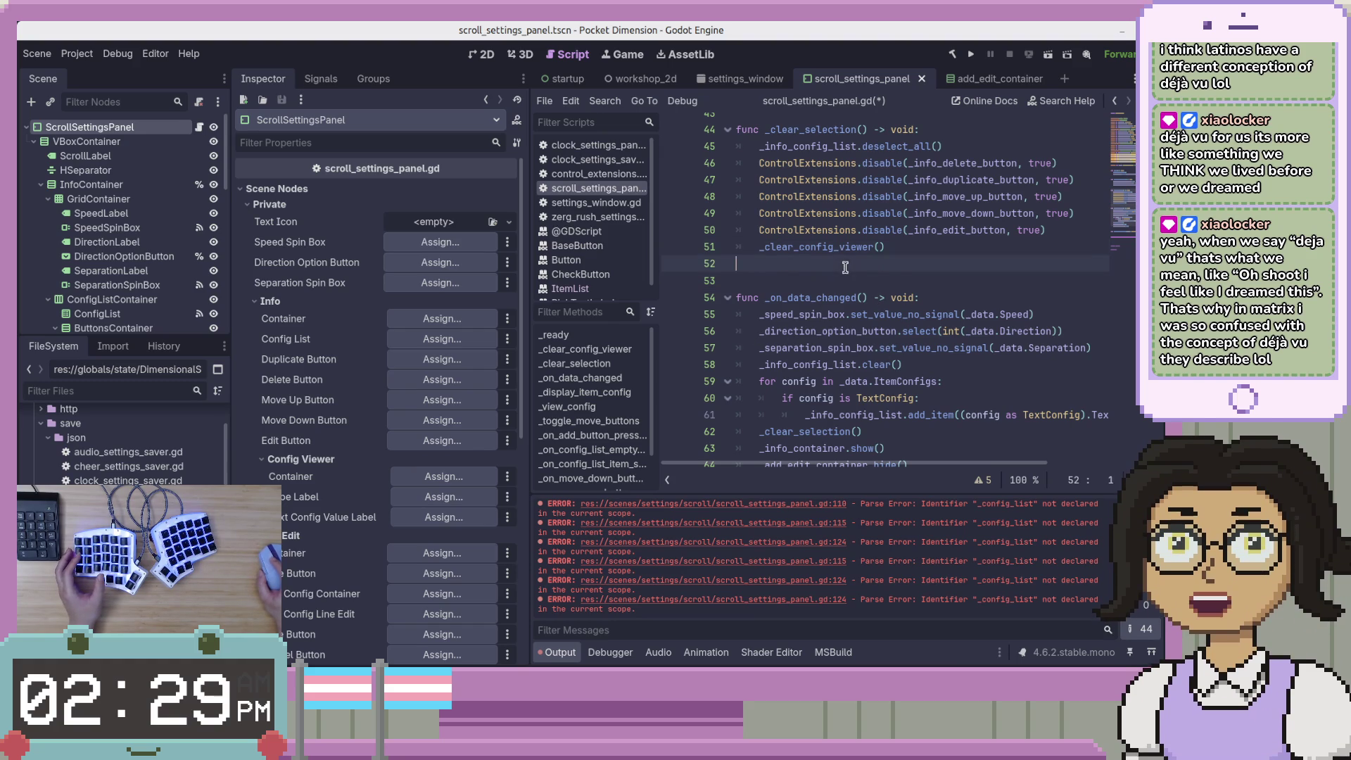
{"action": "scroll", "coordinate": [924, 274], "scroll_direction": "down", "scroll_amount": 5}
{"action": "left_click", "coordinate": [925, 289]}
{"action": "scroll", "coordinate": [927, 296], "scroll_direction": "up", "scroll_amount": 5}
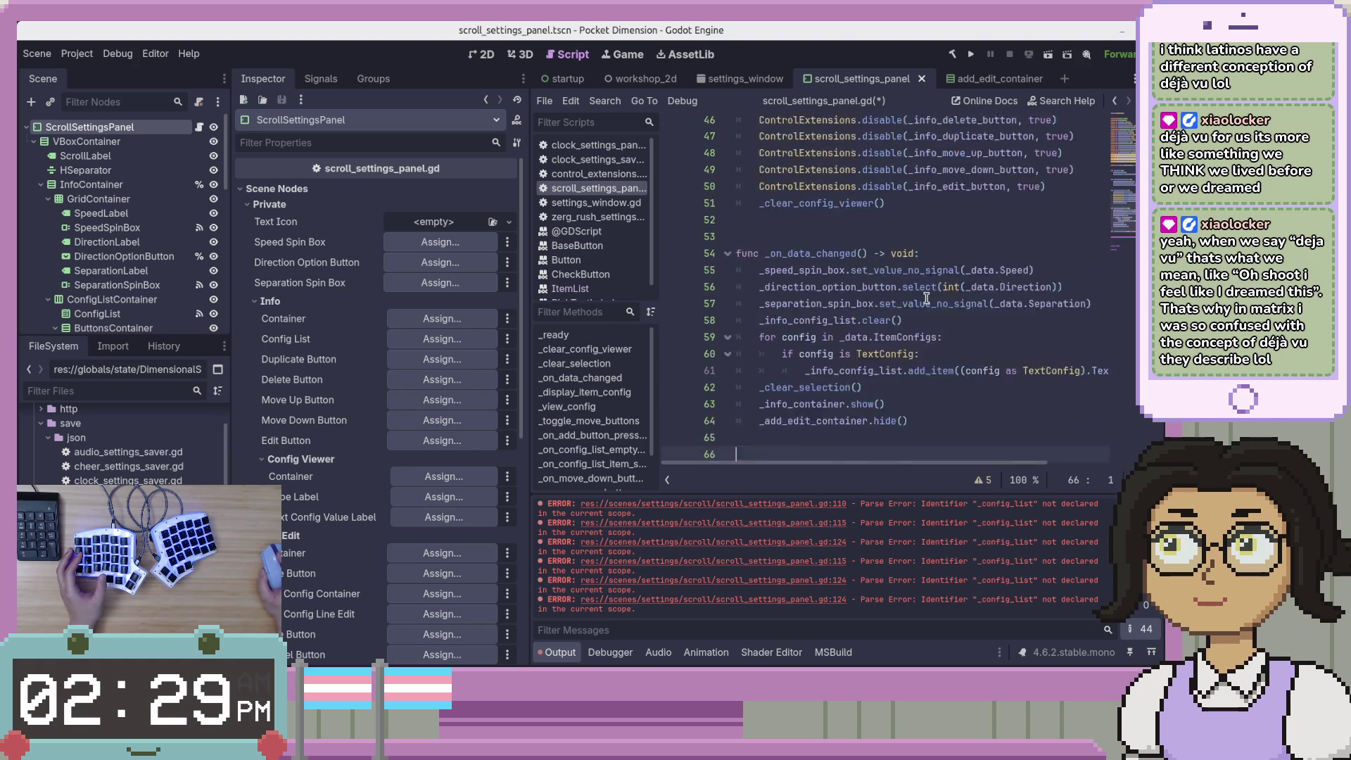
{"action": "scroll", "coordinate": [926, 298], "scroll_direction": "up", "scroll_amount": 1}
{"action": "mouse_move", "coordinate": [914, 347]}
{"action": "left_mouse_down"}
{"action": "mouse_move", "coordinate": [984, 295]}
{"action": "mouse_move", "coordinate": [1005, 224]}
{"action": "left_mouse_up"}
Select the _clear_selection and _clear_config_viewer functions together and cut them
{"action": "left_click", "coordinate": [976, 342]}
{"action": "mouse_move", "coordinate": [977, 340]}
{"action": "left_mouse_down"}
{"action": "mouse_move", "coordinate": [985, 214]}
{"action": "mouse_move", "coordinate": [1055, 179]}
{"action": "left_mouse_up"}
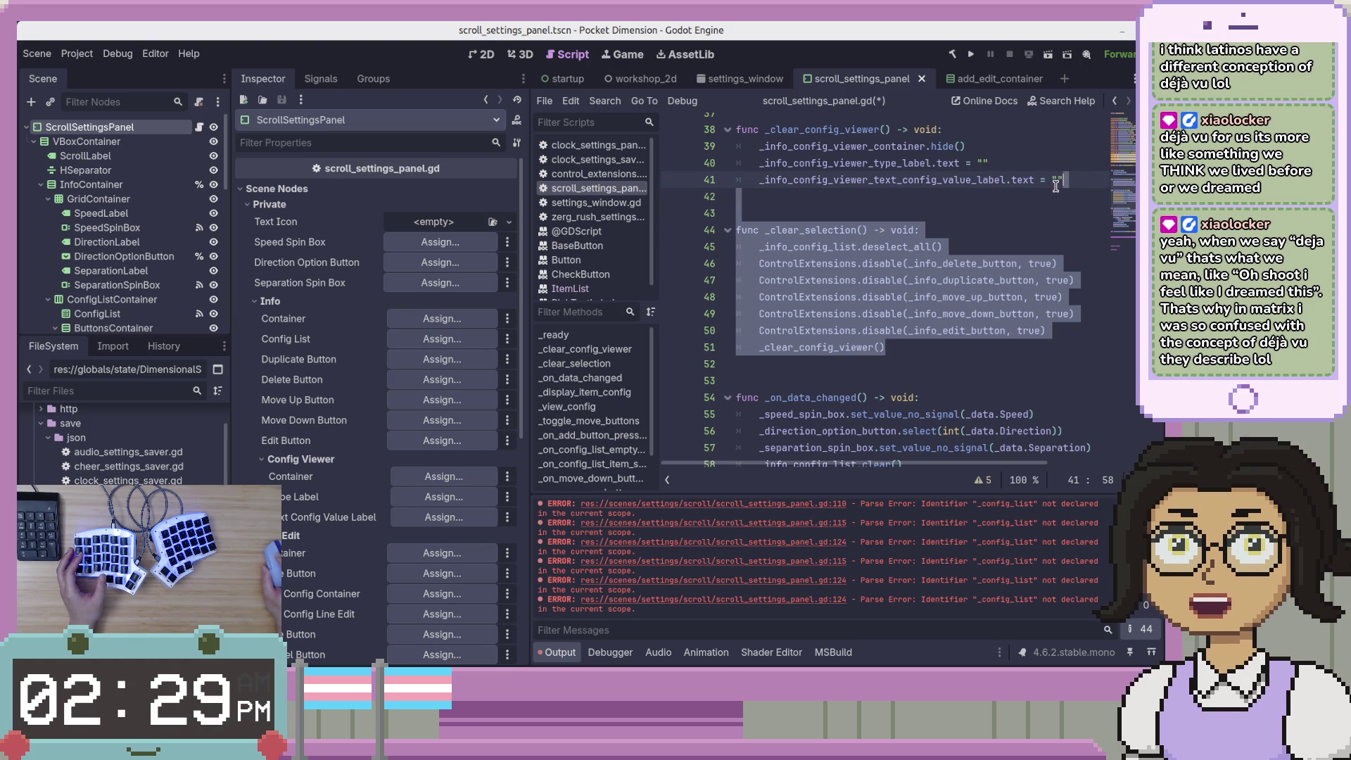
{"action": "scroll", "coordinate": [860, 224], "scroll_direction": "up", "scroll_amount": 2}
{"action": "left_click", "coordinate": [915, 448]}
{"action": "left_click_drag", "start_coordinate": [915, 448], "coordinate": [1021, 182]}
{"action": "key", "text": "ctrl+c"}
{"action": "right_click", "coordinate": [872, 253]}
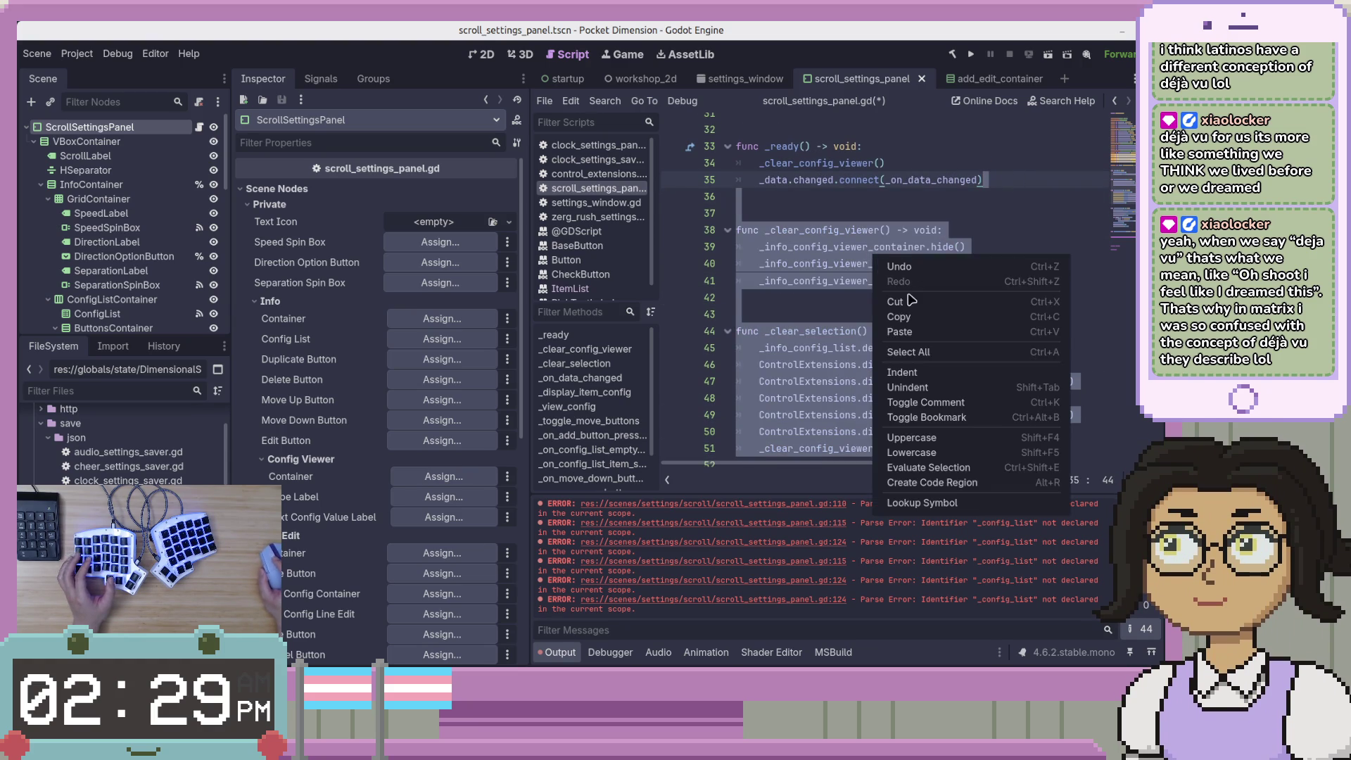
{"action": "left_click", "coordinate": [913, 301]}
Unfold the Info region and paste both clear functions under #region Info
{"action": "key", "text": "Down"}
{"action": "key", "text": "Down"}
{"action": "scroll", "coordinate": [958, 280], "scroll_direction": "down", "scroll_amount": 4}
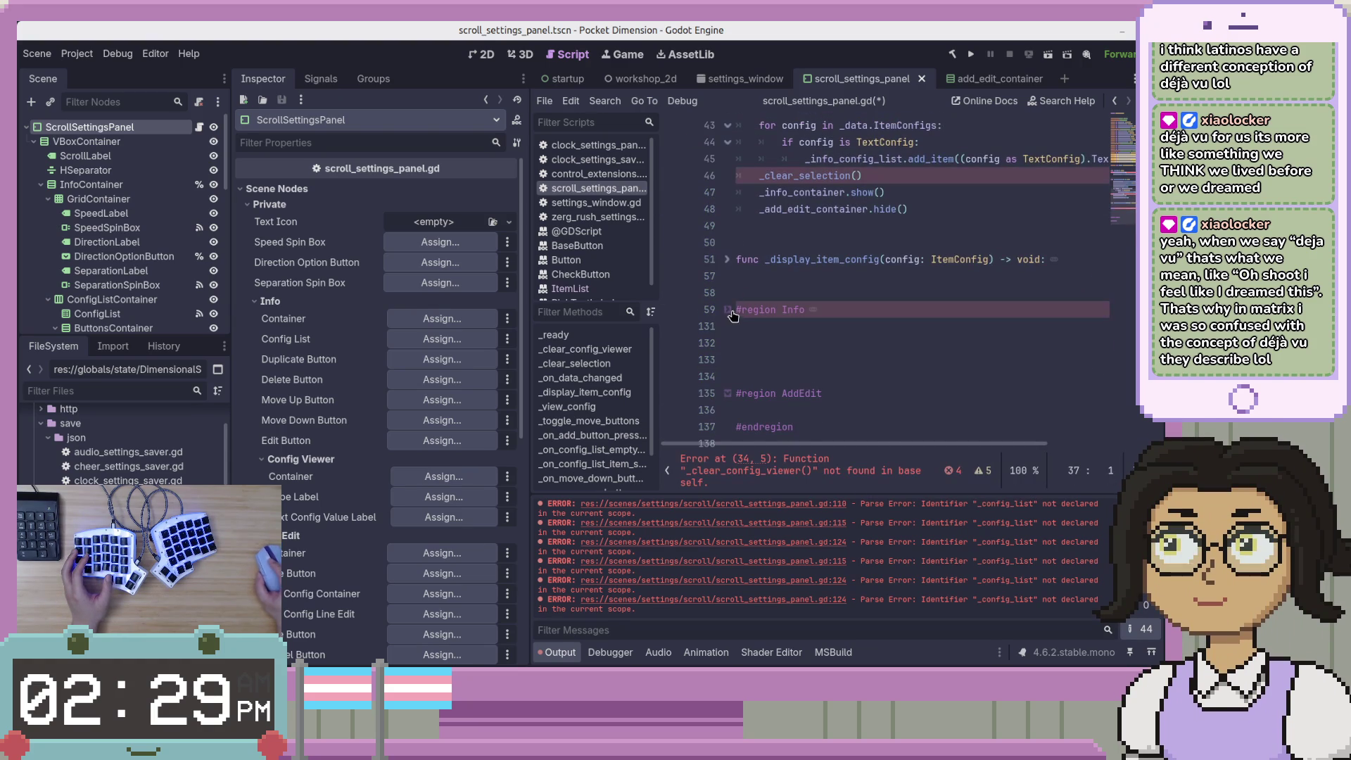
{"action": "left_click", "coordinate": [728, 311]}
{"action": "scroll", "coordinate": [917, 321], "scroll_direction": "down", "scroll_amount": 5}
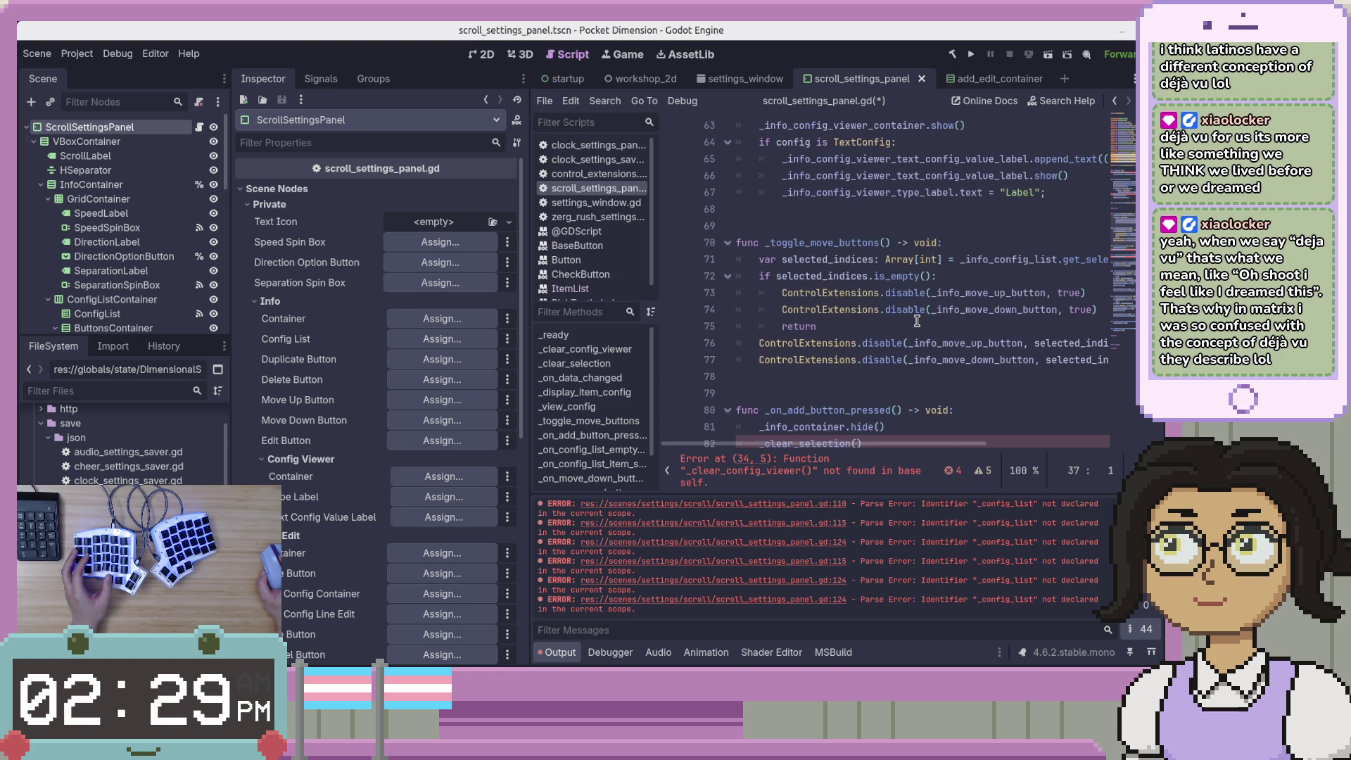
{"action": "scroll", "coordinate": [917, 321], "scroll_direction": "up", "scroll_amount": 3}
{"action": "left_click", "coordinate": [942, 233]}
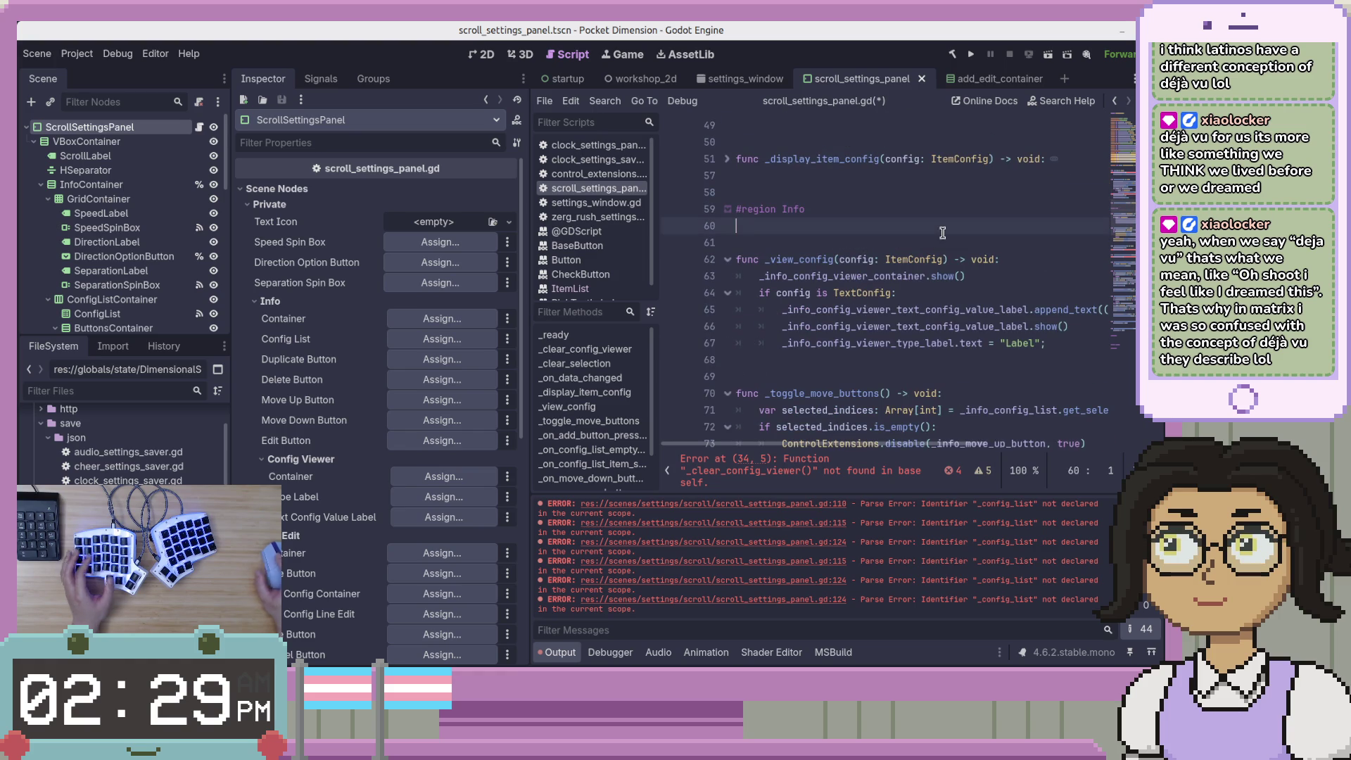
{"action": "key", "text": "Return"}
{"action": "key", "text": "Return"}
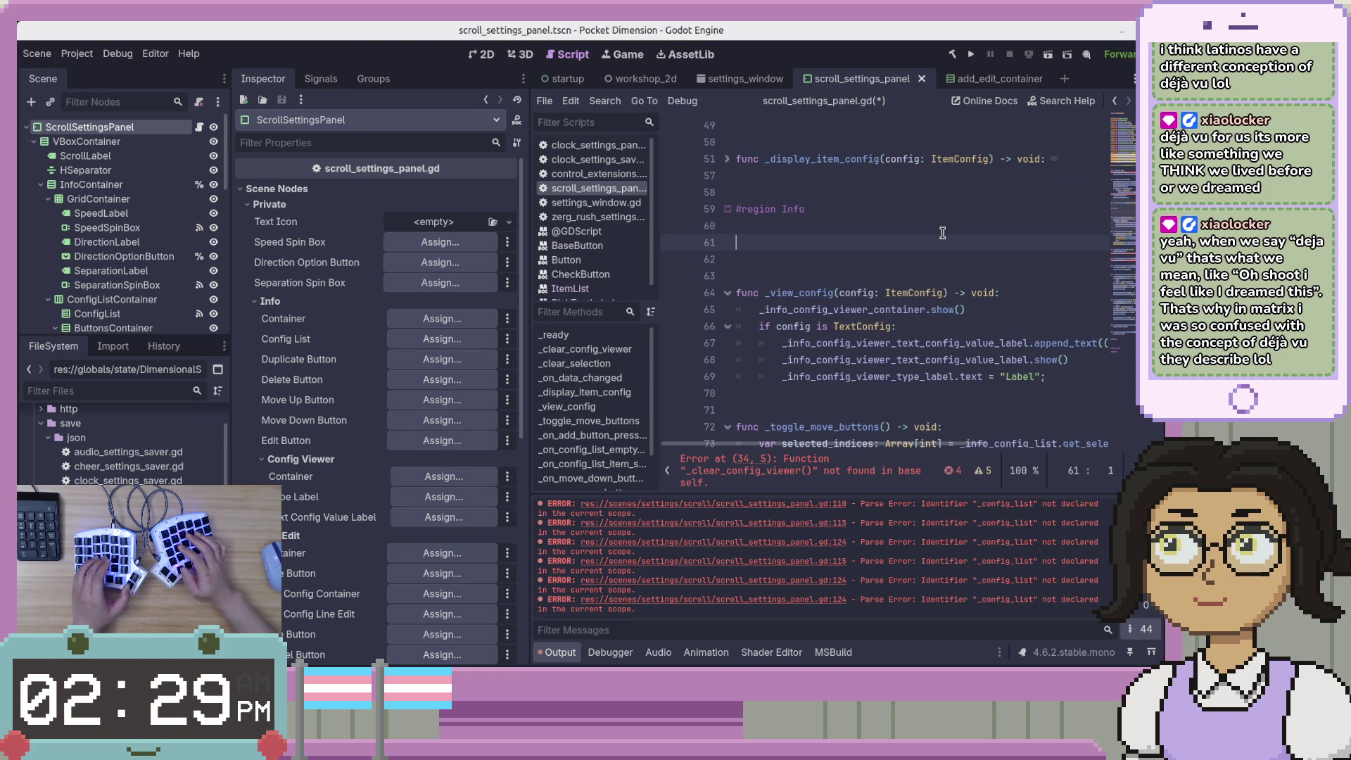
{"action": "key", "text": "Return"}
{"action": "key", "text": "ctrl+v"}
Delete the surplus blank lines above the pasted functions and save the script
{"action": "left_click", "coordinate": [919, 177]}
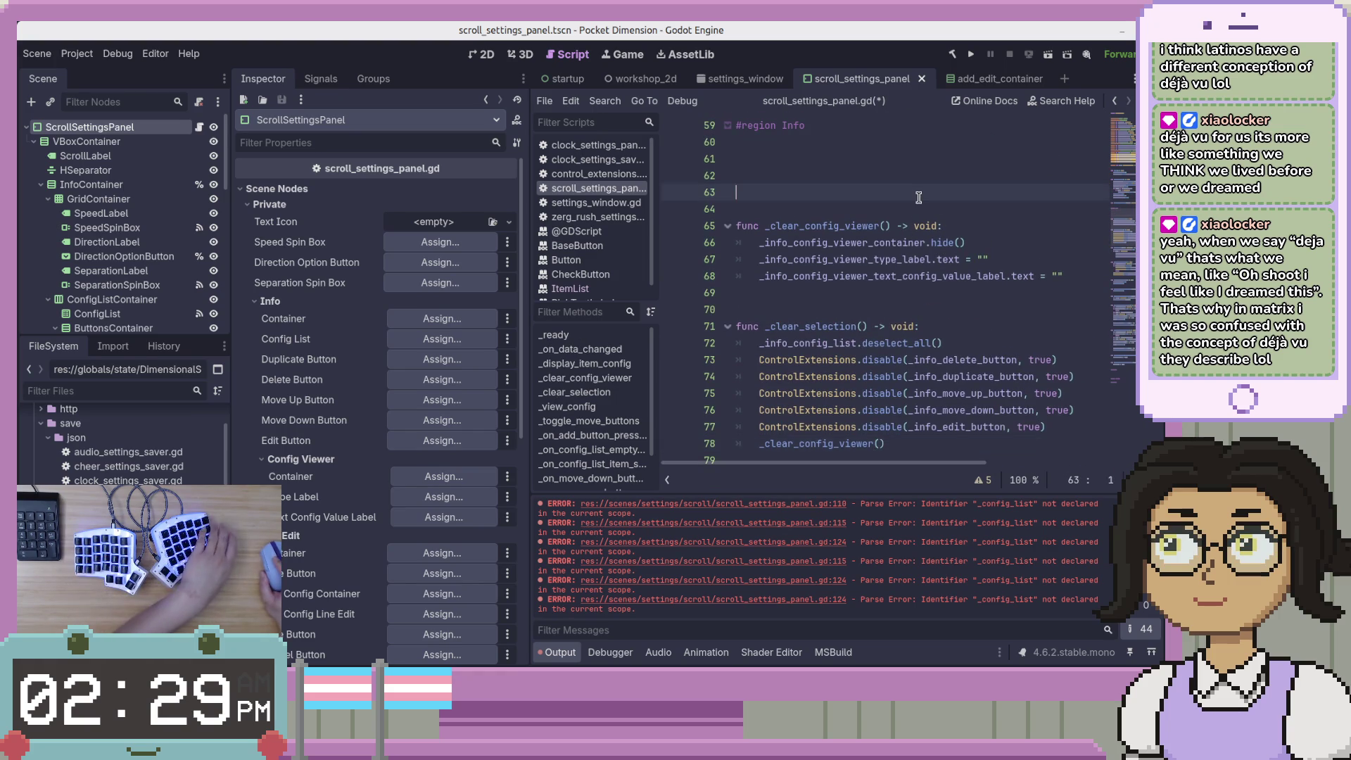
{"action": "key", "text": "BackSpace"}
{"action": "key", "text": "BackSpace"}
{"action": "key", "text": "BackSpace"}
{"action": "left_click", "coordinate": [975, 247]}
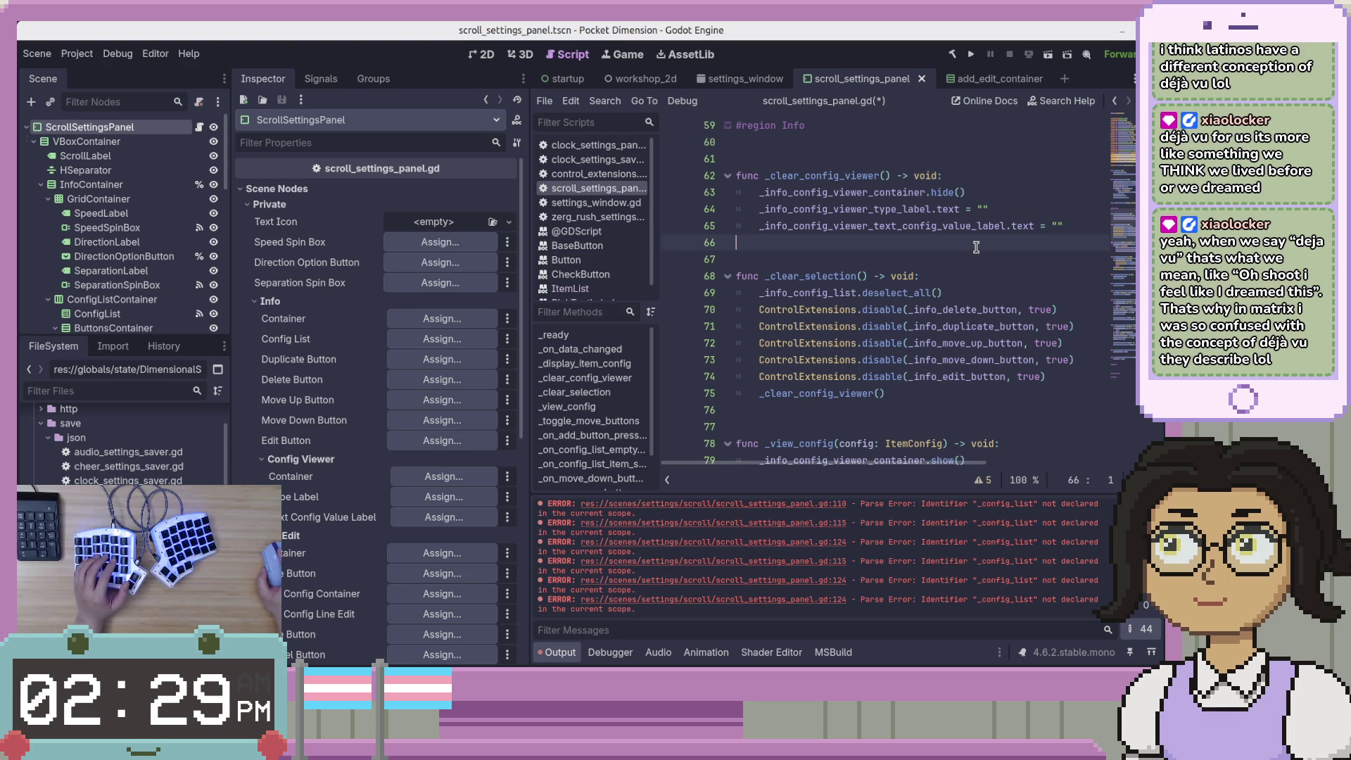
{"action": "scroll", "coordinate": [975, 248], "scroll_direction": "down", "scroll_amount": 3}
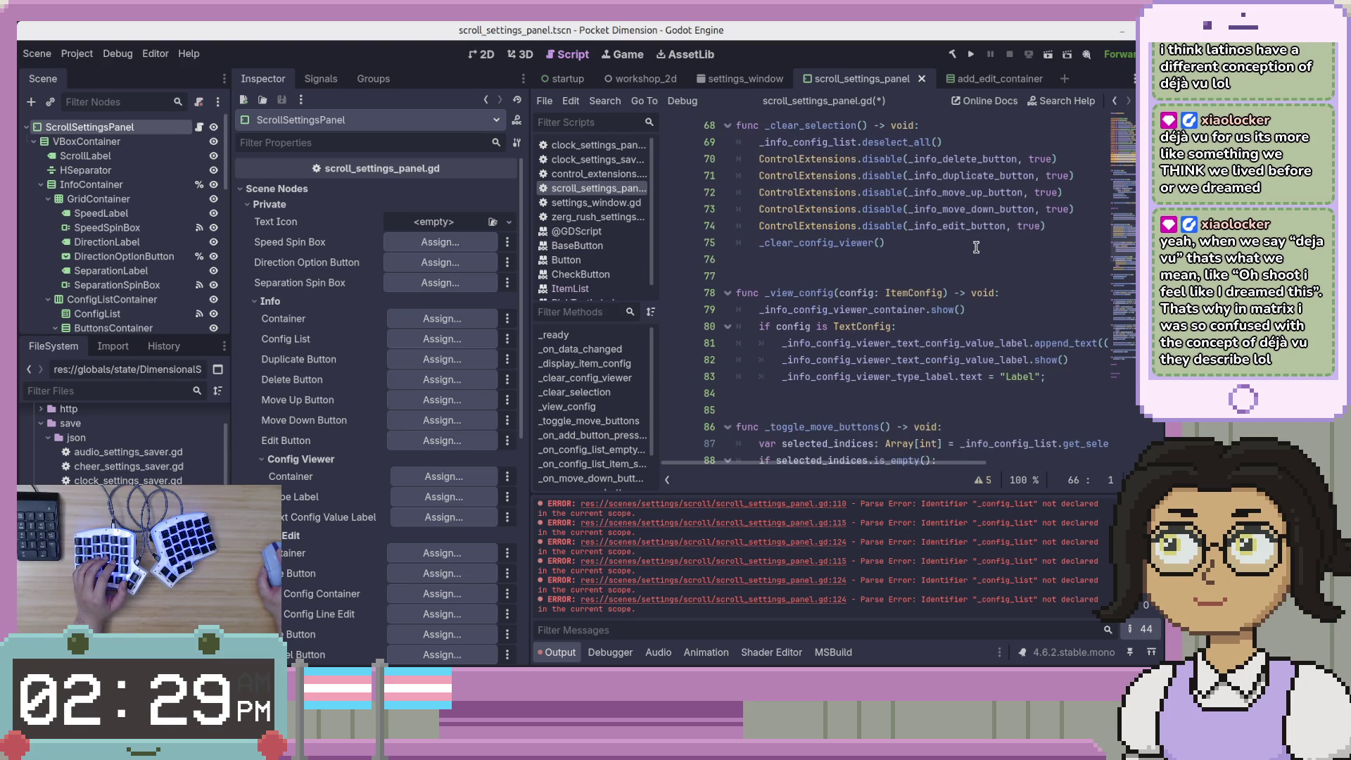
{"action": "scroll", "coordinate": [975, 248], "scroll_direction": "down", "scroll_amount": 3}
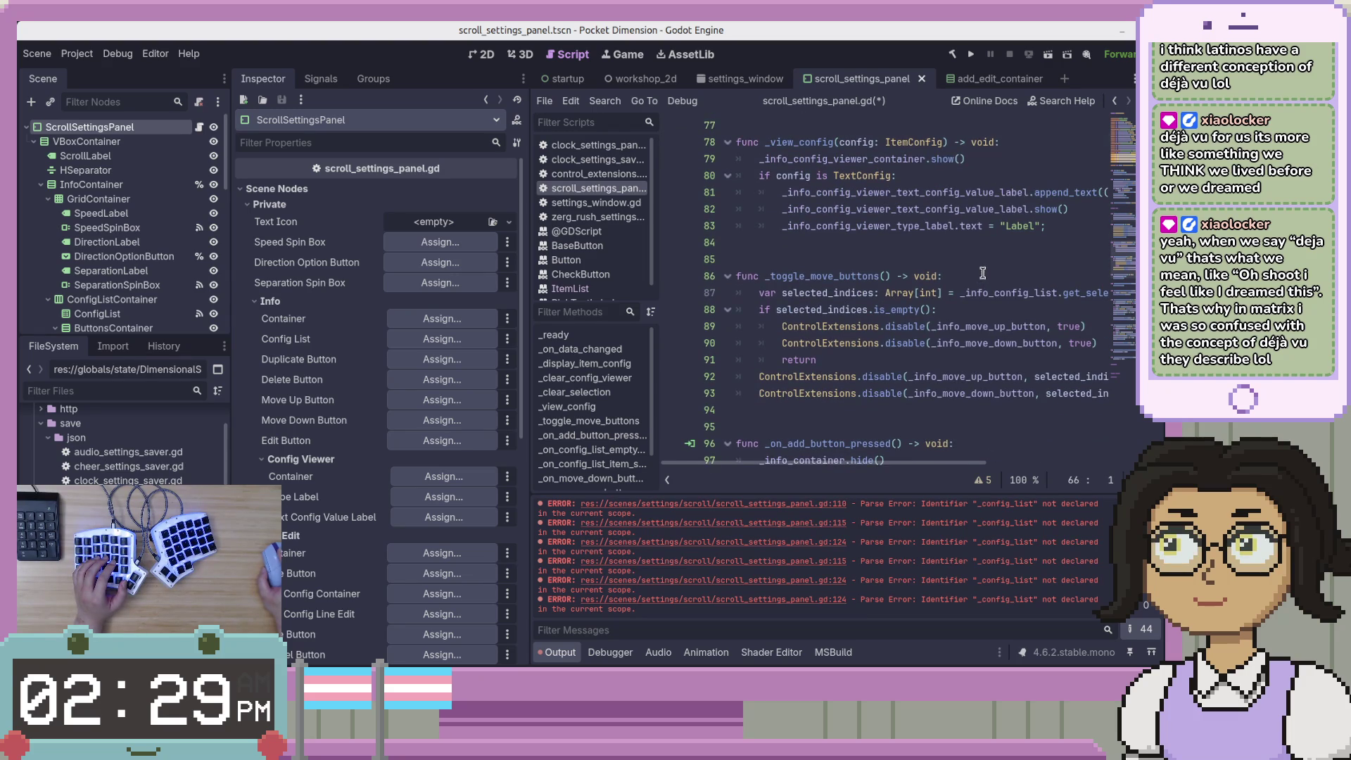
{"action": "scroll", "coordinate": [982, 273], "scroll_direction": "up", "scroll_amount": 6}
{"action": "key", "text": "ctrl+s"}
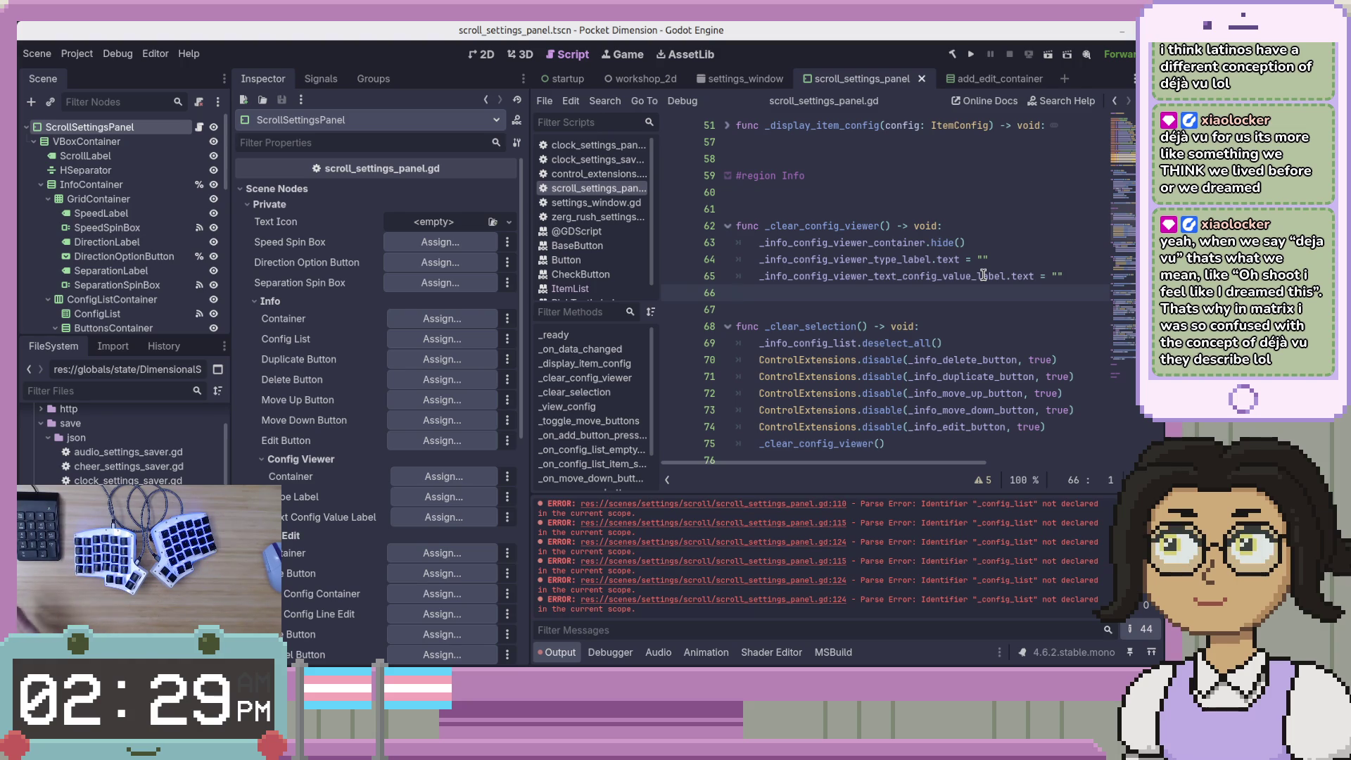
Fold the Info region and delete the extra blank lines before #region AddEdit
{"action": "scroll", "coordinate": [983, 274], "scroll_direction": "down", "scroll_amount": 1}
{"action": "scroll", "coordinate": [992, 264], "scroll_direction": "up", "scroll_amount": 2}
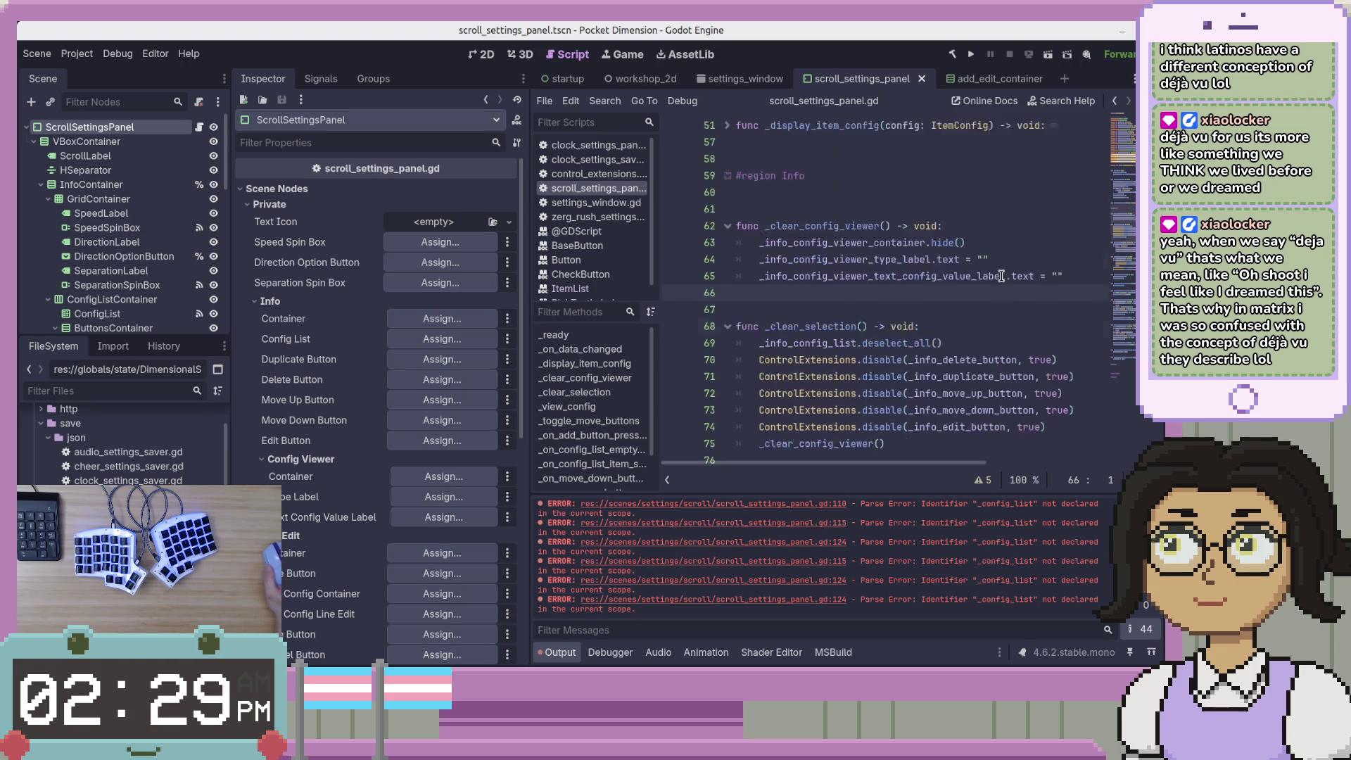
{"action": "left_click", "coordinate": [1013, 246]}
{"action": "scroll", "coordinate": [1013, 248], "scroll_direction": "down", "scroll_amount": 8}
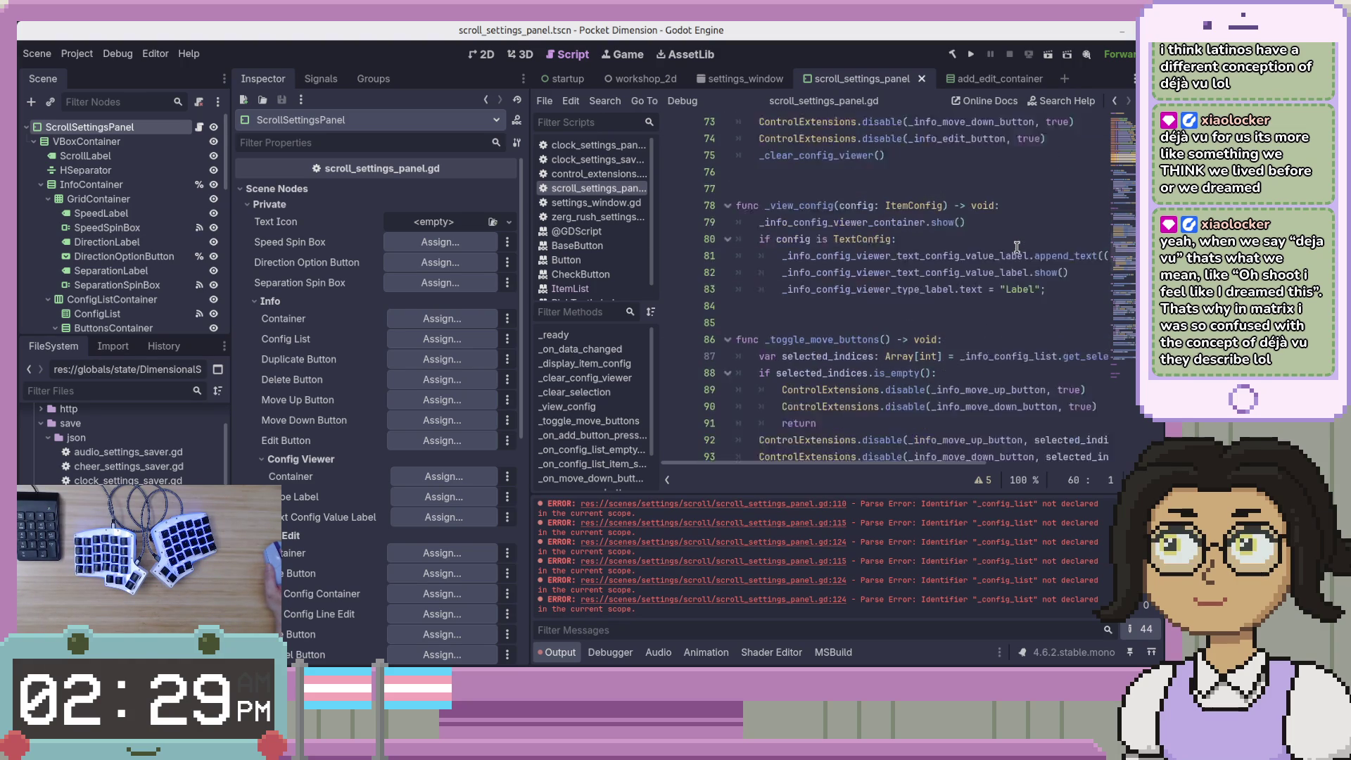
{"action": "left_click", "coordinate": [1022, 242]}
{"action": "scroll", "coordinate": [1021, 248], "scroll_direction": "up", "scroll_amount": 7}
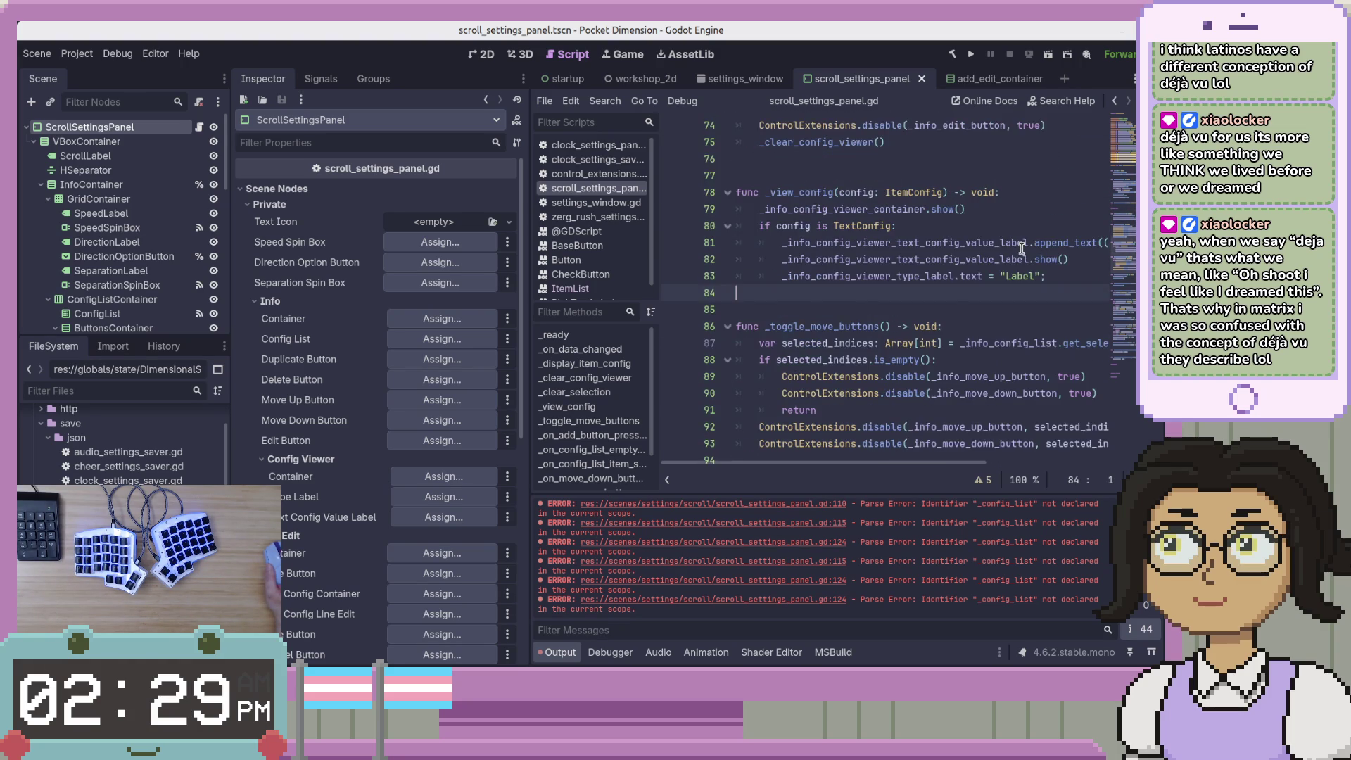
{"action": "scroll", "coordinate": [1021, 248], "scroll_direction": "up", "scroll_amount": 3}
{"action": "left_click", "coordinate": [908, 337]}
{"action": "key", "text": "alt+f"}
{"action": "key", "text": "Down"}
{"action": "left_click", "coordinate": [889, 382]}
{"action": "key", "text": "BackSpace"}
{"action": "key", "text": "BackSpace"}
Unfold the Info region and select the _display_item_config function from line 48
{"action": "left_click", "coordinate": [896, 390]}
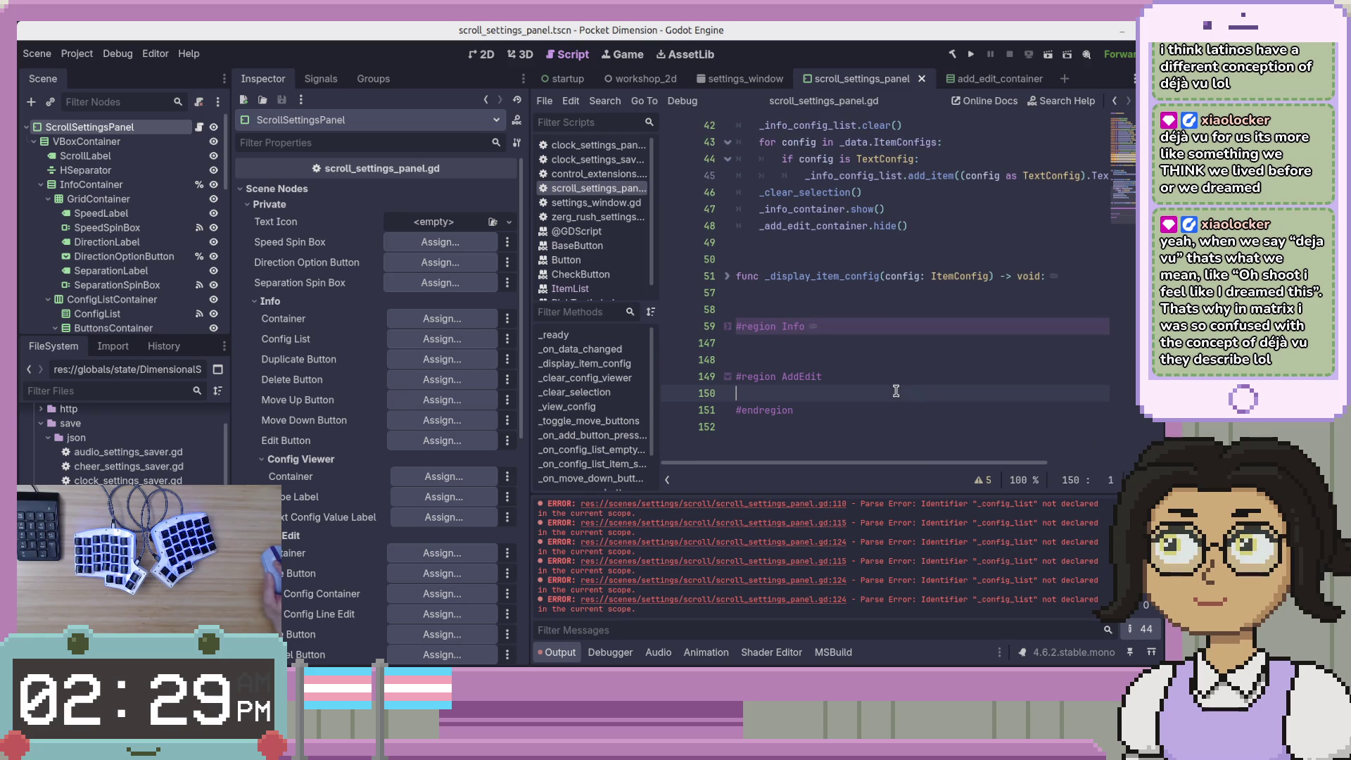
{"action": "scroll", "coordinate": [850, 407], "scroll_direction": "down", "scroll_amount": 1}
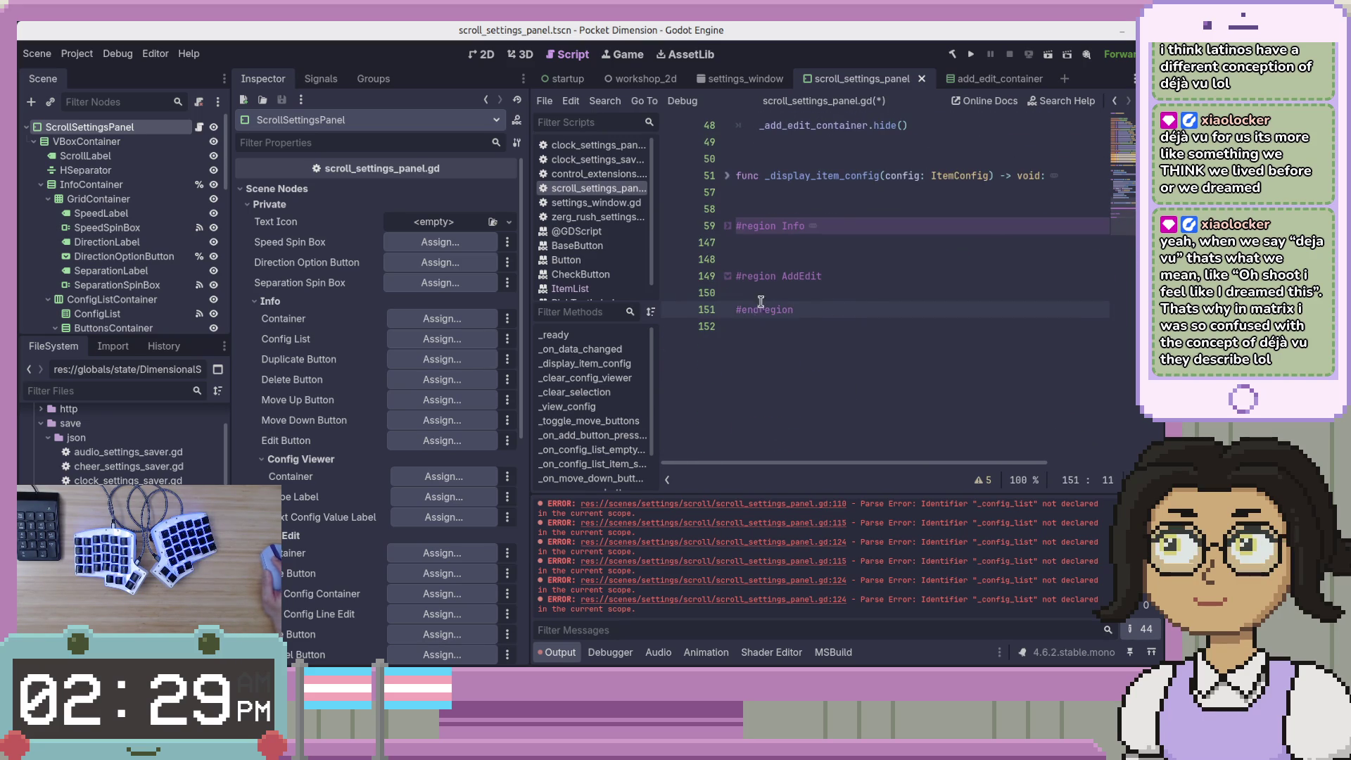
{"action": "left_click", "coordinate": [846, 354]}
{"action": "scroll", "coordinate": [847, 355], "scroll_direction": "up", "scroll_amount": 2}
{"action": "left_click", "coordinate": [876, 329]}
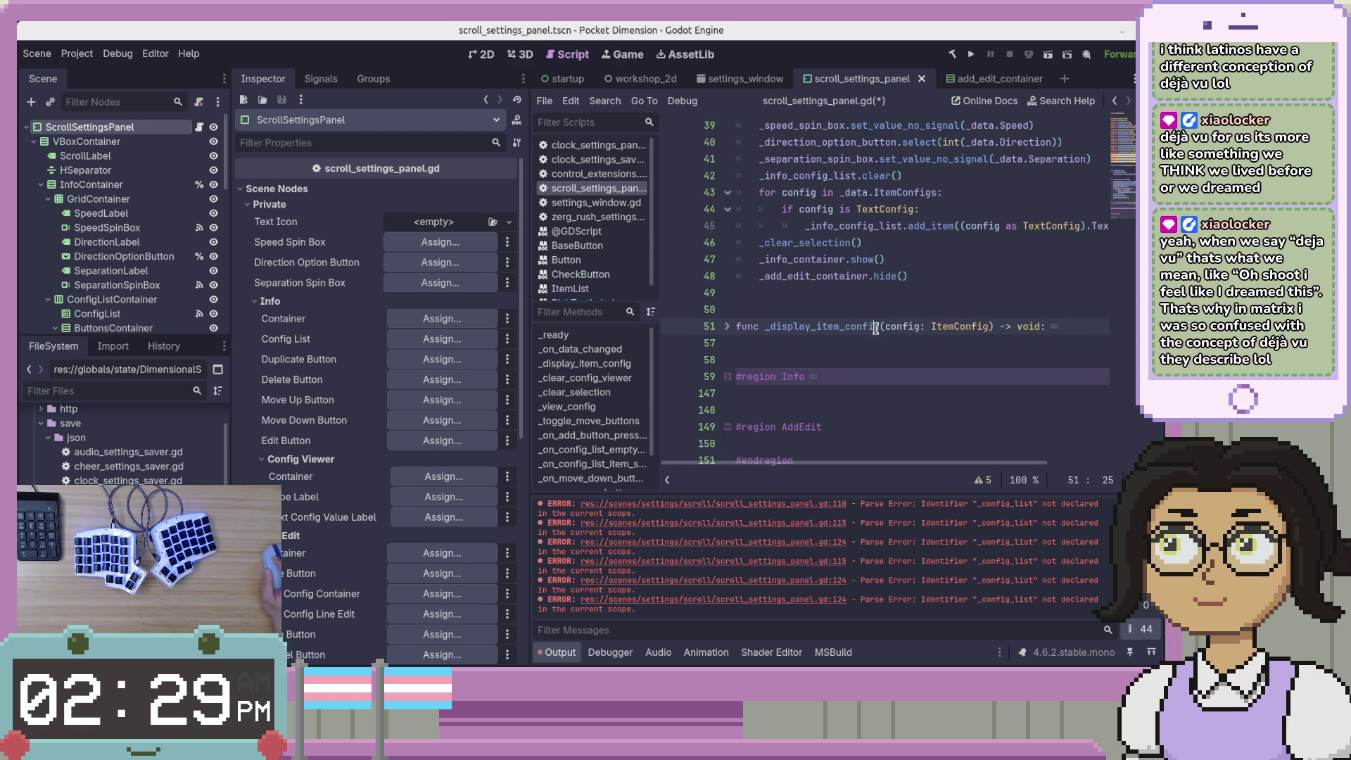
{"action": "left_click", "coordinate": [727, 376]}
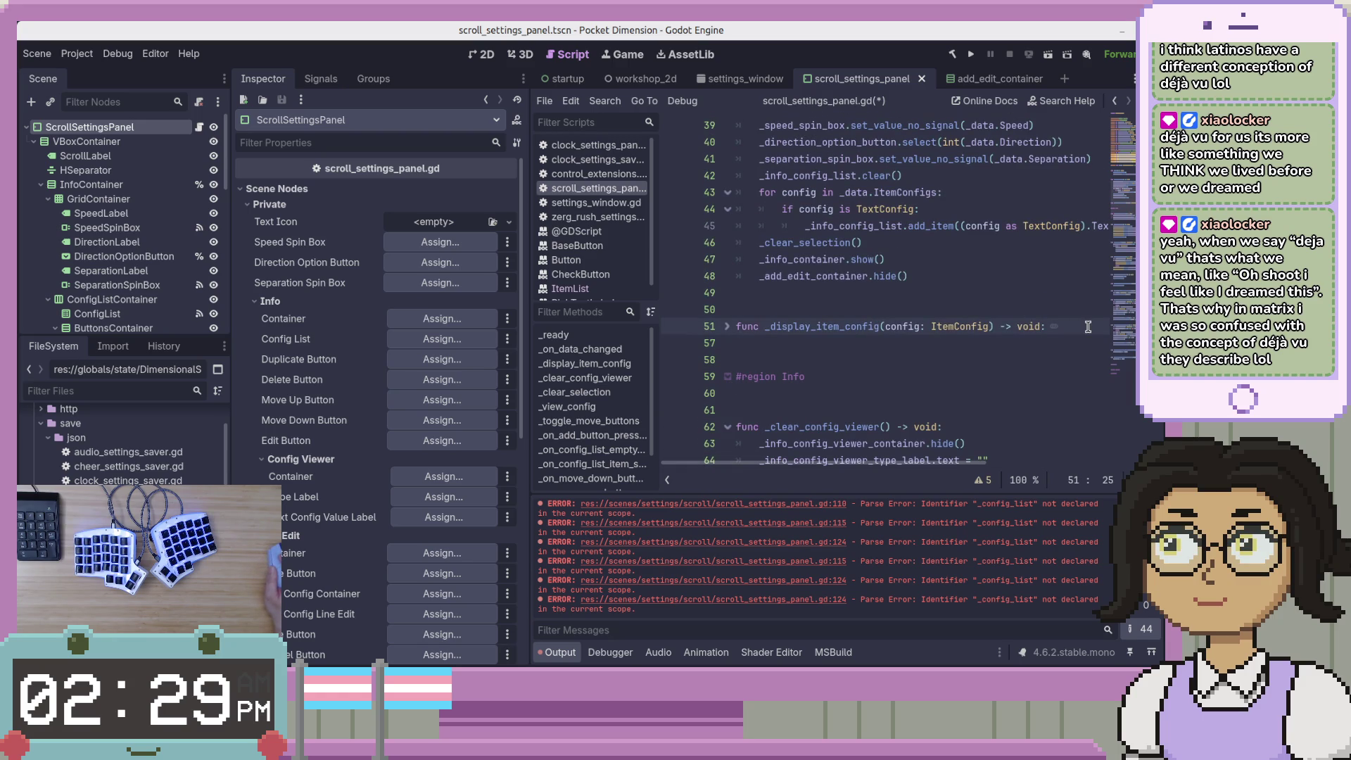
{"action": "key", "text": "Up"}
{"action": "key", "text": "Up"}
{"action": "key", "text": "Up"}
{"action": "scroll", "coordinate": [1074, 310], "scroll_direction": "up", "scroll_amount": 3}
{"action": "key", "text": "shift+Down"}
{"action": "key", "text": "shift+Down"}
{"action": "key", "text": "shift+Down"}
Cut _display_item_config, paste it after _clear_selection in the Info region, and save
{"action": "right_click", "coordinate": [813, 320]}
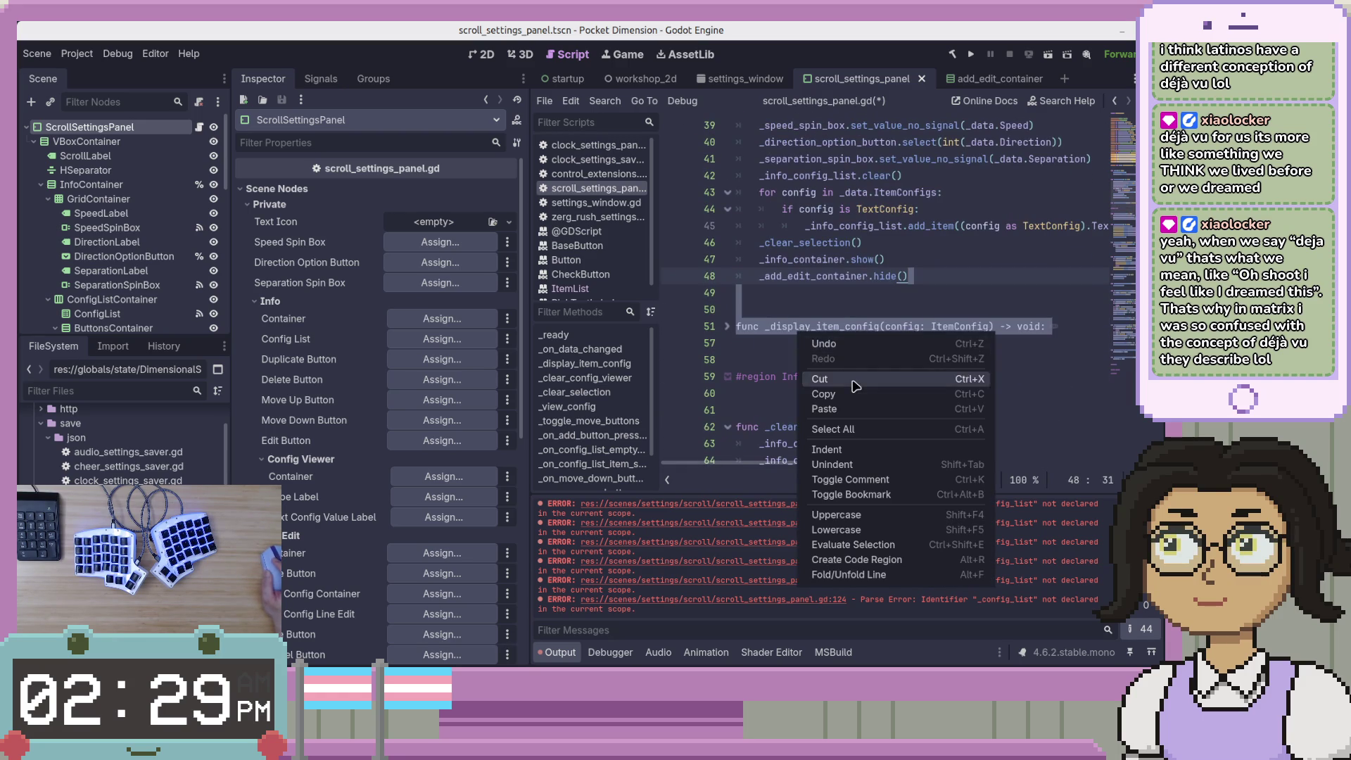
{"action": "left_click", "coordinate": [816, 382]}
{"action": "left_click", "coordinate": [908, 290]}
{"action": "scroll", "coordinate": [914, 295], "scroll_direction": "down", "scroll_amount": 4}
{"action": "right_click", "coordinate": [971, 231]}
{"action": "left_click", "coordinate": [995, 308]}
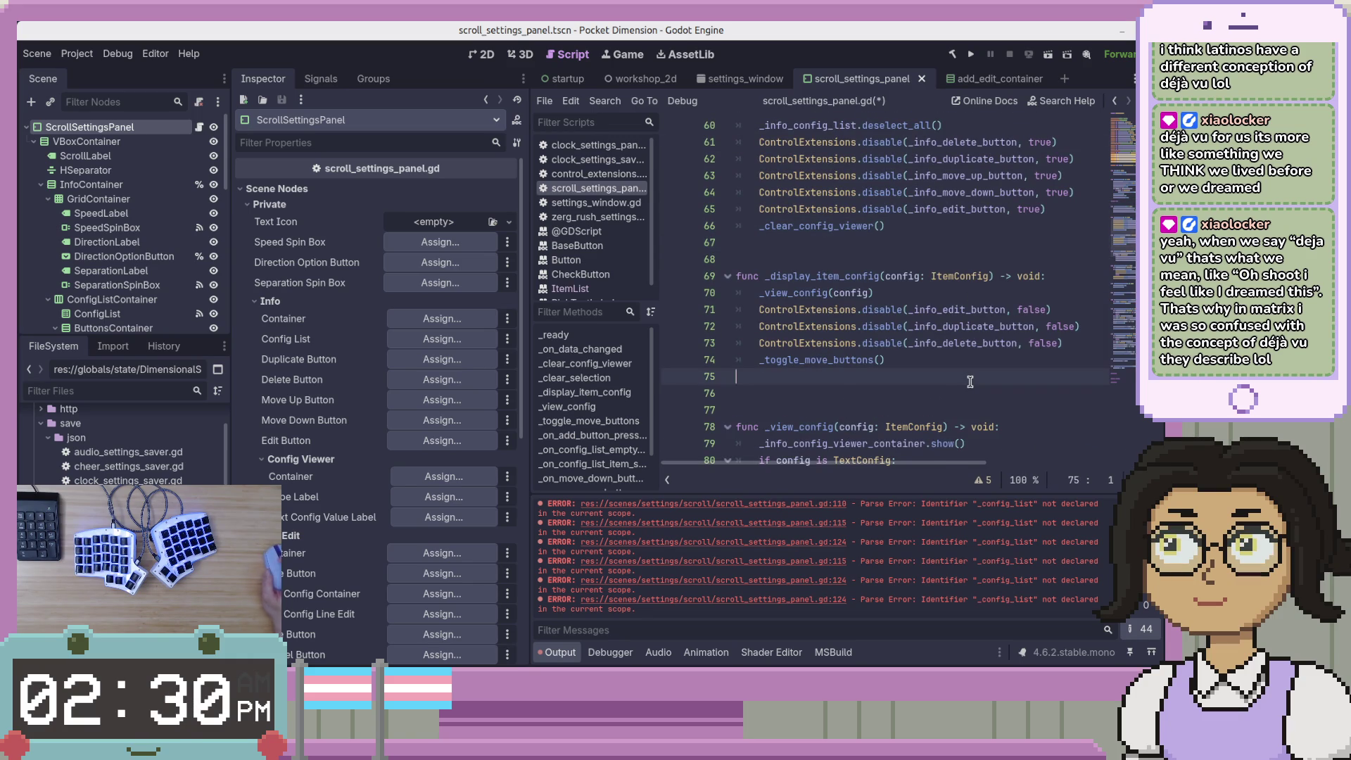
{"action": "key", "text": "ctrl+s"}
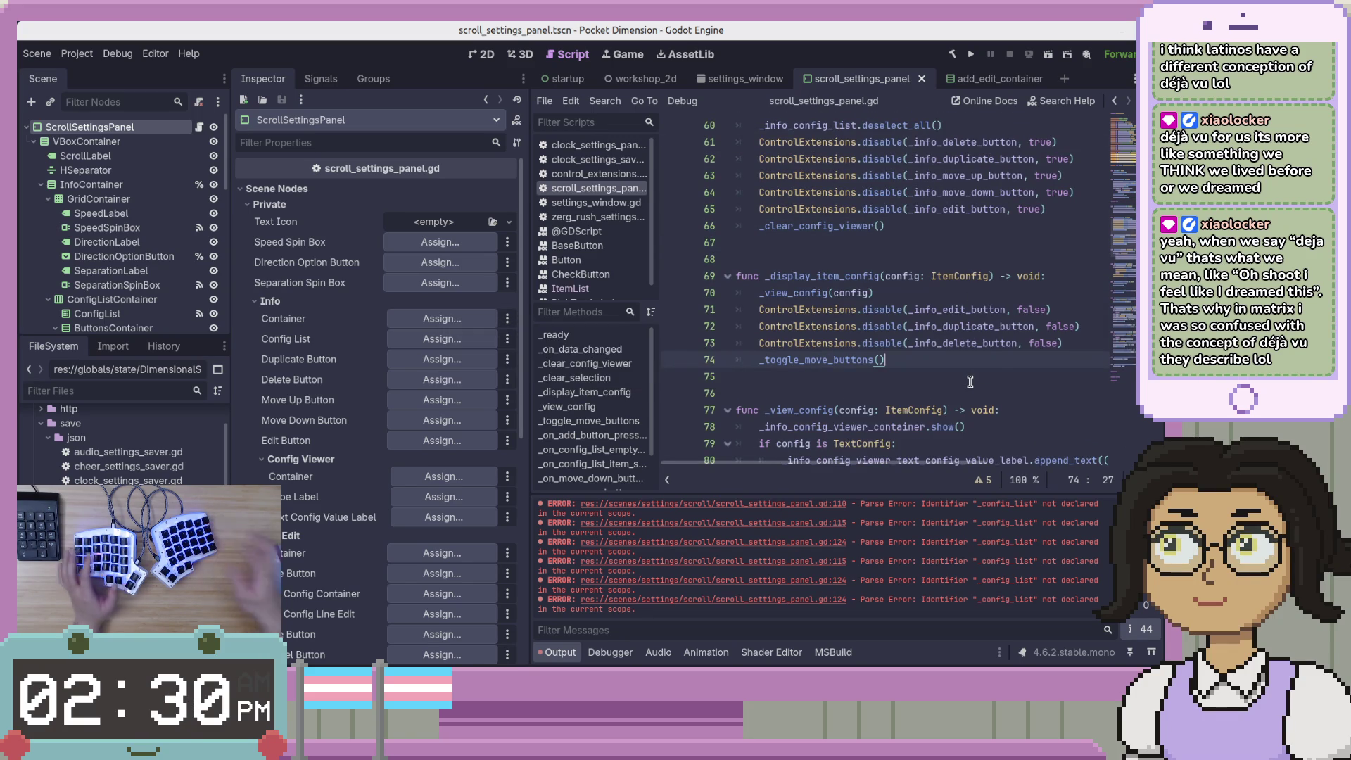
Fold Info, start an empty line in the AddEdit region, and switch to AddEditContainer.cs in VS Code
{"action": "scroll", "coordinate": [915, 352], "scroll_direction": "up", "scroll_amount": 5}
{"action": "left_click", "coordinate": [728, 209]}
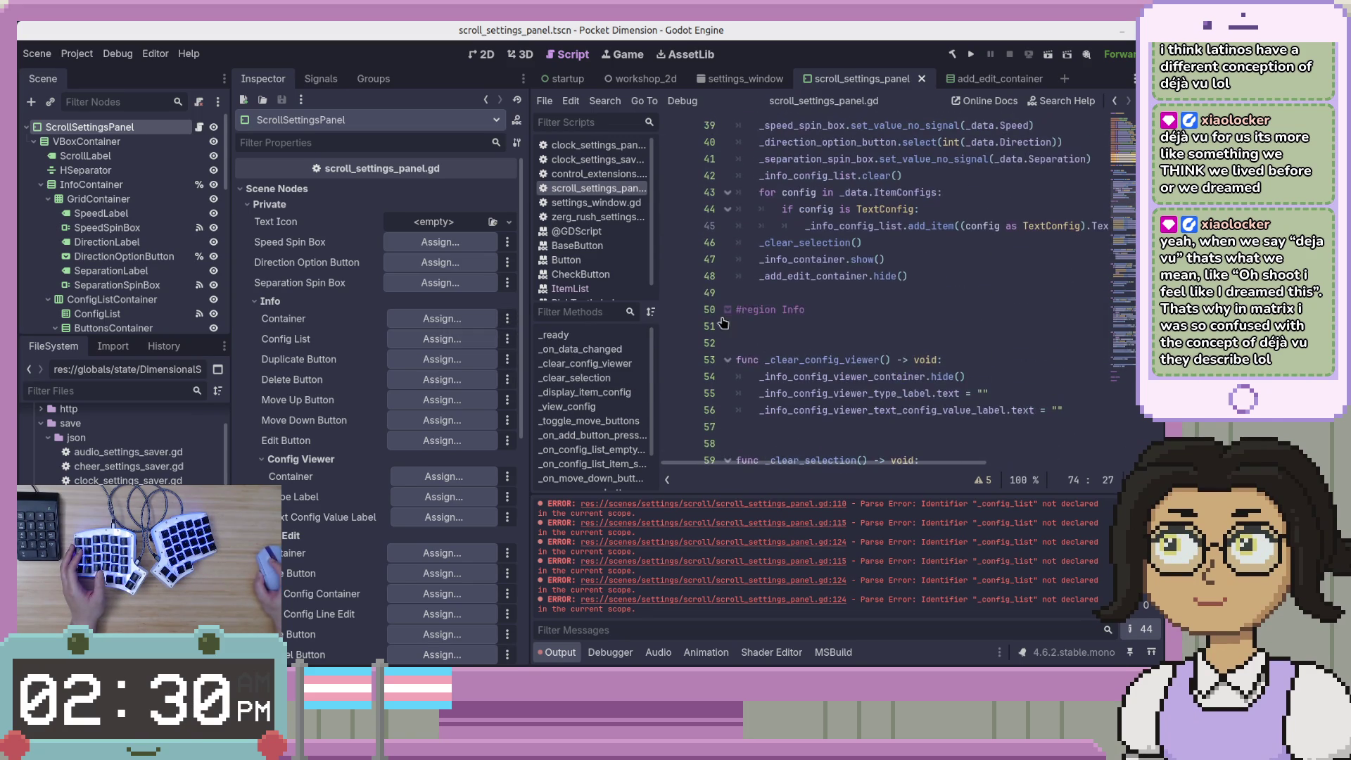
{"action": "left_click", "coordinate": [949, 373]}
{"action": "key", "text": "alt+r"}
{"action": "type", "text": "AddEdit"}
{"action": "key", "text": "Down"}
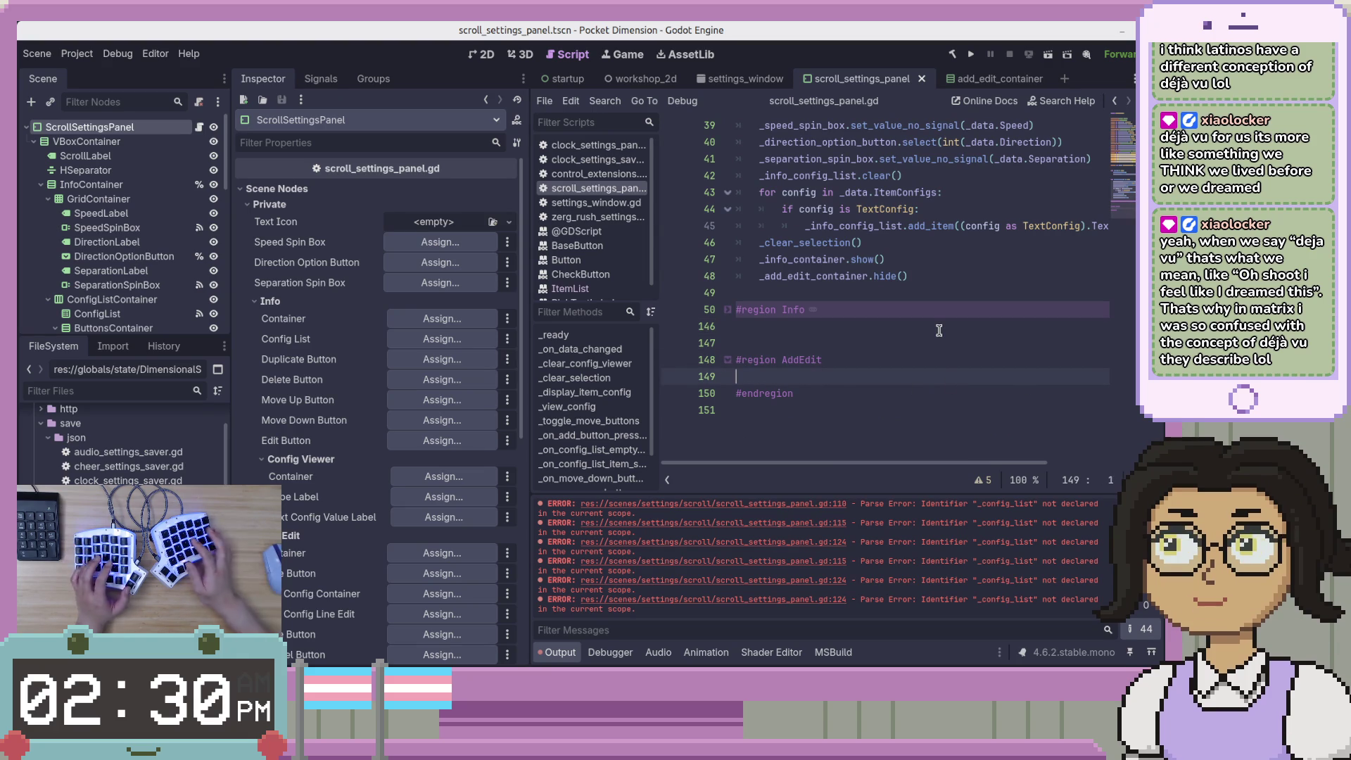
{"action": "key", "text": "alt+Tab"}
{"action": "left_click", "coordinate": [871, 415]}
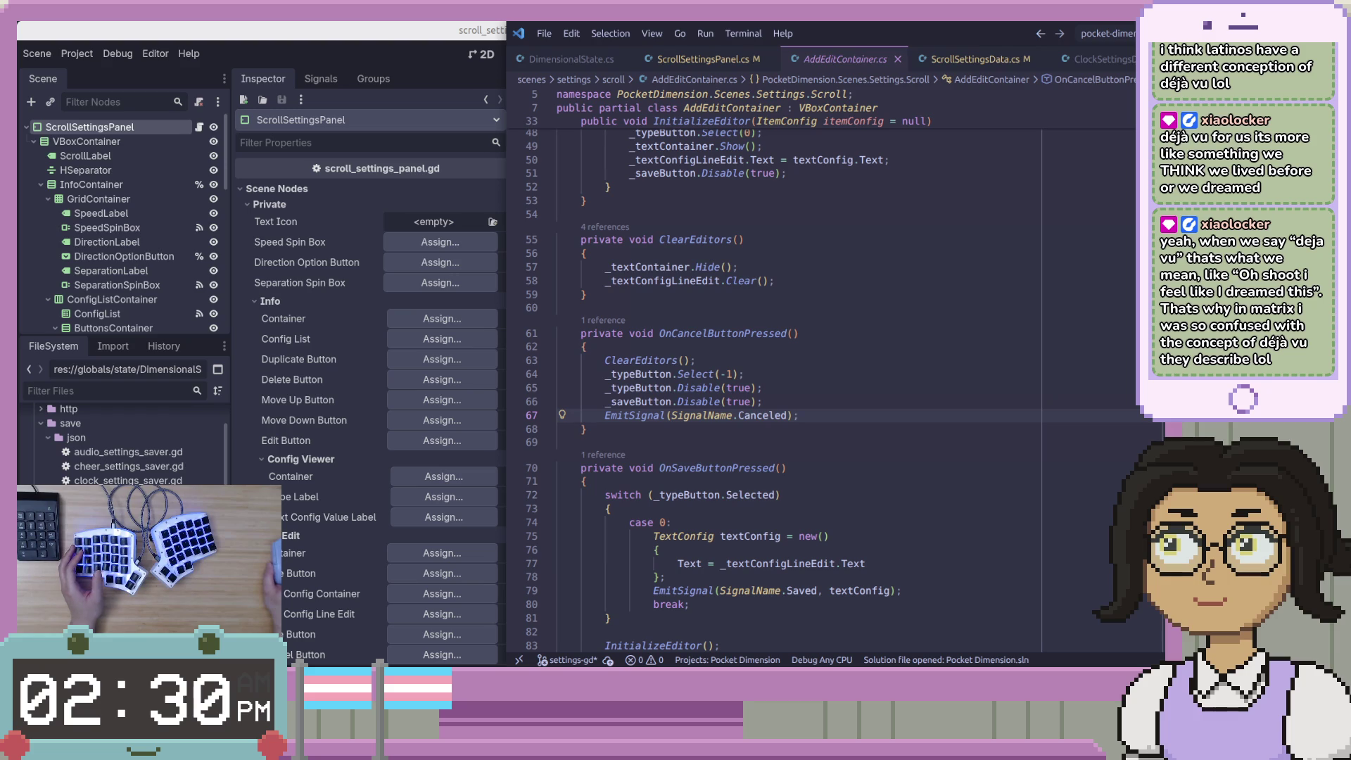
Review the scroll_settings_panel.gd and scroll_settings_panel.tscn changes in VS Code
{"action": "key", "text": "ctrl+p"}
{"action": "key", "text": "Return"}
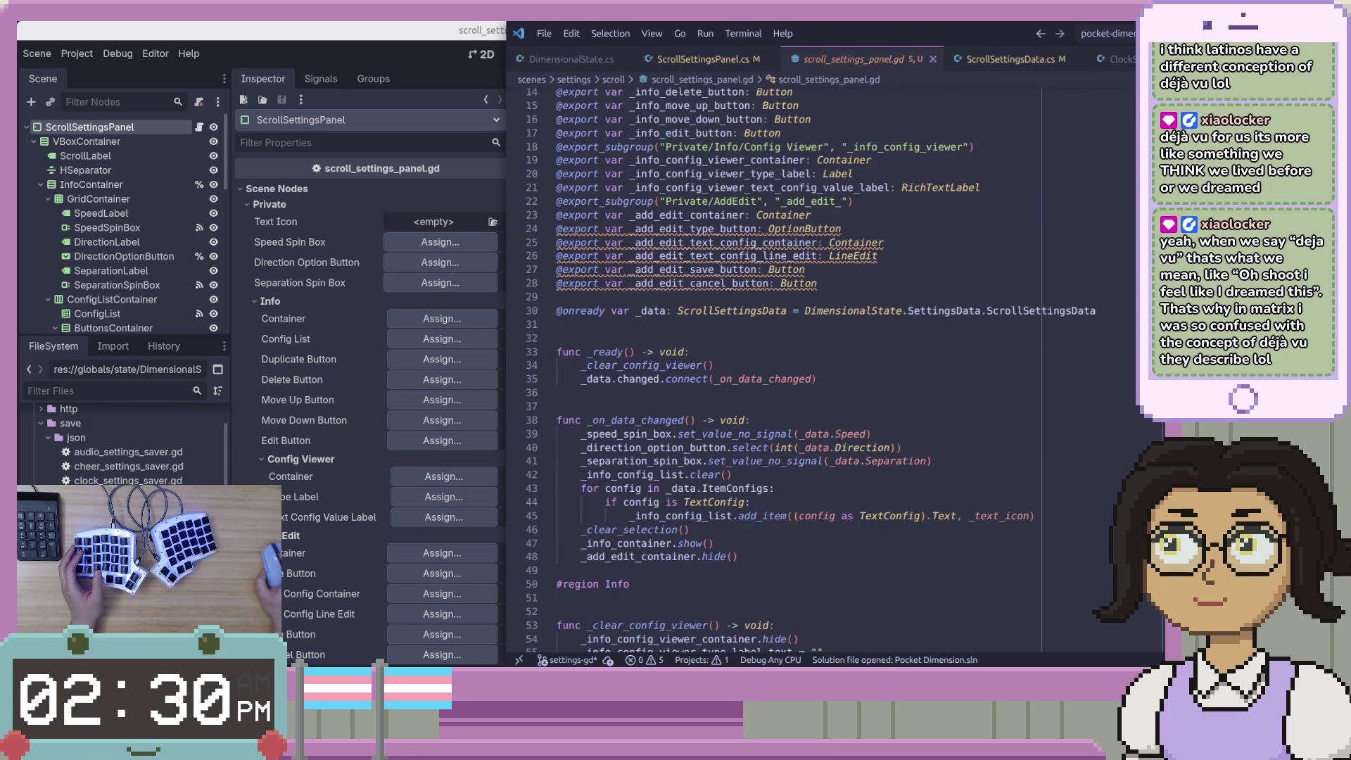
{"action": "scroll", "coordinate": [774, 372], "scroll_direction": "down", "scroll_amount": 20}
{"action": "scroll", "coordinate": [774, 372], "scroll_direction": "up", "scroll_amount": 20}
{"action": "key", "text": "ctrl+p"}
{"action": "key", "text": "Down"}
{"action": "key", "text": "Return"}
{"action": "key", "text": "ctrl+p"}
{"action": "key", "text": "Down"}
{"action": "key", "text": "Return"}
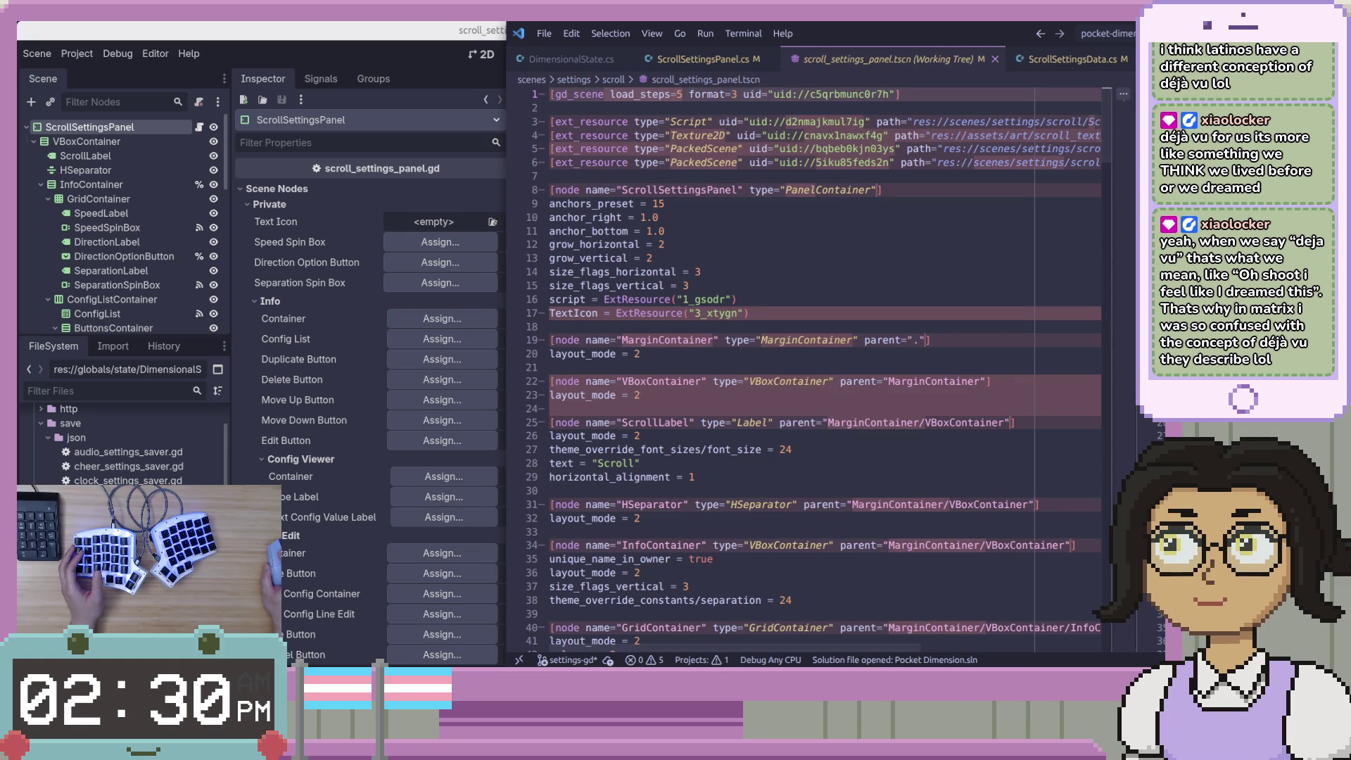
{"action": "scroll", "coordinate": [823, 370], "scroll_direction": "down", "scroll_amount": 20}
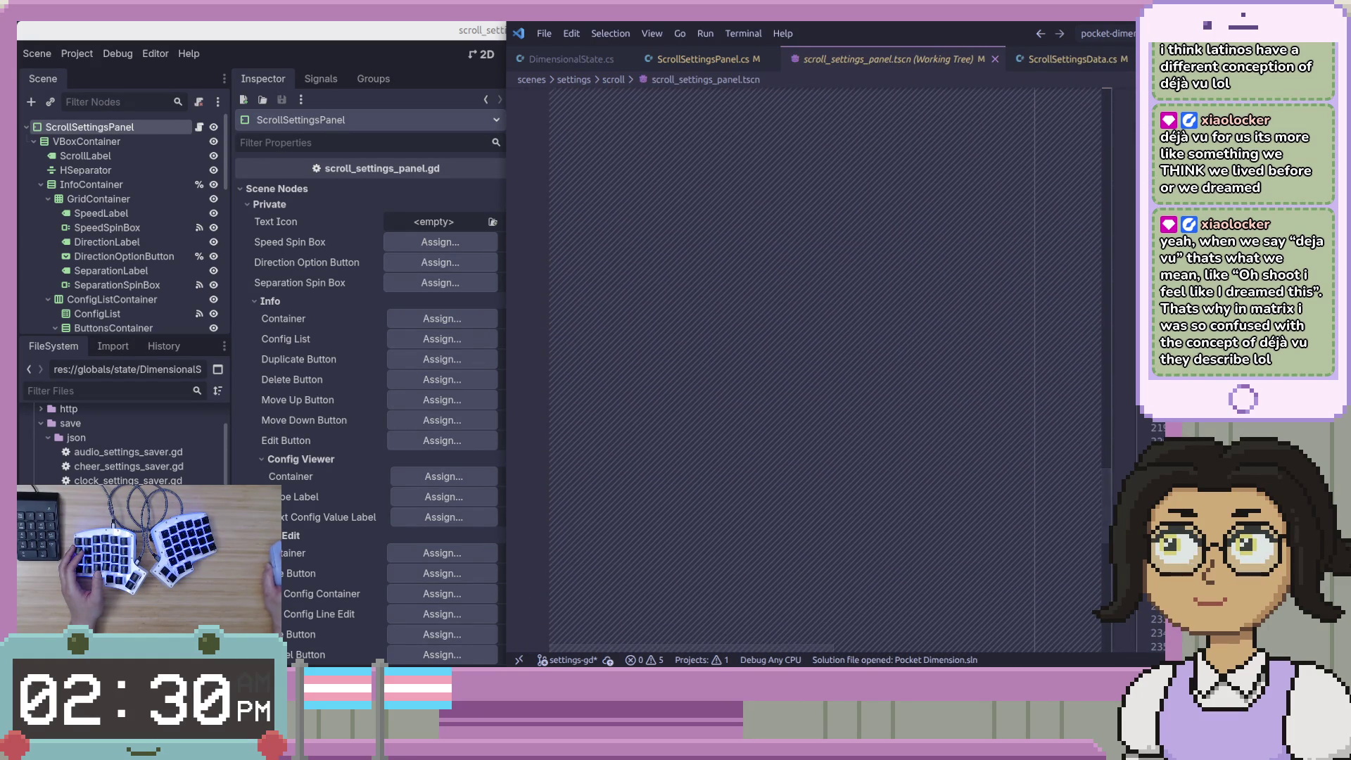
Review the ScrollSettingsPanel.cs, workshop_2d.tscn and CheerSettingsData.cs changes
{"action": "key", "text": "ctrl+p"}
{"action": "key", "text": "Down"}
{"action": "key", "text": "Return"}
{"action": "scroll", "coordinate": [823, 370], "scroll_direction": "down", "scroll_amount": 13}
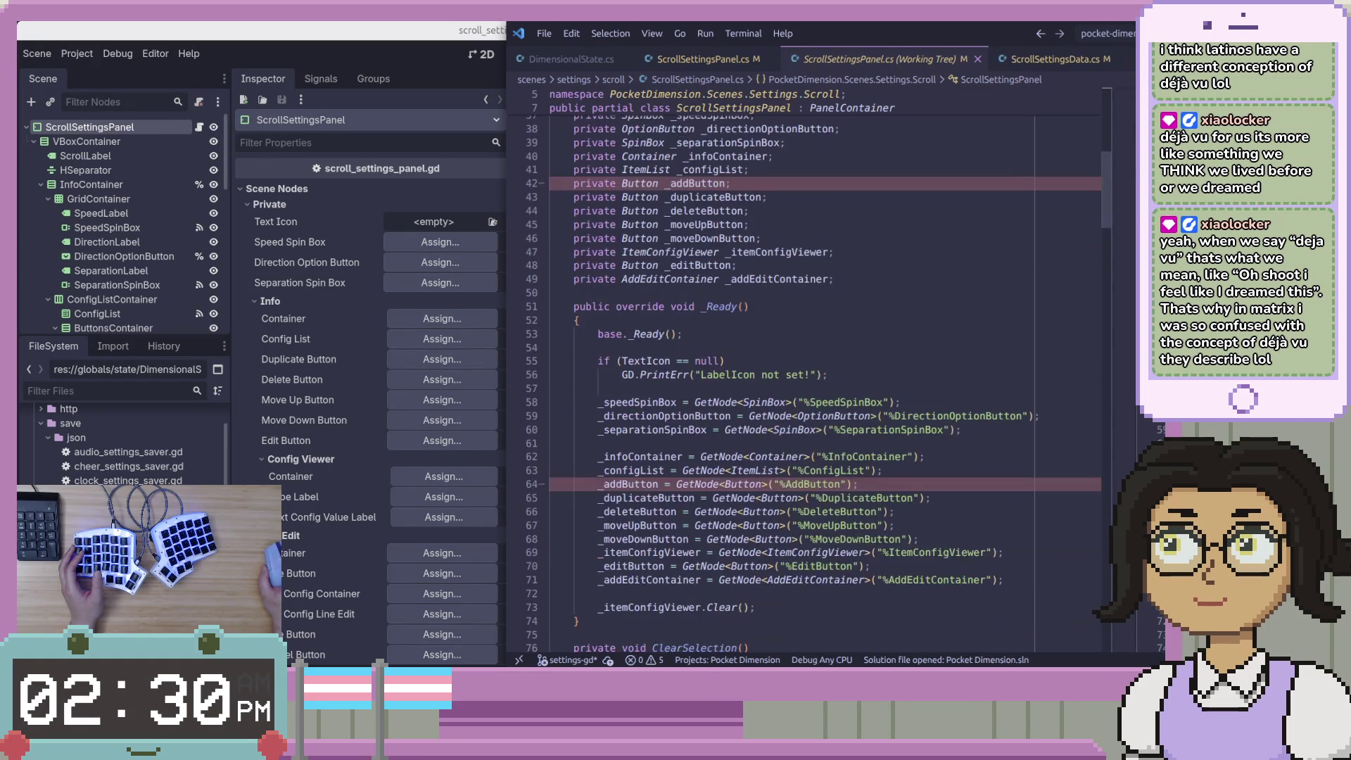
{"action": "key", "text": "ctrl+p"}
{"action": "key", "text": "Down"}
{"action": "key", "text": "Return"}
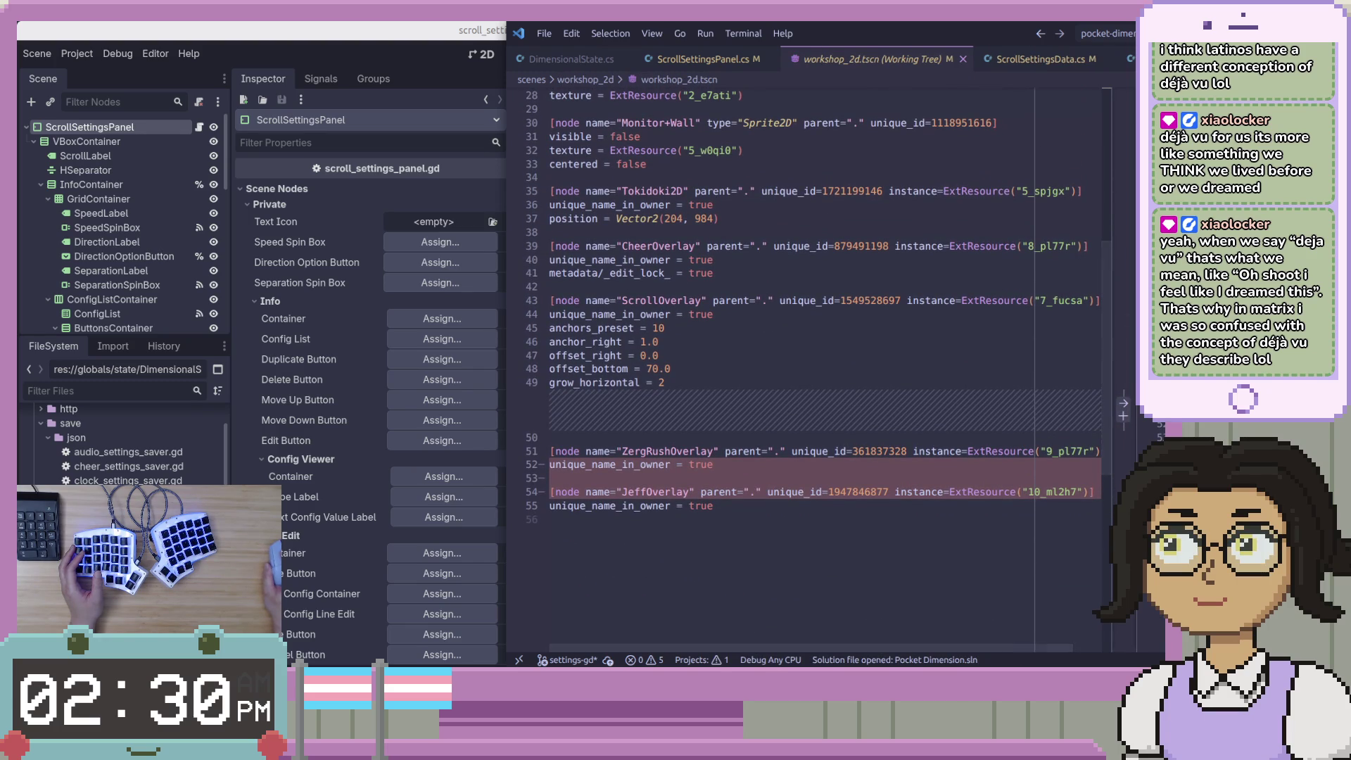
{"action": "key", "text": "ctrl+p"}
{"action": "key", "text": "Down"}
{"action": "key", "text": "Return"}
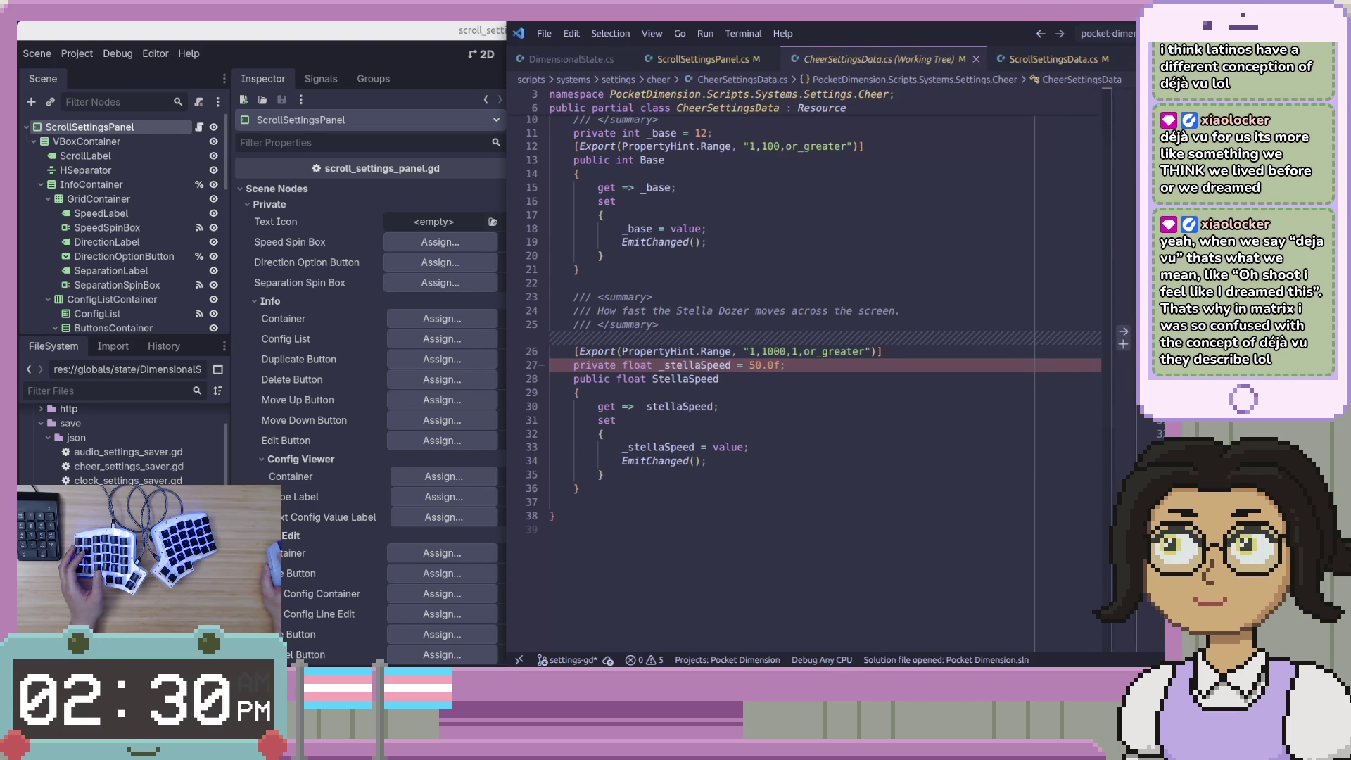
Inspect the ScrollSettingsData.cs diff showing the exported Speed, Direction and ItemConfigs fields
{"action": "key", "text": "ctrl+p"}
{"action": "key", "text": "Down"}
{"action": "key", "text": "Return"}
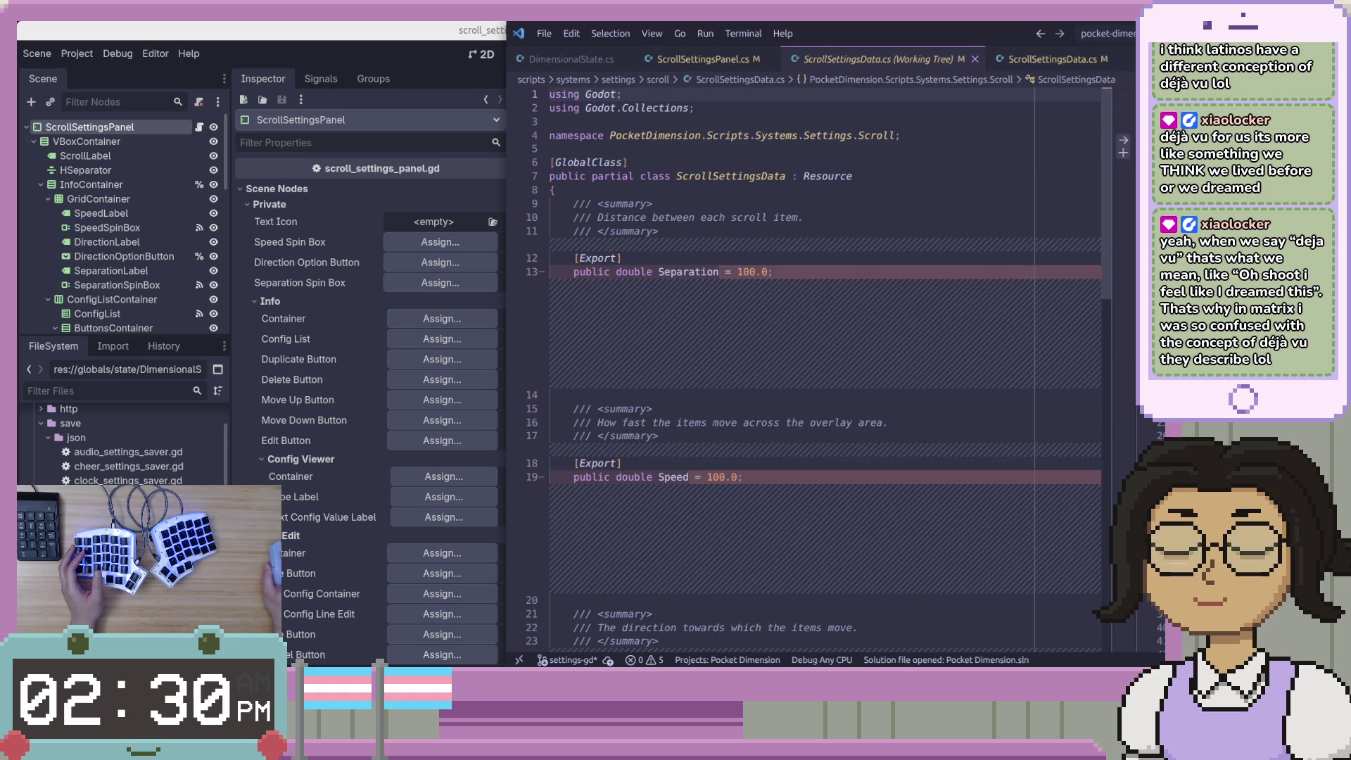
{"action": "scroll", "coordinate": [823, 380], "scroll_direction": "down", "scroll_amount": 5}
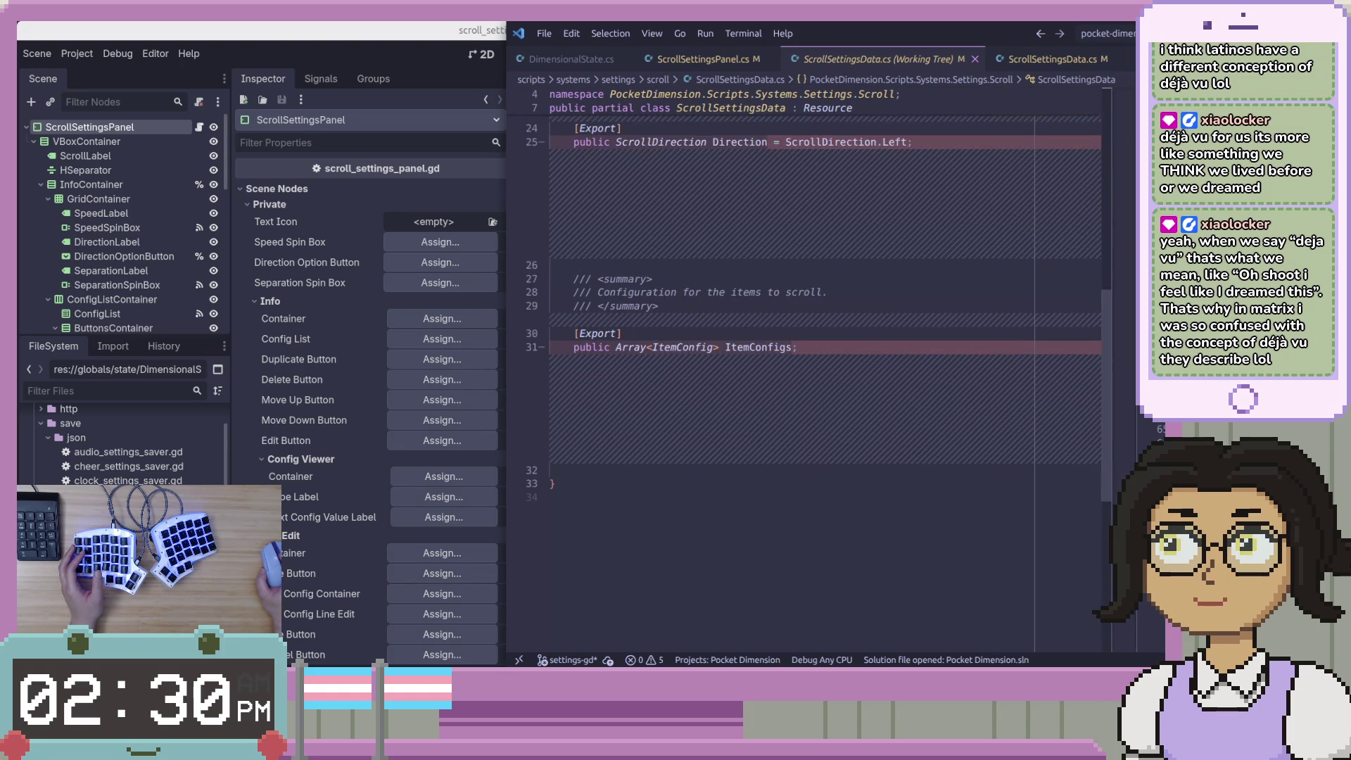
{"action": "scroll", "coordinate": [823, 380], "scroll_direction": "up", "scroll_amount": 3}
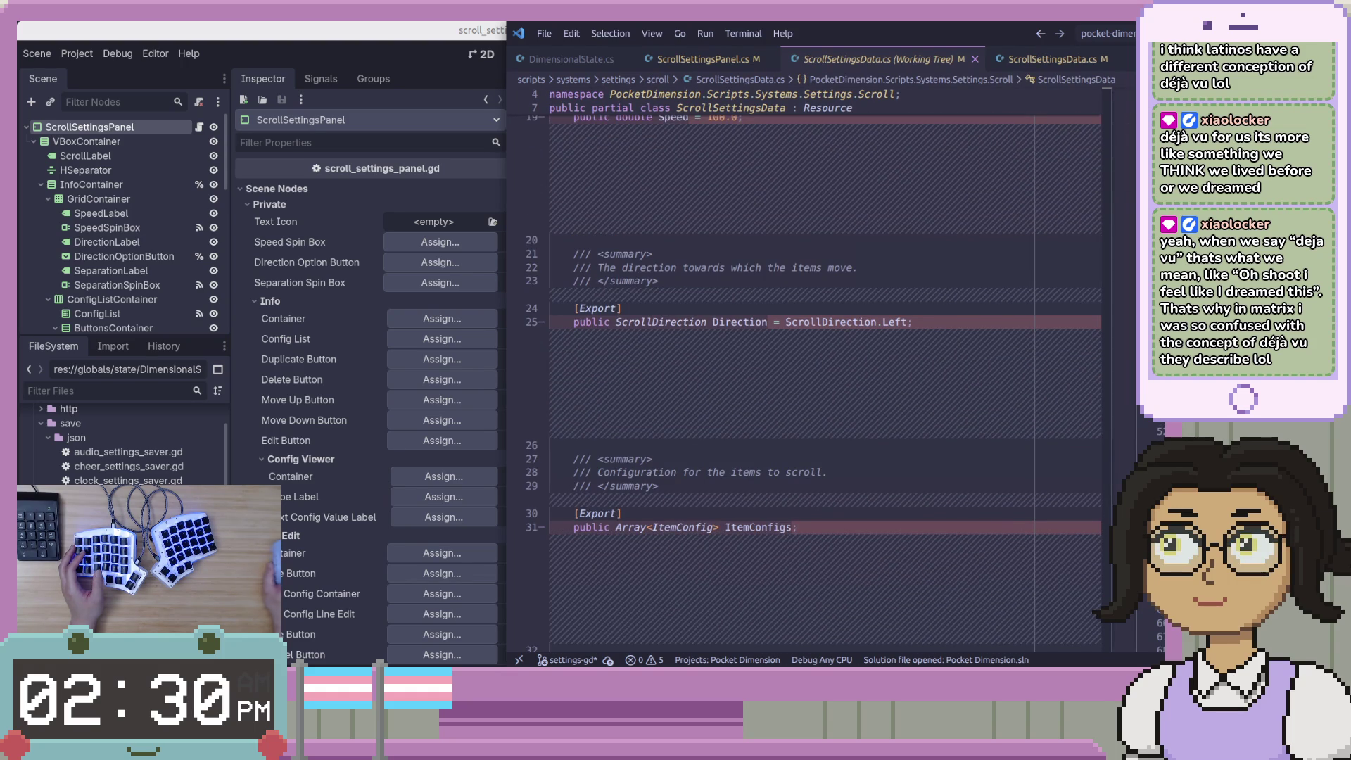
{"action": "key", "text": "alt+Tab"}
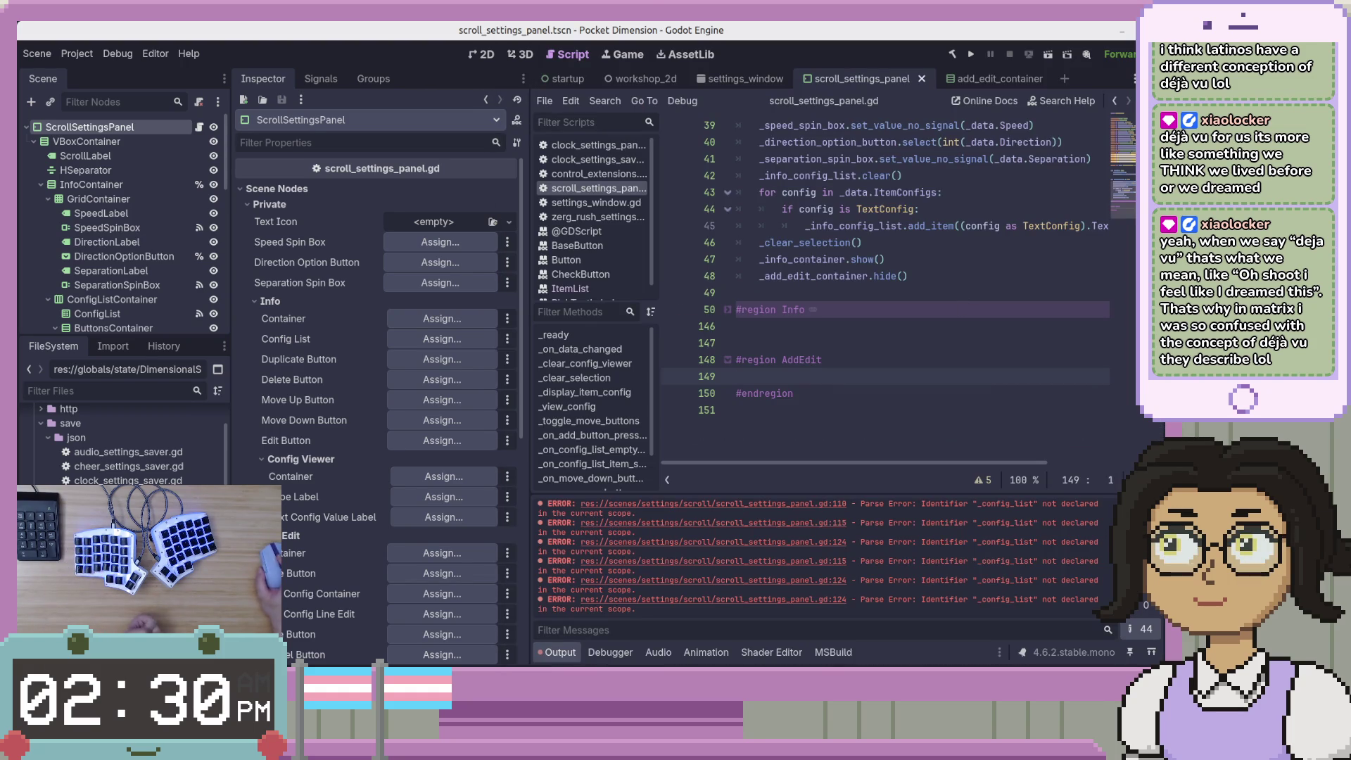
{"action": "key", "text": "alt+Tab"}
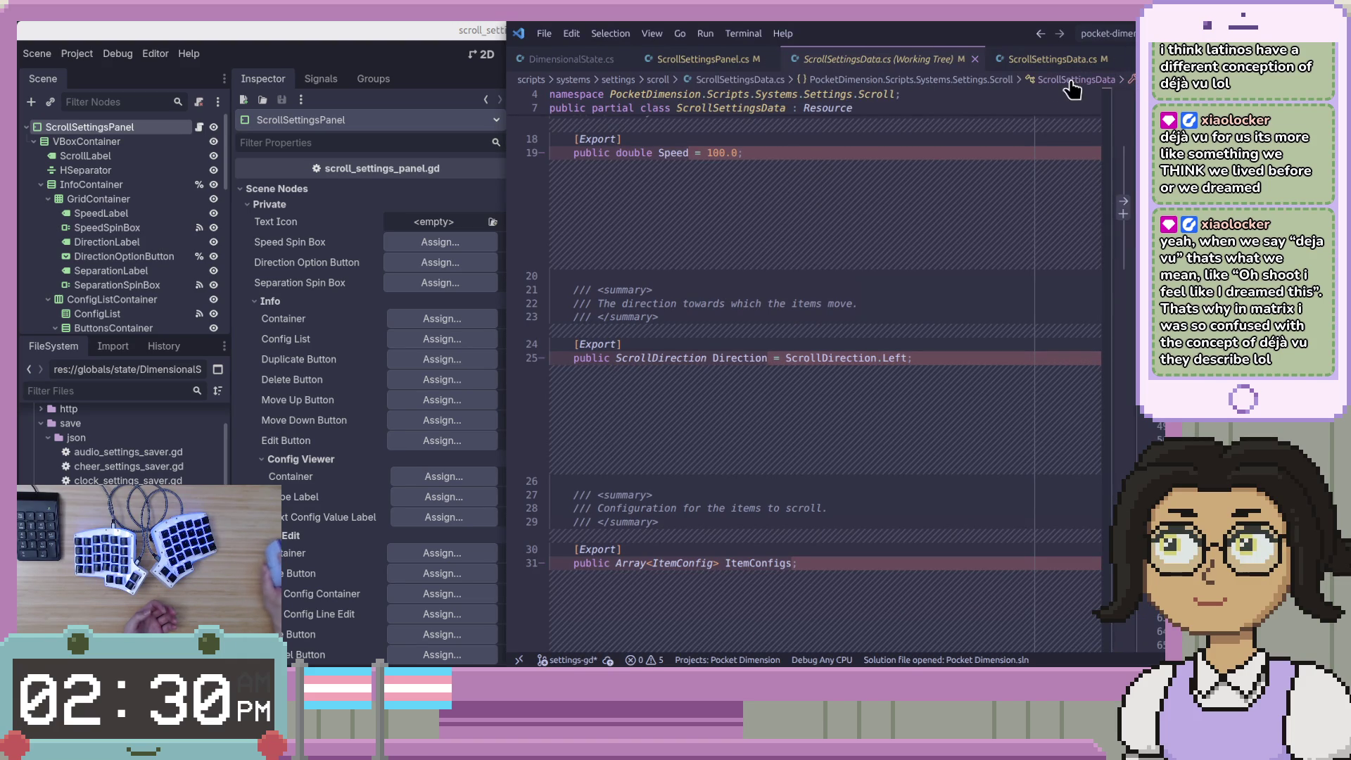
{"action": "left_click", "coordinate": [549, 34]}
Open the add_edit_container scene and its AddEditContainer.cs script, scrolling to InitializeEditor
{"action": "key", "text": "Escape"}
{"action": "left_click", "coordinate": [481, 42]}
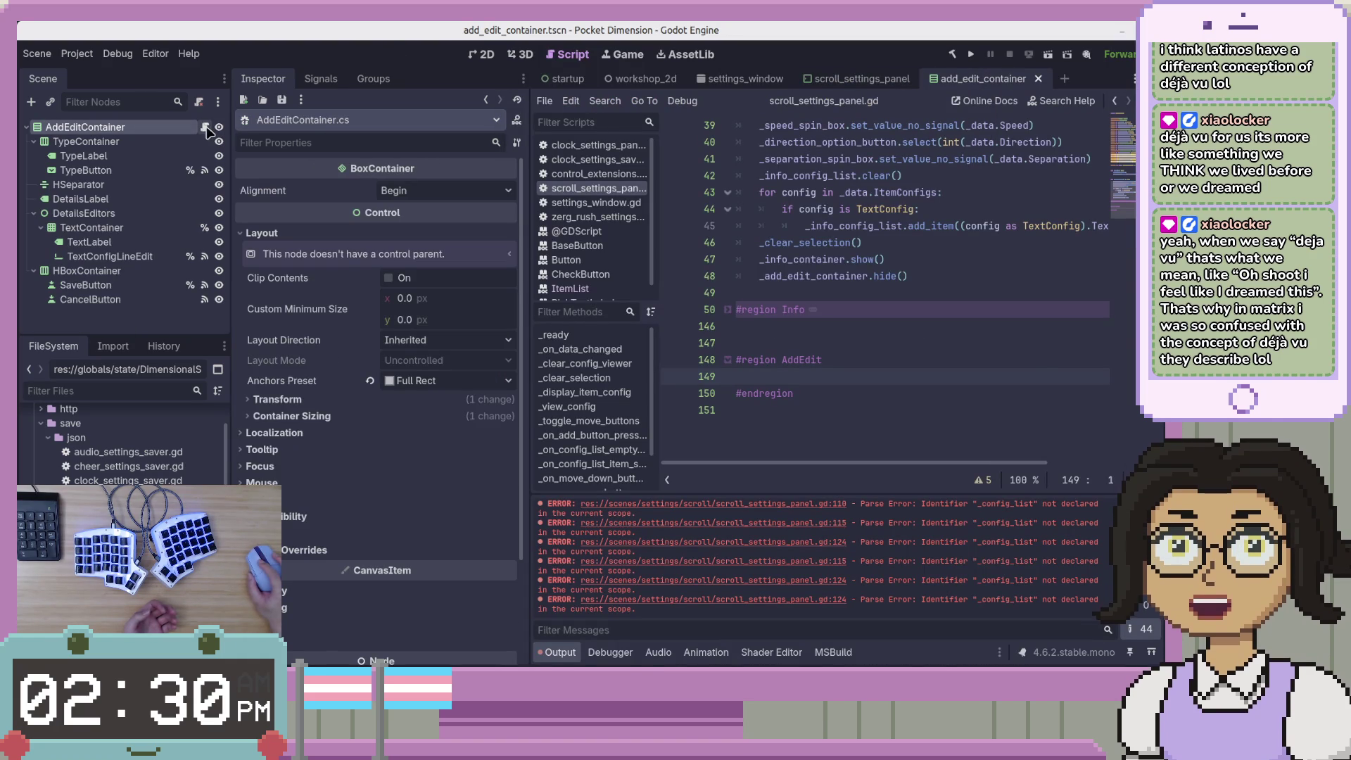
{"action": "left_click", "coordinate": [204, 126]}
{"action": "scroll", "coordinate": [1043, 252], "scroll_direction": "down", "scroll_amount": 5}
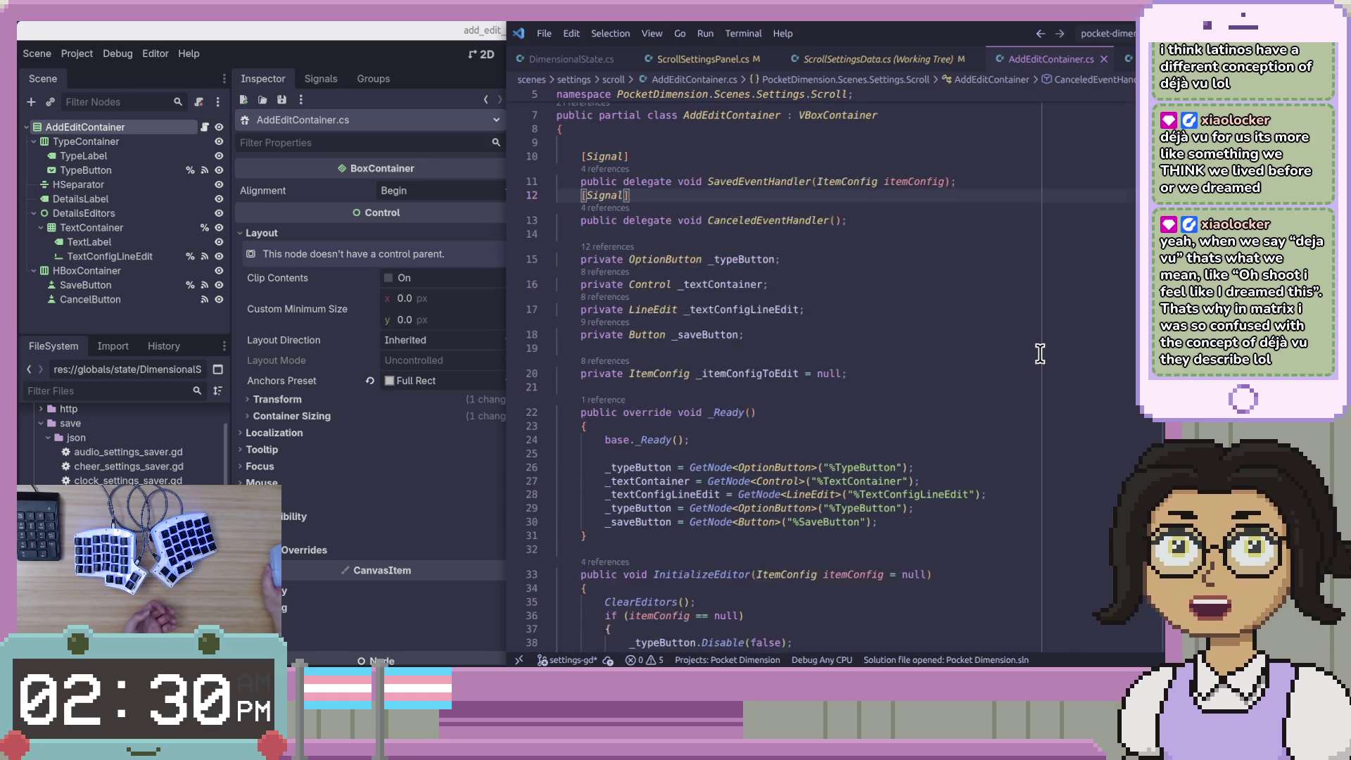
{"action": "scroll", "coordinate": [1044, 348], "scroll_direction": "up", "scroll_amount": 1}
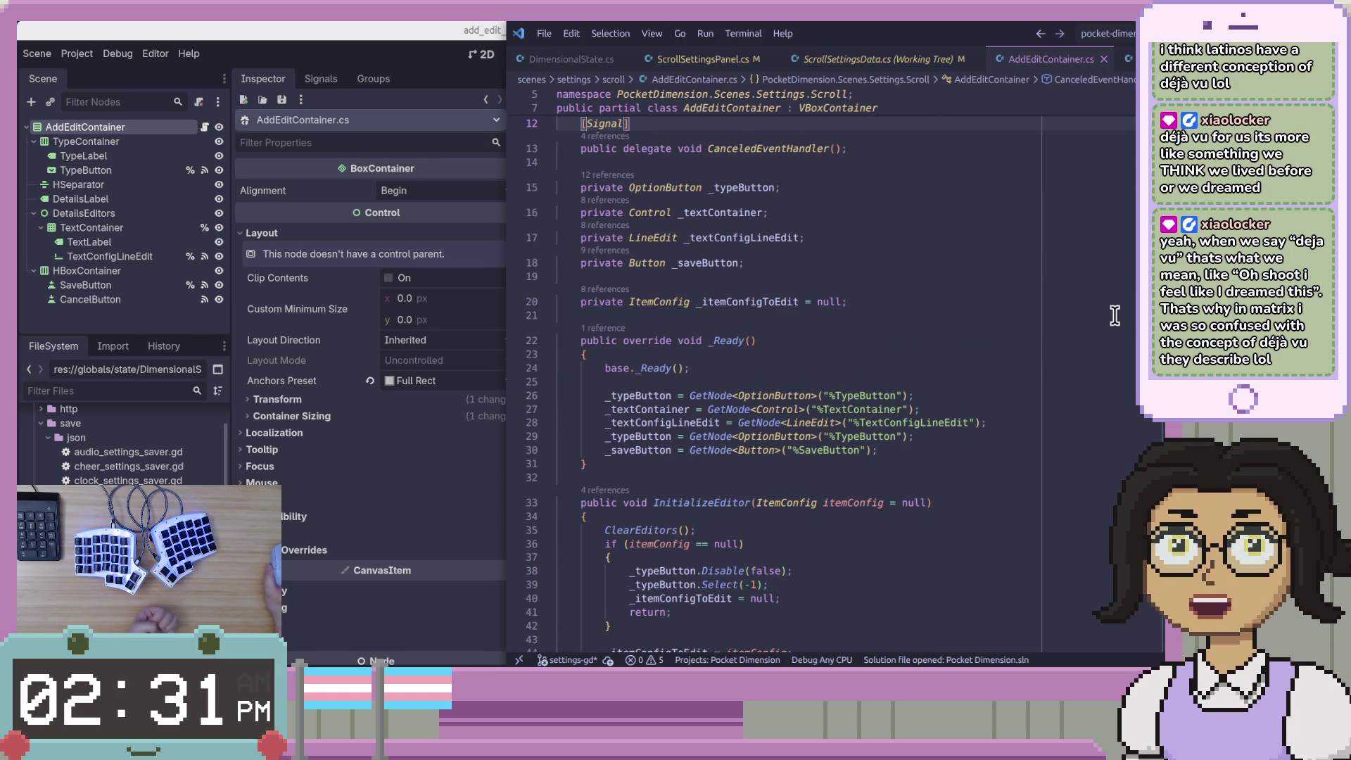
{"action": "scroll", "coordinate": [1115, 315], "scroll_direction": "down", "scroll_amount": 2}
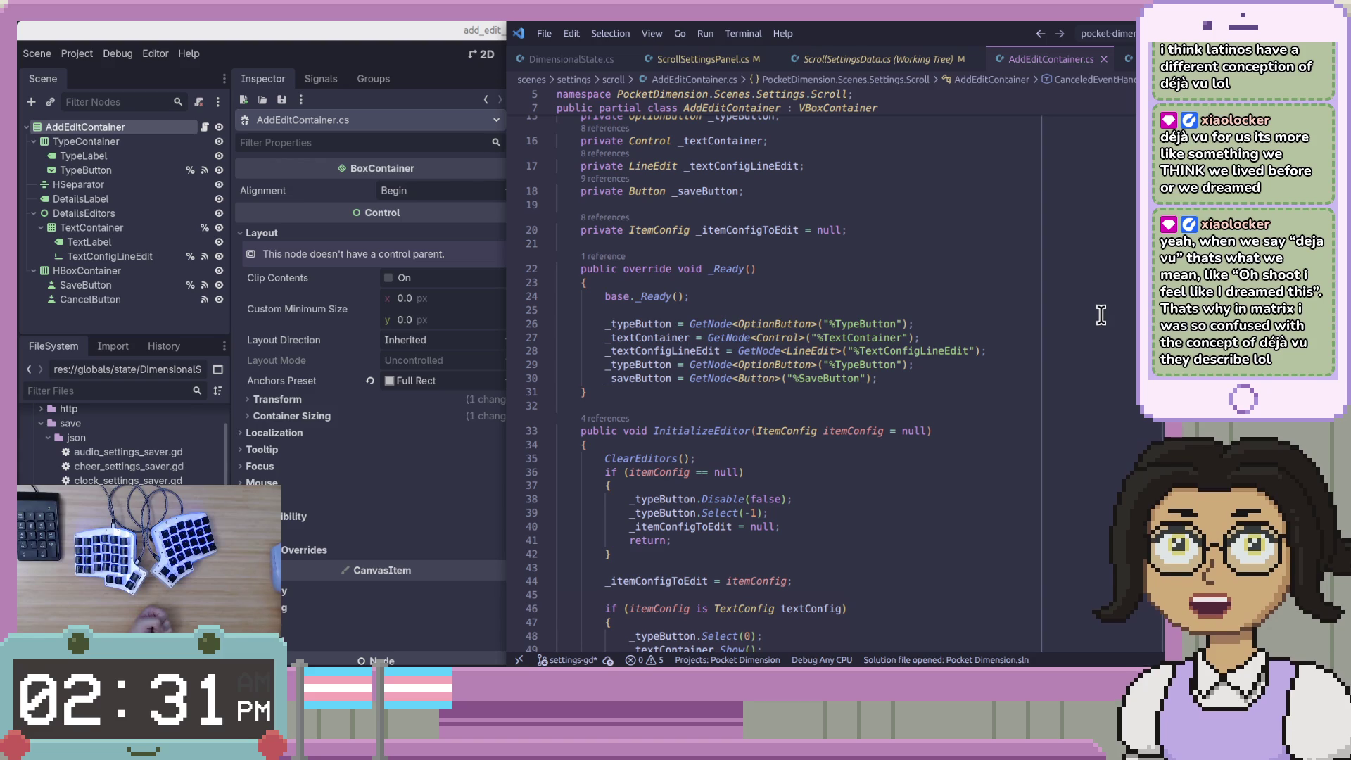
{"action": "scroll", "coordinate": [1101, 314], "scroll_direction": "down", "scroll_amount": 2}
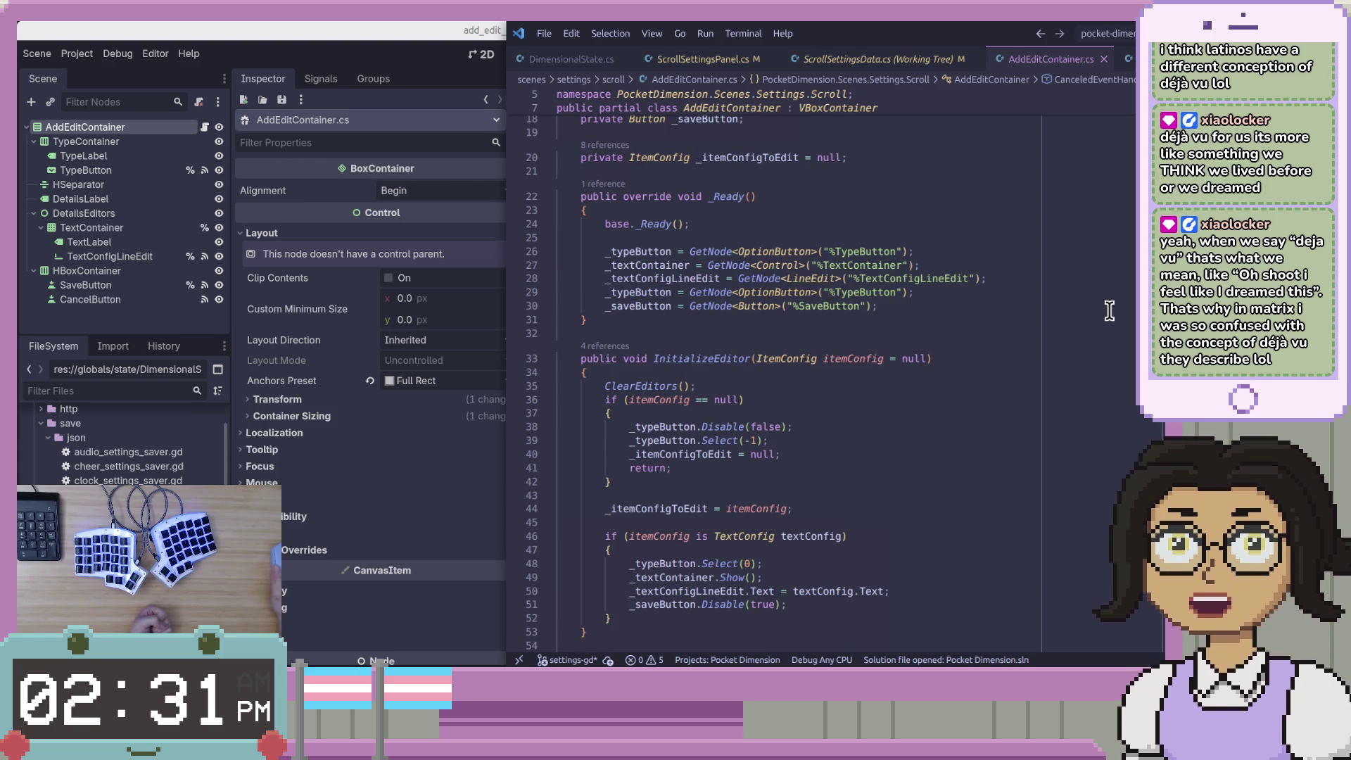
{"action": "scroll", "coordinate": [1109, 310], "scroll_direction": "down", "scroll_amount": 1}
{"action": "left_click", "coordinate": [1094, 337]}
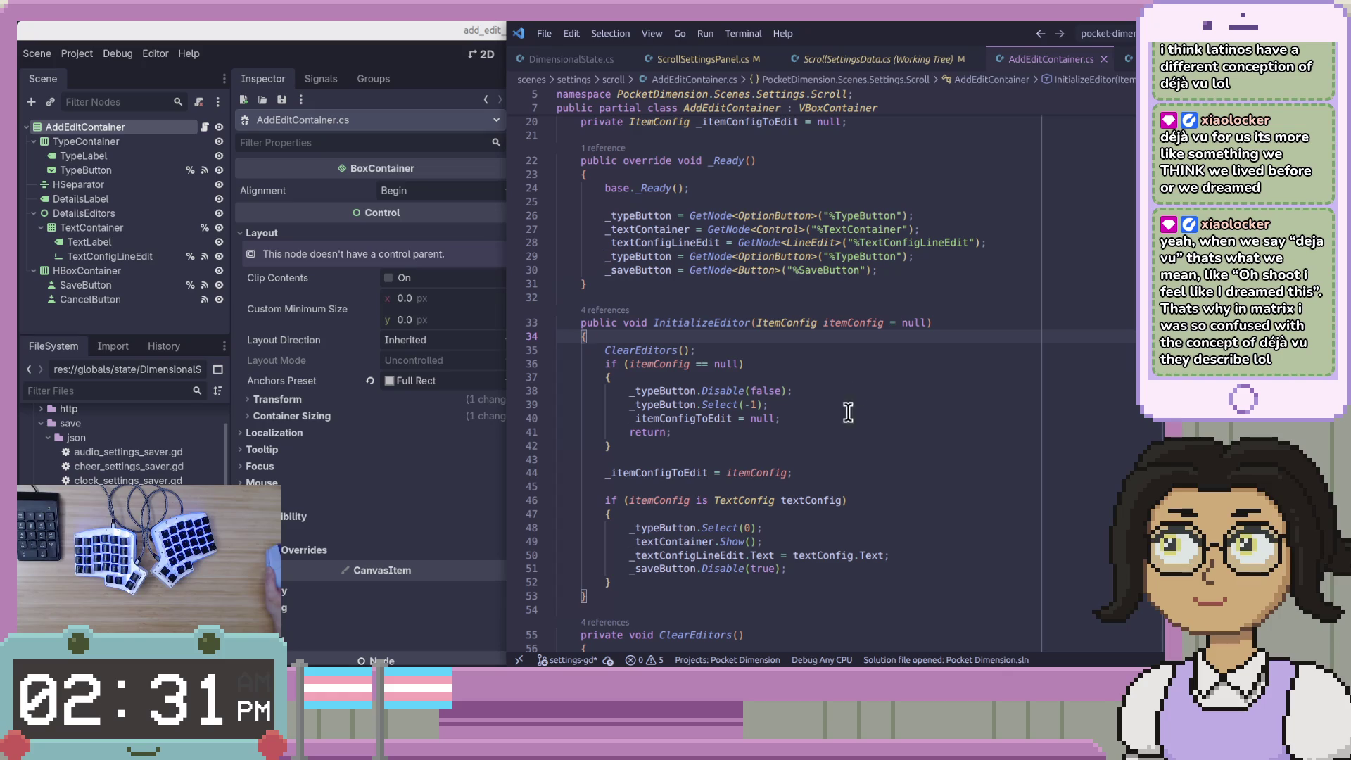
Read through InitializeEditor and select the entire ClearEditors method
{"action": "key", "text": "alt+Tab"}
{"action": "key", "text": "alt+Tab"}
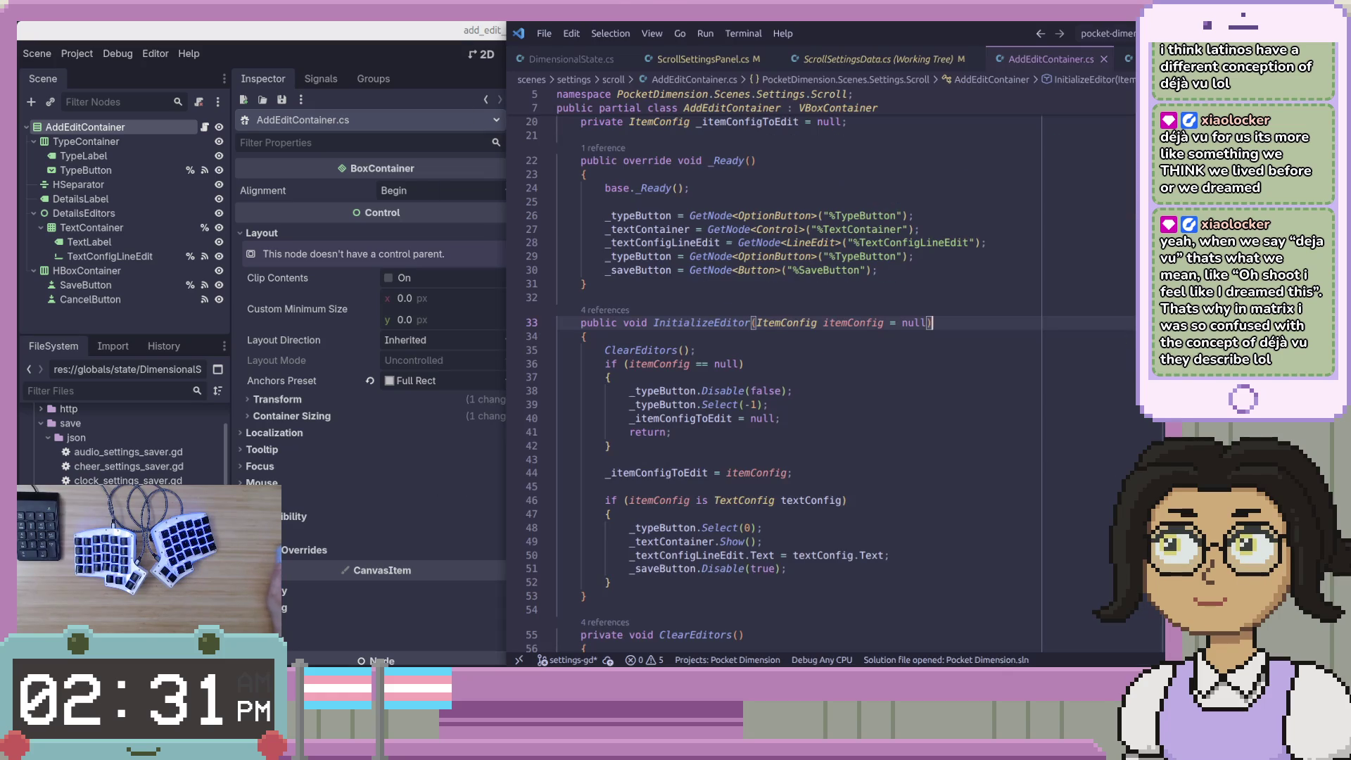
{"action": "scroll", "coordinate": [946, 339], "scroll_direction": "down", "scroll_amount": 2}
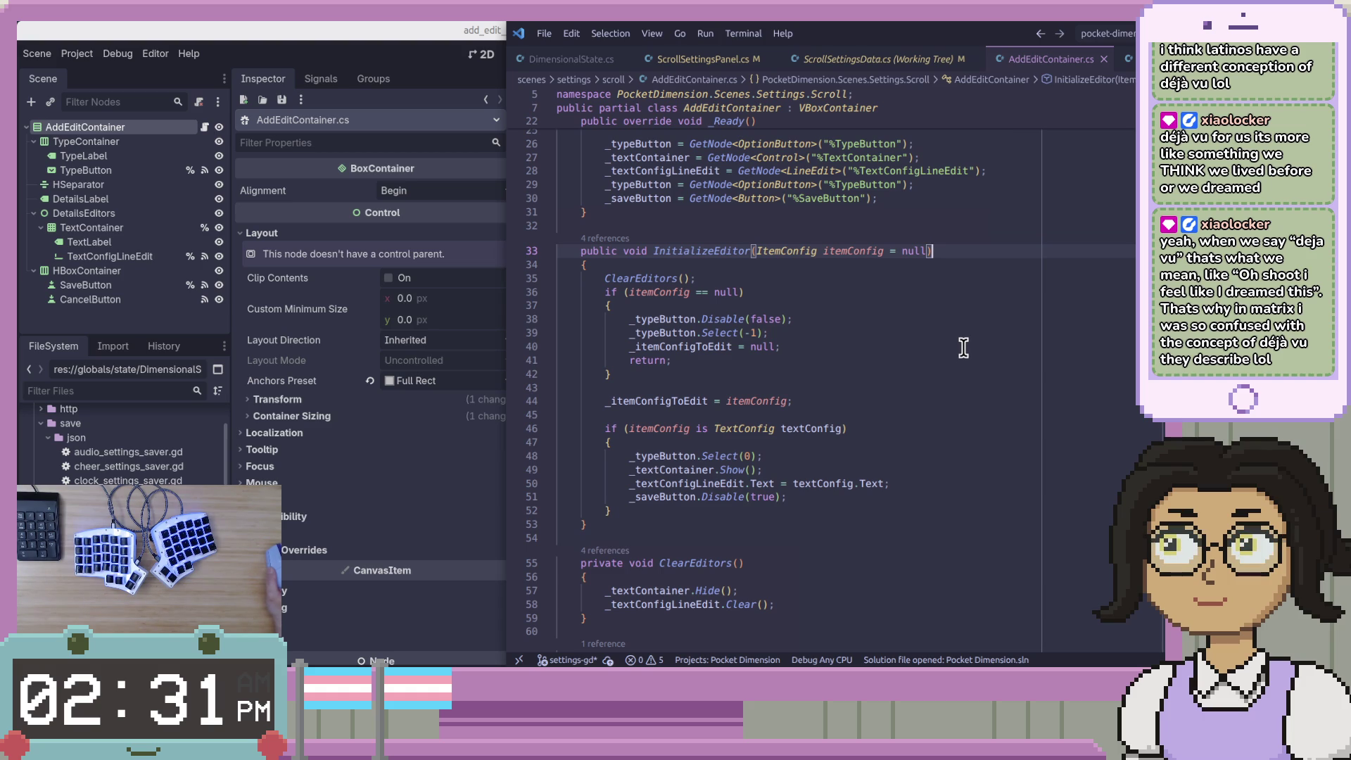
{"action": "scroll", "coordinate": [963, 348], "scroll_direction": "down", "scroll_amount": 1}
{"action": "left_click", "coordinate": [964, 345]}
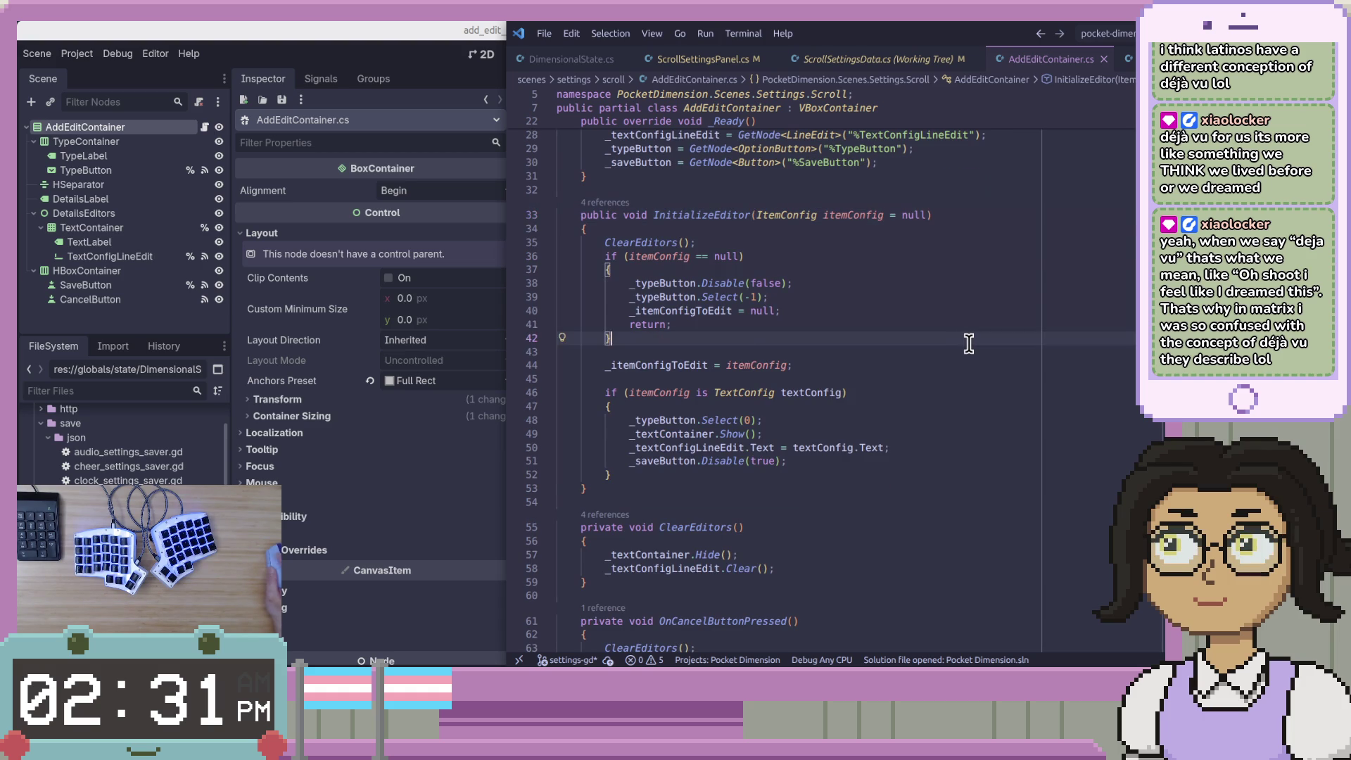
{"action": "scroll", "coordinate": [968, 344], "scroll_direction": "down", "scroll_amount": 3}
{"action": "scroll", "coordinate": [967, 344], "scroll_direction": "up", "scroll_amount": 3}
{"action": "double_click", "coordinate": [702, 214]}
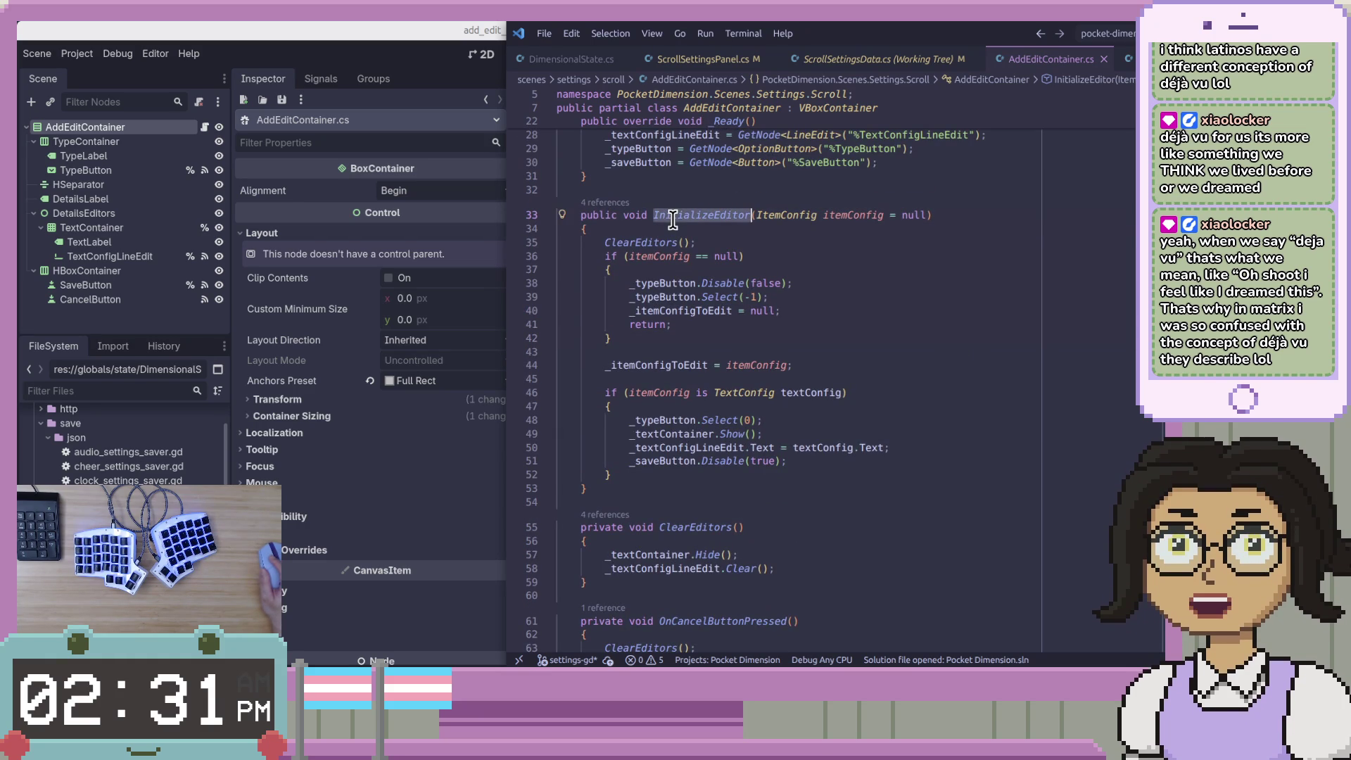
{"action": "scroll", "coordinate": [738, 324], "scroll_direction": "down", "scroll_amount": 2}
{"action": "scroll", "coordinate": [704, 372], "scroll_direction": "down", "scroll_amount": 1}
{"action": "double_click", "coordinate": [697, 422]}
{"action": "scroll", "coordinate": [896, 431], "scroll_direction": "down", "scroll_amount": 5}
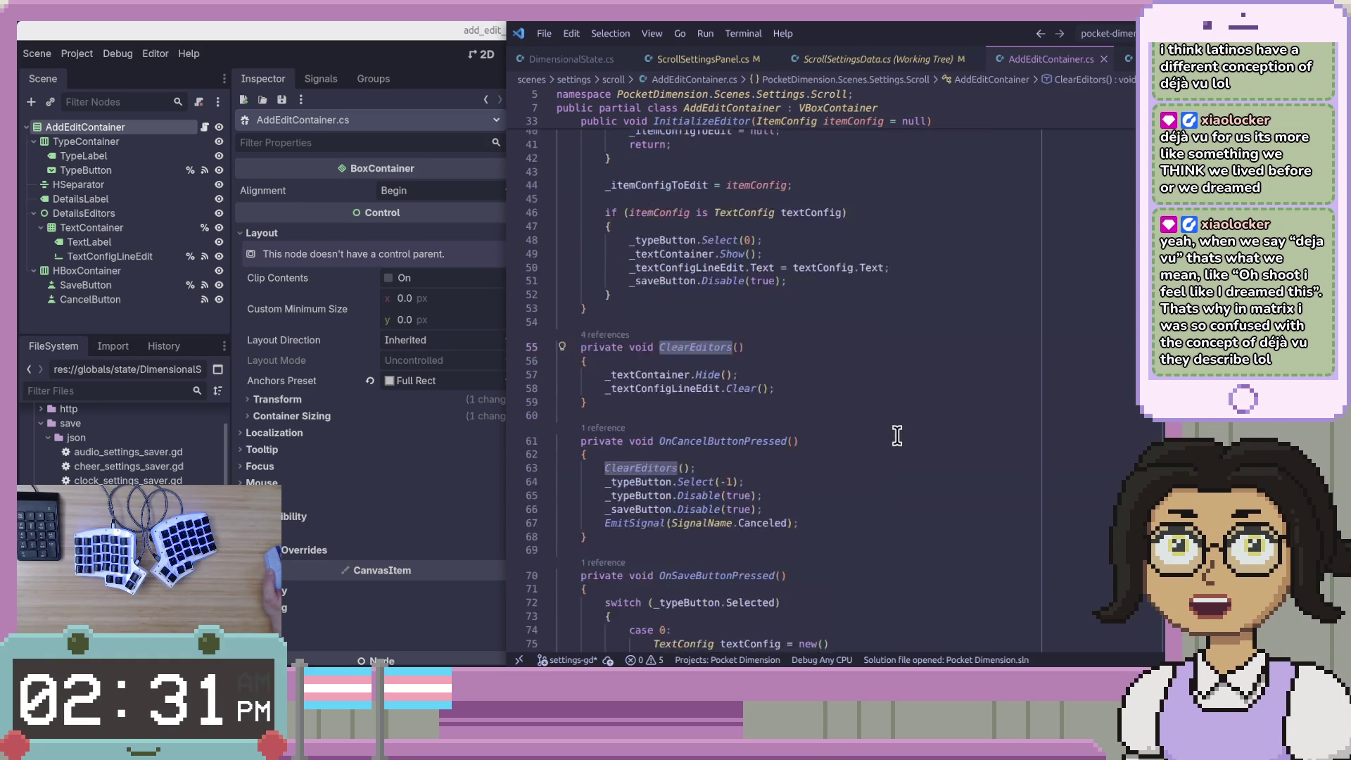
{"action": "scroll", "coordinate": [899, 433], "scroll_direction": "up", "scroll_amount": 3}
{"action": "key", "text": "shift+alt+Right"}
{"action": "key", "text": "shift+alt+Right"}
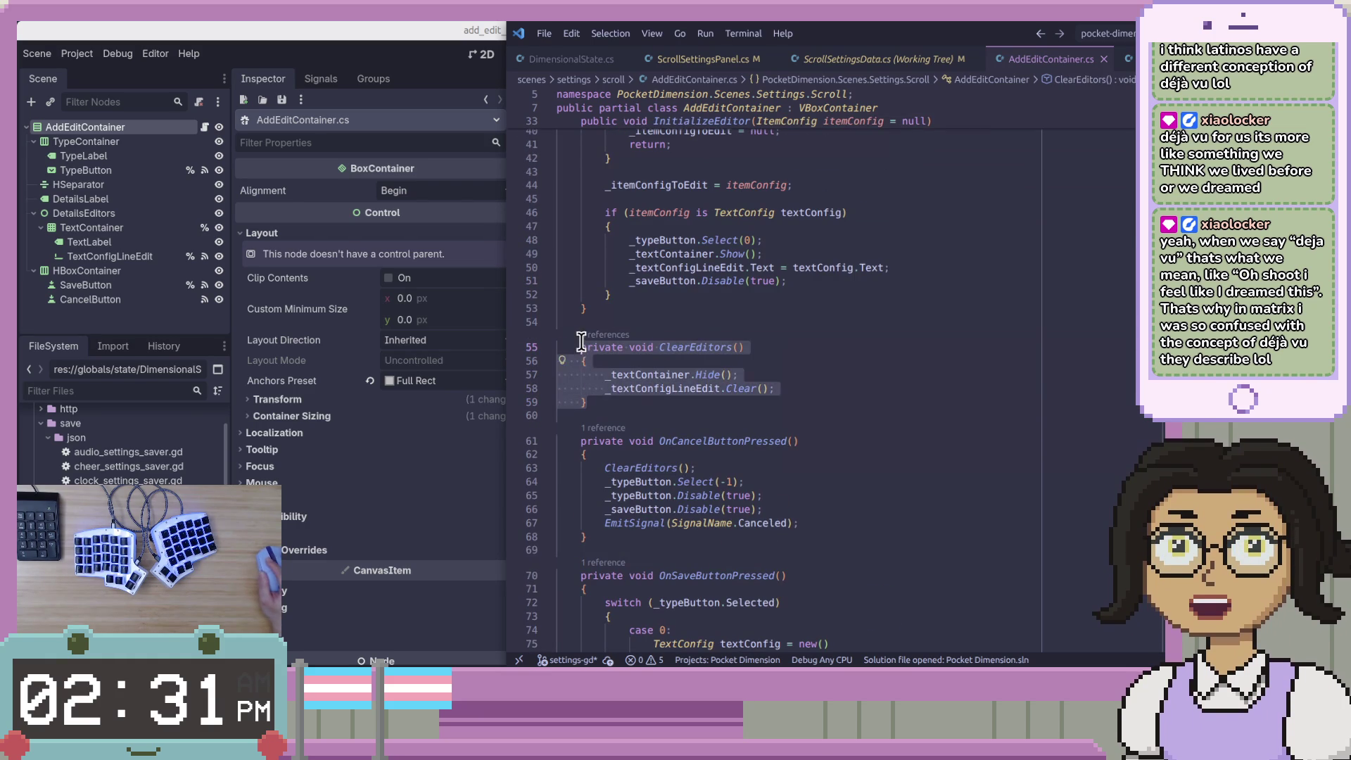
Open blank lines inside the AddEdit region, above #endregion, of scroll_settings_panel.gd
{"action": "left_click", "coordinate": [371, 78]}
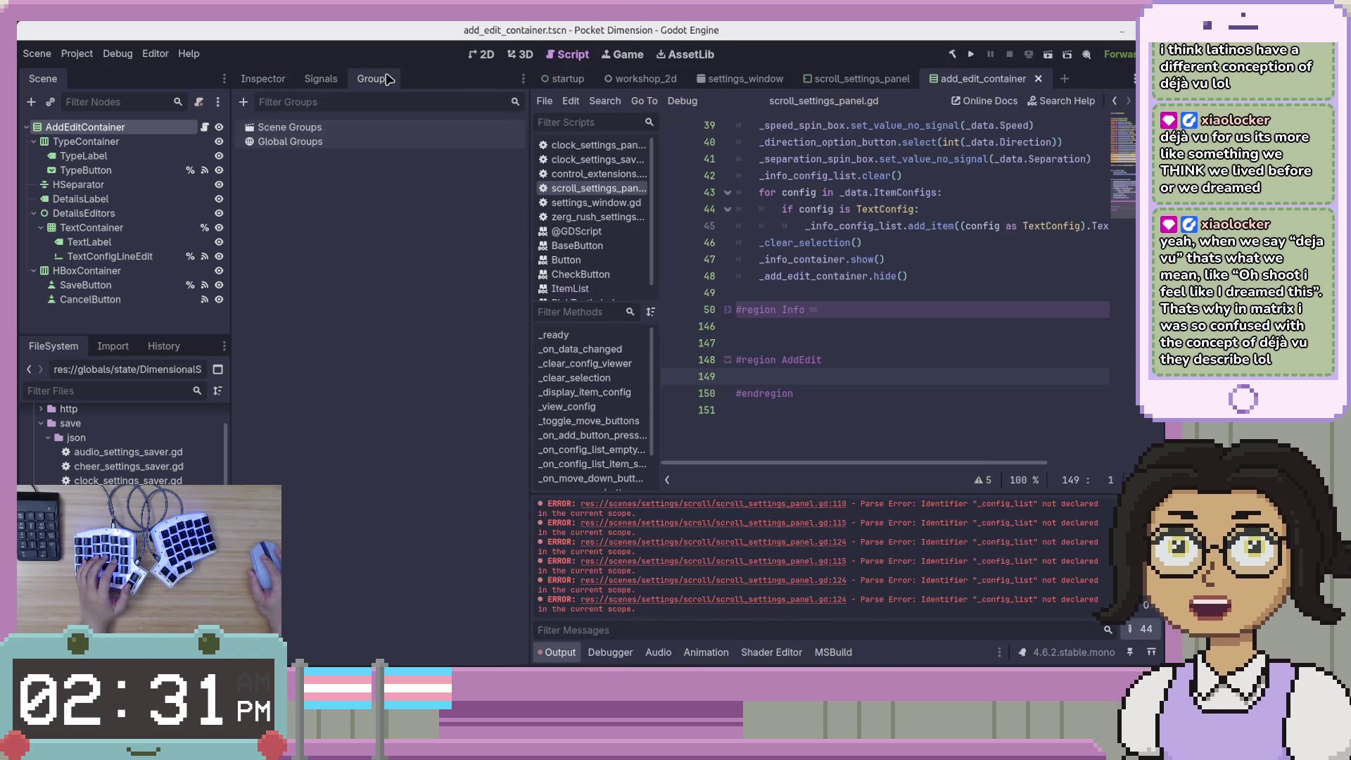
{"action": "left_click", "coordinate": [262, 78]}
{"action": "left_click", "coordinate": [845, 374]}
{"action": "key", "text": "Return"}
{"action": "key", "text": "Return"}
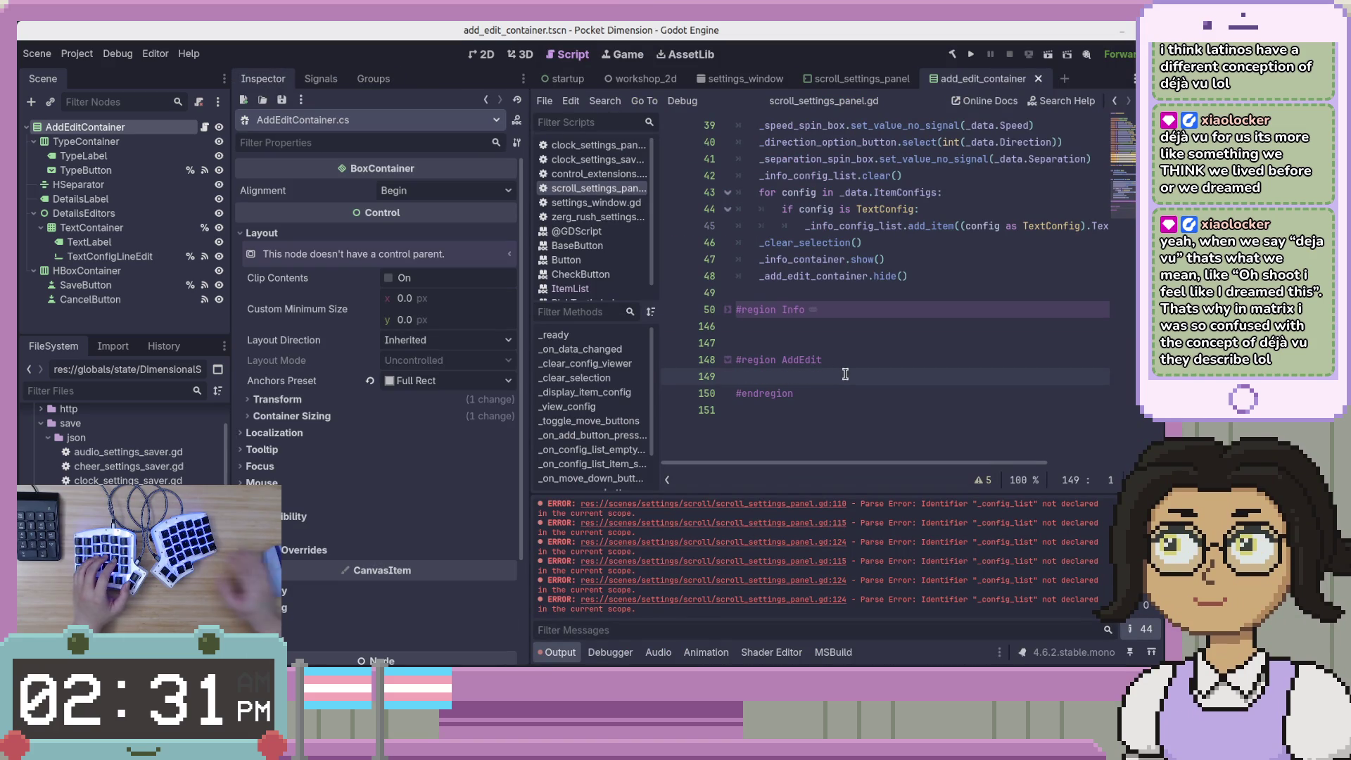
{"action": "key", "text": "Up"}
{"action": "key", "text": "Return"}
{"action": "key", "text": "Up"}
{"action": "key", "text": "Return"}
Write the declaration func _clear_editors() -> void:, correcting the mistyped name
{"action": "type", "text": "func _"}
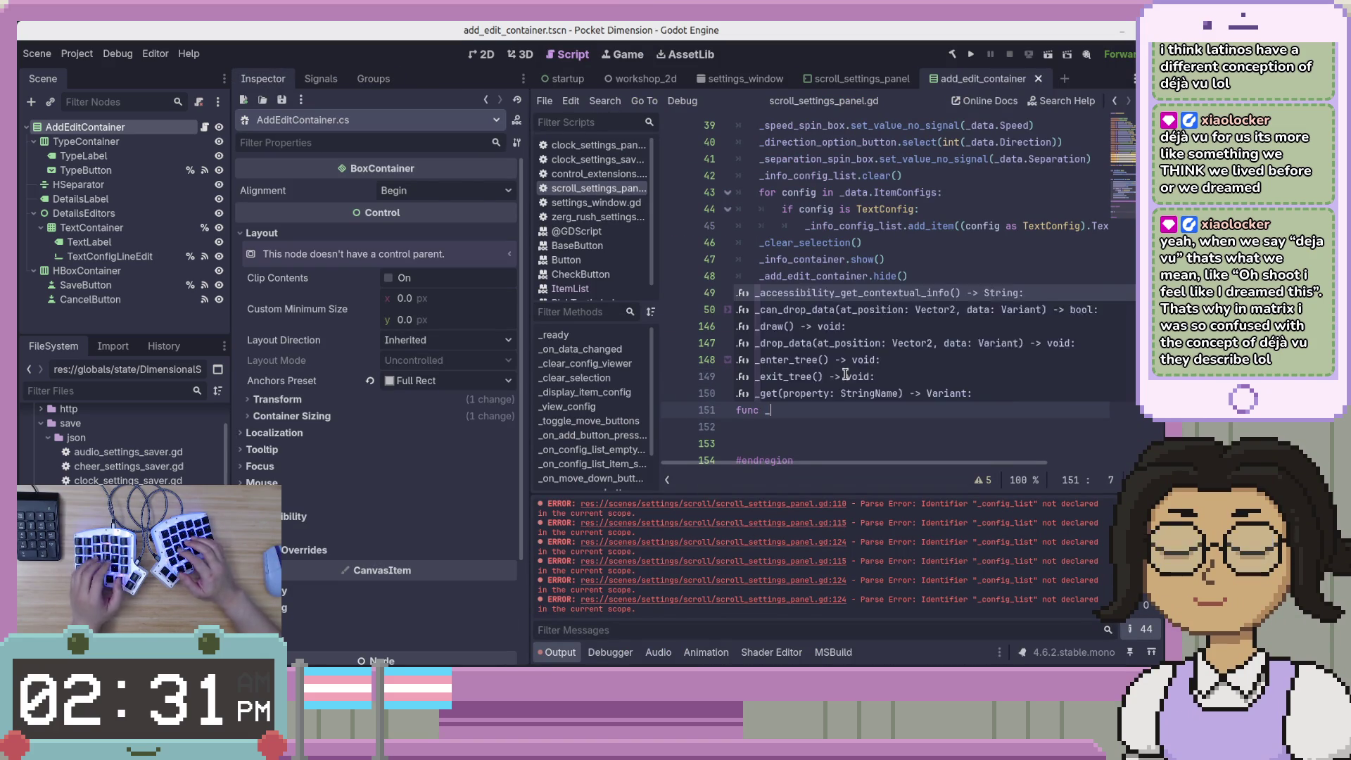
{"action": "type", "text": "a"}
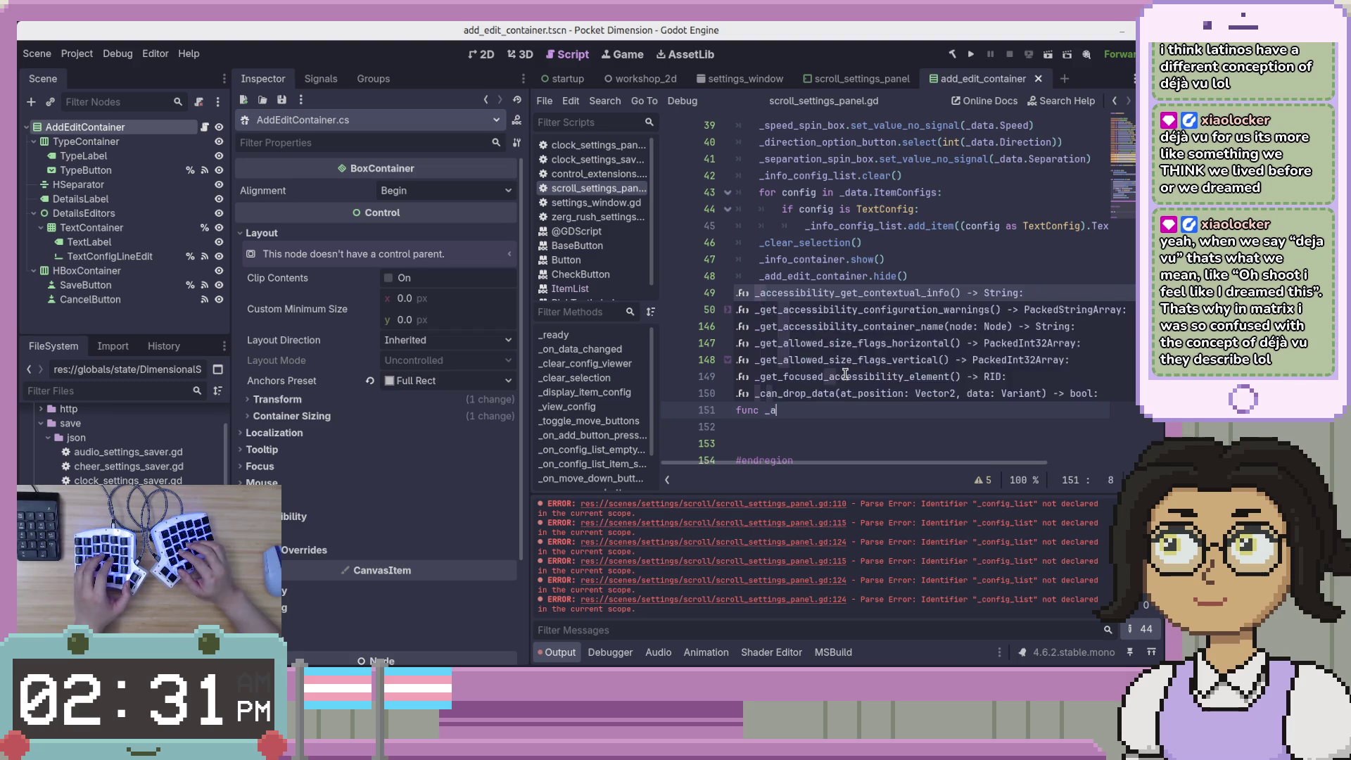
{"action": "type", "text": "dd_edit_d"}
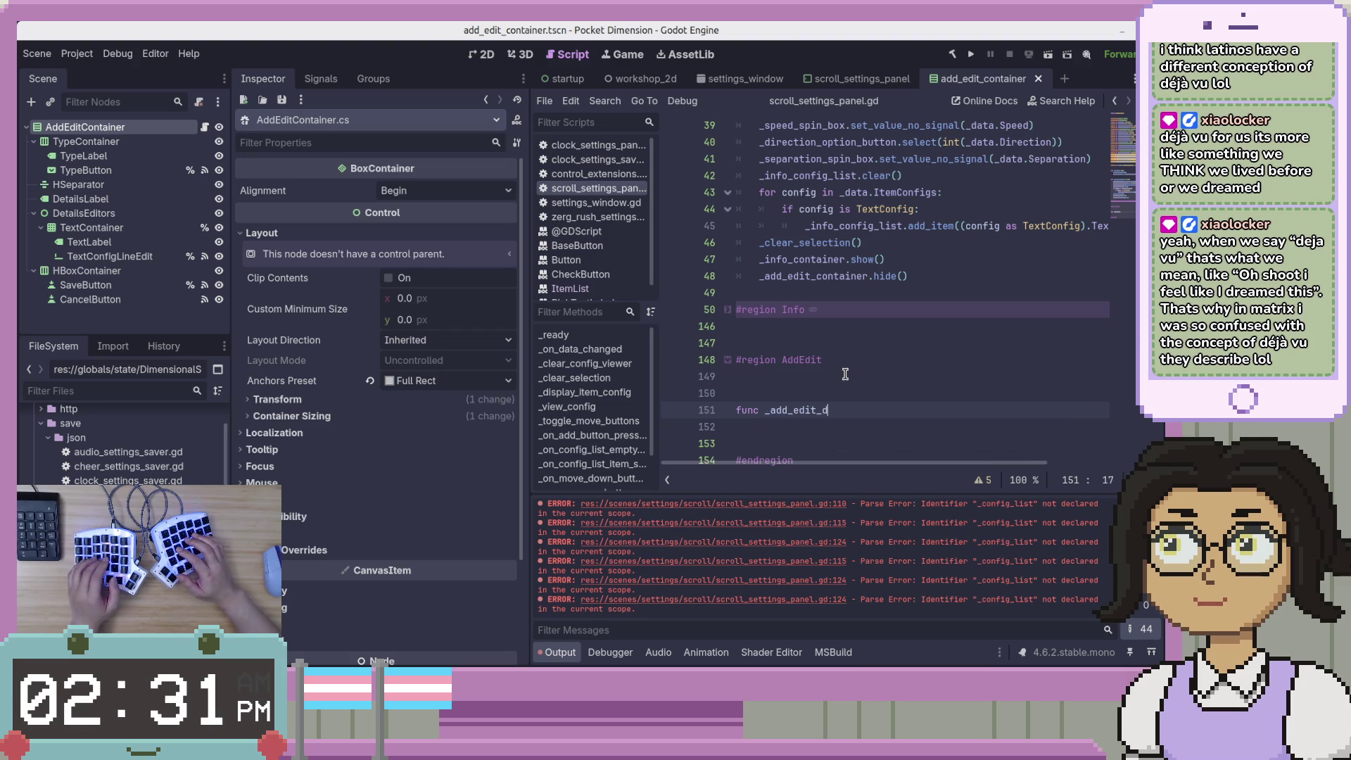
{"action": "key", "text": "BackSpace"}
{"action": "type", "text": "clear_editors"}
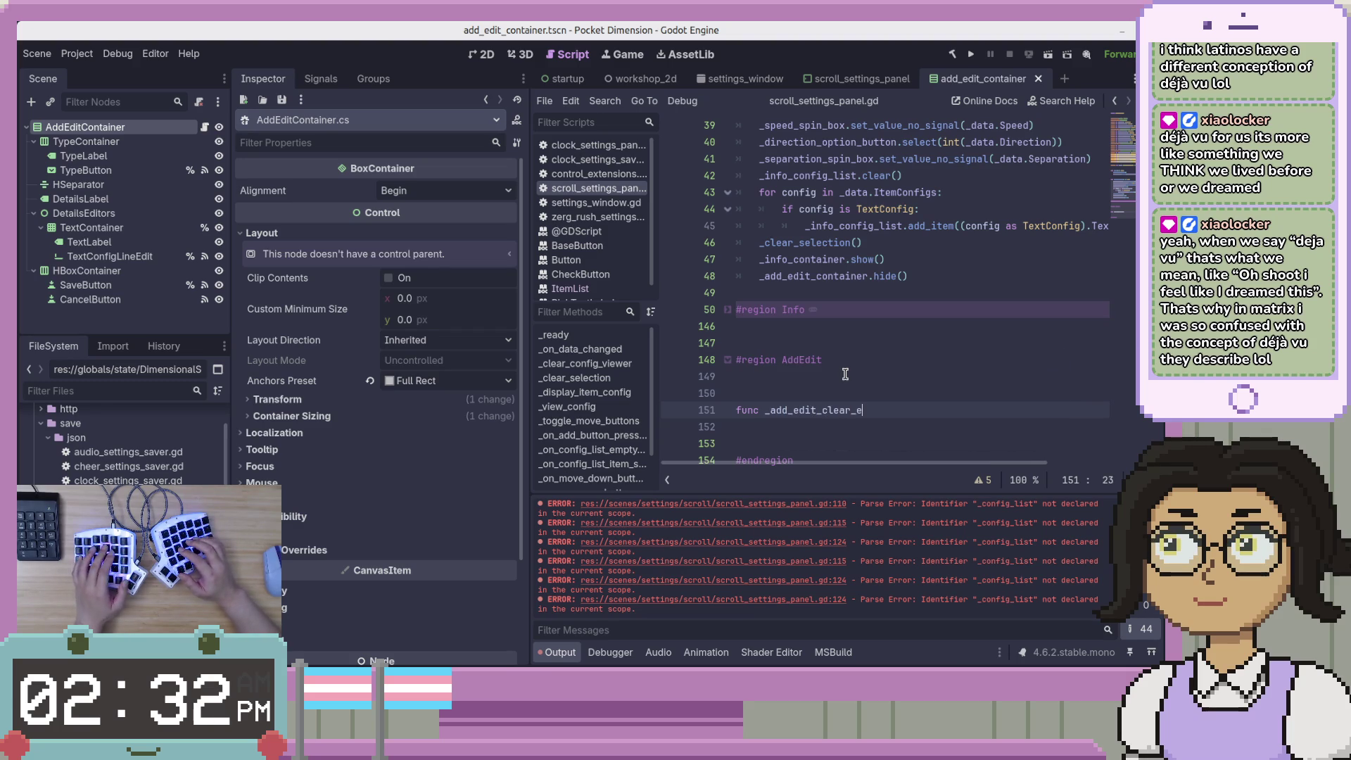
{"action": "type", "text": "() -> void:"}
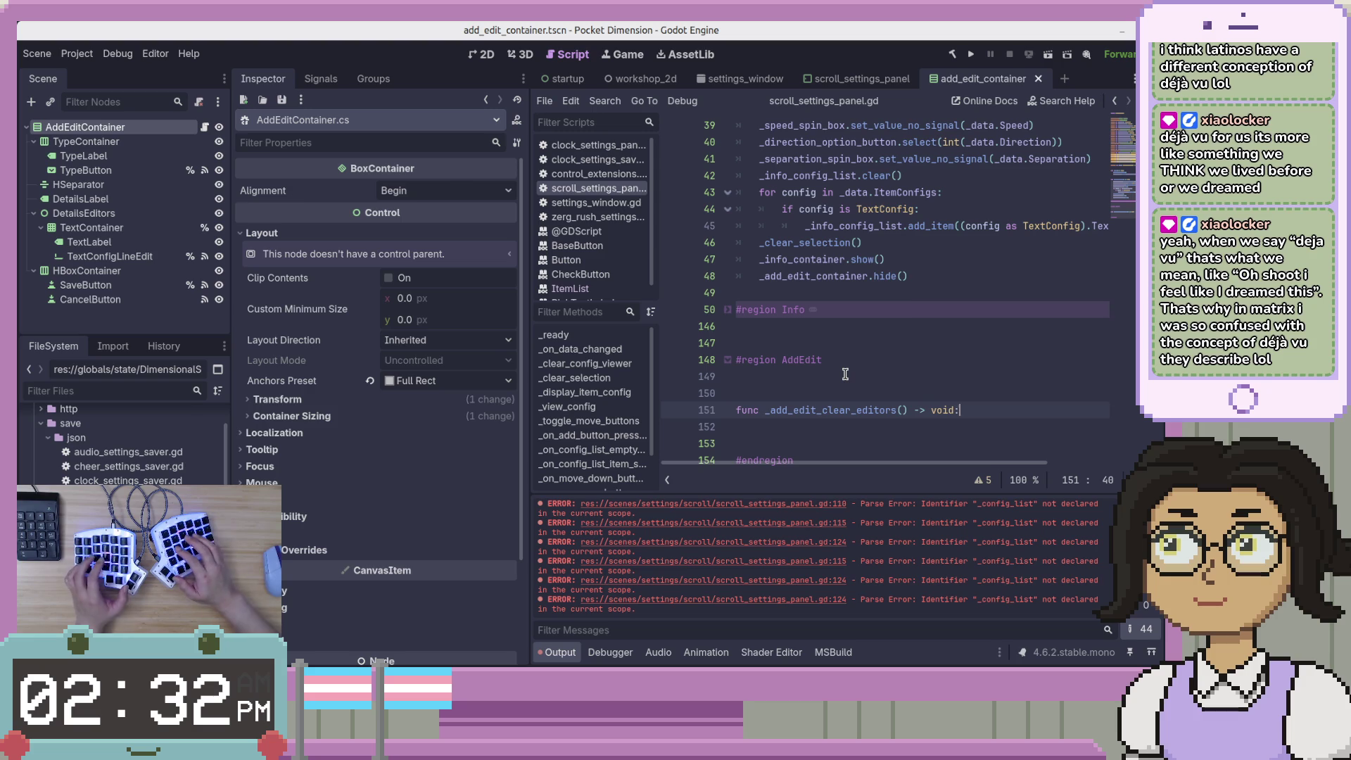
{"action": "key", "text": "Left"}
{"action": "key", "text": "Left"}
{"action": "key", "text": "Left"}
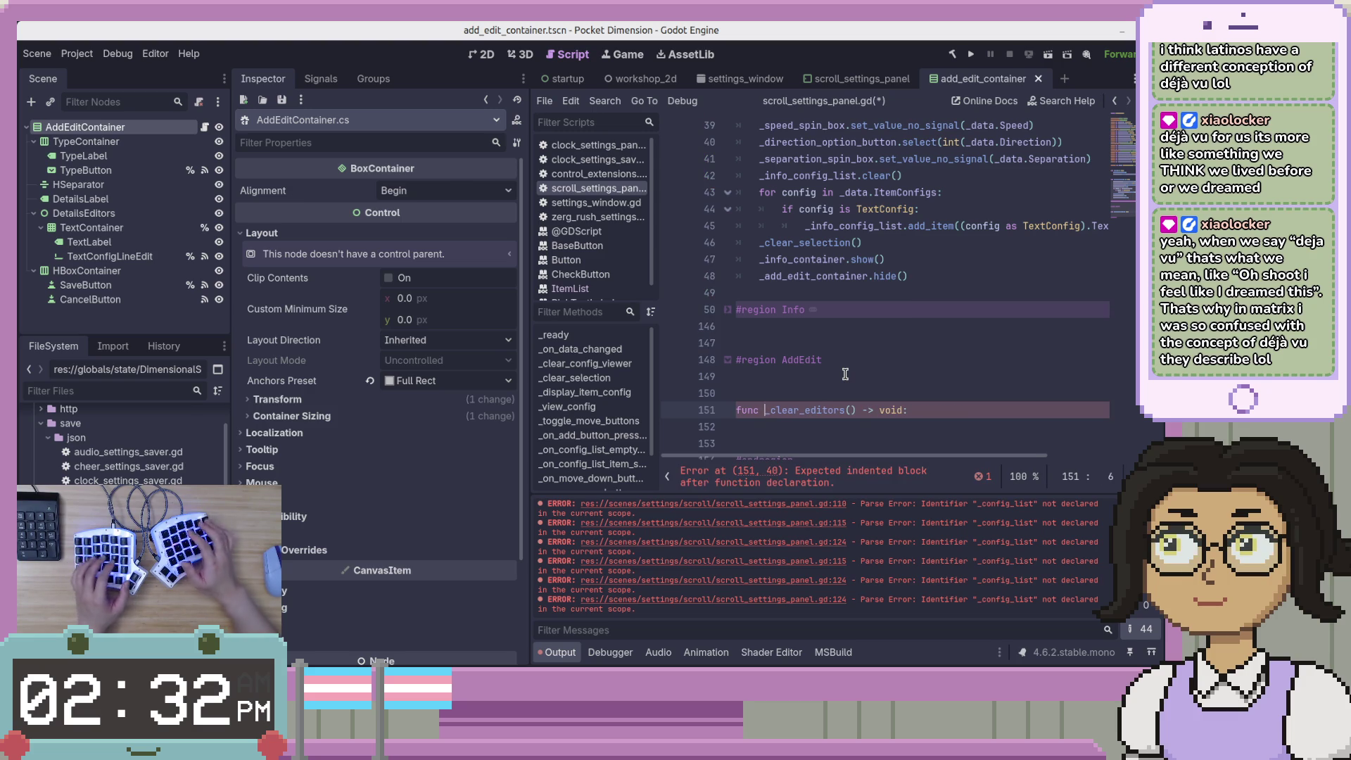
{"action": "key", "text": "BackSpace"}
{"action": "key", "text": "Down"}
In AddEditContainer.cs, review ClearEditors' hide of the text container and uses of _textConfigLineEdit
{"action": "key", "text": "alt+Tab"}
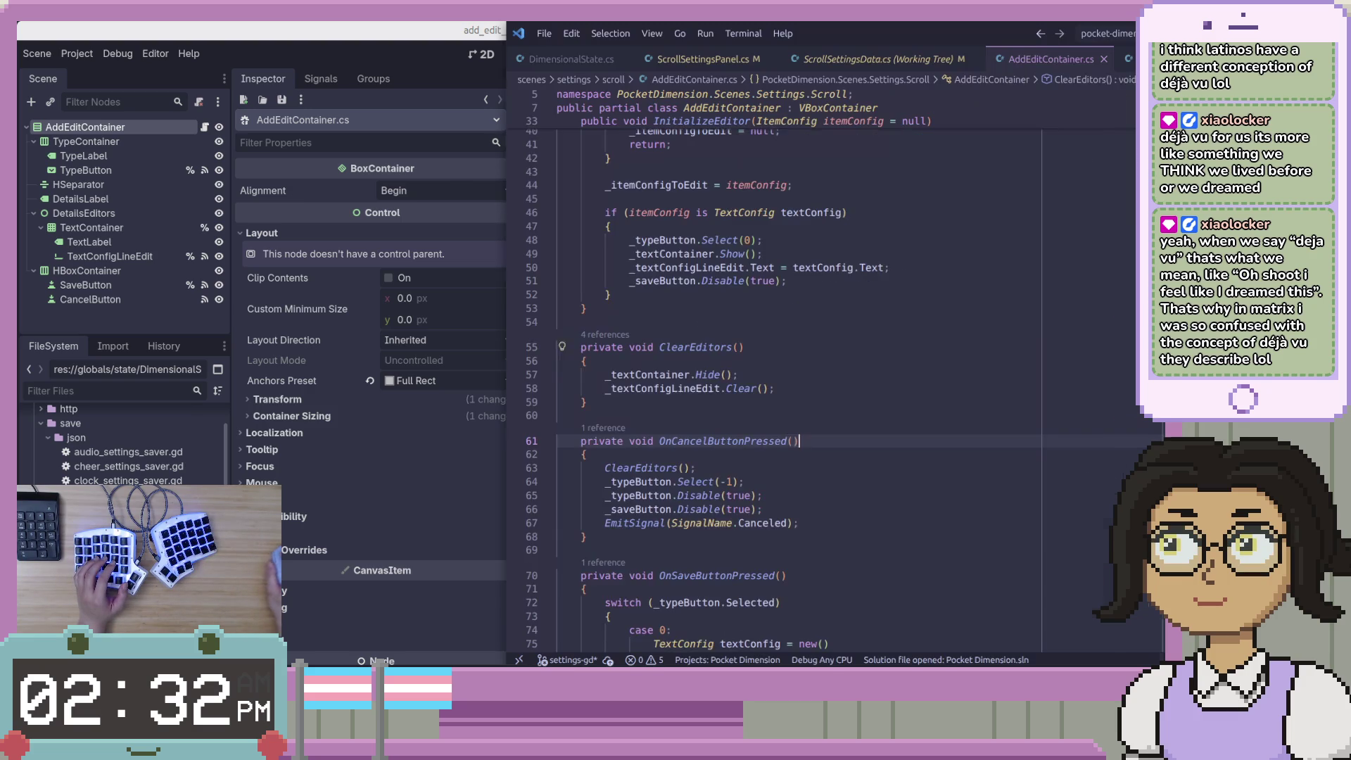
{"action": "left_click", "coordinate": [966, 295]}
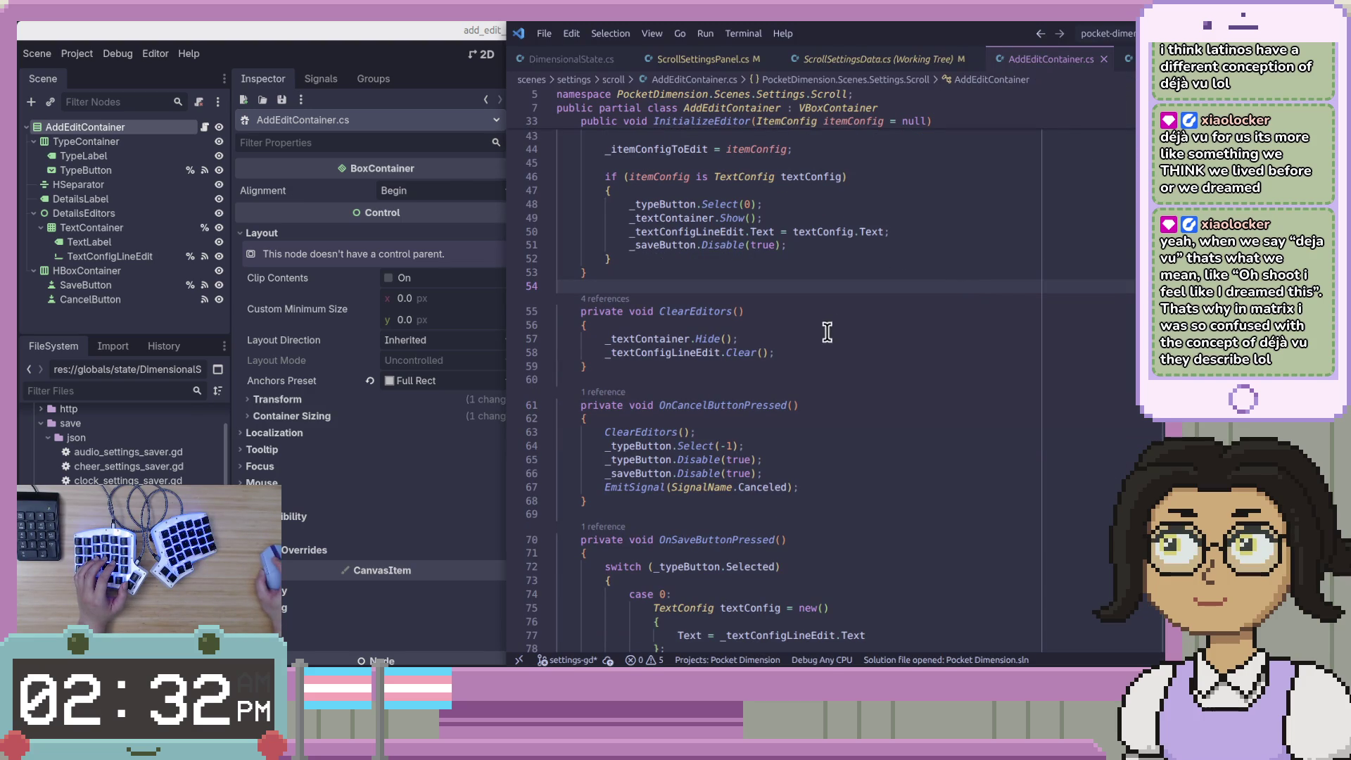
{"action": "left_click", "coordinate": [666, 338]}
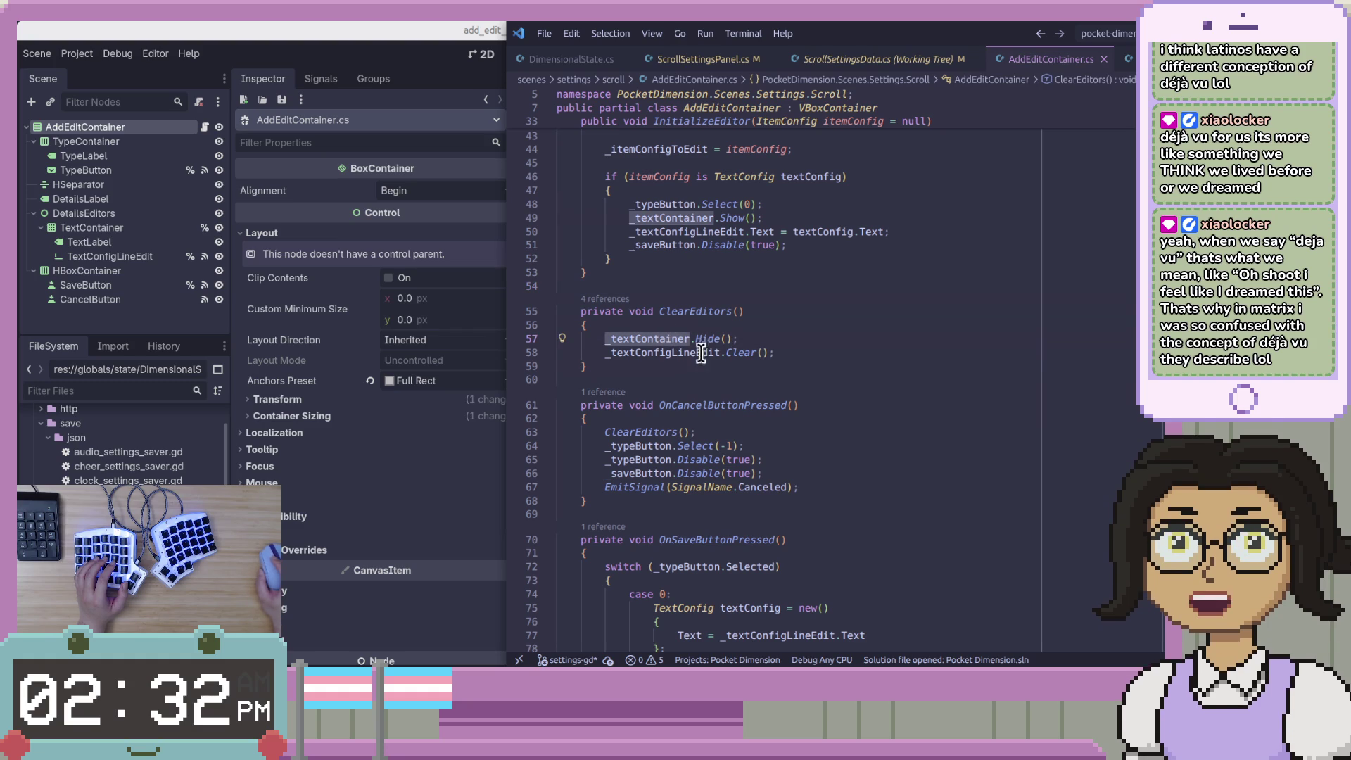
{"action": "left_click", "coordinate": [718, 339]}
{"action": "left_click", "coordinate": [672, 353]}
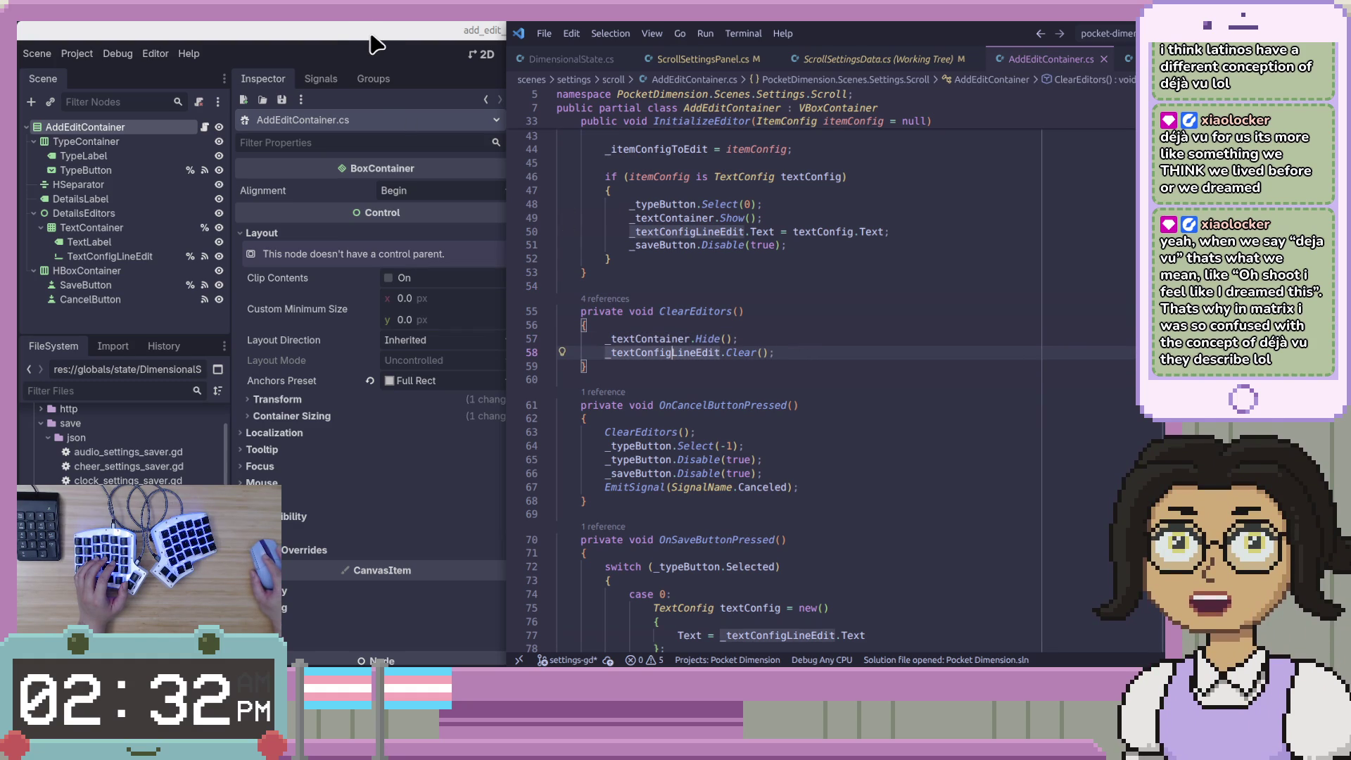
Return to Godot and switch to the scroll_settings_panel scene tab
{"action": "left_click", "coordinate": [141, 313]}
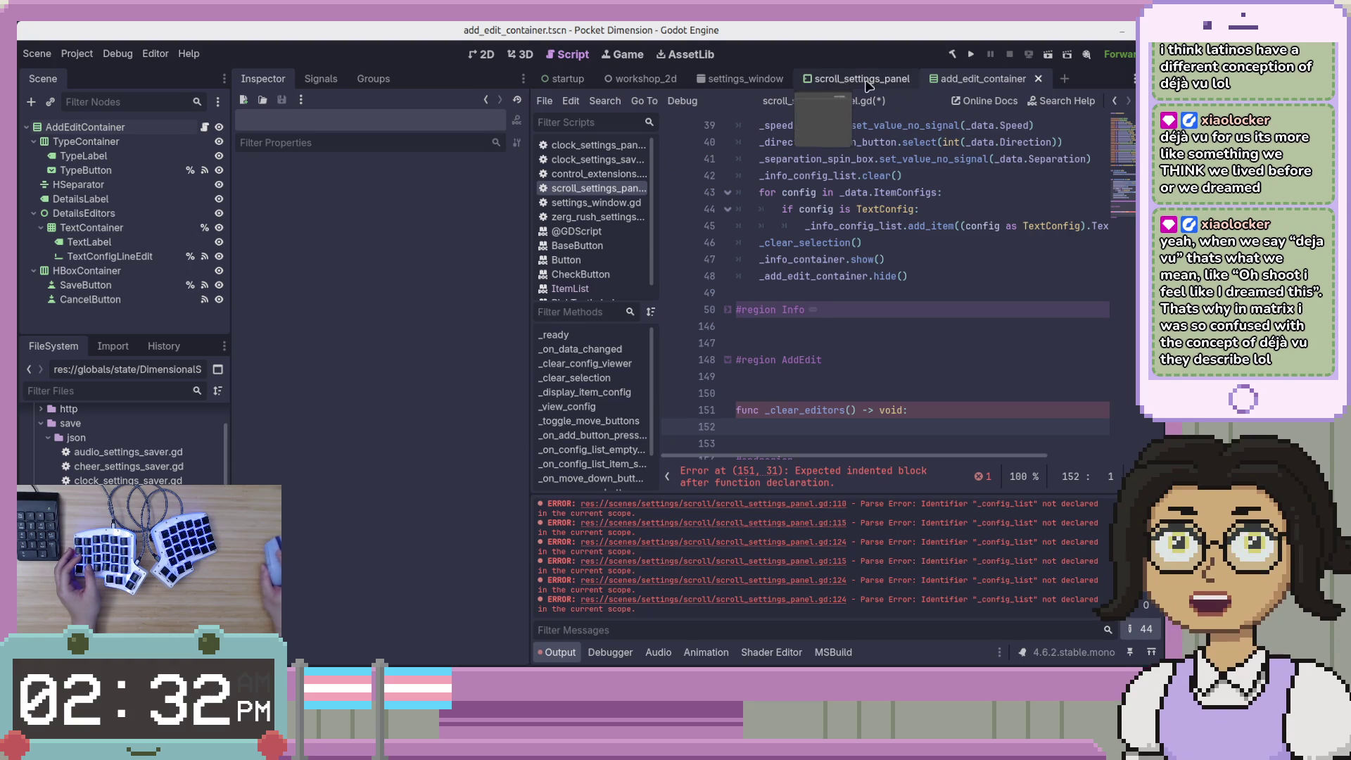
{"action": "key", "text": "ctrl+shift+Tab"}
{"action": "scroll", "coordinate": [101, 309], "scroll_direction": "down", "scroll_amount": 10}
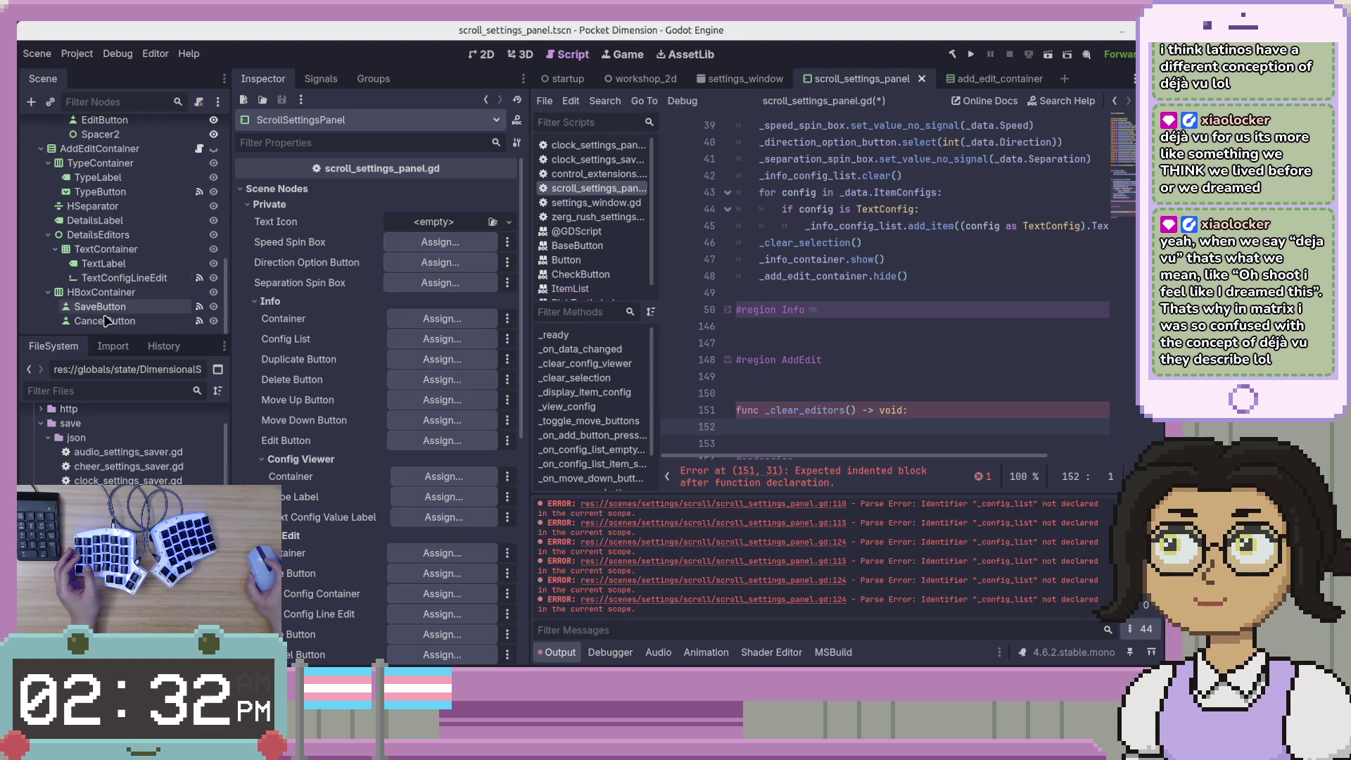
Inspect the TextContainer node and compare the AddEdit exported variables with the C# fields
{"action": "left_click", "coordinate": [122, 254]}
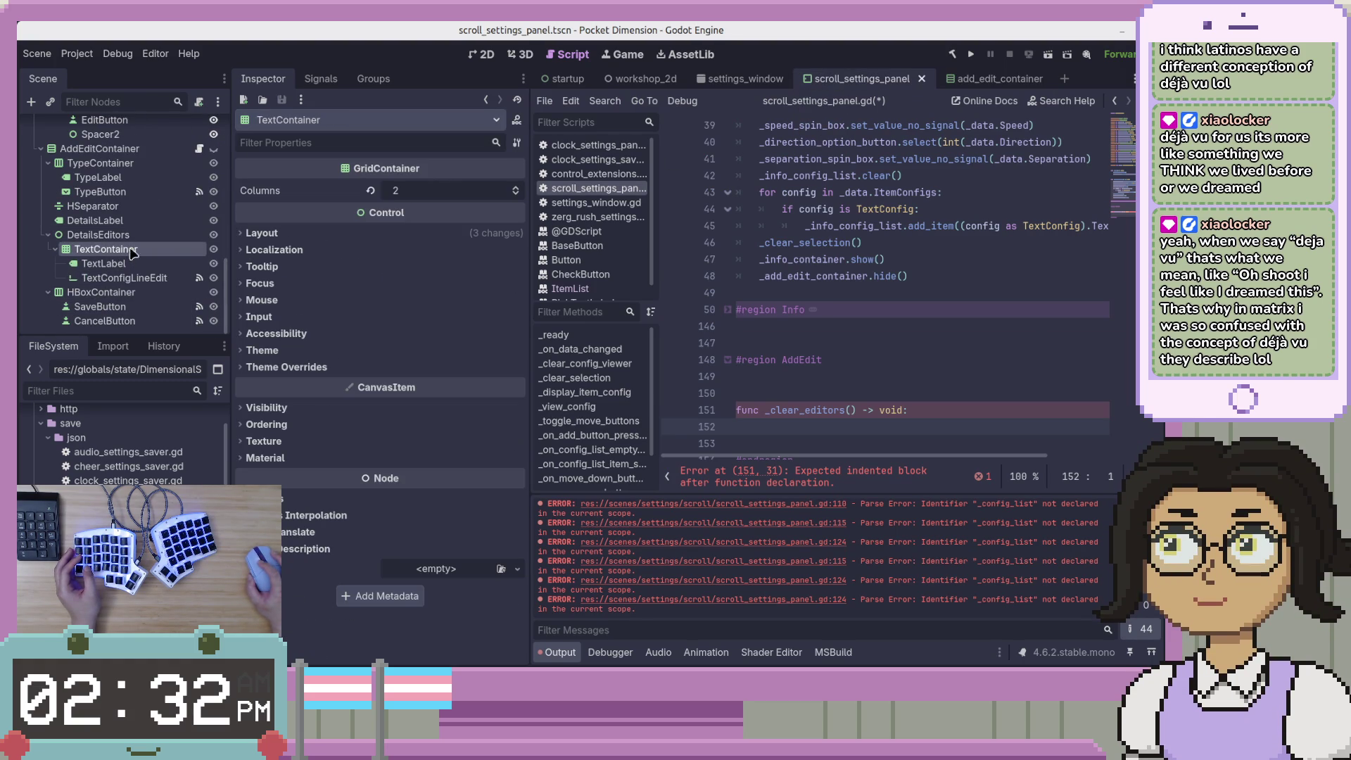
{"action": "left_click", "coordinate": [898, 359]}
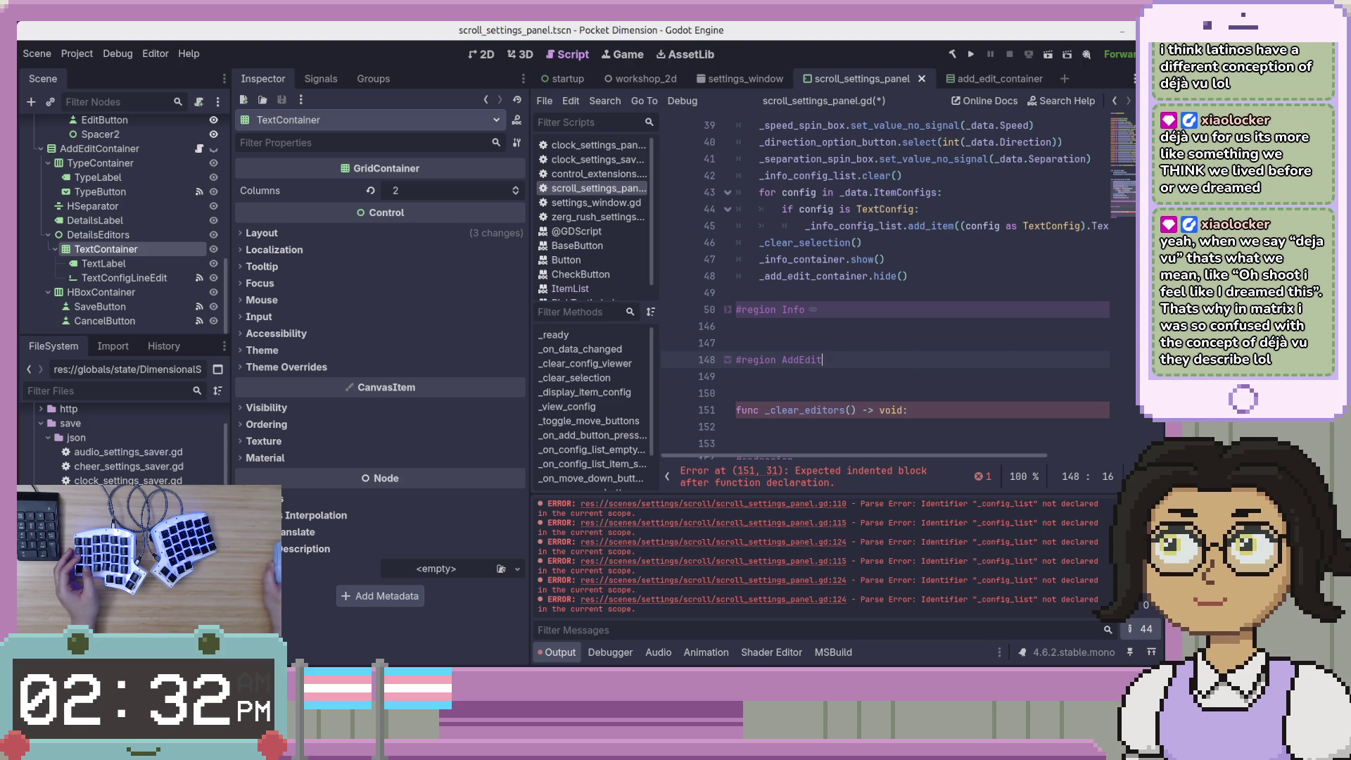
{"action": "scroll", "coordinate": [915, 281], "scroll_direction": "up", "scroll_amount": 8}
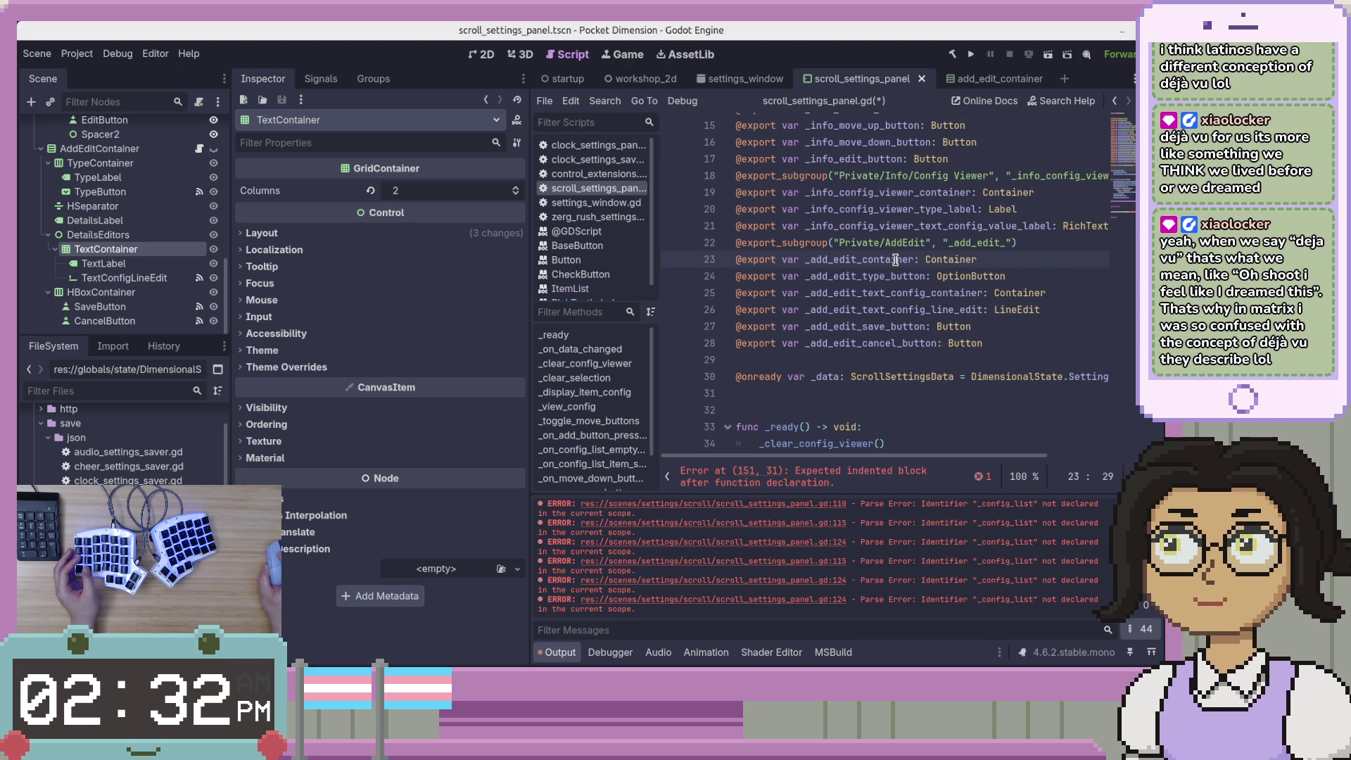
{"action": "double_click", "coordinate": [895, 259]}
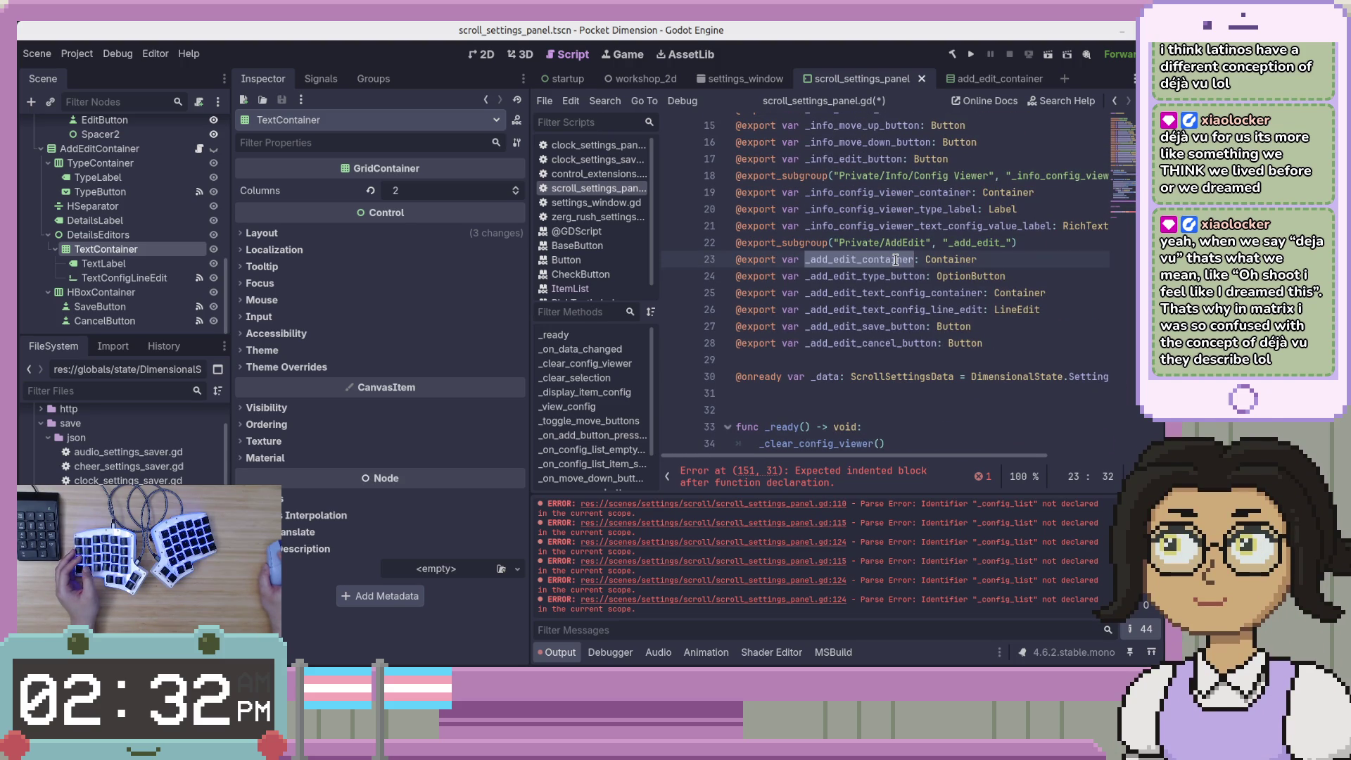
{"action": "key", "text": "alt+Tab"}
{"action": "left_click", "coordinate": [663, 338]}
{"action": "scroll", "coordinate": [822, 353], "scroll_direction": "up", "scroll_amount": 9}
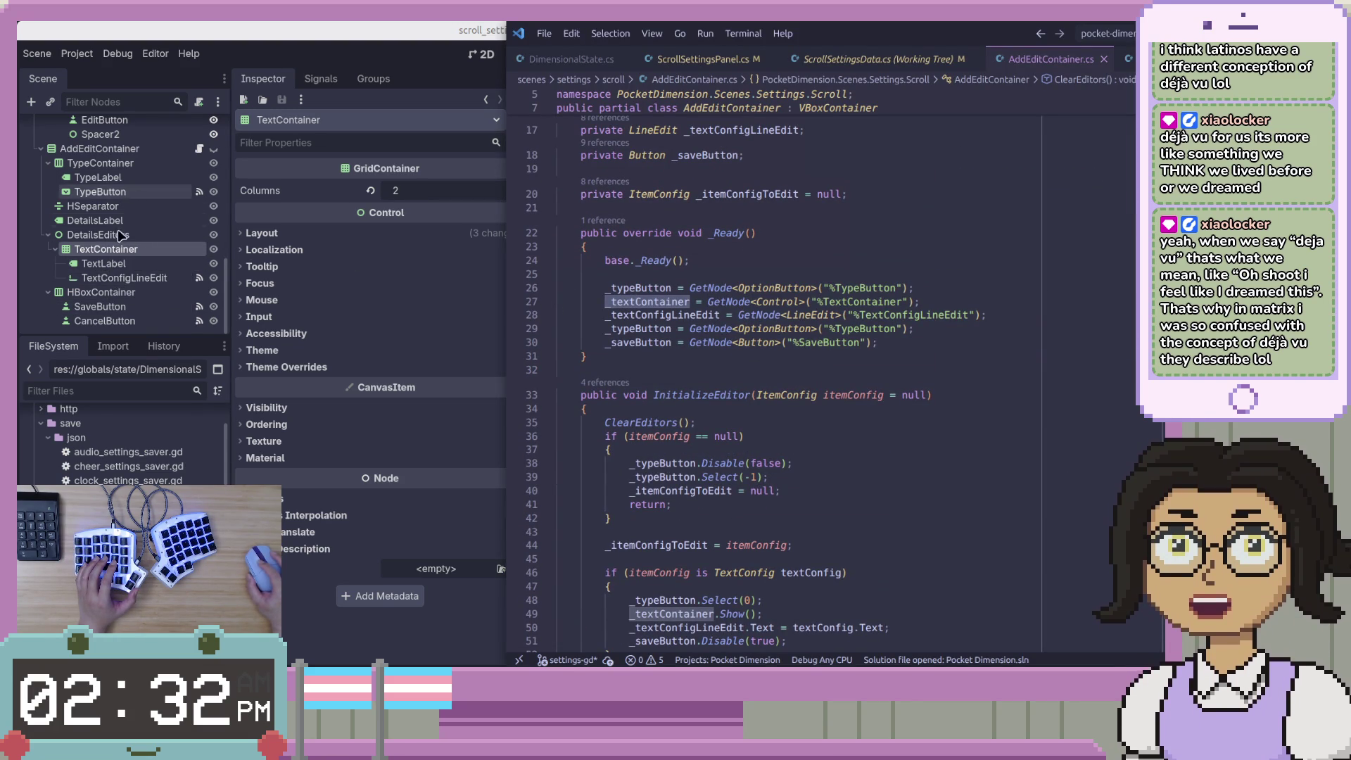
Add a trial 'export var' line after the type button export, then remove it
{"action": "left_click", "coordinate": [809, 310]}
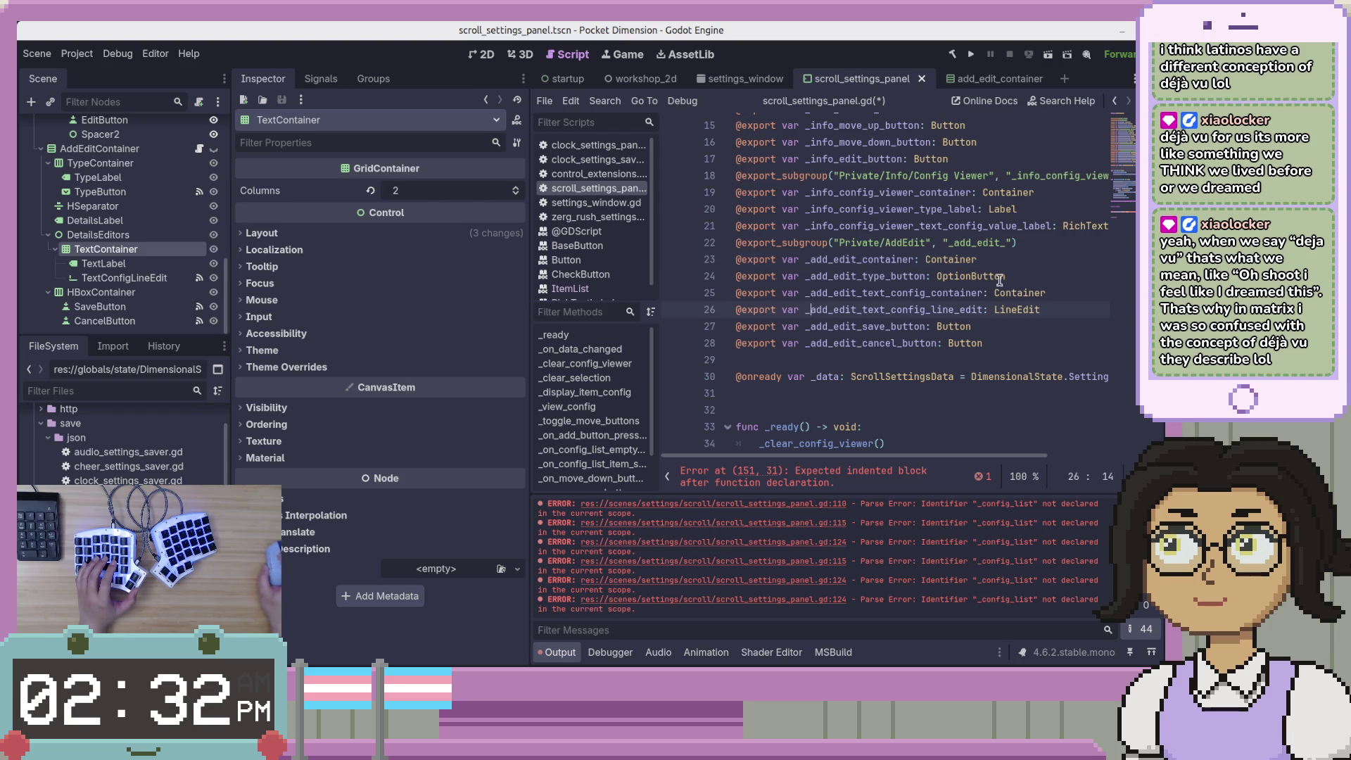
{"action": "key", "text": "Return"}
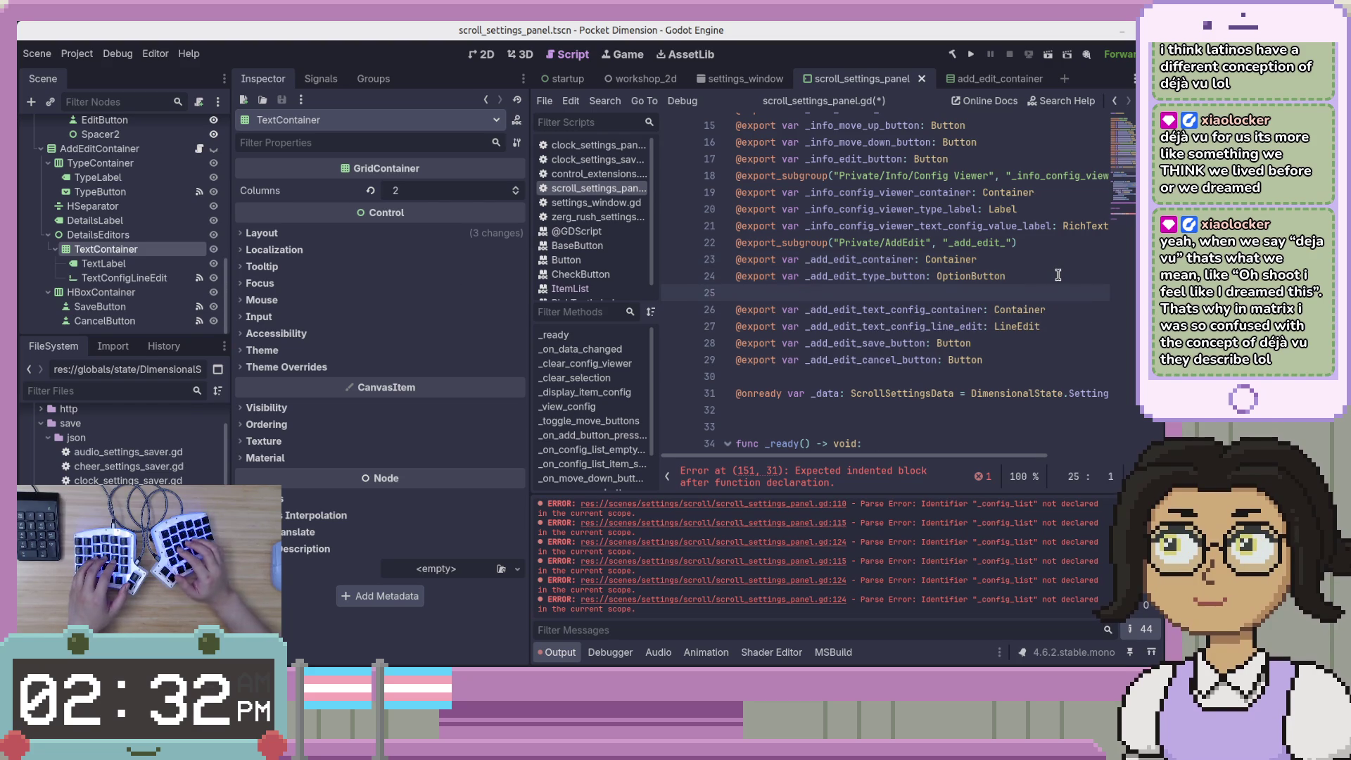
{"action": "type", "text": "@export var"}
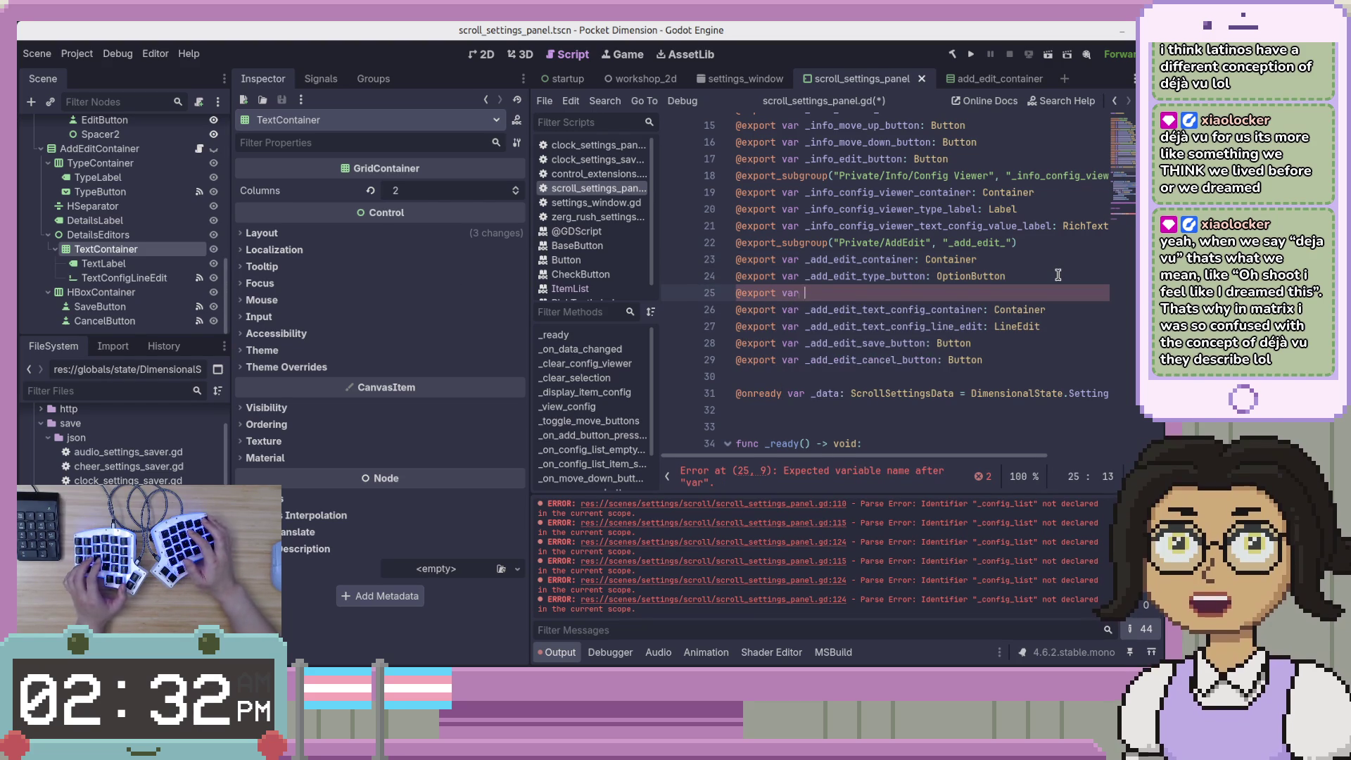
{"action": "key", "text": "BackSpace"}
{"action": "key", "text": "Down"}
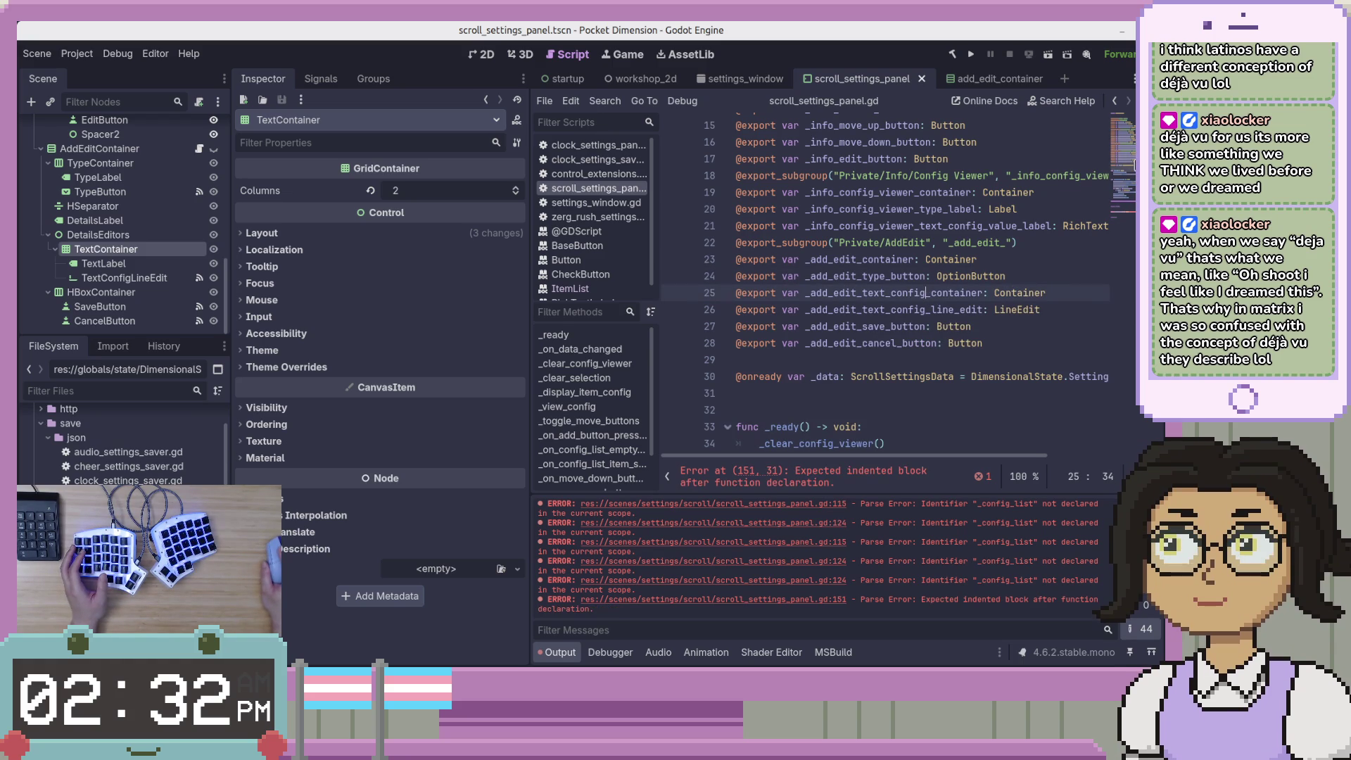
Review the C# InitializeEditor method, then scroll down to _clear_editors in the Godot script
{"action": "key", "text": "alt+Tab"}
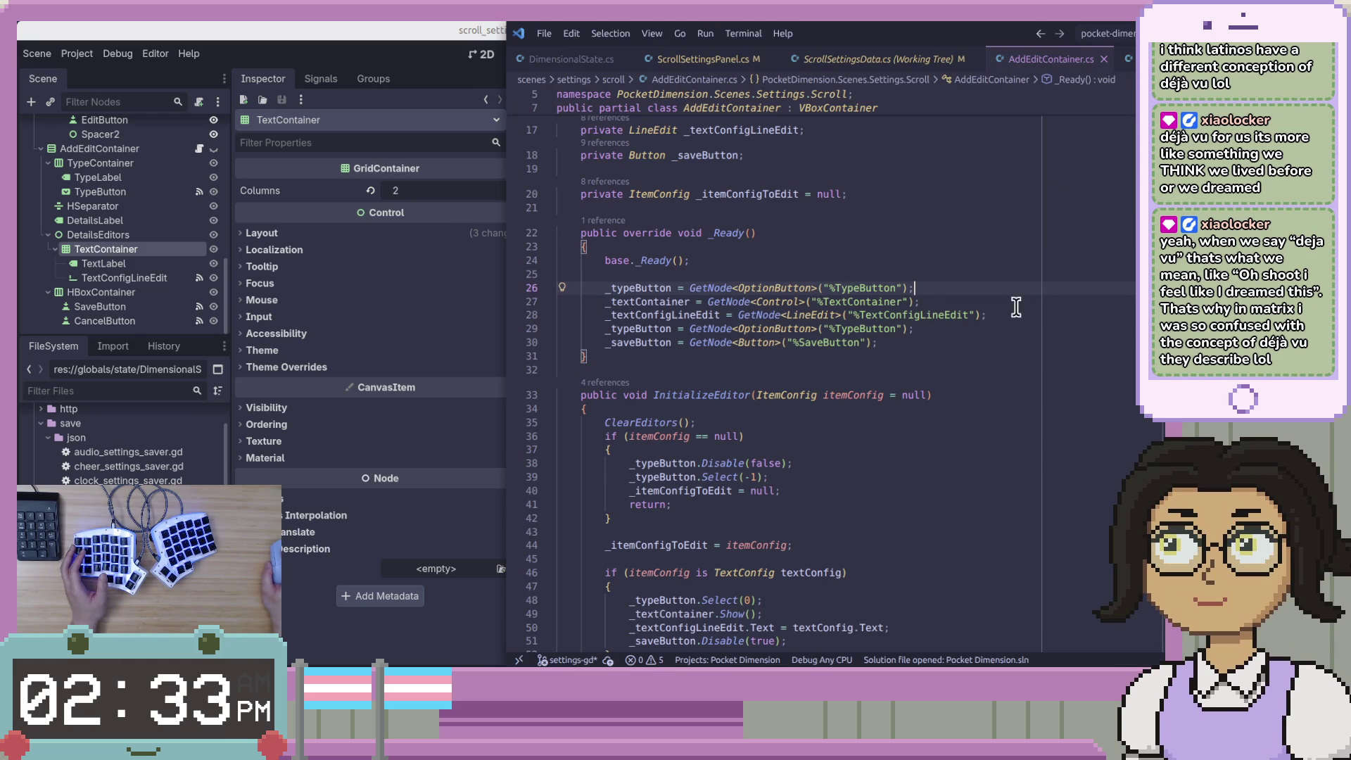
{"action": "scroll", "coordinate": [770, 320], "scroll_direction": "down", "scroll_amount": 2}
{"action": "left_click", "coordinate": [814, 377]}
{"action": "scroll", "coordinate": [814, 376], "scroll_direction": "down", "scroll_amount": 5}
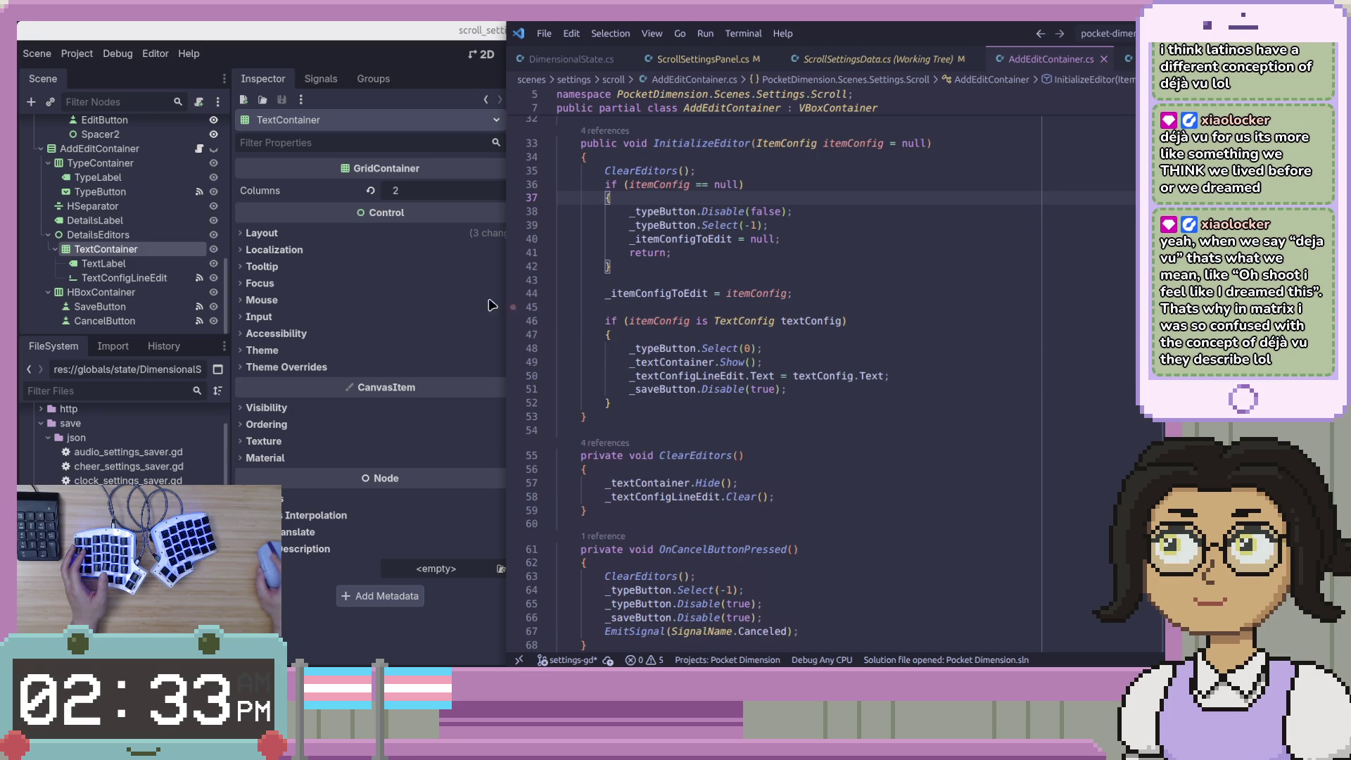
{"action": "left_click", "coordinate": [412, 79]}
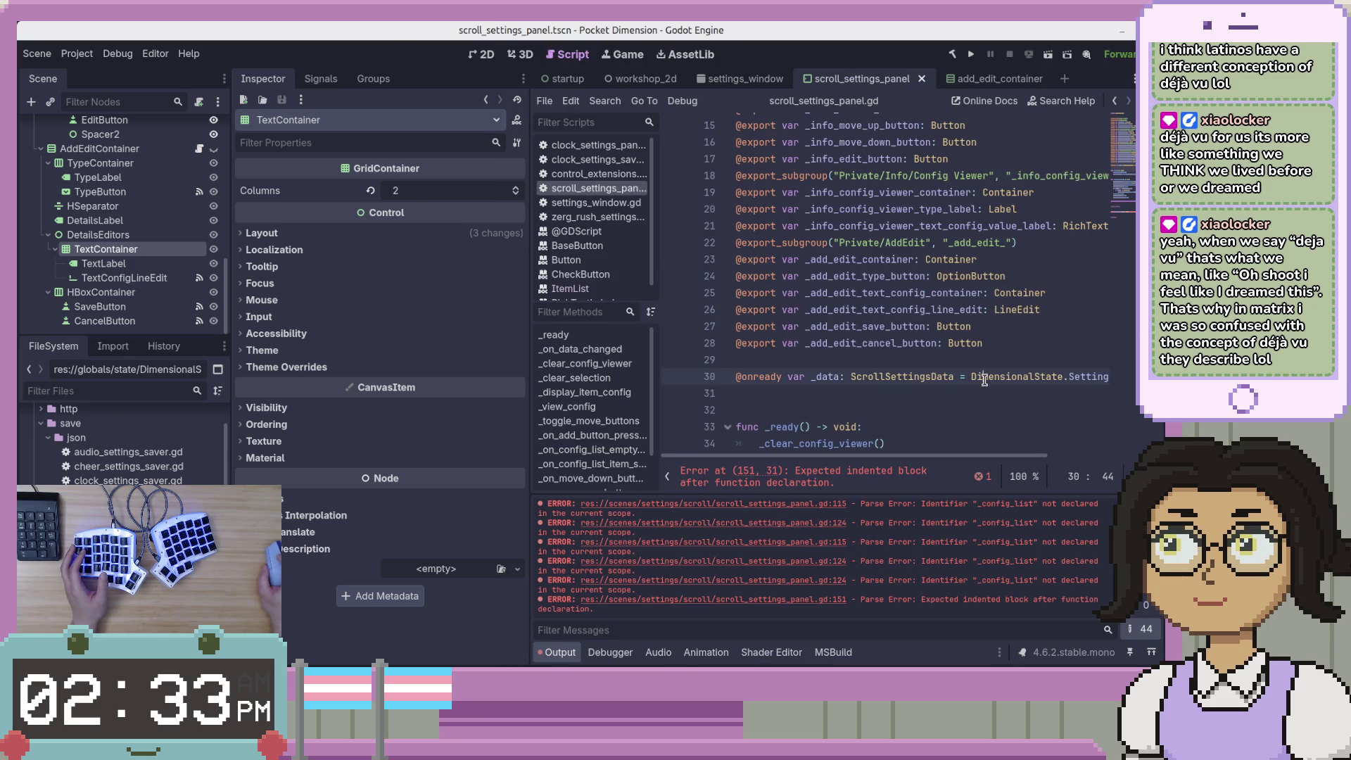
{"action": "scroll", "coordinate": [998, 380], "scroll_direction": "down", "scroll_amount": 3}
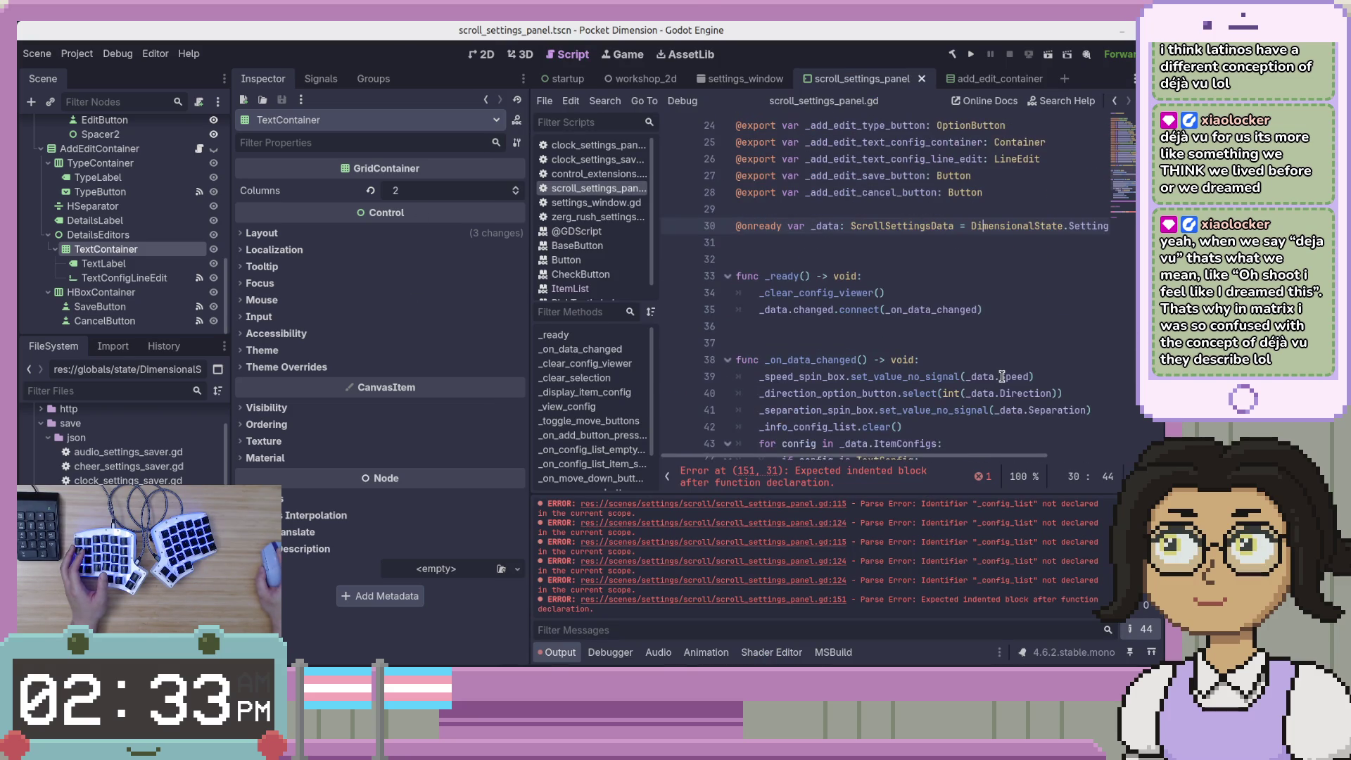
{"action": "scroll", "coordinate": [1003, 374], "scroll_direction": "down", "scroll_amount": 4}
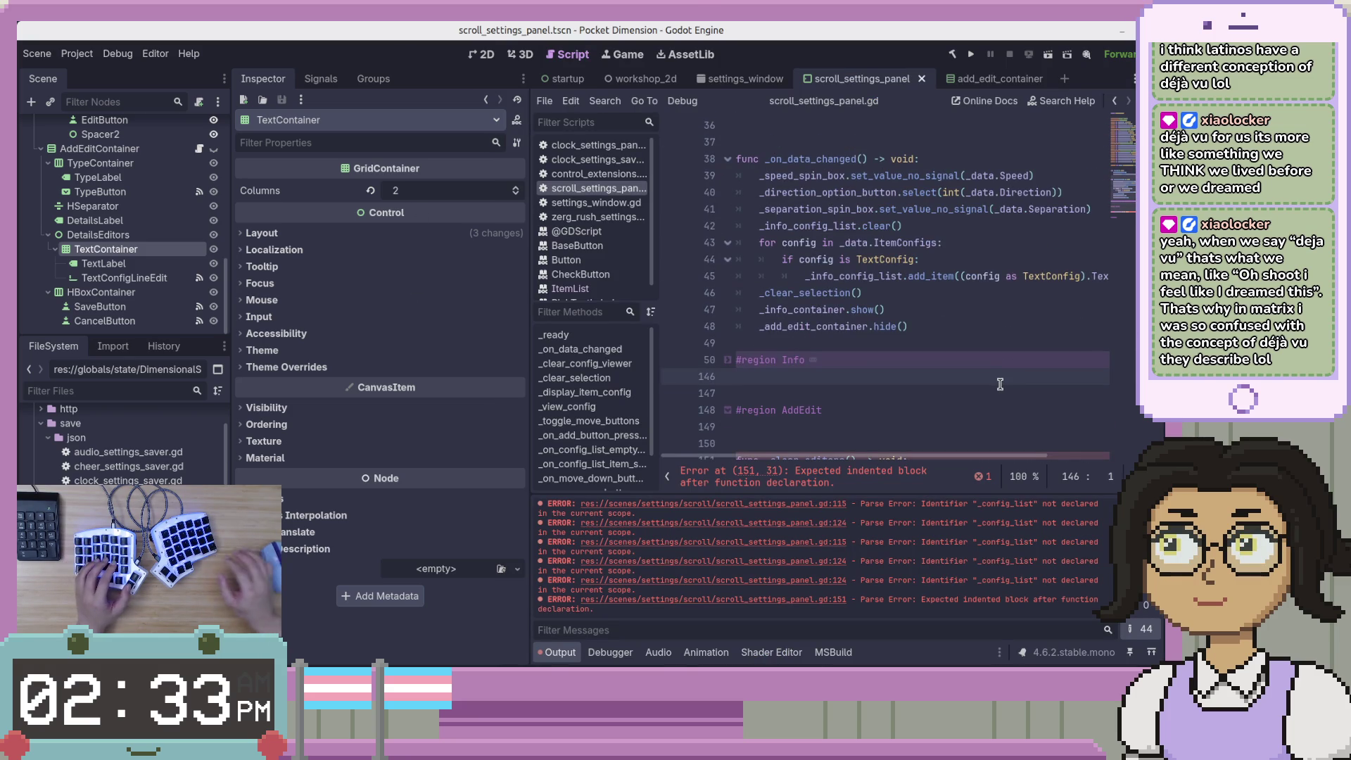
{"action": "scroll", "coordinate": [995, 367], "scroll_direction": "down", "scroll_amount": 2}
Make _clear_editors call _add_edit_text_config_container.hide() using autocomplete
{"action": "left_click", "coordinate": [962, 374]}
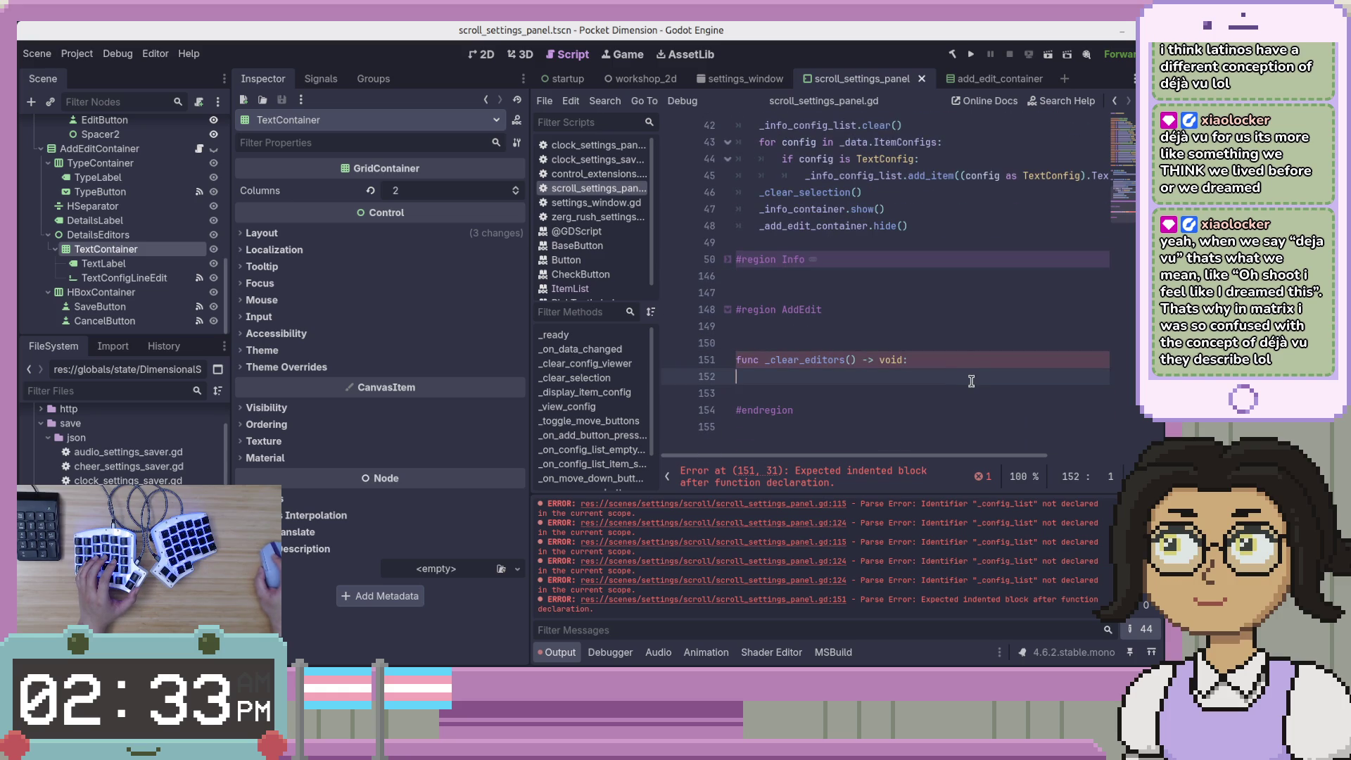
{"action": "type", "text": "_add_"}
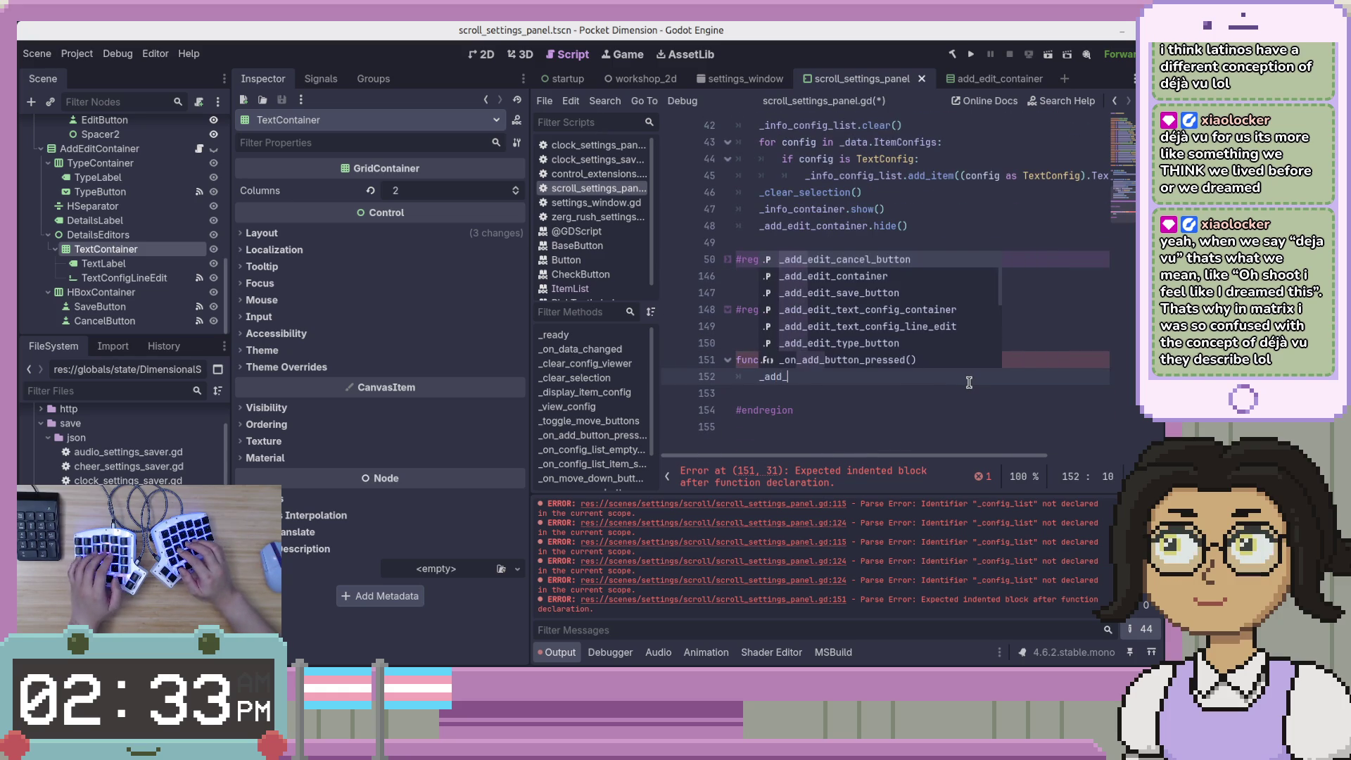
{"action": "type", "text": "e"}
{"action": "key", "text": "Down"}
{"action": "key", "text": "Down"}
{"action": "key", "text": "Down"}
{"action": "key", "text": "Return"}
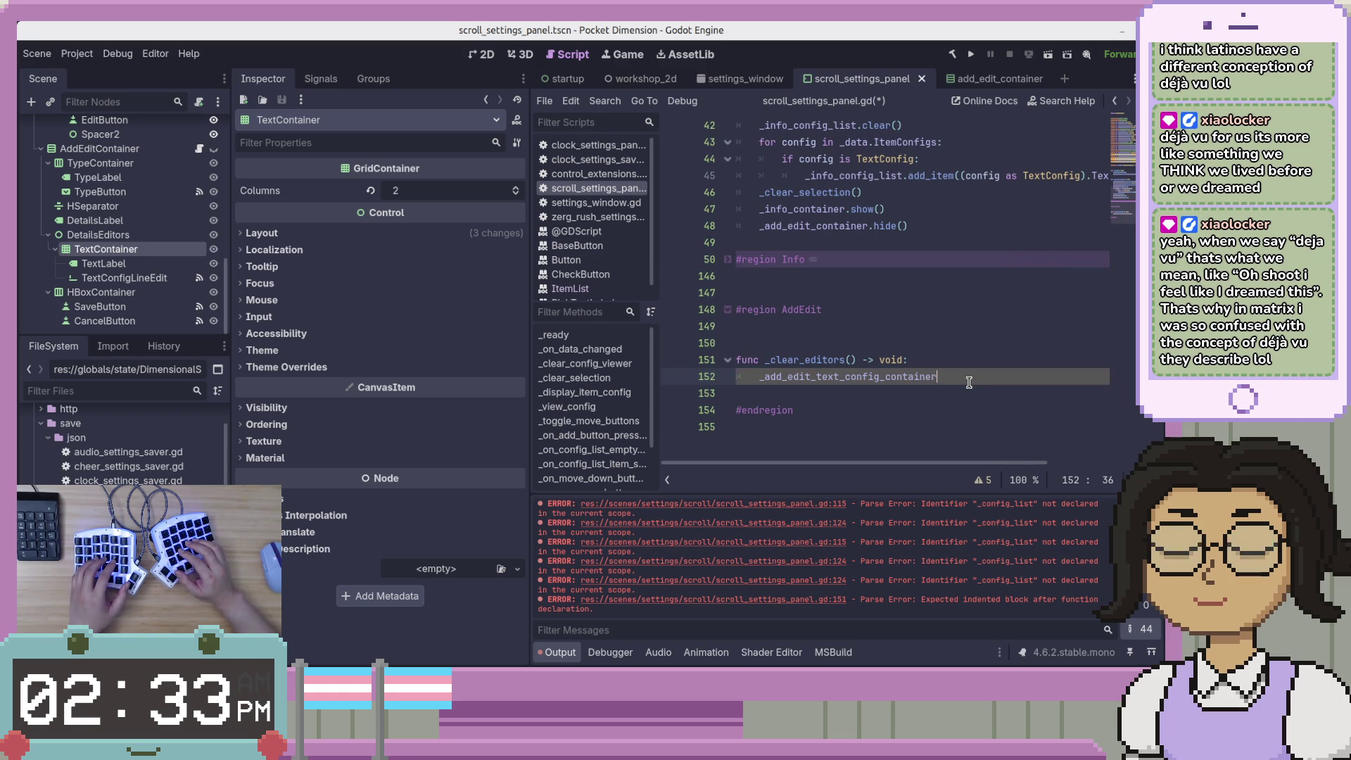
{"action": "type", "text": ".hid"}
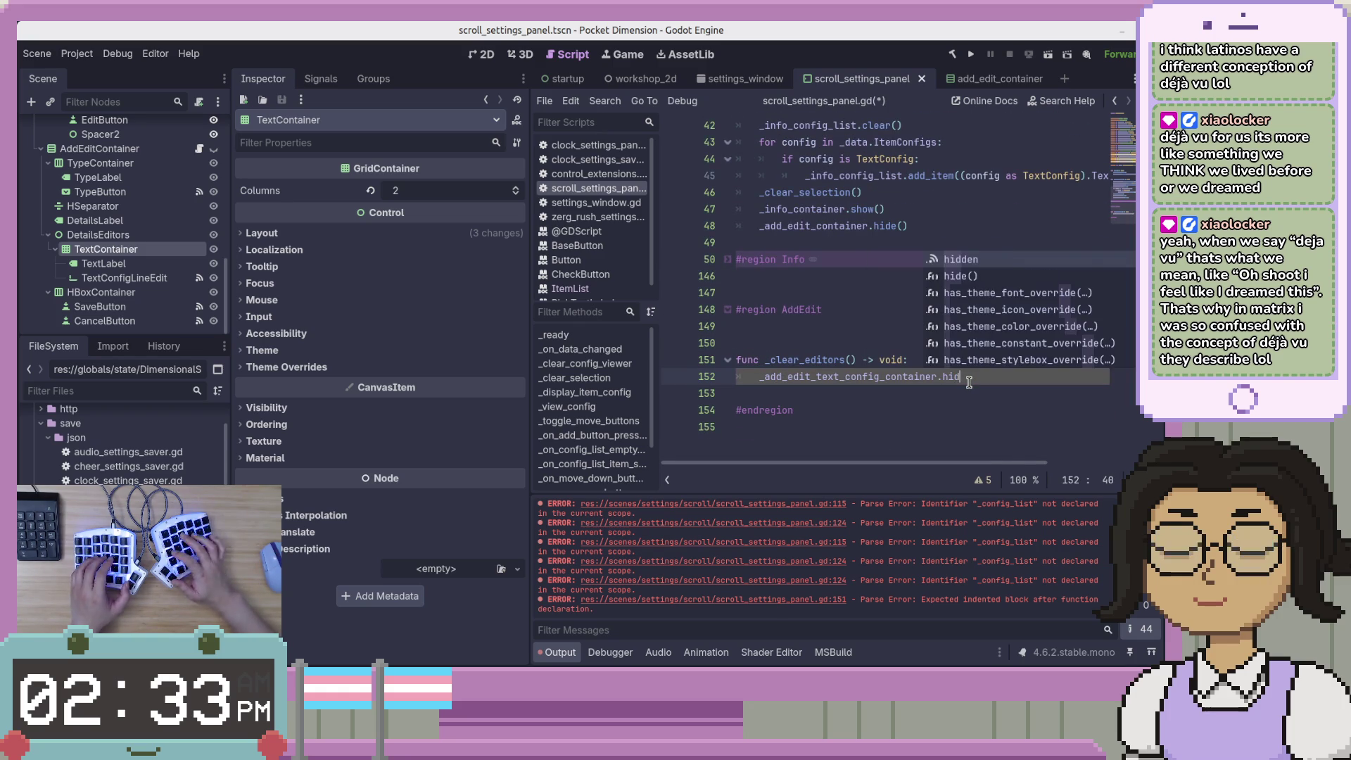
{"action": "key", "text": "Return"}
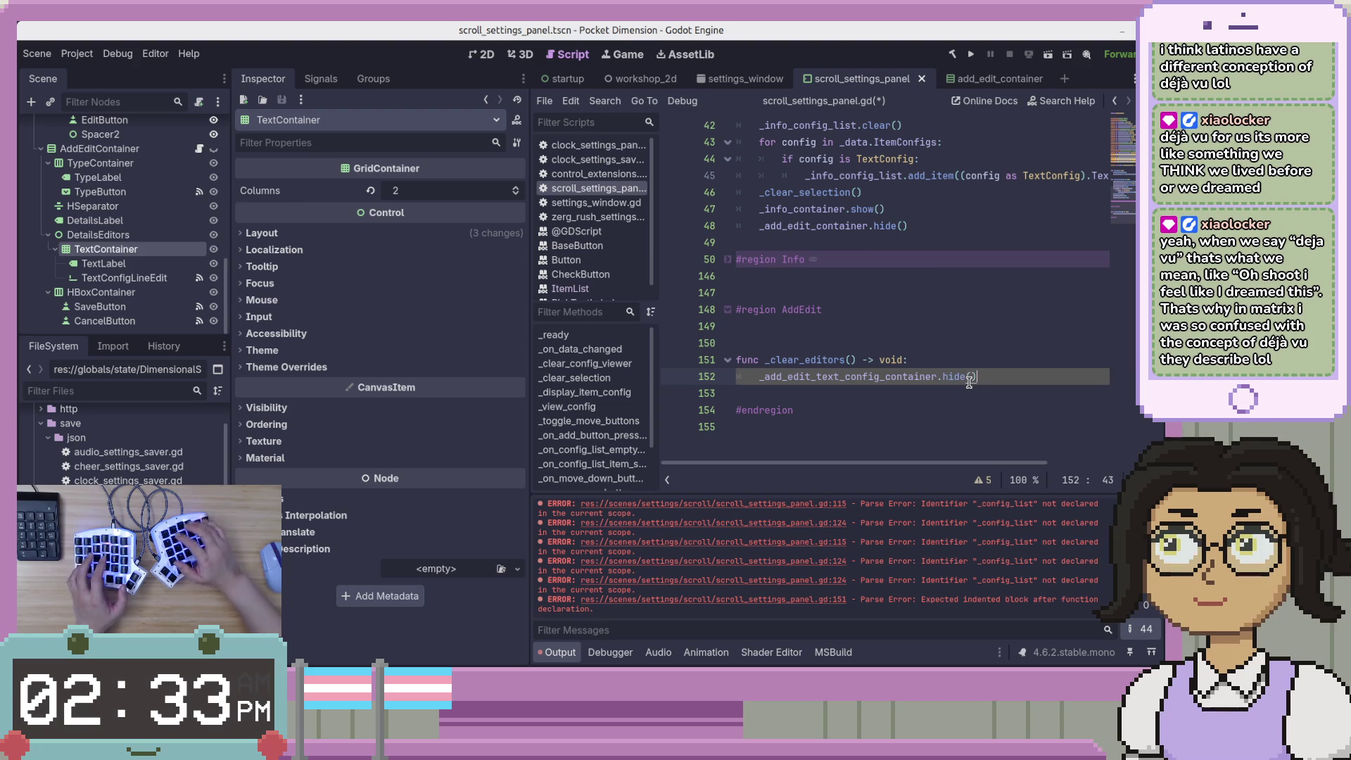
{"action": "key", "text": "Return"}
Add _add_edit_text_config_line_edit.clear() as the second line and save the script
{"action": "type", "text": "_add_e"}
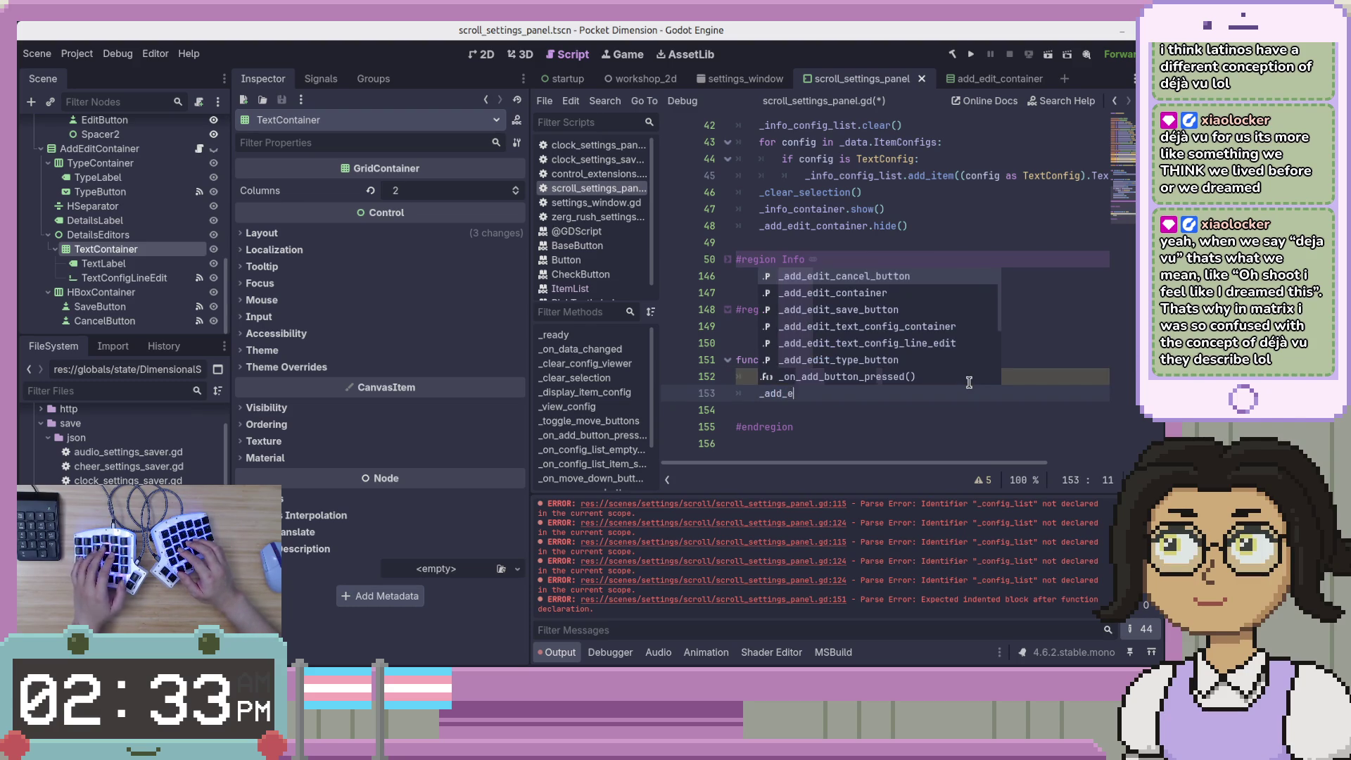
{"action": "key", "text": "Down"}
{"action": "key", "text": "Down"}
{"action": "key", "text": "Down"}
{"action": "key", "text": "Return"}
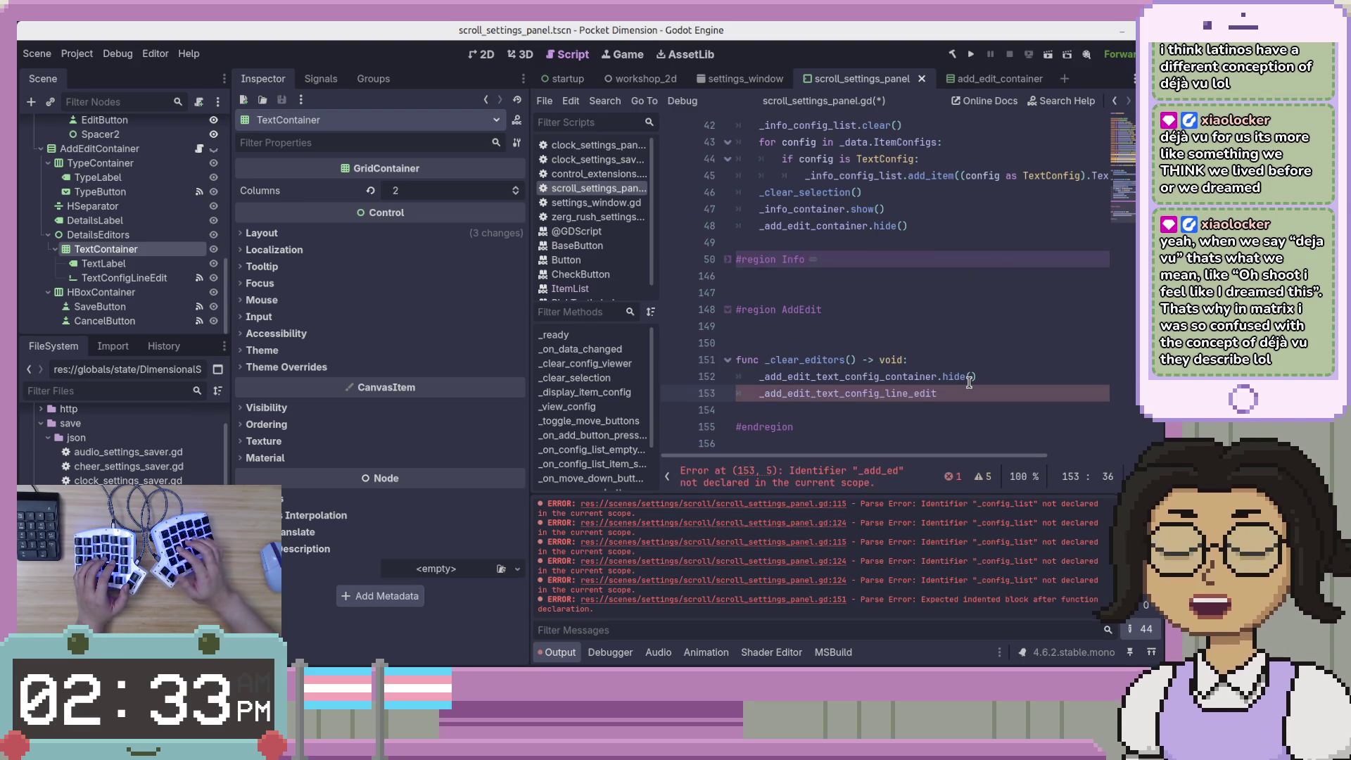
{"action": "type", "text": ".clear()"}
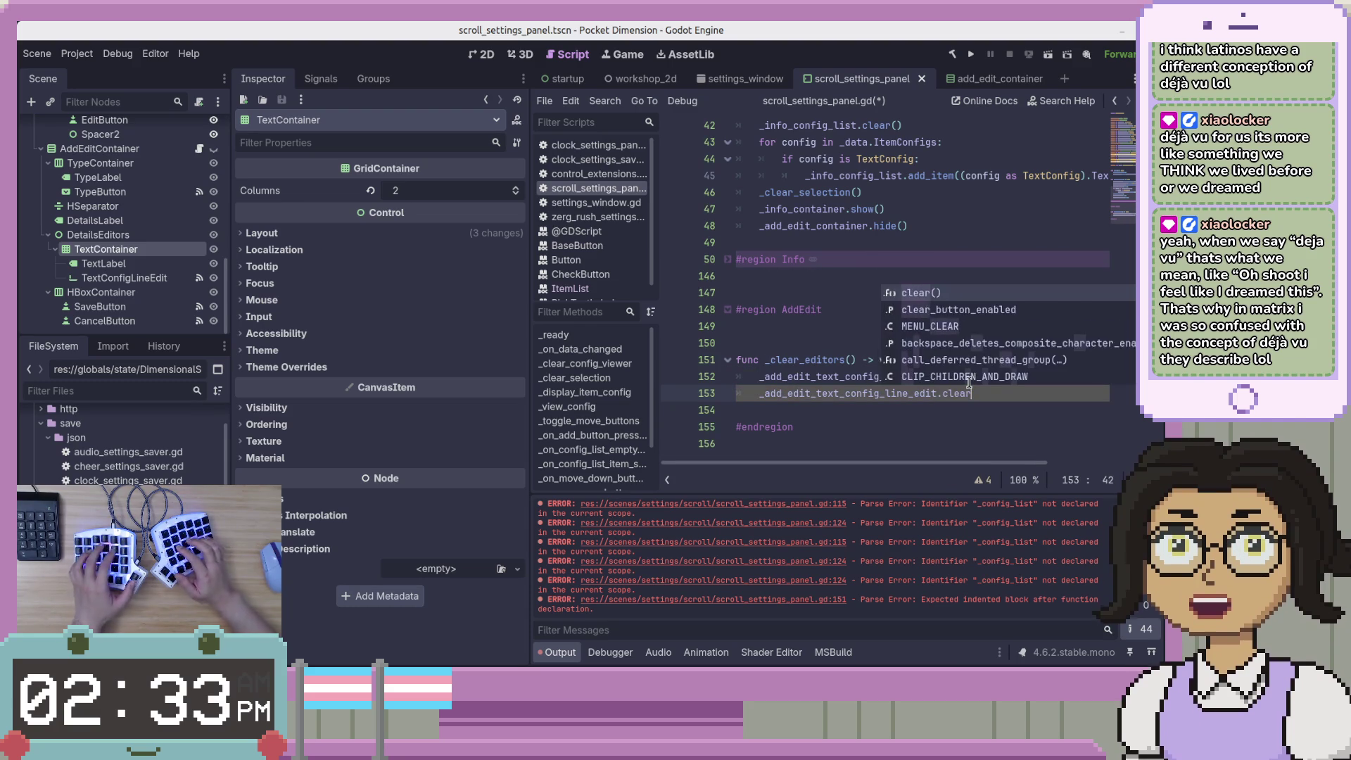
{"action": "key", "text": "ctrl+s"}
Check the C# code after ClearEditors, then start a new func line below _clear_editors
{"action": "key", "text": "alt+Tab"}
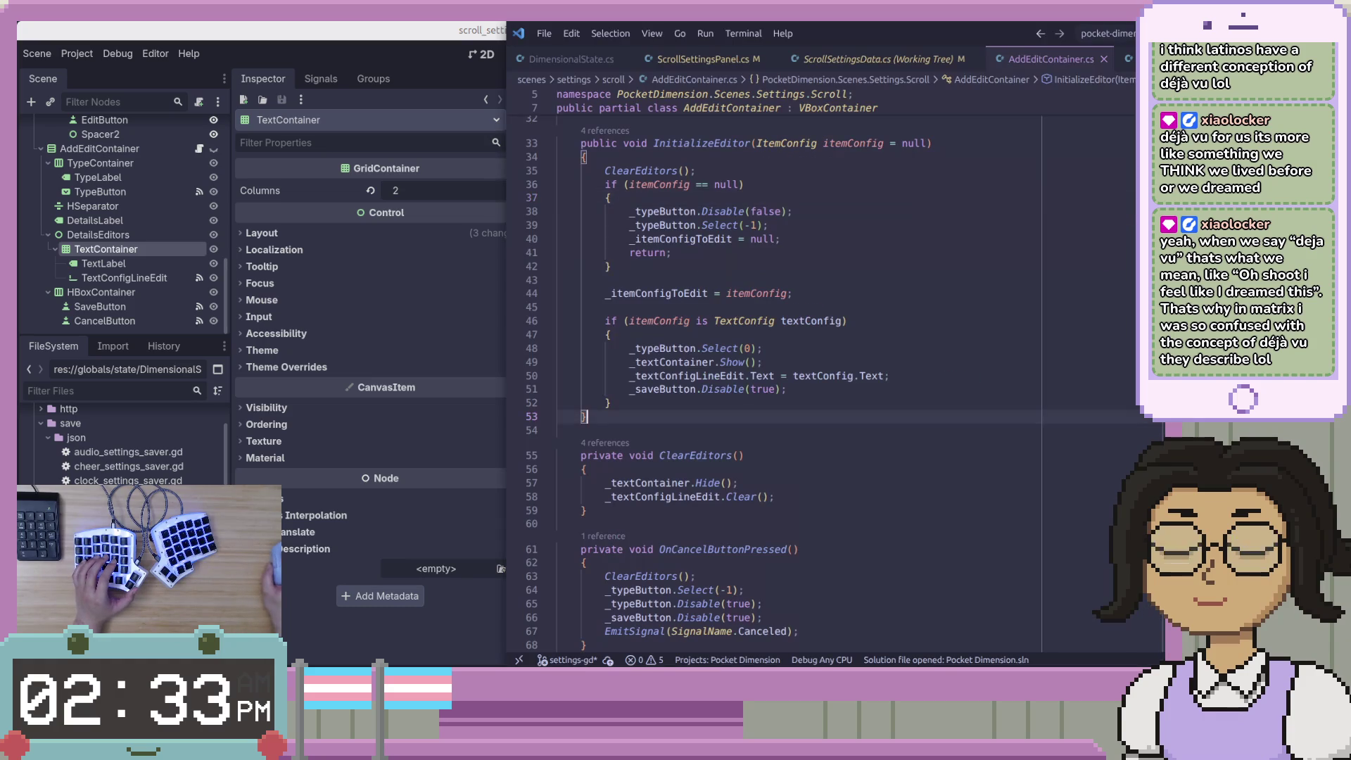
{"action": "left_click", "coordinate": [905, 521]}
{"action": "scroll", "coordinate": [925, 484], "scroll_direction": "down", "scroll_amount": 2}
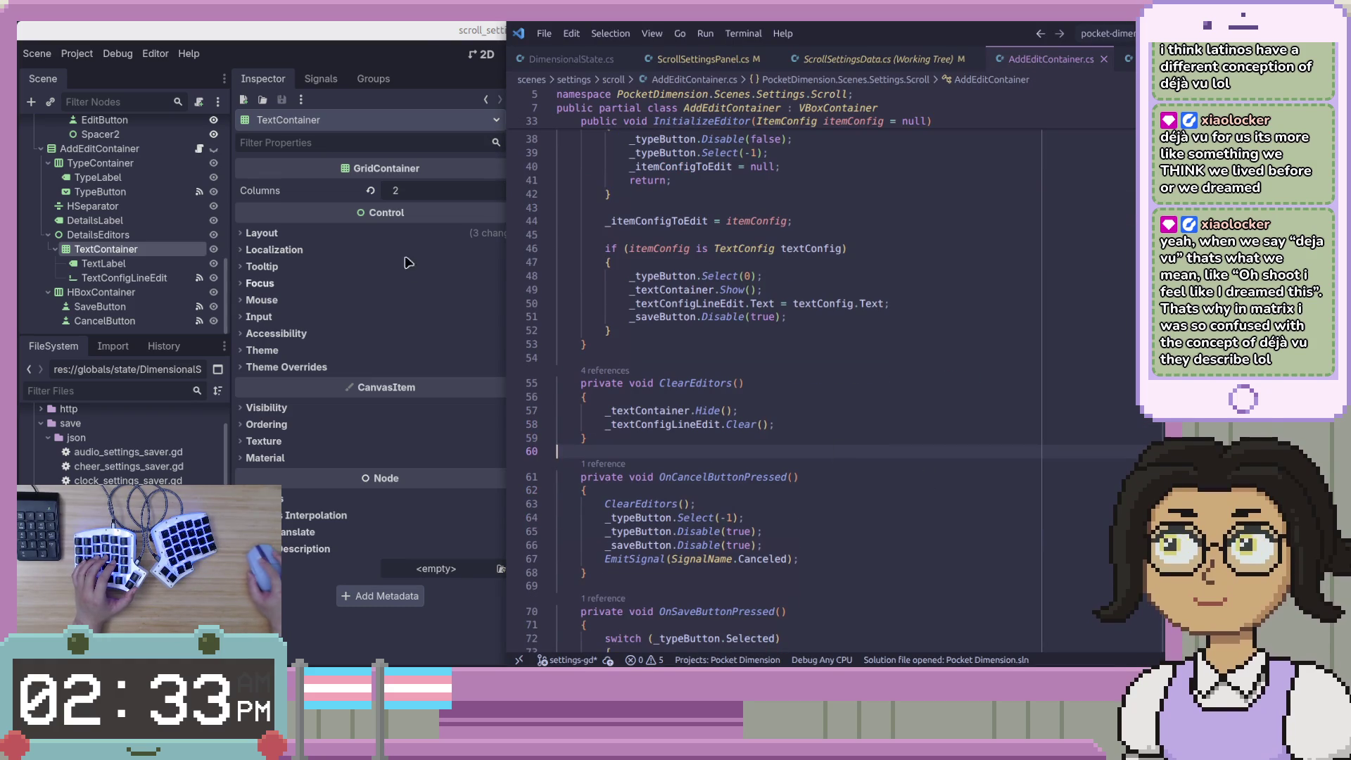
{"action": "key", "text": "alt+Tab"}
{"action": "left_click", "coordinate": [930, 413]}
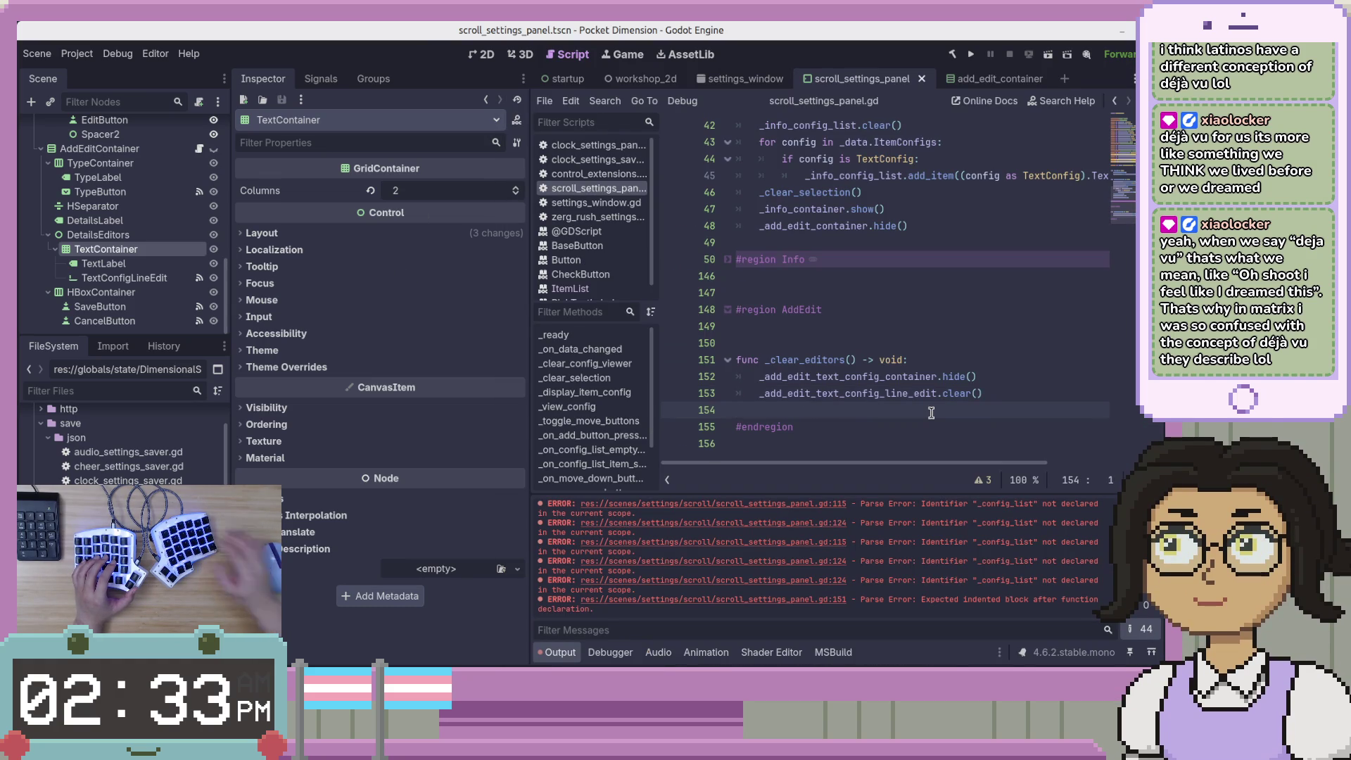
{"action": "key", "text": "Return"}
{"action": "key", "text": "Return"}
{"action": "type", "text": "func"}
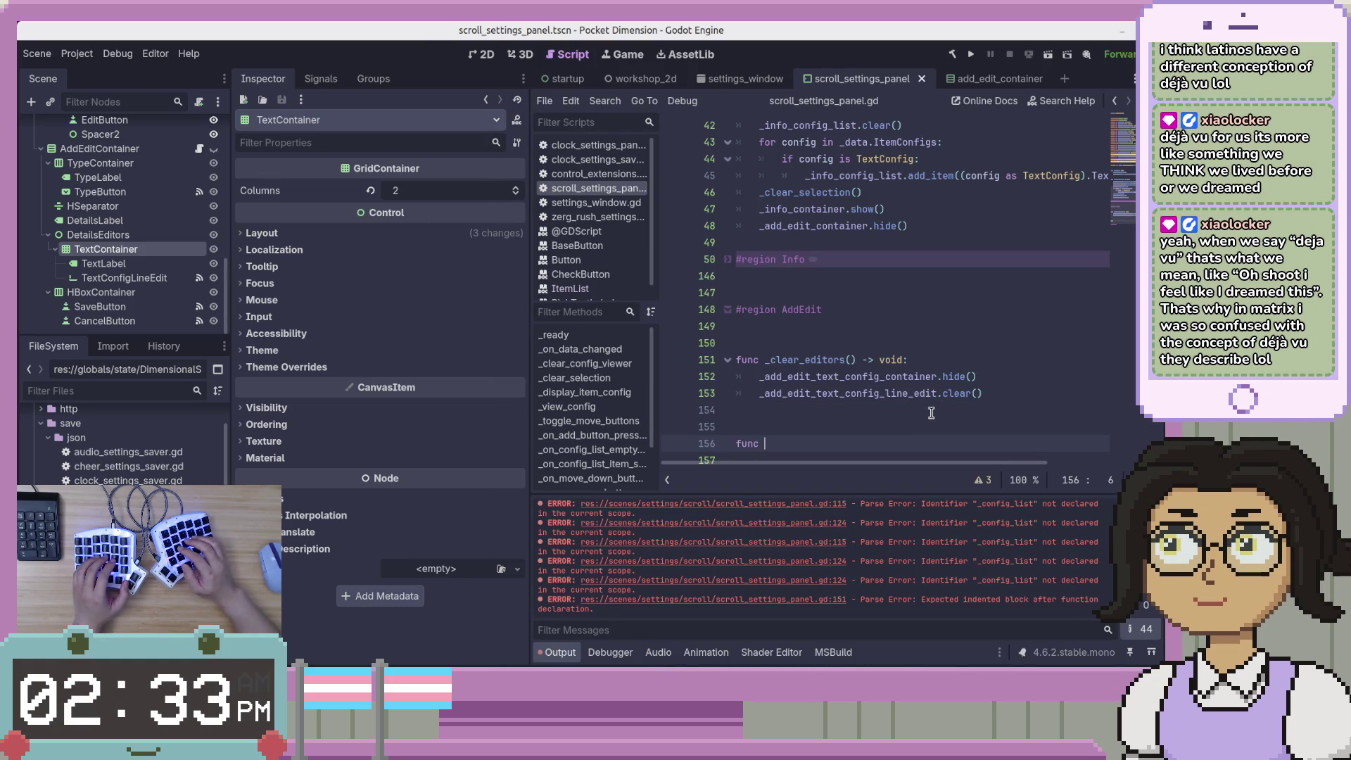
{"action": "key", "text": "Return"}
{"action": "key", "text": "BackSpace"}
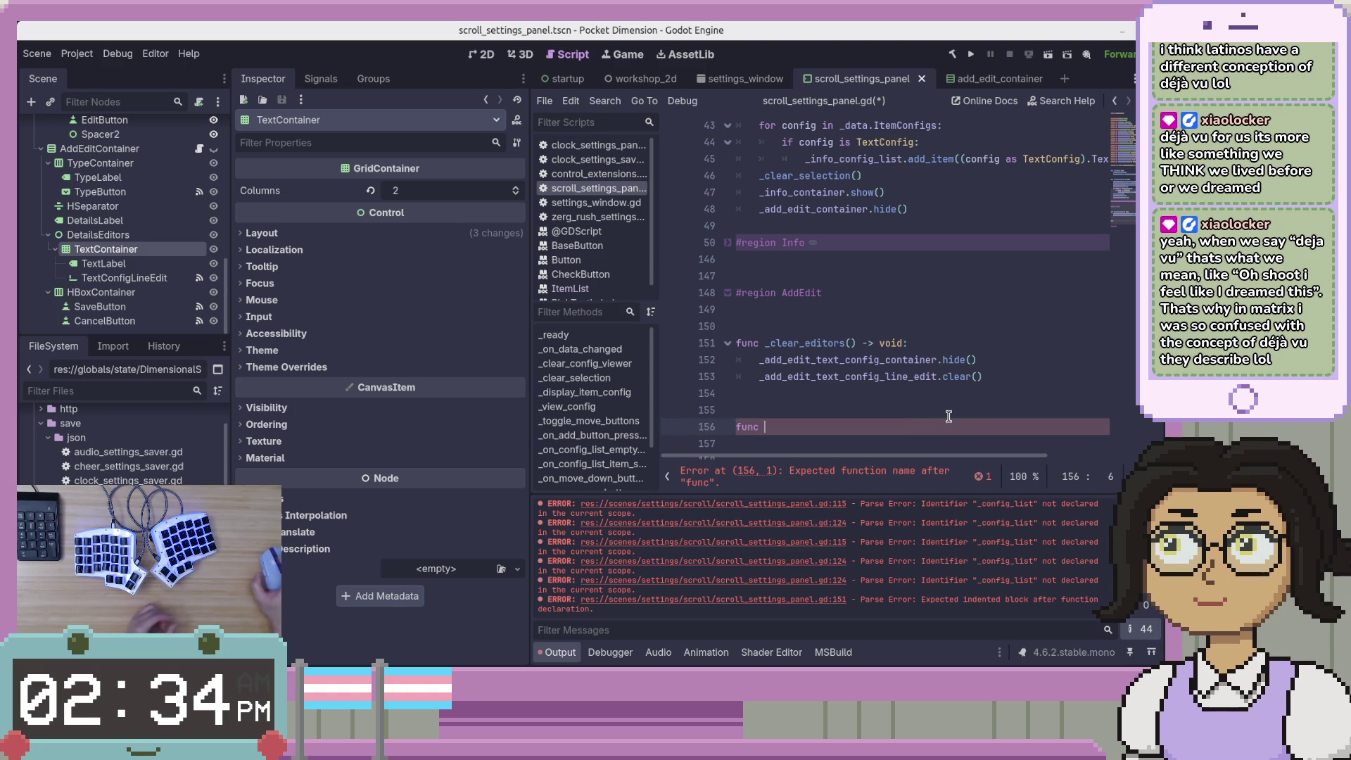
Collapse the C# ClearEditors method and review InitializeEditor and its uses
{"action": "key", "text": "alt+Tab"}
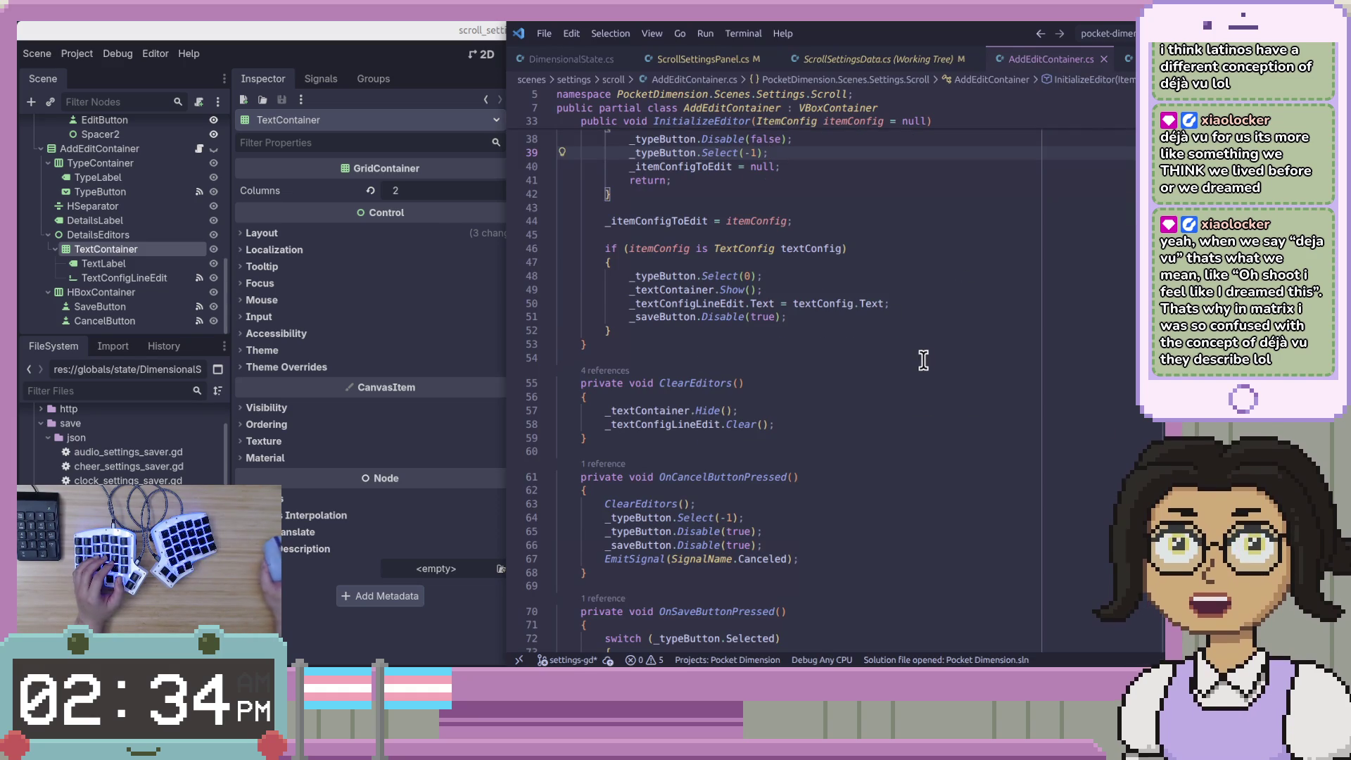
{"action": "scroll", "coordinate": [921, 358], "scroll_direction": "down", "scroll_amount": 1}
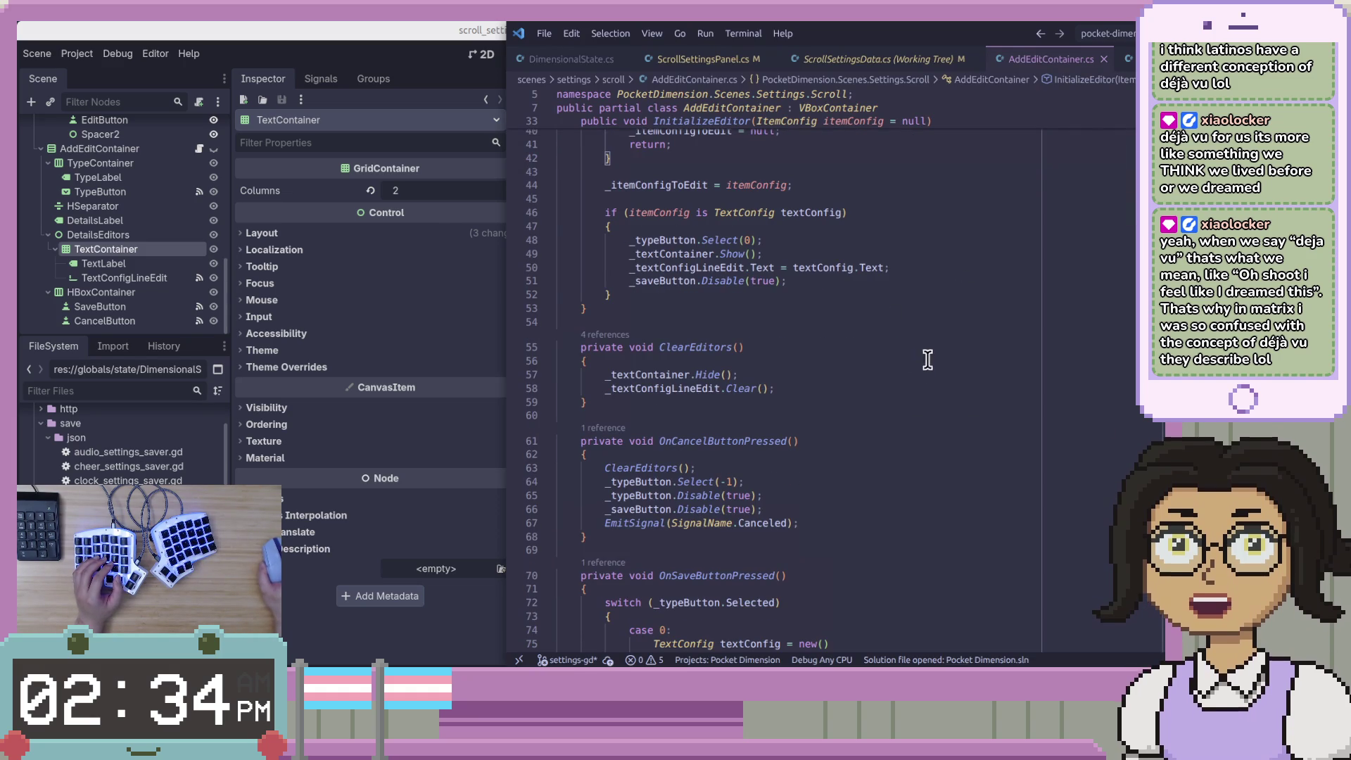
{"action": "left_click", "coordinate": [549, 349]}
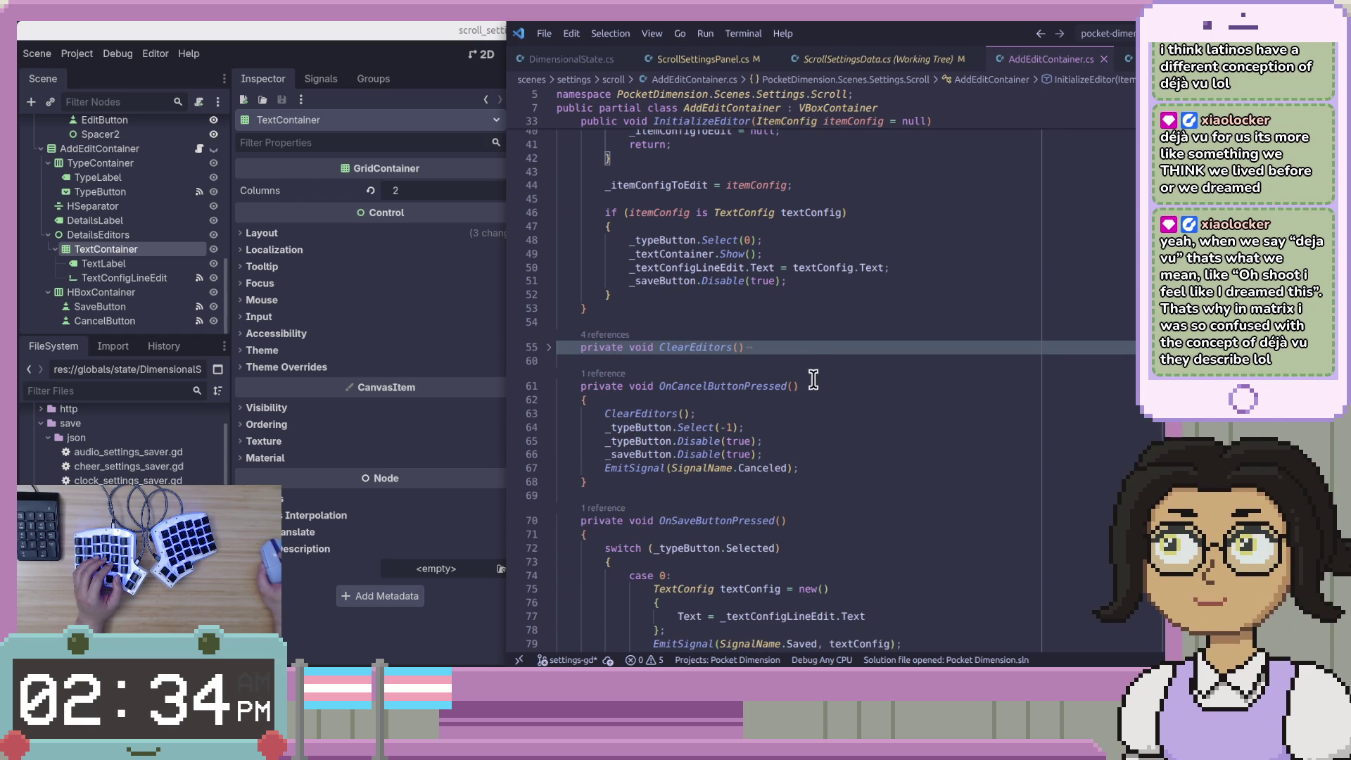
{"action": "scroll", "coordinate": [819, 380], "scroll_direction": "up", "scroll_amount": 4}
{"action": "left_click", "coordinate": [860, 352]}
{"action": "left_click", "coordinate": [700, 224]}
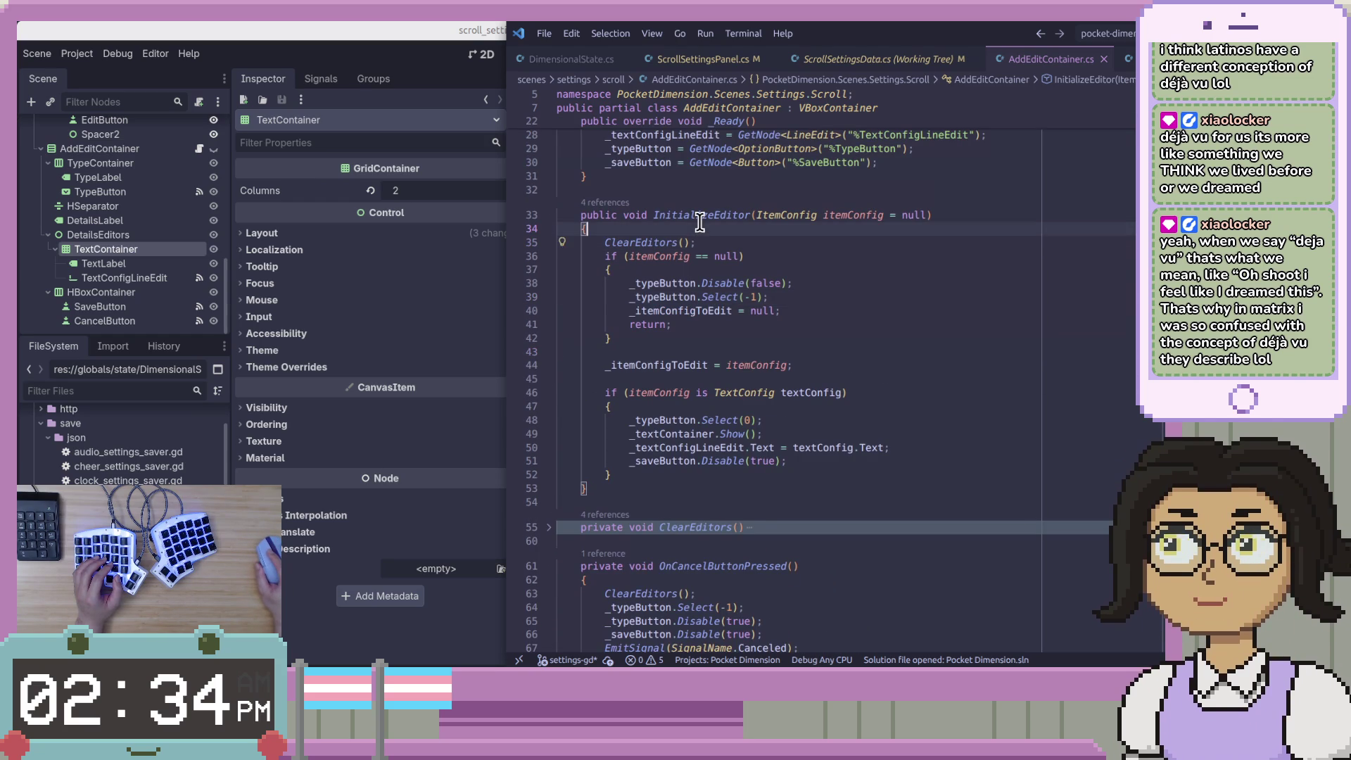
{"action": "left_click", "coordinate": [702, 217]}
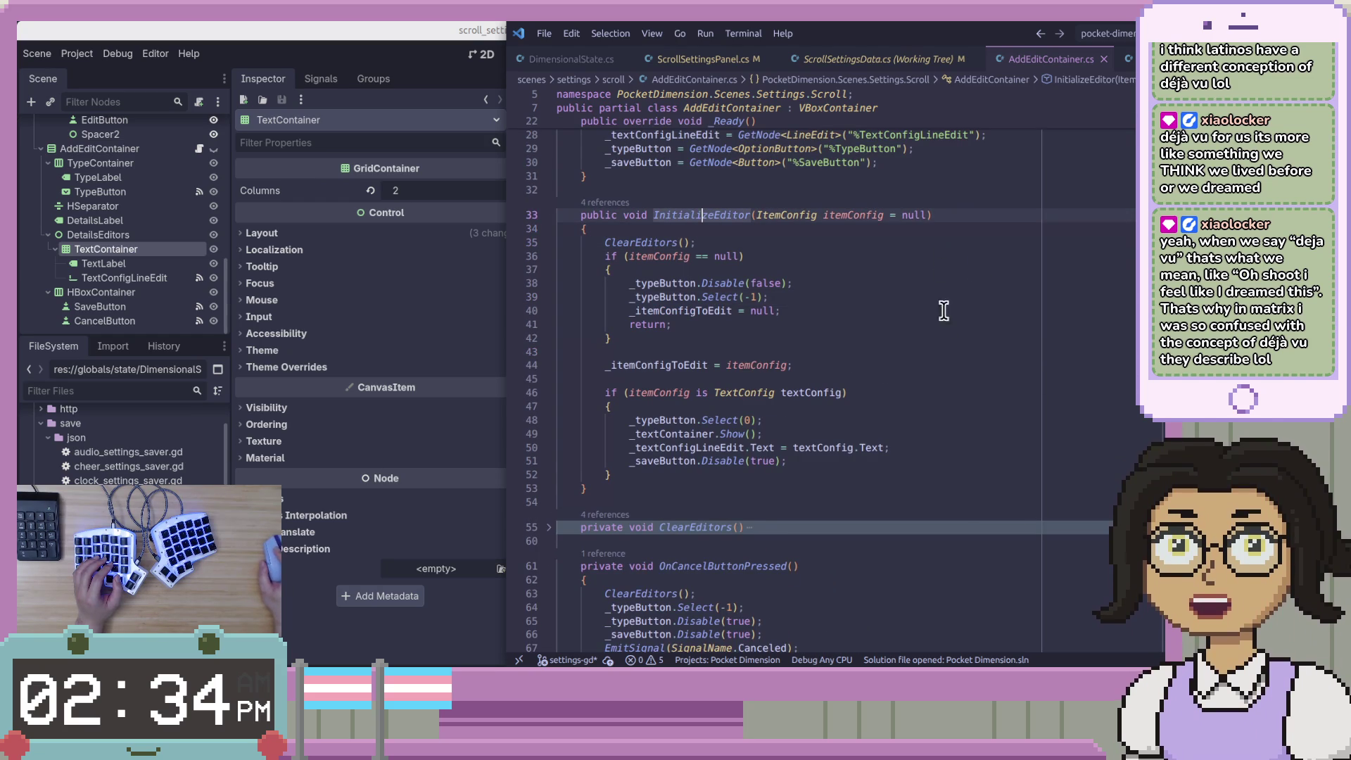
{"action": "scroll", "coordinate": [944, 292], "scroll_direction": "down", "scroll_amount": 10}
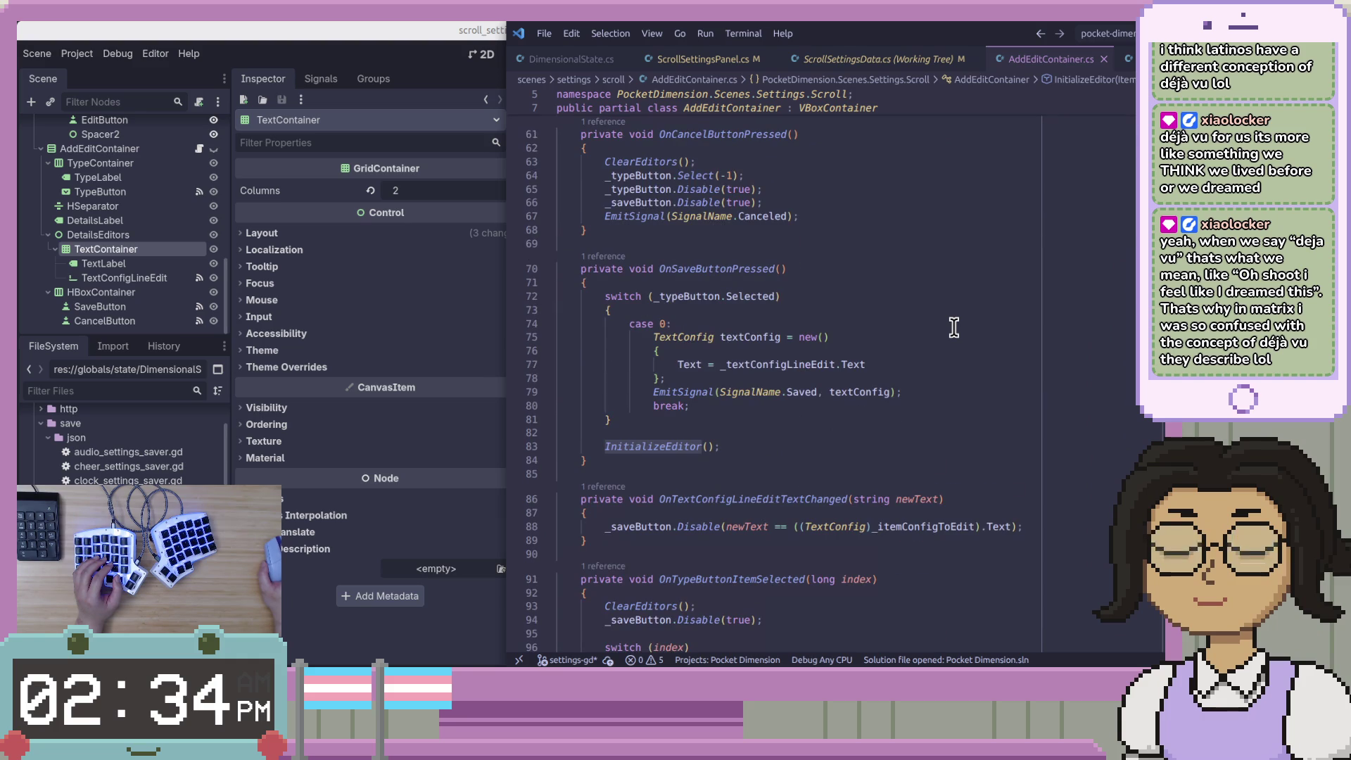
{"action": "scroll", "coordinate": [943, 324], "scroll_direction": "up", "scroll_amount": 3}
Read OnSaveButtonPressed and the OnTypeButtonItemSelected handler's ClearEditors call, then return to Godot
{"action": "double_click", "coordinate": [756, 340]}
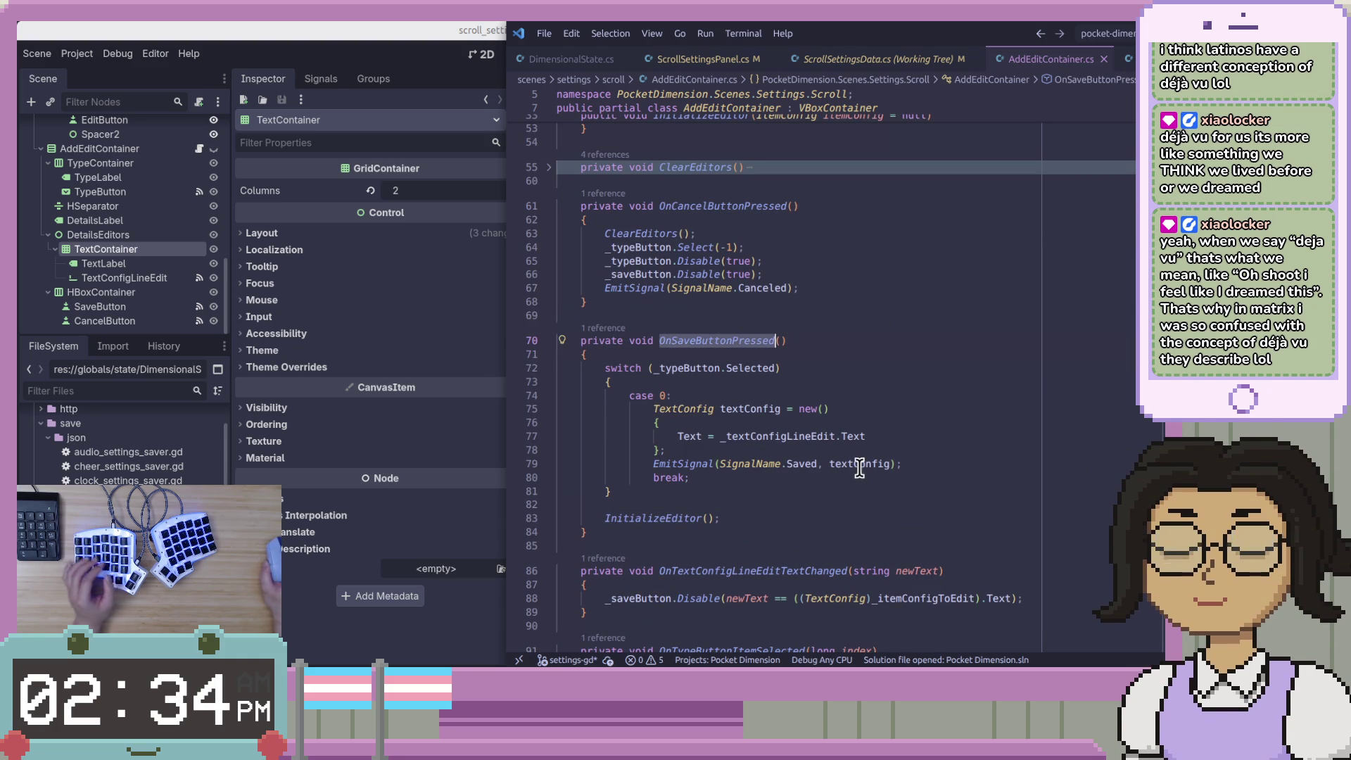
{"action": "scroll", "coordinate": [855, 481], "scroll_direction": "down", "scroll_amount": 6}
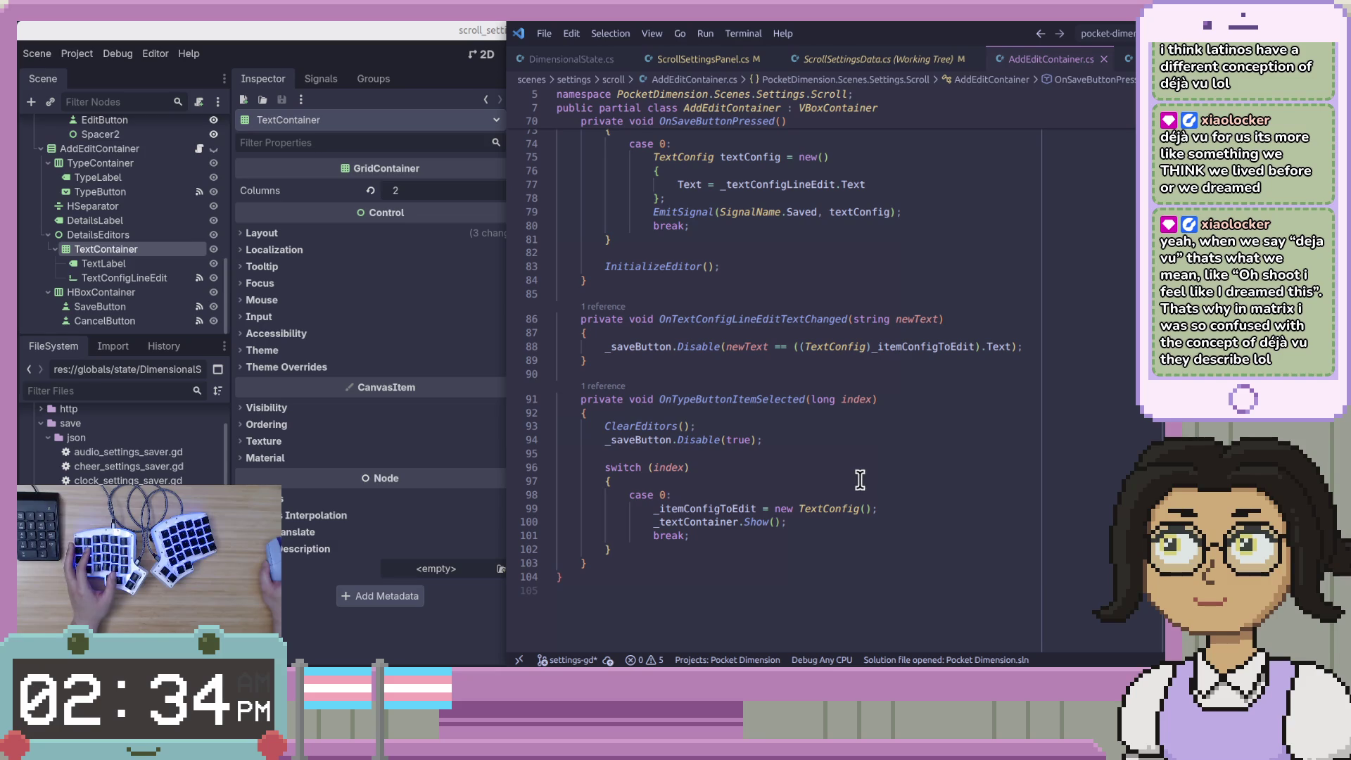
{"action": "left_click", "coordinate": [769, 397]}
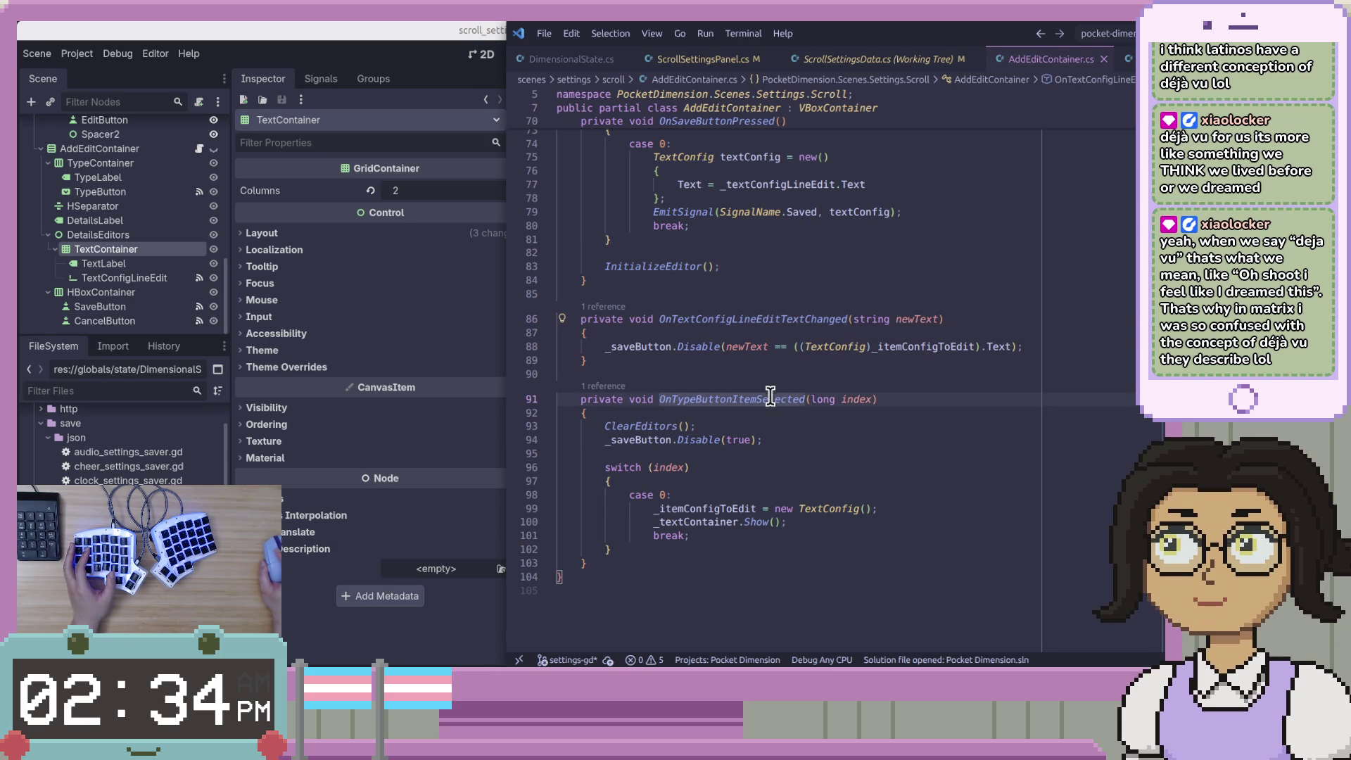
{"action": "left_click", "coordinate": [1032, 429]}
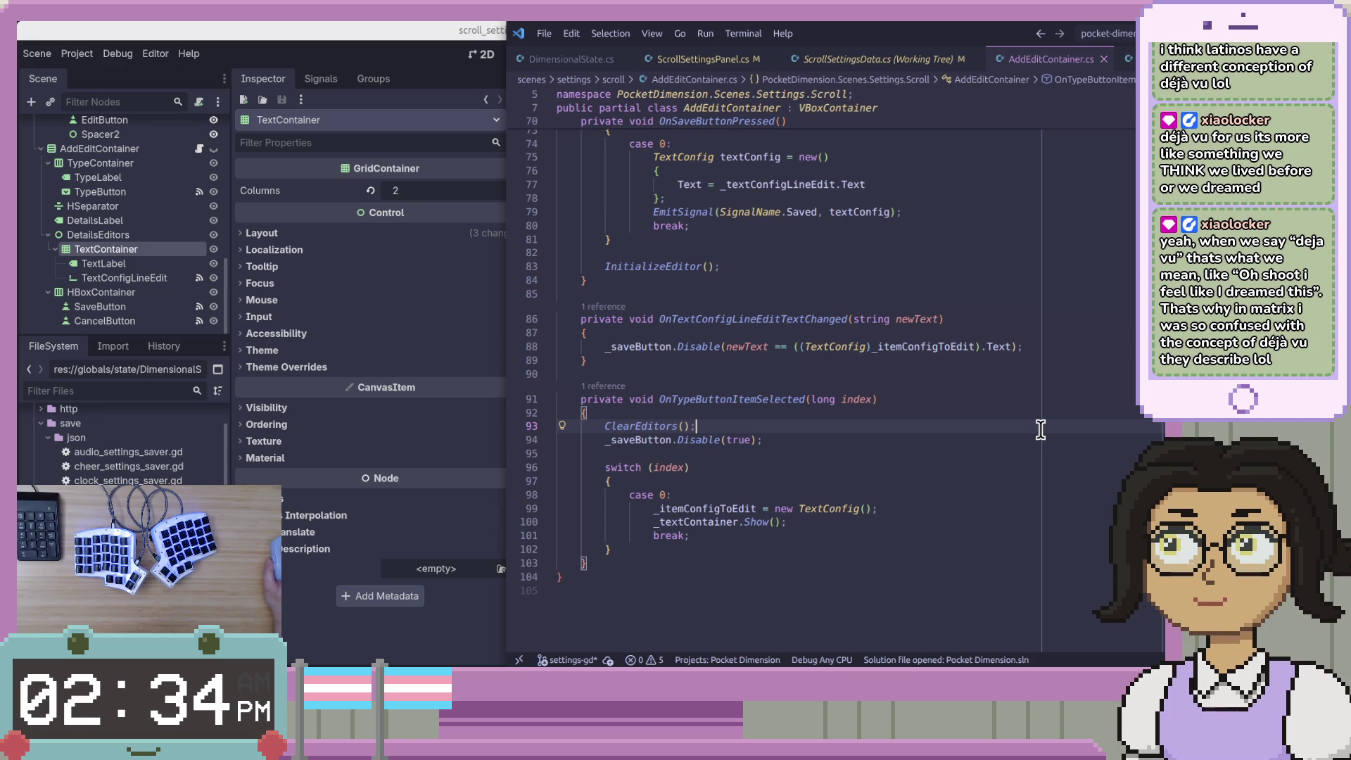
{"action": "left_click", "coordinate": [401, 102]}
{"action": "scroll", "coordinate": [1133, 168], "scroll_direction": "up", "scroll_amount": 10}
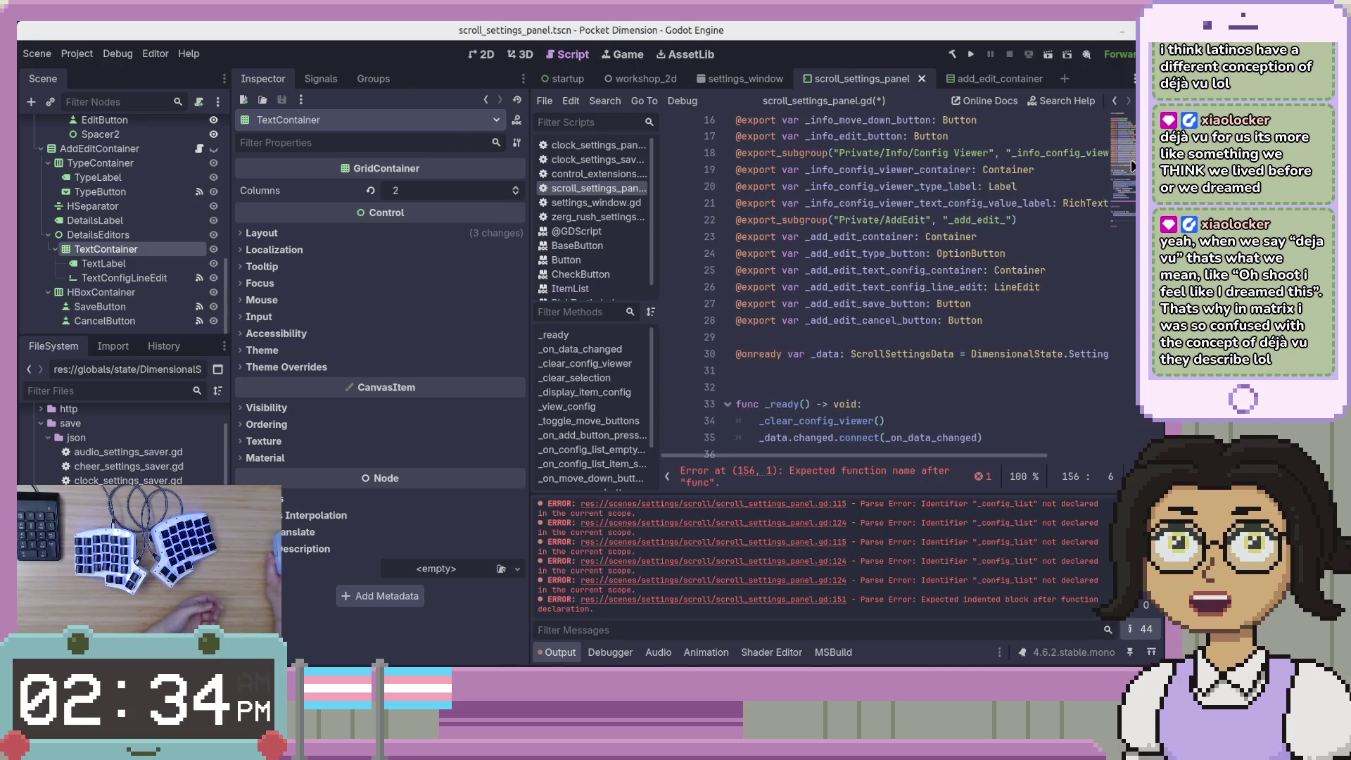
Check the text config declarations, then delete the stray func line below _clear_editors and save
{"action": "scroll", "coordinate": [1132, 167], "scroll_direction": "down", "scroll_amount": 15}
{"action": "scroll", "coordinate": [887, 282], "scroll_direction": "up", "scroll_amount": 15}
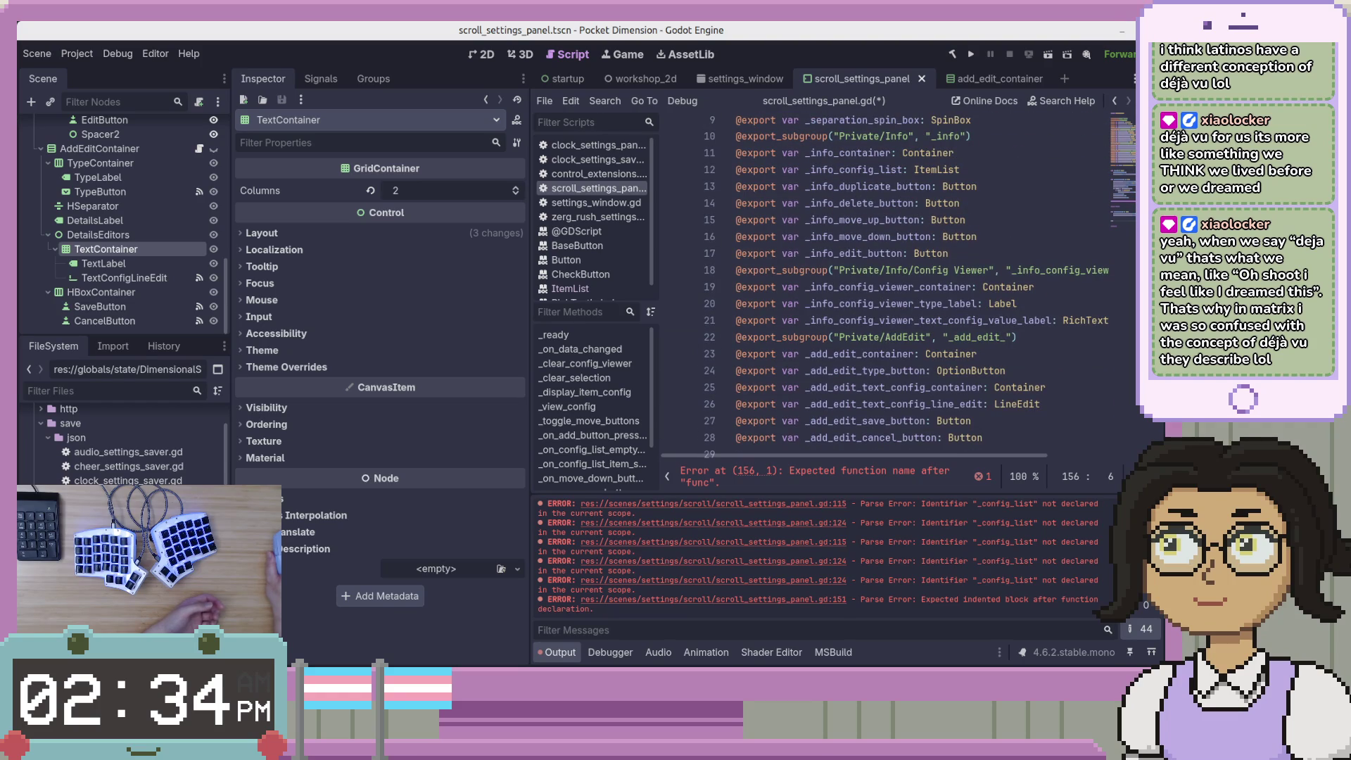
{"action": "left_click", "coordinate": [991, 387]}
{"action": "left_click", "coordinate": [1056, 406]}
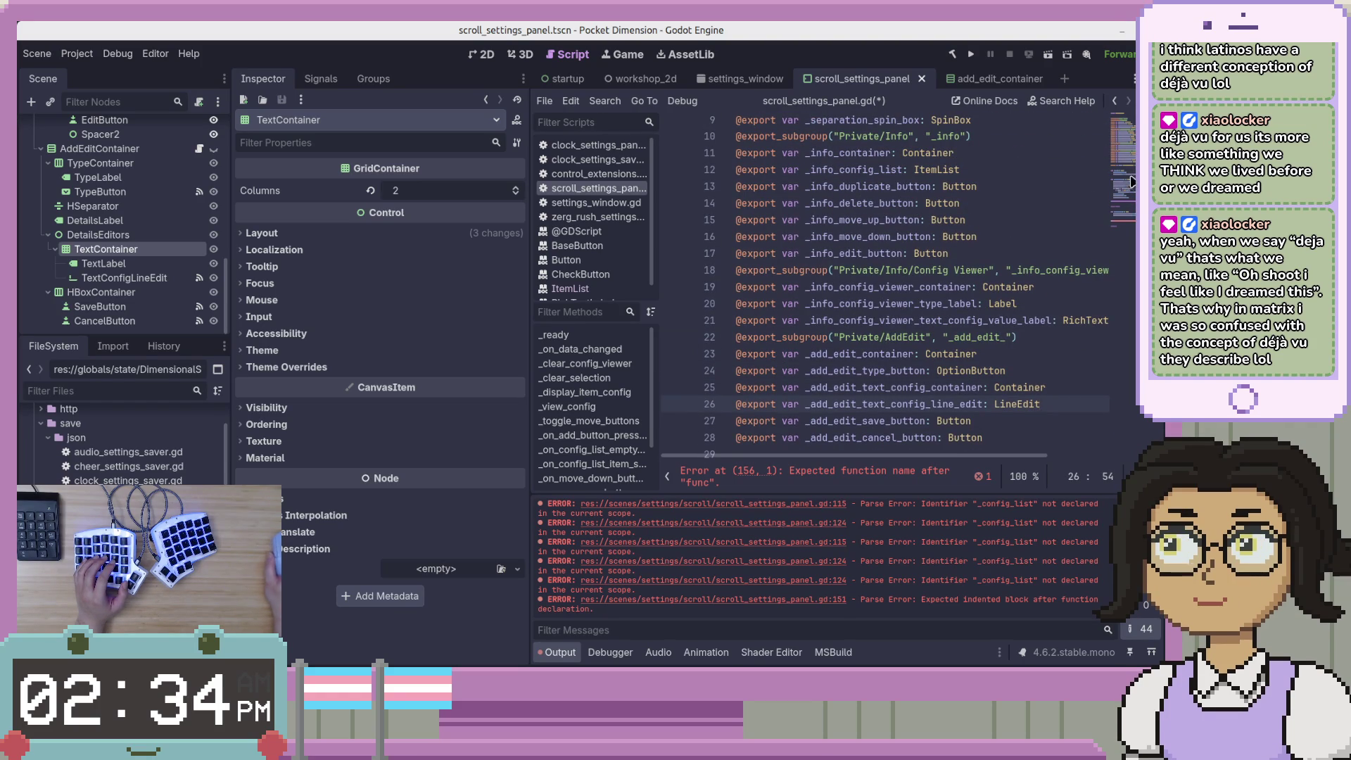
{"action": "left_click", "coordinate": [1129, 224]}
{"action": "left_click_drag", "start_coordinate": [904, 407], "coordinate": [753, 395]}
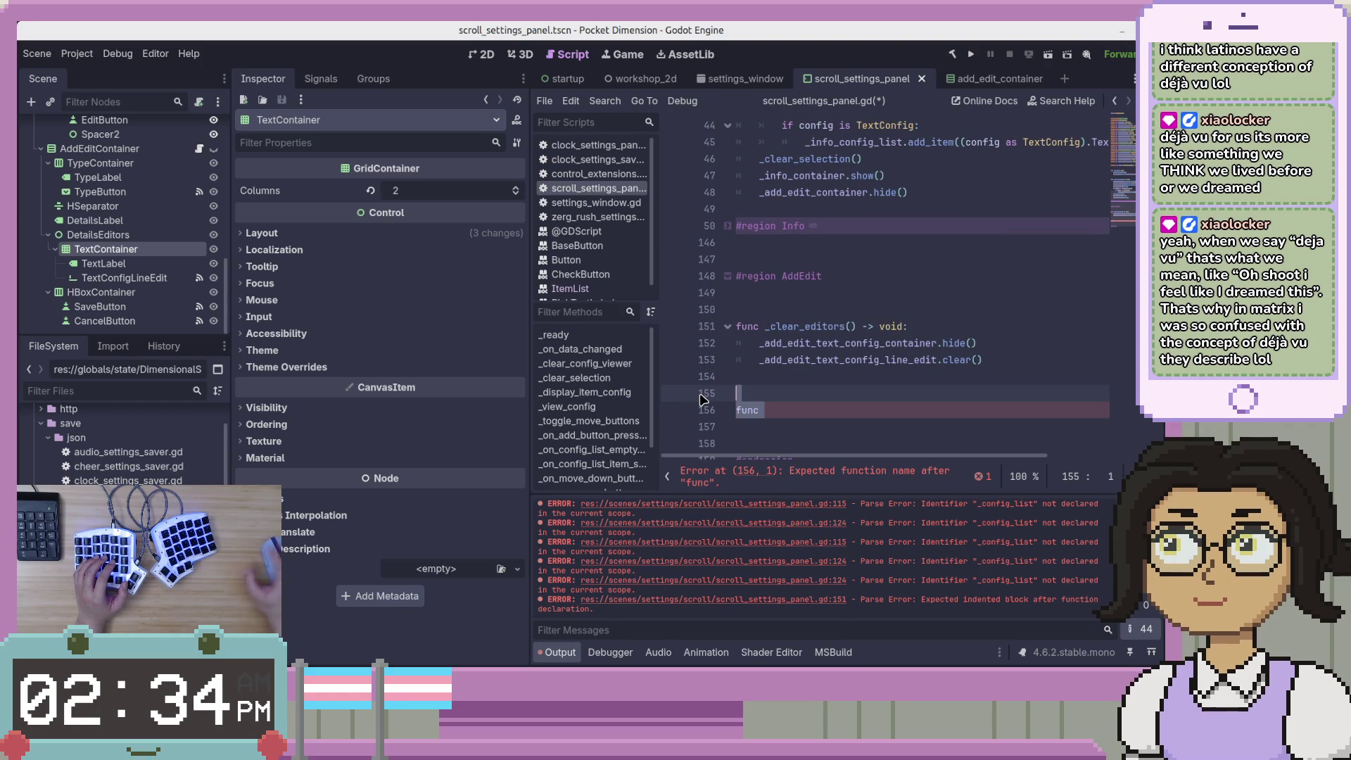
{"action": "key", "text": "BackSpace"}
{"action": "key", "text": "BackSpace"}
{"action": "key", "text": "BackSpace"}
{"action": "key", "text": "ctrl+s"}
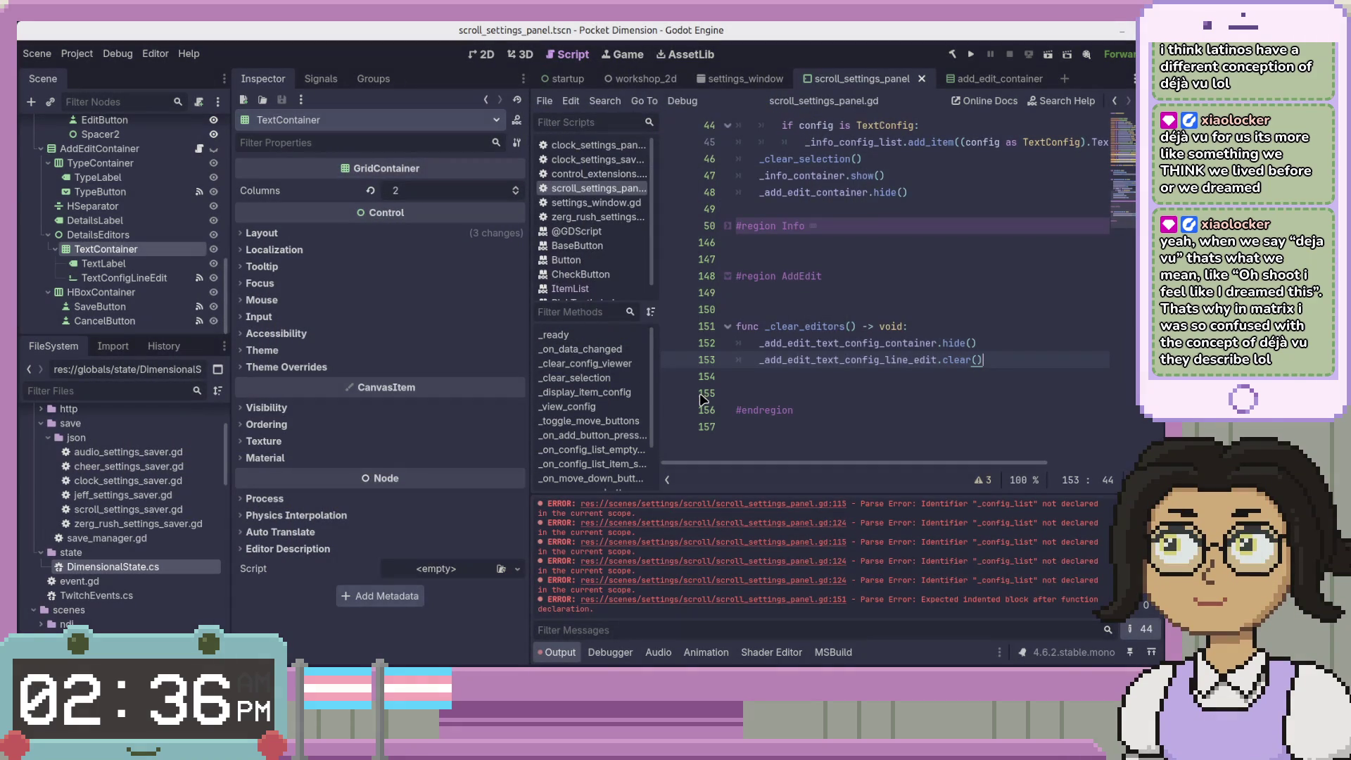
{"action": "left_click", "coordinate": [1024, 376]}
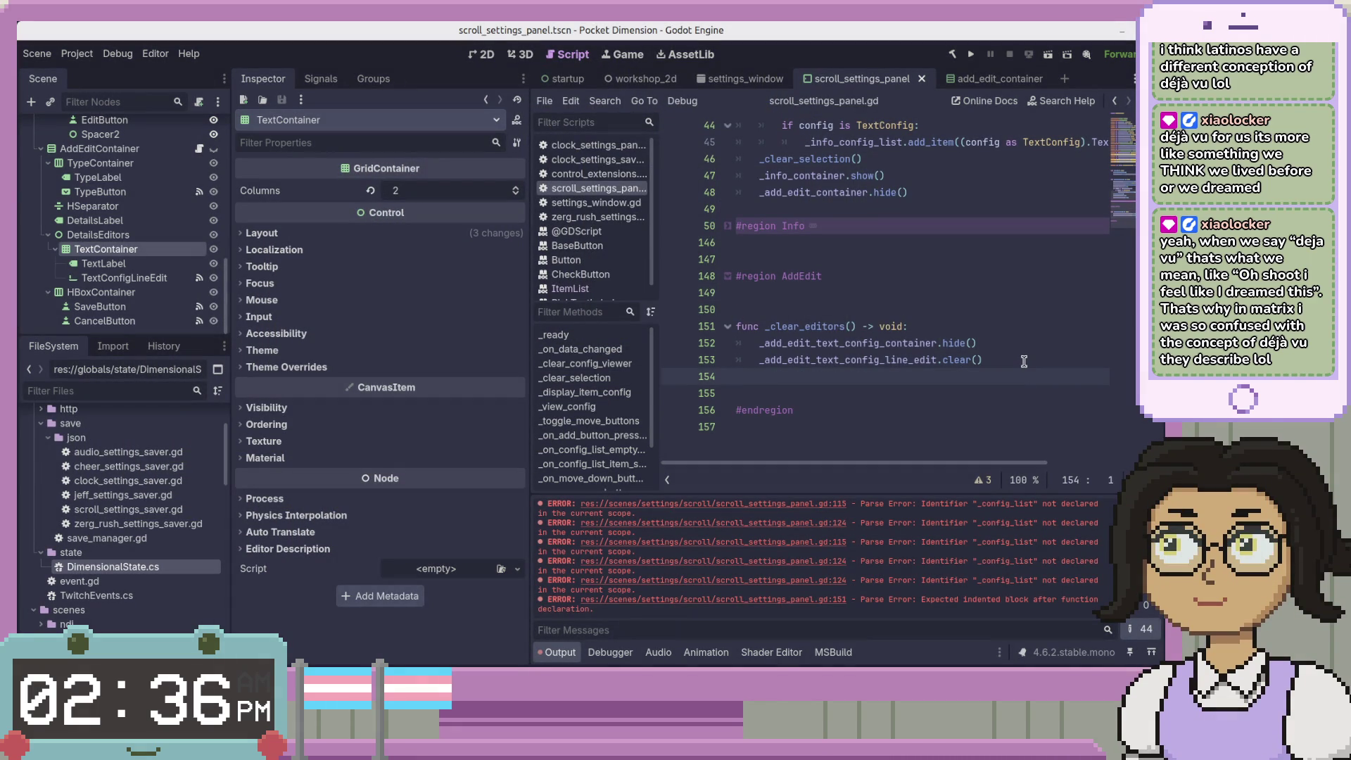
{"action": "left_click", "coordinate": [749, 454]}
{"action": "left_click", "coordinate": [804, 415]}
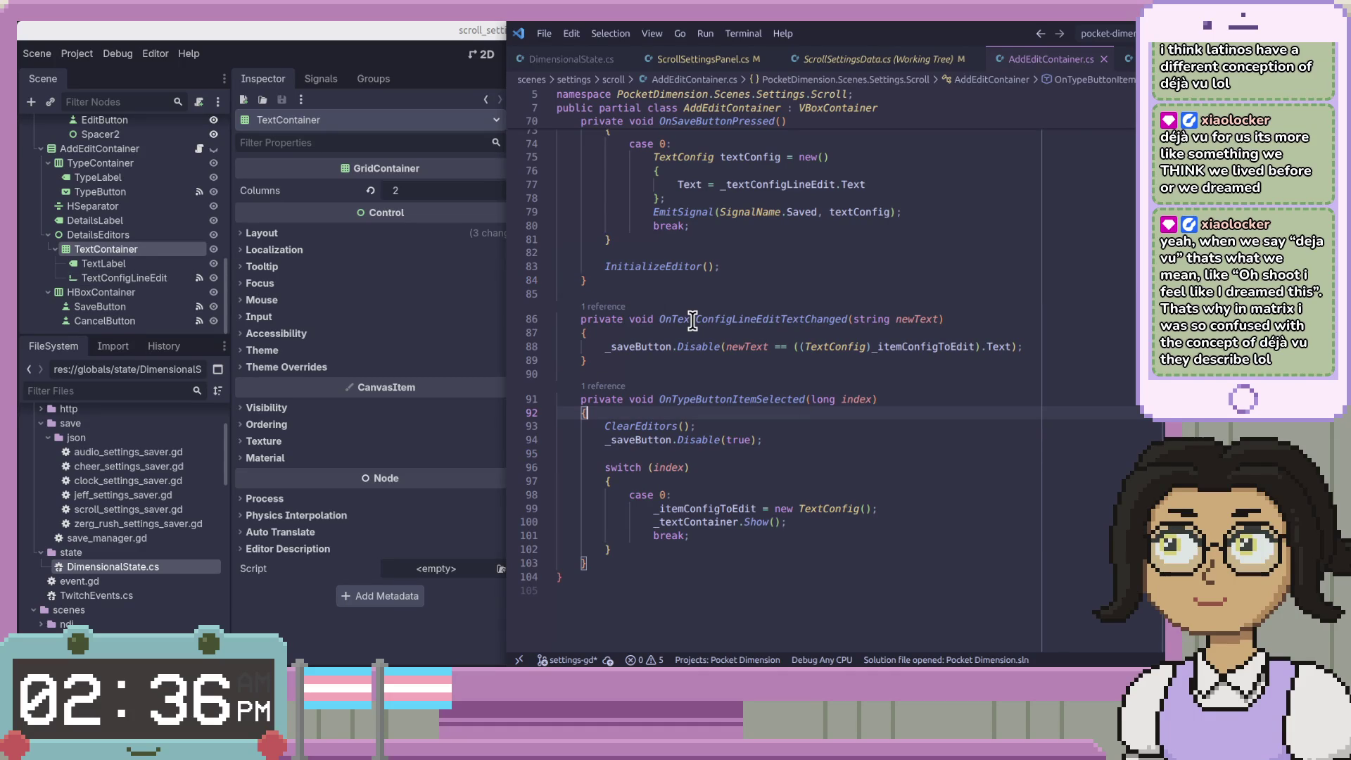
{"action": "left_click", "coordinate": [800, 321]}
{"action": "double_click", "coordinate": [798, 322]}
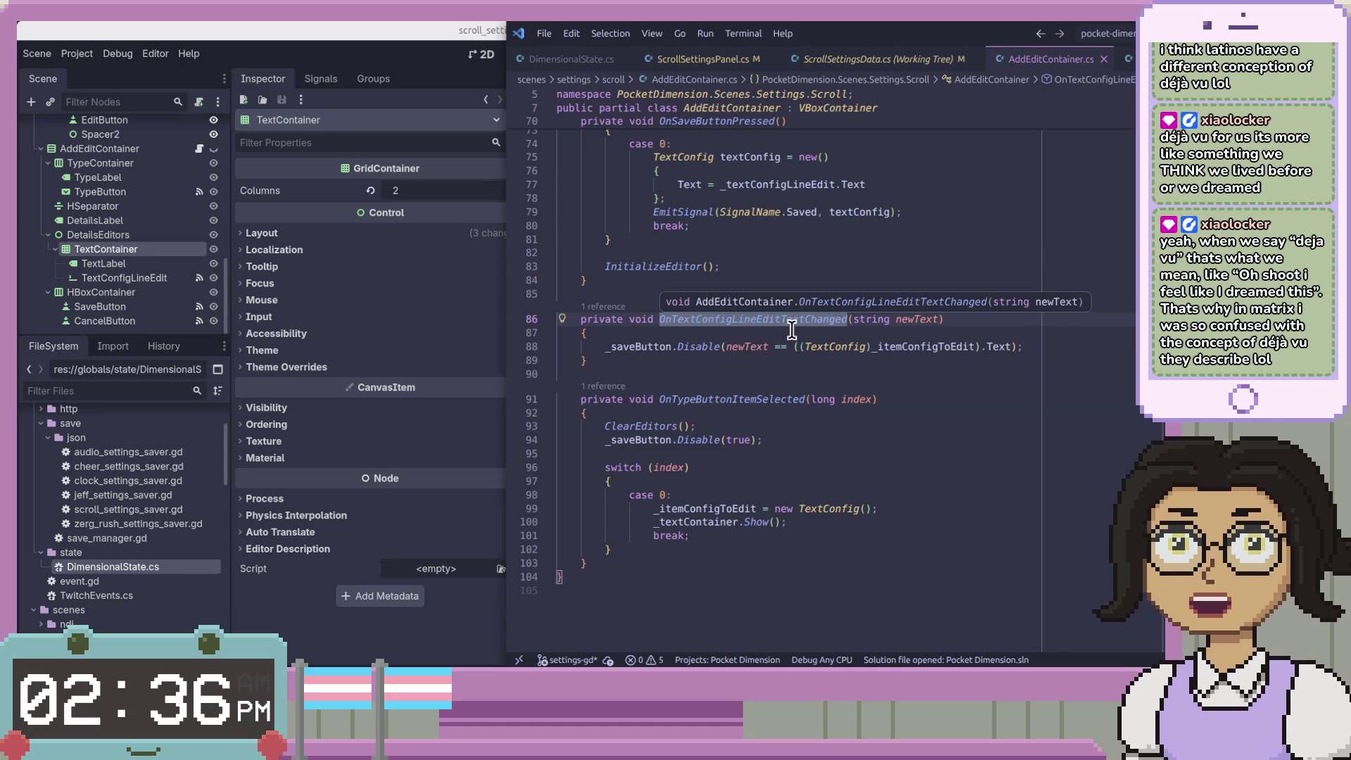
{"action": "double_click", "coordinate": [827, 349]}
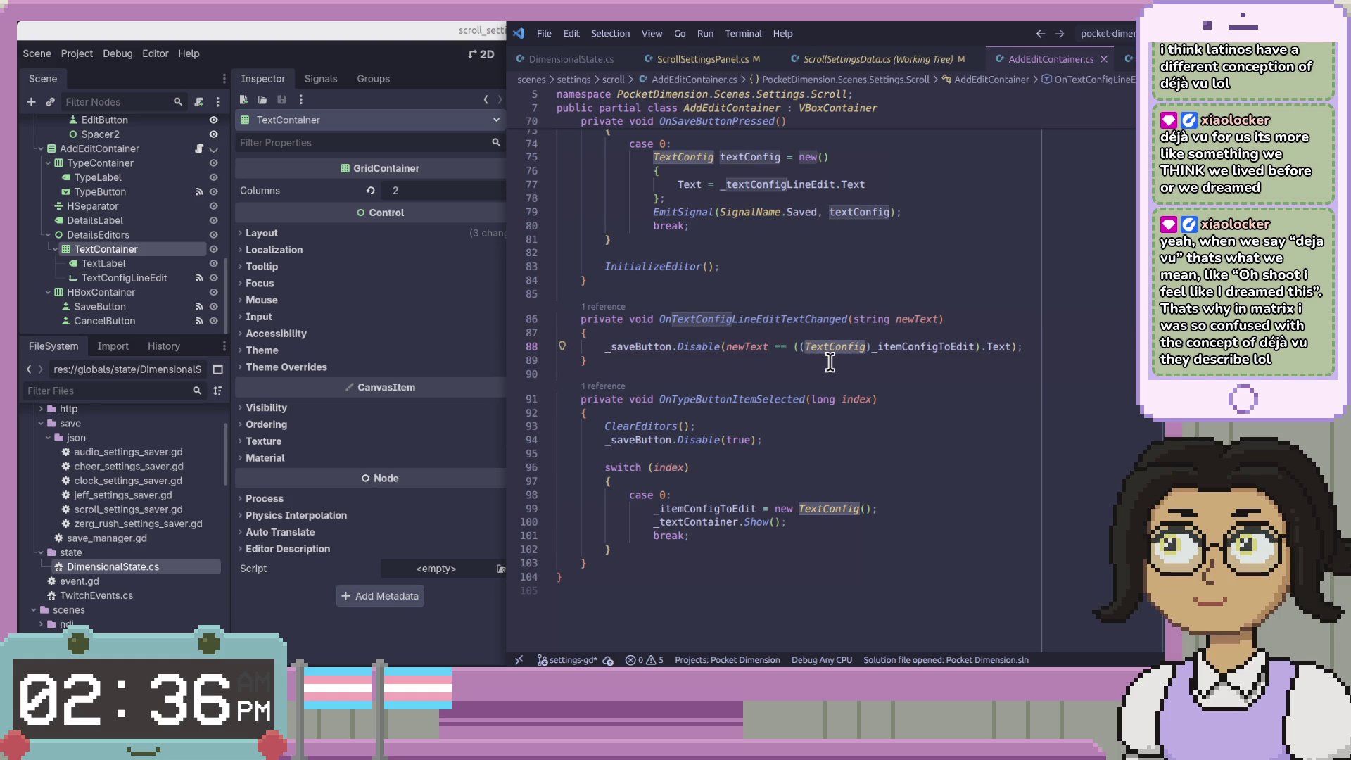
{"action": "double_click", "coordinate": [927, 346]}
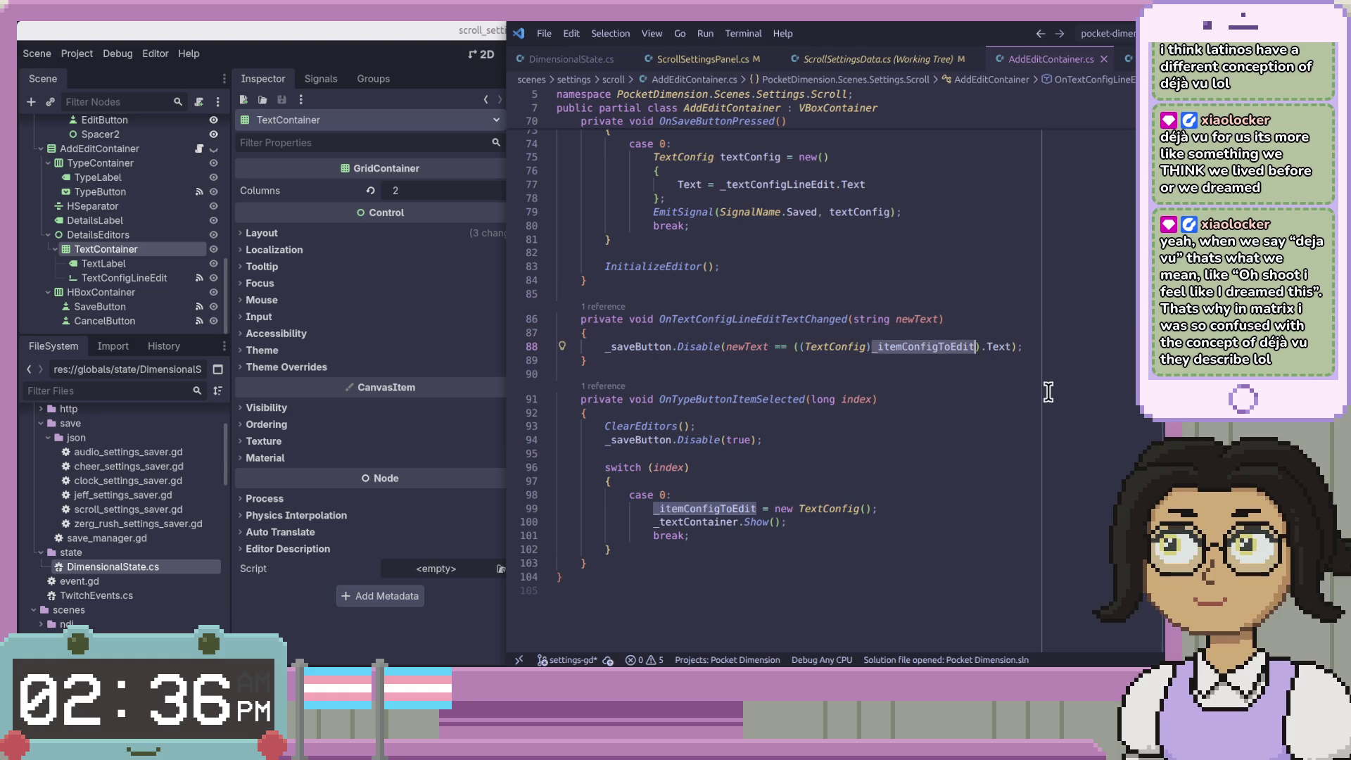
{"action": "scroll", "coordinate": [1049, 389], "scroll_direction": "up", "scroll_amount": 2}
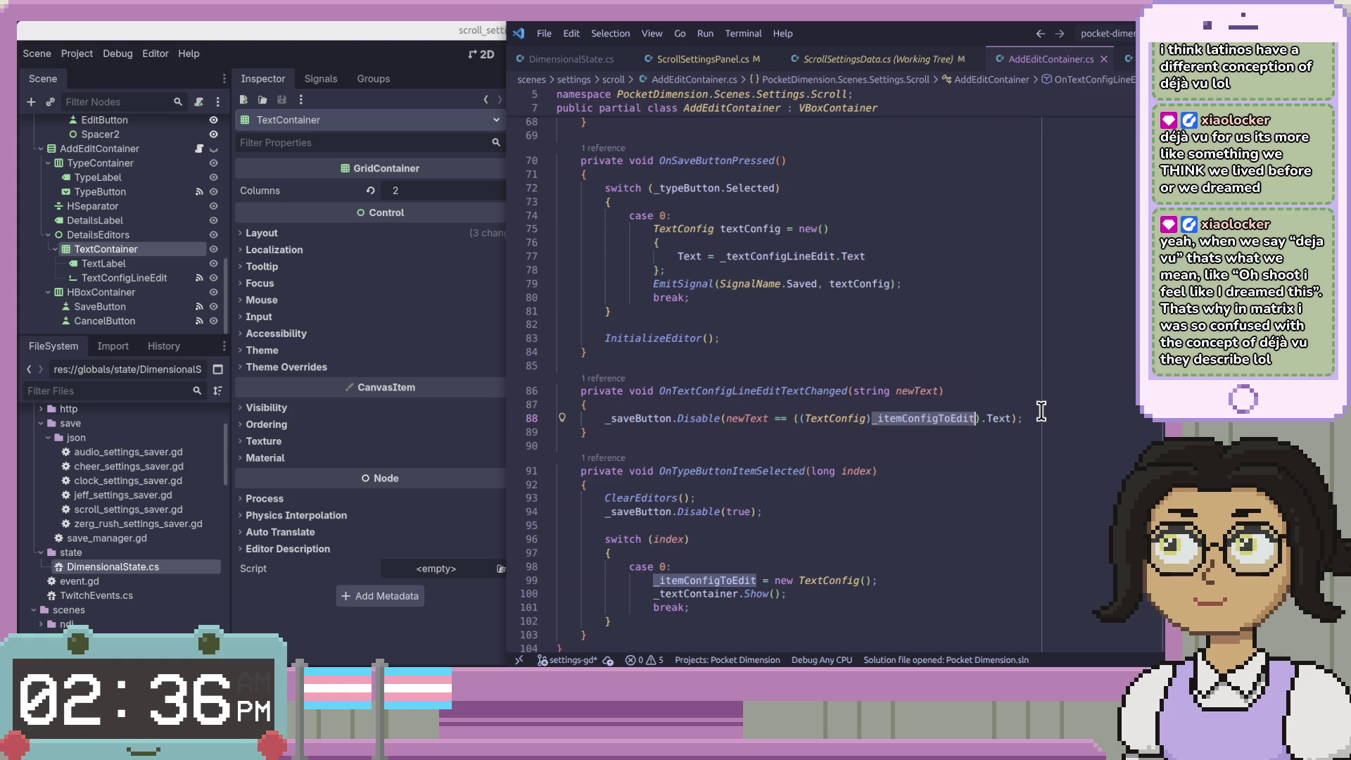
{"action": "scroll", "coordinate": [1048, 408], "scroll_direction": "up", "scroll_amount": 10}
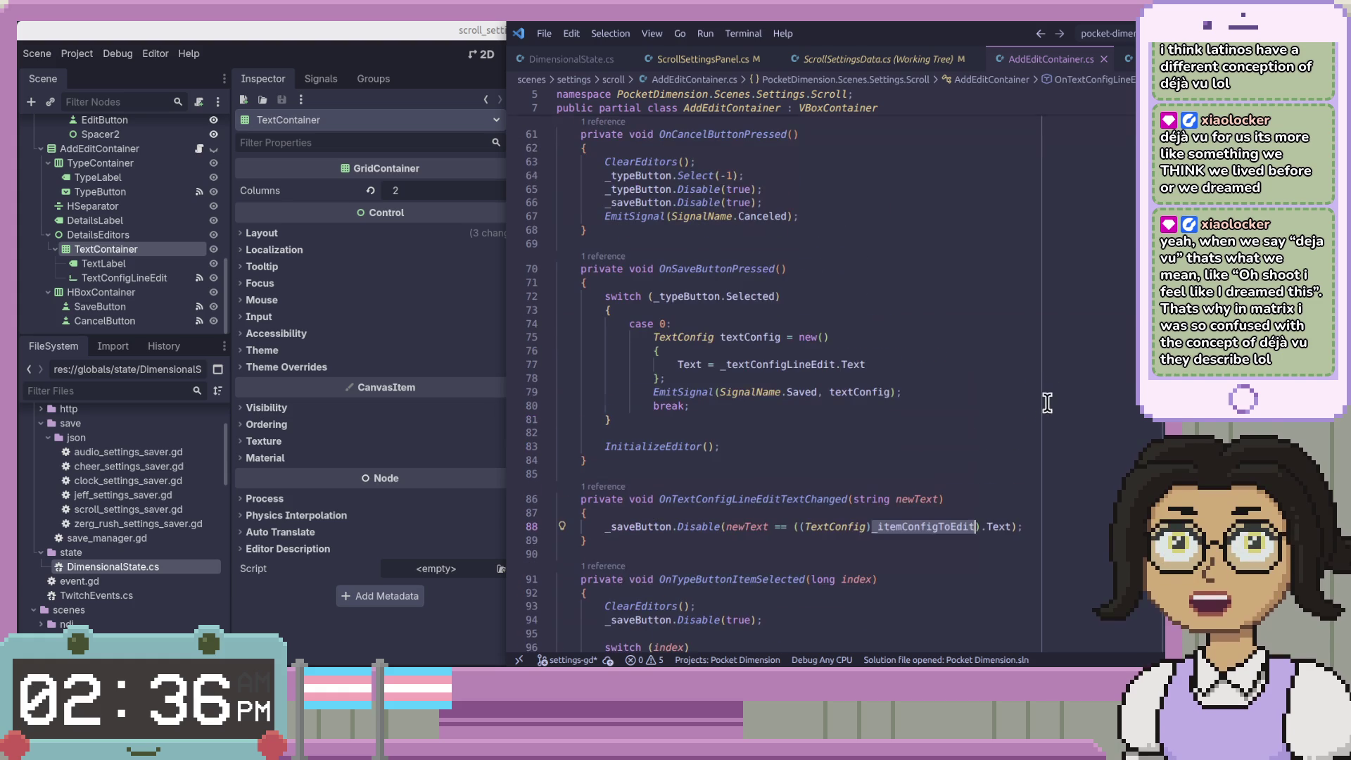
{"action": "scroll", "coordinate": [1083, 410], "scroll_direction": "up", "scroll_amount": 7}
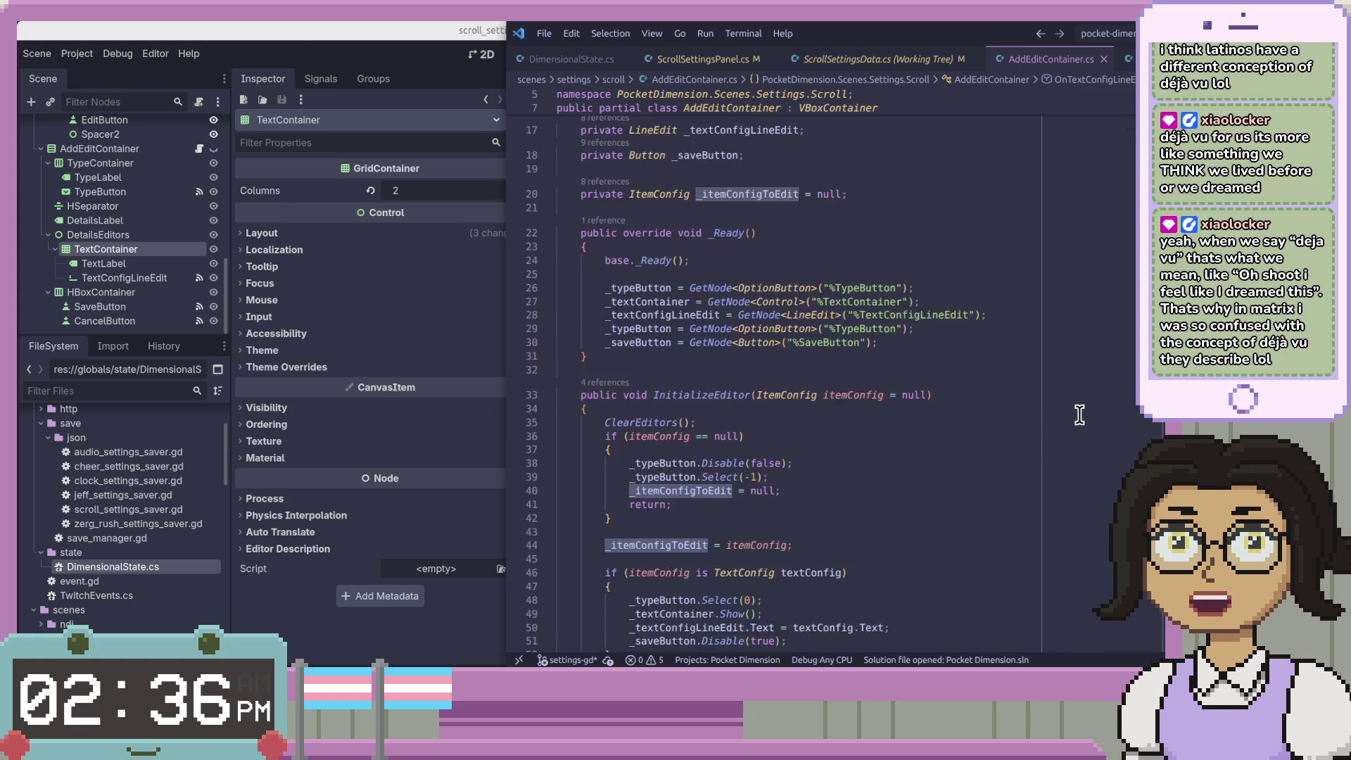
{"action": "left_click", "coordinate": [667, 337]}
{"action": "left_click", "coordinate": [731, 337]}
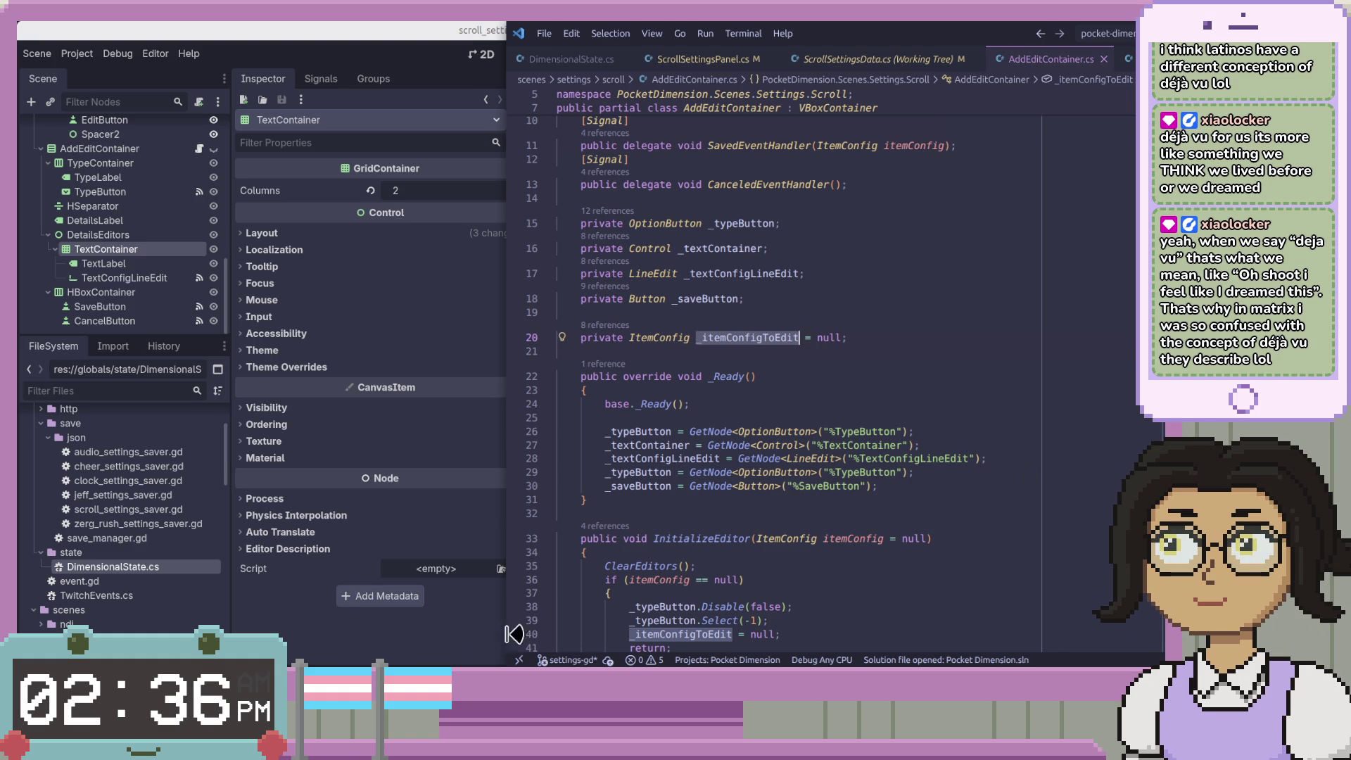
{"action": "left_click", "coordinate": [489, 640]}
{"action": "scroll", "coordinate": [1006, 380], "scroll_direction": "up", "scroll_amount": 10}
{"action": "left_click", "coordinate": [1009, 316]}
{"action": "scroll", "coordinate": [1008, 316], "scroll_direction": "down", "scroll_amount": 5}
{"action": "left_click", "coordinate": [1008, 359]}
Type var _item_config_to_edit: ItemConfig = null on a new line below _data
{"action": "key", "text": "End"}
{"action": "key", "text": "Return"}
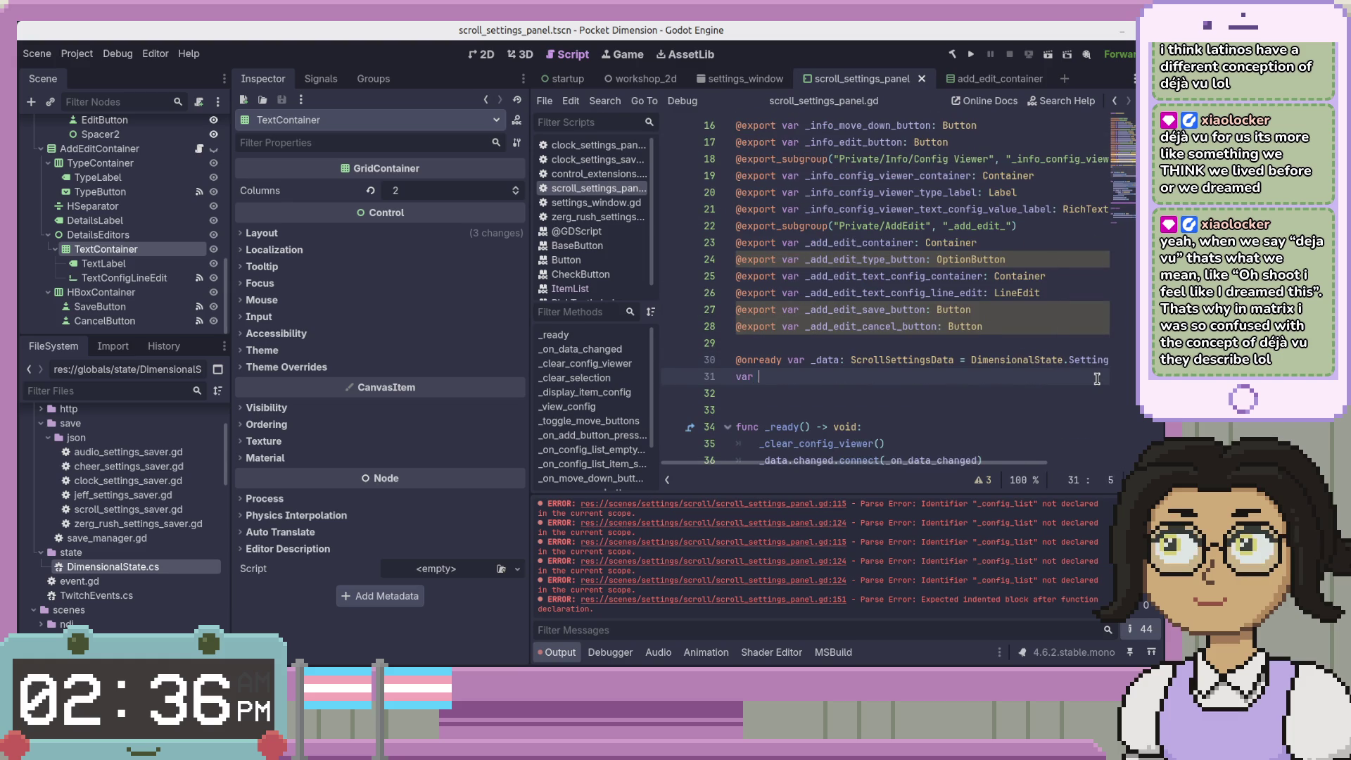
{"action": "type", "text": "_editing"}
{"action": "key", "text": "ctrl+shift+Left"}
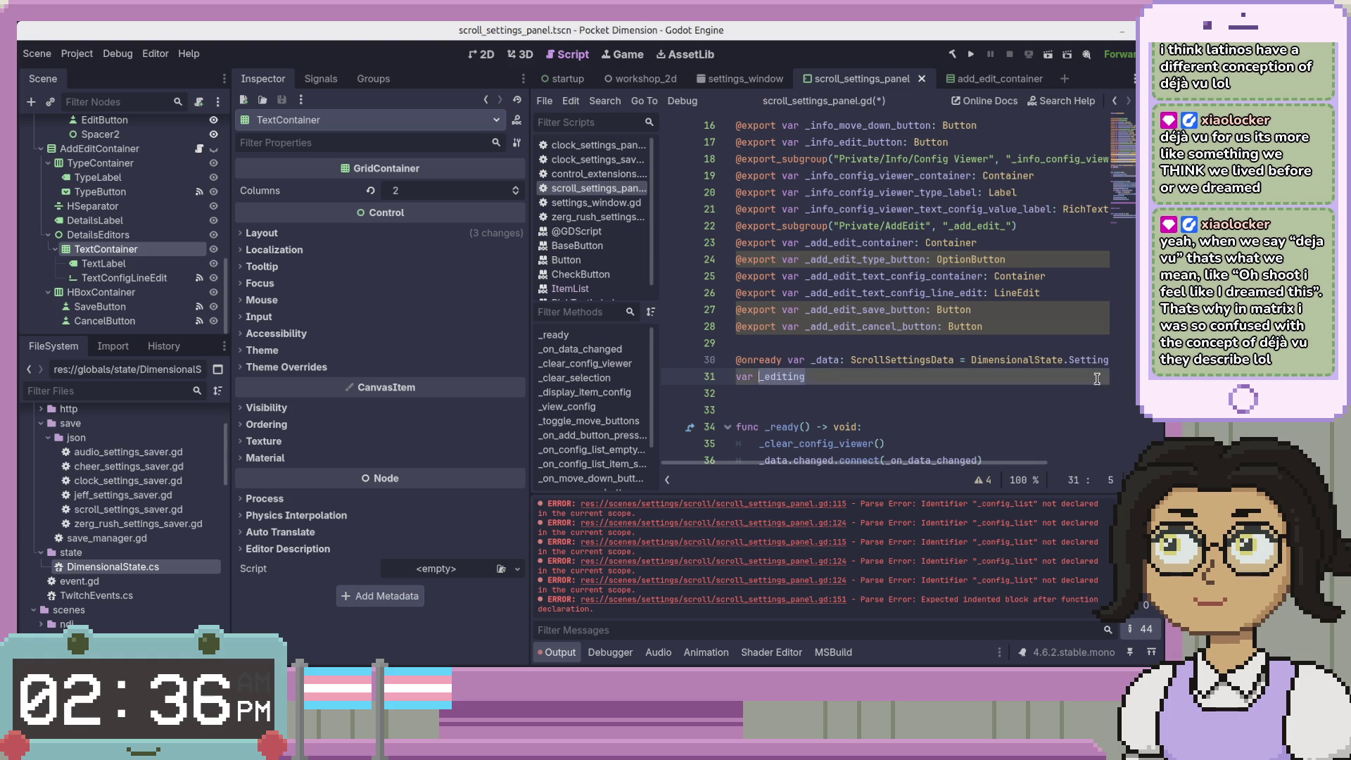
{"action": "type", "text": "ig"}
{"action": "type", "text": "_"}
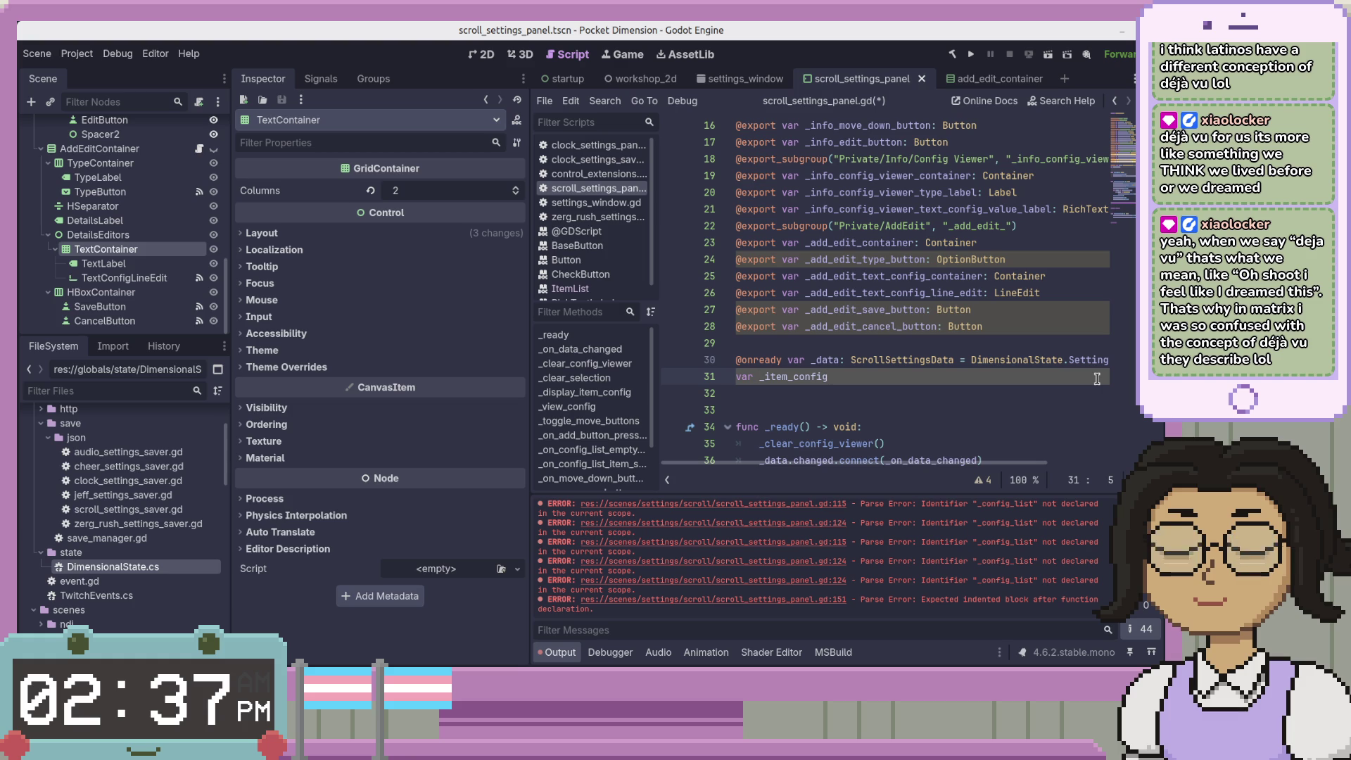
{"action": "key", "text": "alt+Tab"}
{"action": "key", "text": "alt+Tab"}
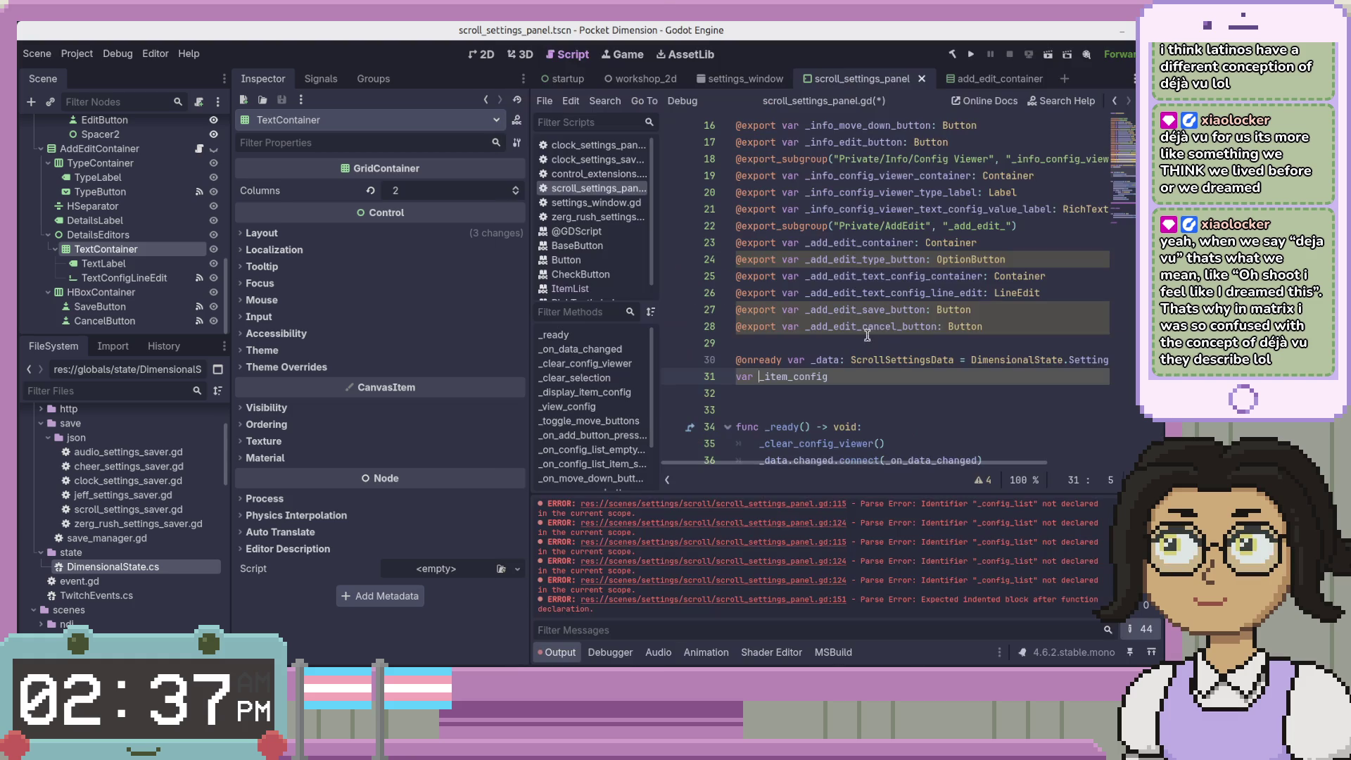
{"action": "type", "text": "_to"}
{"action": "type", "text": "_e"}
{"action": "type", "text": "dit: I"}
{"action": "type", "text": "temConfir"}
{"action": "type", "text": "g = null"}
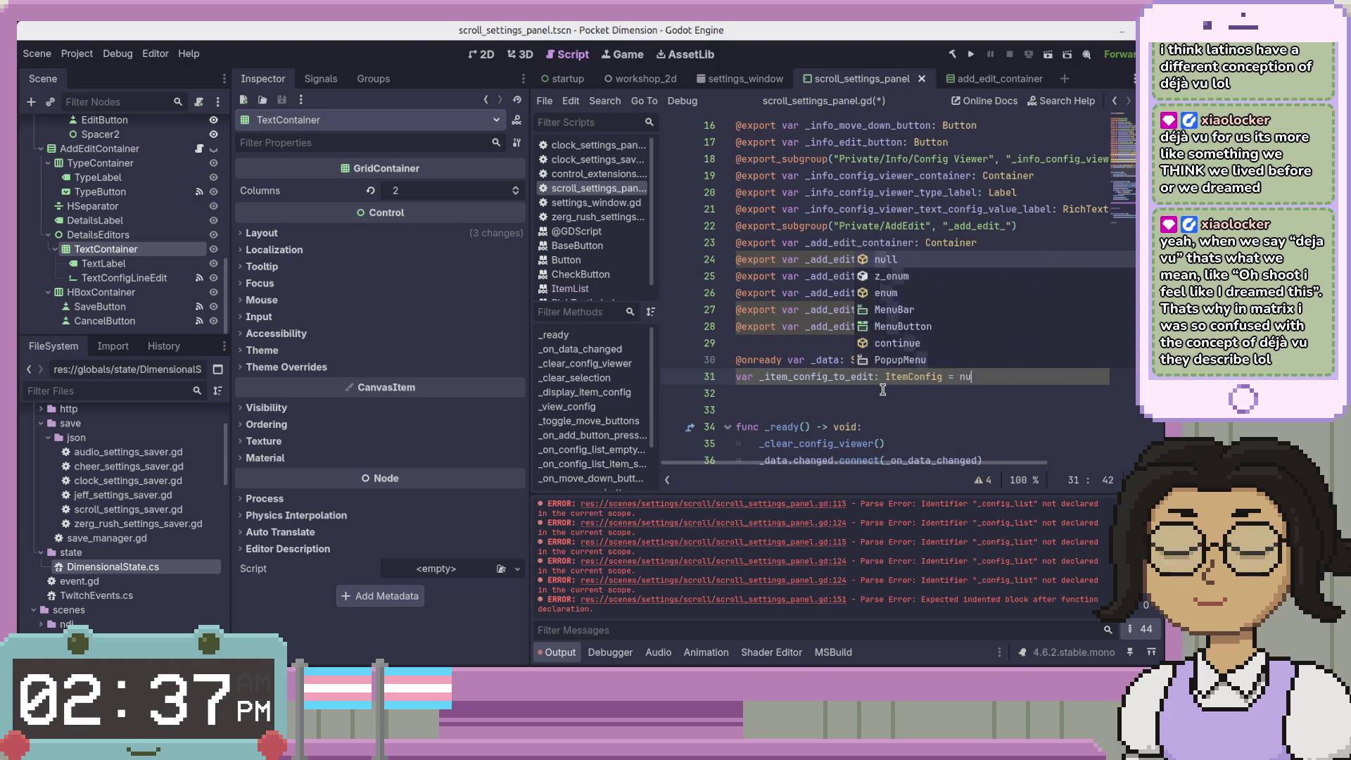
Check the C# _itemConfigToEdit field, the save handler's switch case and the text-changed handler
{"action": "key", "text": "alt+Tab"}
{"action": "left_click", "coordinate": [848, 337]}
{"action": "scroll", "coordinate": [830, 383], "scroll_direction": "down", "scroll_amount": 10}
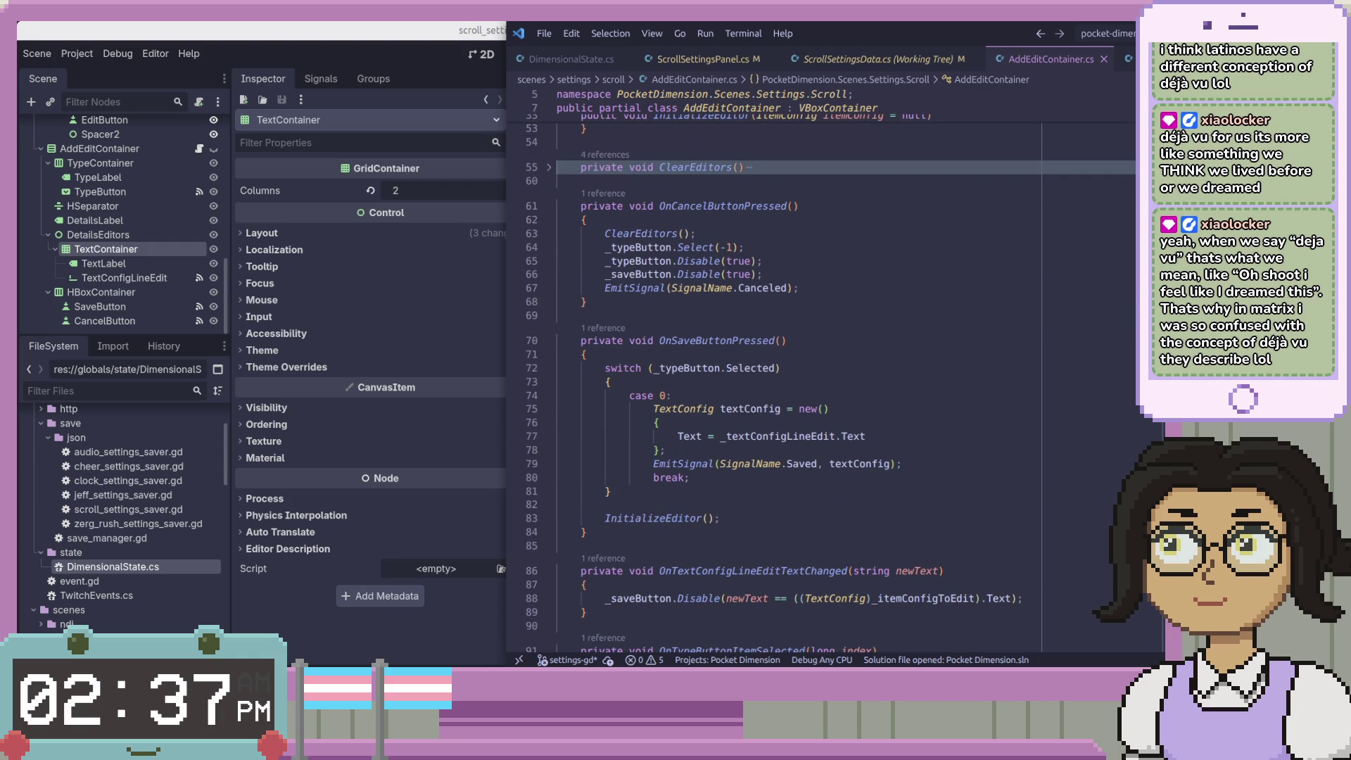
{"action": "scroll", "coordinate": [689, 370], "scroll_direction": "down", "scroll_amount": 3}
{"action": "left_click", "coordinate": [689, 369]}
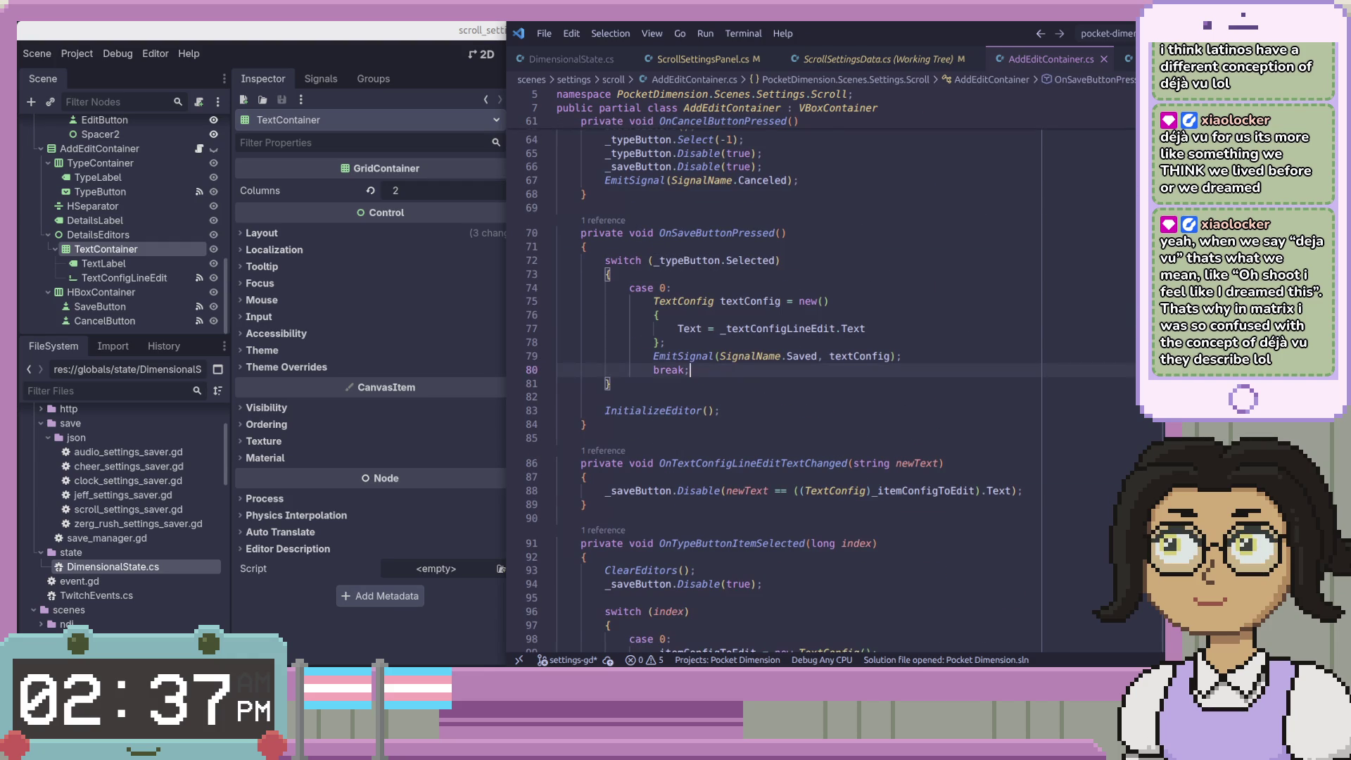
{"action": "scroll", "coordinate": [773, 380], "scroll_direction": "down", "scroll_amount": 2}
{"action": "left_click", "coordinate": [1023, 418]}
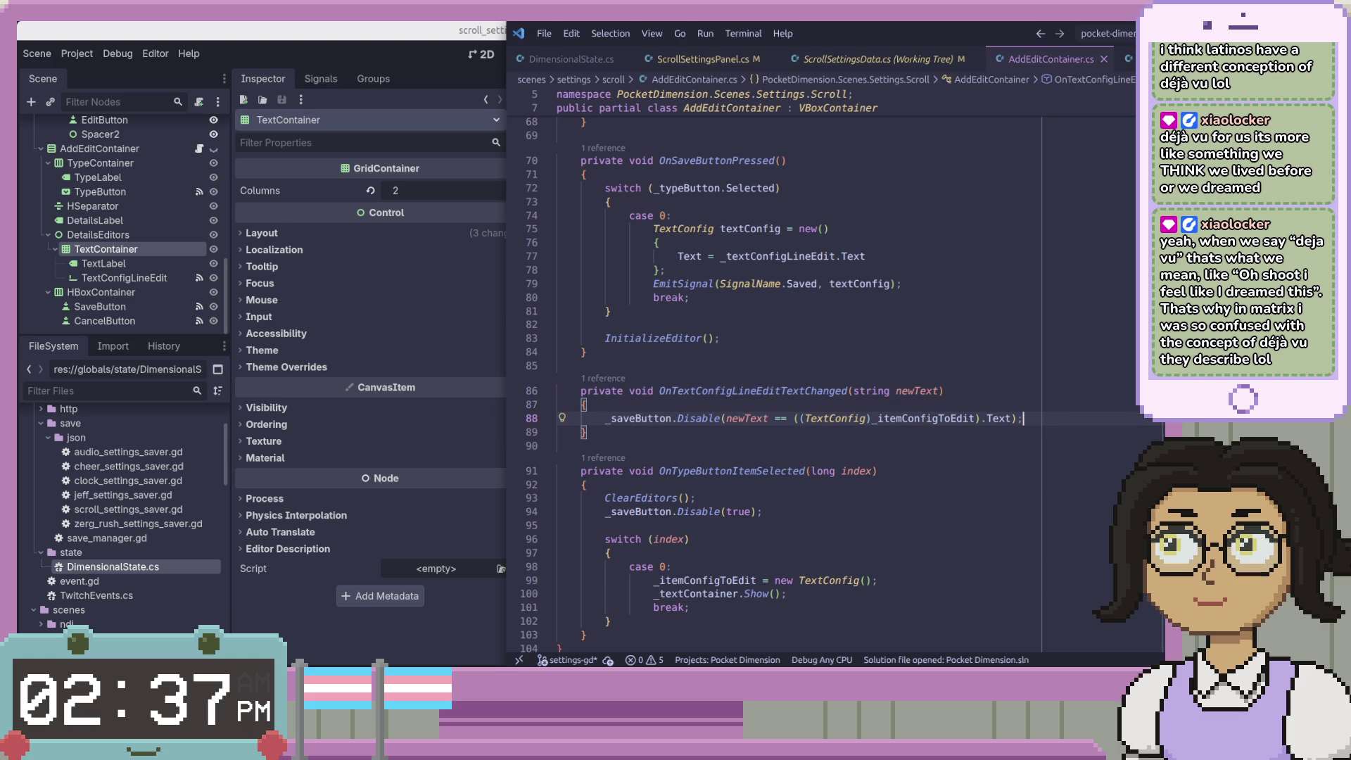
{"action": "key", "text": "alt+Tab"}
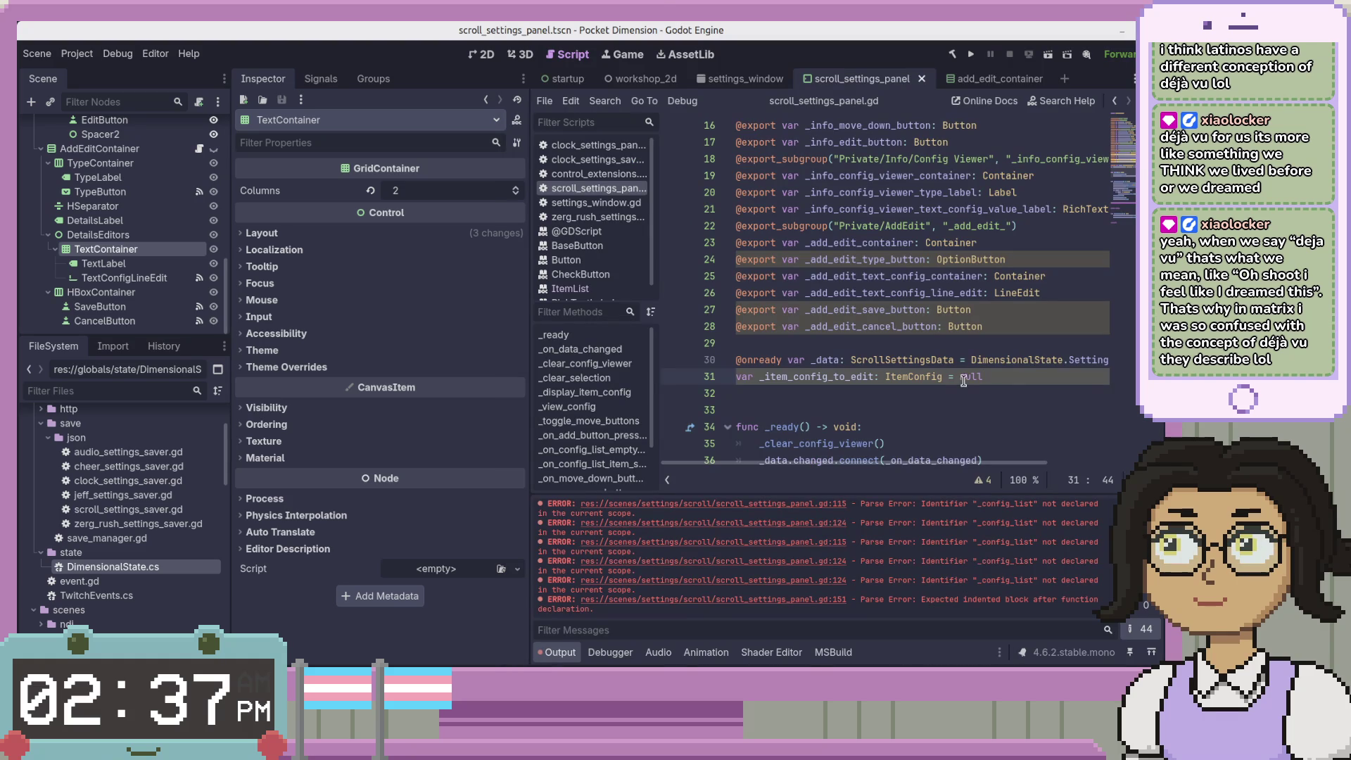
Move the _item_config_to_edit line above _data and add separating blank lines
{"action": "left_click", "coordinate": [999, 379]}
{"action": "key", "text": "alt+Up"}
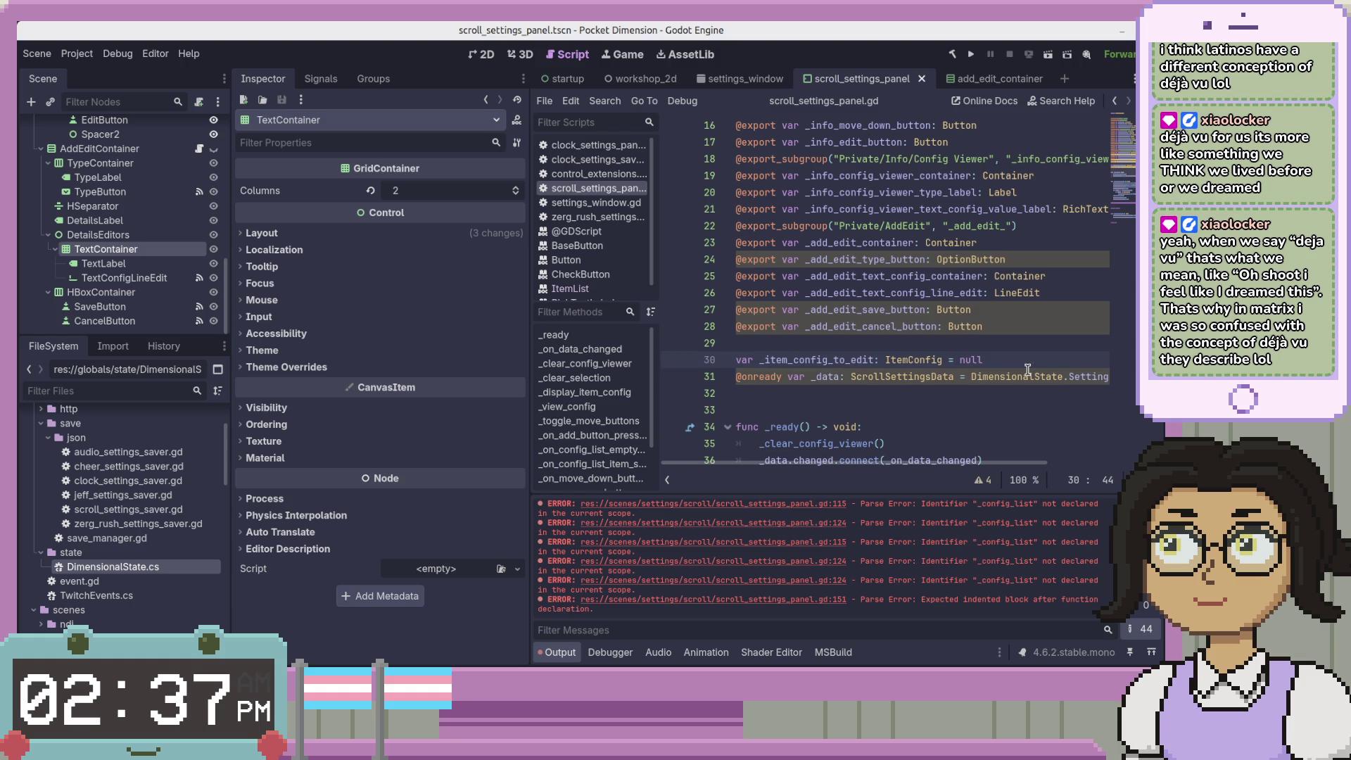
{"action": "key", "text": "Return"}
{"action": "key", "text": "Down"}
{"action": "key", "text": "Down"}
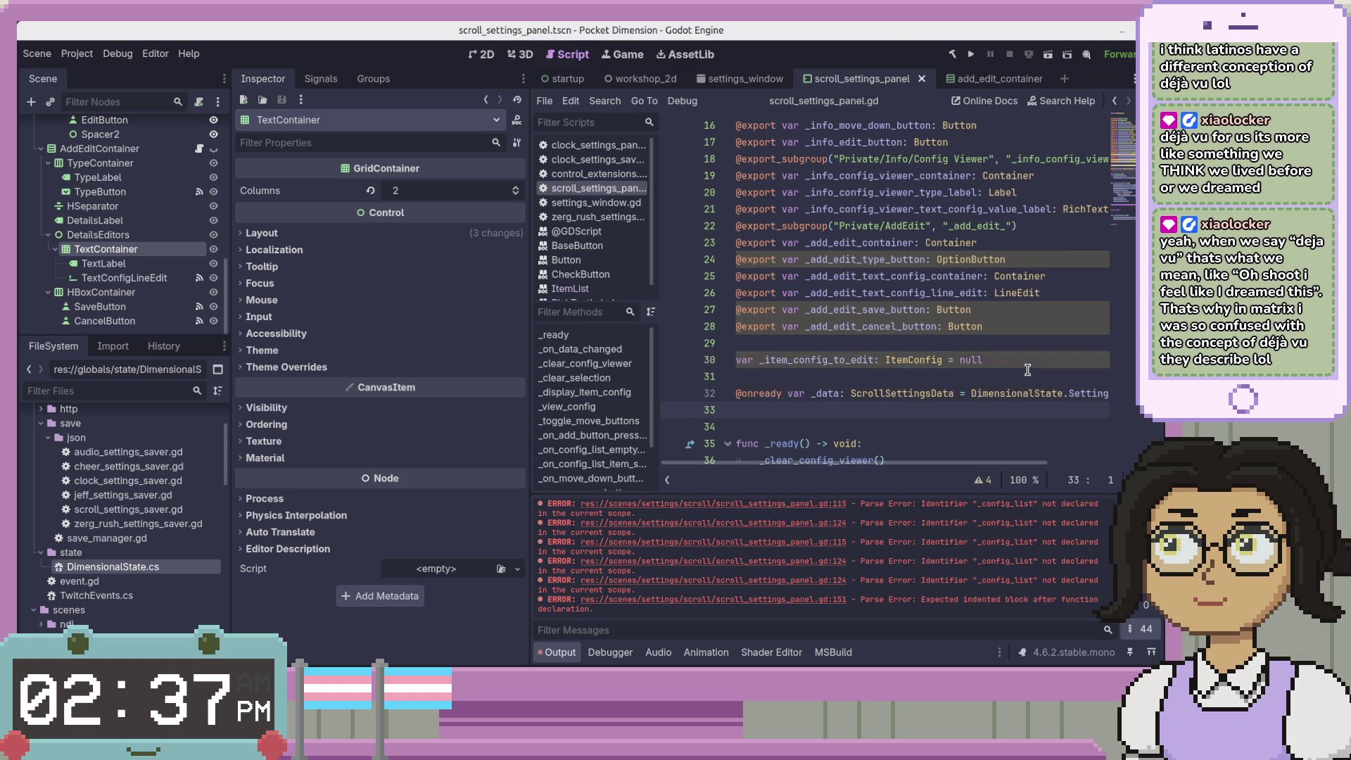
{"action": "scroll", "coordinate": [1119, 225], "scroll_direction": "down", "scroll_amount": 5}
{"action": "scroll", "coordinate": [1098, 296], "scroll_direction": "down", "scroll_amount": 3}
{"action": "left_click", "coordinate": [1055, 408]}
{"action": "scroll", "coordinate": [1068, 391], "scroll_direction": "down", "scroll_amount": 1}
Select the TextConfigLineEdit node and show its signal connections
{"action": "key", "text": "alt+Tab"}
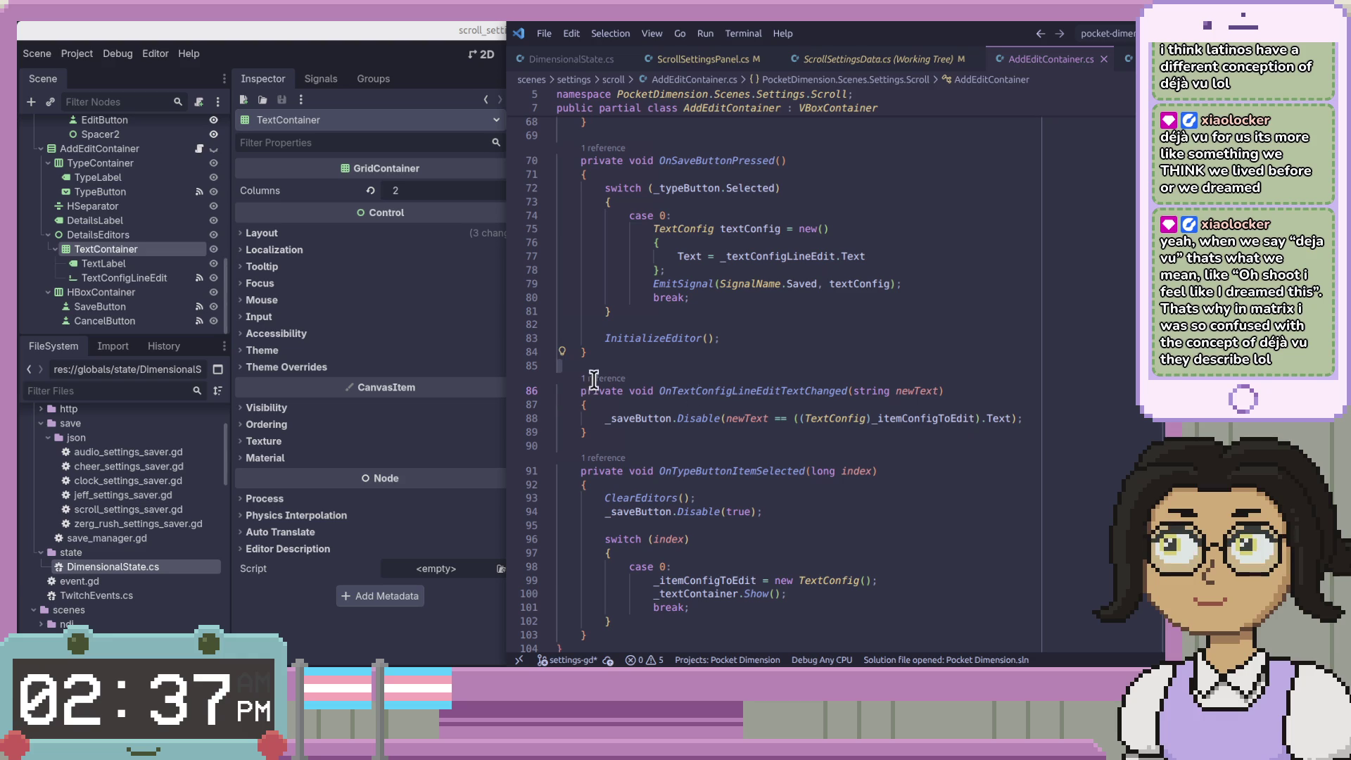
{"action": "key", "text": "alt+Tab"}
{"action": "left_click", "coordinate": [321, 79]}
{"action": "left_click", "coordinate": [127, 278]}
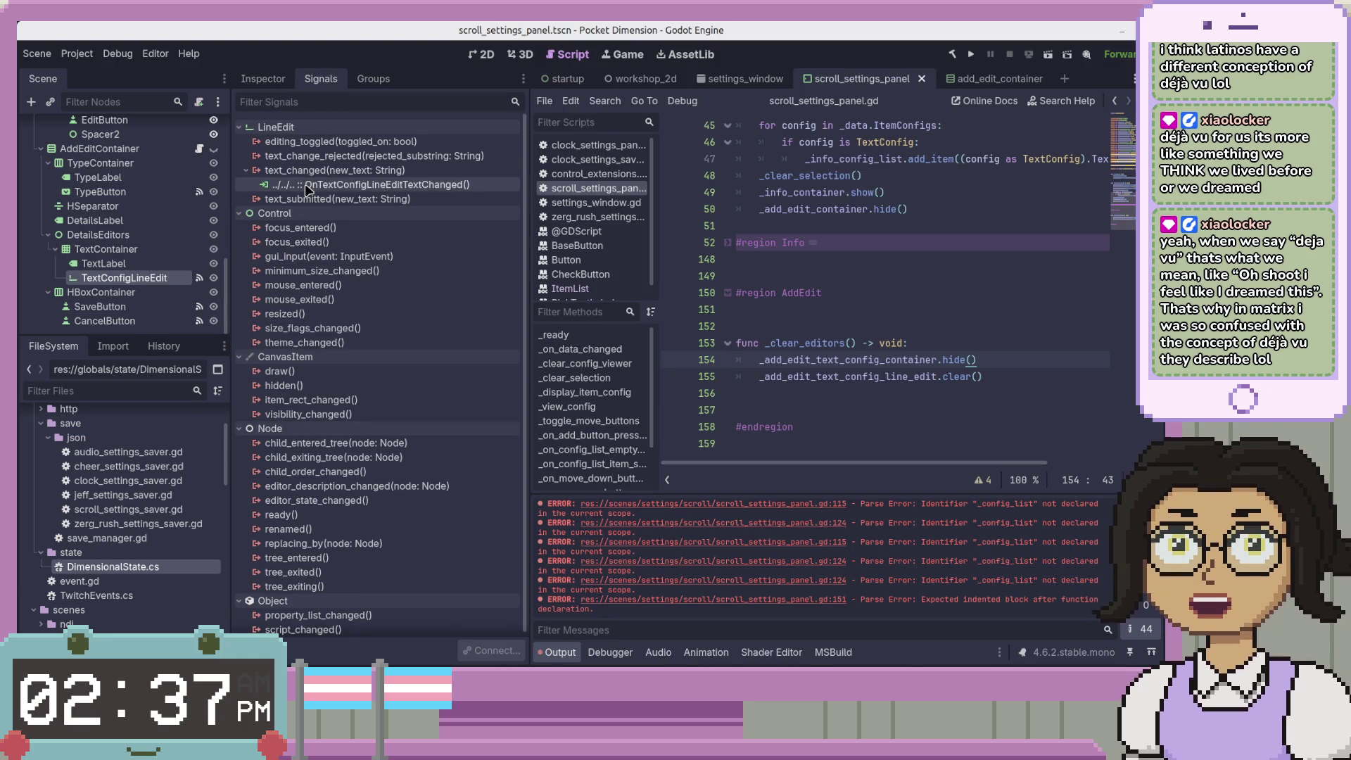
Replace text_changed's old C# connection with a new GDScript handler stub moved into the AddEdit region
{"action": "right_click", "coordinate": [308, 189]}
{"action": "left_click", "coordinate": [338, 229]}
{"action": "right_click", "coordinate": [328, 173]}
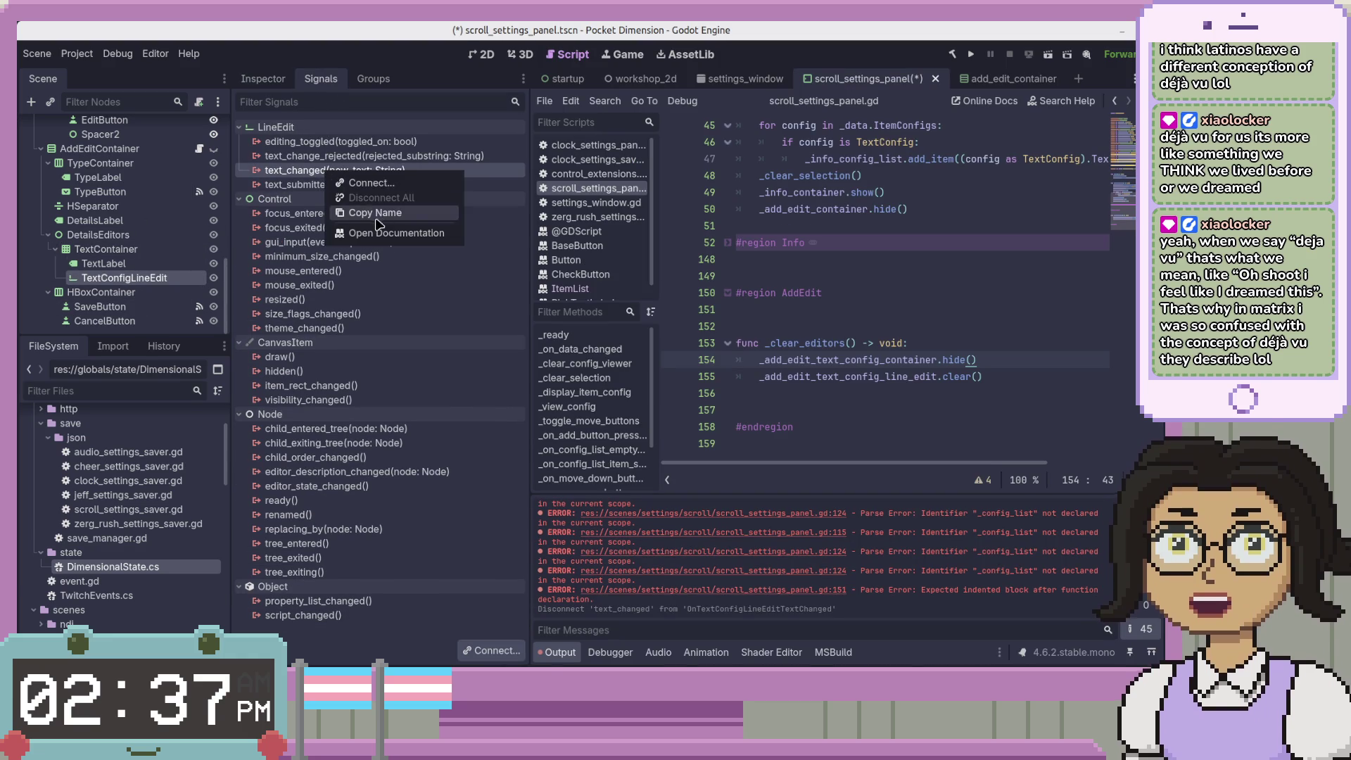
{"action": "left_click", "coordinate": [371, 183]}
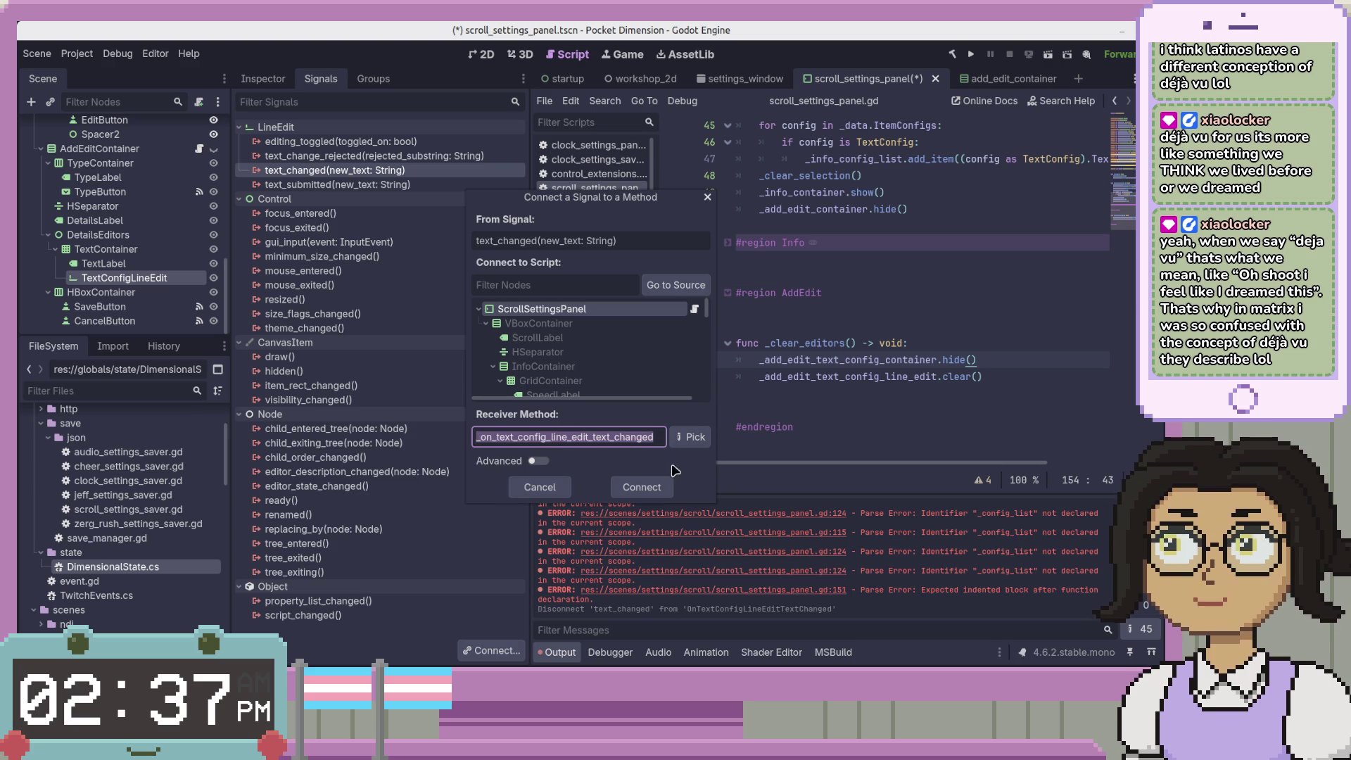
{"action": "left_click", "coordinate": [642, 487]}
{"action": "scroll", "coordinate": [1001, 297], "scroll_direction": "down", "scroll_amount": 2}
{"action": "key", "text": "alt+Up"}
{"action": "key", "text": "alt+Up"}
{"action": "key", "text": "alt+Up"}
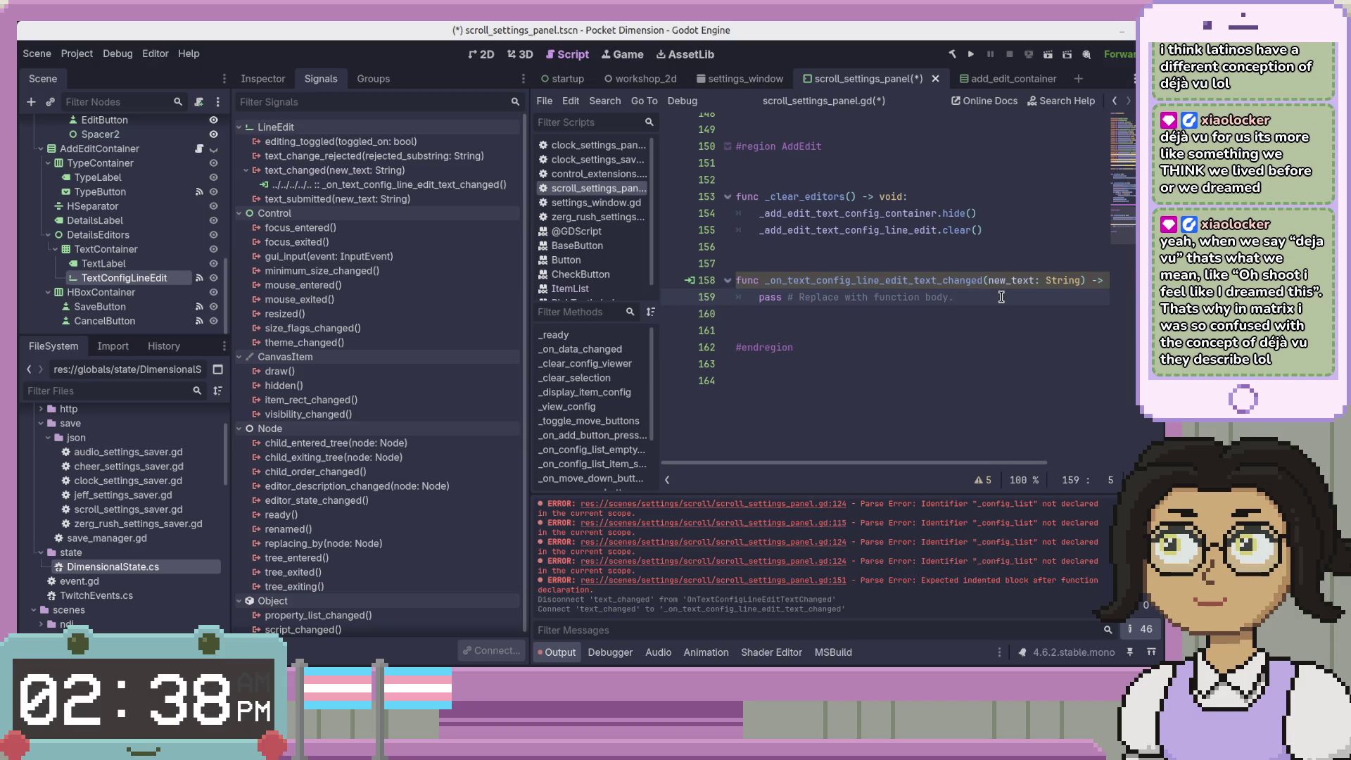
Replace the pass placeholder with the C# save-button line copied from the text-changed handler
{"action": "key", "text": "ctrl+shift+End"}
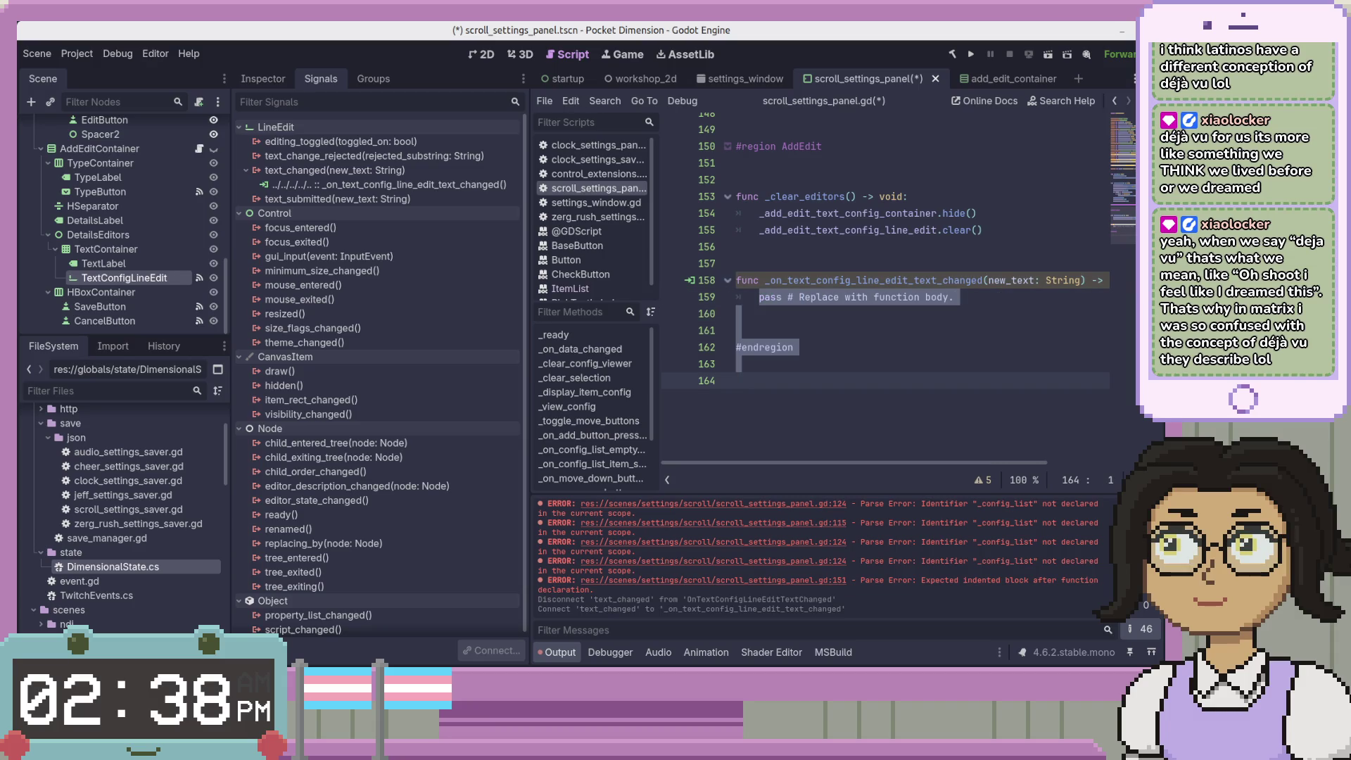
{"action": "key", "text": "shift+Up"}
{"action": "key", "text": "shift+Up"}
{"action": "key", "text": "shift+Up"}
{"action": "key", "text": "shift+End"}
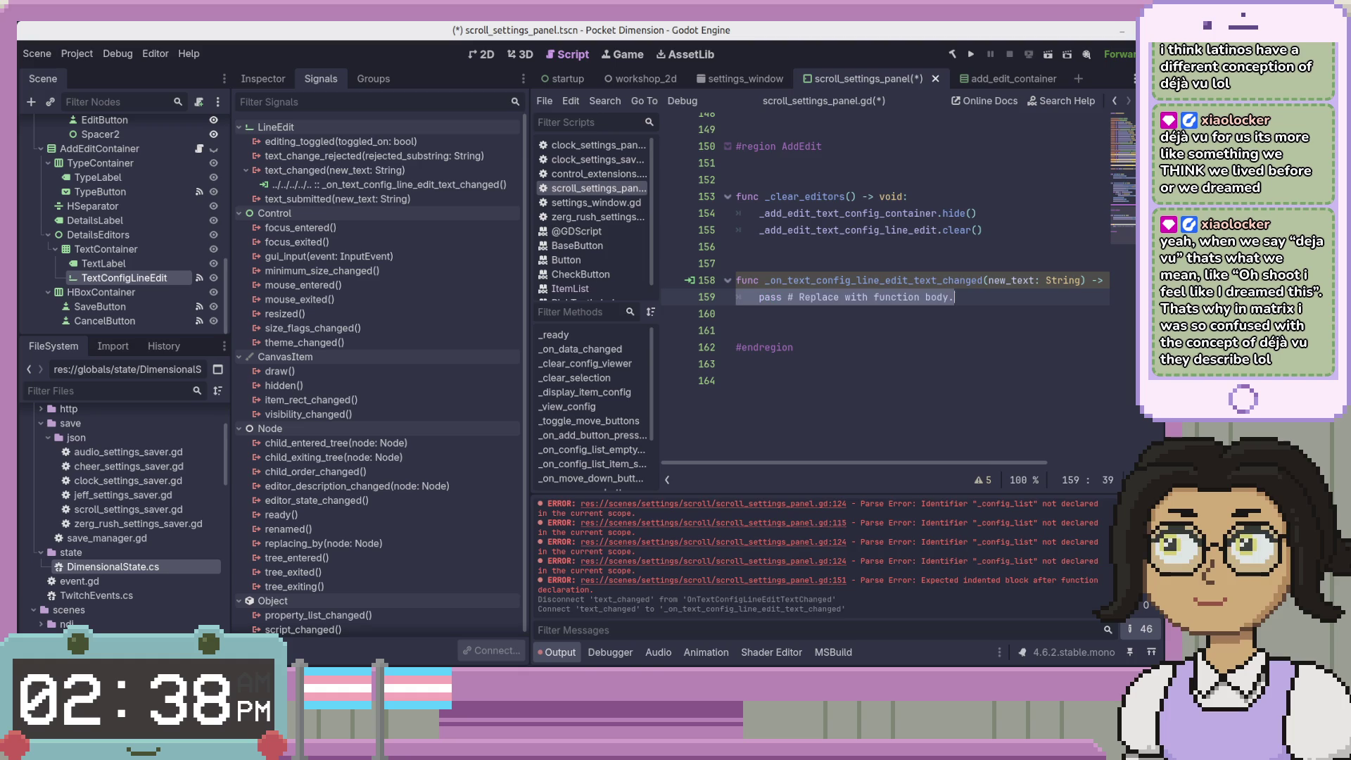
{"action": "key", "text": "alt+Tab"}
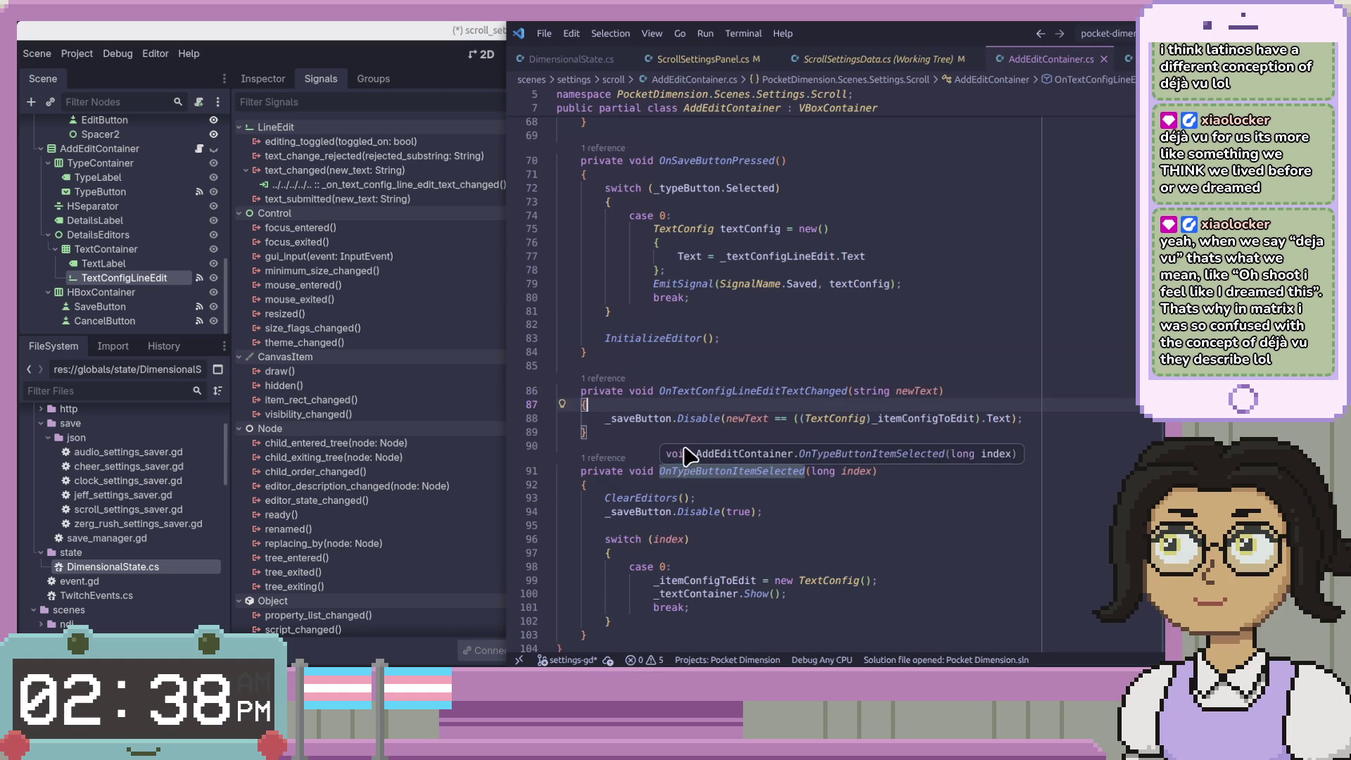
{"action": "double_click", "coordinate": [610, 418]}
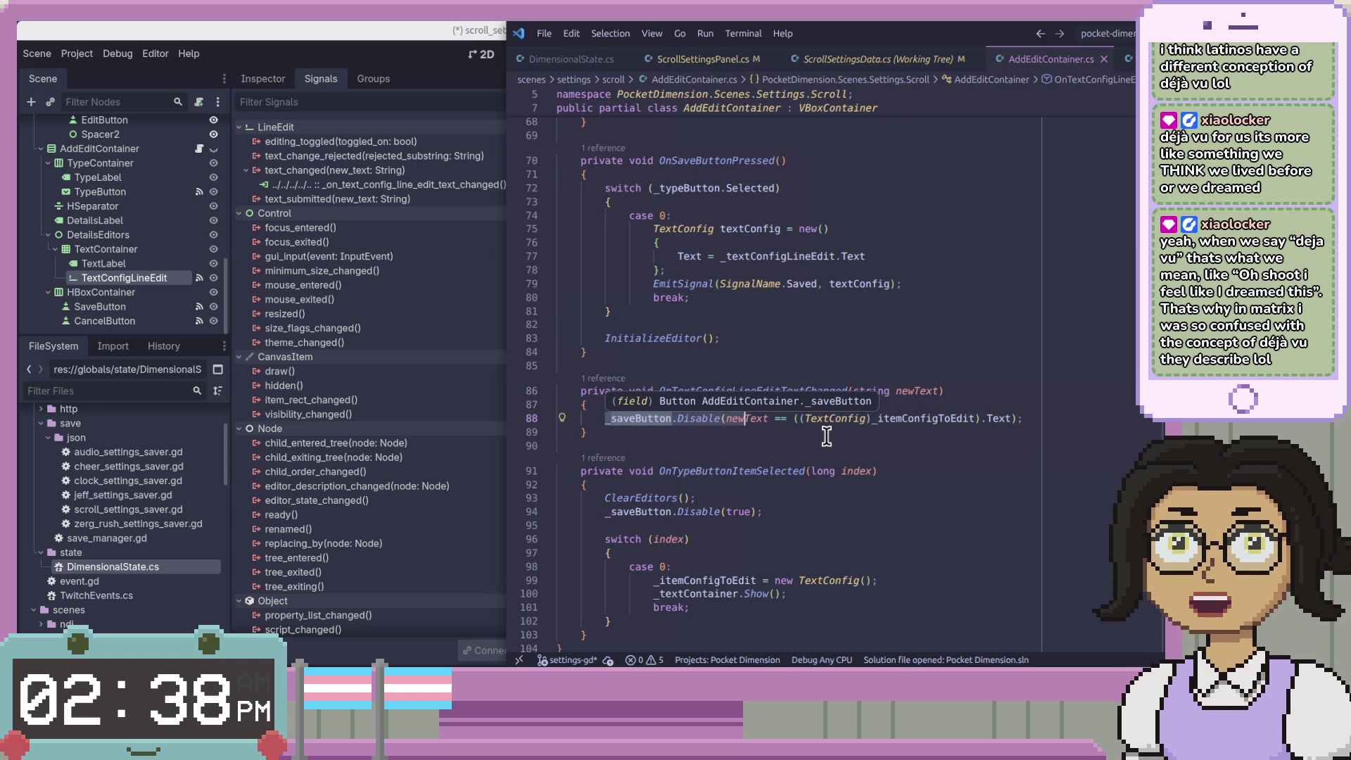
{"action": "key", "text": "Down"}
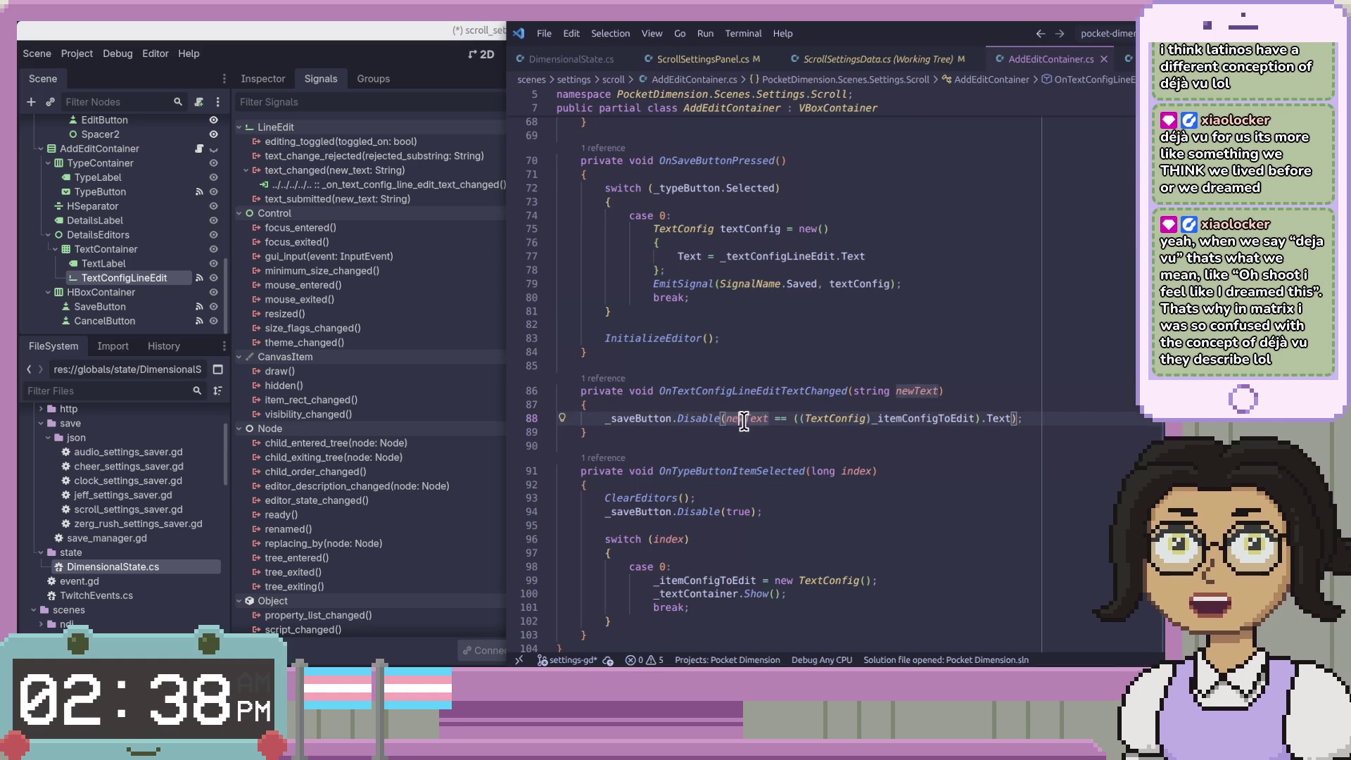
{"action": "left_click_drag", "start_coordinate": [1062, 417], "coordinate": [605, 418]}
{"action": "key", "text": "ctrl+c"}
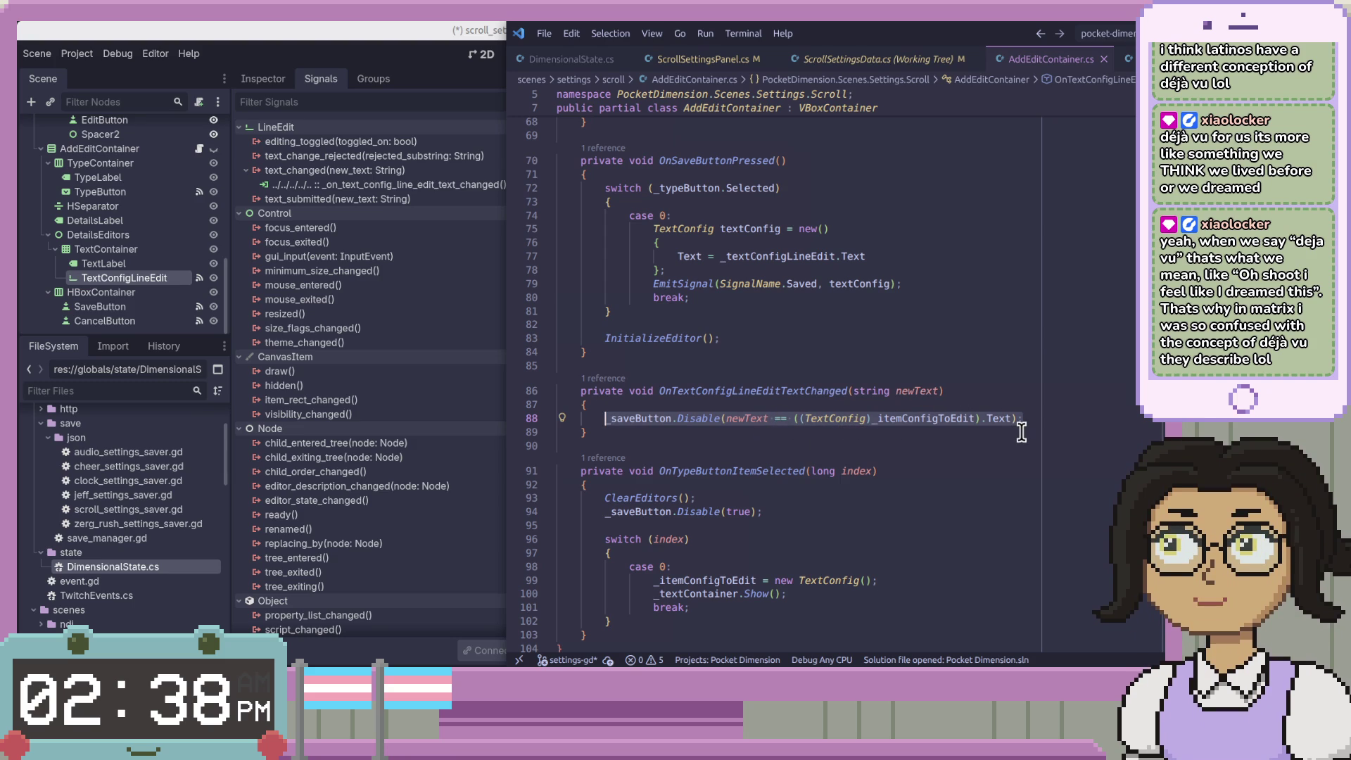
{"action": "key", "text": "alt+Tab"}
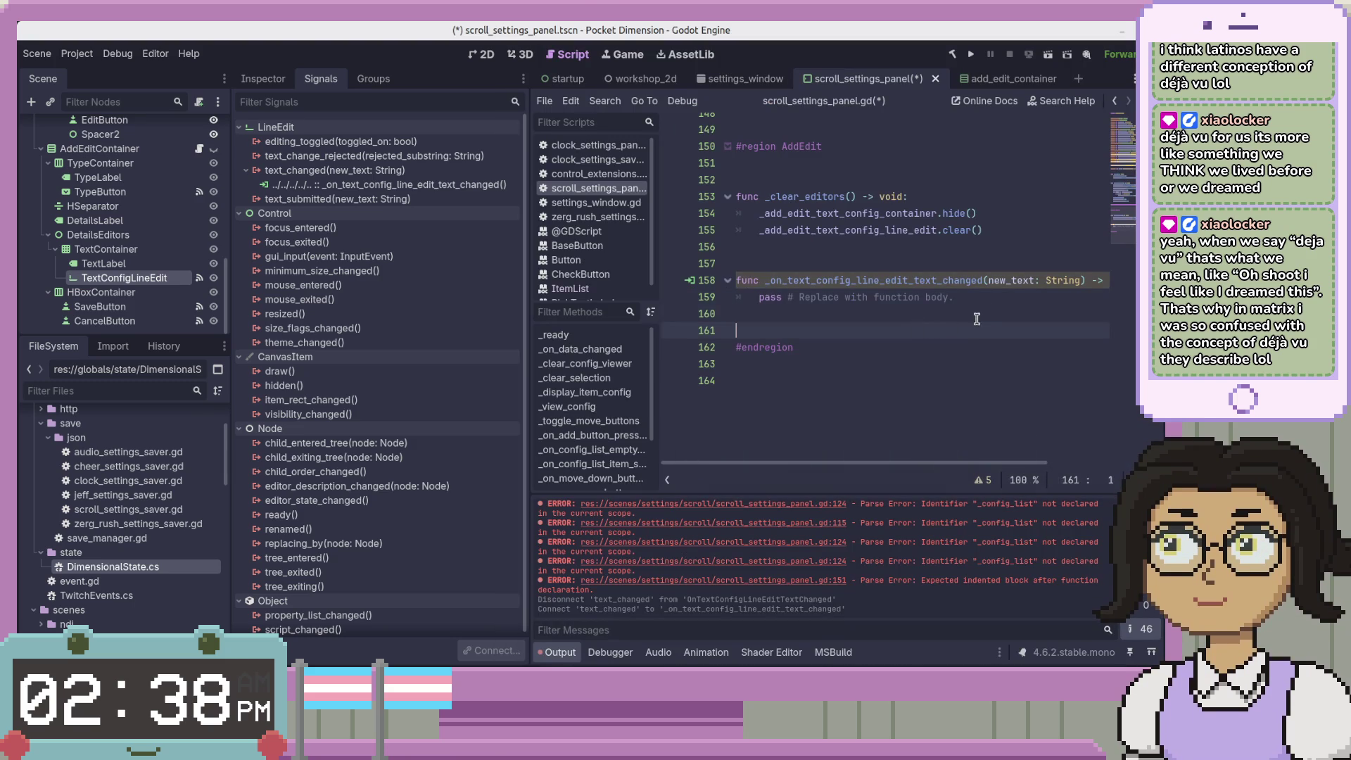
{"action": "key", "text": "shift+Home"}
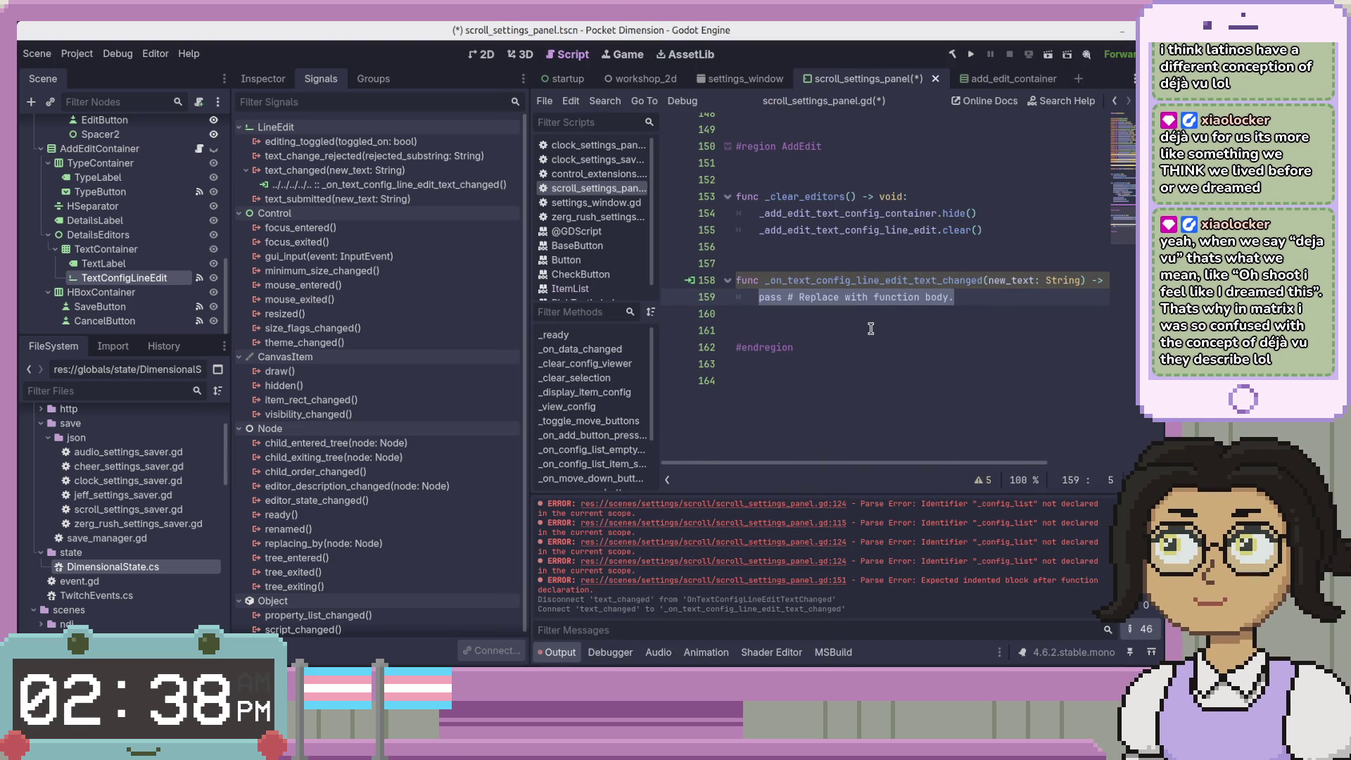
{"action": "key", "text": "ctrl+v"}
Rewrite the call's start as ControlExtensions.disable( with a comma after the button
{"action": "type", "text": "ControlE"}
{"action": "key", "text": "Return"}
{"action": "type", "text": ".disa"}
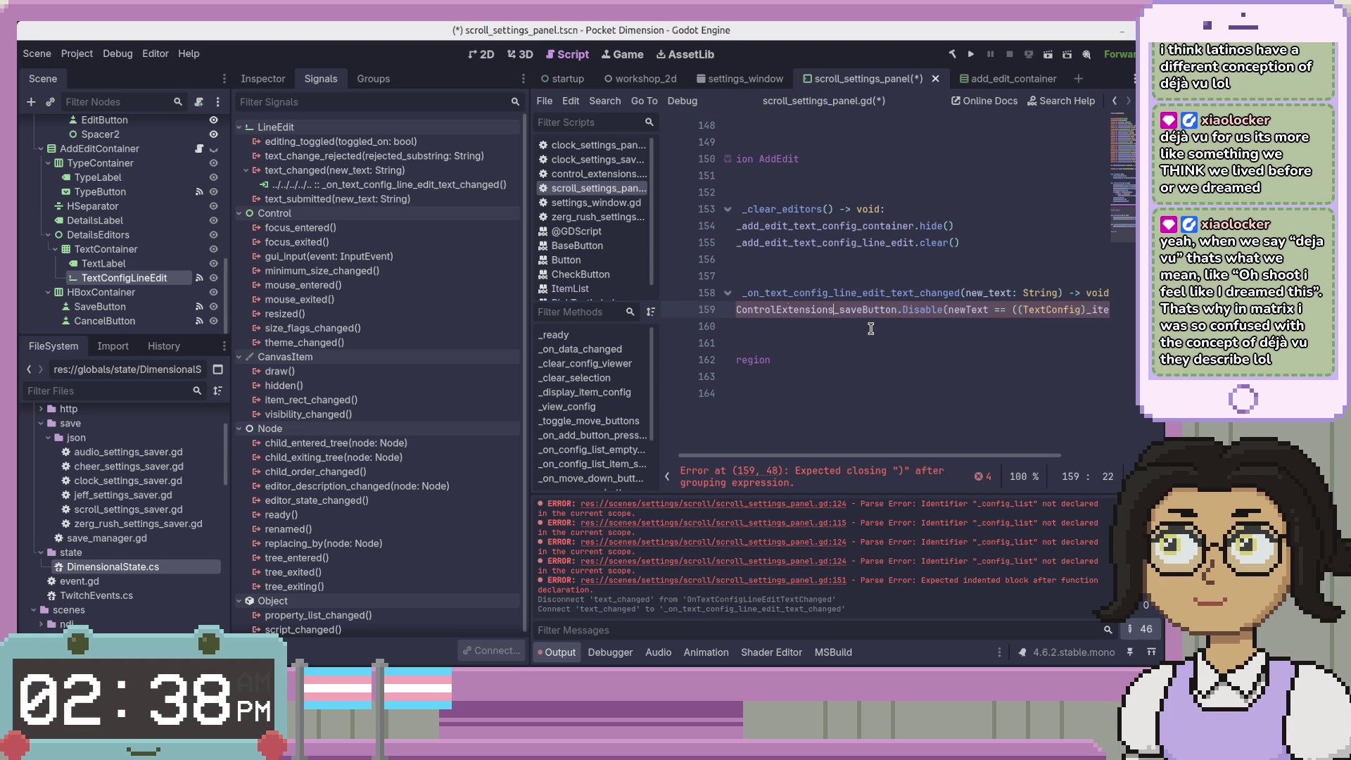
{"action": "type", "text": "ble"}
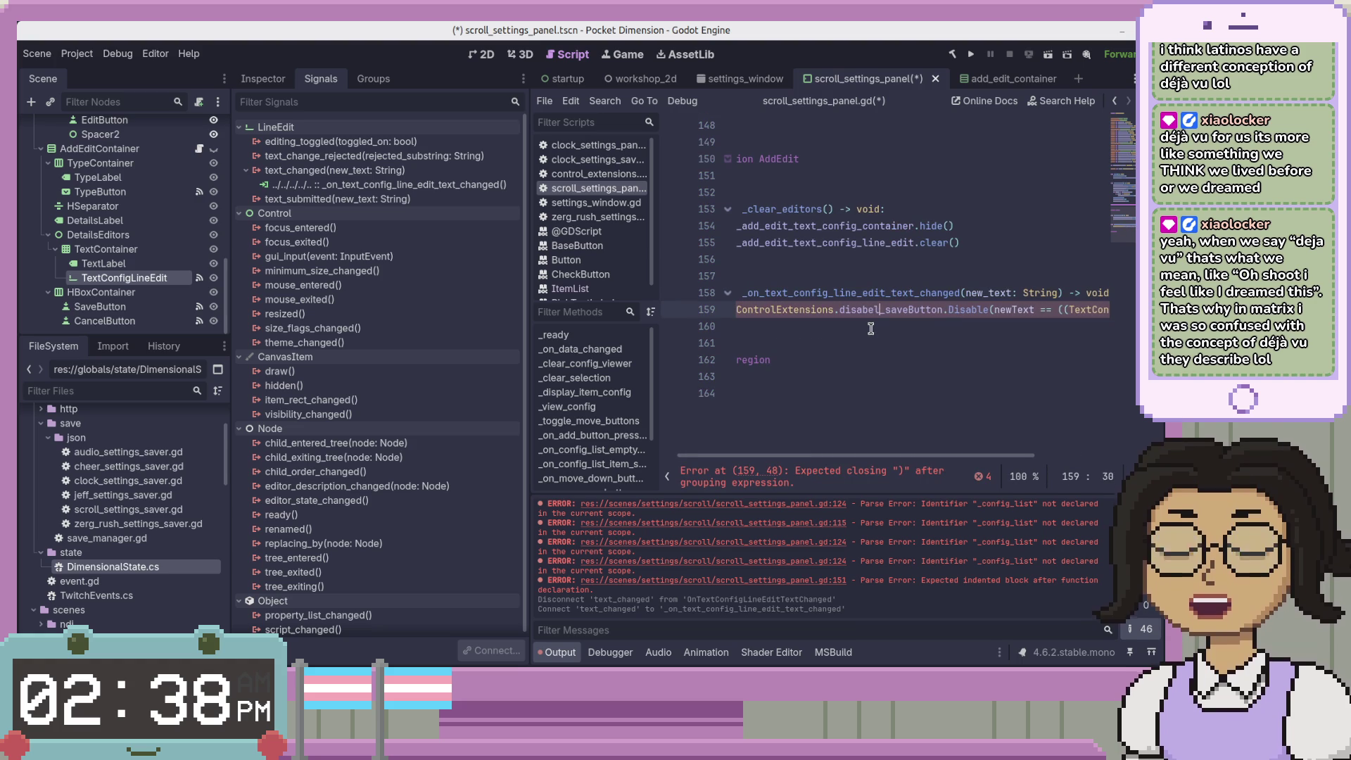
{"action": "type", "text": "("}
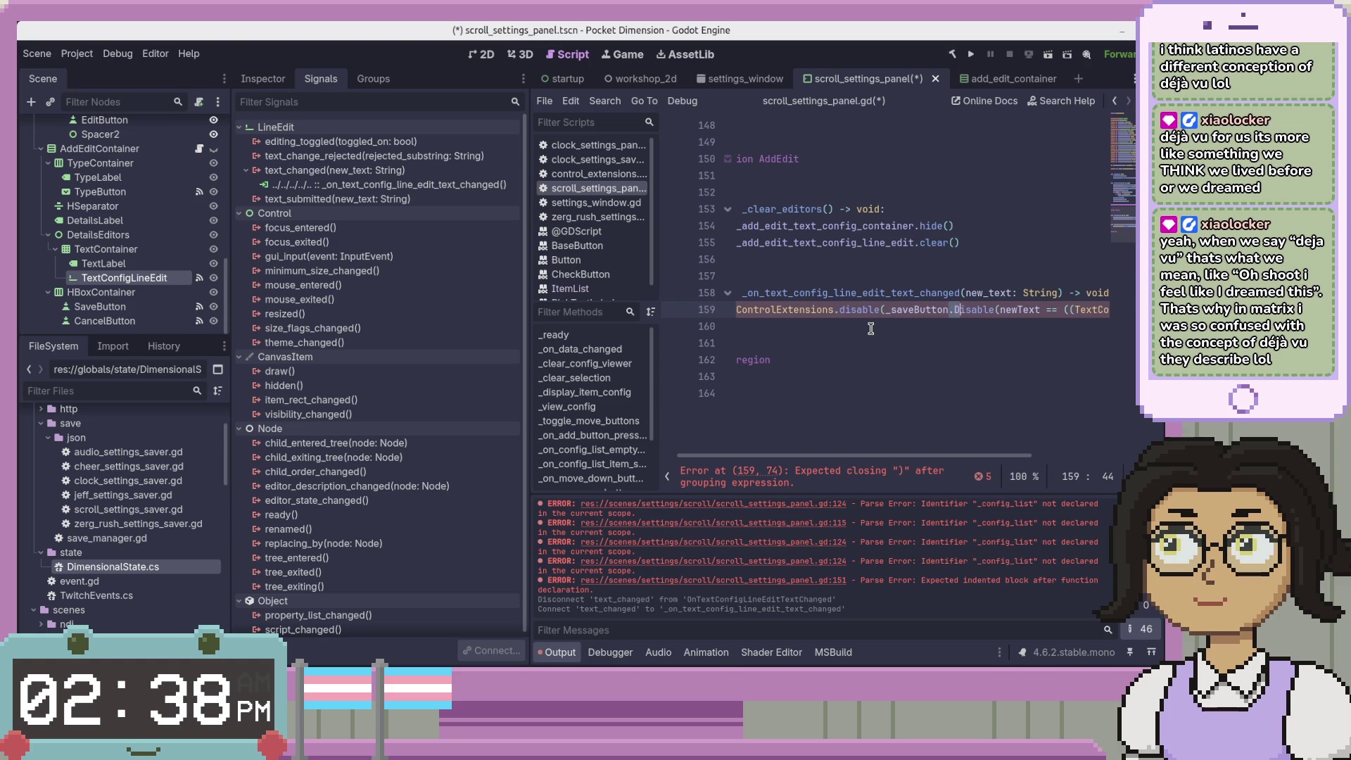
{"action": "key", "text": "Delete"}
{"action": "key", "text": "Delete"}
{"action": "key", "text": "Delete"}
{"action": "type", "text": ","}
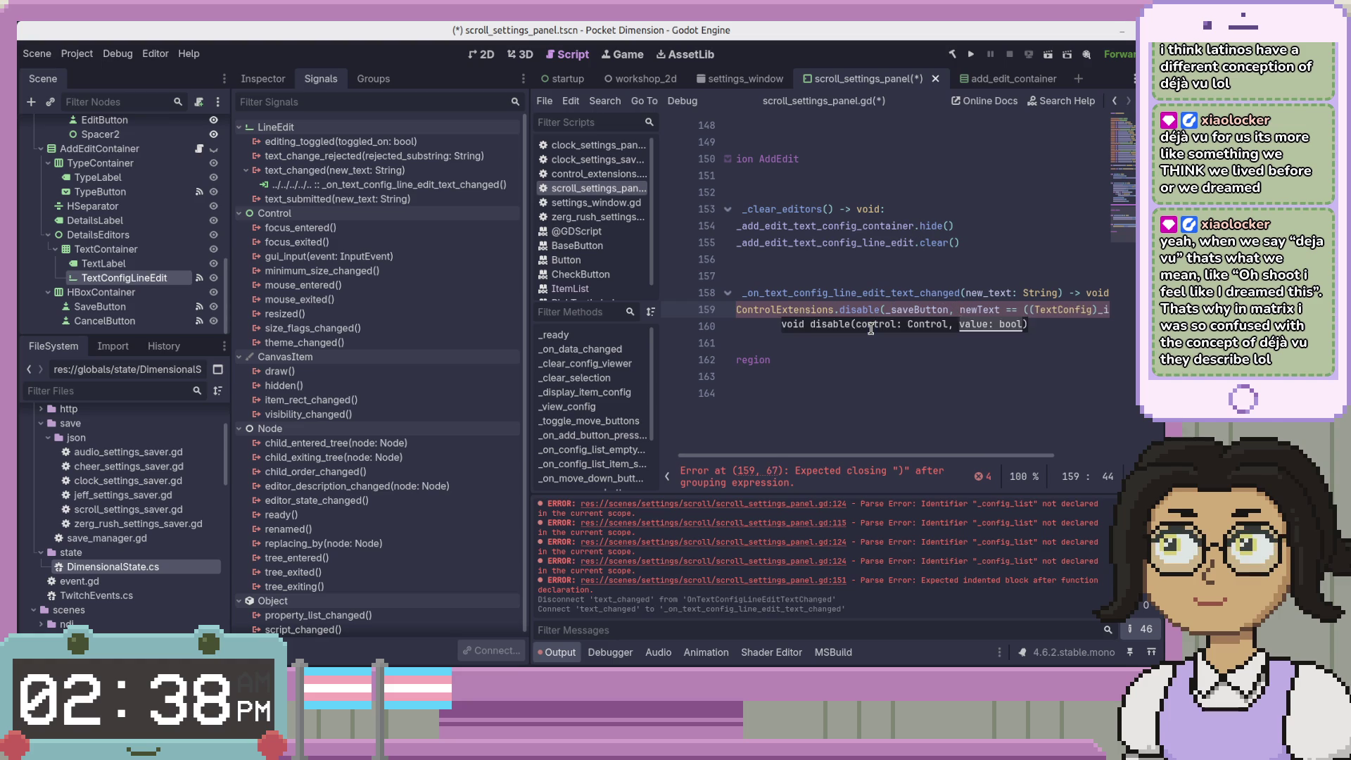
Rename newText to new_text in the comparison
{"action": "key", "text": "End"}
{"action": "key", "text": "ctrl+Left"}
{"action": "key", "text": "ctrl+Left"}
{"action": "key", "text": "ctrl+Left"}
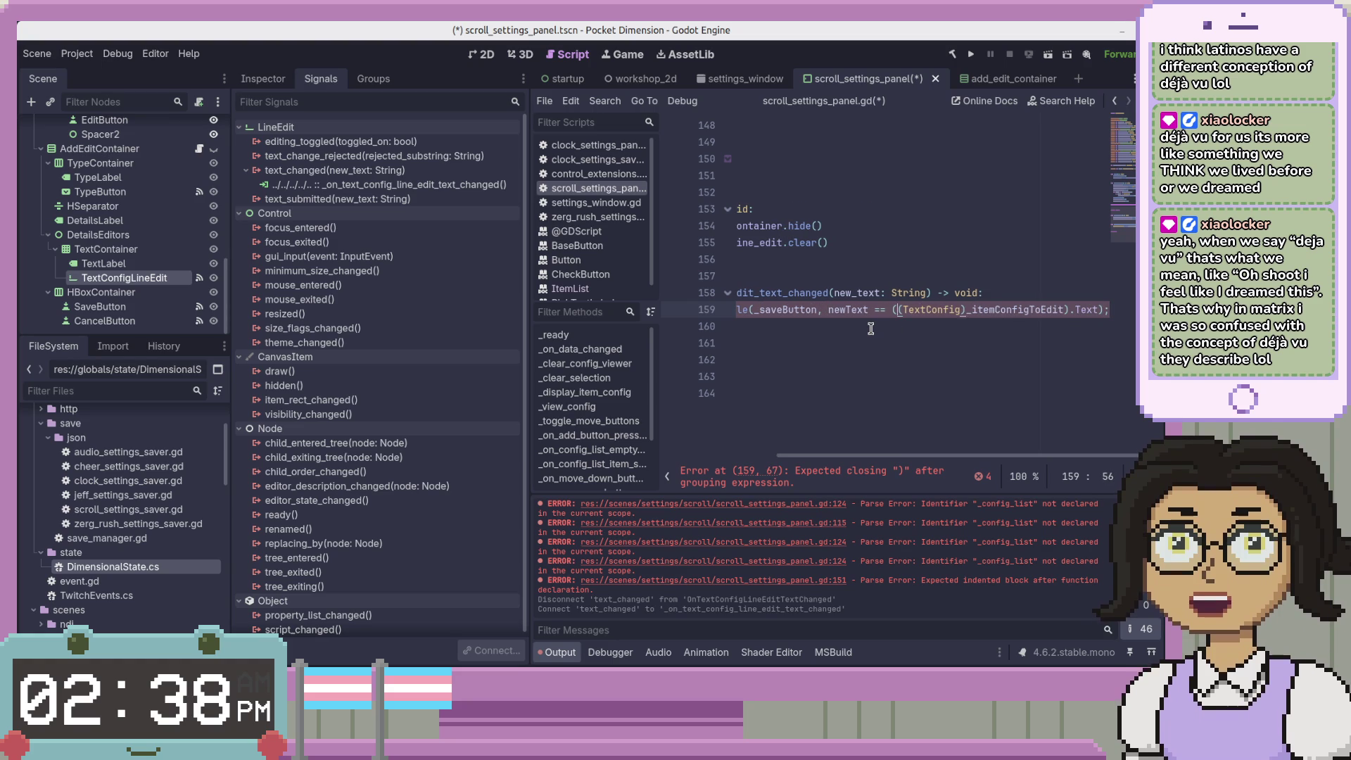
{"action": "key", "text": "Left"}
{"action": "key", "text": "Left"}
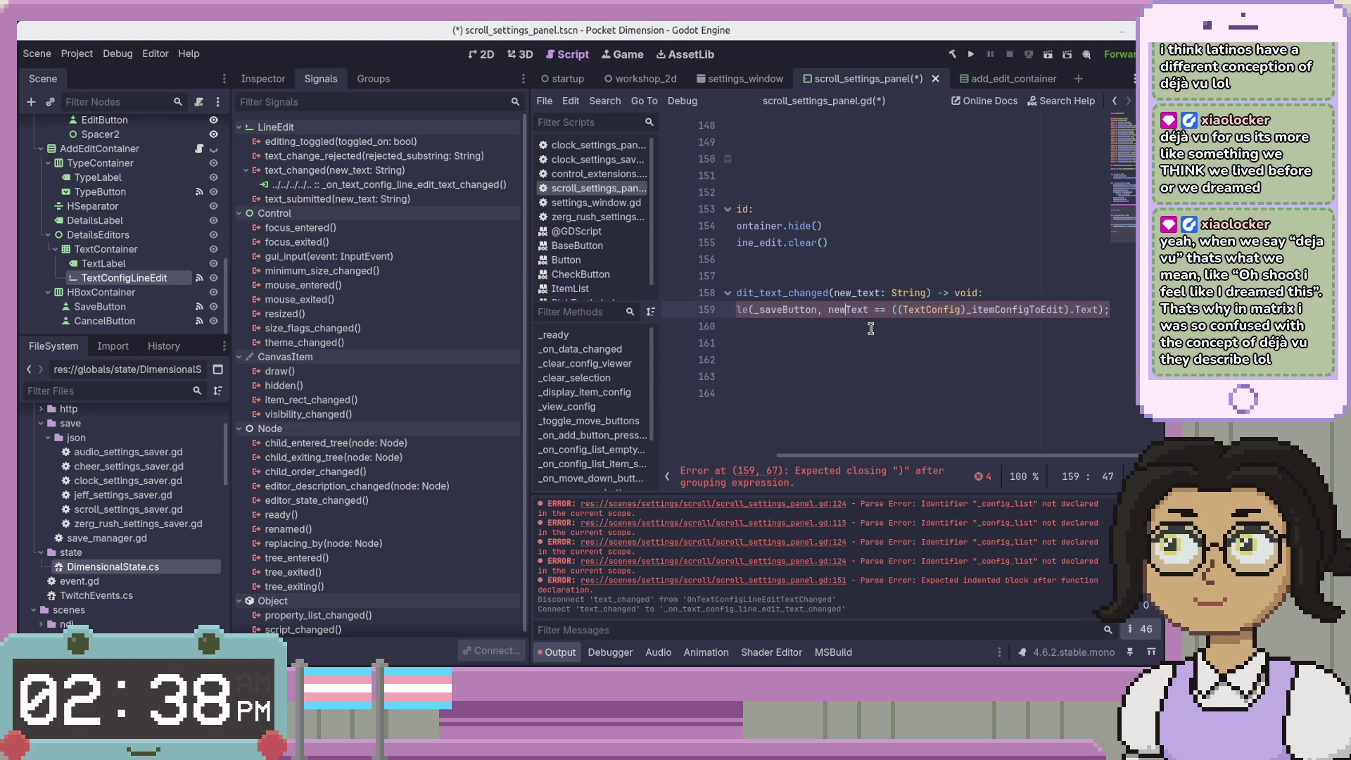
{"action": "type", "text": "t"}
{"action": "key", "text": "Right"}
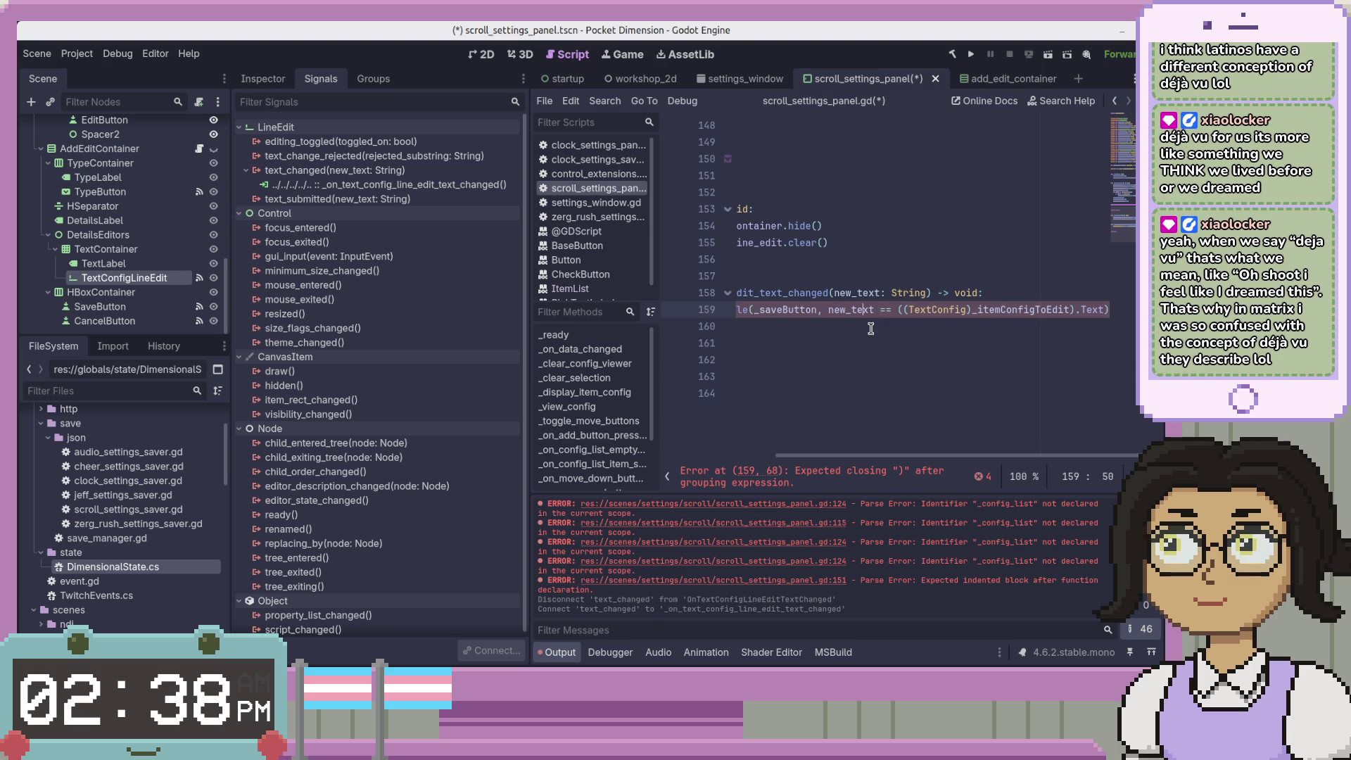
Remove the (TextConfig) cast and rename _itemConfigToEdit to _item_config_to_edit
{"action": "key", "text": "ctrl+shift+Right"}
{"action": "key", "text": "ctrl+shift+Right"}
{"action": "key", "text": "ctrl+shift+Right"}
{"action": "key", "text": "Delete"}
{"action": "key", "text": "Right"}
{"action": "key", "text": "Right"}
{"action": "key", "text": "Right"}
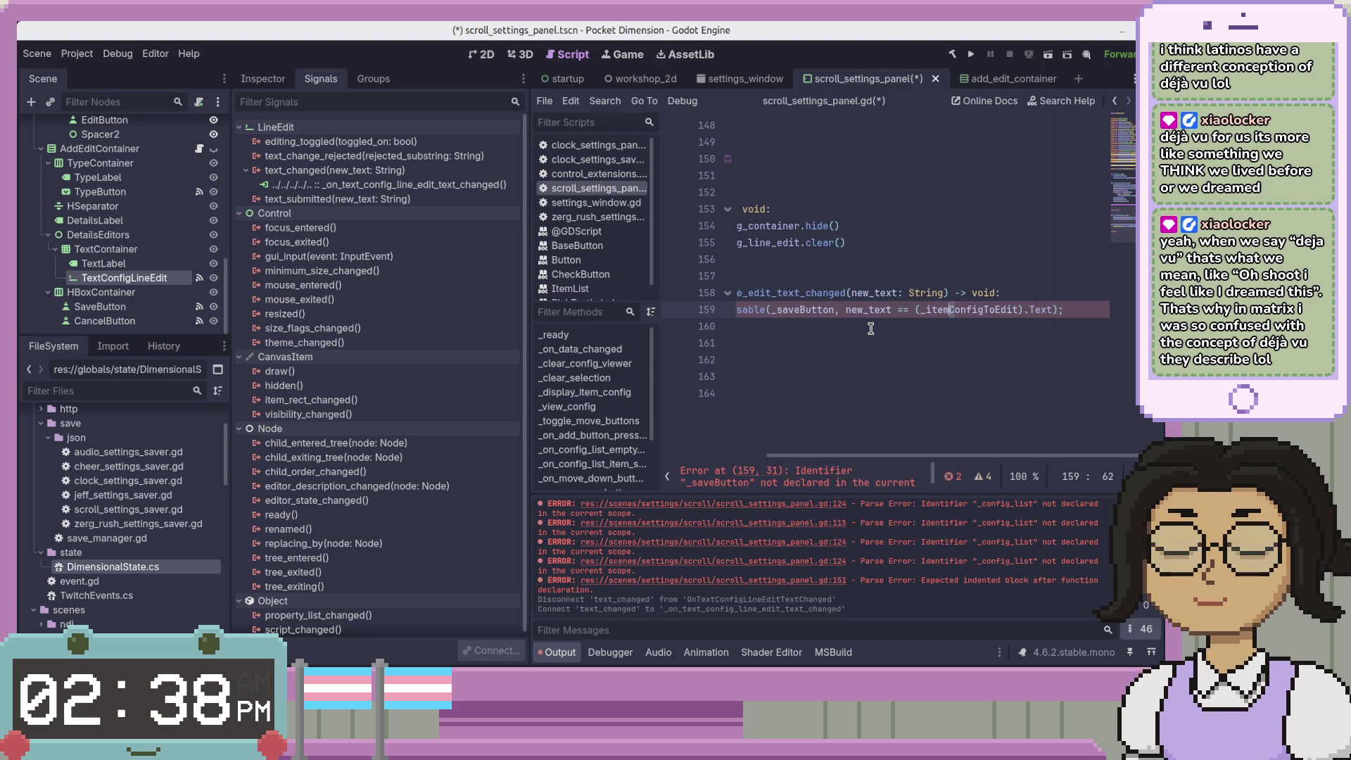
{"action": "key", "text": "BackSpace"}
{"action": "type", "text": "_c"}
{"action": "key", "text": "Right"}
{"action": "key", "text": "Right"}
{"action": "key", "text": "Right"}
{"action": "key", "text": "Delete"}
{"action": "type", "text": "_t"}
{"action": "key", "text": "Right"}
{"action": "type", "text": "_"}
{"action": "key", "text": "Delete"}
{"action": "type", "text": "e"}
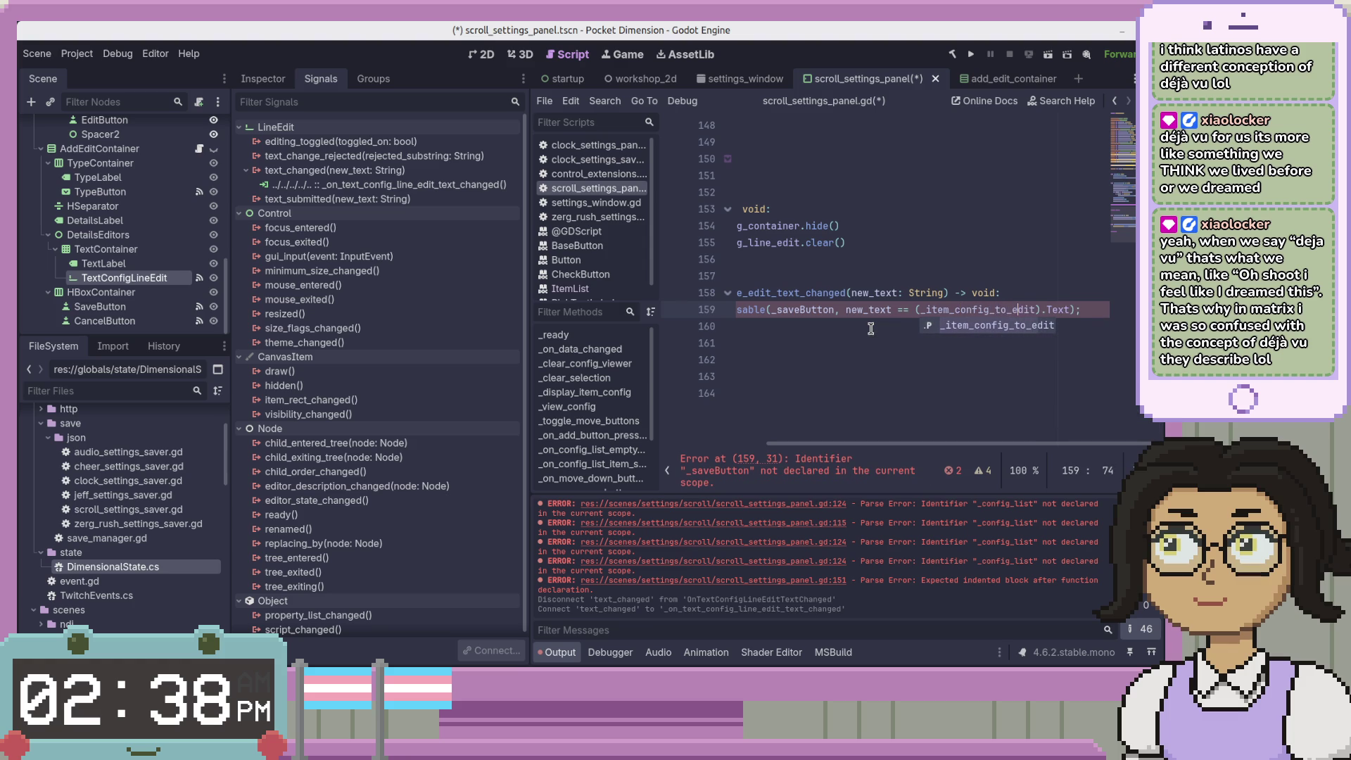
{"action": "key", "text": "Right"}
{"action": "key", "text": "Right"}
{"action": "key", "text": "Right"}
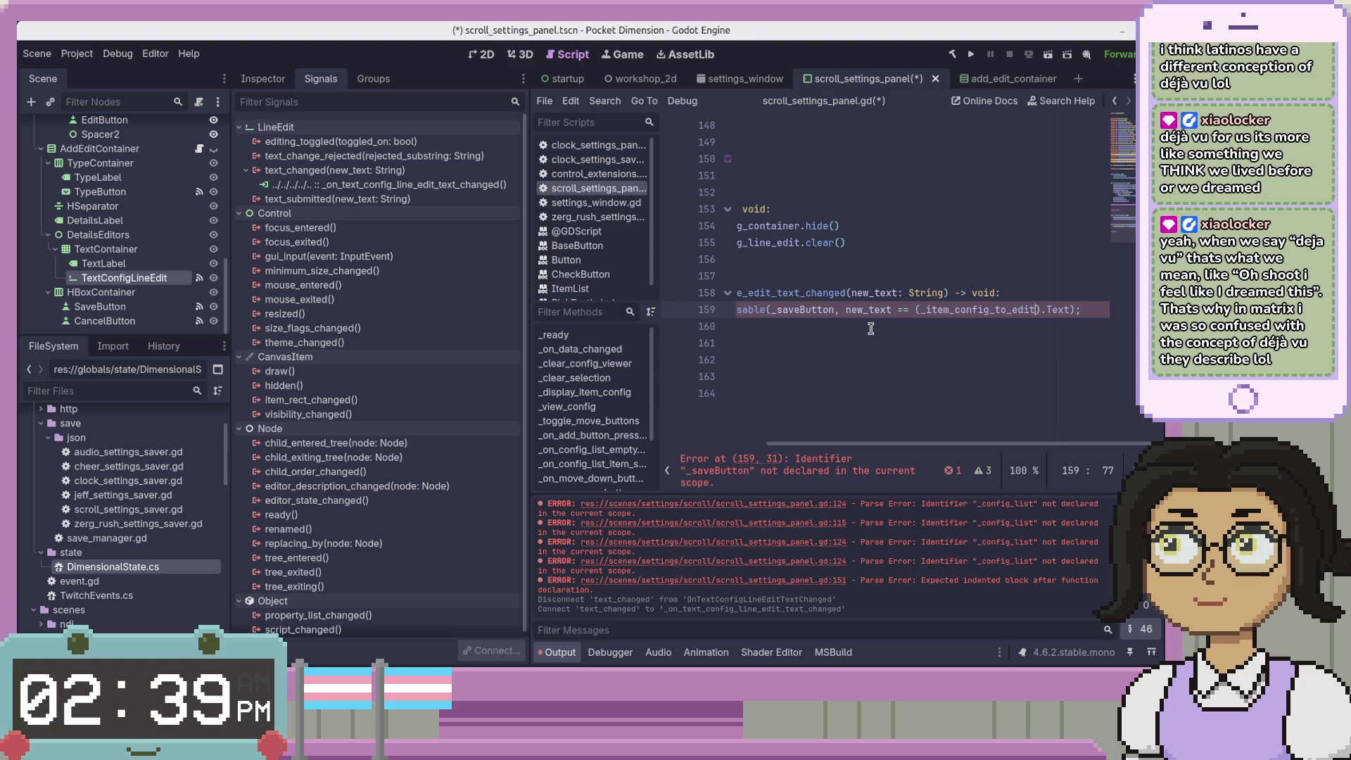
Add 'as TextConfig' to the field, fix the closing parenthesis, and save
{"action": "type", "text": "as Text"}
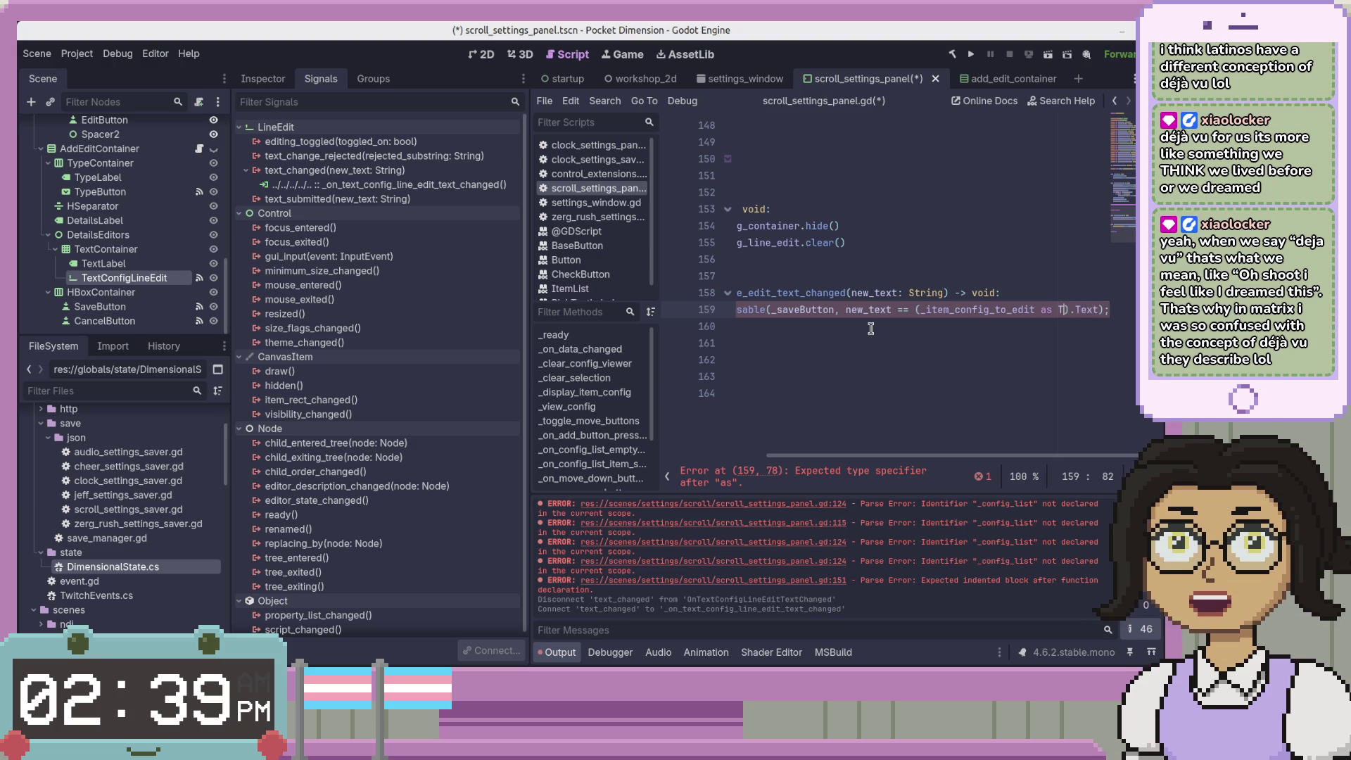
{"action": "type", "text": "Config"}
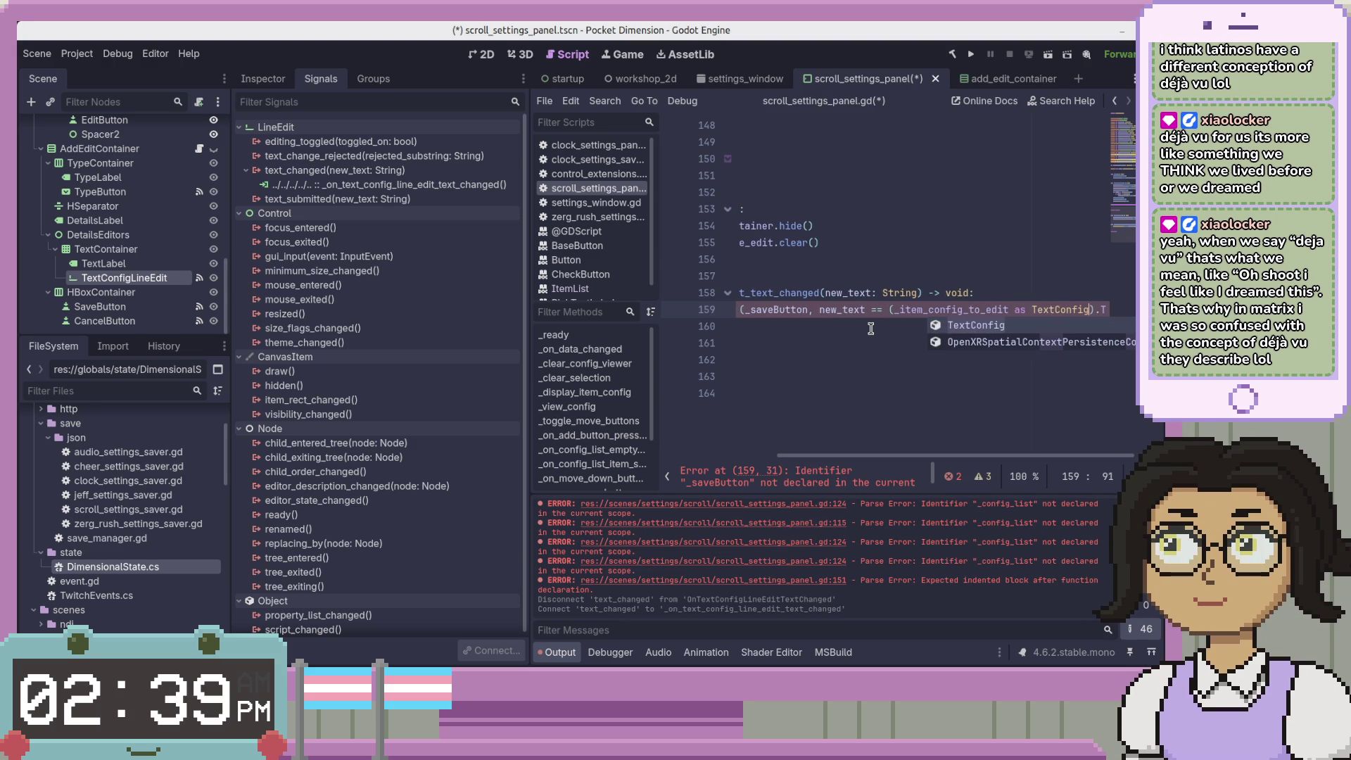
{"action": "key", "text": "ctrl+s"}
{"action": "key", "text": "End"}
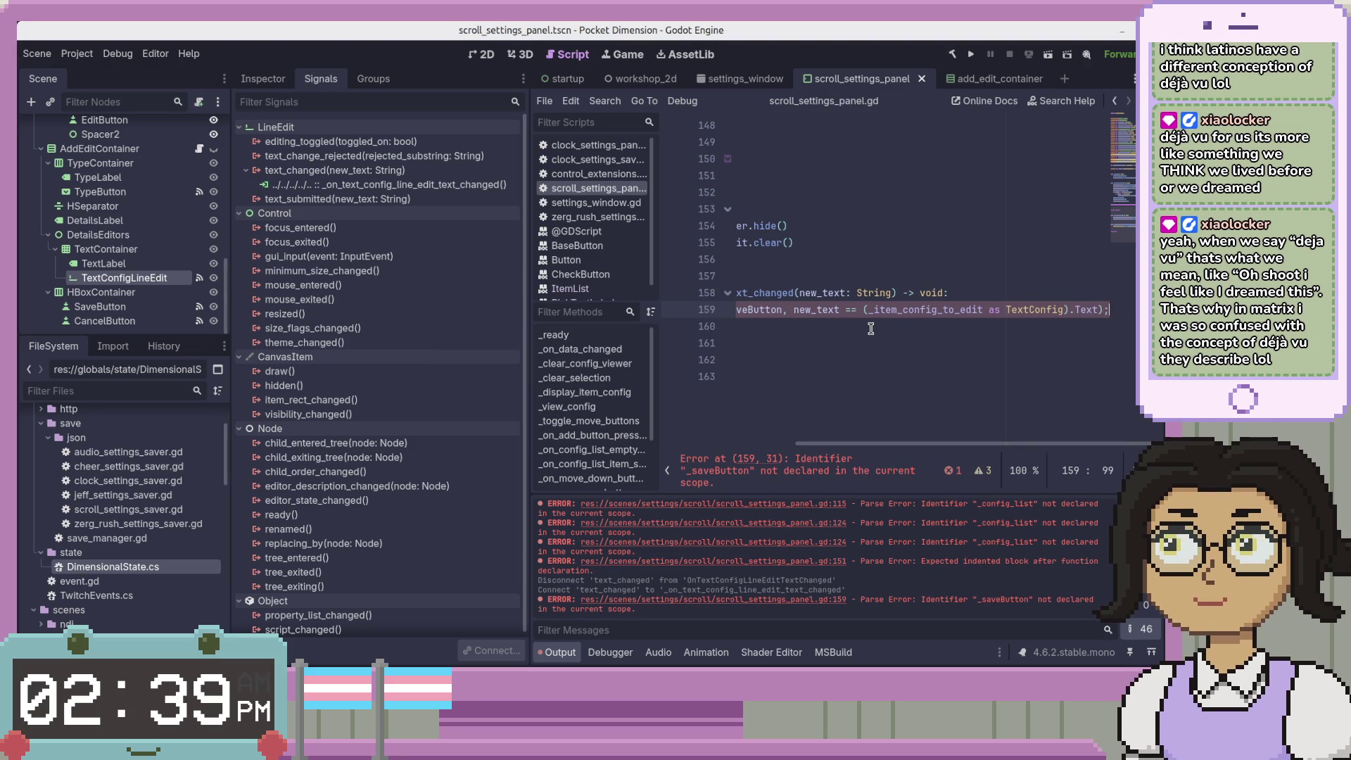
{"action": "type", "text": ")"}
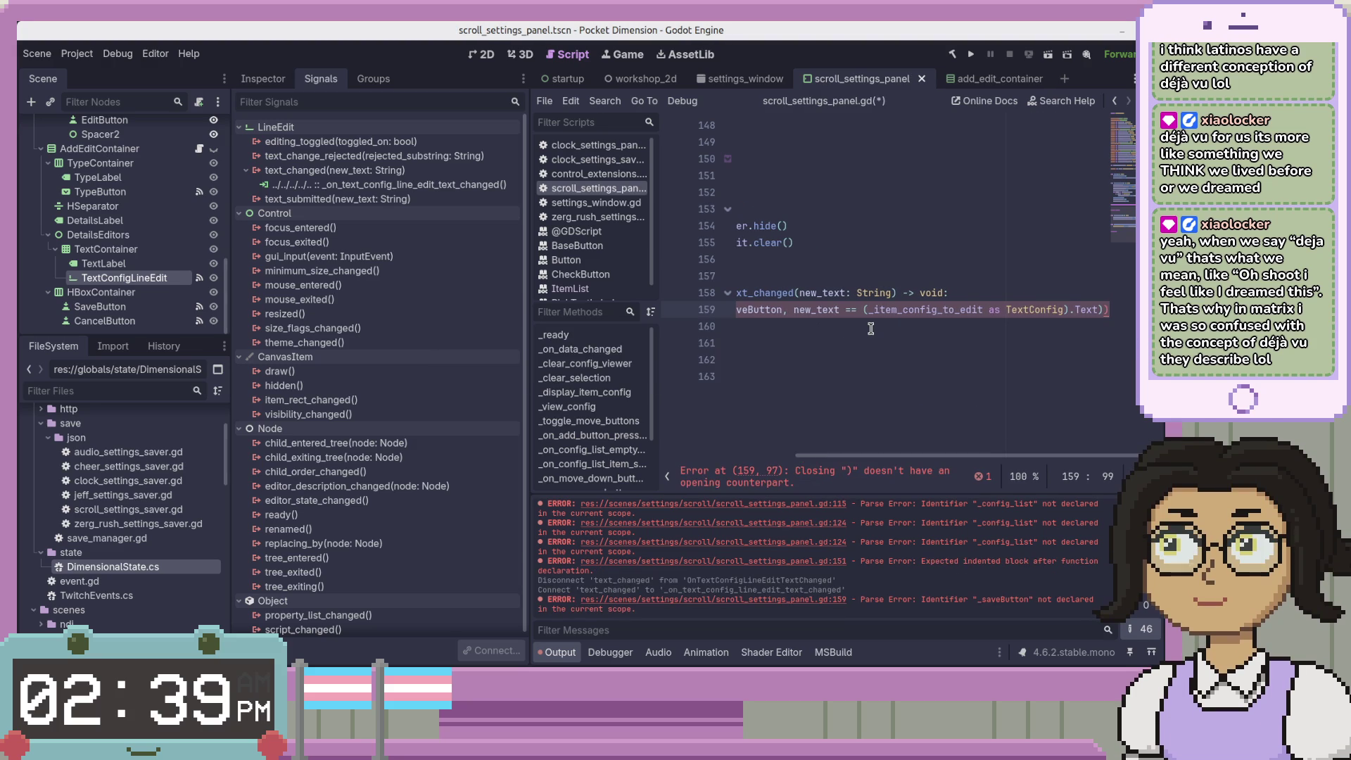
{"action": "key", "text": "BackSpace"}
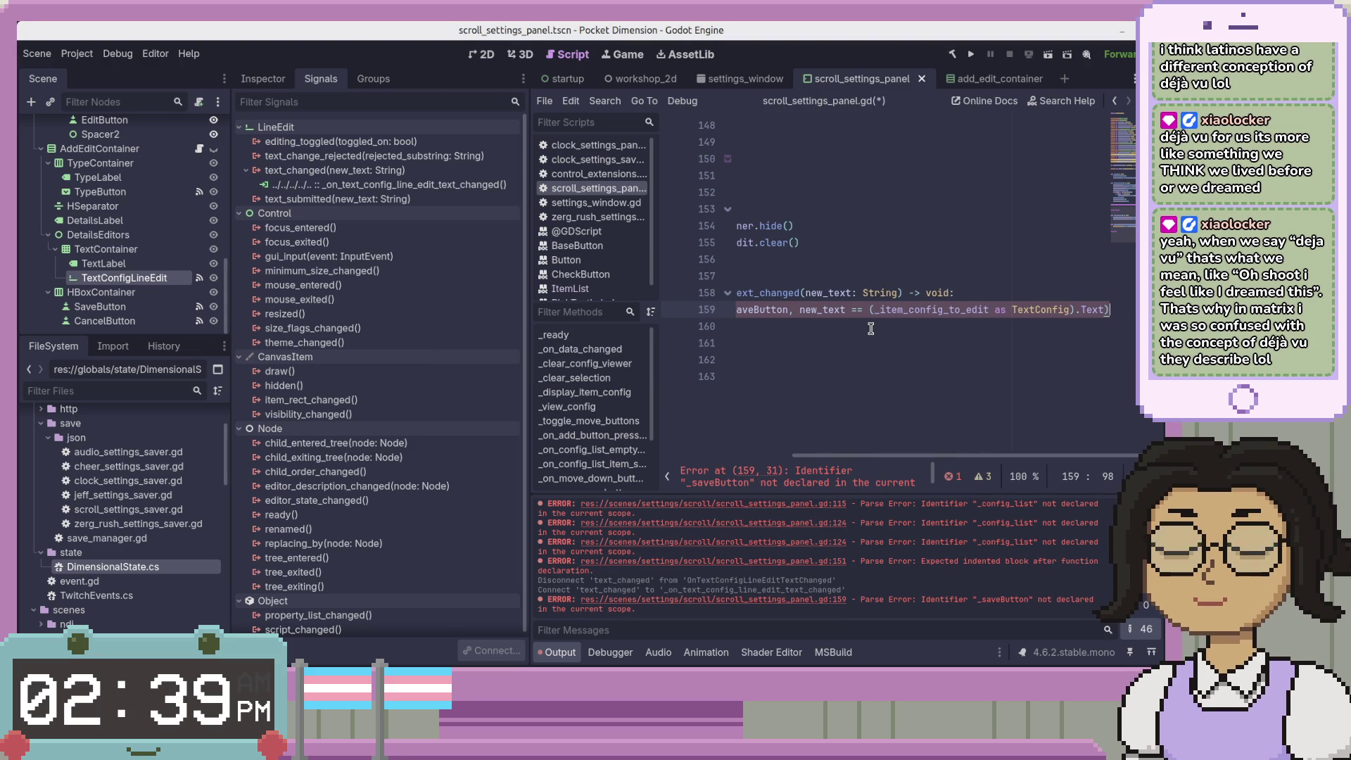
Replace _saveButton with _add_edit_save_button and save the script
{"action": "scroll", "coordinate": [851, 321], "scroll_direction": "left", "scroll_amount": 5}
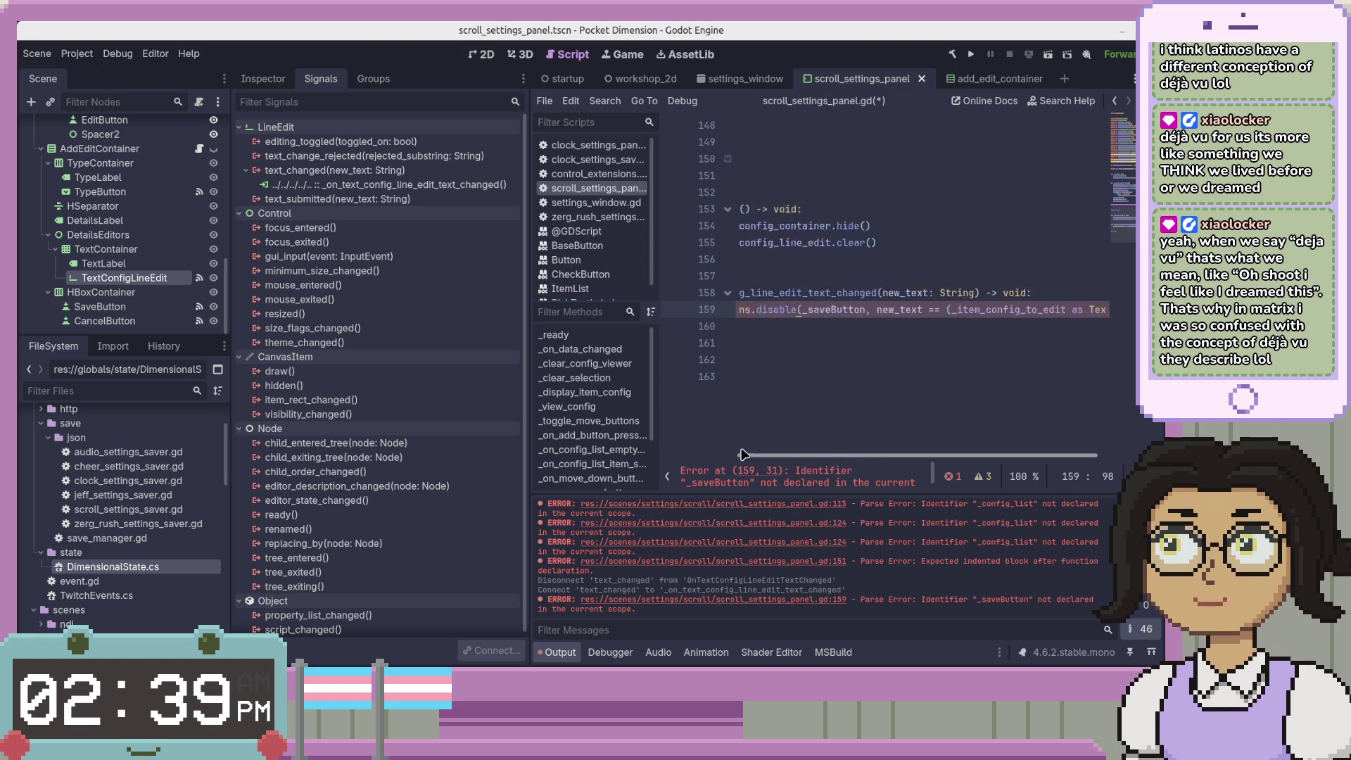
{"action": "left_click", "coordinate": [937, 310]}
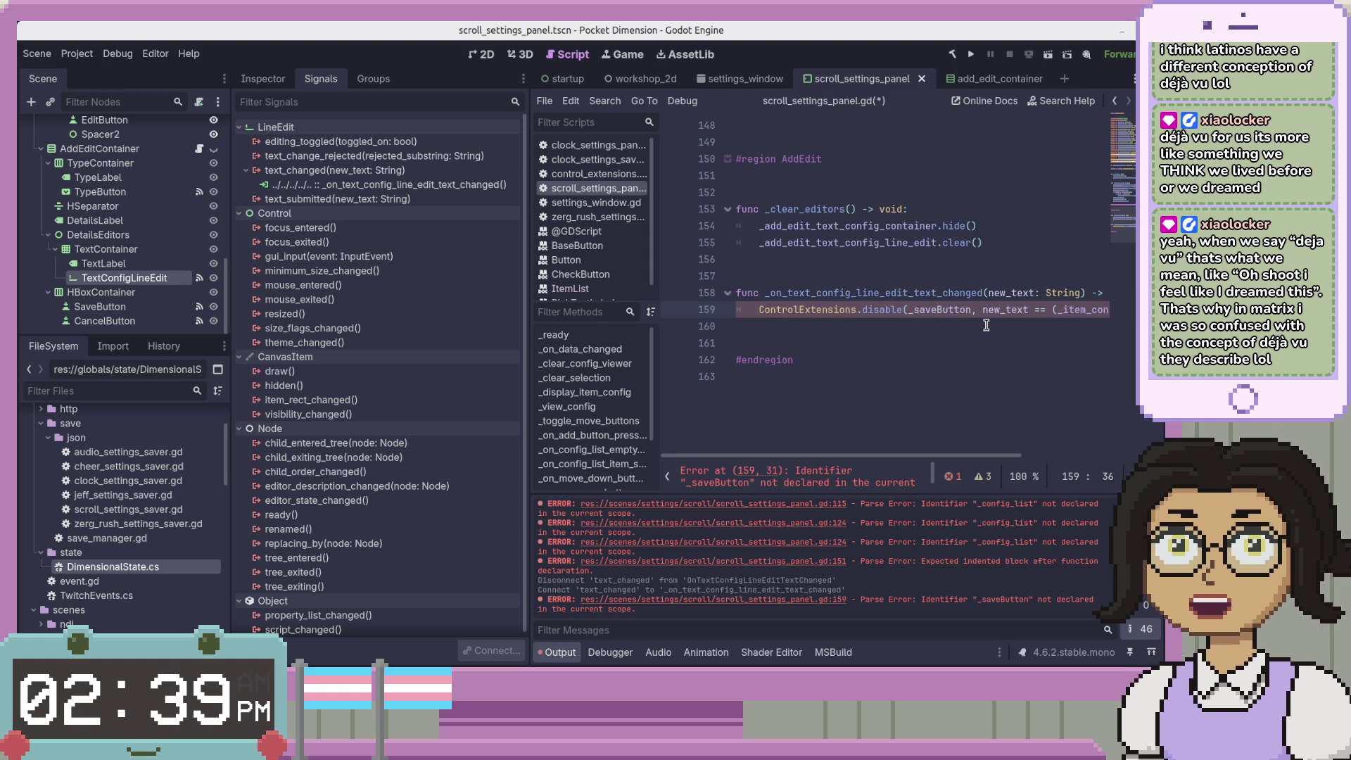
{"action": "key", "text": "ctrl+space"}
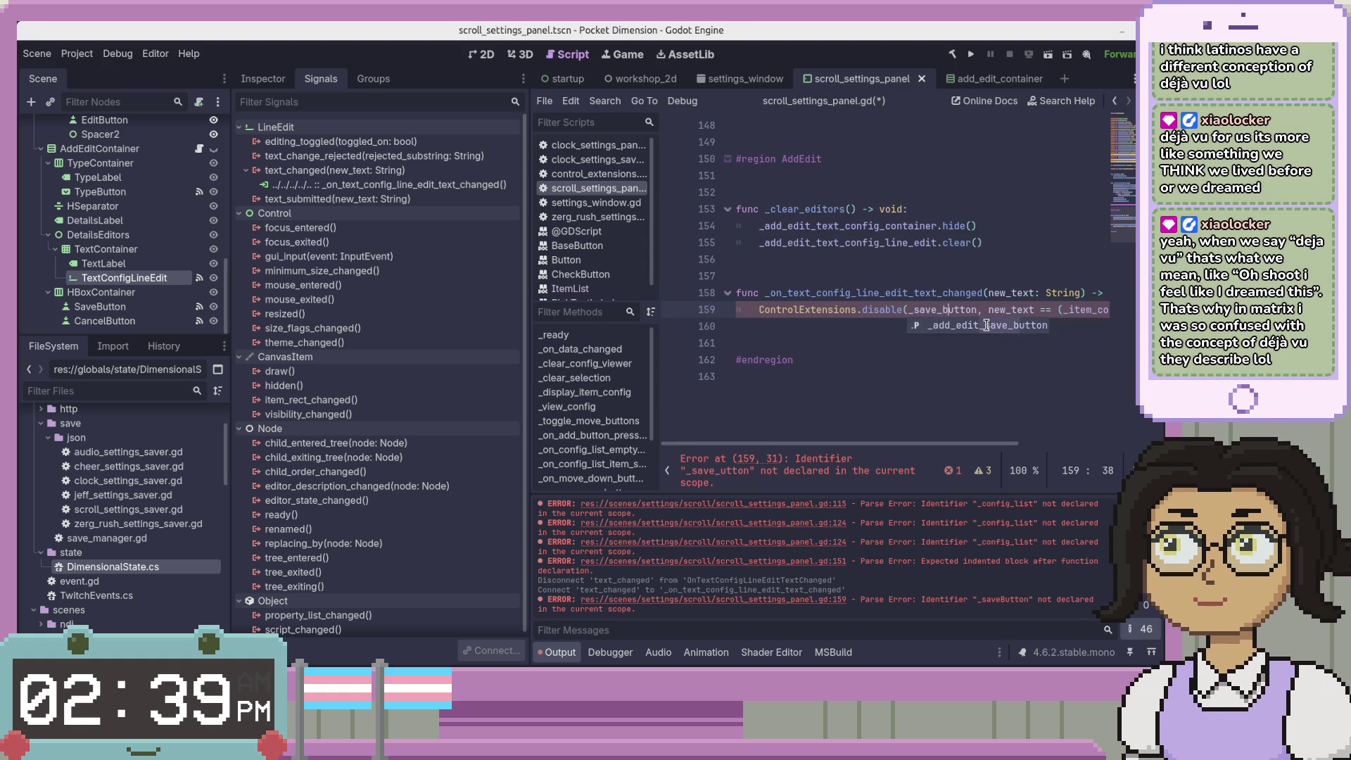
{"action": "key", "text": "Return"}
{"action": "key", "text": "Delete"}
{"action": "key", "text": "Delete"}
{"action": "key", "text": "Delete"}
{"action": "key", "text": "ctrl+s"}
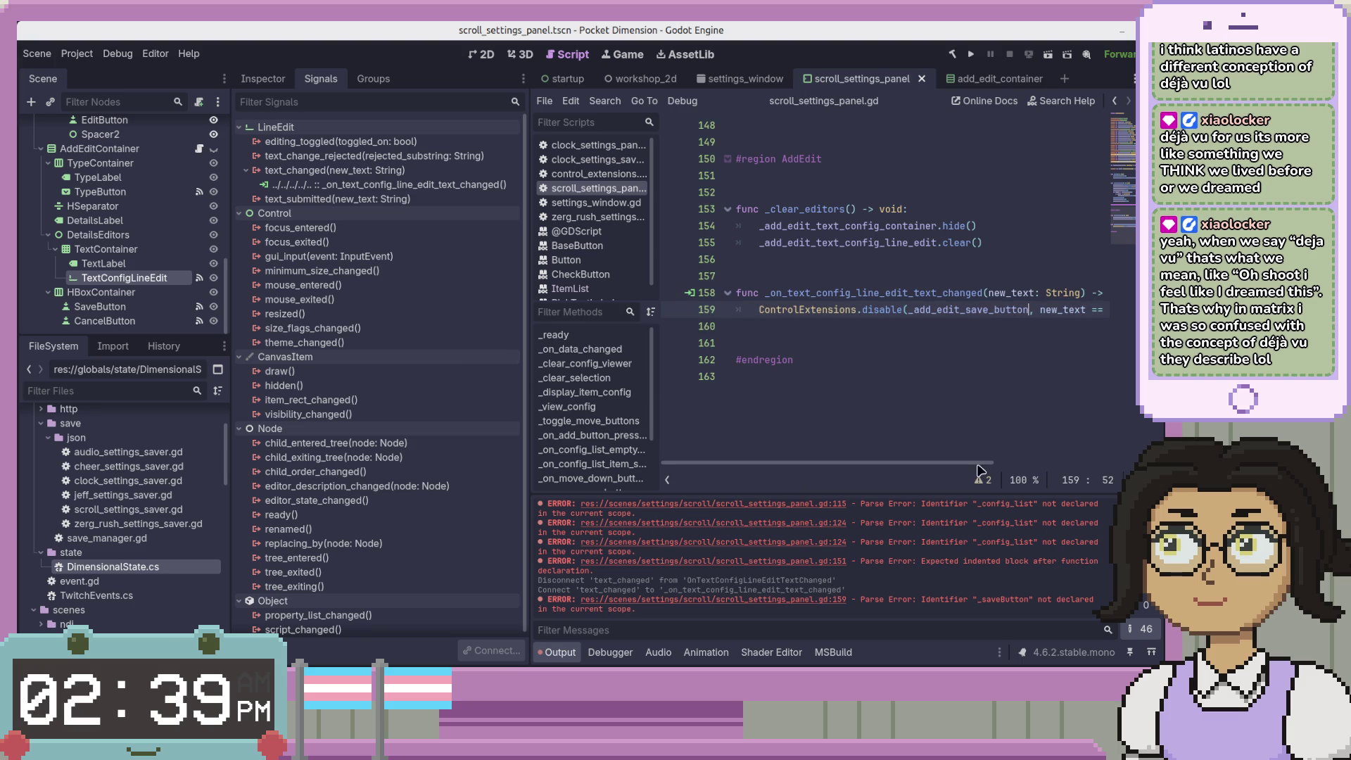
{"action": "key", "text": "alt+Tab"}
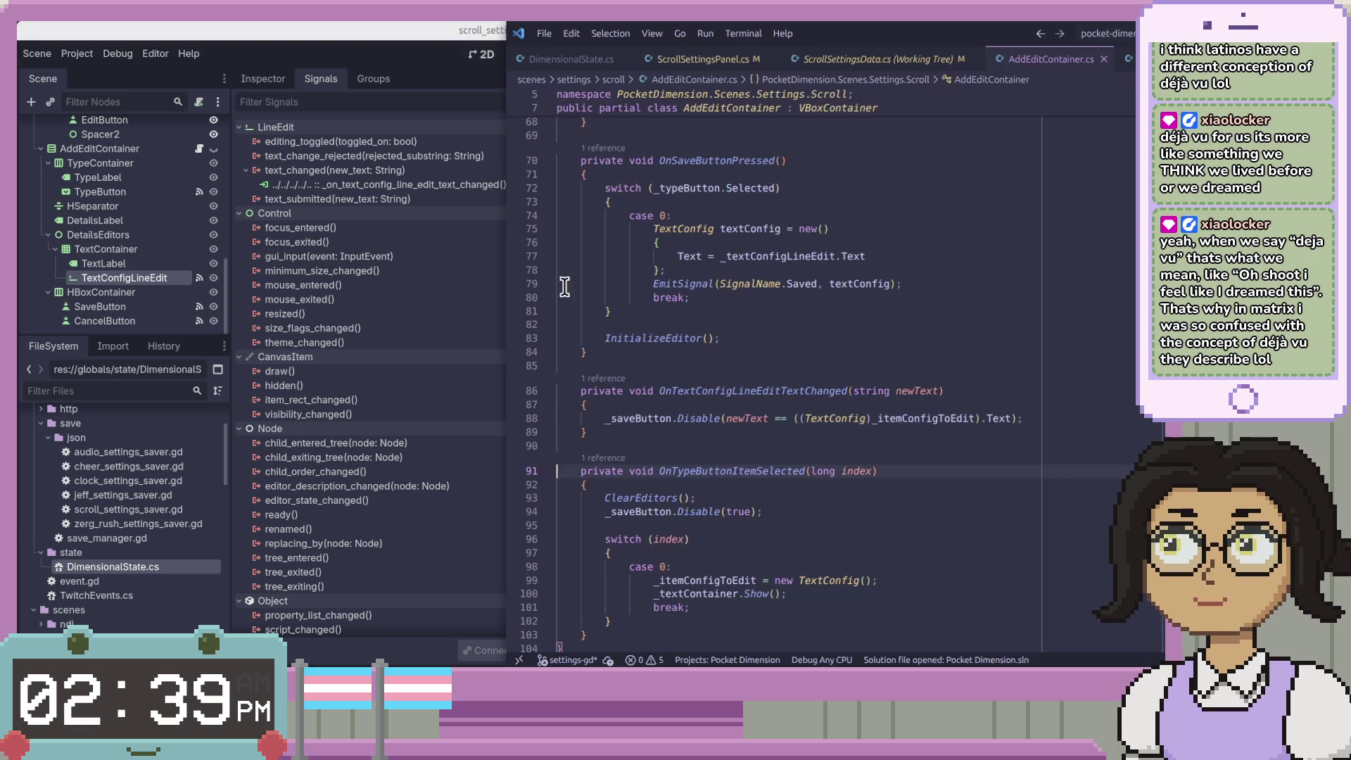
Review the OnTypeButtonItemSelected method body and its switch block in AddEditContainer.cs
{"action": "left_click", "coordinate": [548, 392]}
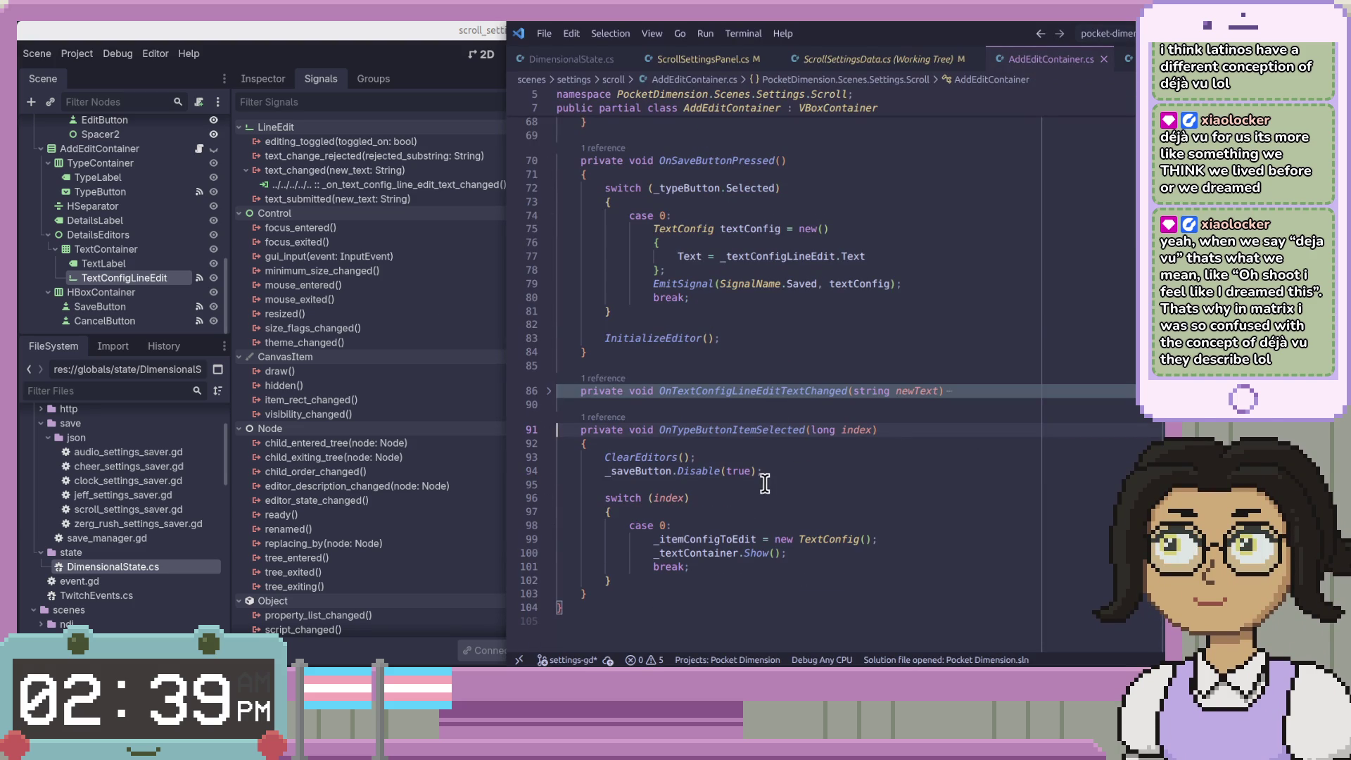
{"action": "scroll", "coordinate": [770, 467], "scroll_direction": "down", "scroll_amount": 3}
{"action": "left_click", "coordinate": [677, 322]}
{"action": "left_click", "coordinate": [874, 332]}
{"action": "left_click", "coordinate": [739, 325]}
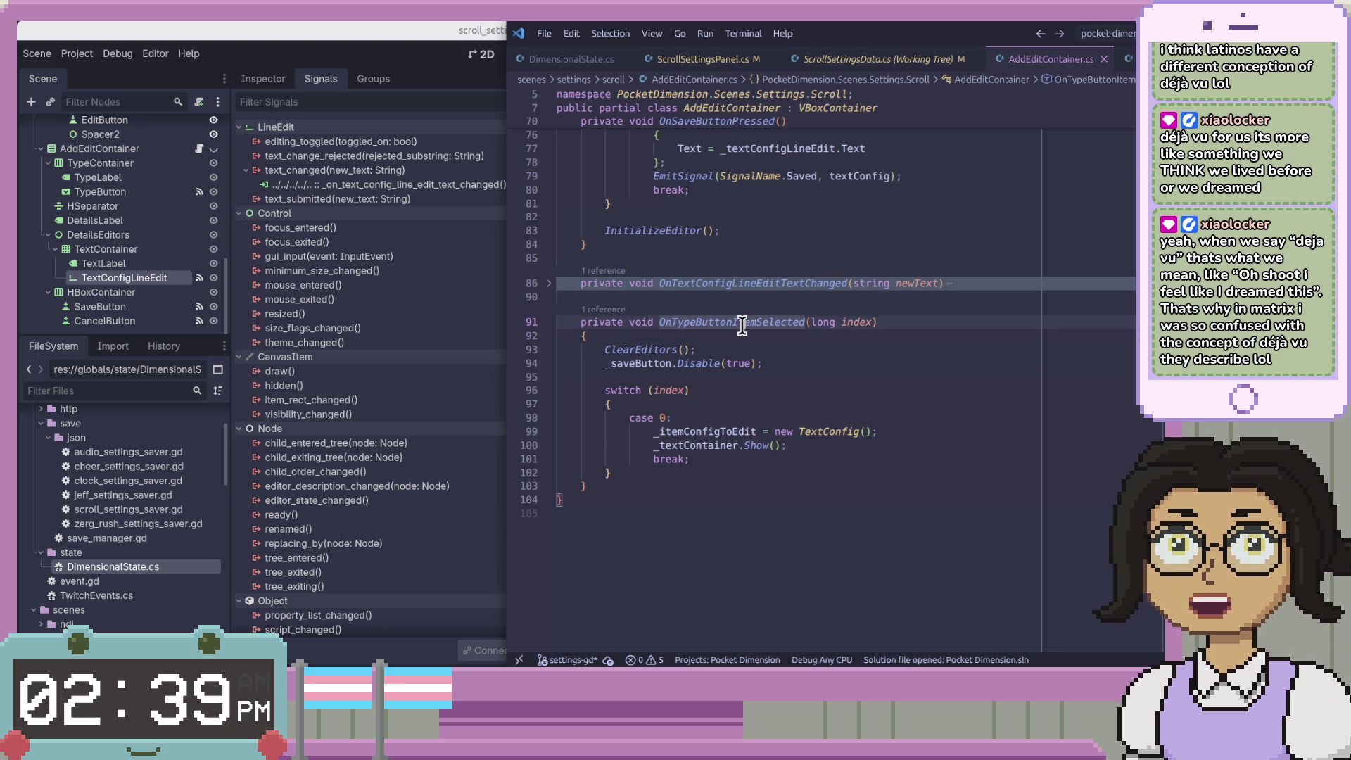
{"action": "left_click", "coordinate": [837, 408]}
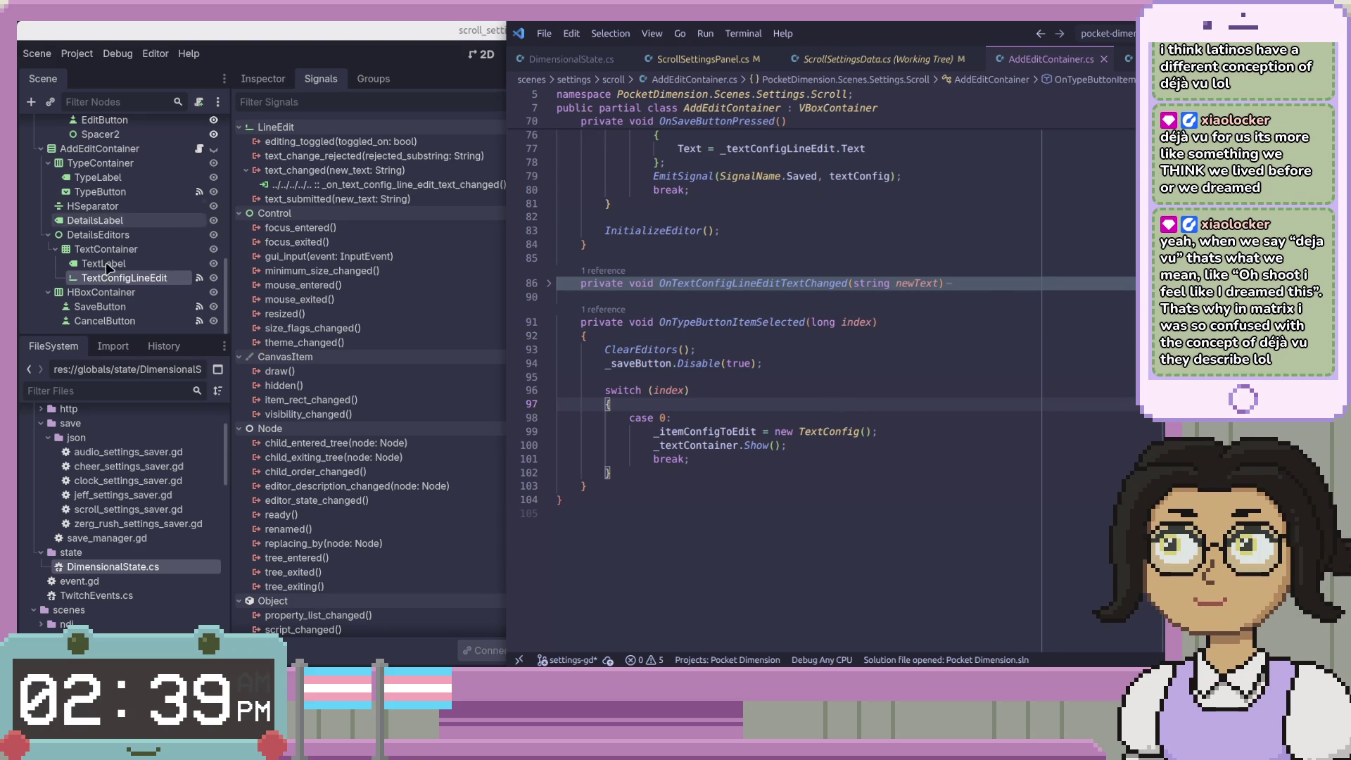
{"action": "left_click", "coordinate": [136, 199]}
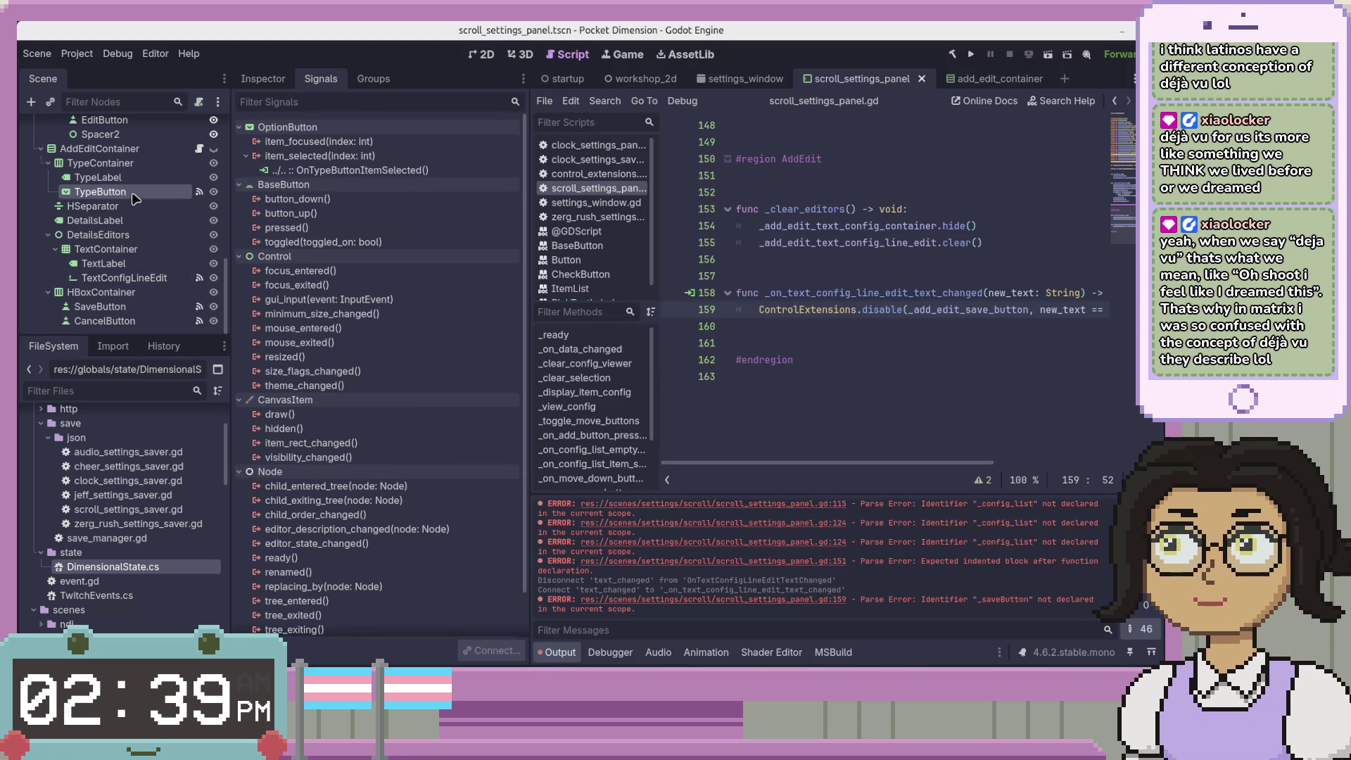
Disconnect TypeButton's item_selected and reconnect it to a new _on_type_button_item_selected function
{"action": "right_click", "coordinate": [331, 174]}
{"action": "left_click", "coordinate": [339, 212]}
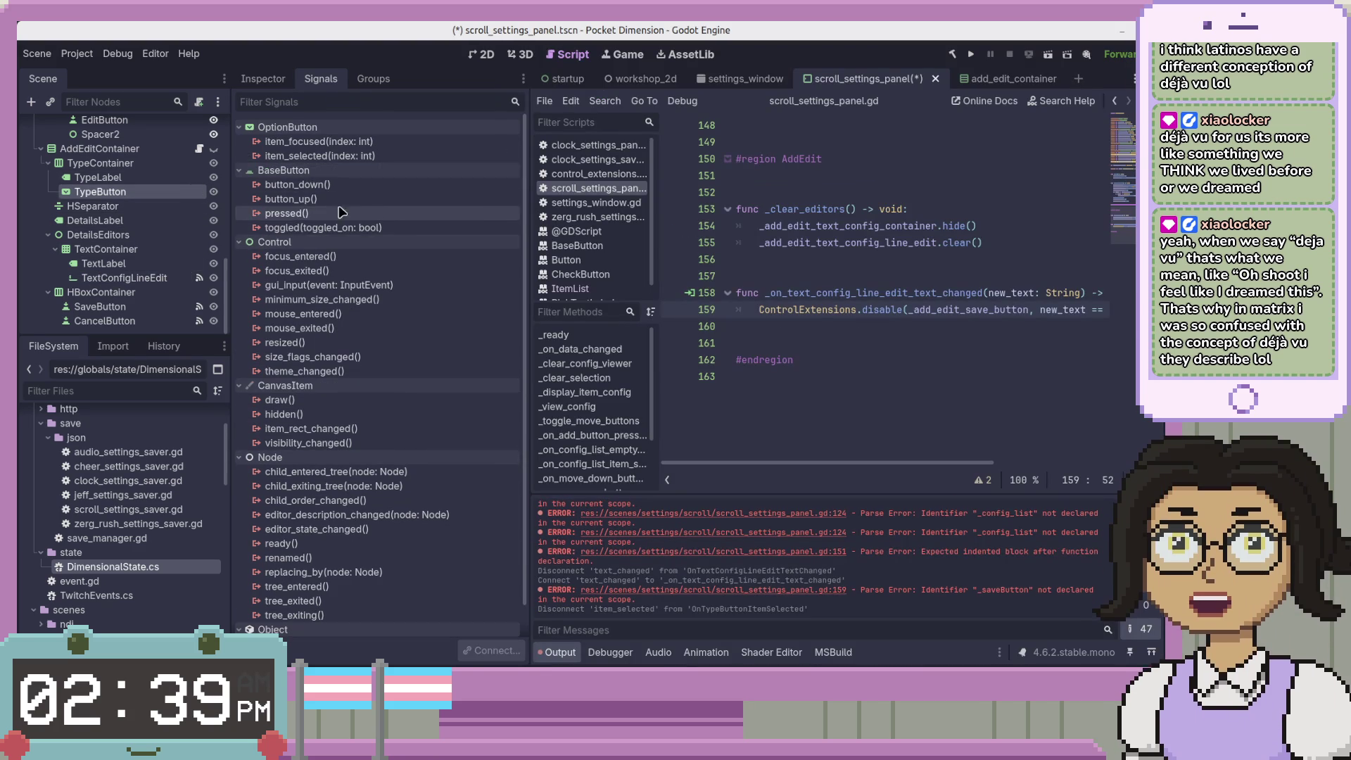
{"action": "double_click", "coordinate": [321, 156]}
{"action": "left_click", "coordinate": [530, 486]}
Paste the C# OnTypeButtonItemSelected body over pass and start renaming _clearEditors
{"action": "key", "text": "ctrl+z"}
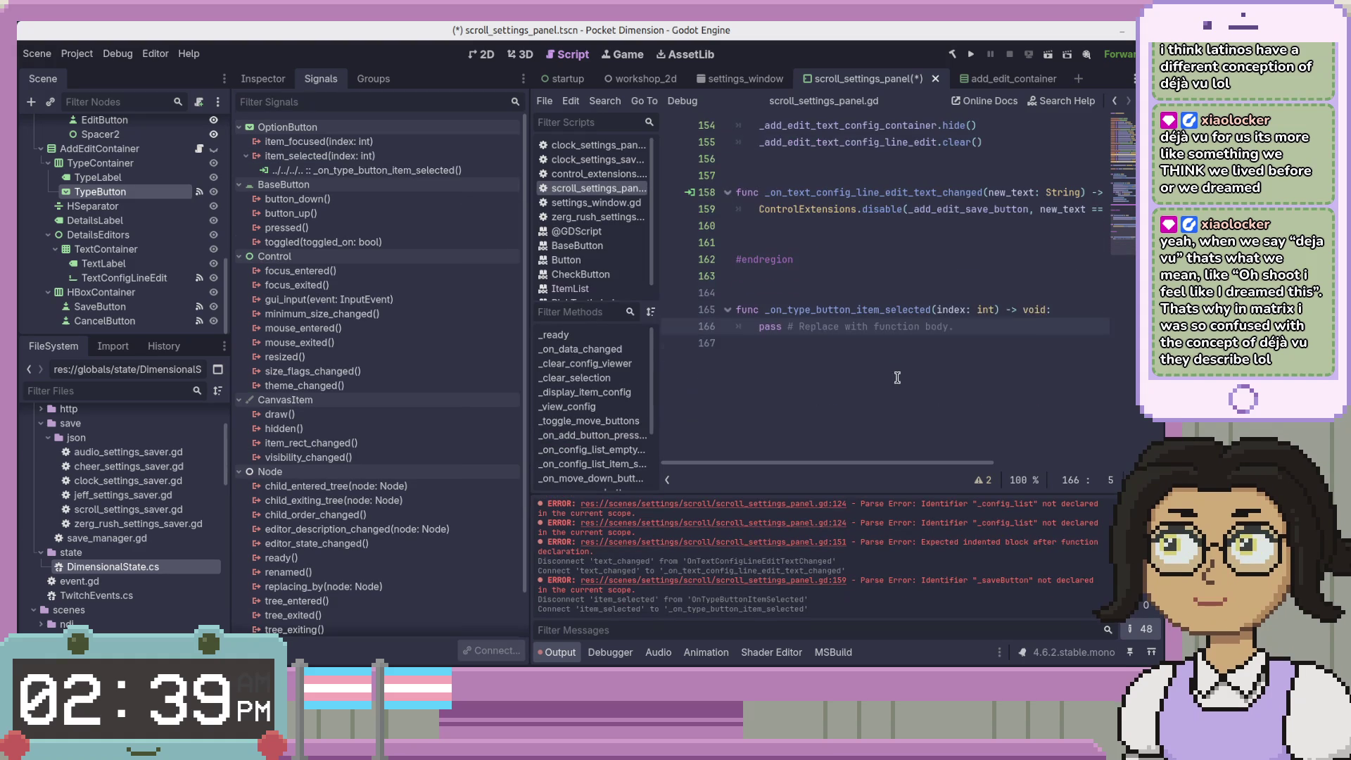
{"action": "key", "text": "alt+Tab"}
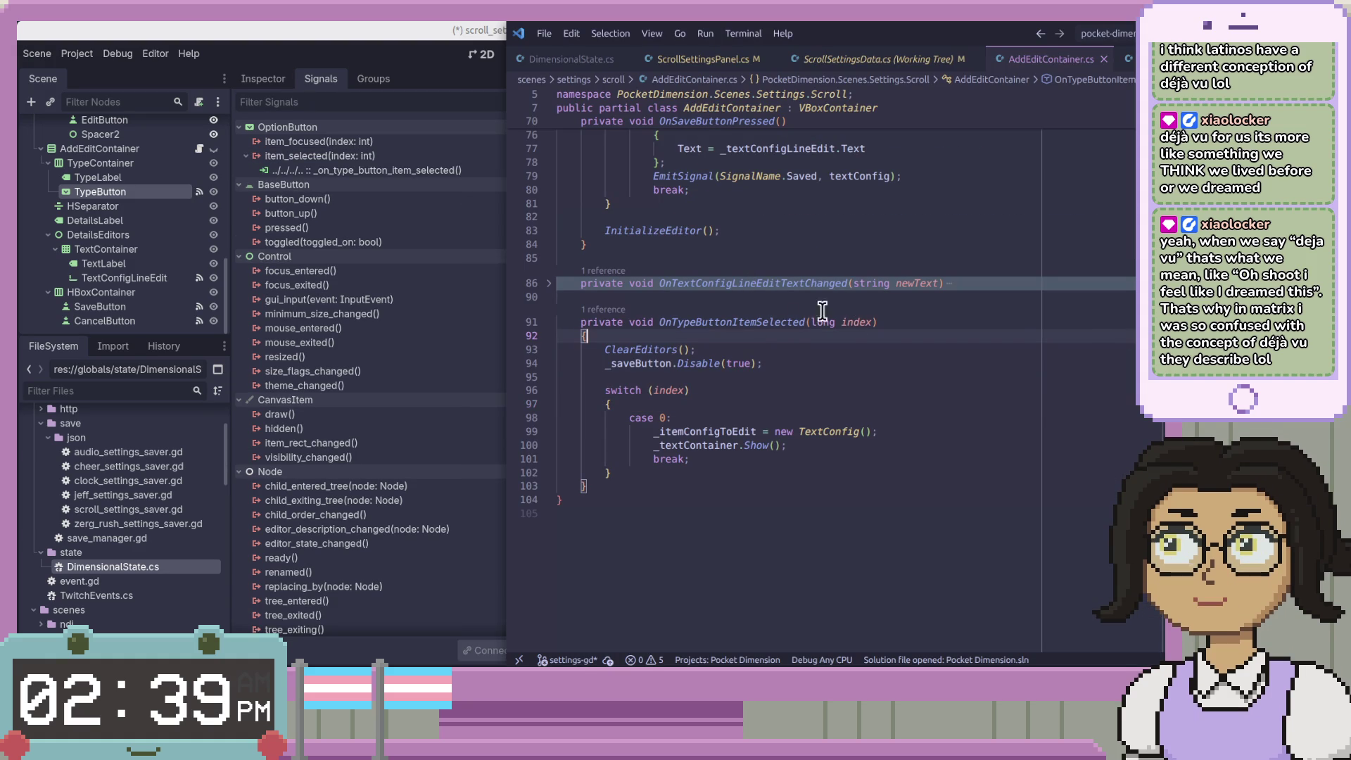
{"action": "left_click_drag", "start_coordinate": [602, 346], "coordinate": [612, 473]}
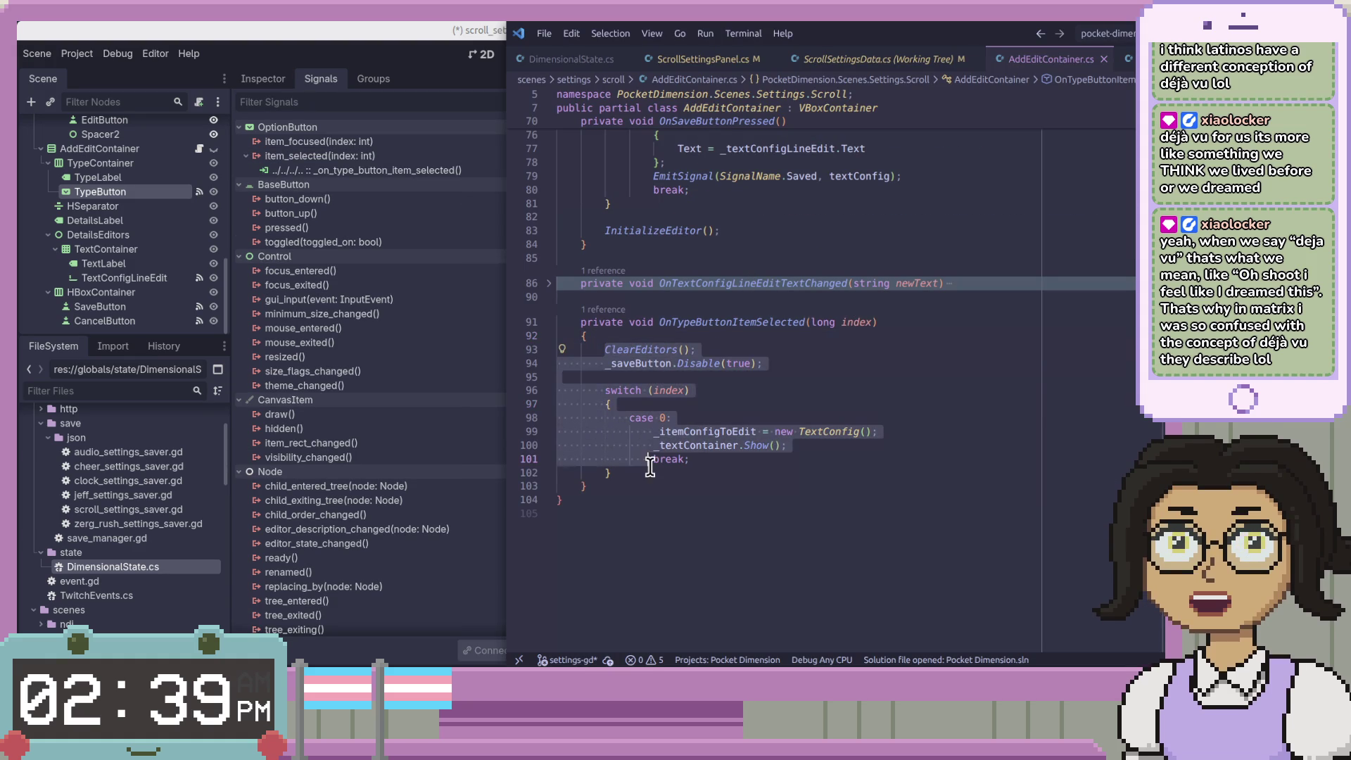
{"action": "key", "text": "alt+Tab"}
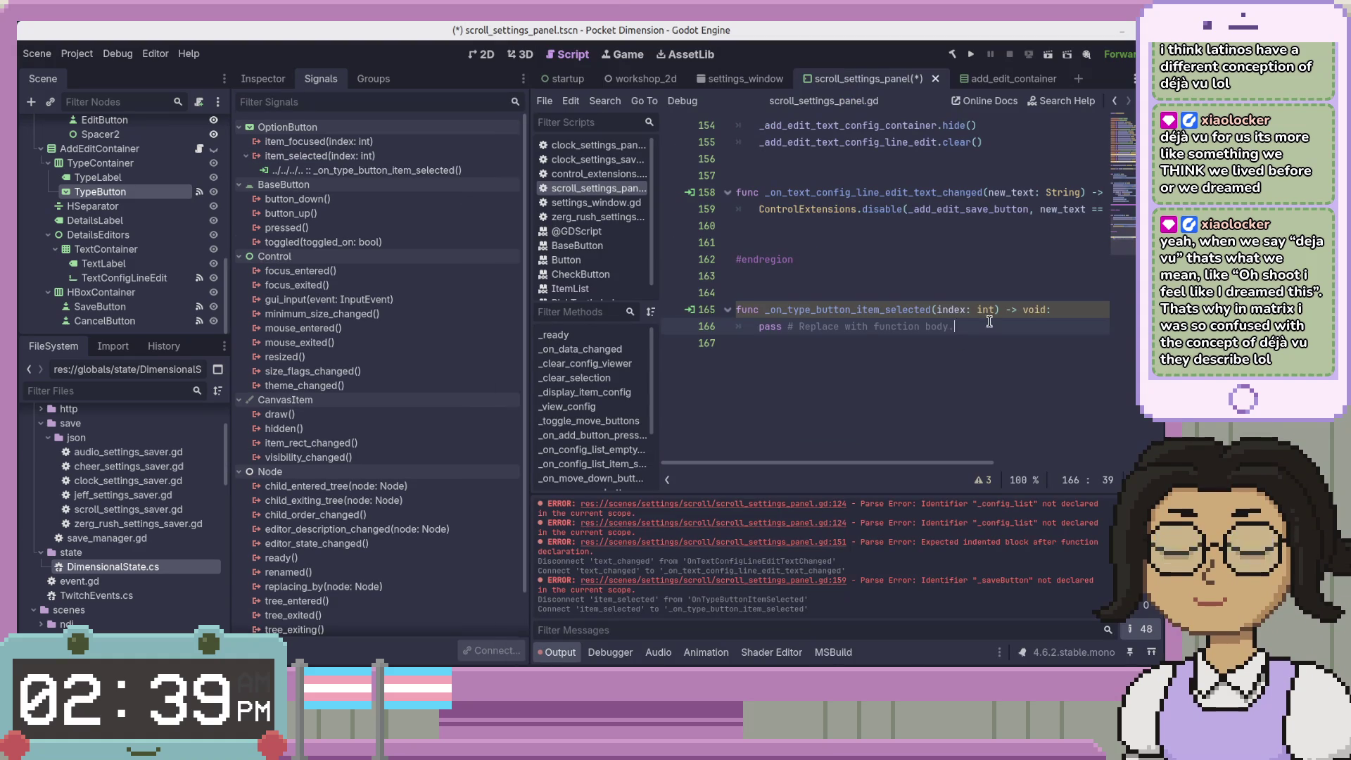
{"action": "left_click_drag", "start_coordinate": [954, 326], "coordinate": [756, 326]}
{"action": "key", "text": "ctrl+v"}
{"action": "left_click", "coordinate": [986, 321]}
{"action": "left_click", "coordinate": [907, 305]}
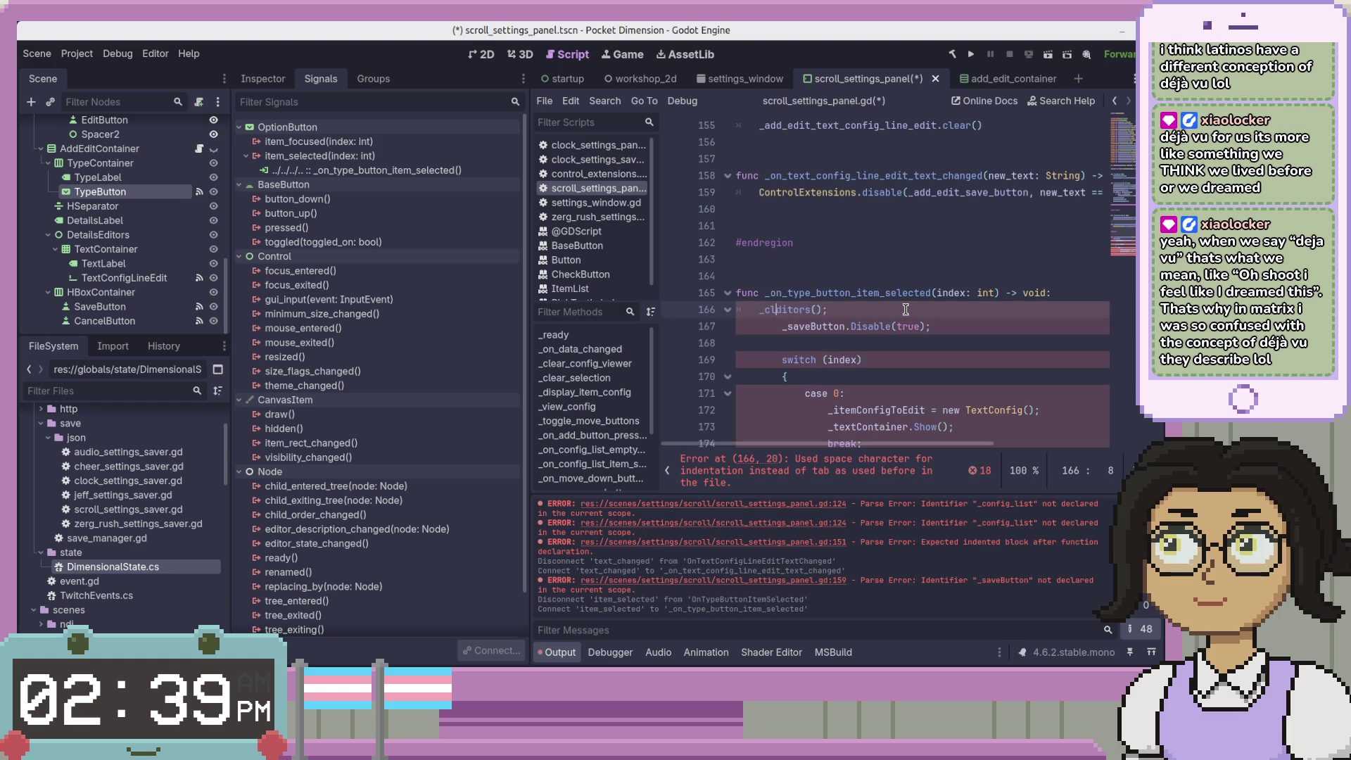
{"action": "key", "text": "Delete"}
Complete _clear_editors() and rename _saveButton to _add_edit_save_button on the next line
{"action": "type", "text": "_e"}
{"action": "key", "text": "ctrl+s"}
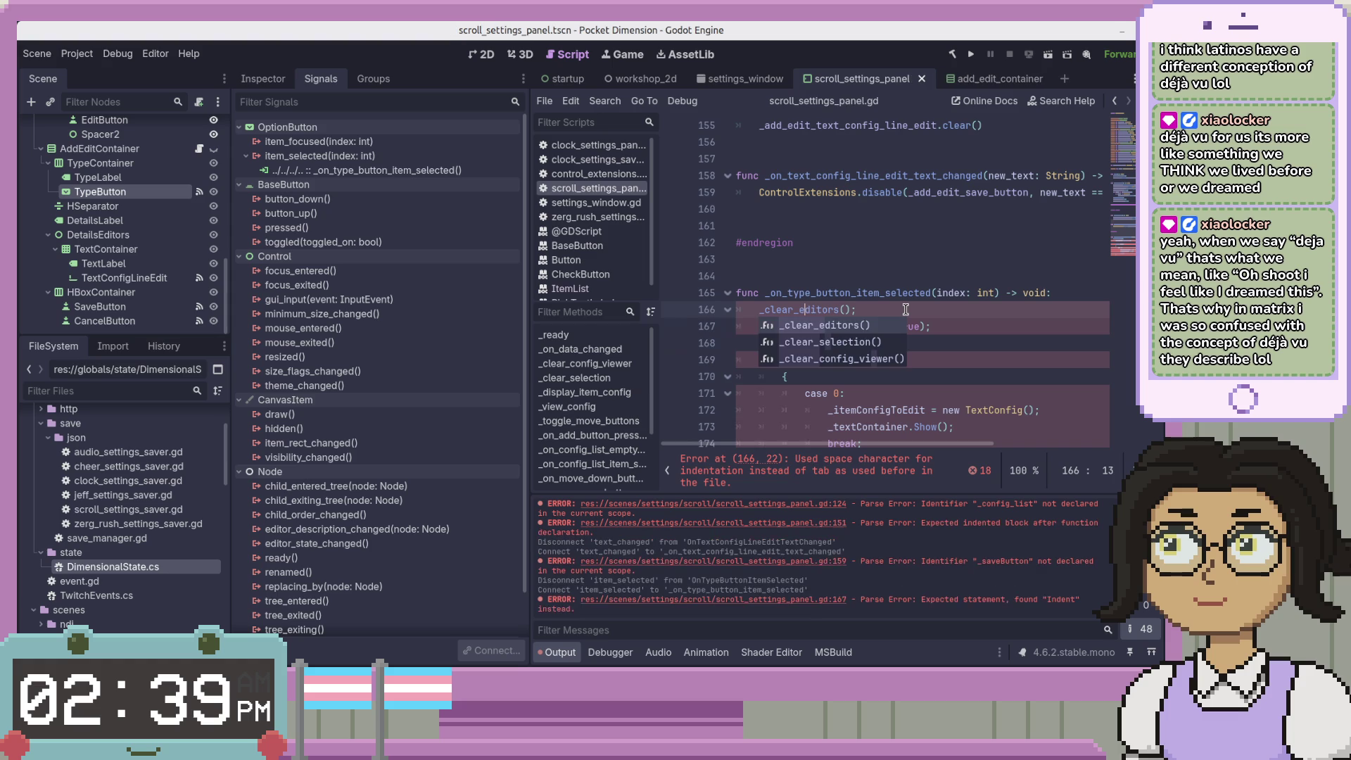
{"action": "key", "text": "Down"}
{"action": "key", "text": "Left"}
{"action": "key", "text": "Left"}
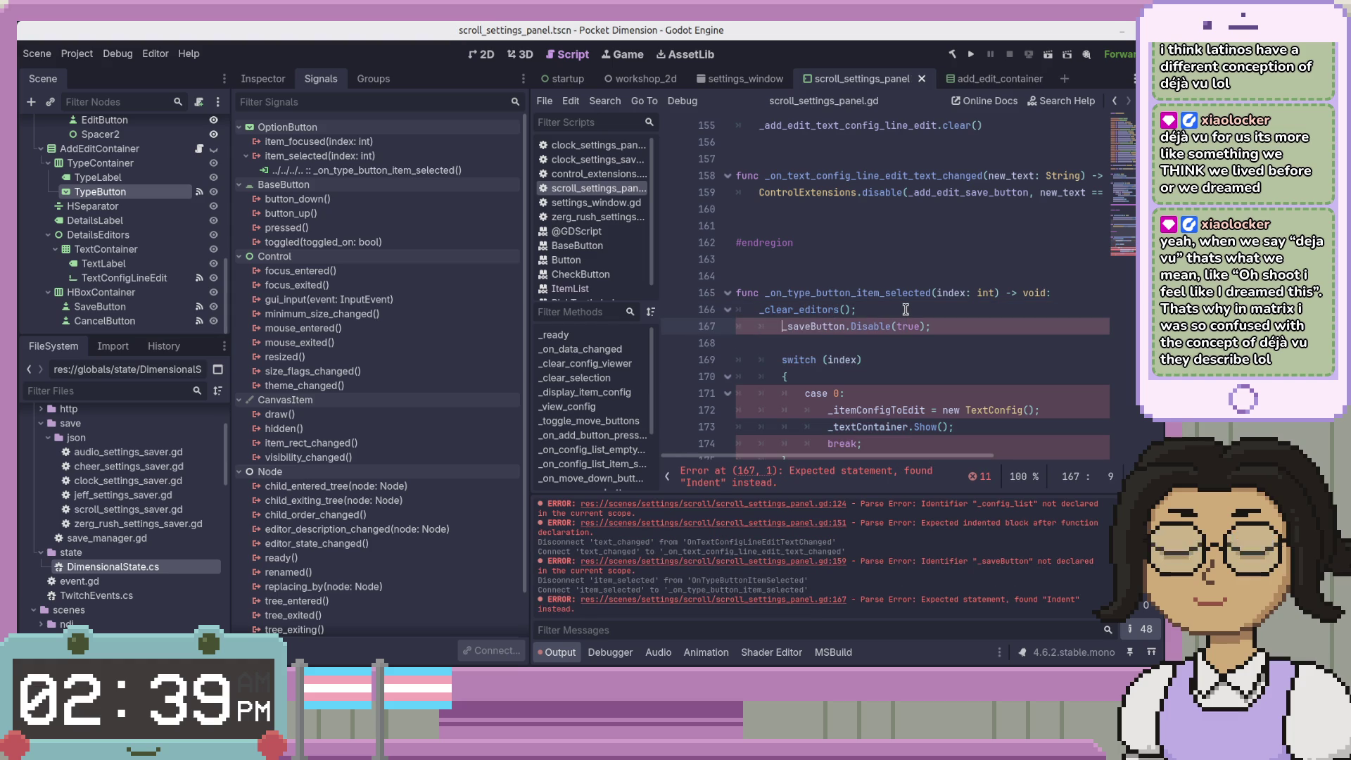
{"action": "key", "text": "BackSpace"}
{"action": "key", "text": "Tab"}
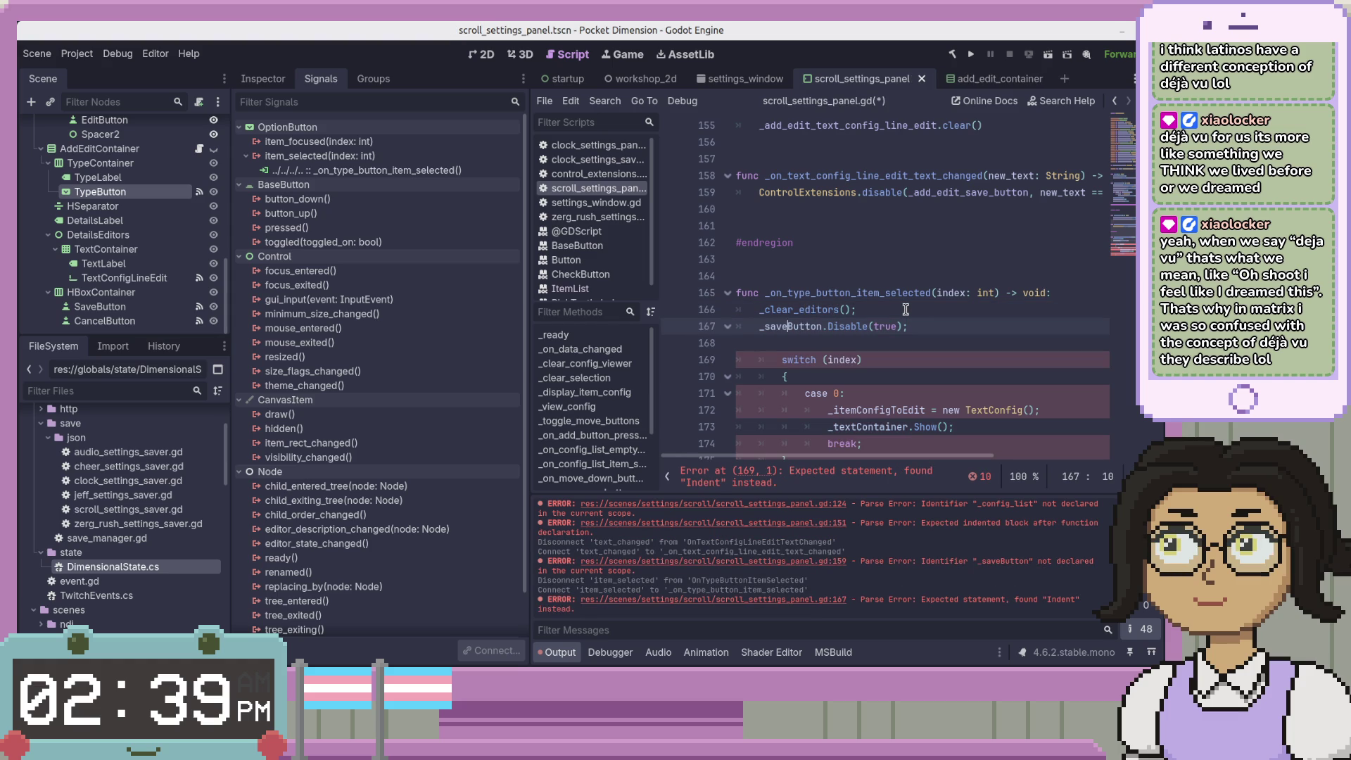
{"action": "type", "text": "add_"}
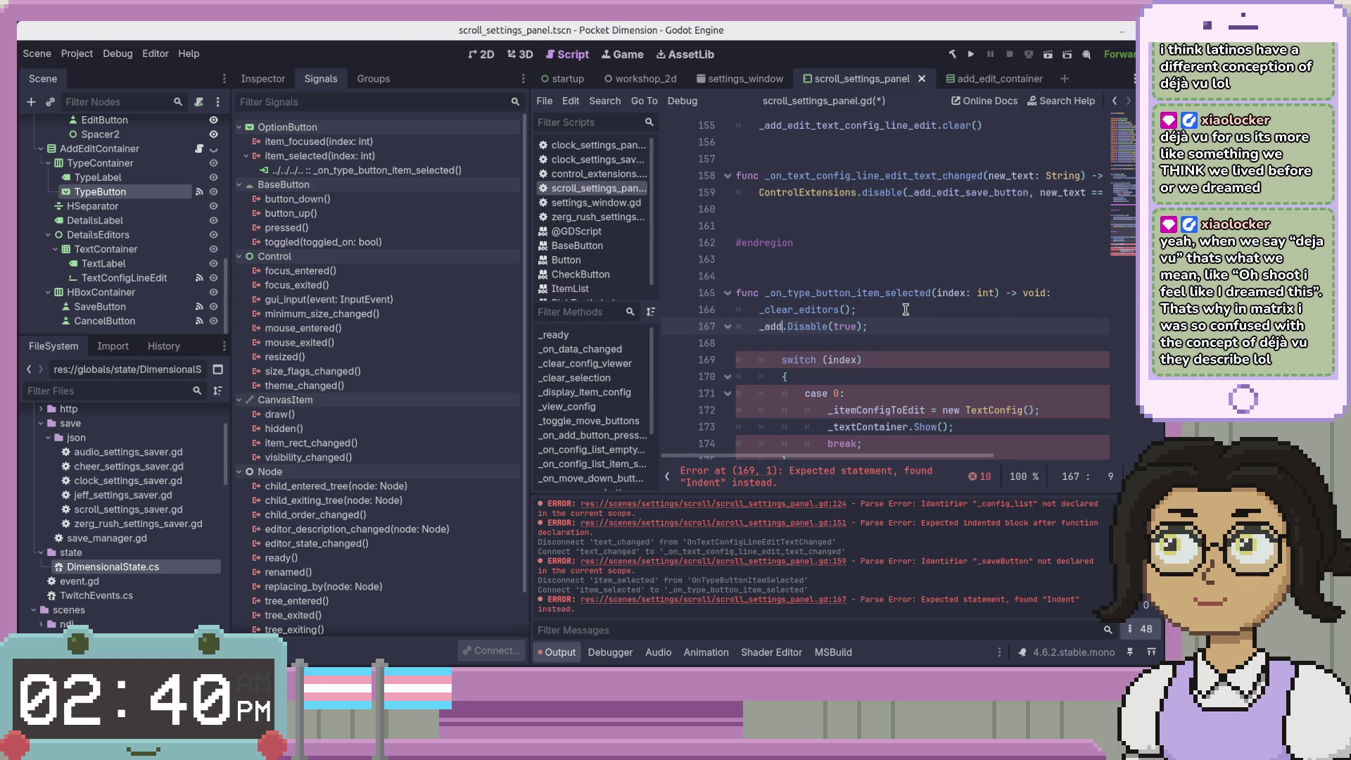
{"action": "key", "text": "Up"}
{"action": "key", "text": "Return"}
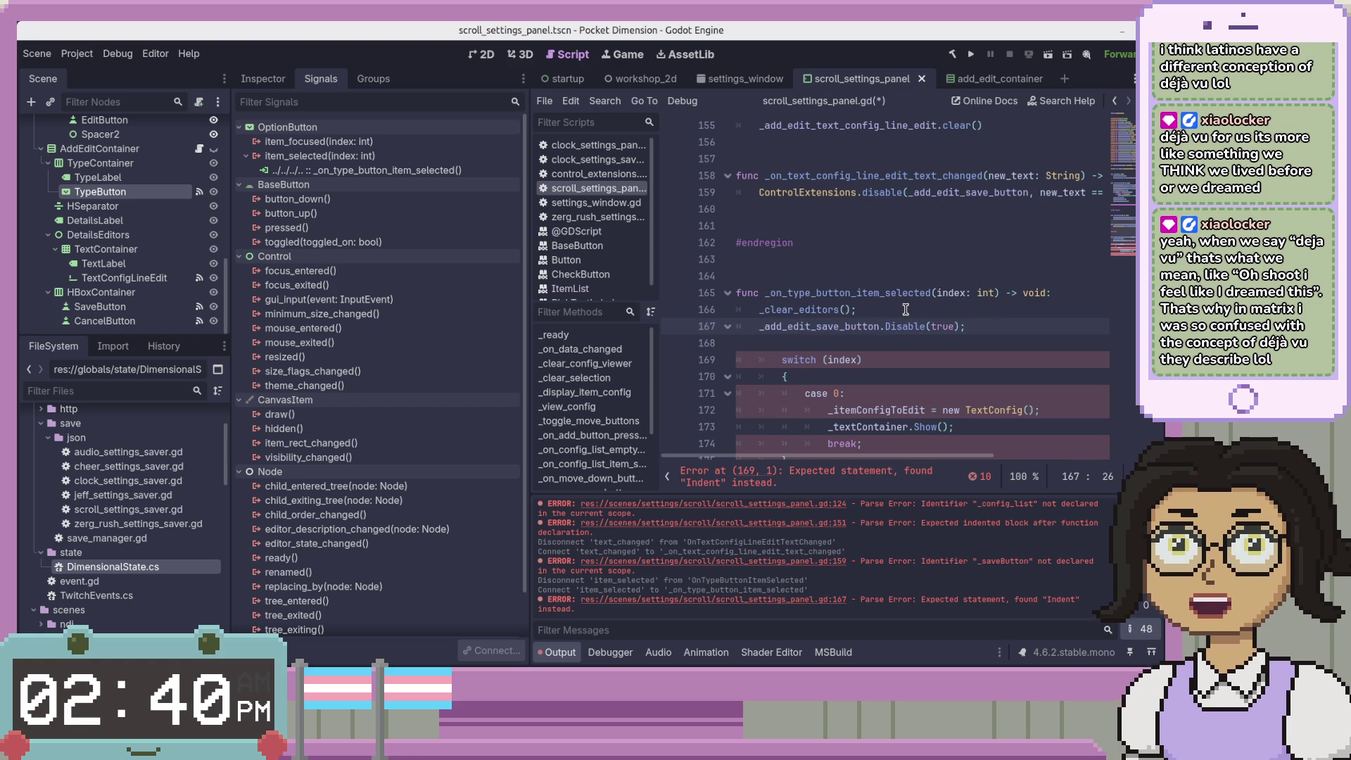
Turn that line into ControlExtensions.disable(_add_edit_save_button, true) without the semicolon, and save
{"action": "key", "text": "Home"}
{"action": "type", "text": "ControlExtensions."}
{"action": "key", "text": "Return"}
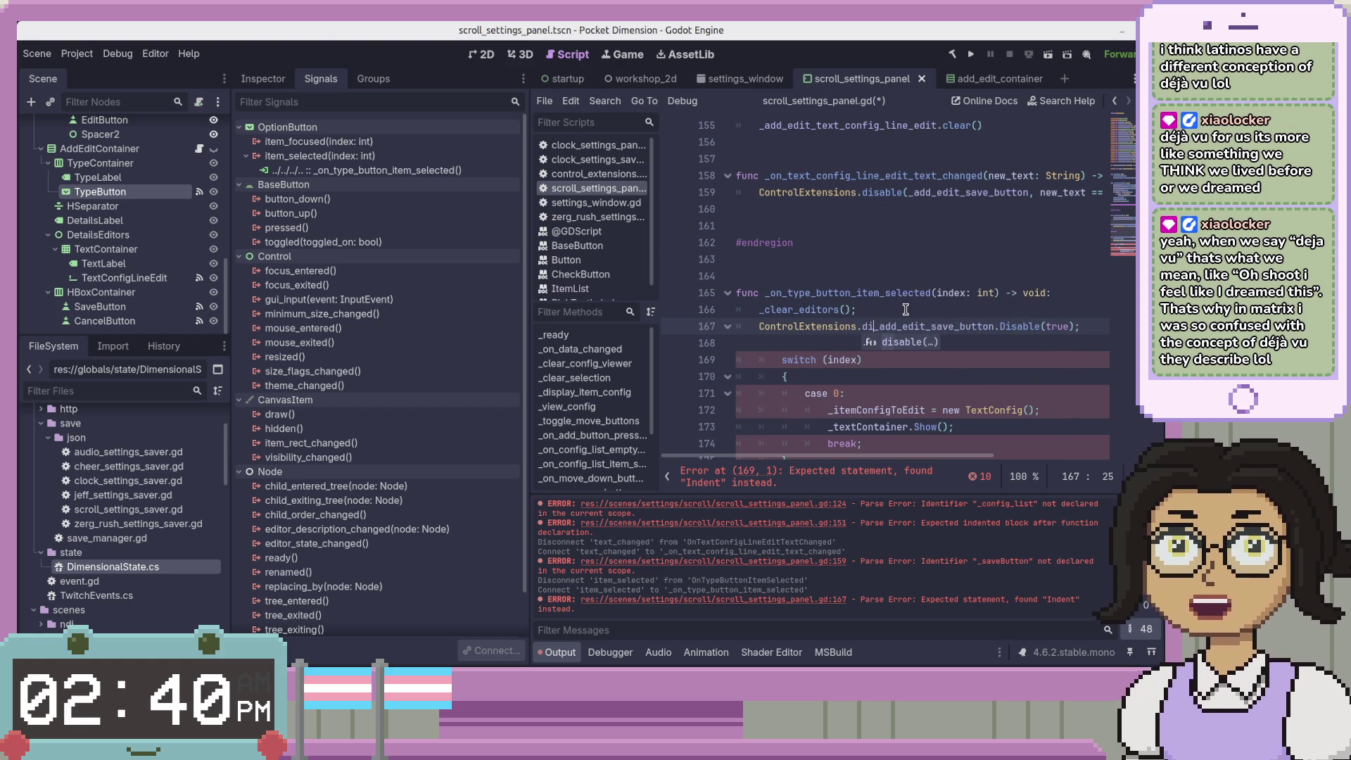
{"action": "key", "text": "End"}
{"action": "key", "text": "Left"}
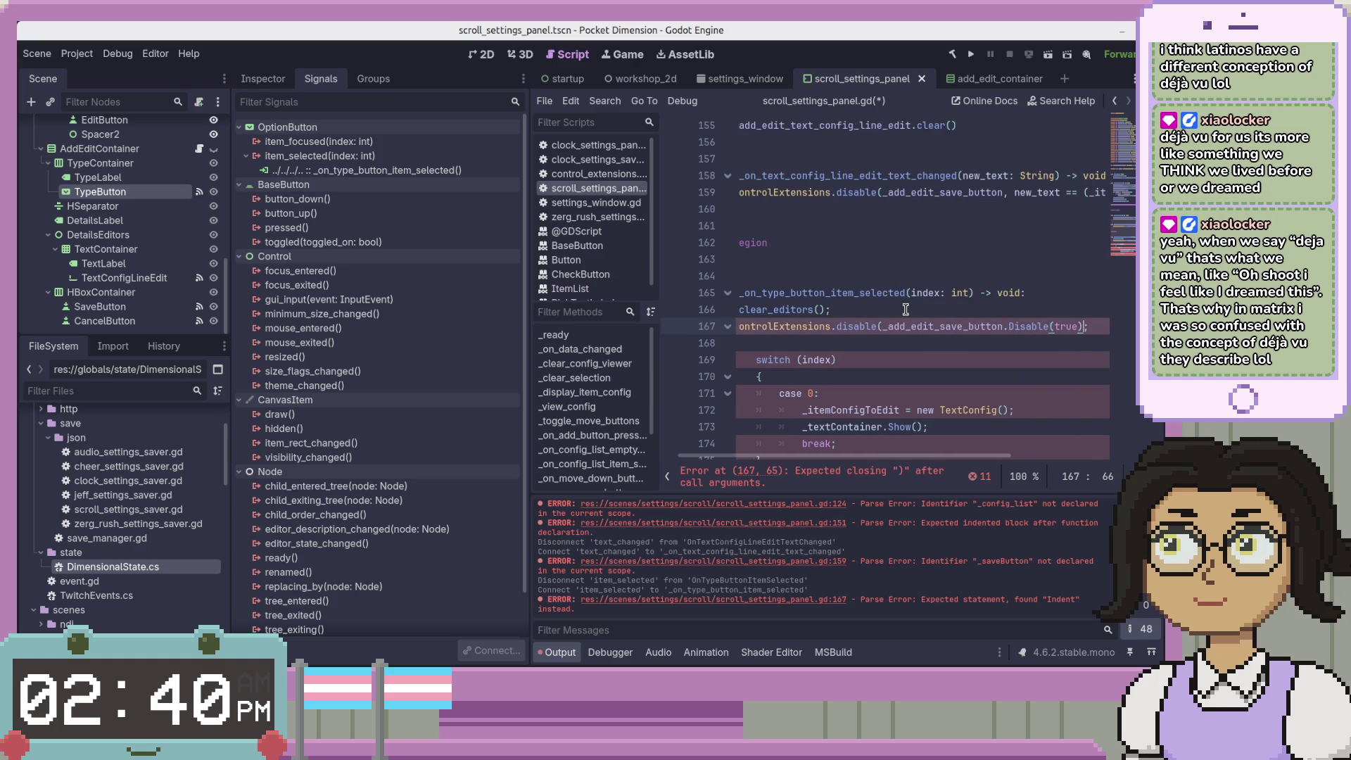
{"action": "key", "text": "ctrl+shift+Left"}
{"action": "key", "text": "ctrl+shift+Left"}
{"action": "key", "text": "BackSpace"}
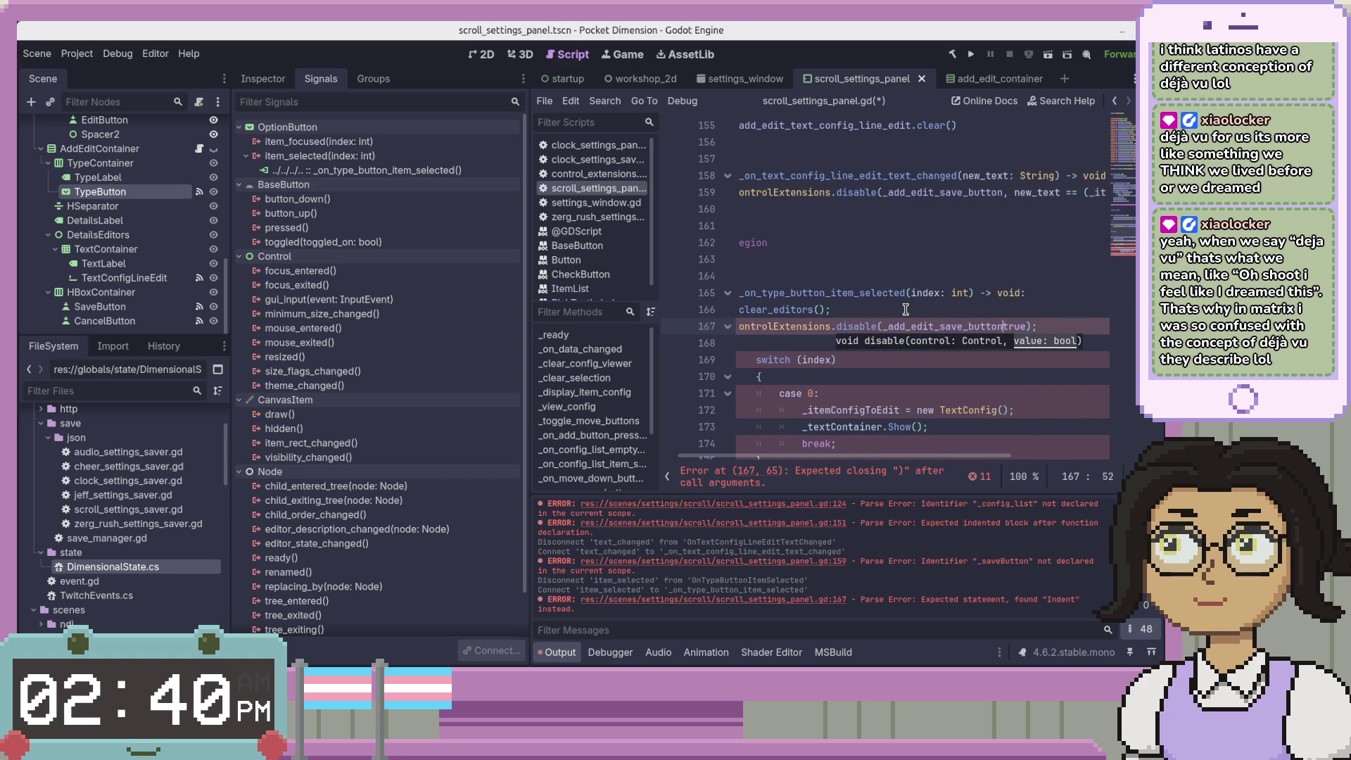
{"action": "type", "text": ","}
{"action": "key", "text": "End"}
{"action": "key", "text": "ctrl+s"}
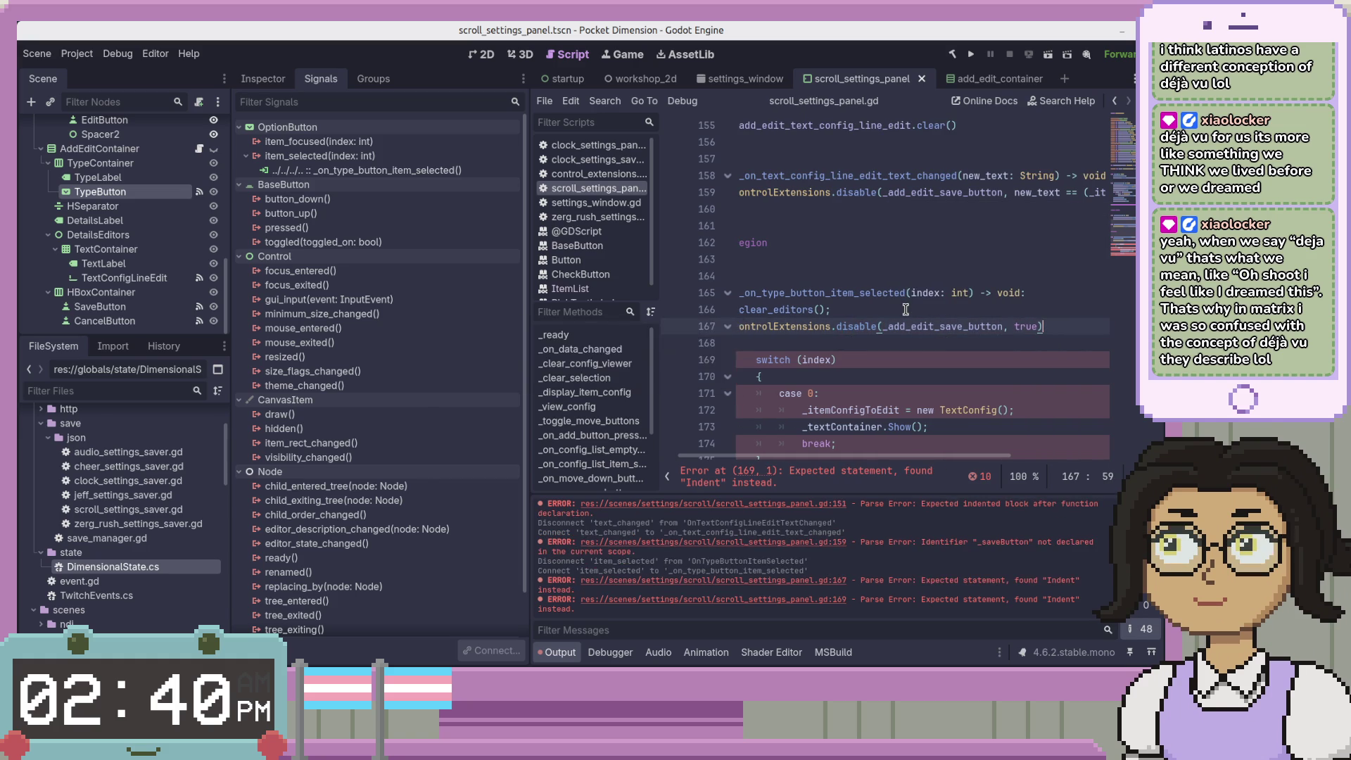
{"action": "key", "text": "Down"}
{"action": "key", "text": "Down"}
Convert switch (index) { into match index:, removing the parentheses and brace line
{"action": "key", "text": "Home"}
{"action": "key", "text": "Delete"}
{"action": "key", "text": "Delete"}
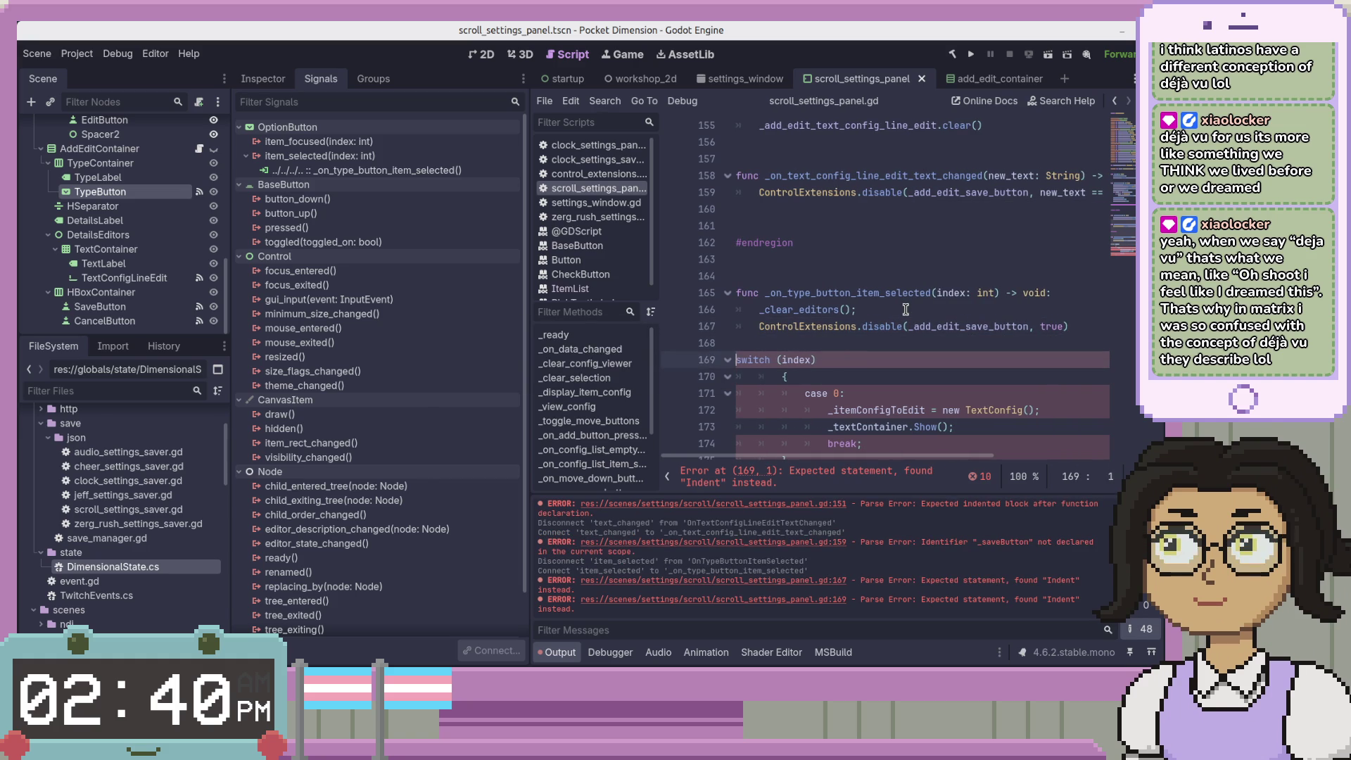
{"action": "key", "text": "ctrl+Right"}
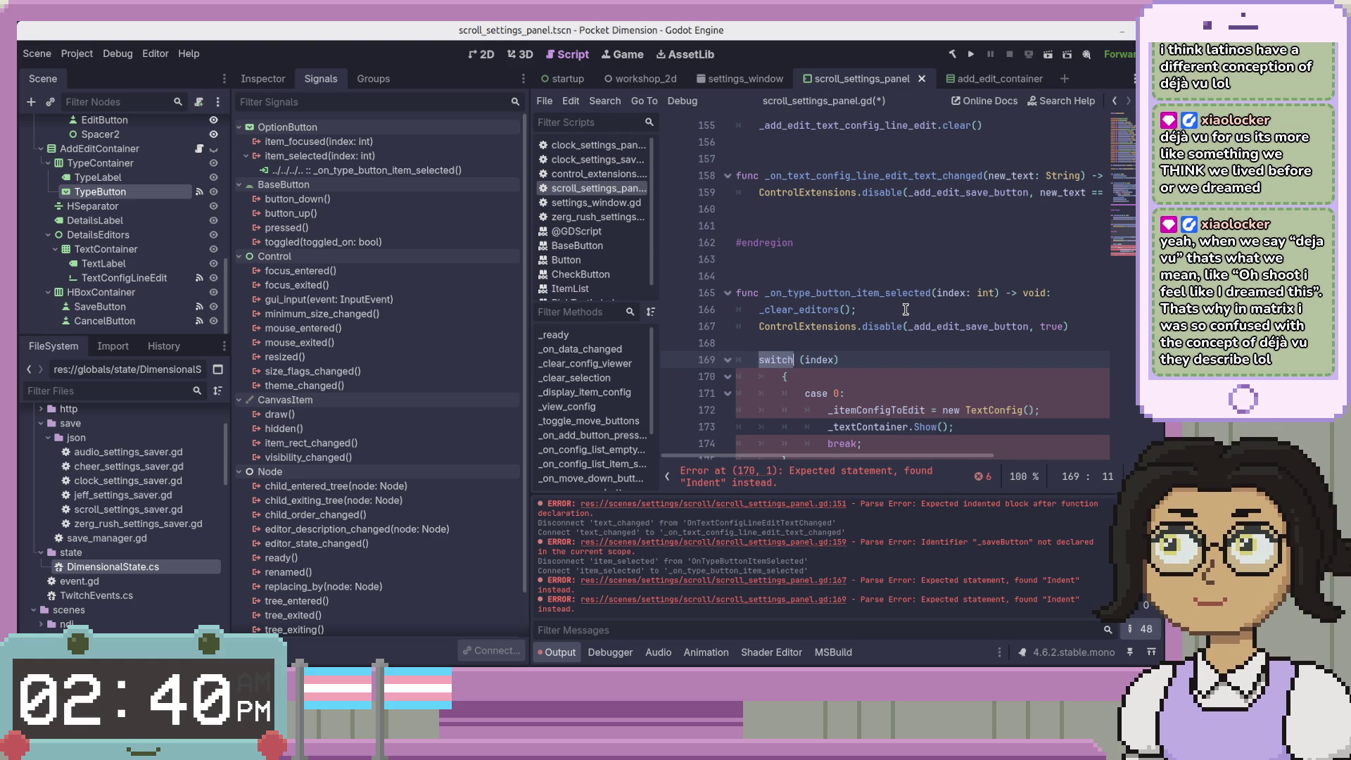
{"action": "type", "text": "match"}
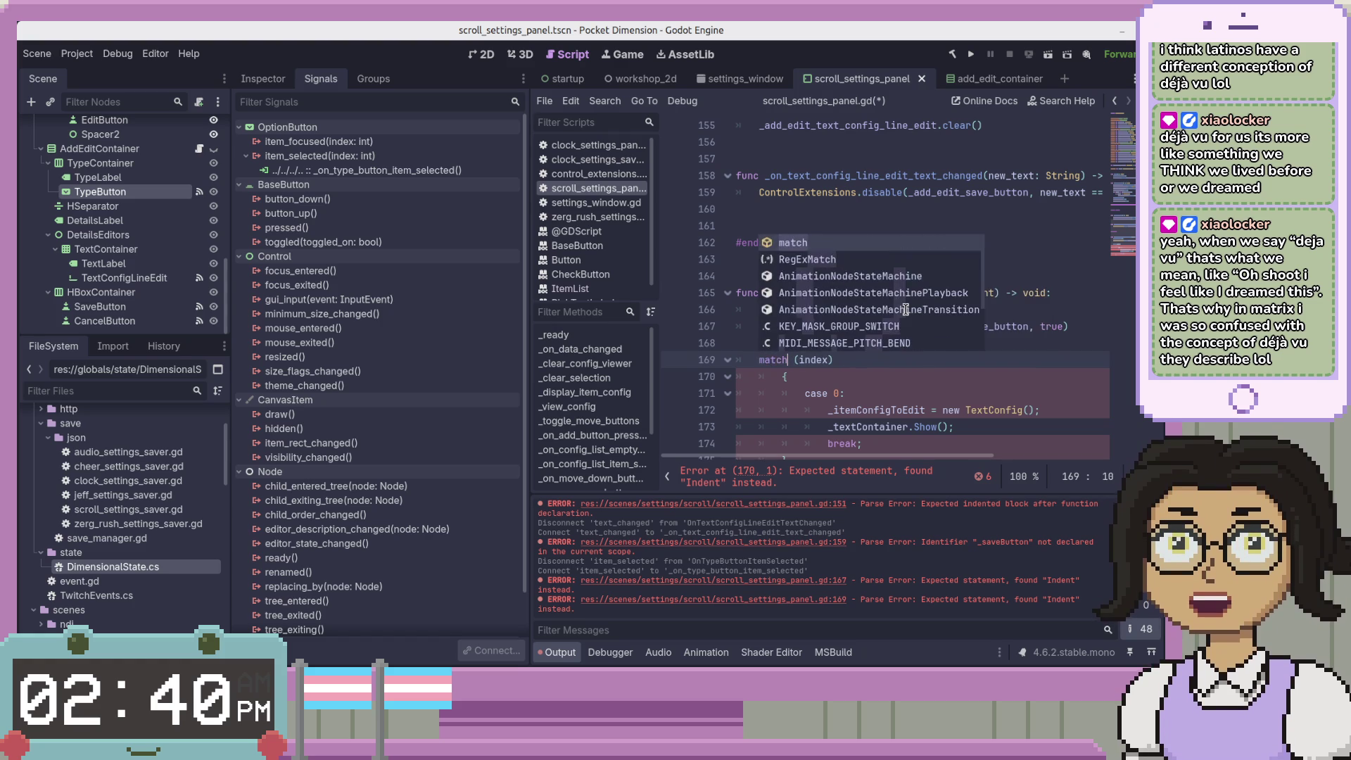
{"action": "key", "text": "Up"}
{"action": "key", "text": "BackSpace"}
{"action": "key", "text": "Down"}
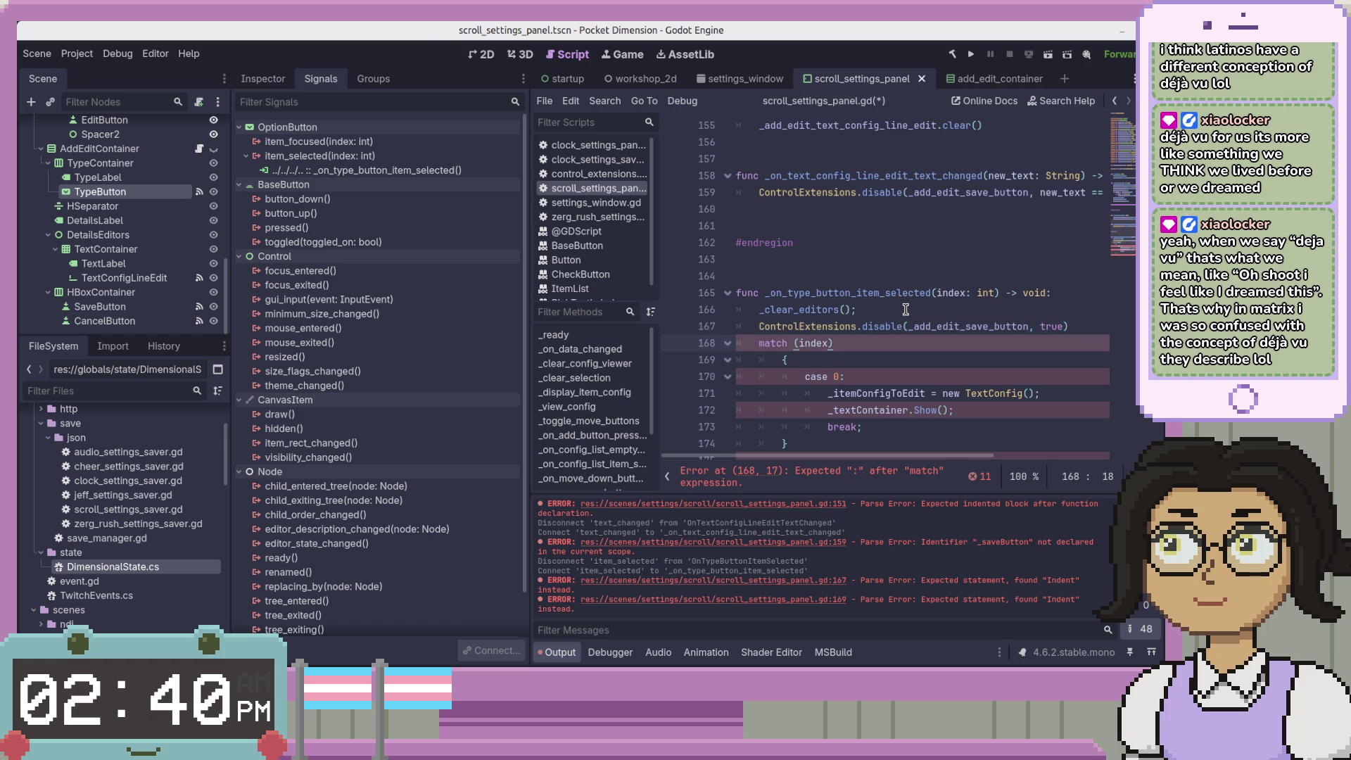
{"action": "key", "text": "Left"}
{"action": "key", "text": "BackSpace"}
{"action": "key", "text": "Left"}
{"action": "key", "text": "Left"}
{"action": "key", "text": "BackSpace"}
{"action": "key", "text": "Down"}
{"action": "key", "text": "BackSpace"}
{"action": "key", "text": "BackSpace"}
{"action": "key", "text": "BackSpace"}
{"action": "key", "text": "Down"}
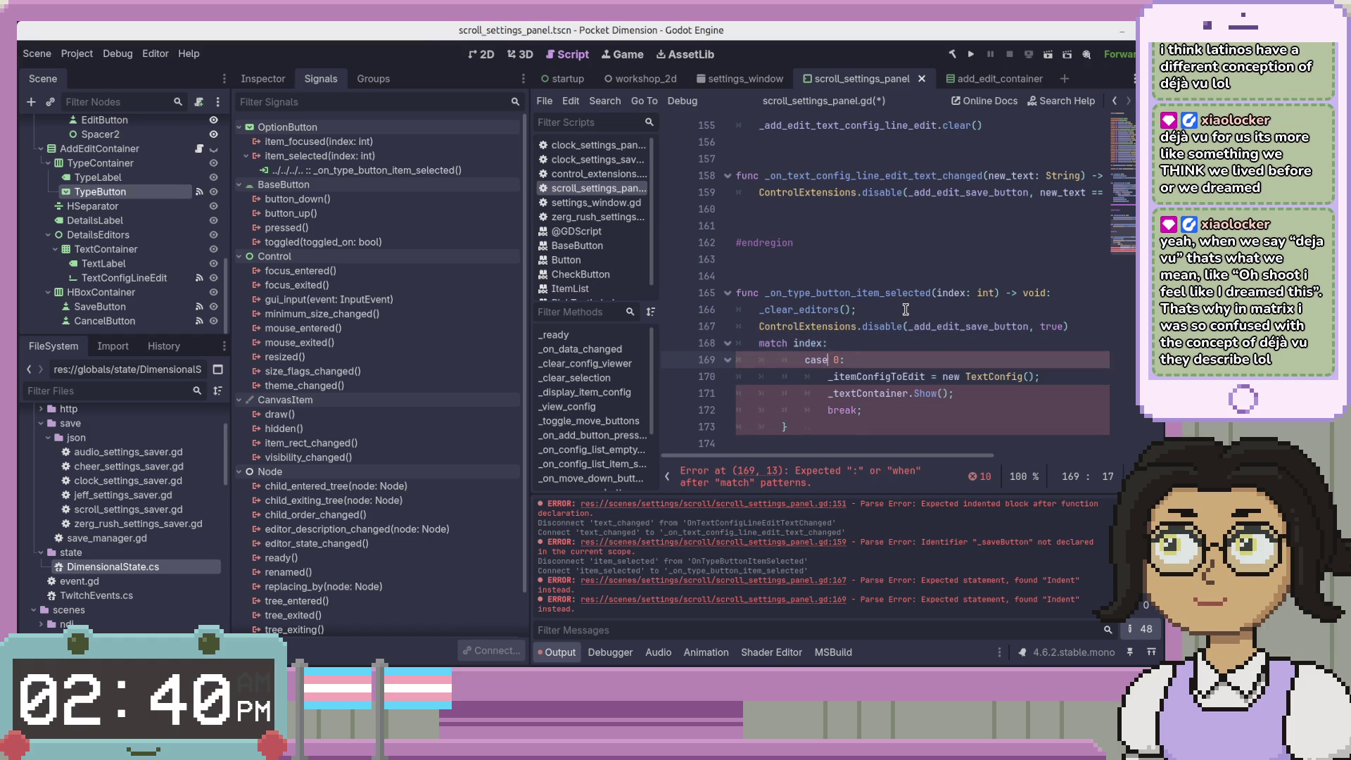
{"action": "key", "text": "Home"}
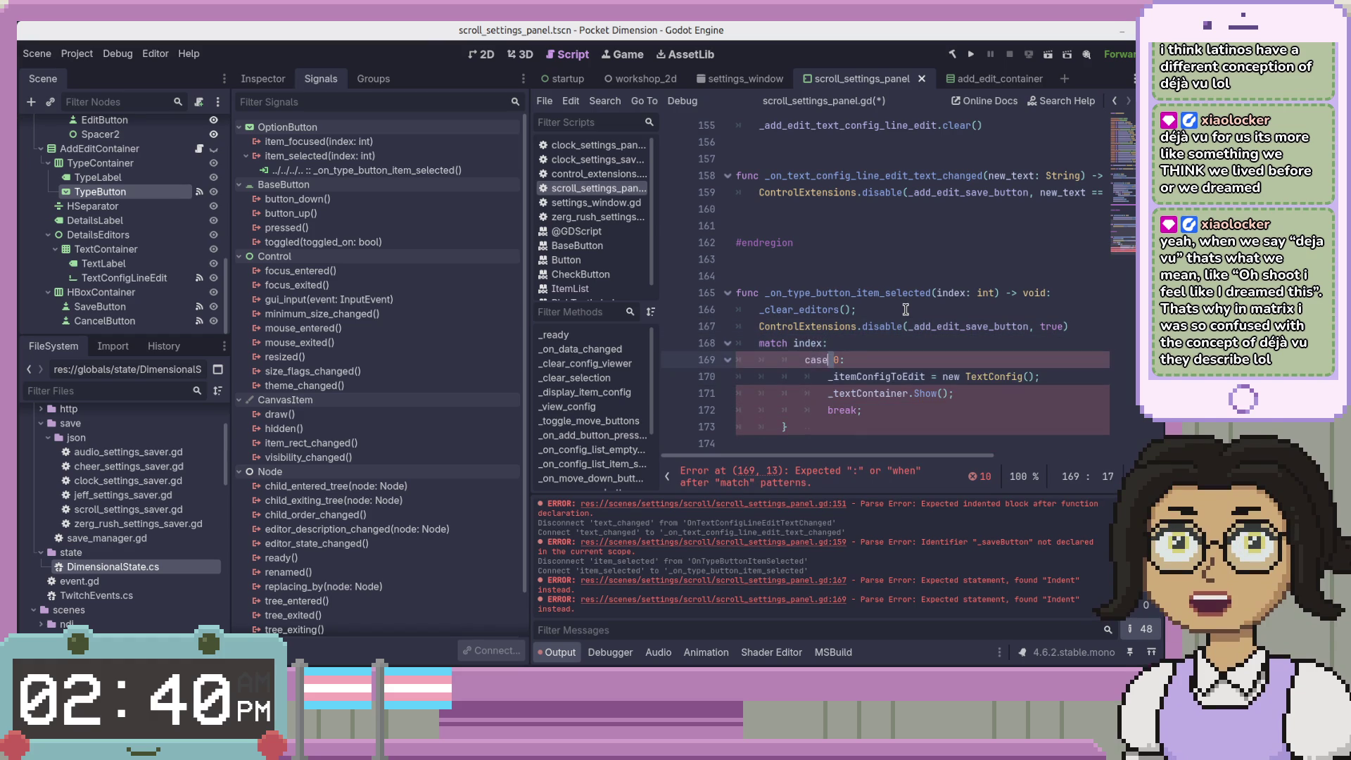
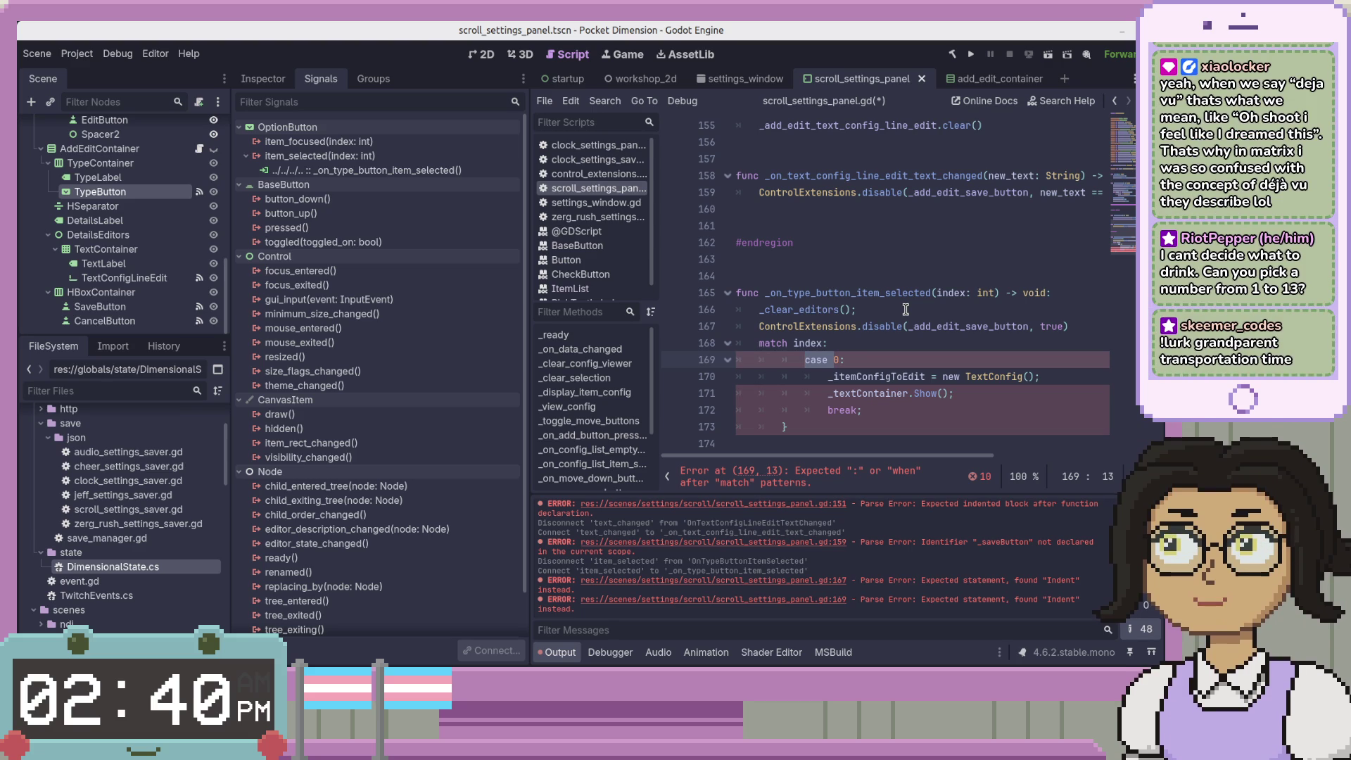
Drop the C# case keyword and rename the config variable to _item_config_to_edit, then save
{"action": "key", "text": "BackSpace"}
{"action": "key", "text": "Down"}
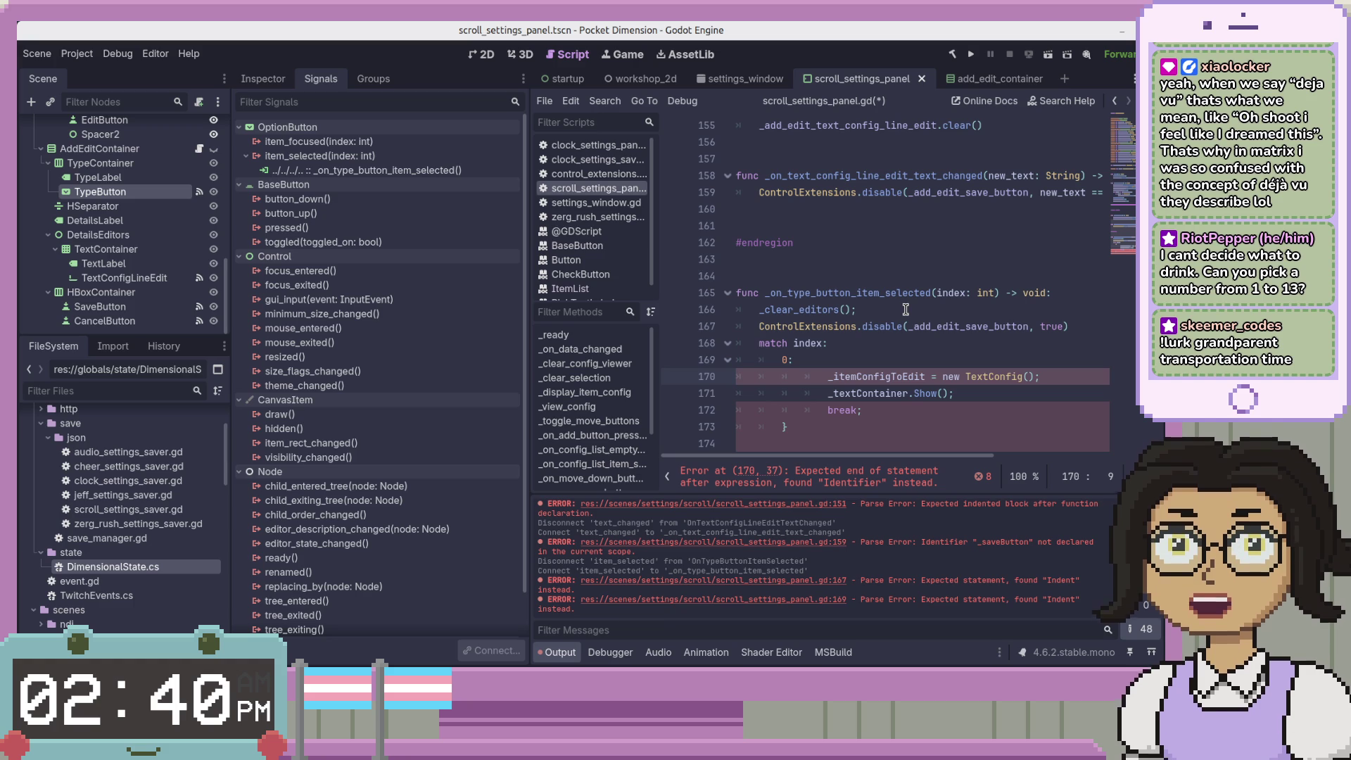
{"action": "key", "text": "ctrl+shift+Right"}
{"action": "key", "text": "ctrl+shift+Left"}
{"action": "key", "text": "BackSpace"}
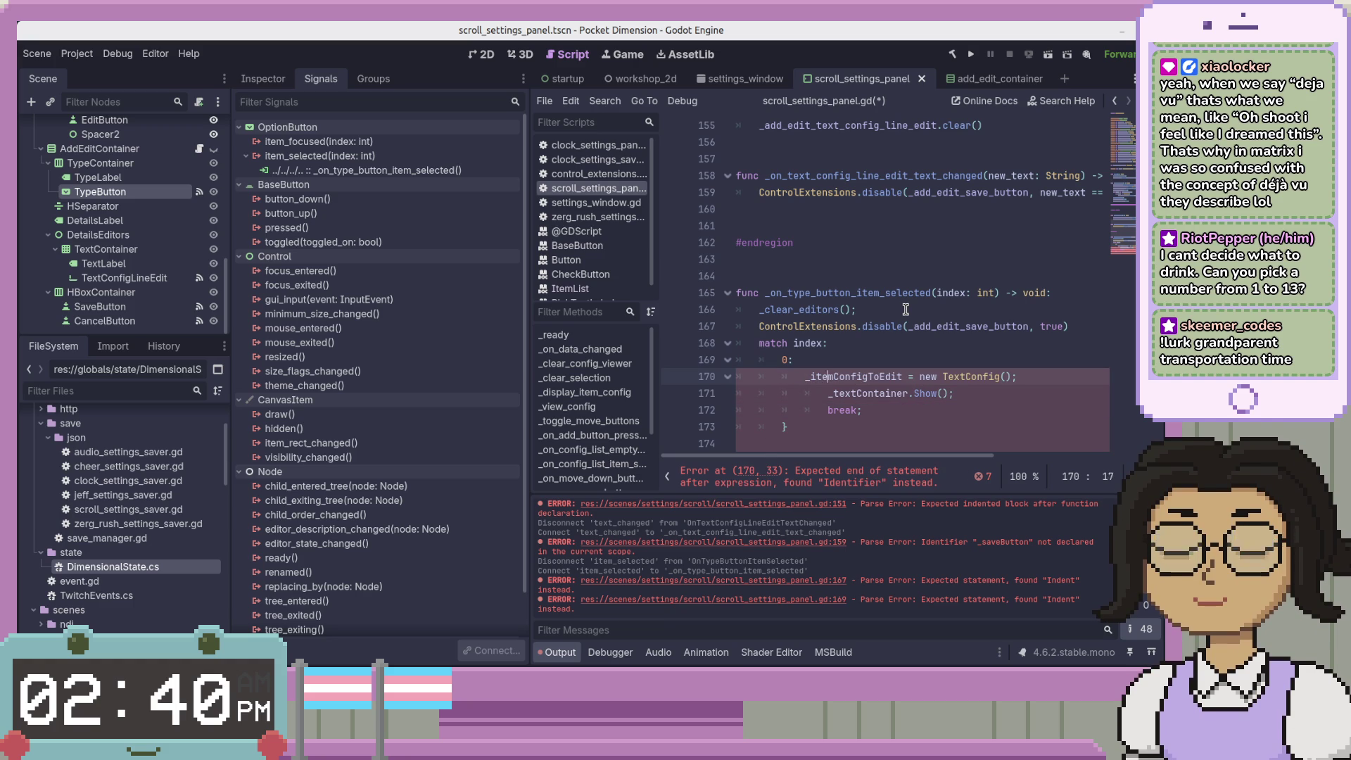
{"action": "key", "text": "Right"}
{"action": "key", "text": "Right"}
{"action": "key", "text": "Right"}
{"action": "type", "text": "_"}
{"action": "key", "text": "Delete"}
{"action": "key", "text": "Delete"}
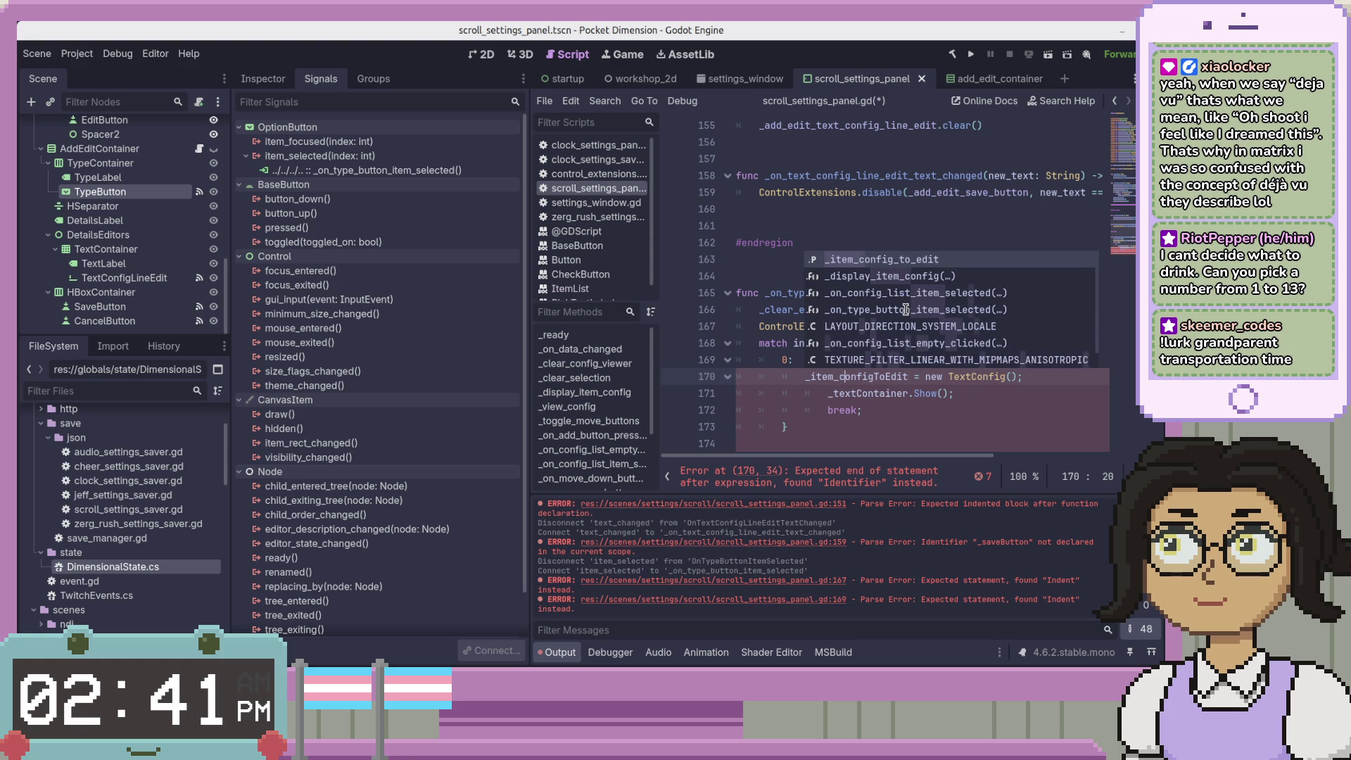
{"action": "type", "text": "co"}
{"action": "key", "text": "Return"}
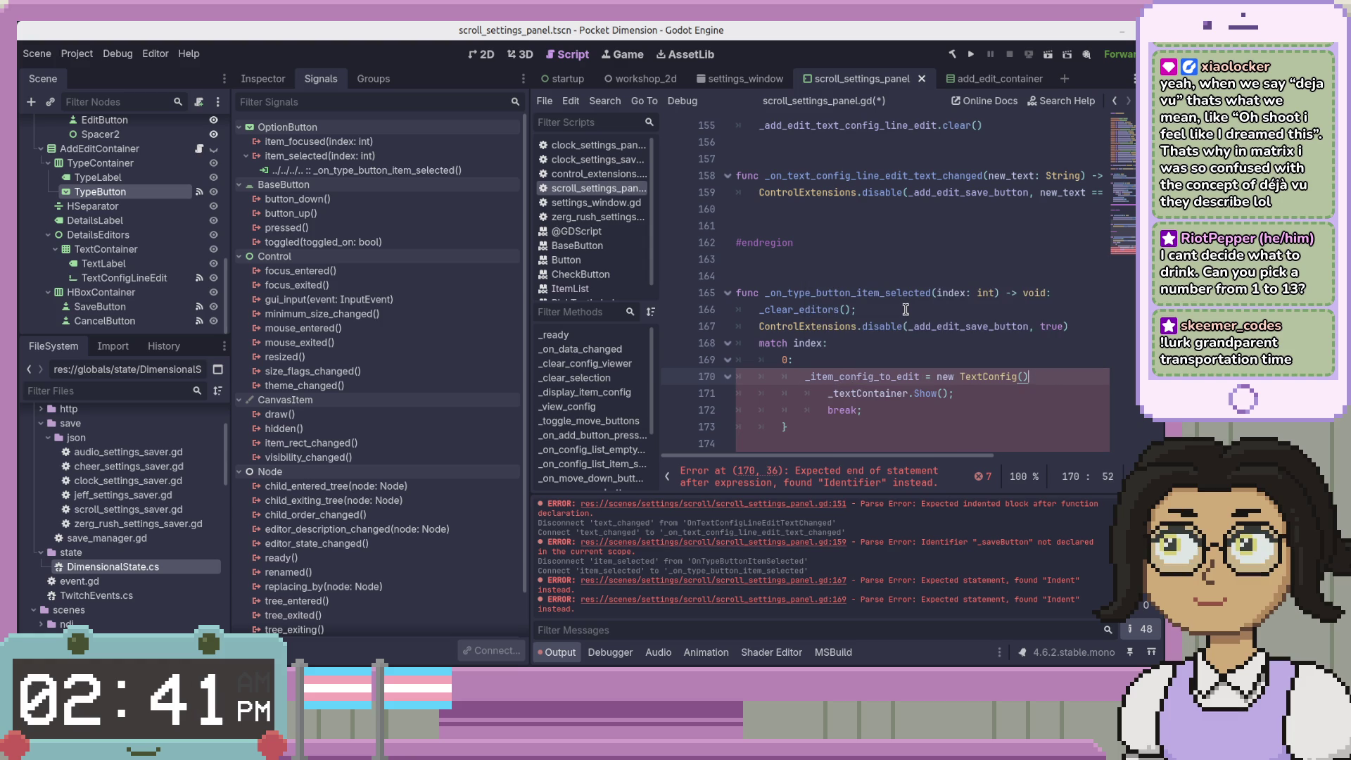
{"action": "key", "text": "ctrl+s"}
Rewrite new TextConfig() as TextConfig.new() on line 170 and save the script
{"action": "key", "text": "Down"}
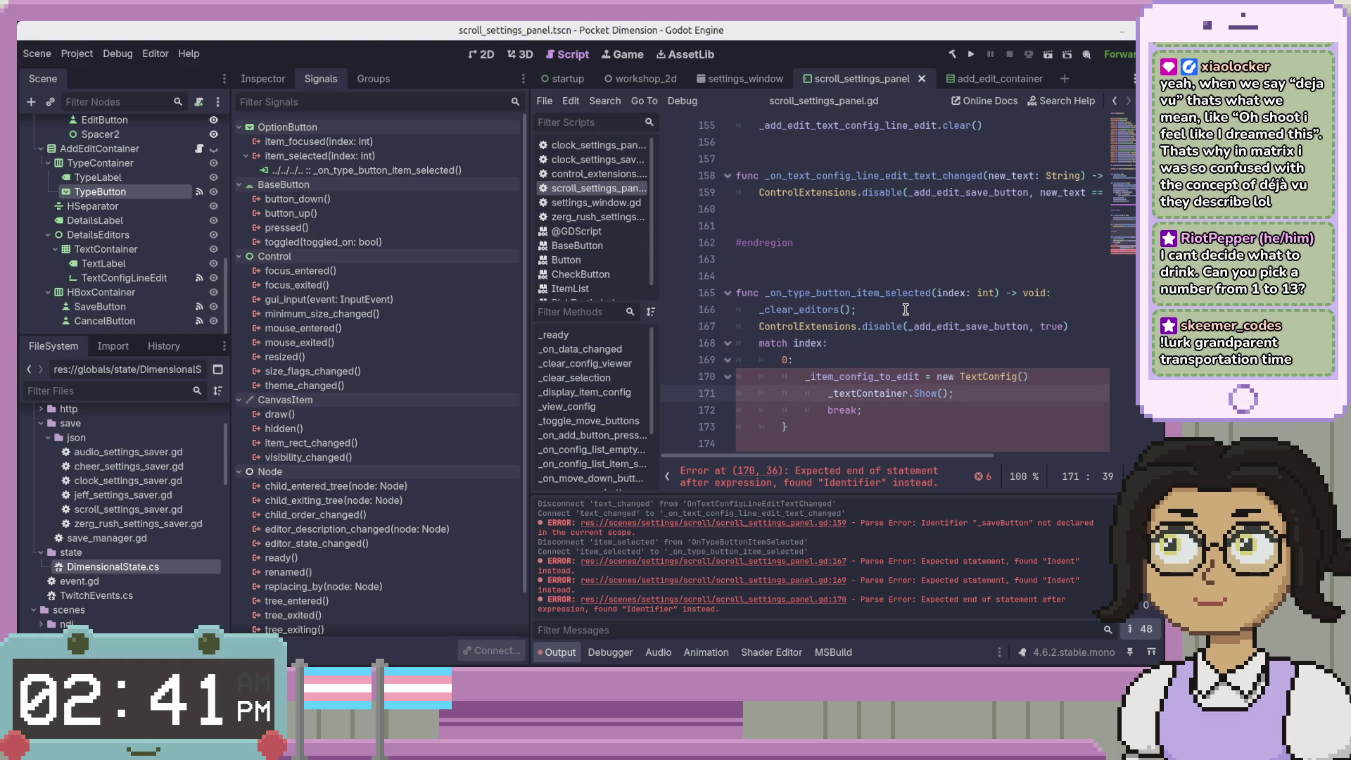
{"action": "key", "text": "Up"}
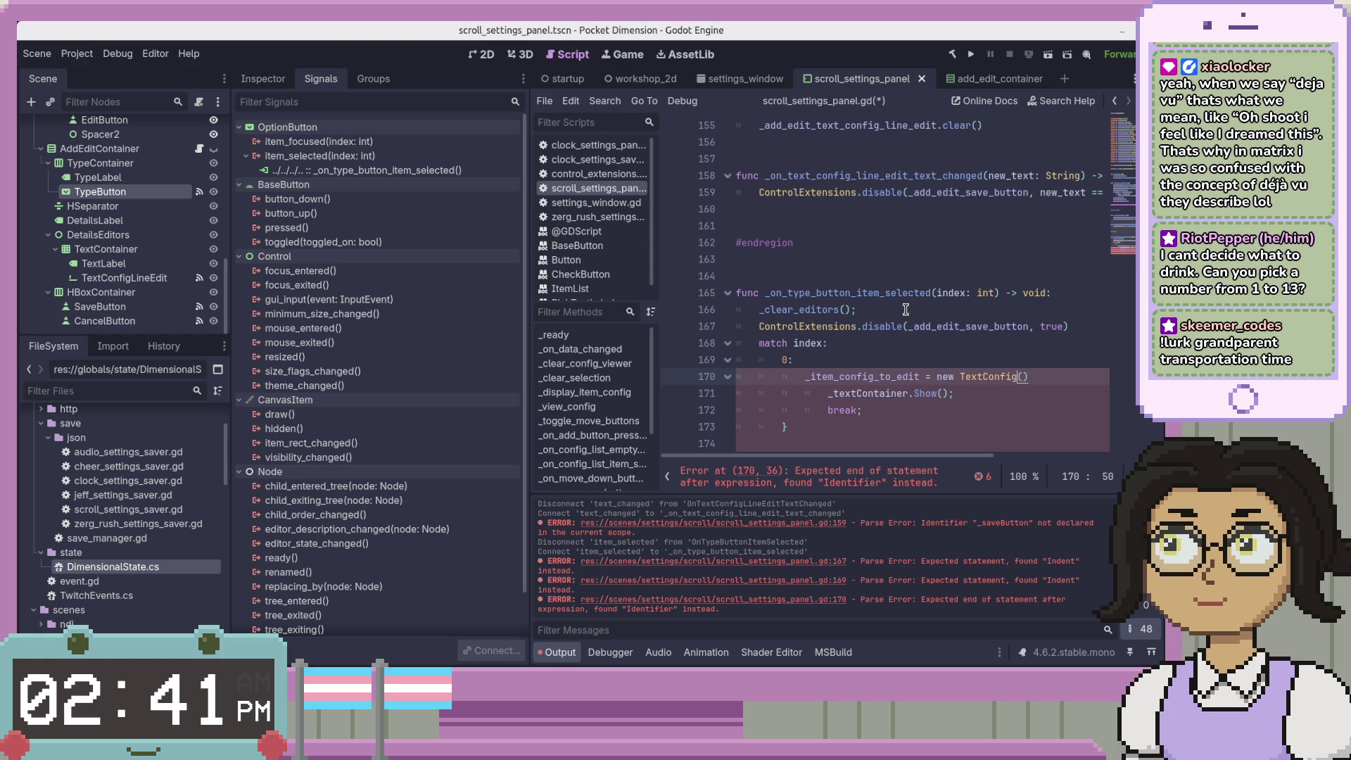
{"action": "key", "text": "BackSpace"}
{"action": "key", "text": "BackSpace"}
{"action": "key", "text": "BackSpace"}
{"action": "type", "text": "."}
{"action": "key", "text": "ctrl+s"}
Rename _textContainer to snake_case with lowercase show(), and delete the break; line and brace
{"action": "key", "text": "Down"}
{"action": "key", "text": "BackSpace"}
{"action": "key", "text": "Tab"}
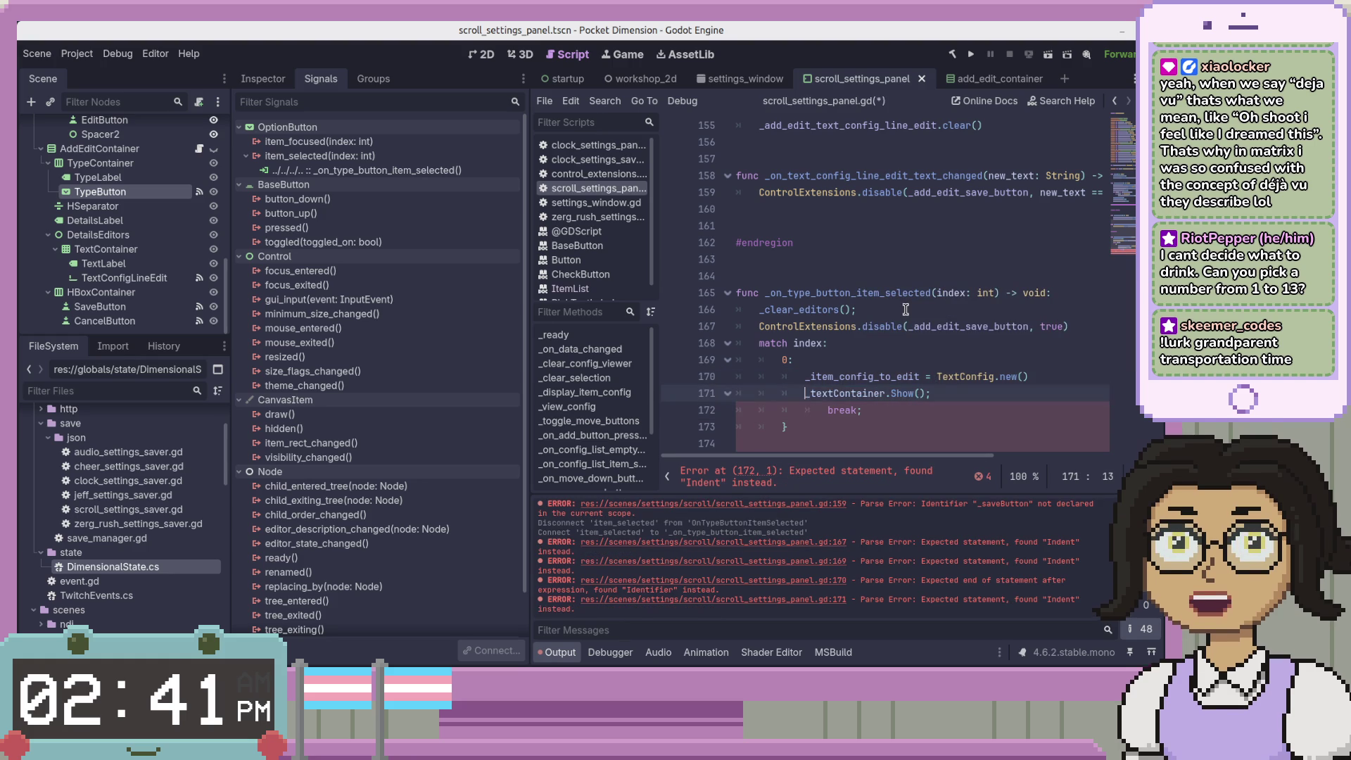
{"action": "key", "text": "Right"}
{"action": "key", "text": "Right"}
{"action": "key", "text": "Right"}
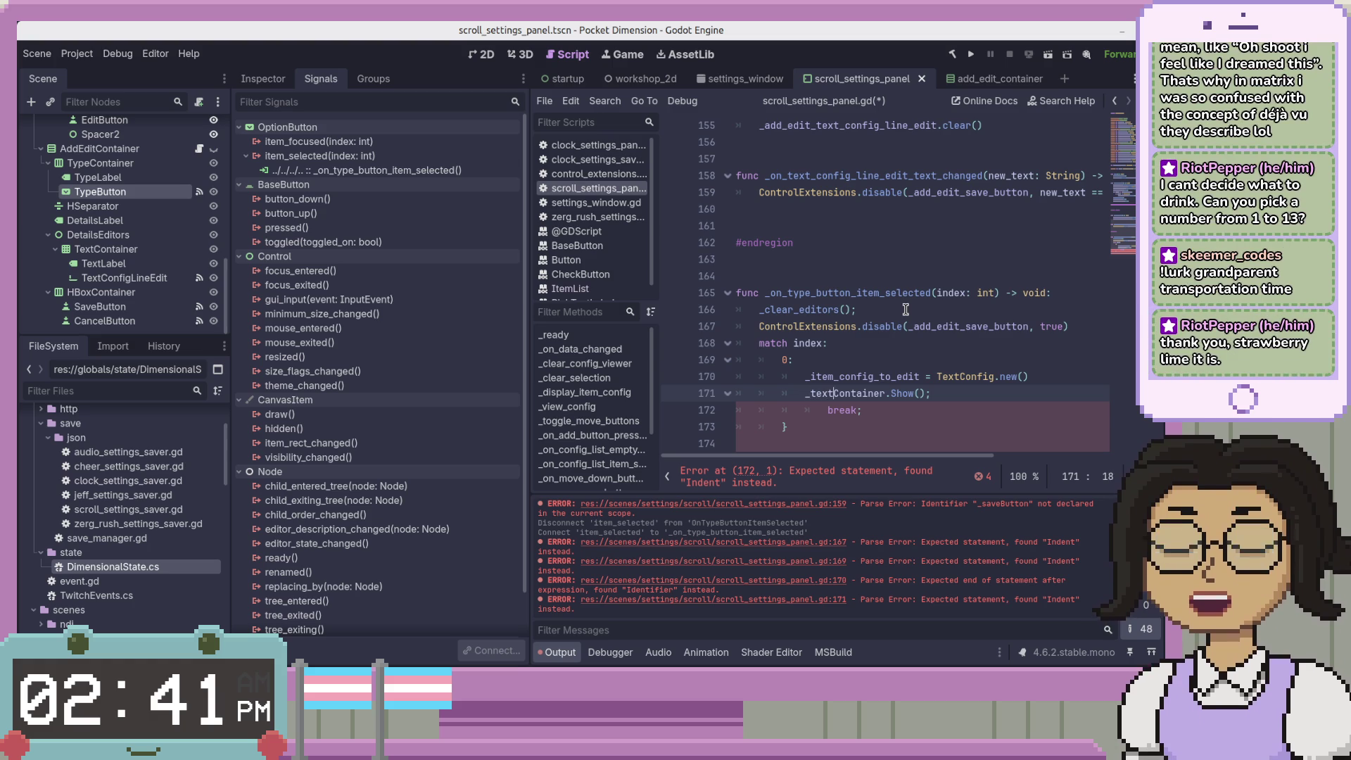
{"action": "key", "text": "Right"}
{"action": "key", "text": "Delete"}
{"action": "type", "text": "_c"}
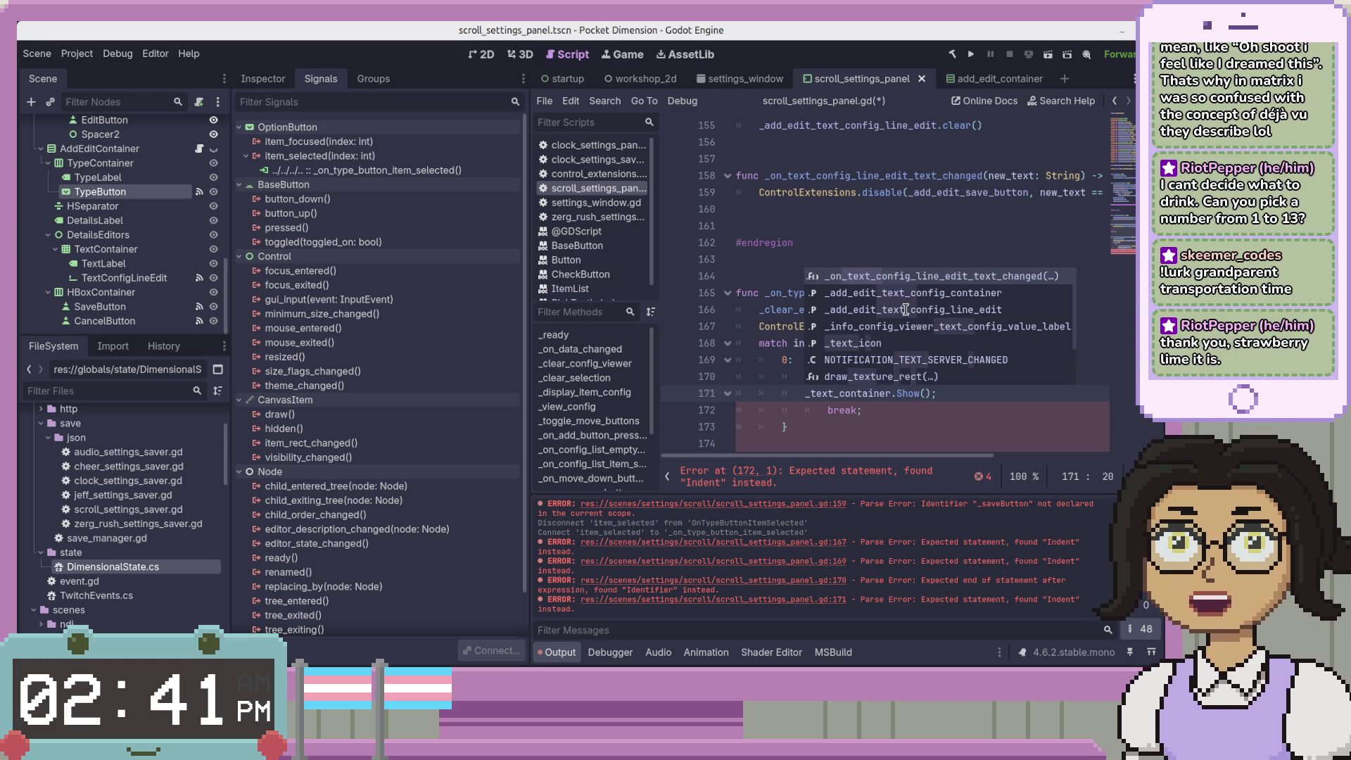
{"action": "key", "text": "Right"}
{"action": "key", "text": "Right"}
{"action": "key", "text": "Right"}
{"action": "key", "text": "Right"}
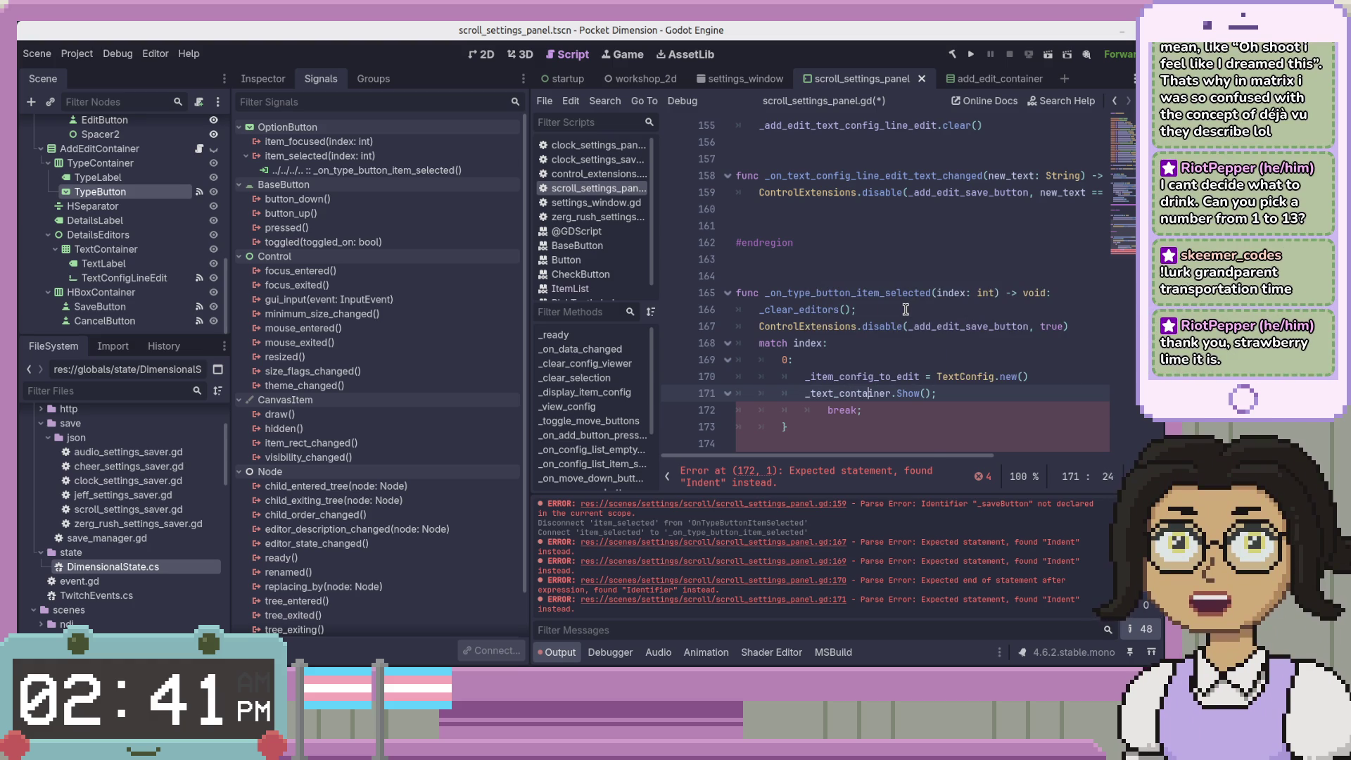
{"action": "type", "text": "s"}
{"action": "key", "text": "Down"}
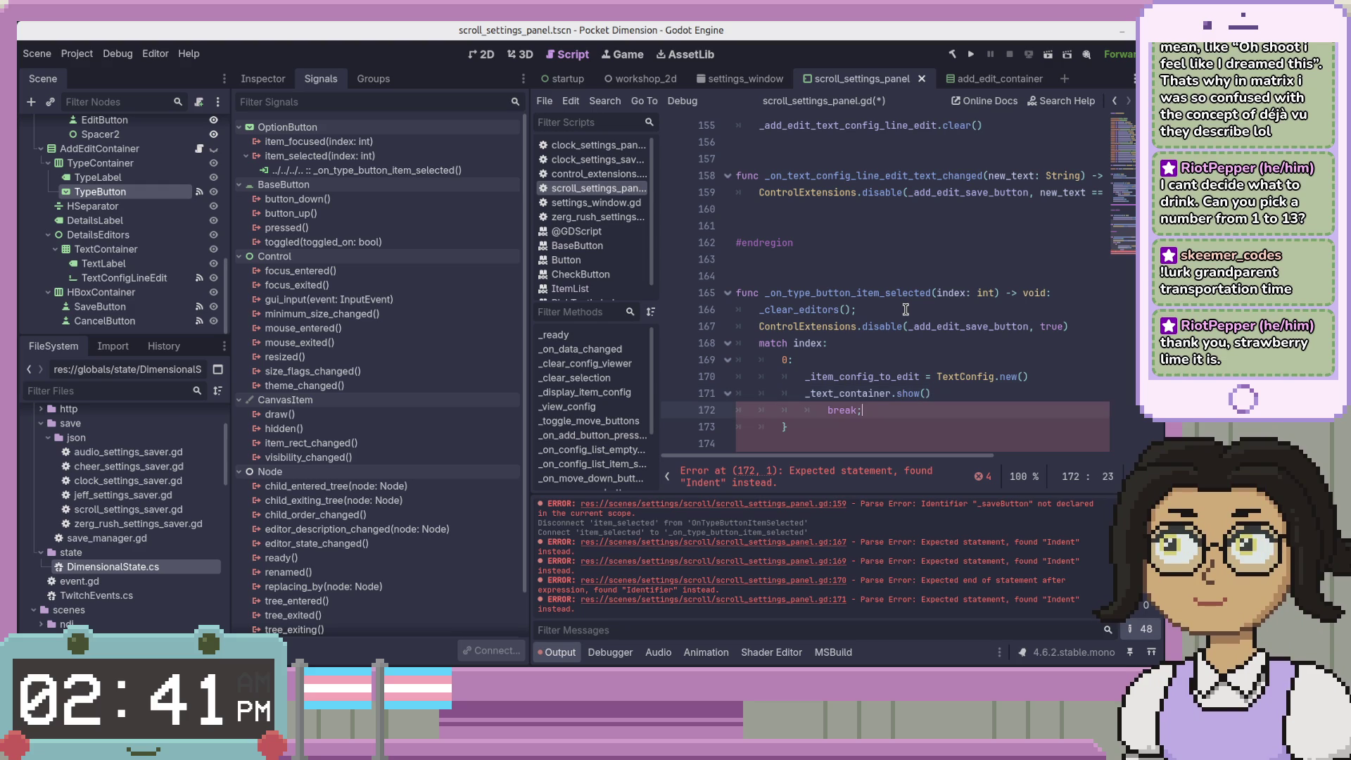
{"action": "key", "text": "ctrl+shift+k"}
{"action": "key", "text": "BackSpace"}
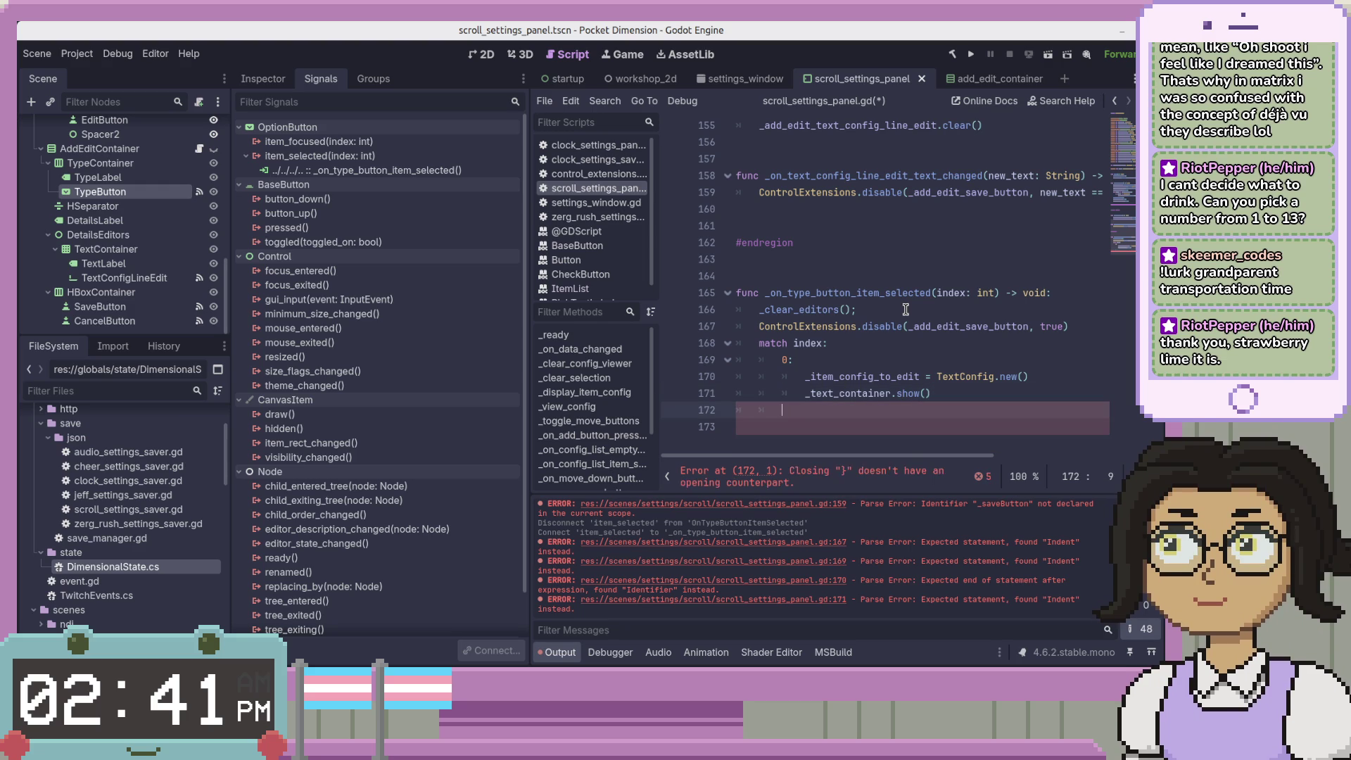
Change line 171 to call _add_edit_text_config_container.show() and save the script
{"action": "scroll", "coordinate": [914, 313], "scroll_direction": "down", "scroll_amount": 2}
{"action": "key", "text": "BackSpace"}
{"action": "key", "text": "BackSpace"}
{"action": "key", "text": "BackSpace"}
{"action": "key", "text": "Left"}
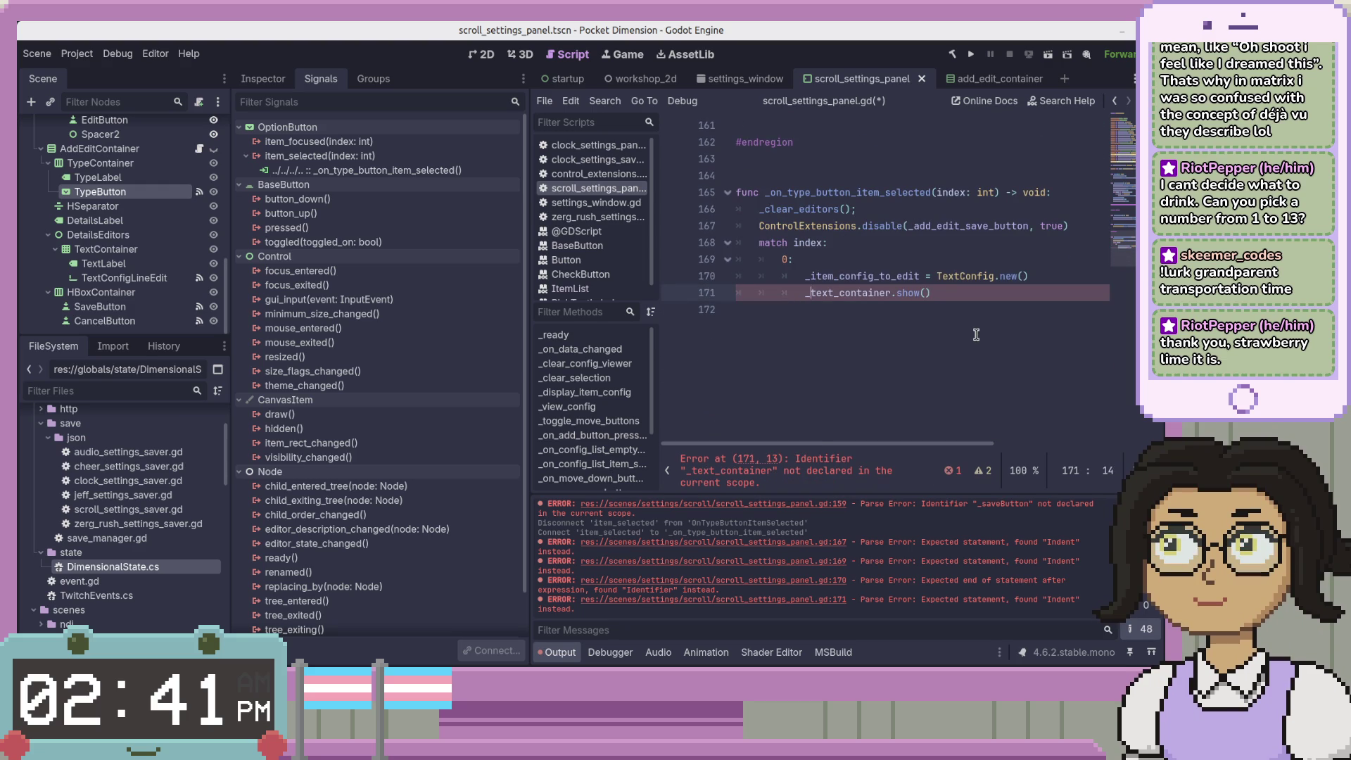
{"action": "type", "text": "add_edit_"}
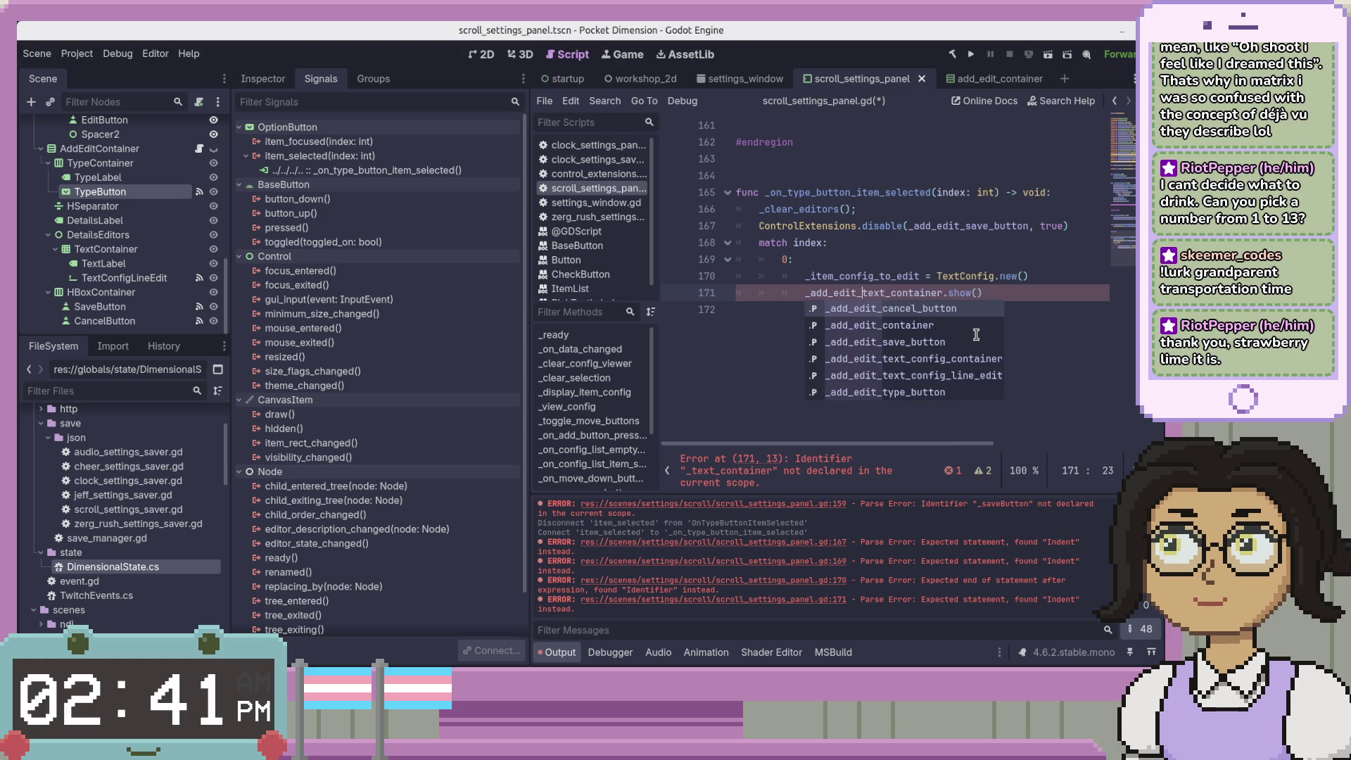
{"action": "key", "text": "Down"}
{"action": "key", "text": "Down"}
{"action": "key", "text": "Down"}
{"action": "key", "text": "Up"}
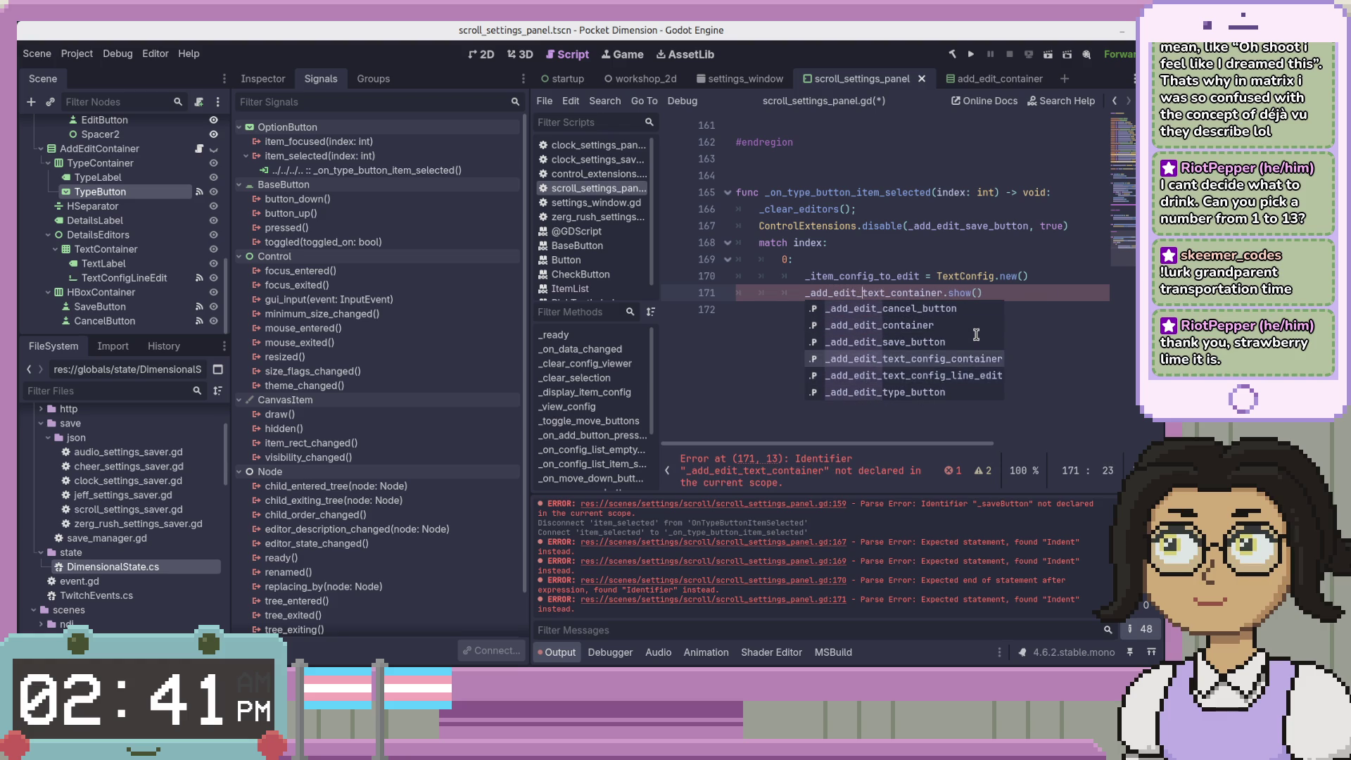
{"action": "key", "text": "Return"}
{"action": "key", "text": "BackSpace"}
{"action": "key", "text": "ctrl+s"}
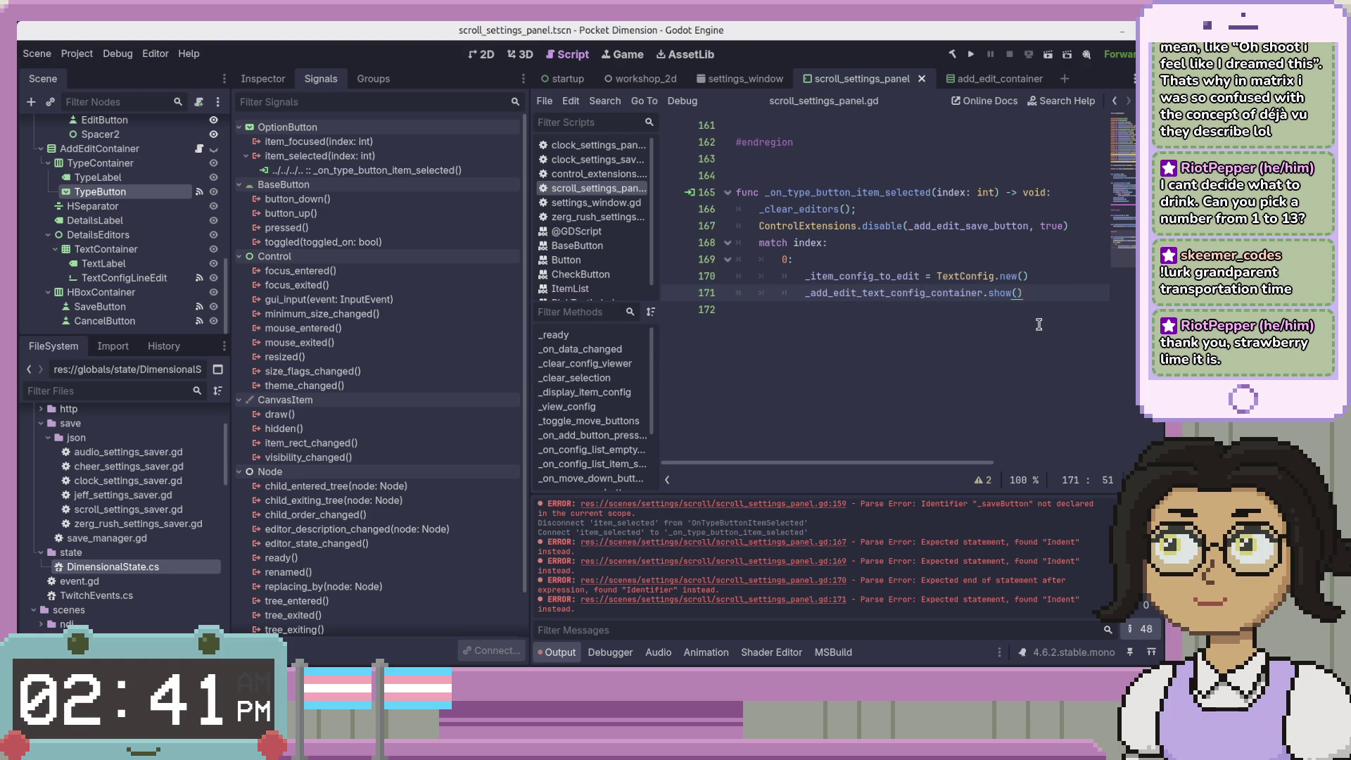
Check the 0: branch against the original C# source and select the handler function
{"action": "scroll", "coordinate": [1038, 325], "scroll_direction": "up", "scroll_amount": 1}
{"action": "left_click", "coordinate": [975, 304]}
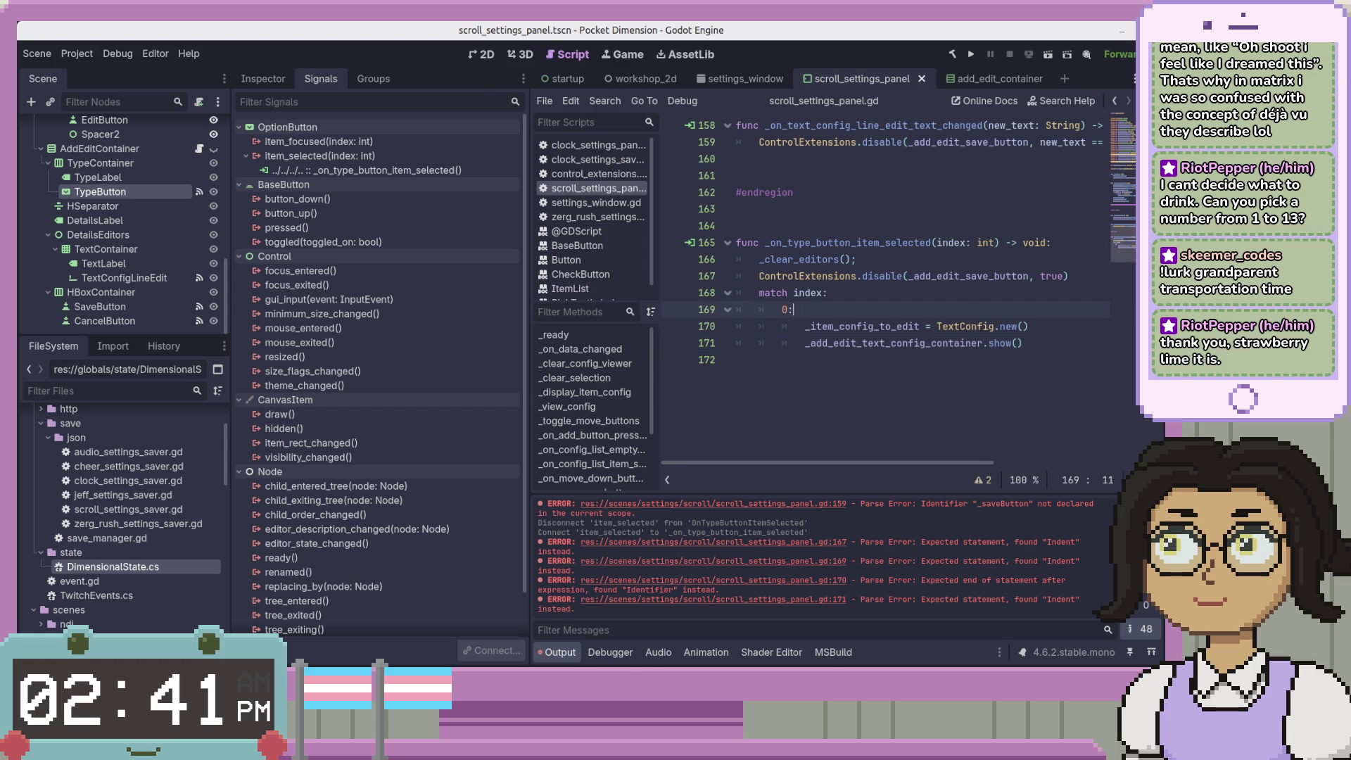
{"action": "key", "text": "alt+Tab"}
{"action": "left_click", "coordinate": [485, 100]}
{"action": "left_click", "coordinate": [1026, 343]}
{"action": "scroll", "coordinate": [1063, 342], "scroll_direction": "up", "scroll_amount": 2}
{"action": "left_click", "coordinate": [1073, 306]}
{"action": "scroll", "coordinate": [1057, 320], "scroll_direction": "down", "scroll_amount": 2}
{"action": "mouse_move", "coordinate": [1049, 345]}
{"action": "left_mouse_down"}
{"action": "mouse_move", "coordinate": [1055, 242]}
{"action": "mouse_move", "coordinate": [1075, 212]}
{"action": "left_mouse_up"}
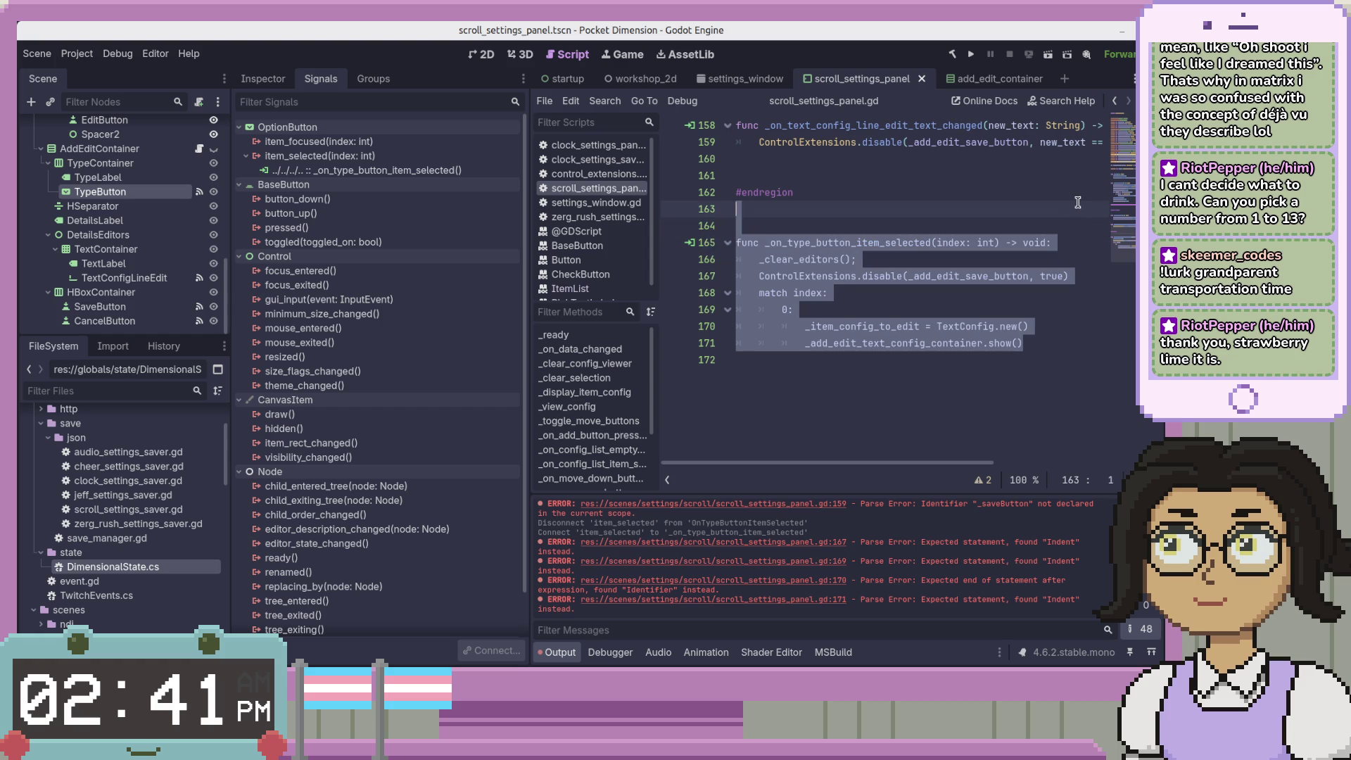
Move the type-selection handler up above #endregion inside the AddEdit region
{"action": "scroll", "coordinate": [1077, 202], "scroll_direction": "up", "scroll_amount": 2}
{"action": "mouse_move", "coordinate": [879, 351]}
{"action": "left_mouse_down"}
{"action": "mouse_move", "coordinate": [879, 248]}
{"action": "mouse_move", "coordinate": [1121, 250]}
{"action": "left_mouse_up"}
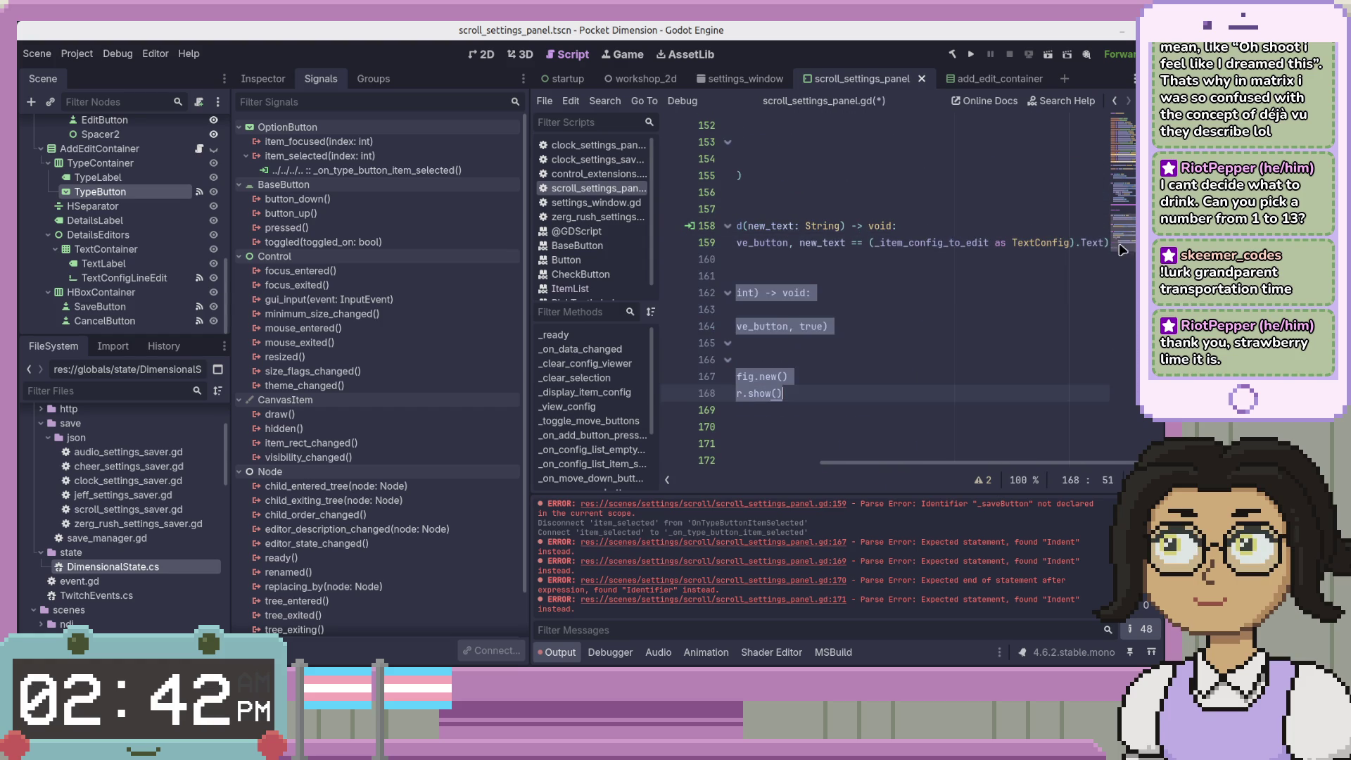
{"action": "left_click", "coordinate": [951, 346]}
{"action": "left_click", "coordinate": [906, 263]}
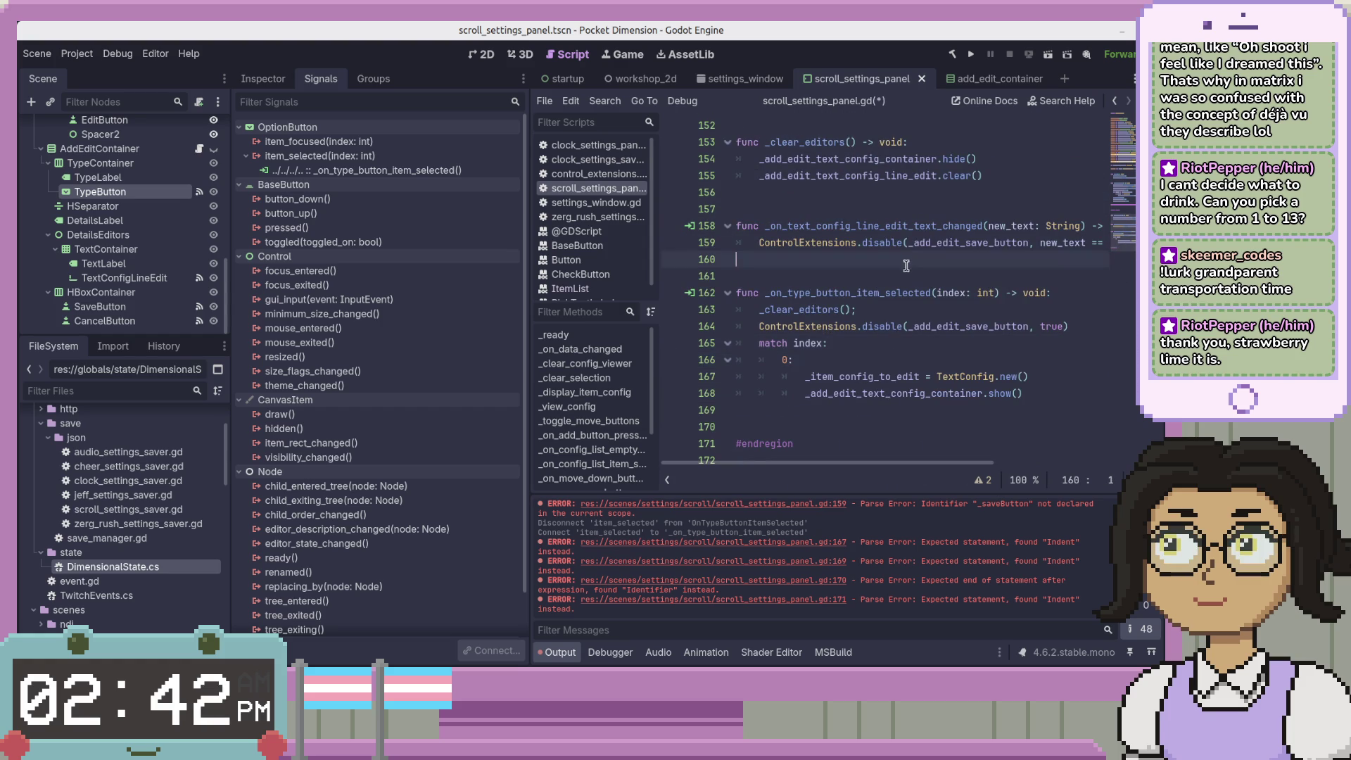
{"action": "scroll", "coordinate": [918, 358], "scroll_direction": "down", "scroll_amount": 1}
{"action": "left_click", "coordinate": [918, 355]}
{"action": "scroll", "coordinate": [916, 348], "scroll_direction": "up", "scroll_amount": 4}
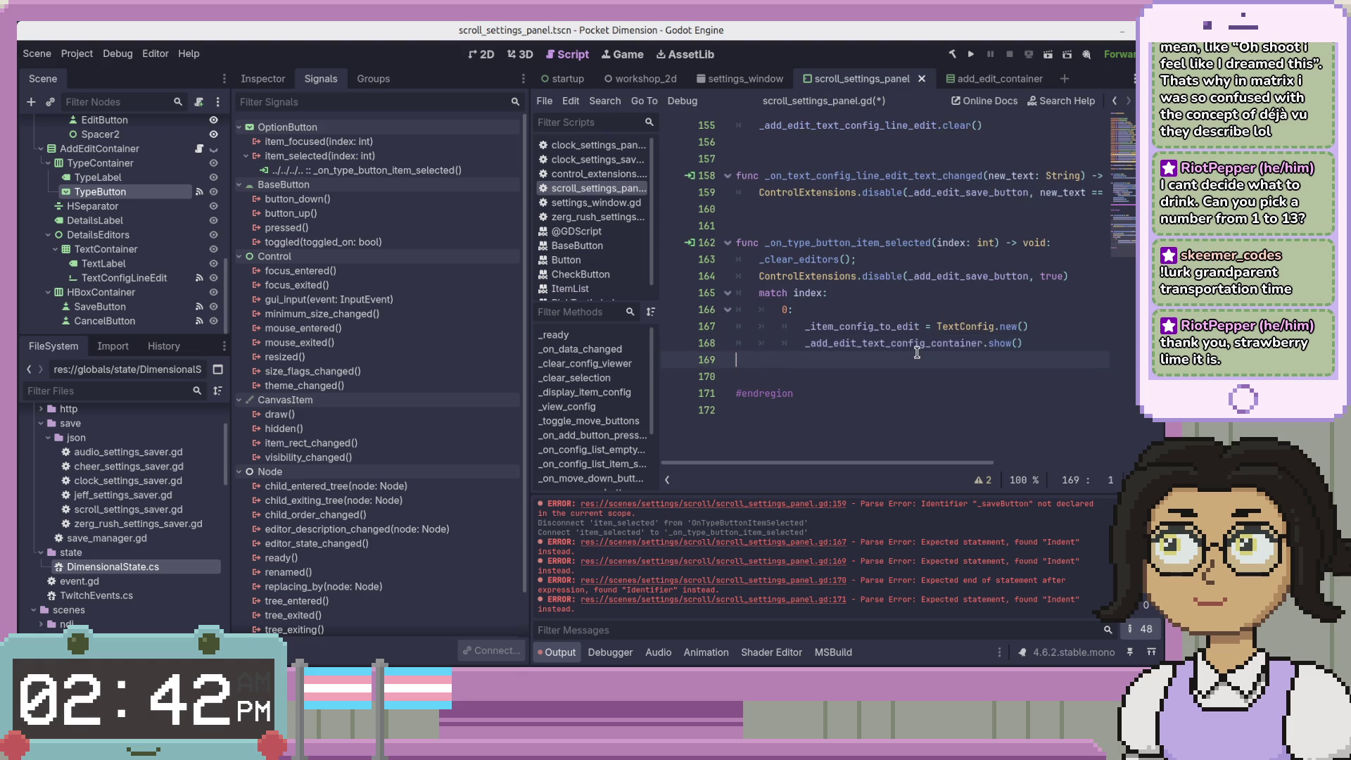
{"action": "scroll", "coordinate": [921, 351], "scroll_direction": "up", "scroll_amount": 1}
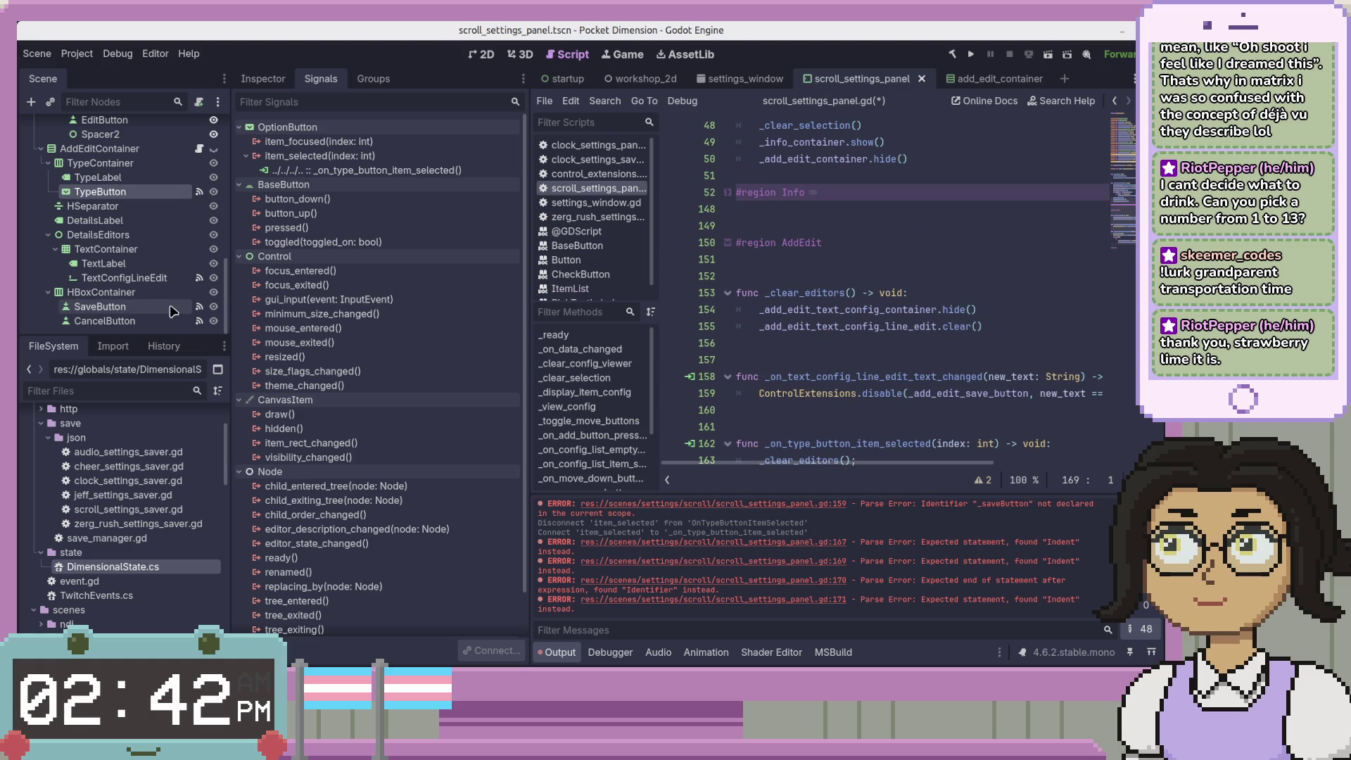
Disconnect the SaveButton's pressed signal from the old OnSaveButtonPressed handler
{"action": "left_click", "coordinate": [149, 280]}
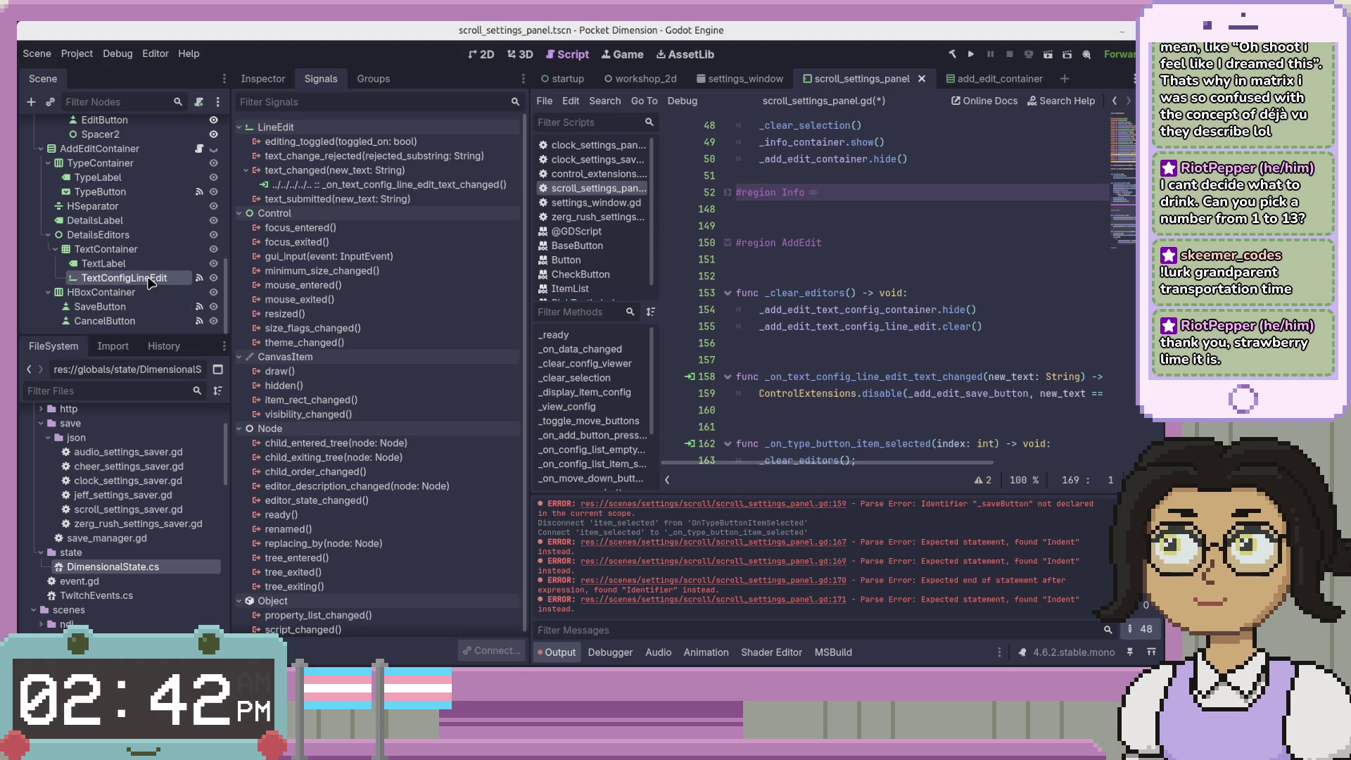
{"action": "left_click", "coordinate": [105, 307]}
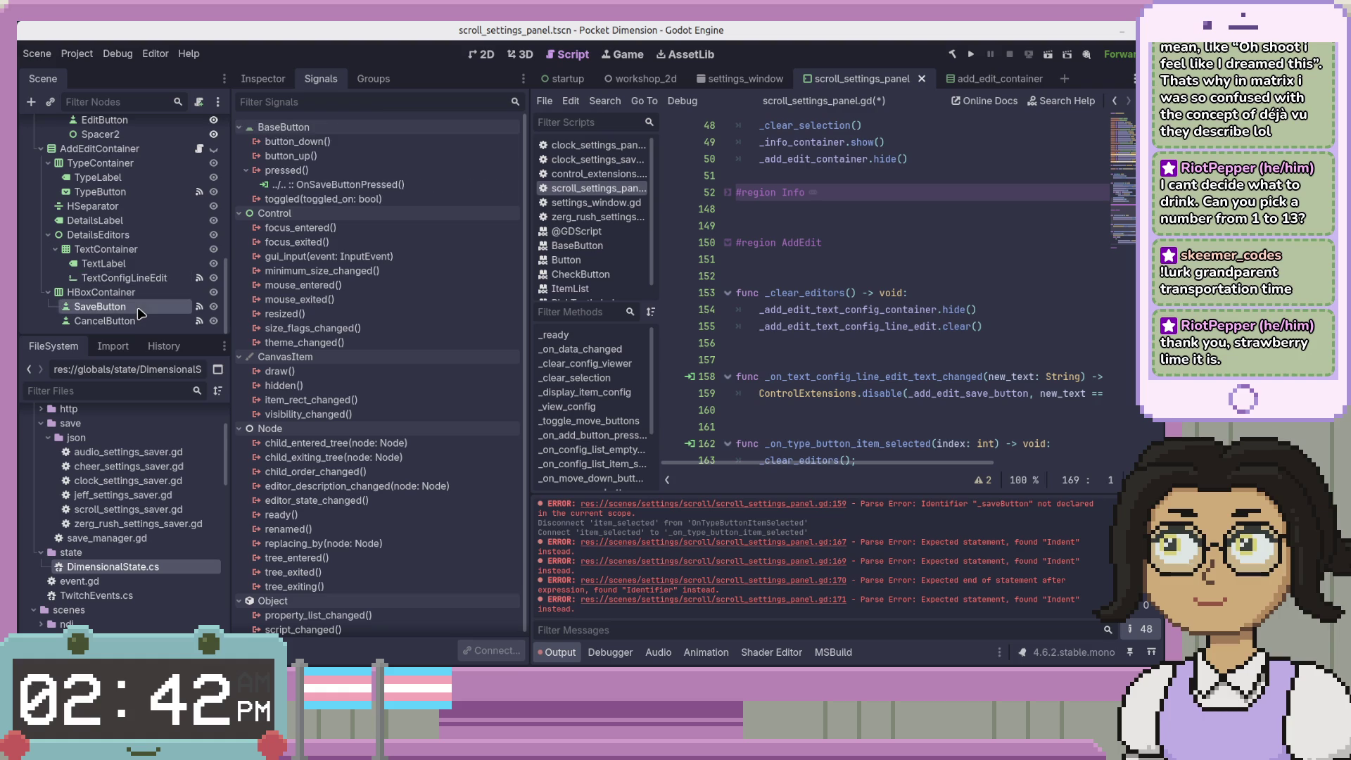
{"action": "right_click", "coordinate": [344, 184]}
{"action": "left_click", "coordinate": [393, 226]}
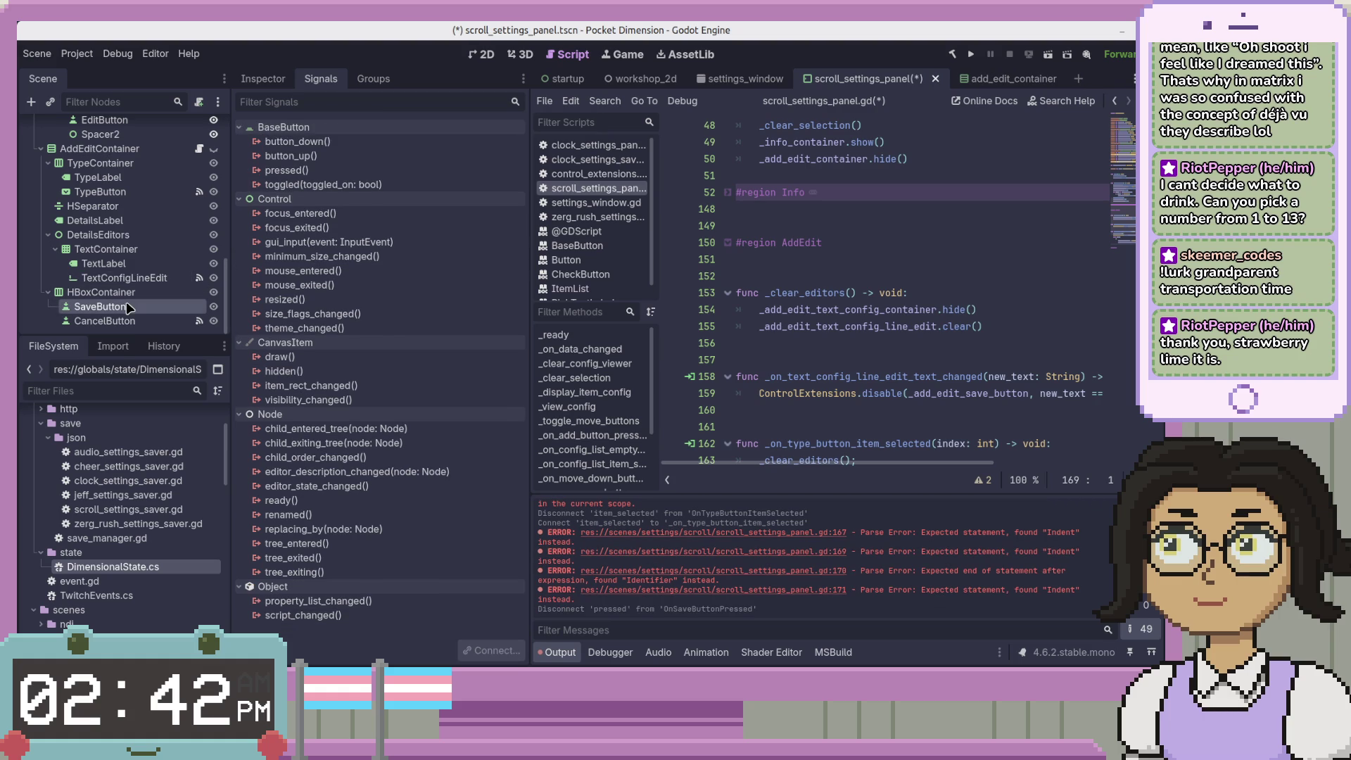
{"action": "double_click", "coordinate": [317, 170]}
{"action": "key", "text": "alt+Tab"}
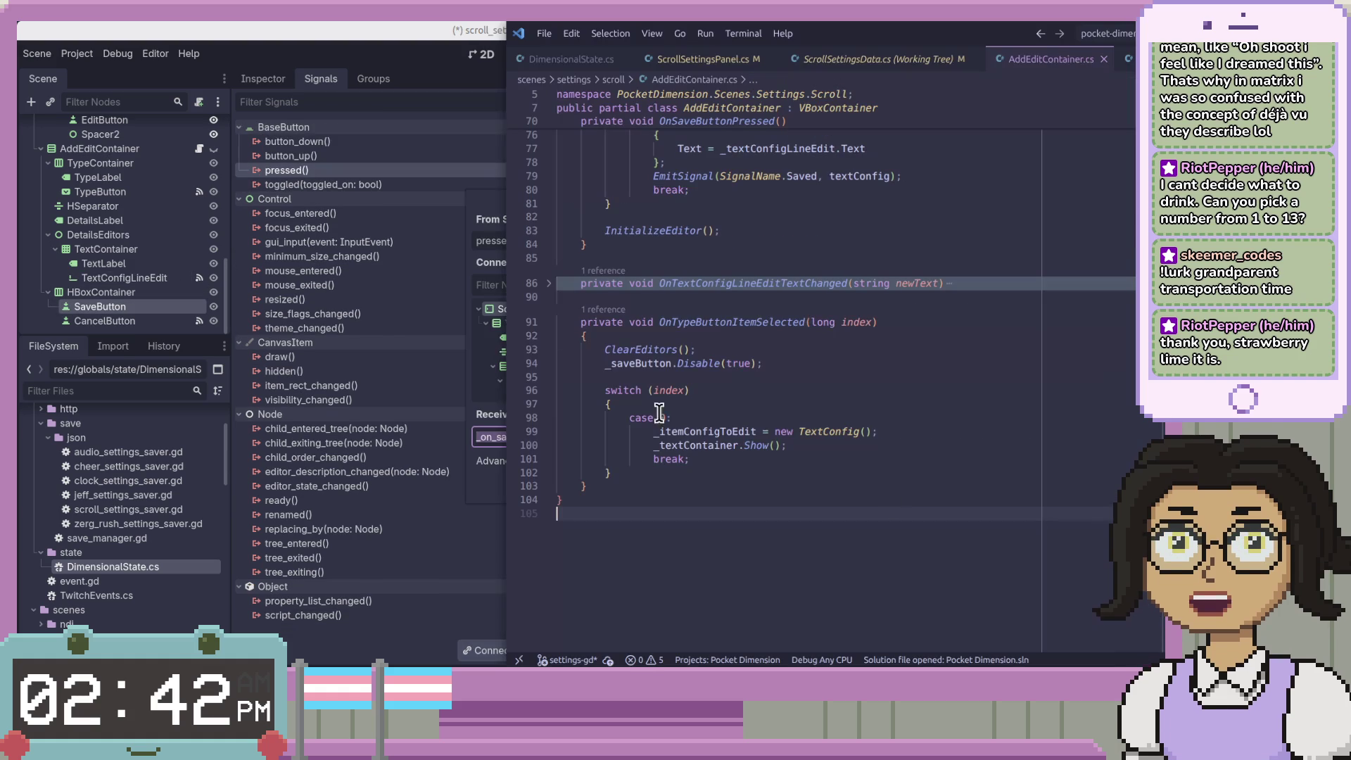
Fold OnTypeButtonItemSelected, inspect the OnSaveButtonPressed body and switch, and save AddEditContainer.cs
{"action": "left_click", "coordinate": [548, 321]}
{"action": "scroll", "coordinate": [835, 331], "scroll_direction": "up", "scroll_amount": 7}
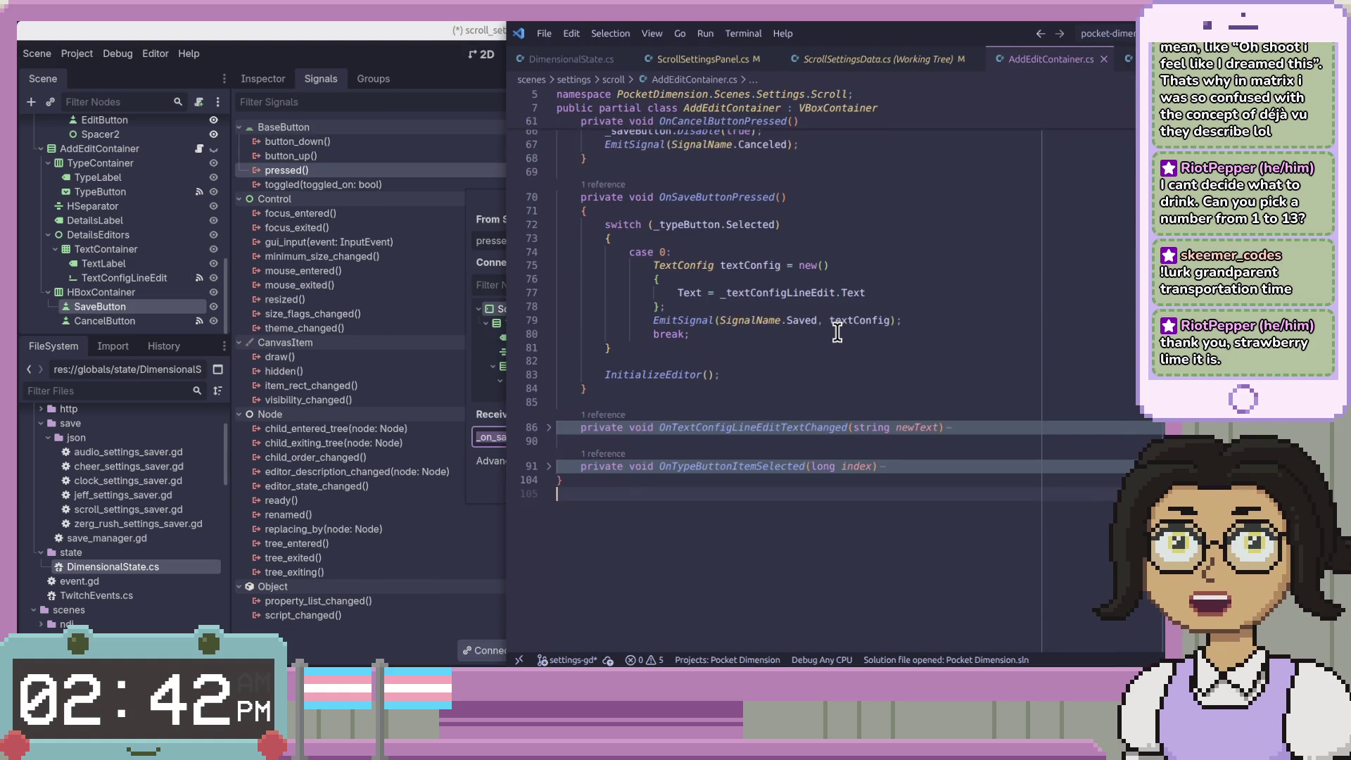
{"action": "left_click", "coordinate": [795, 362]}
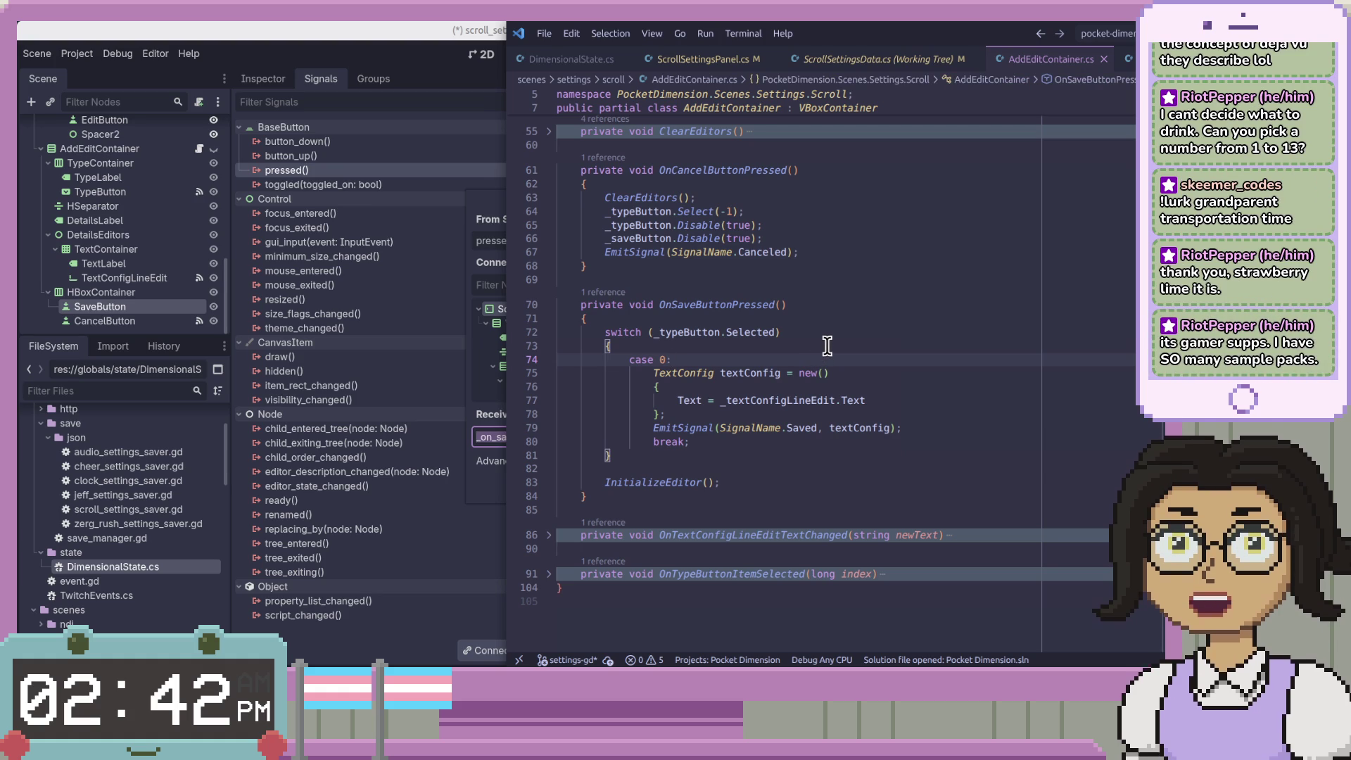
{"action": "left_click", "coordinate": [812, 497]}
{"action": "left_click_drag", "start_coordinate": [813, 496], "coordinate": [532, 308]}
{"action": "left_click", "coordinate": [822, 322]}
{"action": "left_click", "coordinate": [1046, 498]}
{"action": "left_click_drag", "start_coordinate": [1056, 506], "coordinate": [547, 309]}
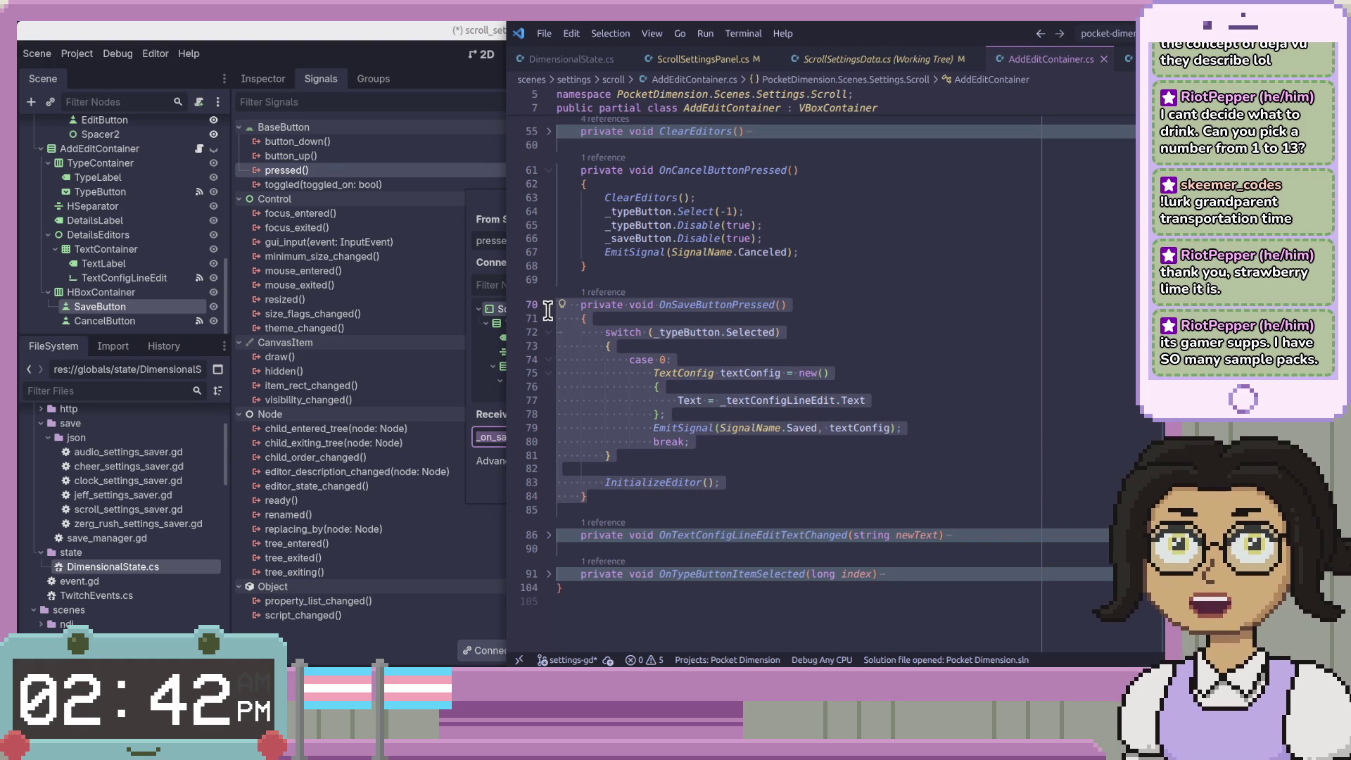
{"action": "left_click", "coordinate": [574, 331]}
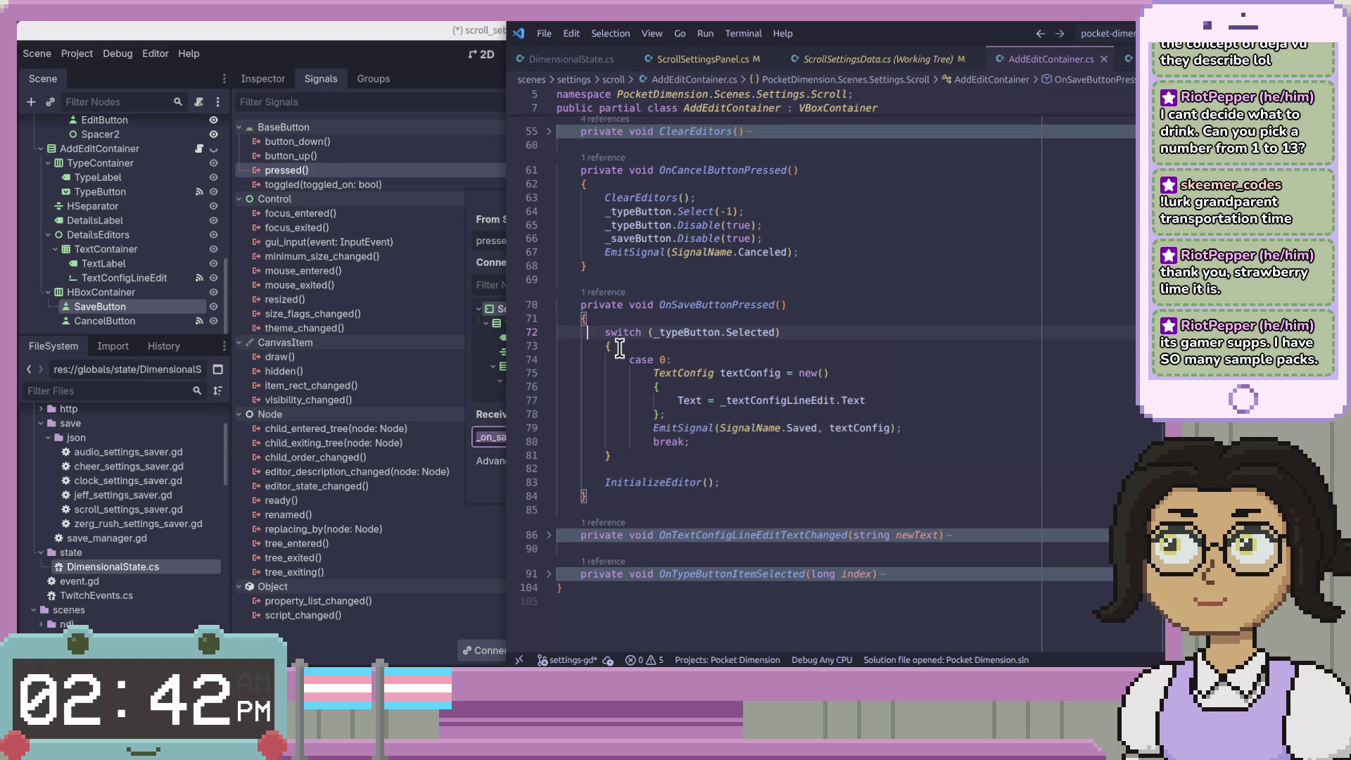
{"action": "key", "text": "ctrl+s"}
{"action": "left_click_drag", "start_coordinate": [592, 332], "coordinate": [560, 332]}
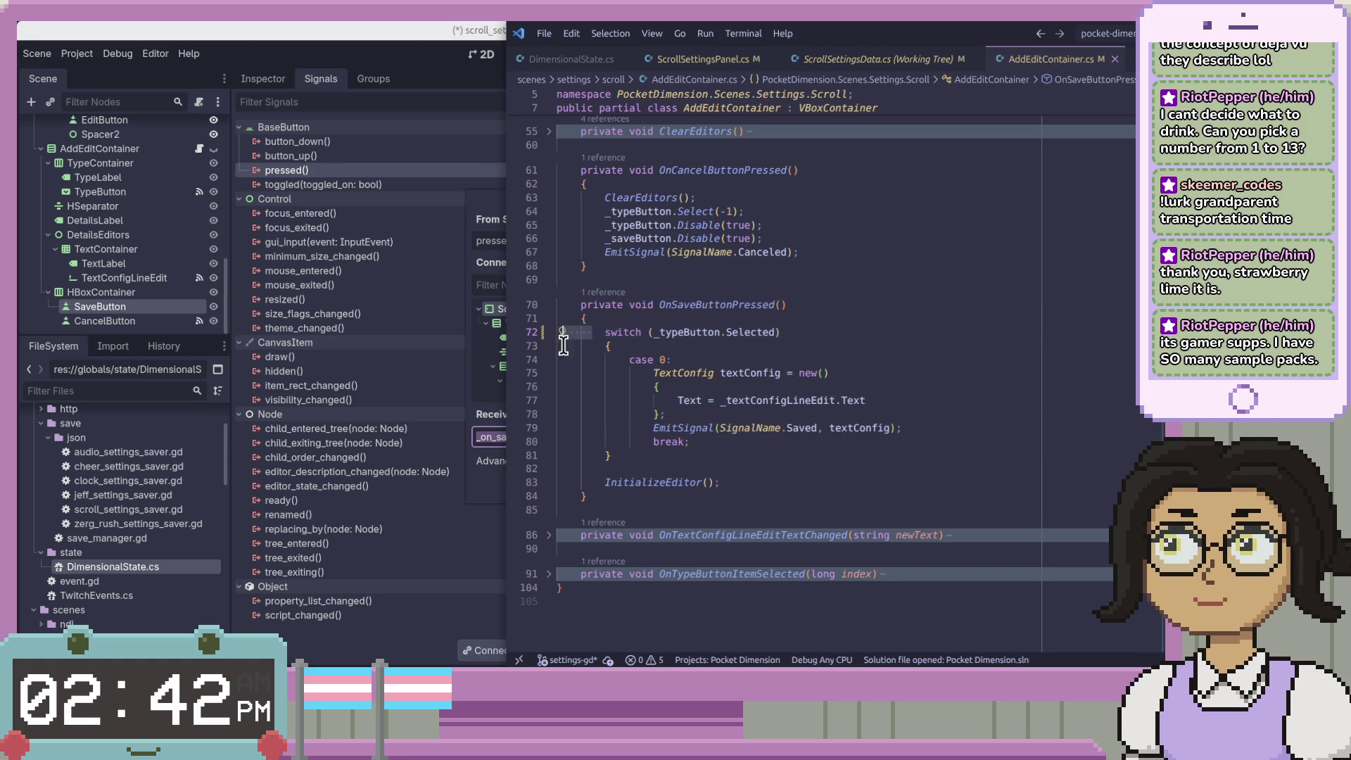
{"action": "left_click", "coordinate": [762, 468]}
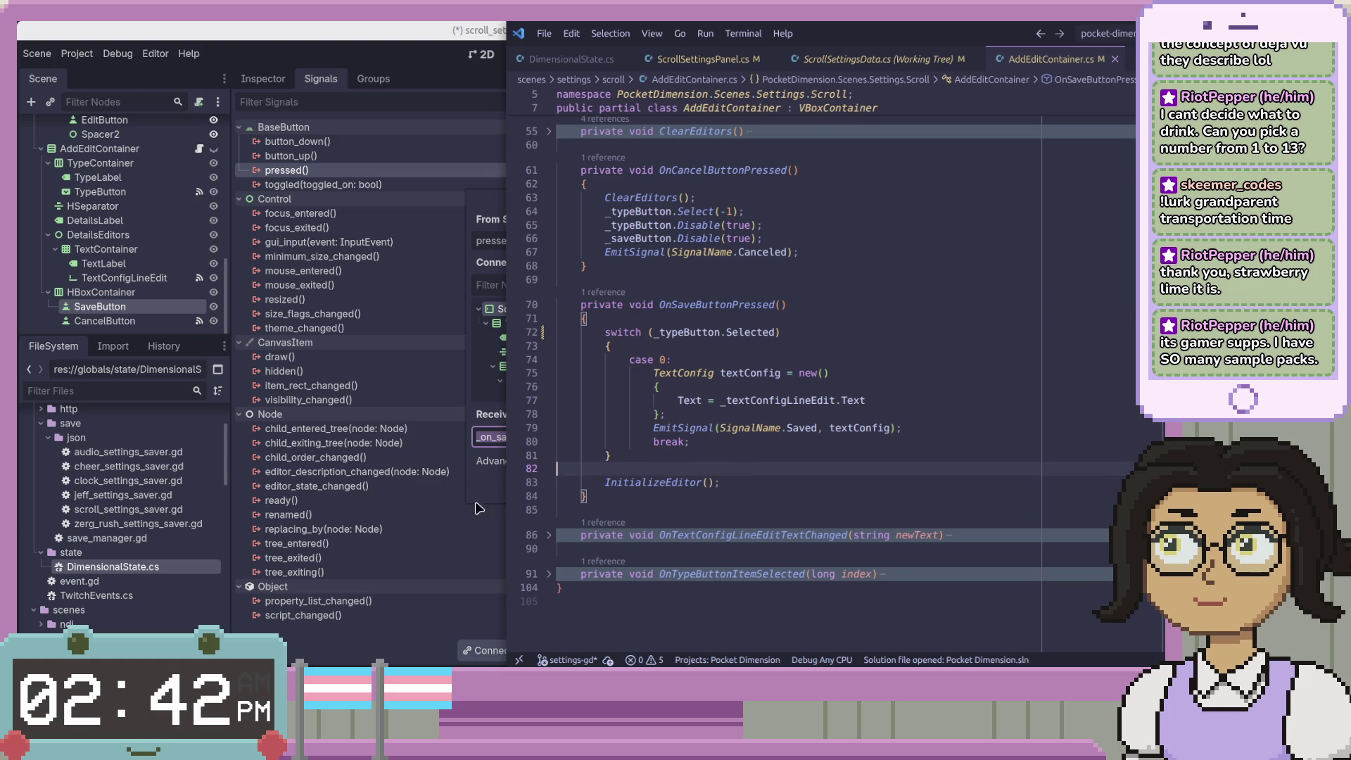
Connect the SaveButton's pressed signal to a new _on_save_button_pressed method
{"action": "left_click", "coordinate": [619, 437]}
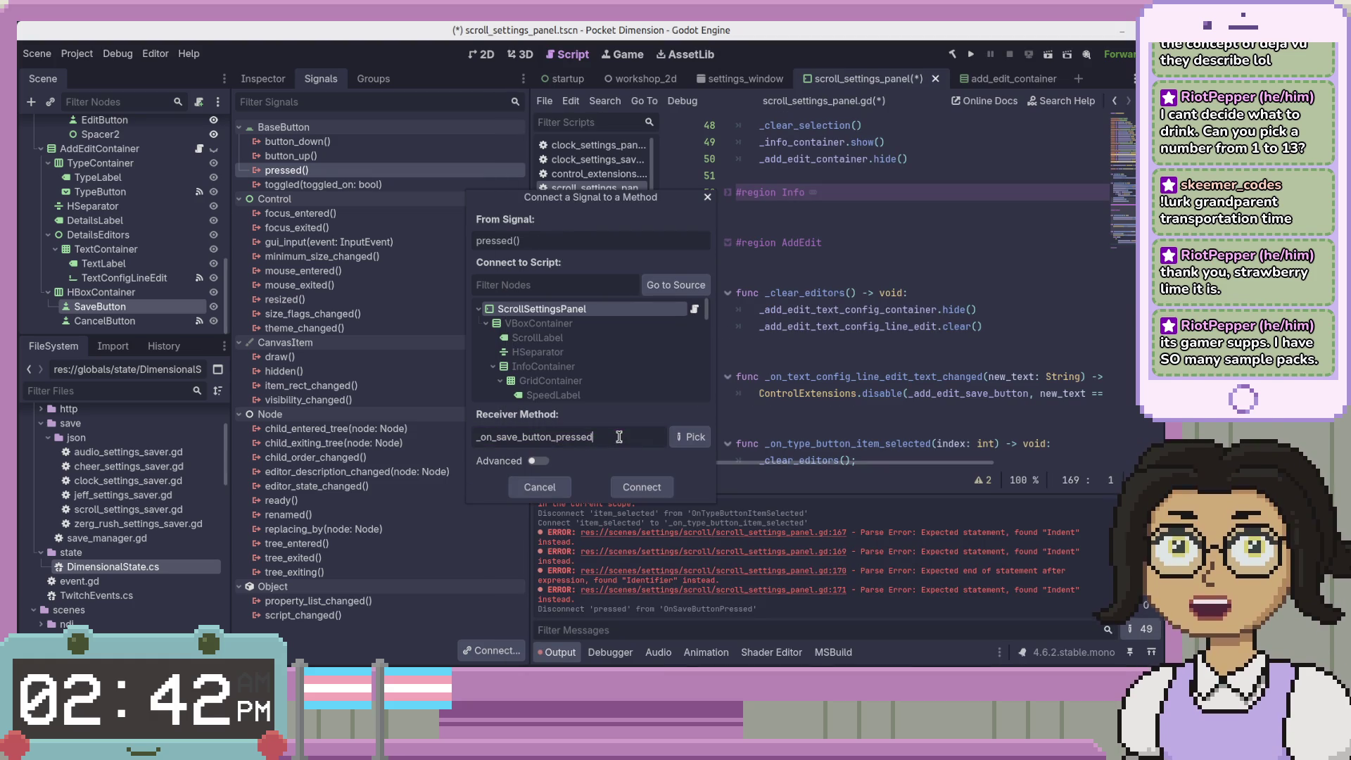
{"action": "scroll", "coordinate": [532, 352], "scroll_direction": "down", "scroll_amount": 3}
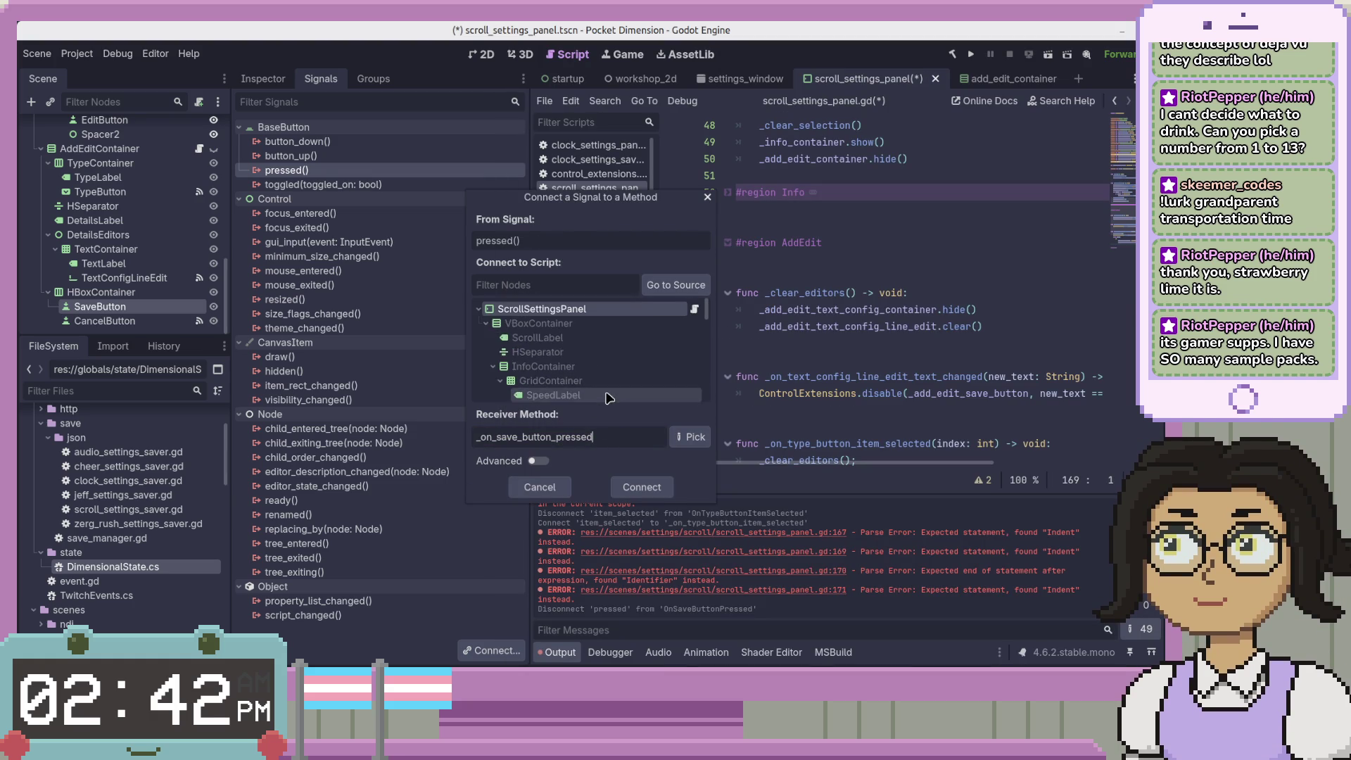
{"action": "scroll", "coordinate": [532, 373], "scroll_direction": "down", "scroll_amount": 5}
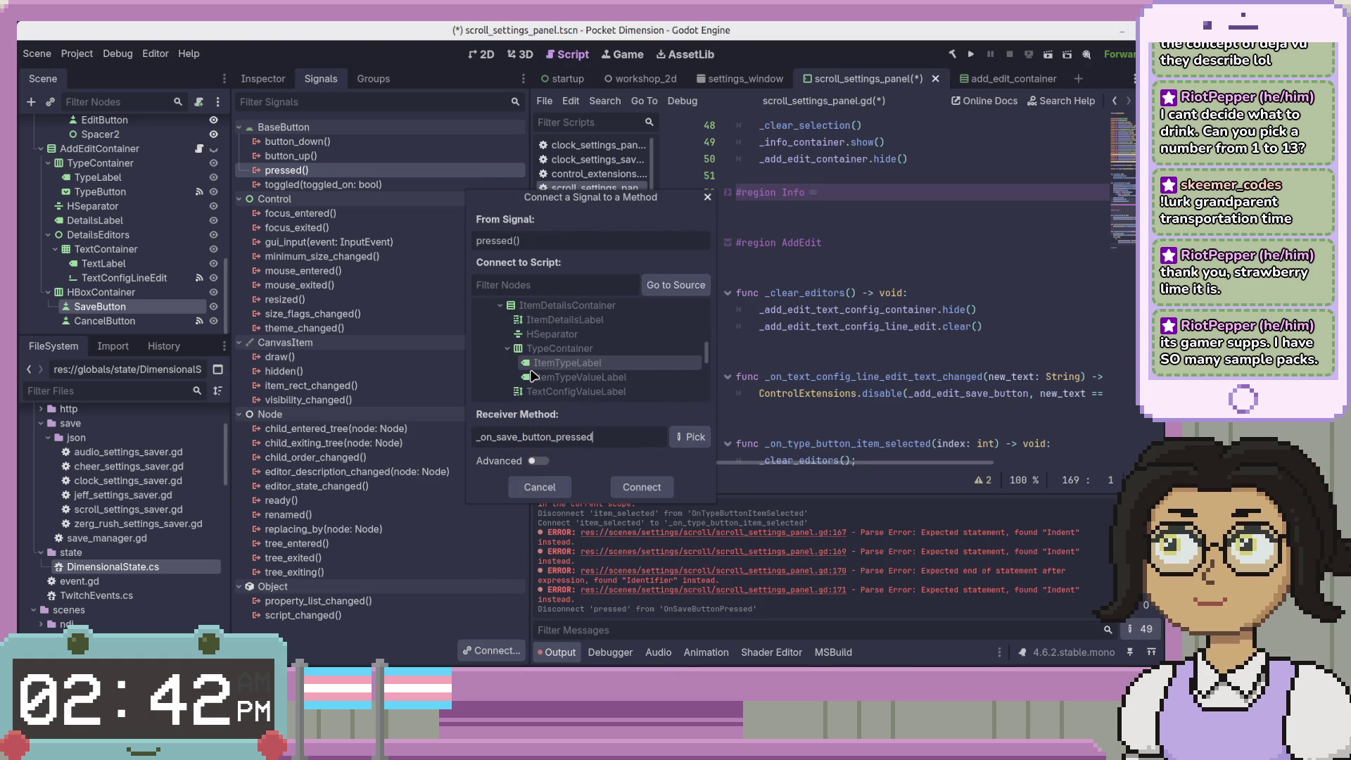
{"action": "left_click", "coordinate": [639, 487]}
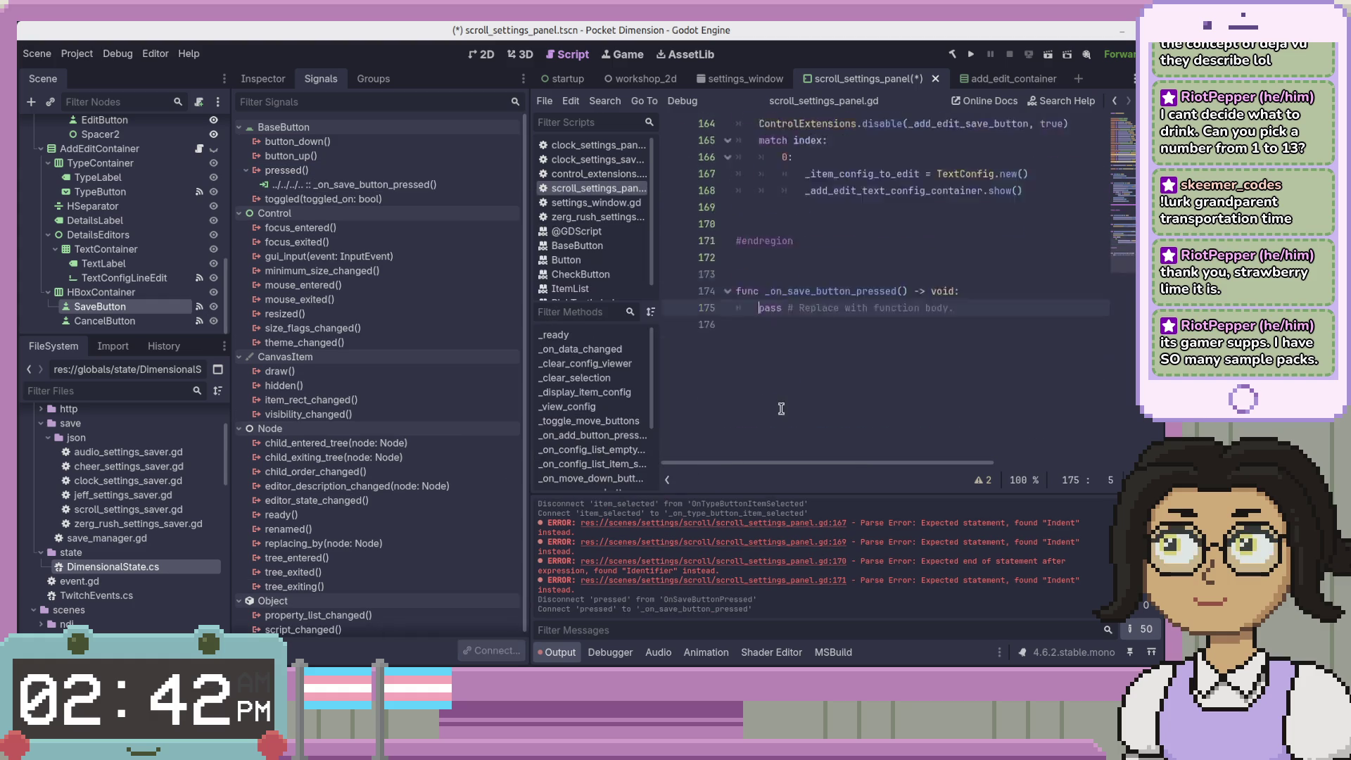
Move the _on_save_button_pressed stub below _clear_editors and select its pass line
{"action": "mouse_move", "coordinate": [985, 398]}
{"action": "left_mouse_down"}
{"action": "mouse_move", "coordinate": [985, 373]}
{"action": "mouse_move", "coordinate": [1027, 337]}
{"action": "left_mouse_up"}
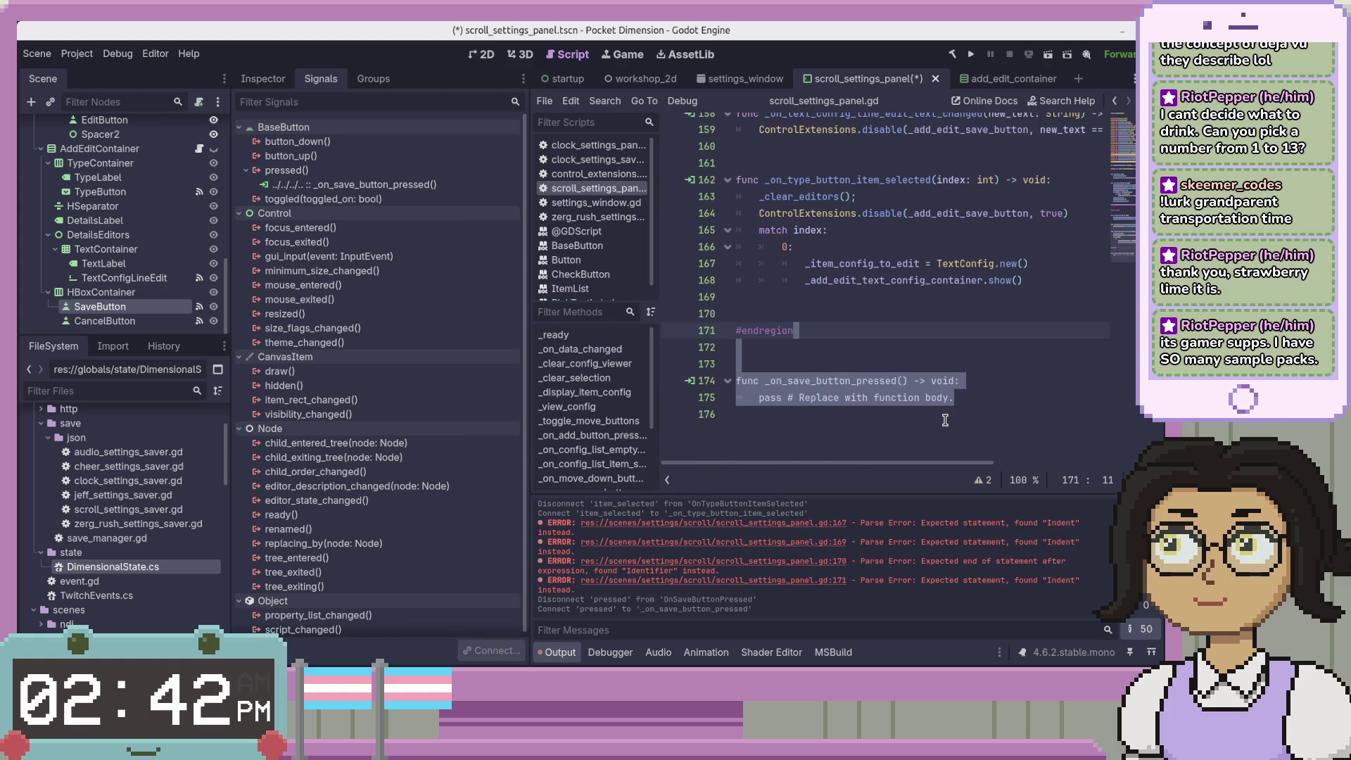
{"action": "mouse_move", "coordinate": [943, 412]}
{"action": "left_mouse_down"}
{"action": "mouse_move", "coordinate": [1007, 239]}
{"action": "mouse_move", "coordinate": [965, 303]}
{"action": "mouse_move", "coordinate": [992, 232]}
{"action": "mouse_move", "coordinate": [761, 256]}
{"action": "left_mouse_up"}
{"action": "left_click", "coordinate": [992, 248]}
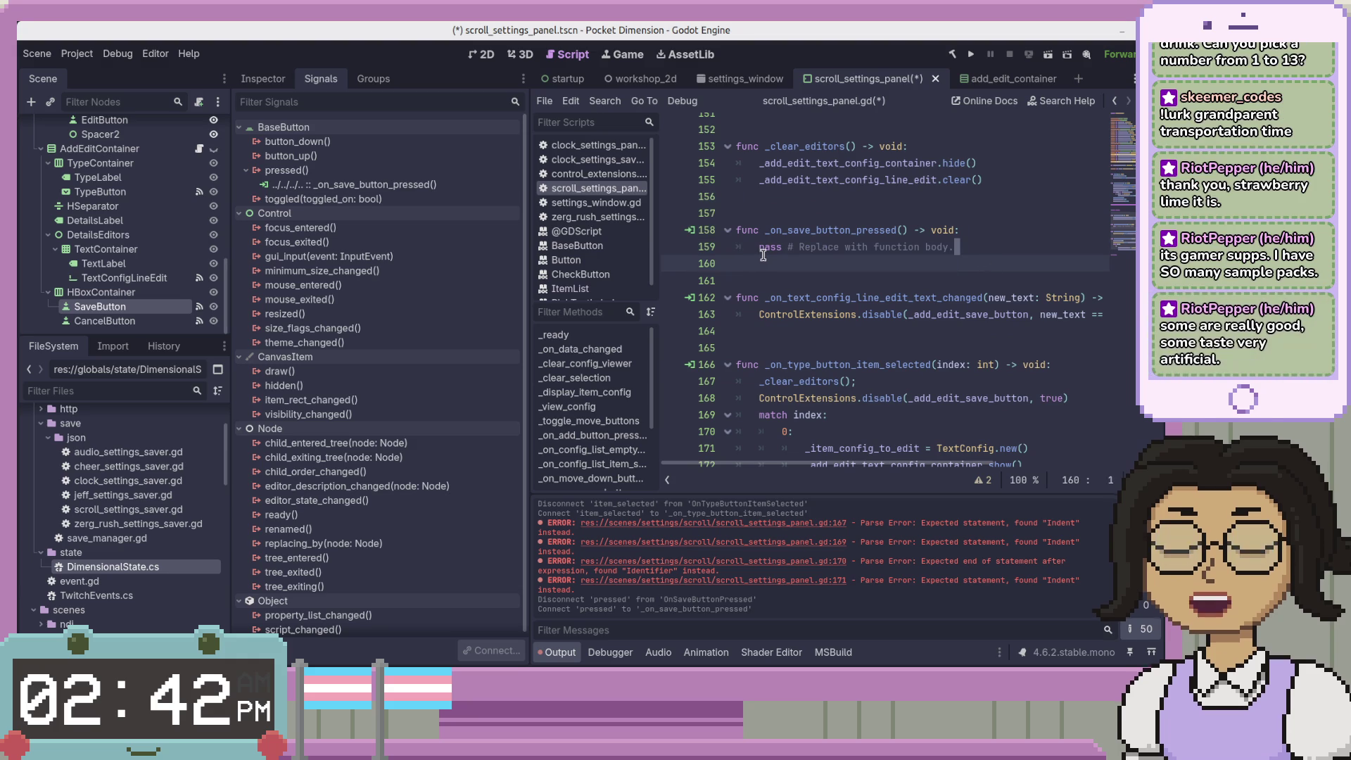
{"action": "left_click", "coordinate": [854, 261]}
{"action": "left_click_drag", "start_coordinate": [854, 261], "coordinate": [763, 248]}
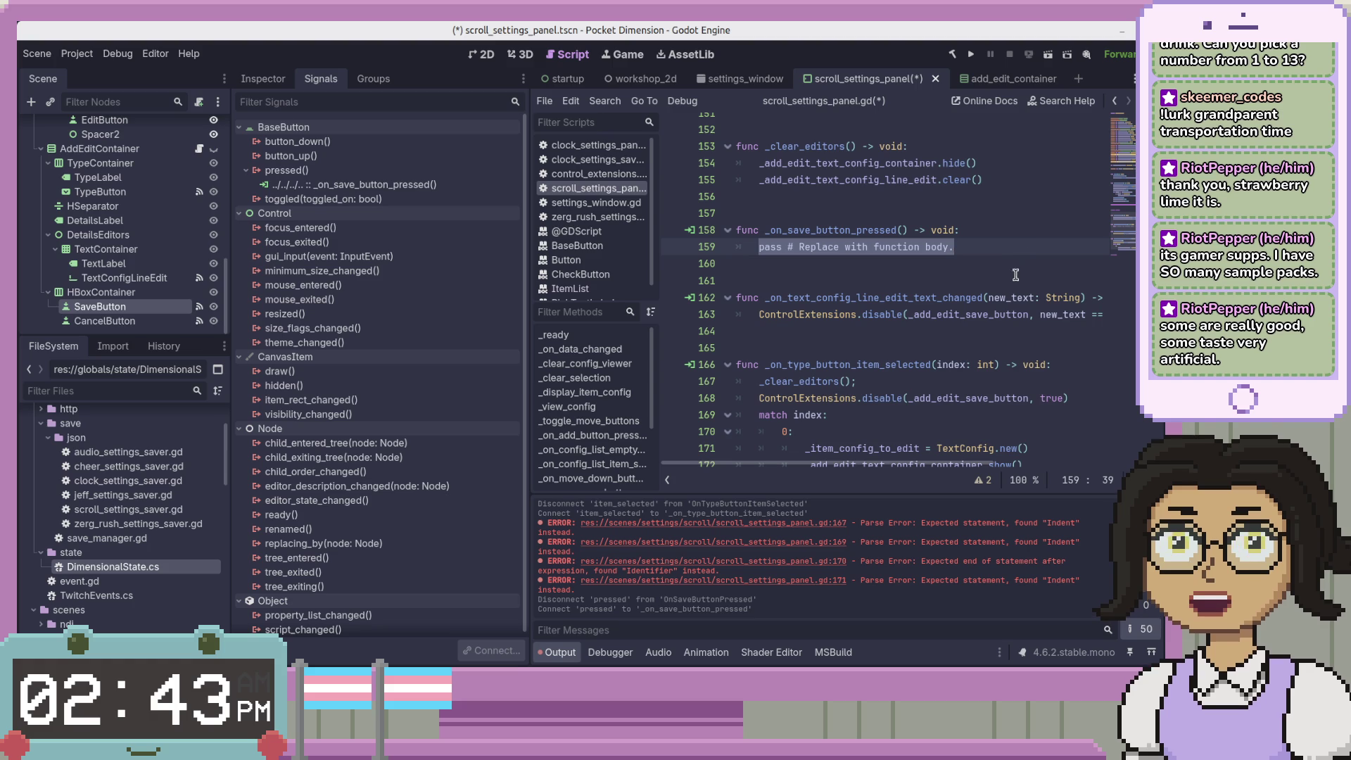
{"action": "left_click", "coordinate": [1003, 312]}
{"action": "key", "text": "Up"}
{"action": "key", "text": "Up"}
{"action": "key", "text": "Up"}
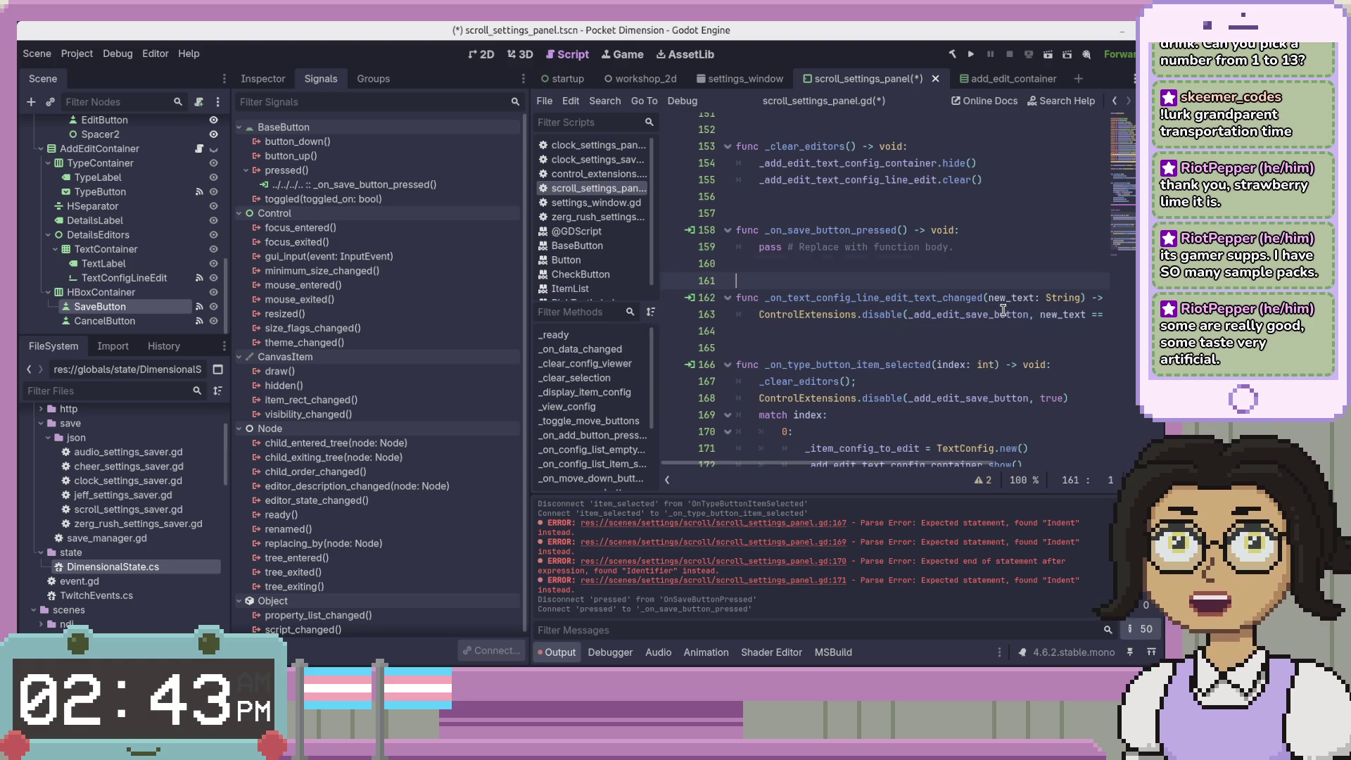
{"action": "key", "text": "shift+Home"}
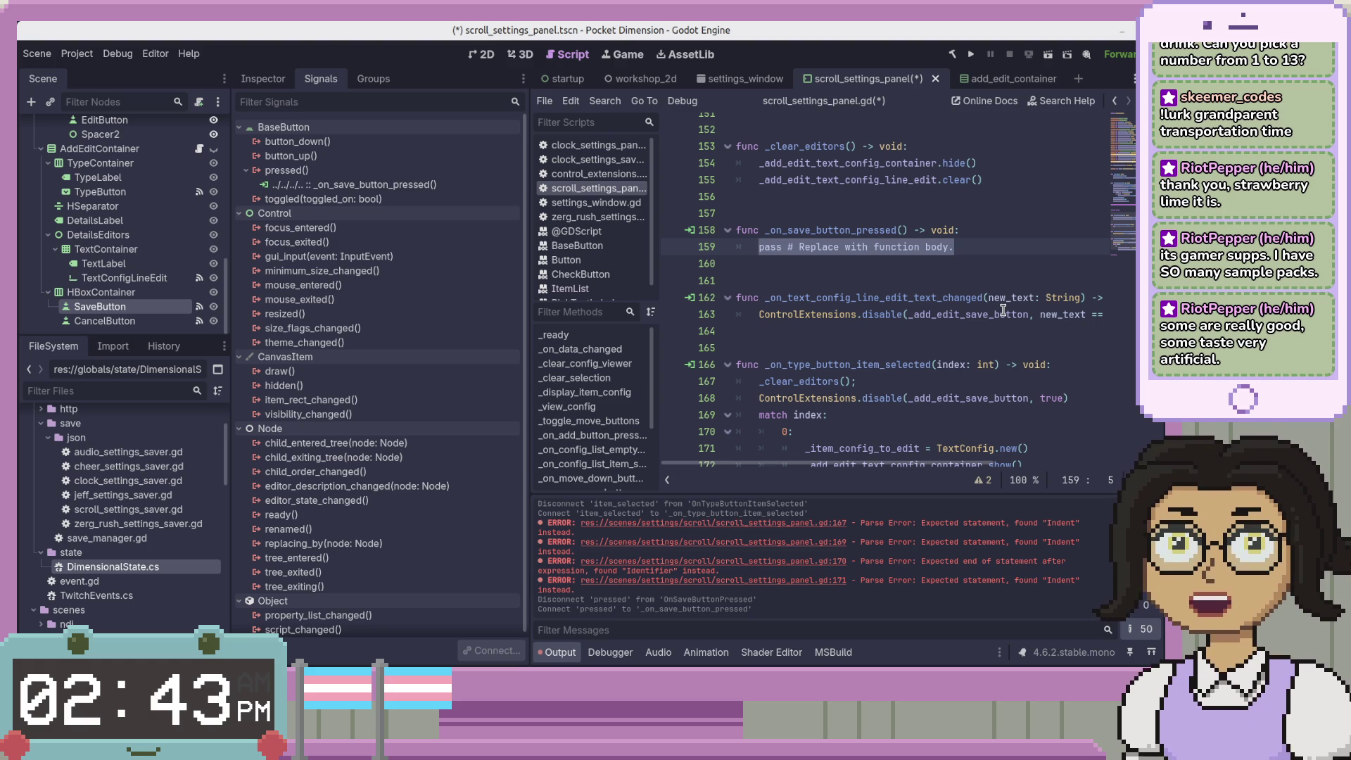
{"action": "left_click", "coordinate": [1011, 250]}
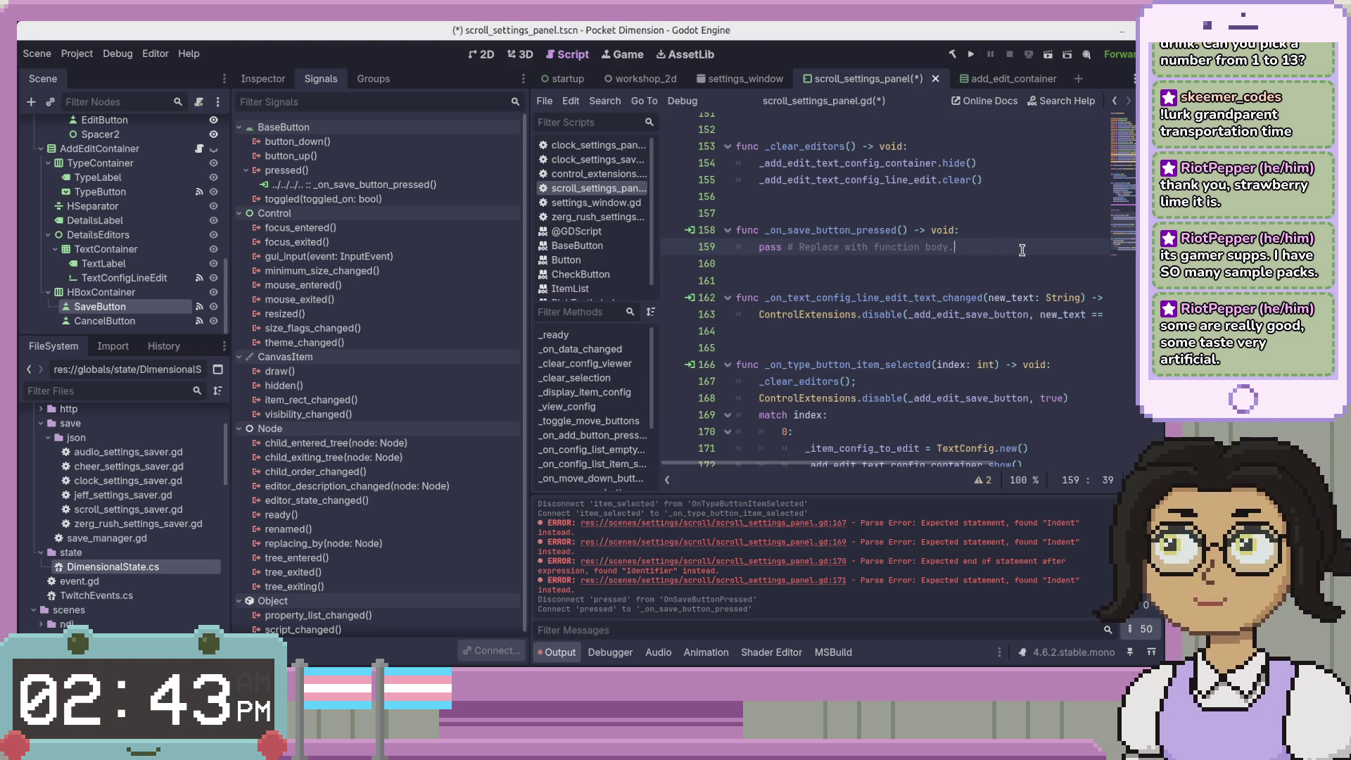
{"action": "left_click_drag", "start_coordinate": [1021, 249], "coordinate": [1025, 238]}
{"action": "left_click", "coordinate": [1028, 242]}
{"action": "left_click", "coordinate": [1023, 260]}
{"action": "left_click", "coordinate": [1031, 244]}
{"action": "left_click_drag", "start_coordinate": [1027, 244], "coordinate": [755, 245]}
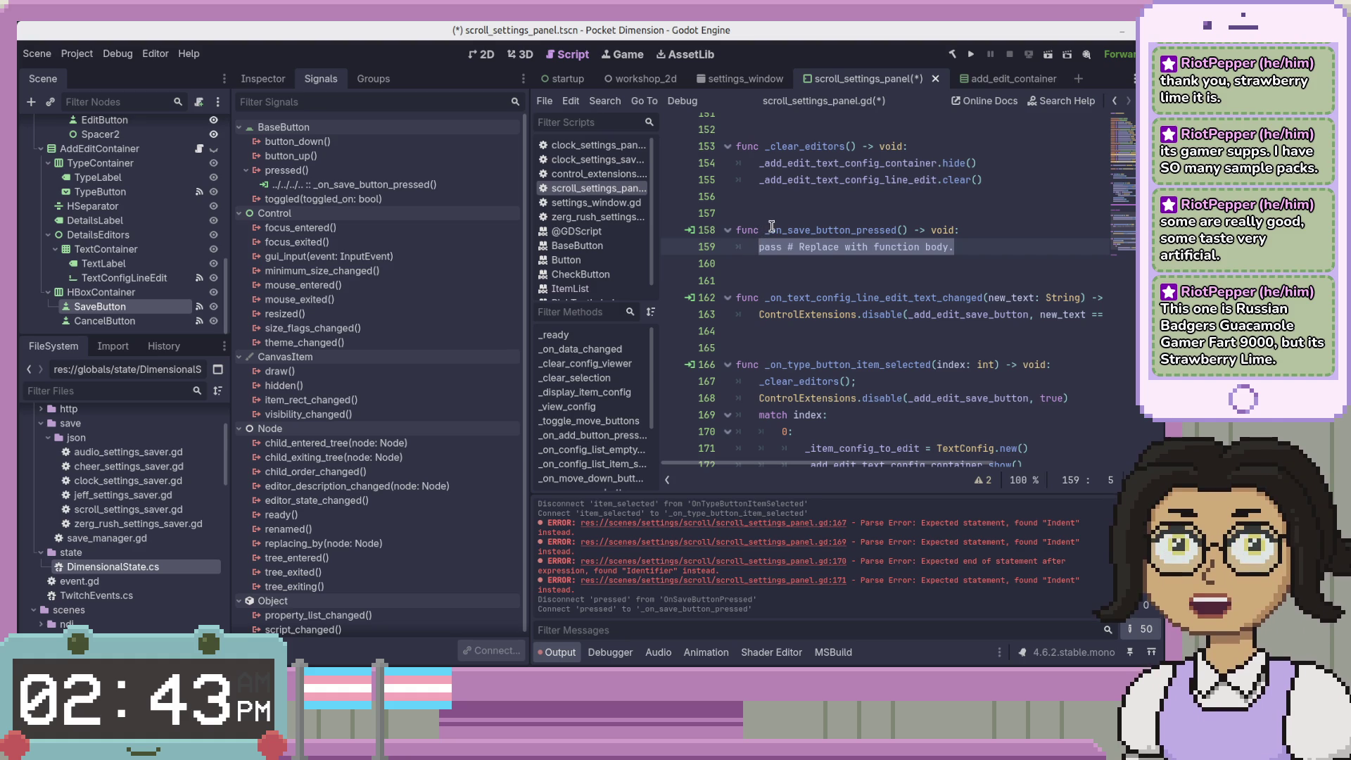
{"action": "left_click", "coordinate": [1047, 250]}
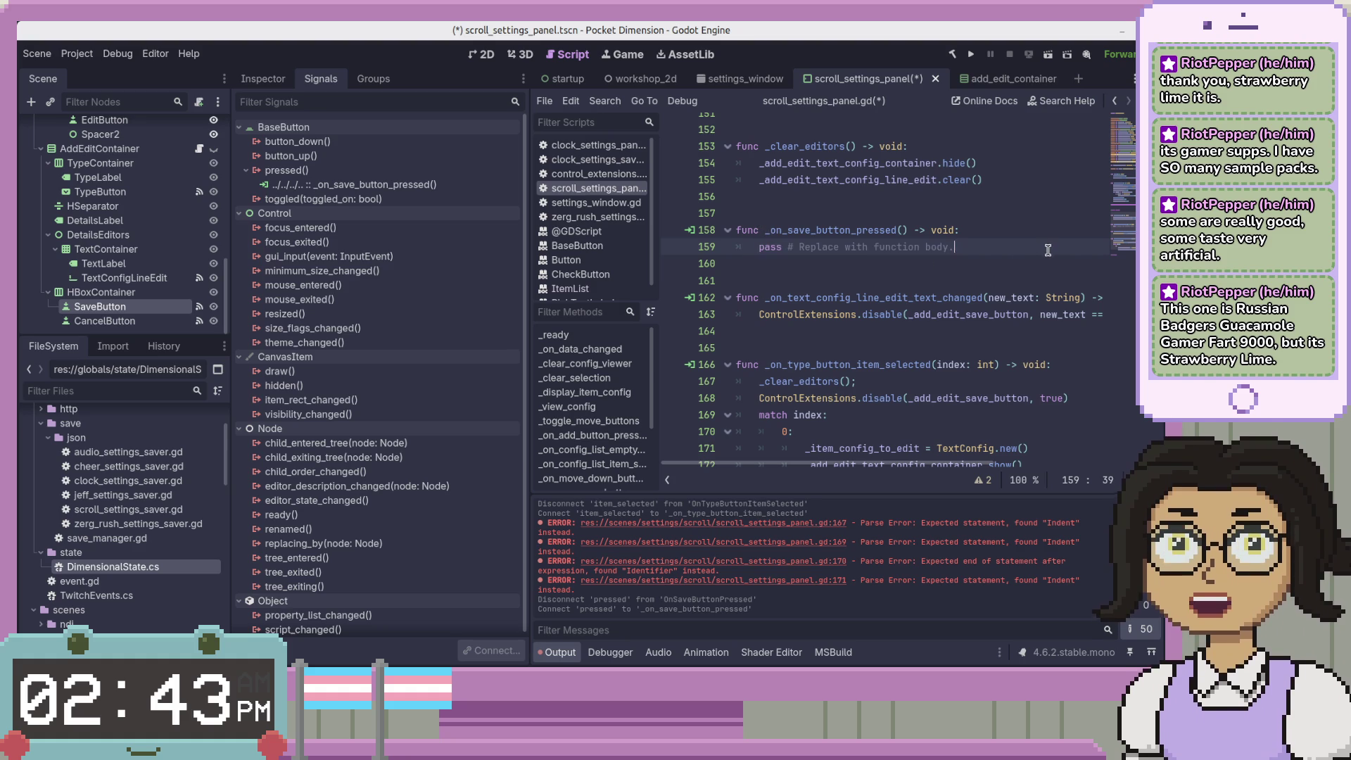
{"action": "key", "text": "shift+Home"}
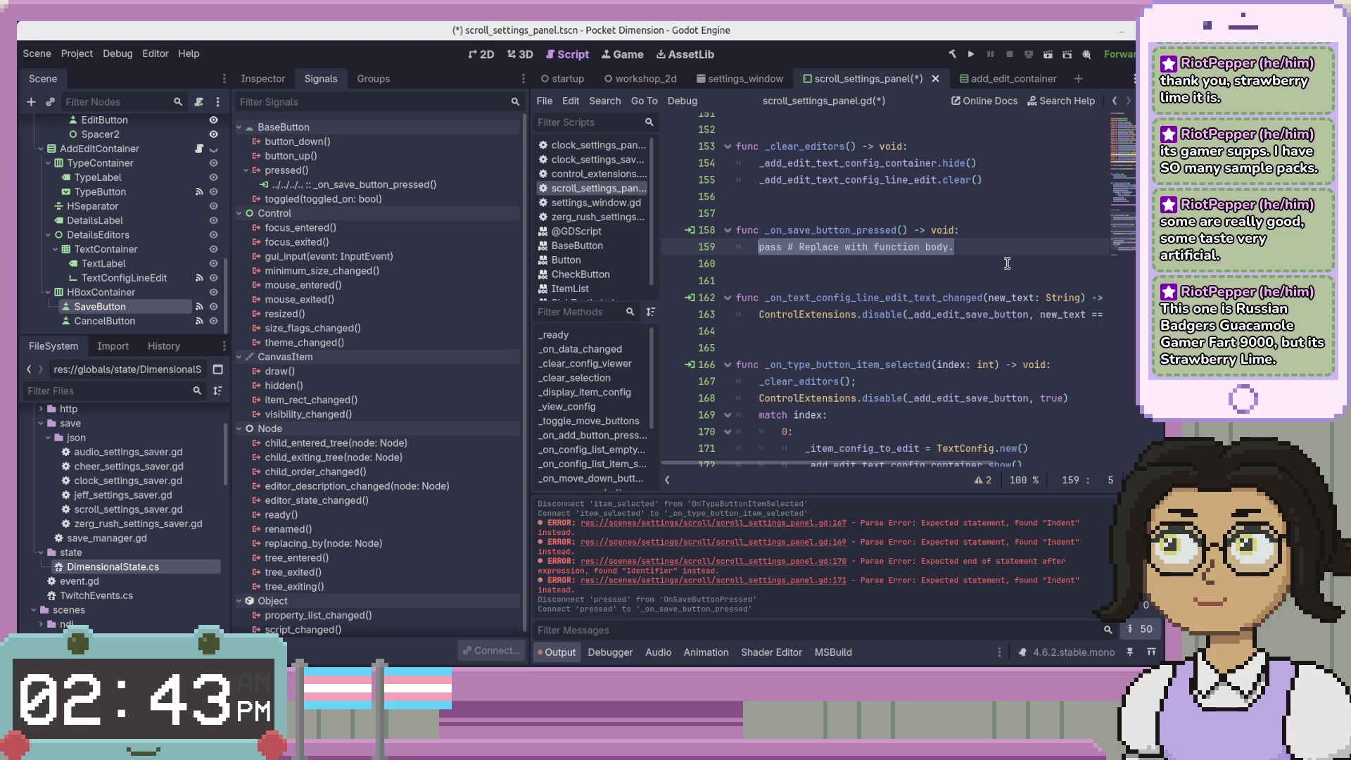
{"action": "key", "text": "Left"}
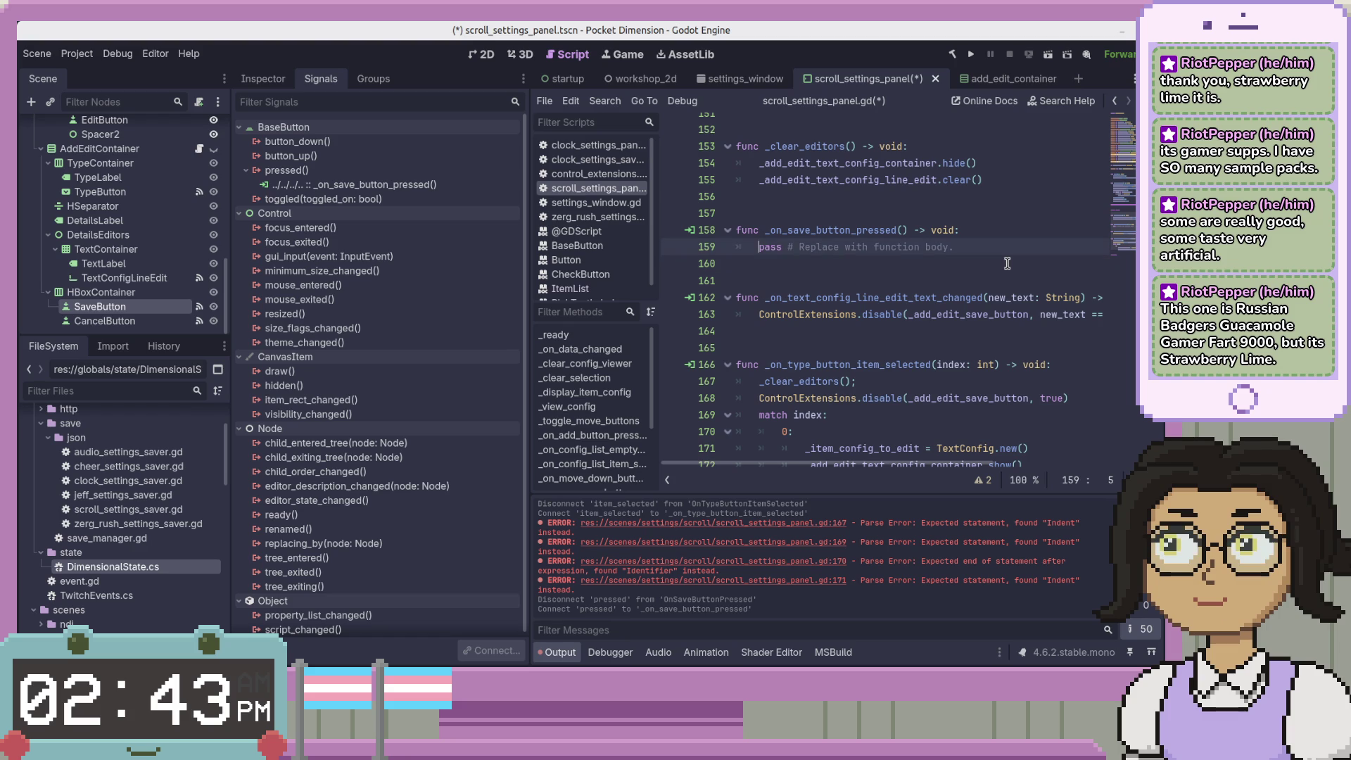
{"action": "key", "text": "shift+End"}
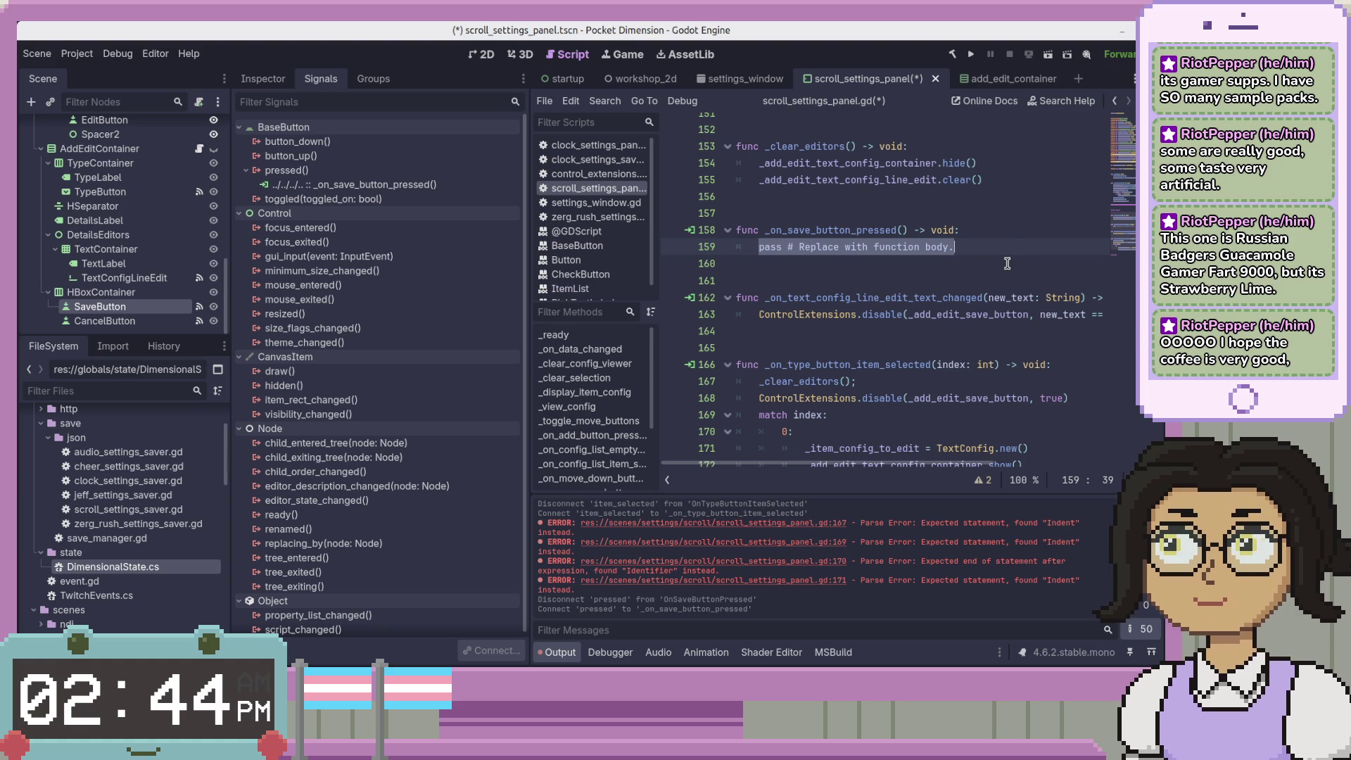
{"action": "left_click_drag", "start_coordinate": [1011, 250], "coordinate": [758, 247]}
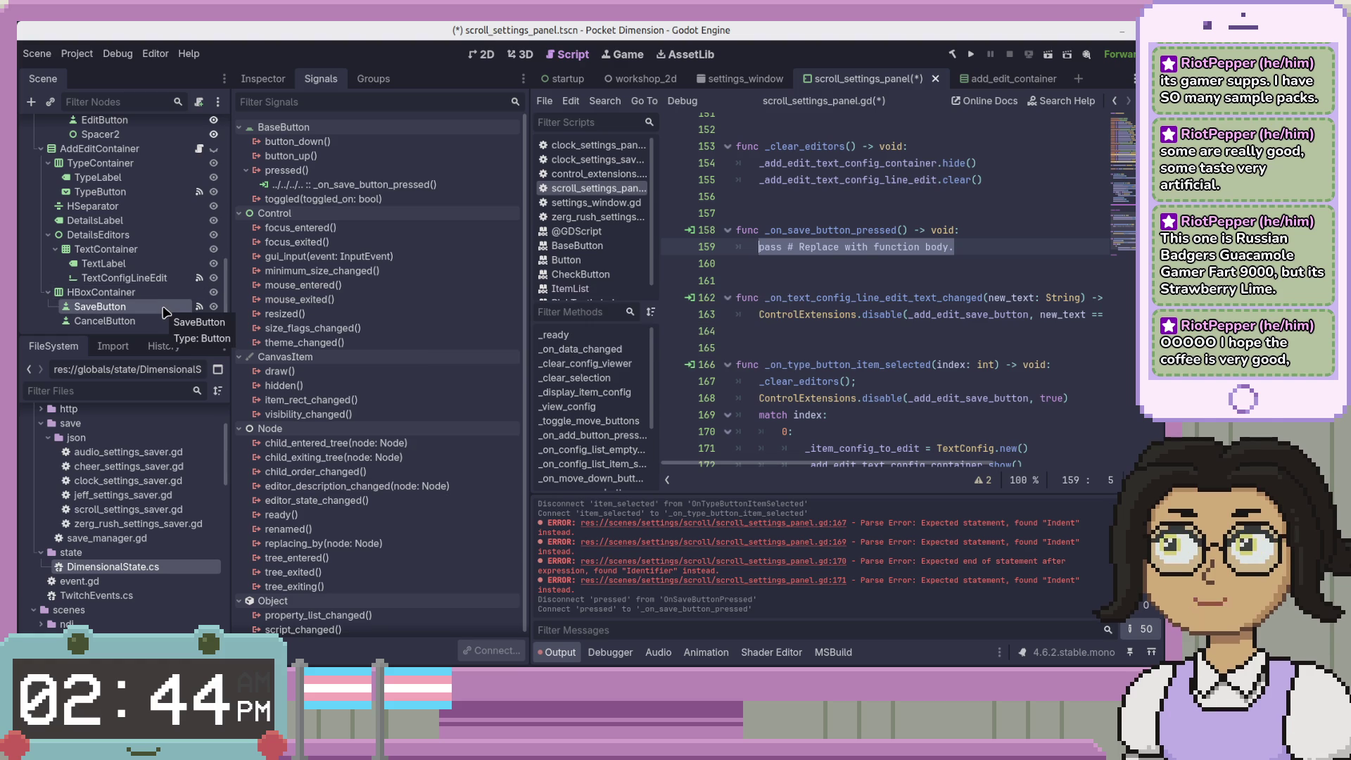
{"action": "left_click", "coordinate": [262, 79]}
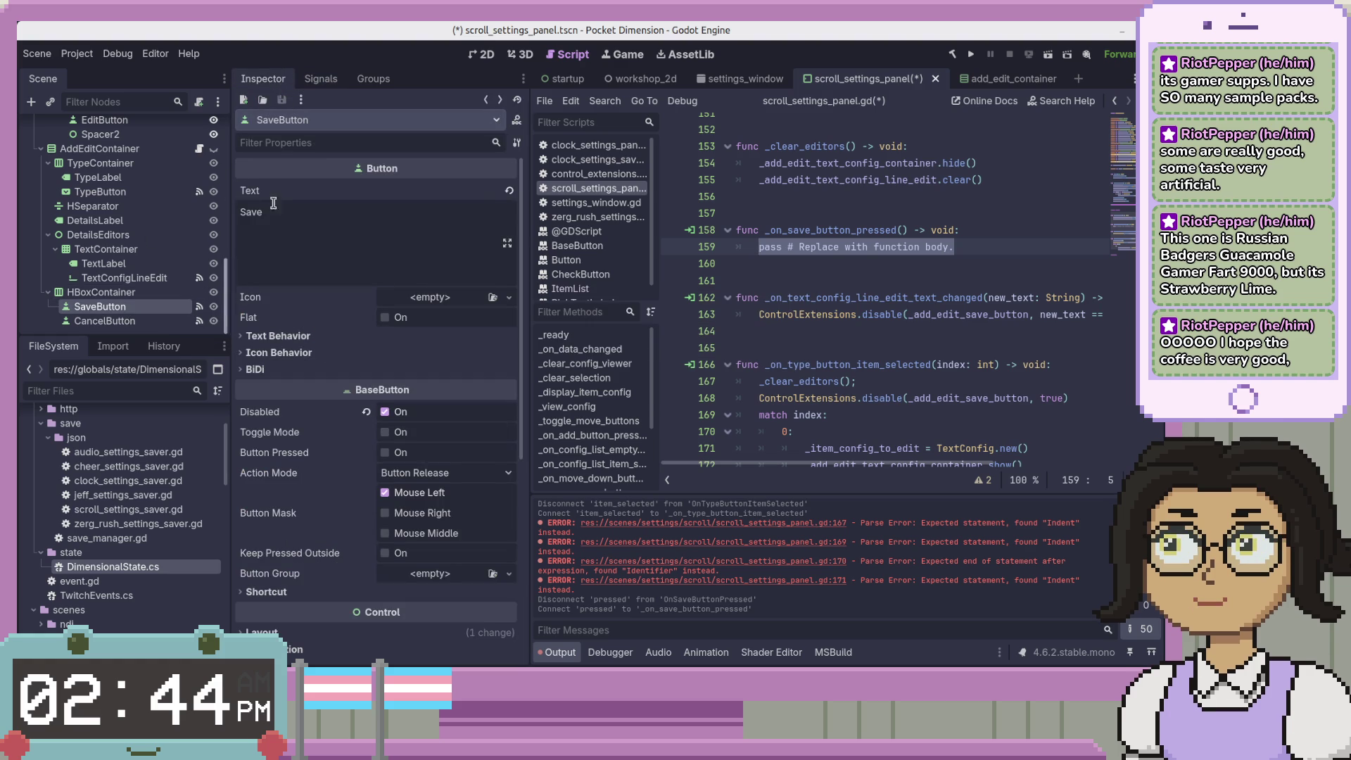
Copy the C# OnSaveButtonPressed switch block and paste it over the pass line
{"action": "key", "text": "alt+Tab"}
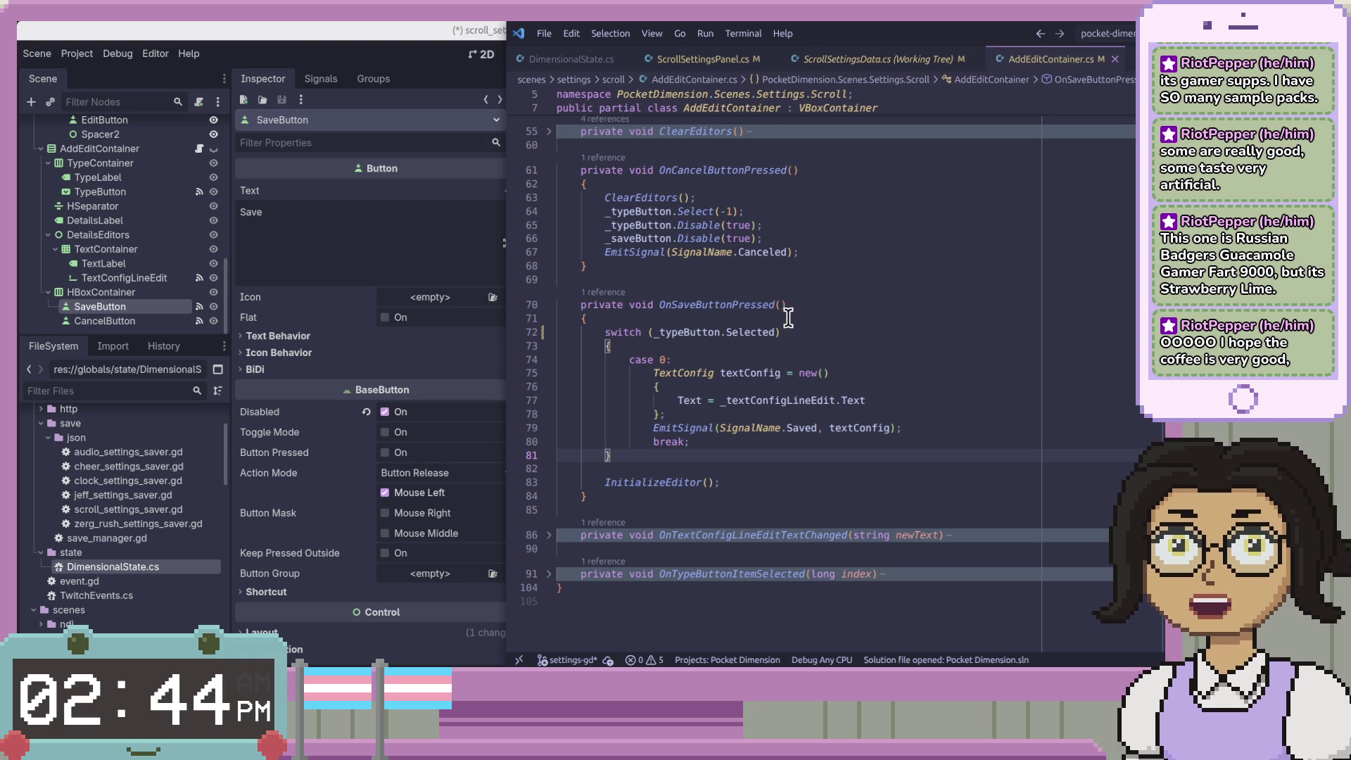
{"action": "mouse_move", "coordinate": [604, 332]}
{"action": "left_mouse_down"}
{"action": "mouse_move", "coordinate": [781, 334]}
{"action": "mouse_move", "coordinate": [748, 447]}
{"action": "left_mouse_up"}
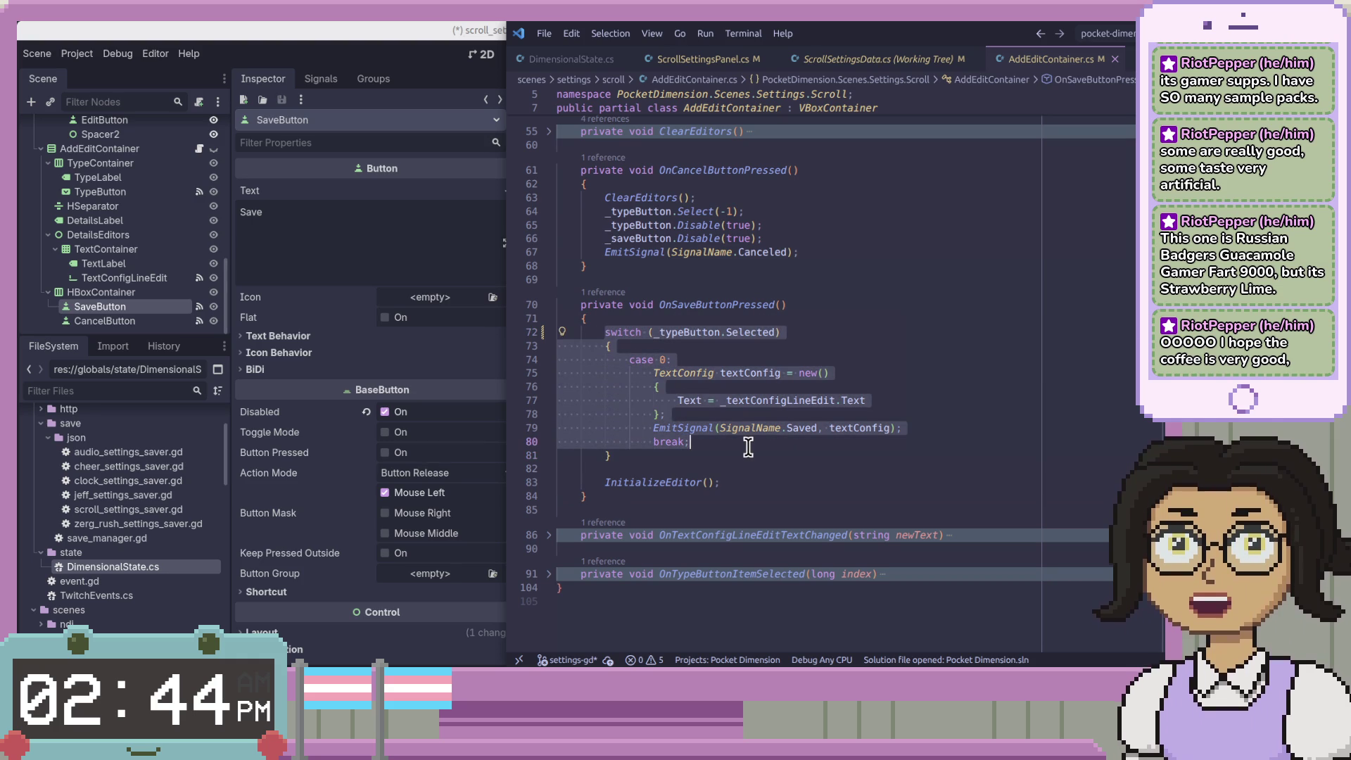
{"action": "right_click", "coordinate": [692, 405]}
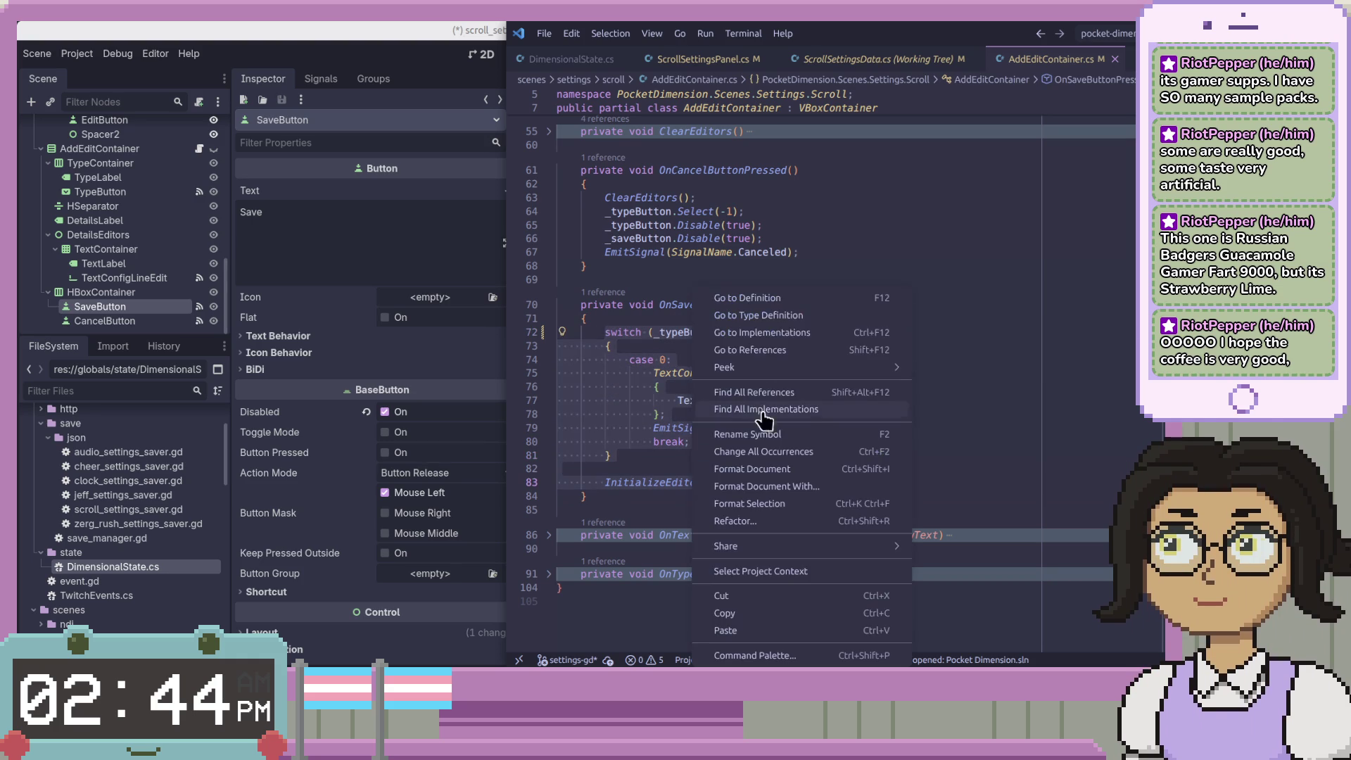
{"action": "left_click", "coordinate": [732, 612]}
{"action": "left_click", "coordinate": [410, 67]}
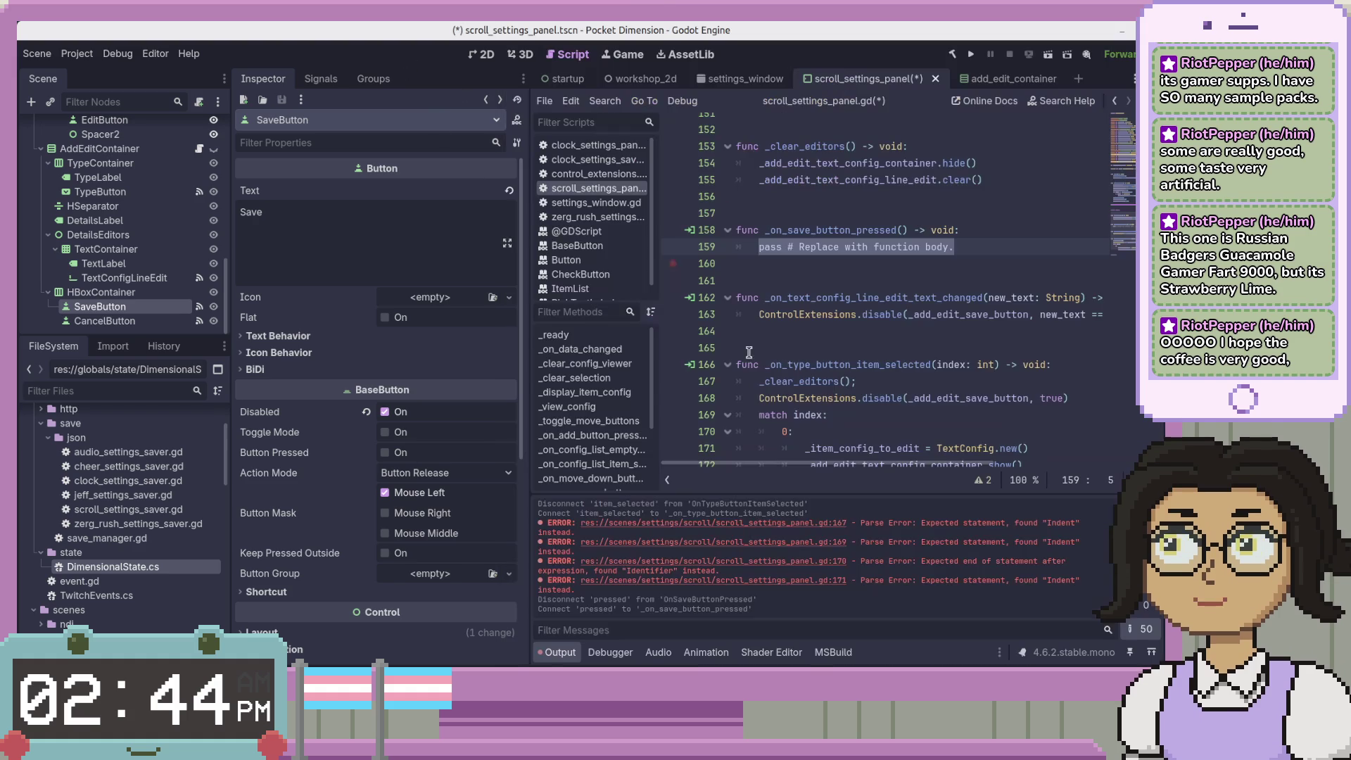
{"action": "mouse_move", "coordinate": [1009, 247]}
{"action": "left_mouse_down"}
{"action": "mouse_move", "coordinate": [1038, 246]}
{"action": "mouse_move", "coordinate": [752, 247]}
{"action": "left_mouse_up"}
{"action": "key", "text": "ctrl+v"}
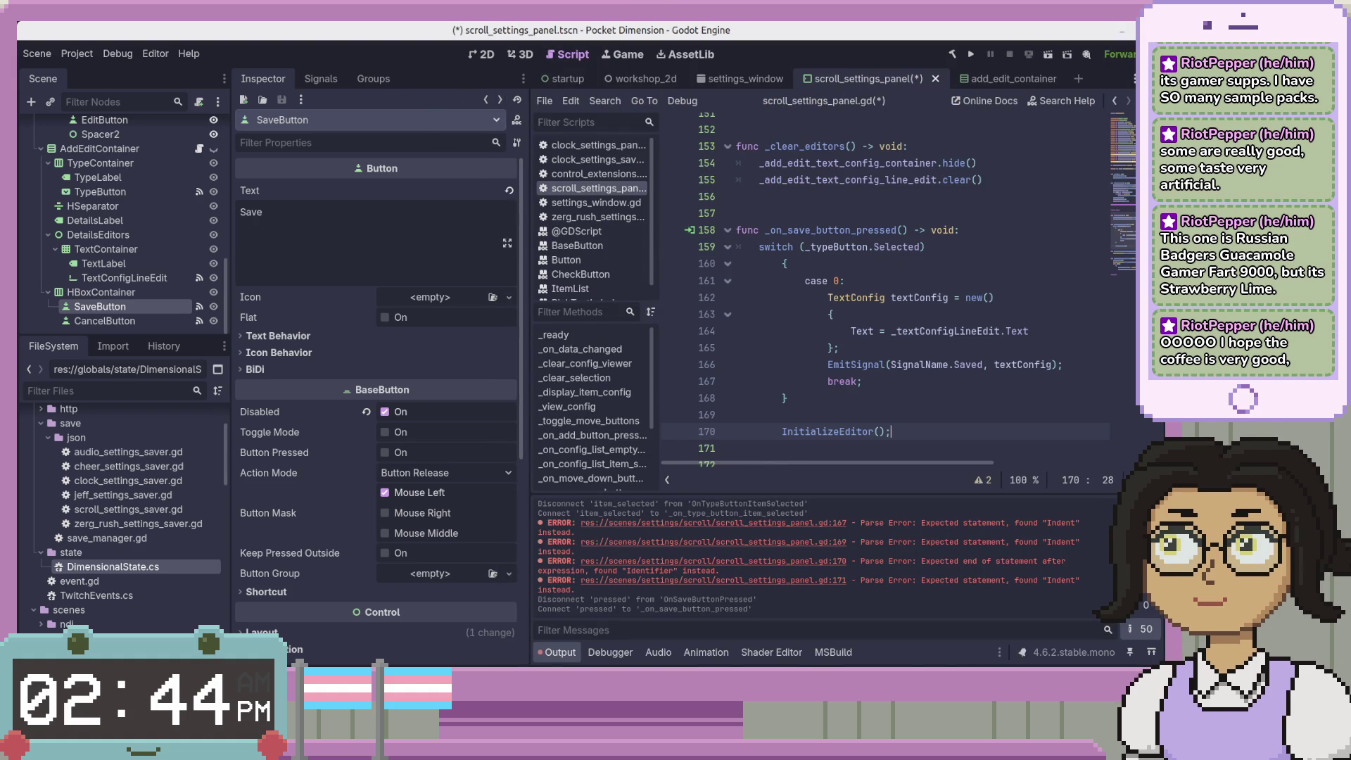
Review the SavedEventHandler signal and InitializeEditor in AddEditContainer.cs, then return to the pasted block
{"action": "key", "text": "alt+Tab"}
{"action": "scroll", "coordinate": [774, 373], "scroll_direction": "up", "scroll_amount": 15}
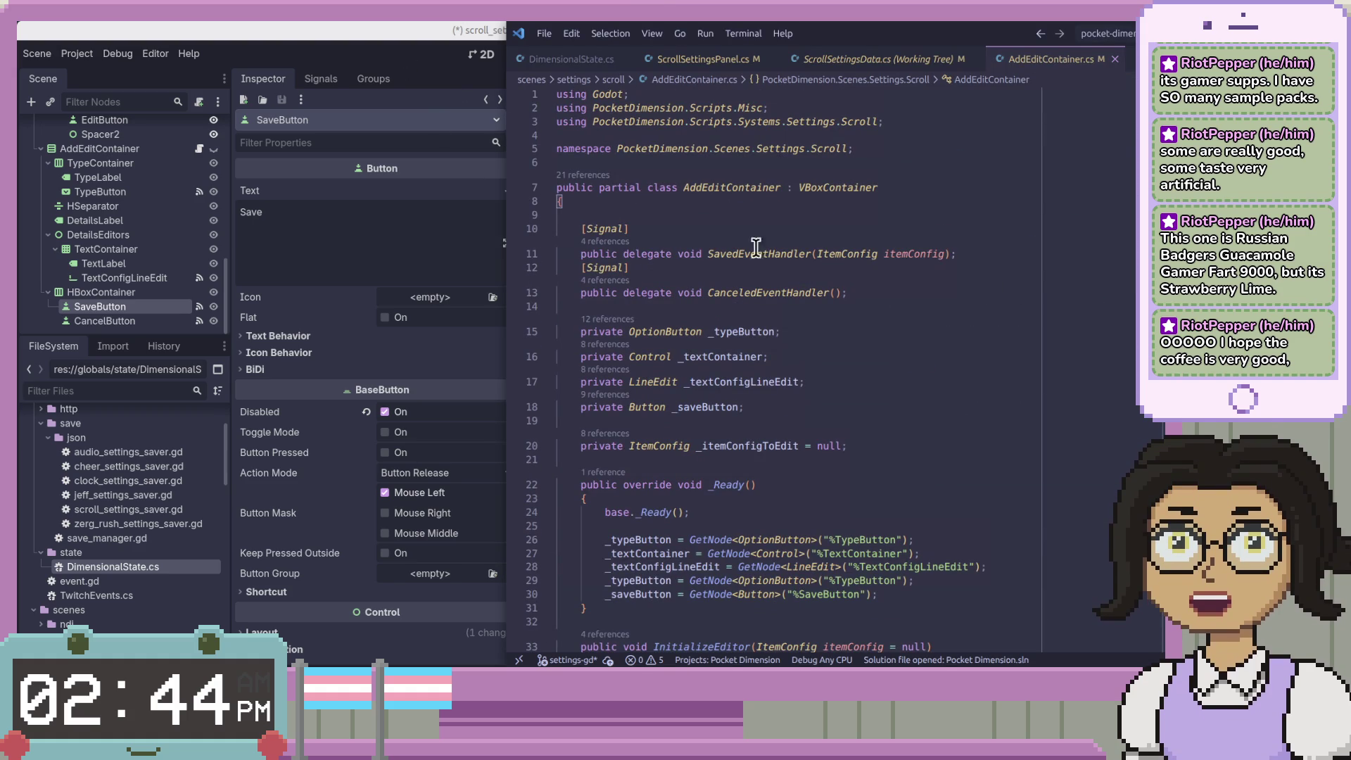
{"action": "left_click", "coordinate": [782, 253]}
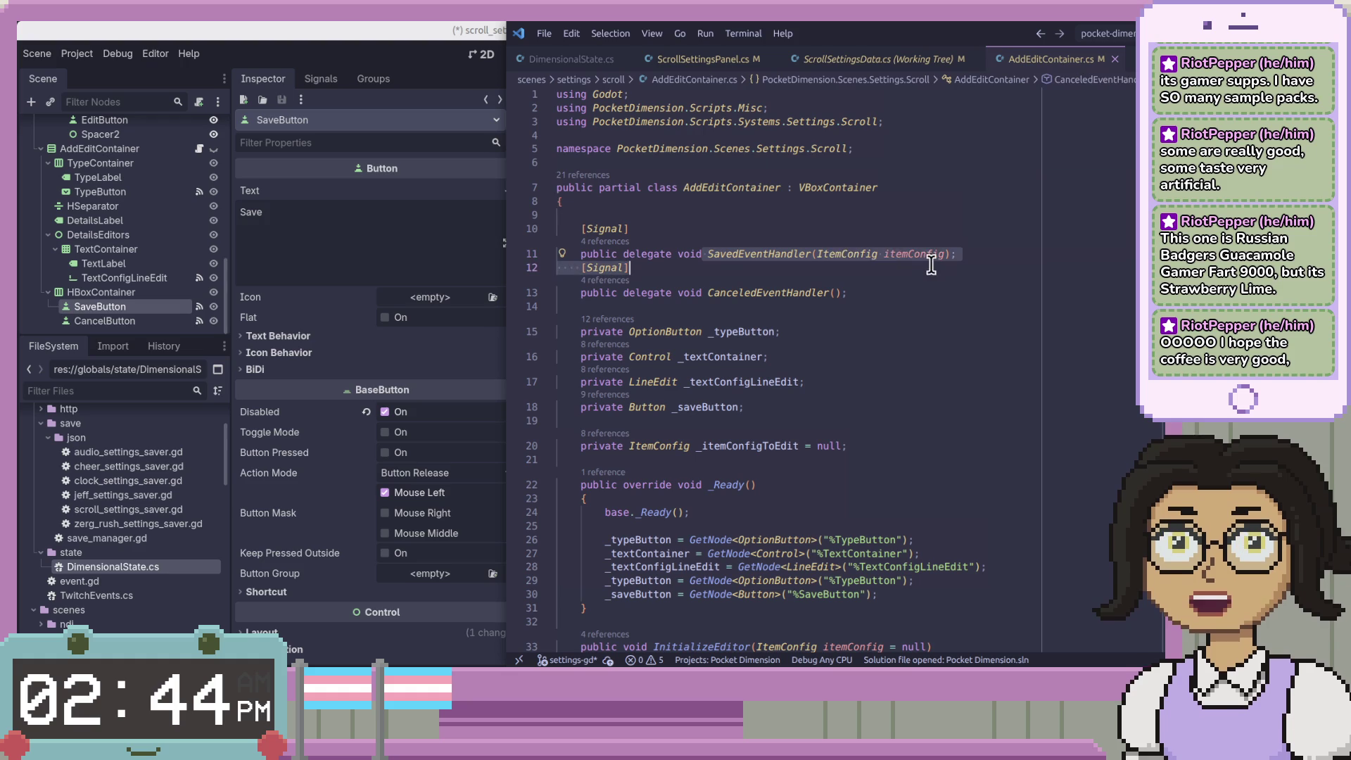
{"action": "scroll", "coordinate": [803, 253], "scroll_direction": "down", "scroll_amount": 10}
{"action": "scroll", "coordinate": [638, 503], "scroll_direction": "down", "scroll_amount": 5}
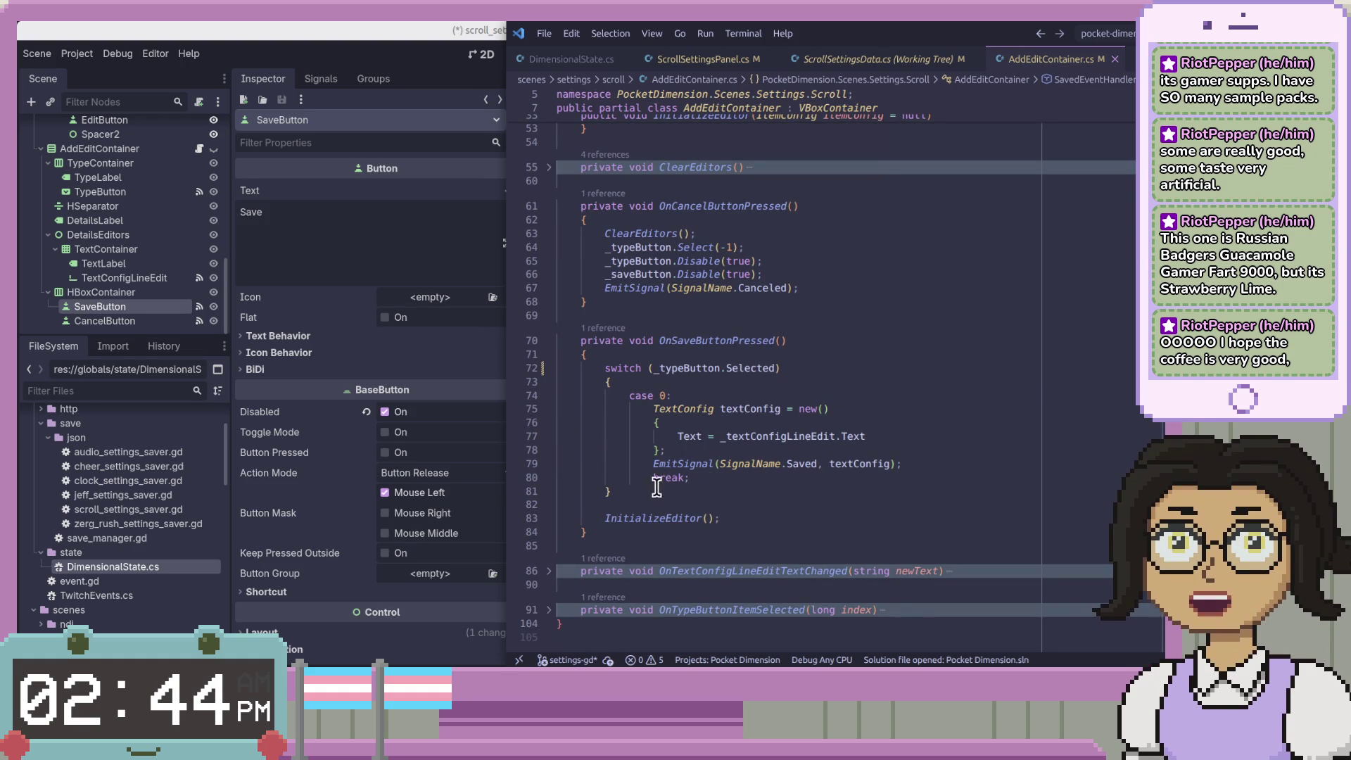
{"action": "scroll", "coordinate": [978, 484], "scroll_direction": "up", "scroll_amount": 10}
{"action": "left_click", "coordinate": [978, 486]}
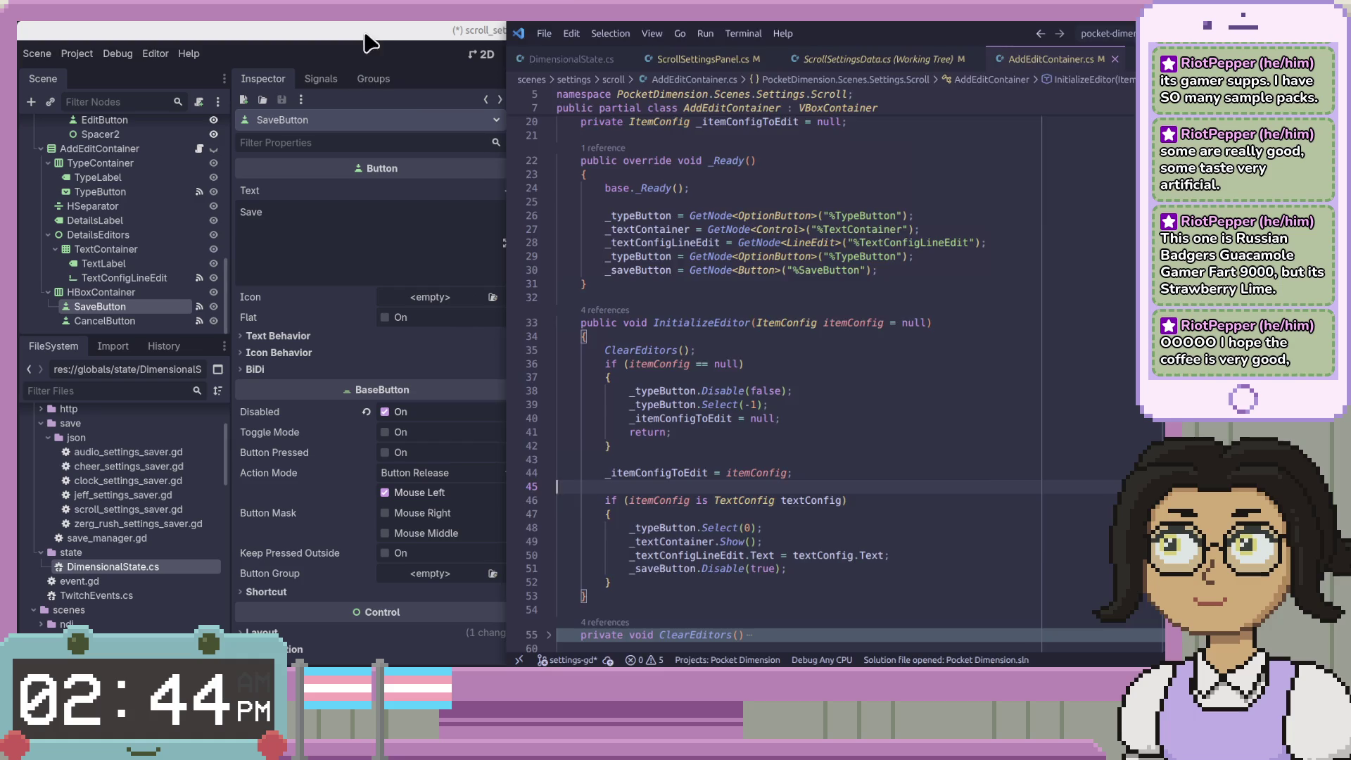
{"action": "left_click", "coordinate": [368, 36]}
{"action": "left_click", "coordinate": [884, 310]}
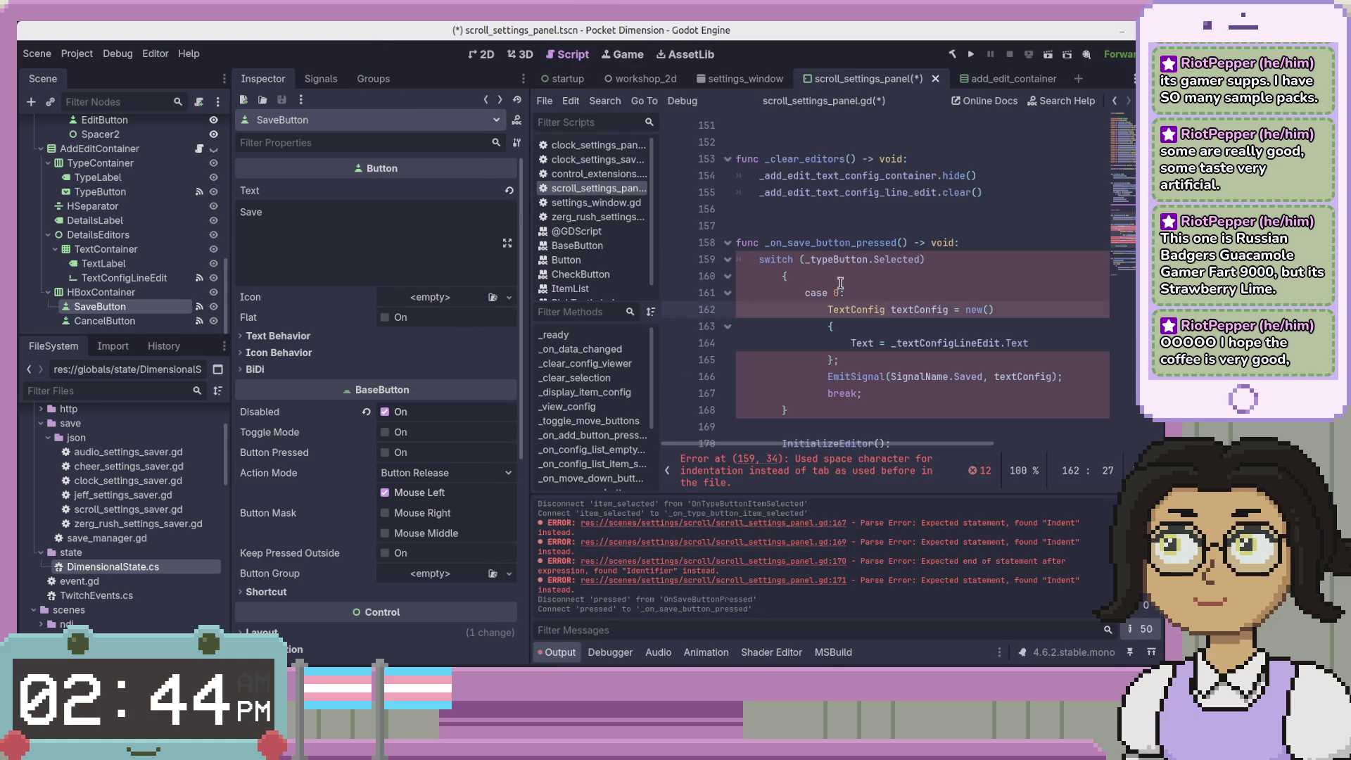
Rename the _typeButton.Selected reference to _add_edit_type_button.selected
{"action": "left_click_drag", "start_coordinate": [805, 259], "coordinate": [918, 255]}
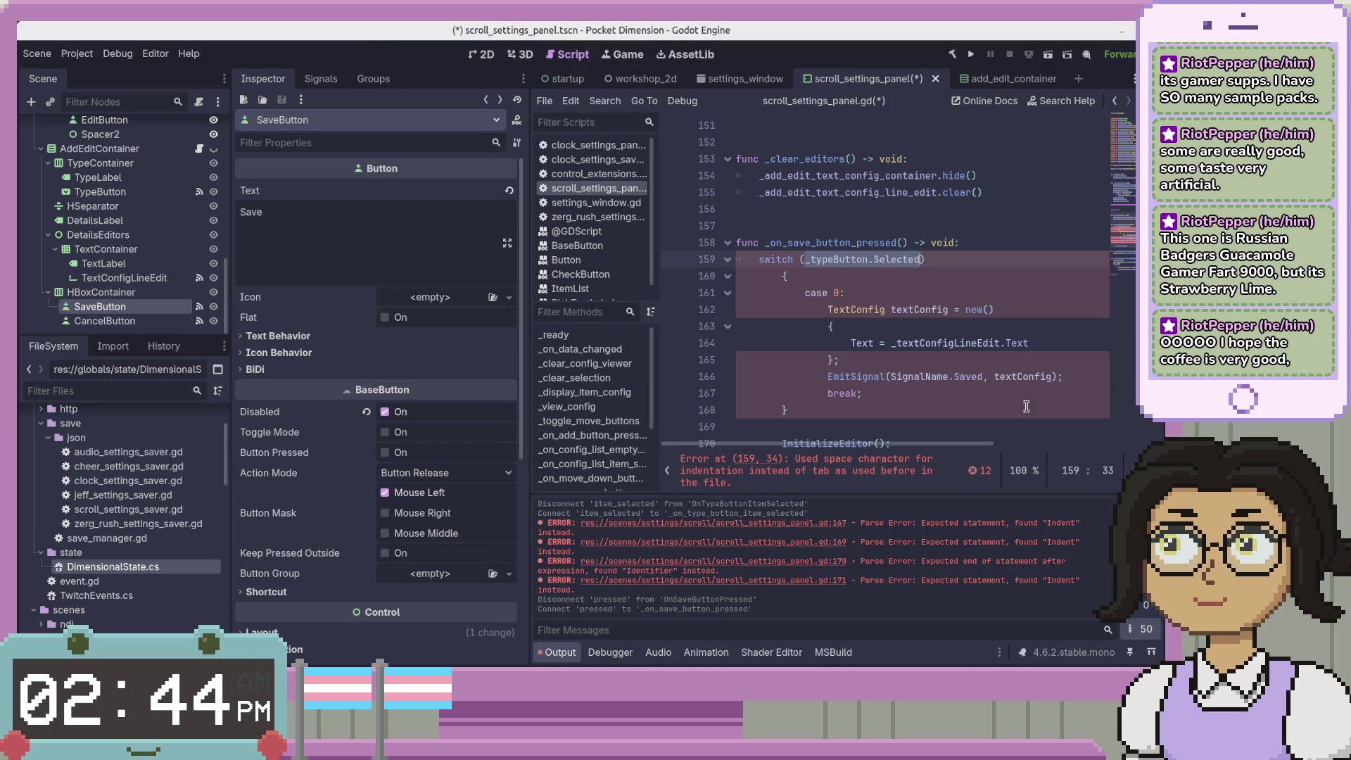
{"action": "key", "text": "Left"}
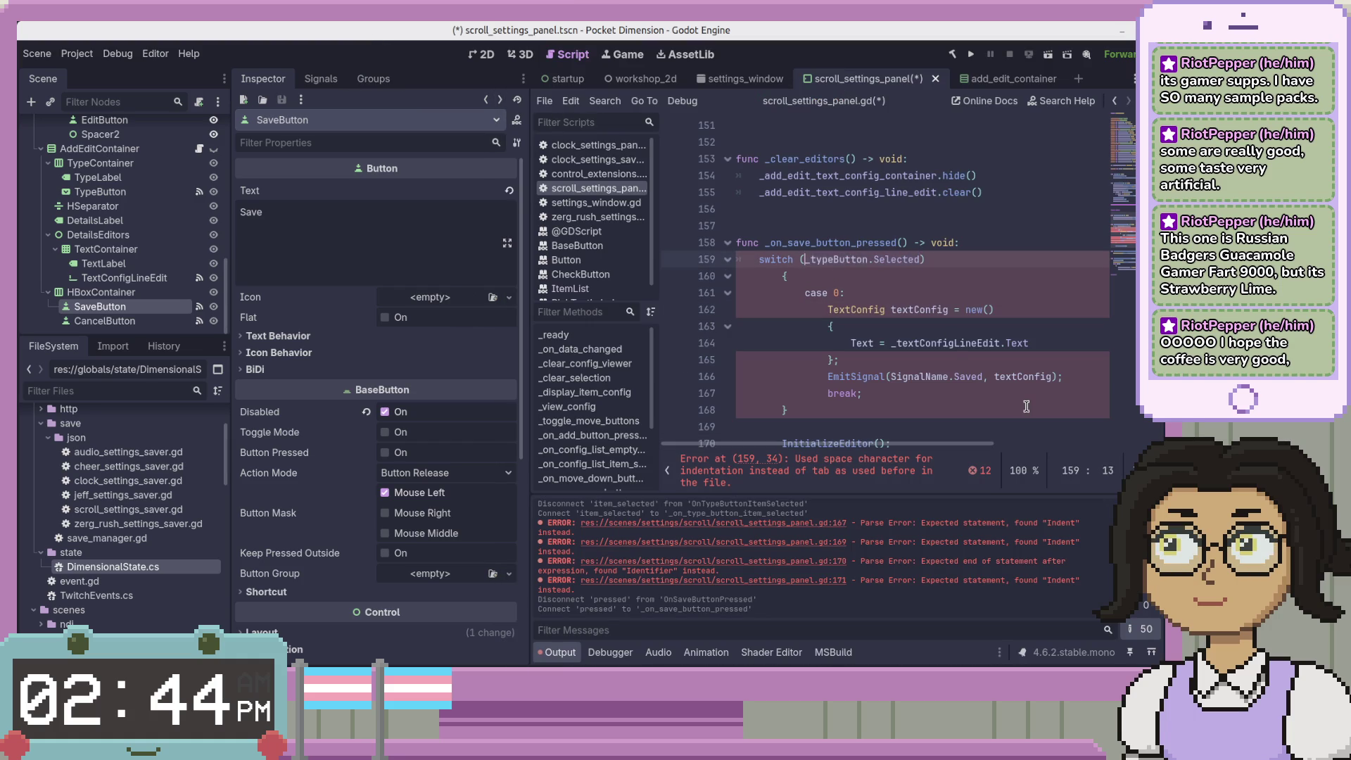
{"action": "type", "text": "add_edit_"}
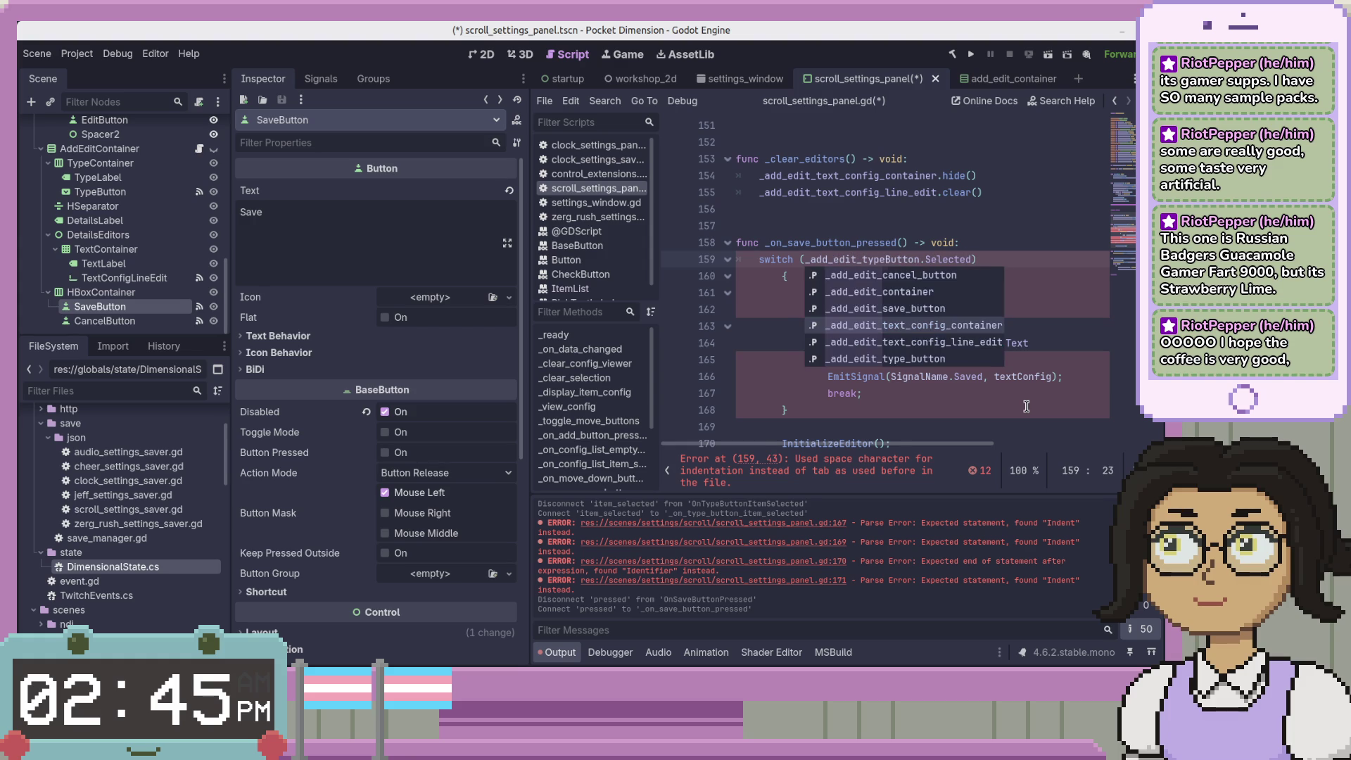
{"action": "key", "text": "Right"}
{"action": "key", "text": "Right"}
{"action": "key", "text": "Right"}
{"action": "type", "text": "_"}
{"action": "key", "text": "Return"}
{"action": "key", "text": "End"}
{"action": "key", "text": "ctrl+s"}
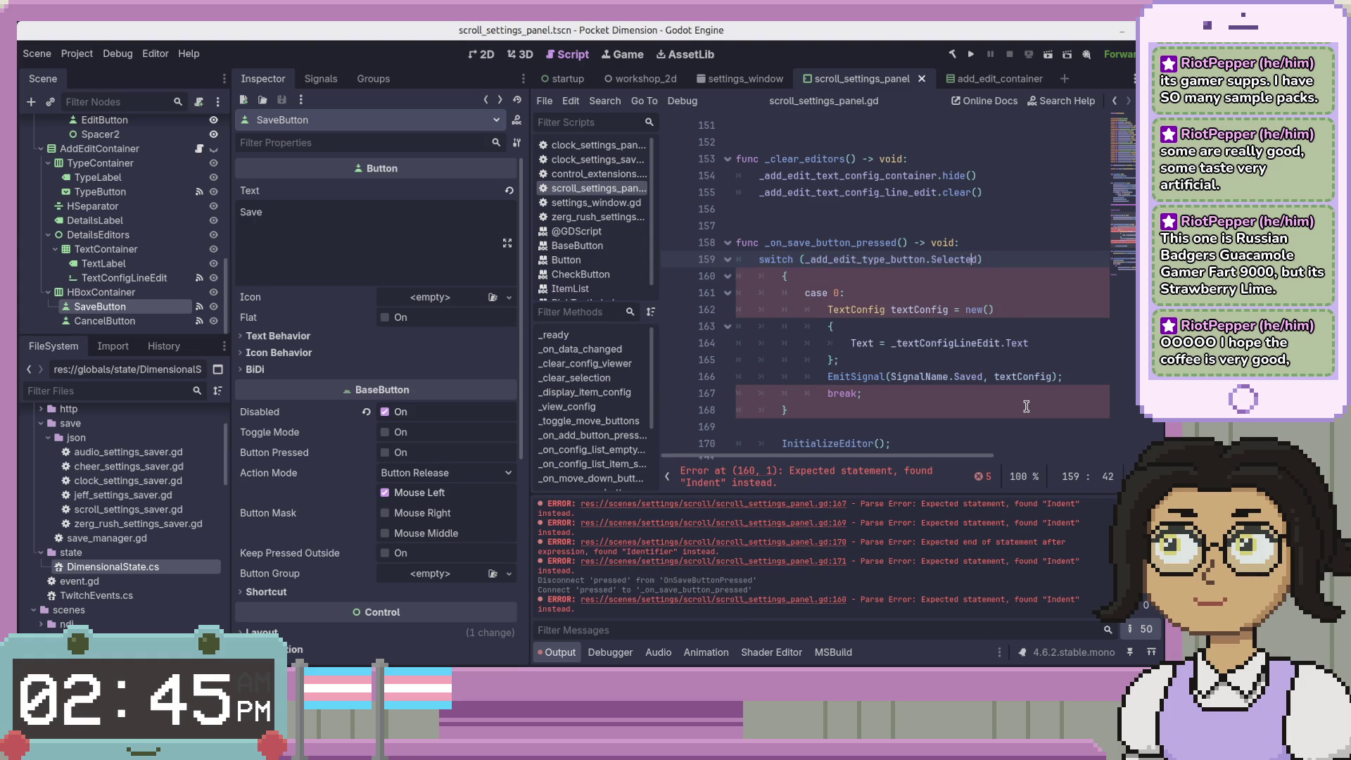
{"action": "key", "text": "BackSpace"}
{"action": "key", "text": "BackSpace"}
{"action": "type", "text": "s"}
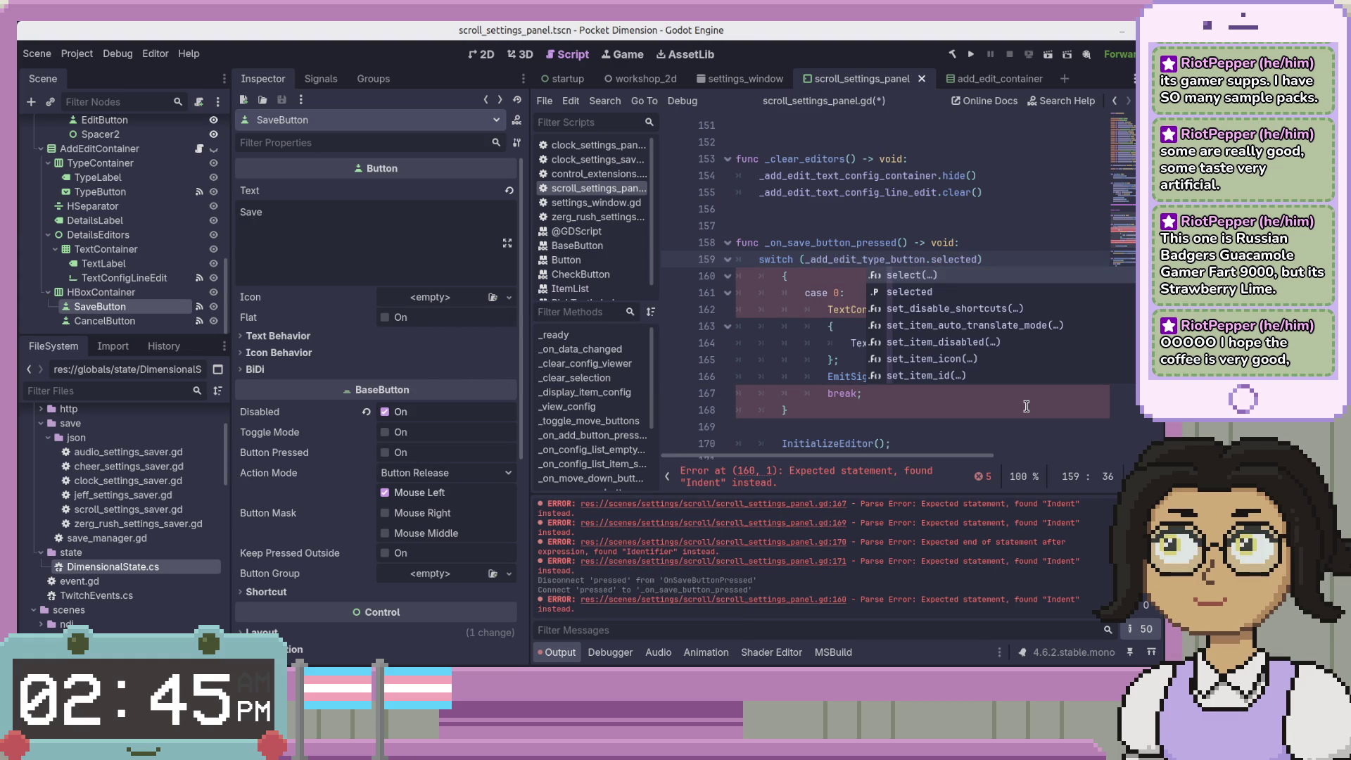
{"action": "key", "text": "End"}
Change switch to match, strip its parentheses, and delete the opening brace line
{"action": "key", "text": "Down"}
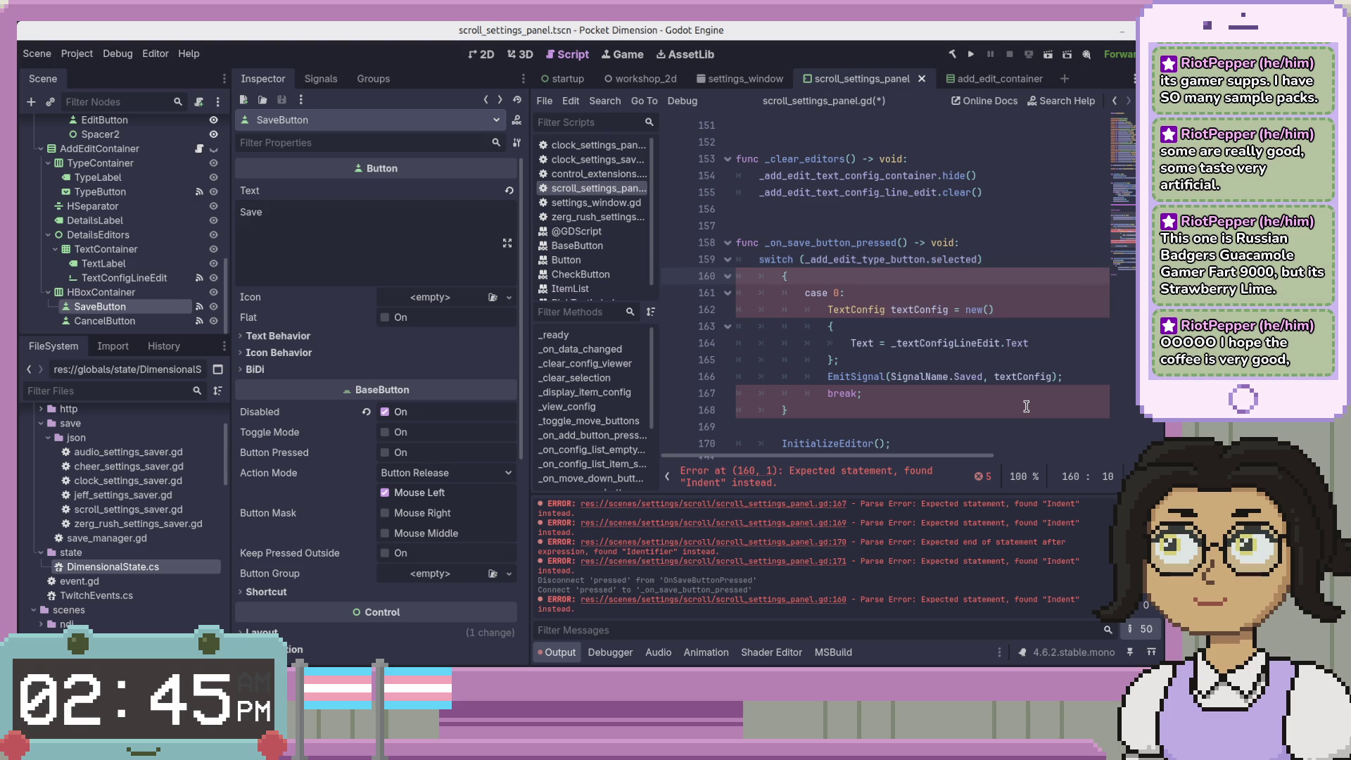
{"action": "key", "text": "Up"}
{"action": "key", "text": "Home"}
{"action": "key", "text": "ctrl+shift+Right"}
{"action": "type", "text": "m"}
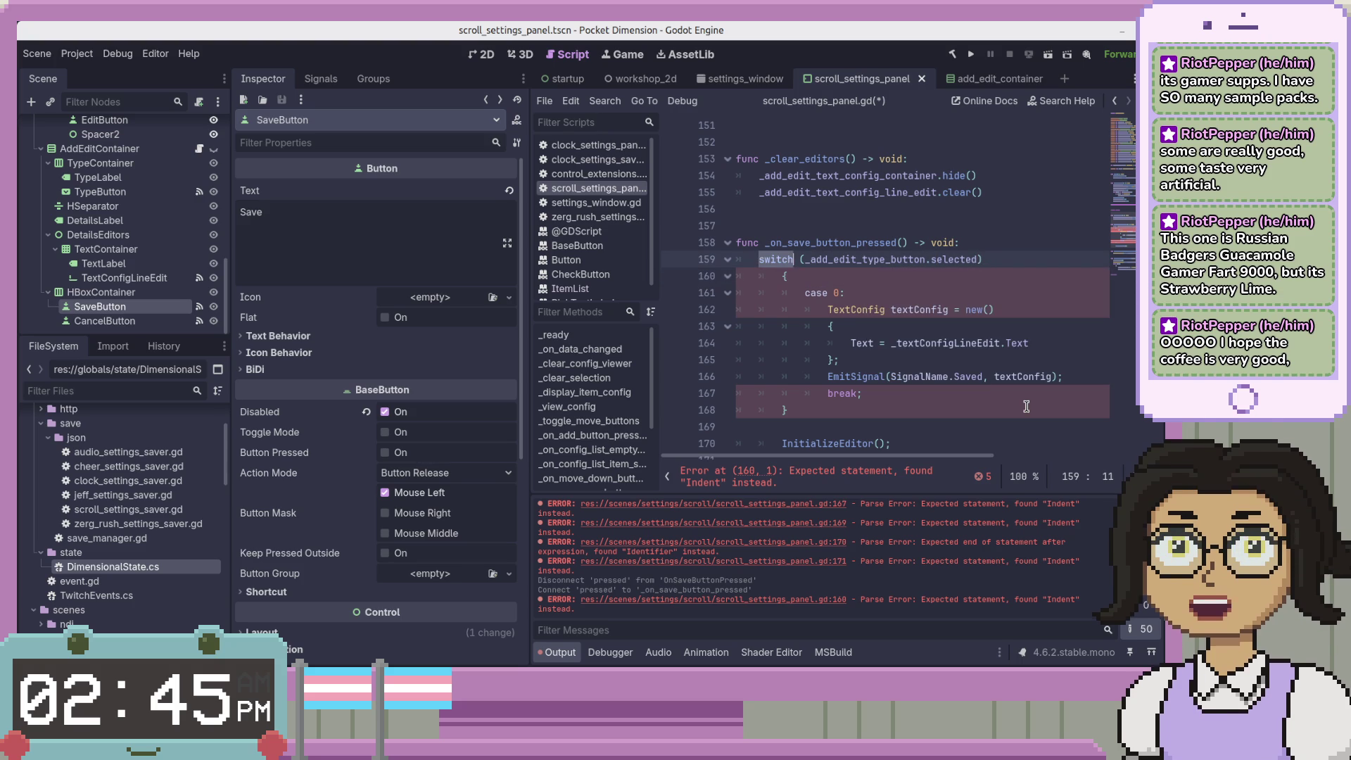
{"action": "type", "text": "atch"}
{"action": "key", "text": "End"}
{"action": "key", "text": "BackSpace"}
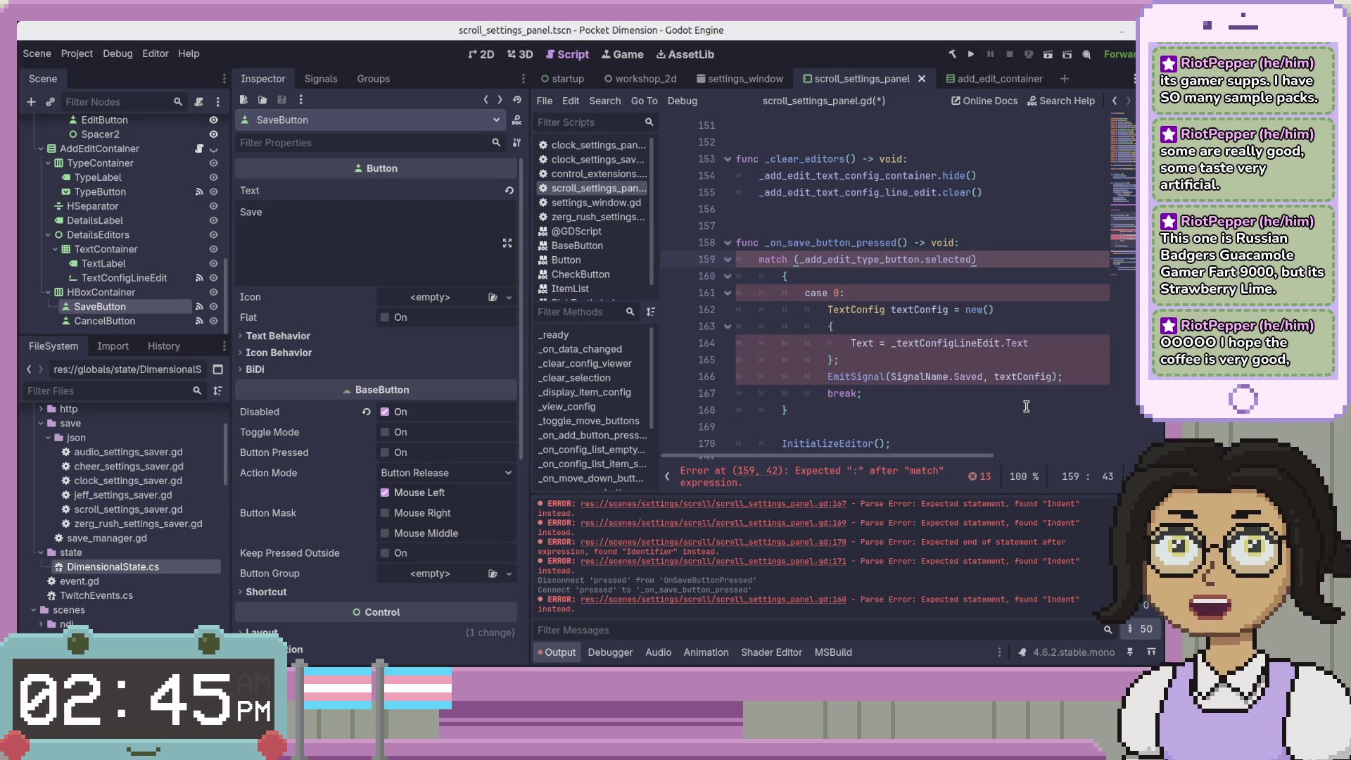
{"action": "key", "text": "ctrl+Left"}
{"action": "key", "text": "ctrl+Left"}
{"action": "key", "text": "ctrl+Left"}
{"action": "key", "text": "BackSpace"}
{"action": "key", "text": "End"}
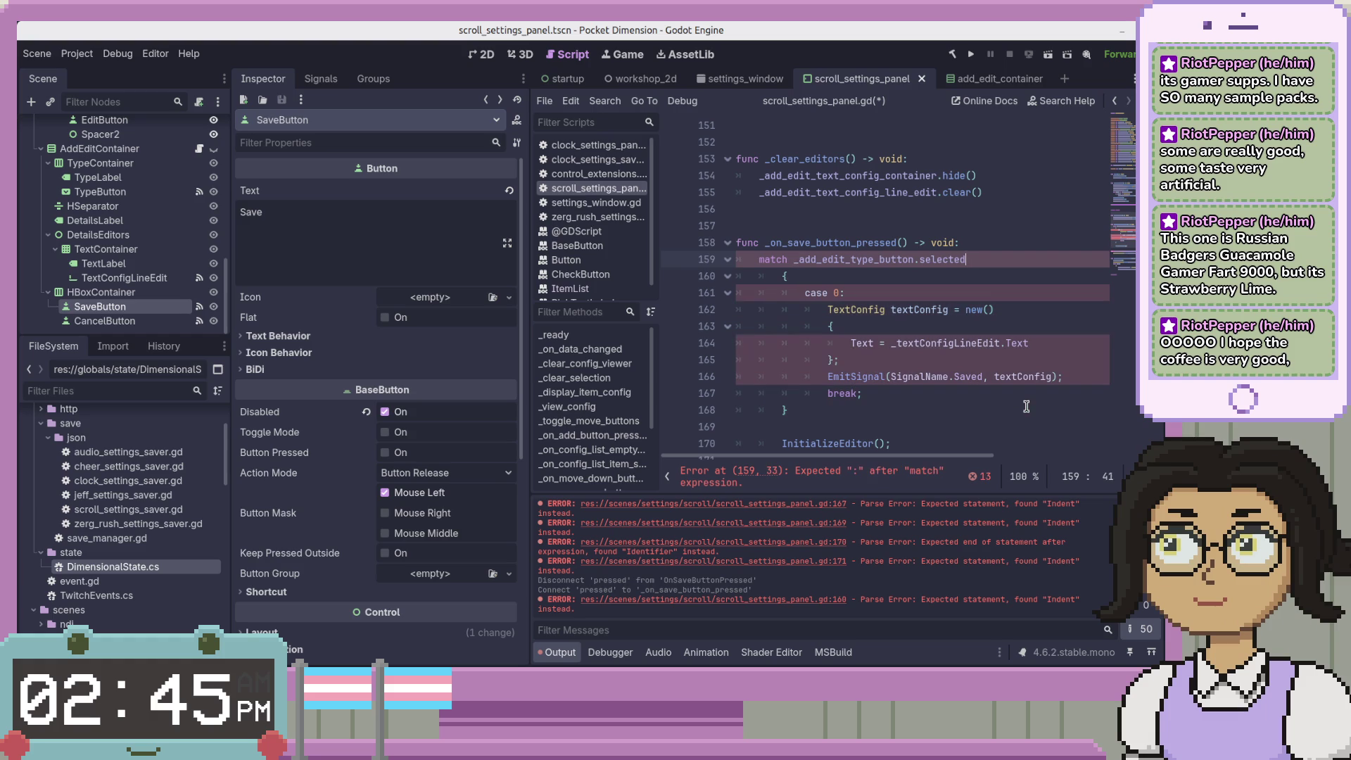
{"action": "key", "text": "Down"}
{"action": "key", "text": "BackSpace"}
{"action": "key", "text": "BackSpace"}
{"action": "key", "text": "BackSpace"}
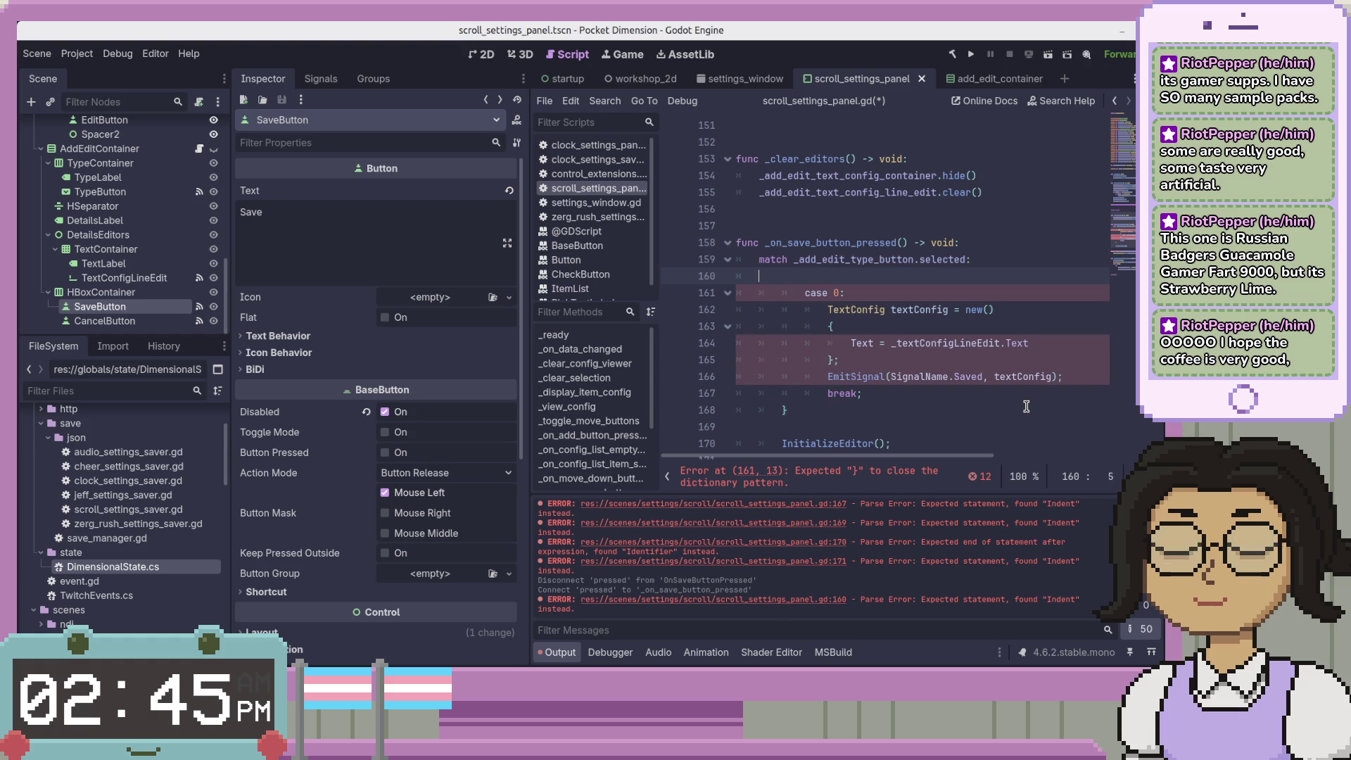
Remove the semicolons after break and EmitSignal and delete the closing brace line
{"action": "key", "text": "Down"}
{"action": "key", "text": "Down"}
{"action": "key", "text": "Down"}
{"action": "key", "text": "Down"}
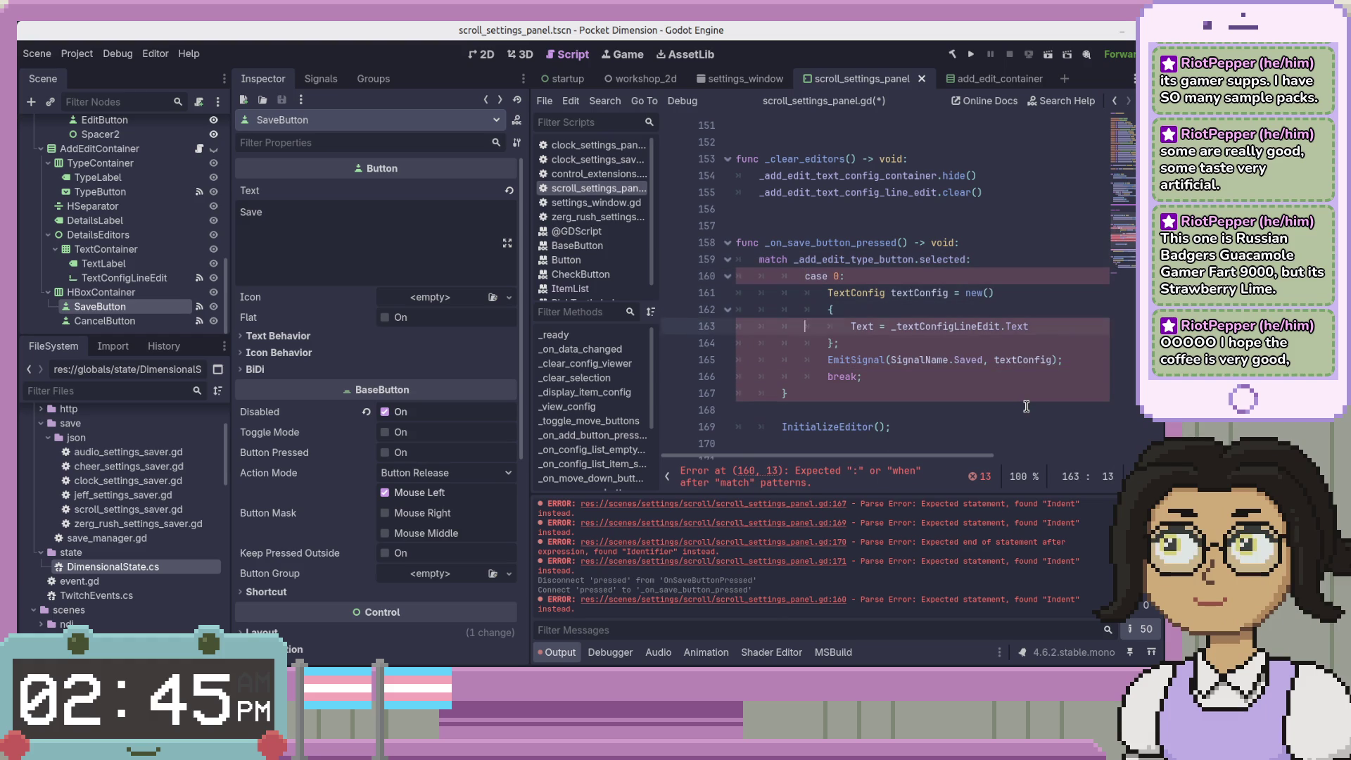
{"action": "key", "text": "End"}
{"action": "key", "text": "BackSpace"}
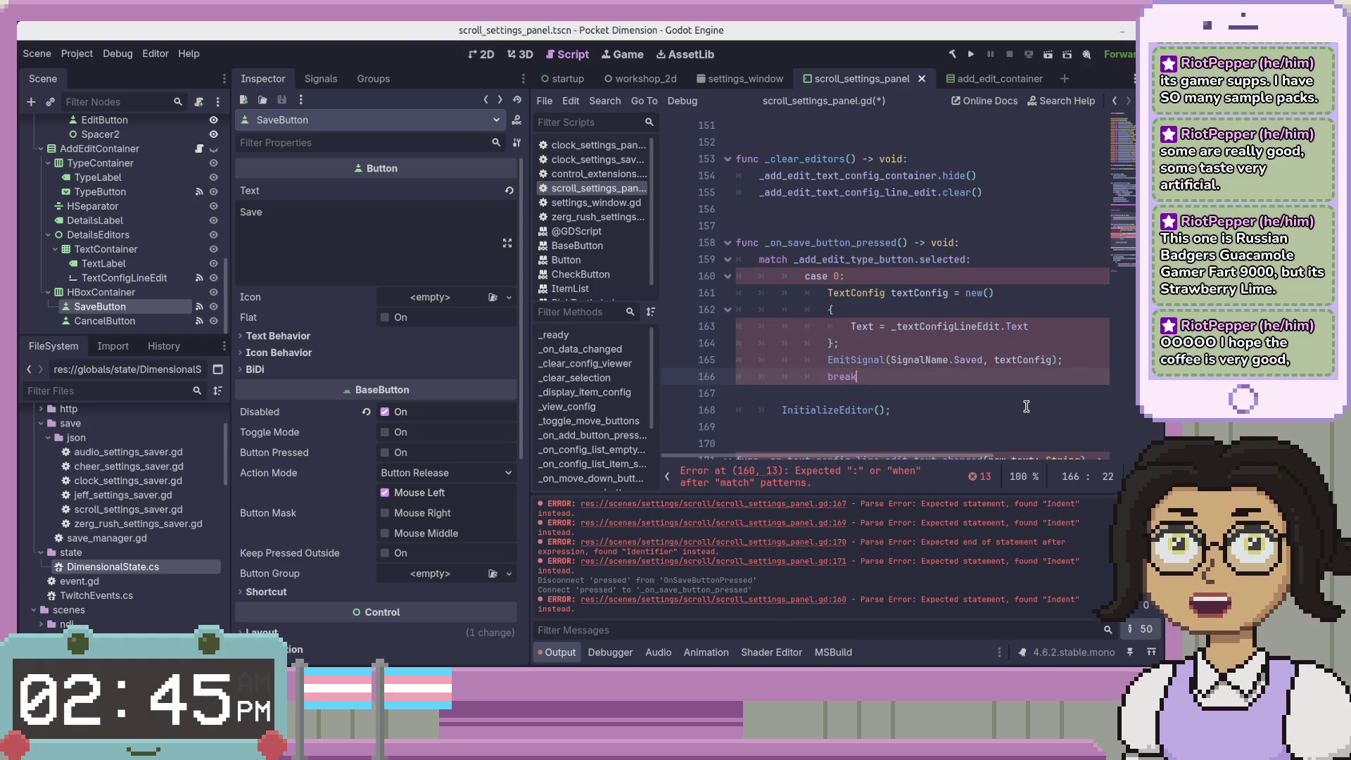
{"action": "key", "text": "Down"}
{"action": "key", "text": "ctrl+shift+k"}
{"action": "key", "text": "Up"}
{"action": "key", "text": "Up"}
{"action": "key", "text": "End"}
{"action": "key", "text": "BackSpace"}
Delete the TextConfig initializer braces, leaving the bare new() line
{"action": "key", "text": "Up"}
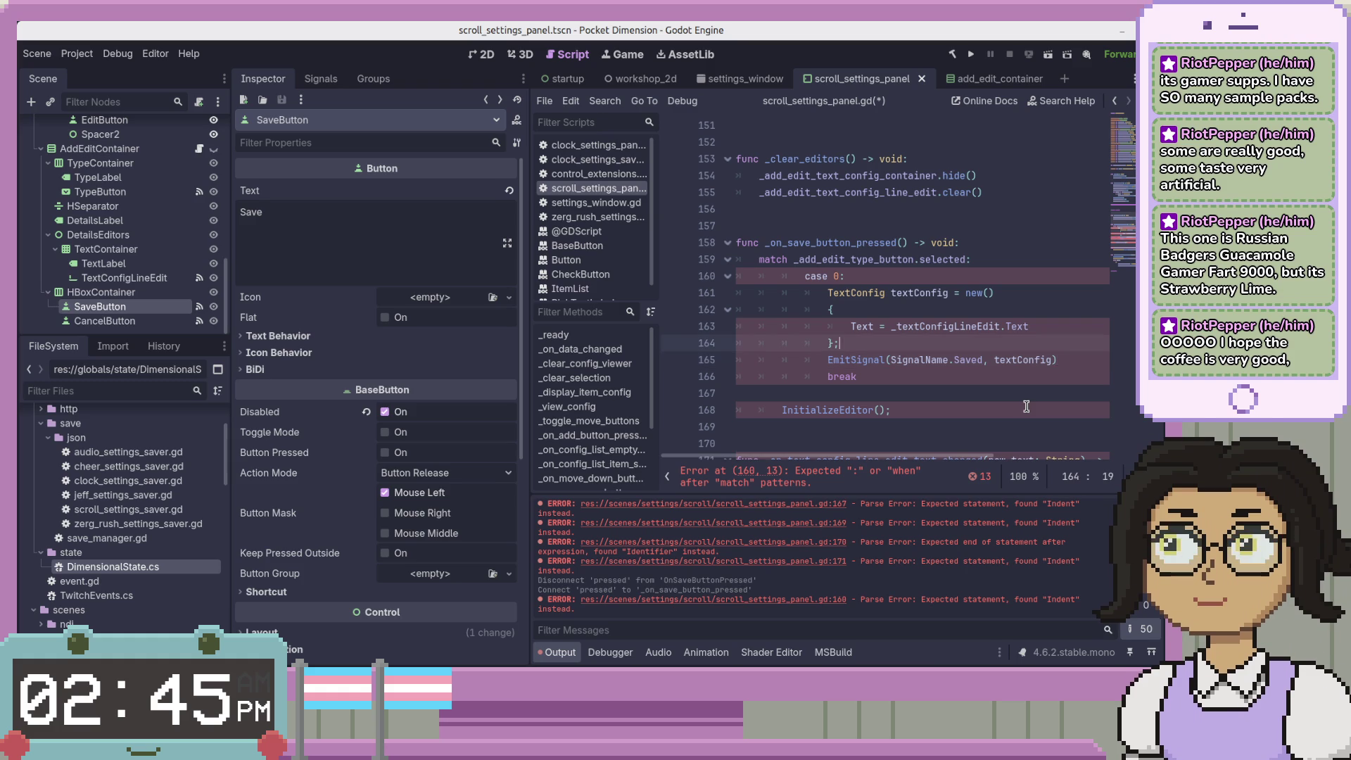
{"action": "key", "text": "BackSpace"}
{"action": "key", "text": "shift+Up"}
{"action": "key", "text": "Down"}
{"action": "key", "text": "ctrl+shift+k"}
{"action": "key", "text": "Up"}
{"action": "key", "text": "Up"}
{"action": "key", "text": "Up"}
{"action": "key", "text": "End"}
{"action": "key", "text": "shift+Down"}
{"action": "key", "text": "BackSpace"}
Dedent the case block on lines 160–164 one level
{"action": "key", "text": "Down"}
{"action": "key", "text": "Home"}
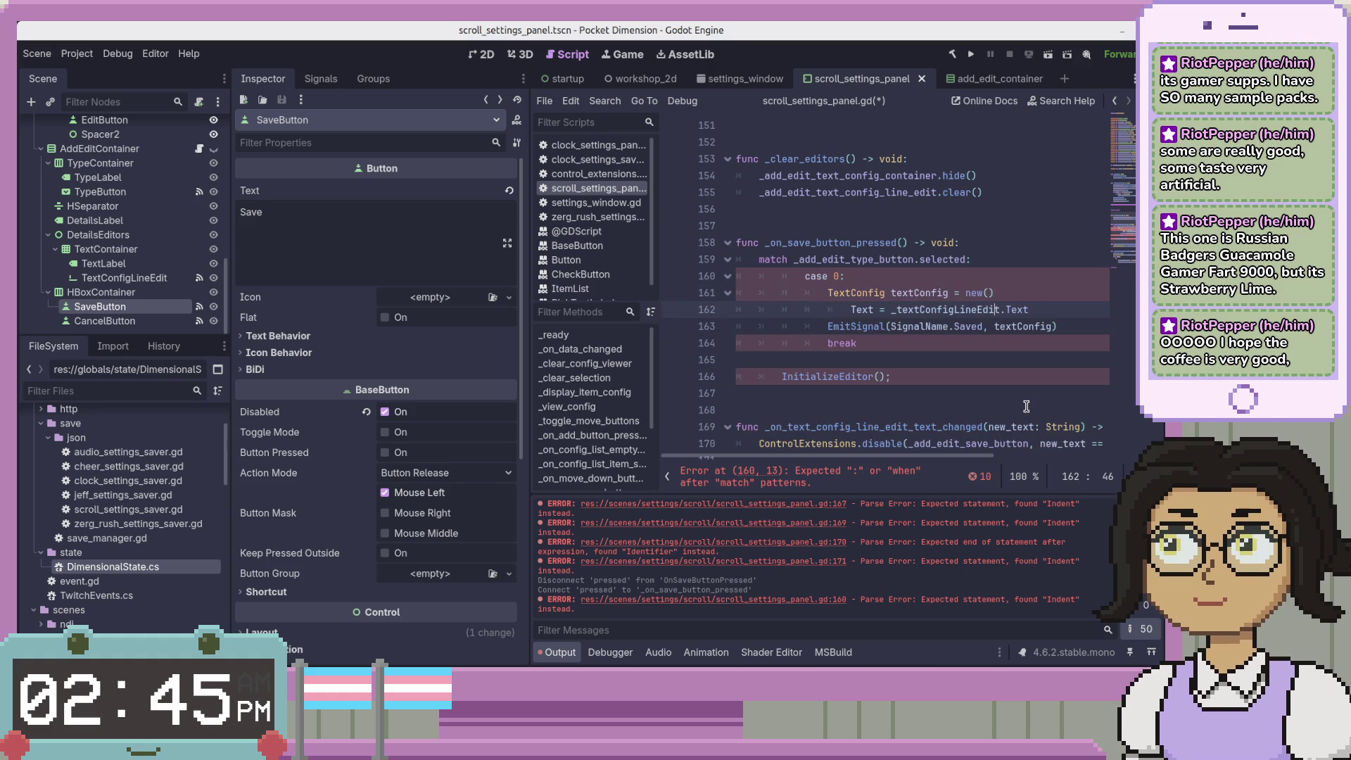
{"action": "key", "text": "Up"}
{"action": "key", "text": "Up"}
{"action": "key", "text": "Up"}
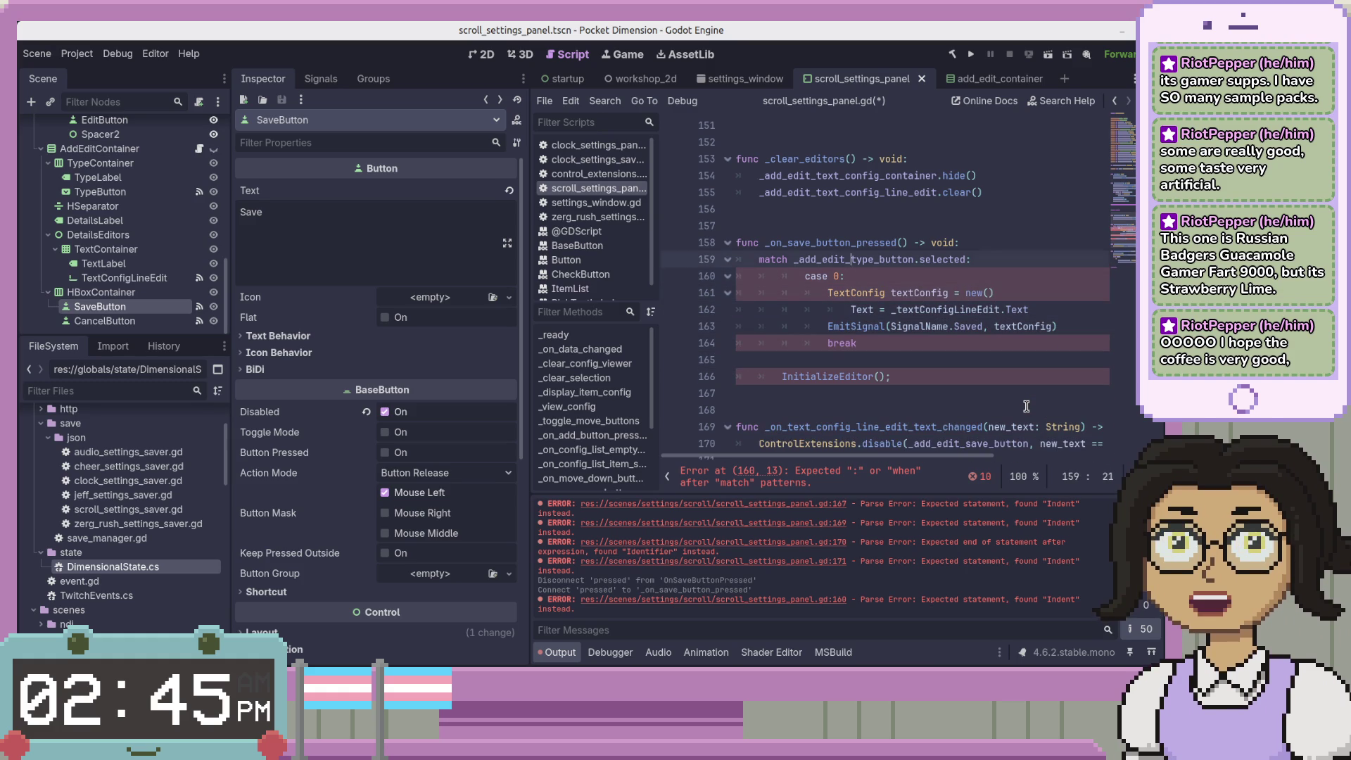
{"action": "key", "text": "Down"}
{"action": "key", "text": "Down"}
{"action": "key", "text": "Down"}
{"action": "key", "text": "Up"}
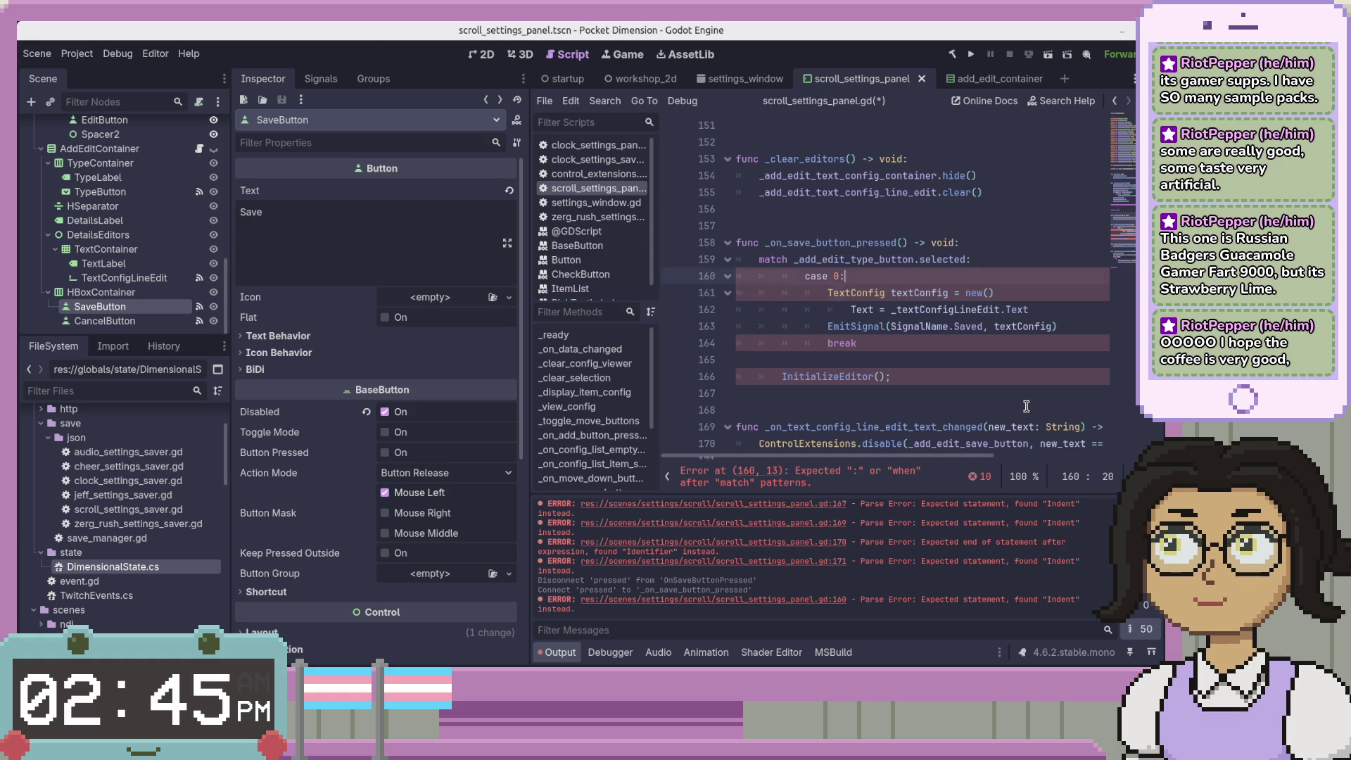
{"action": "key", "text": "shift+Down"}
{"action": "key", "text": "shift+Down"}
{"action": "key", "text": "shift+Down"}
{"action": "key", "text": "shift+Tab"}
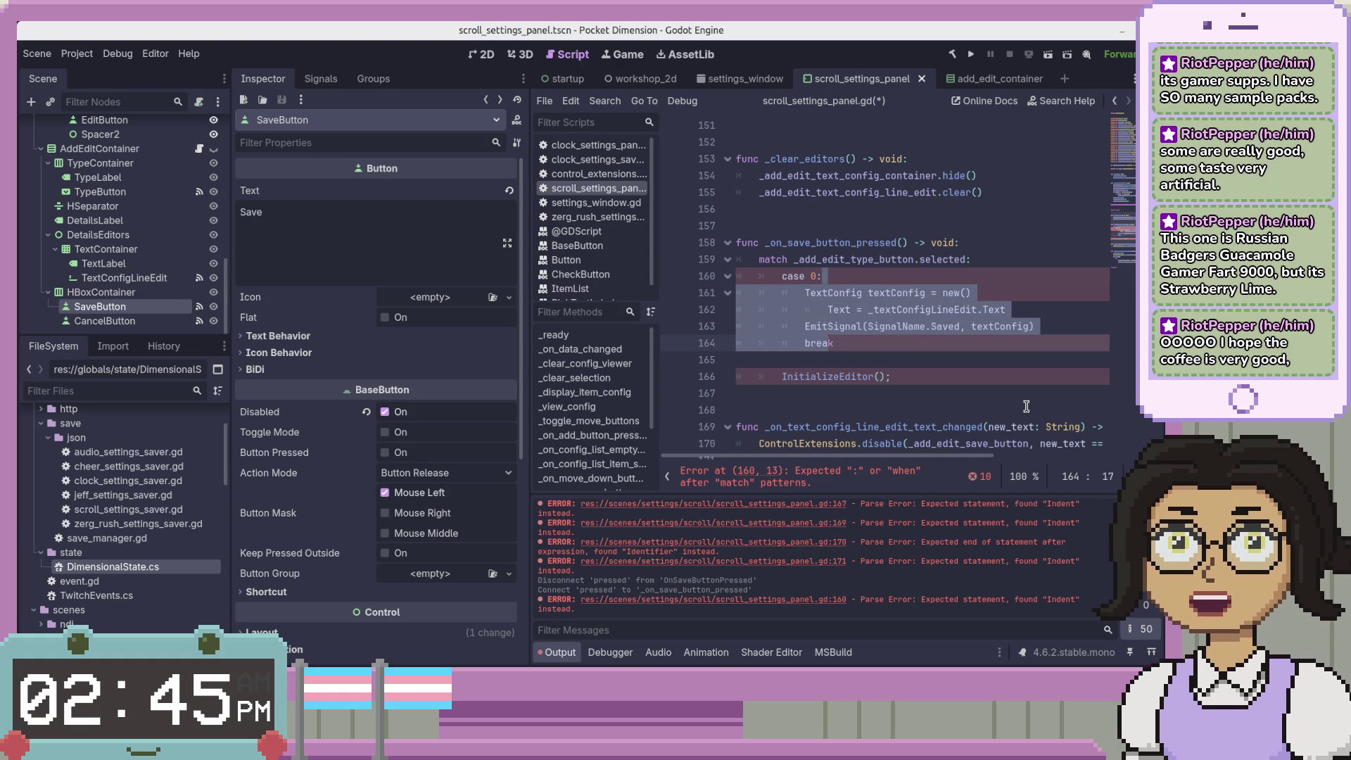
Turn case 0 into a 0: branch, indent its body, delete break, and save
{"action": "key", "text": "Up"}
{"action": "key", "text": "Up"}
{"action": "key", "text": "Up"}
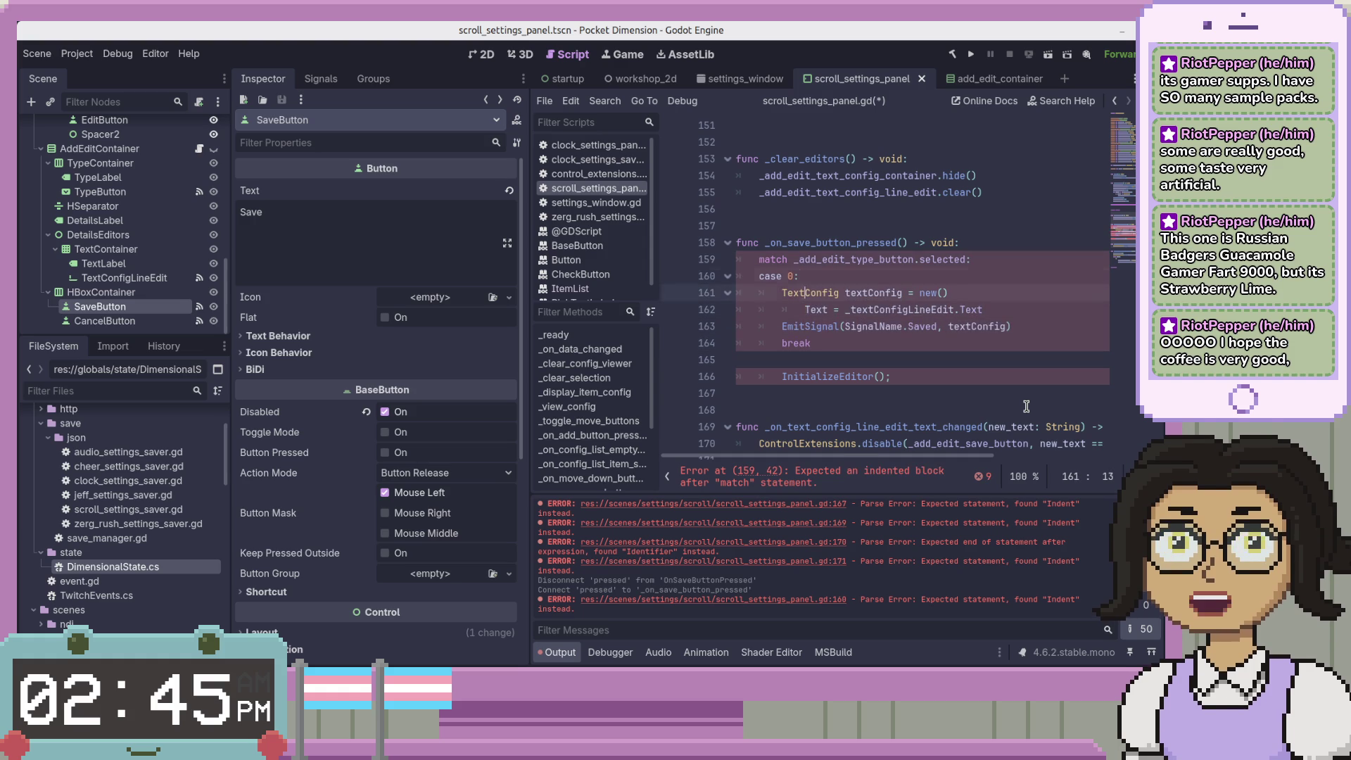
{"action": "key", "text": "Left"}
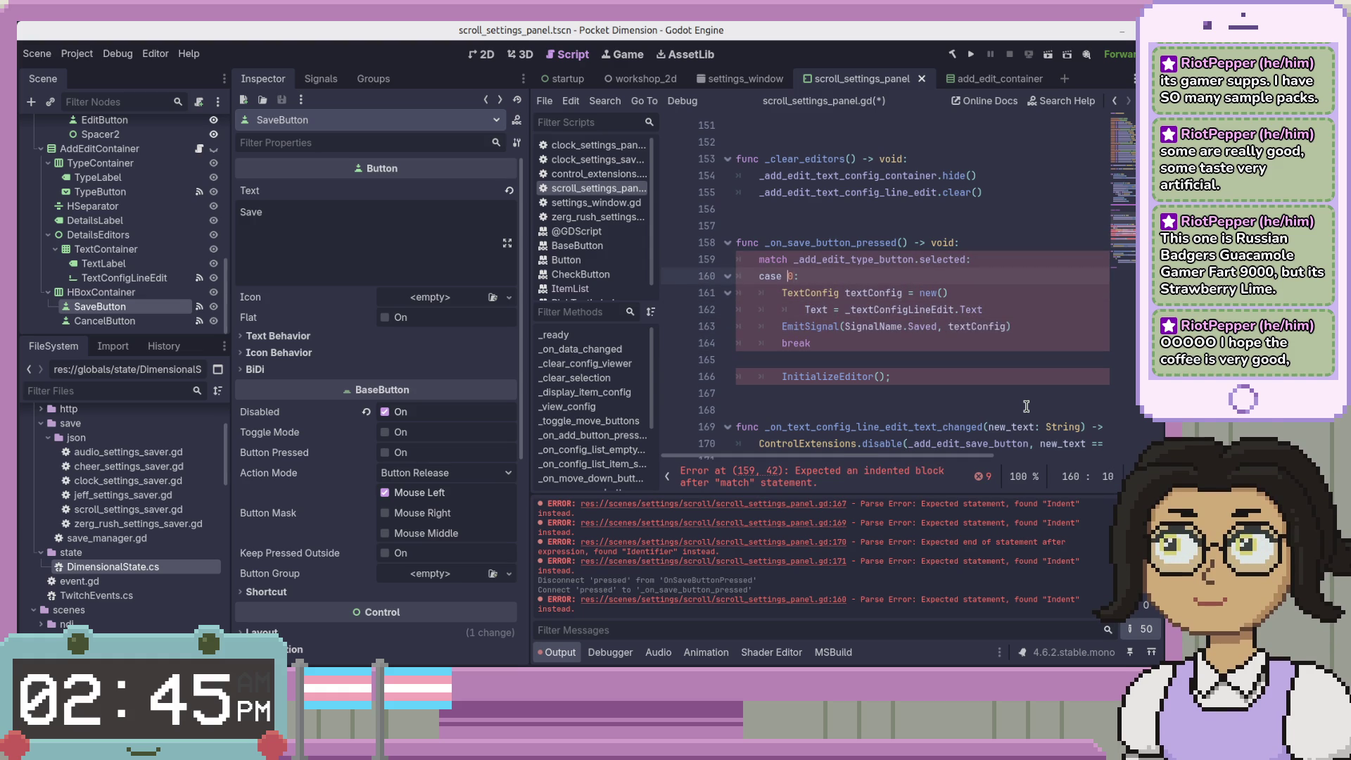
{"action": "key", "text": "BackSpace"}
{"action": "key", "text": "BackSpace"}
{"action": "key", "text": "BackSpace"}
{"action": "key", "text": "Tab"}
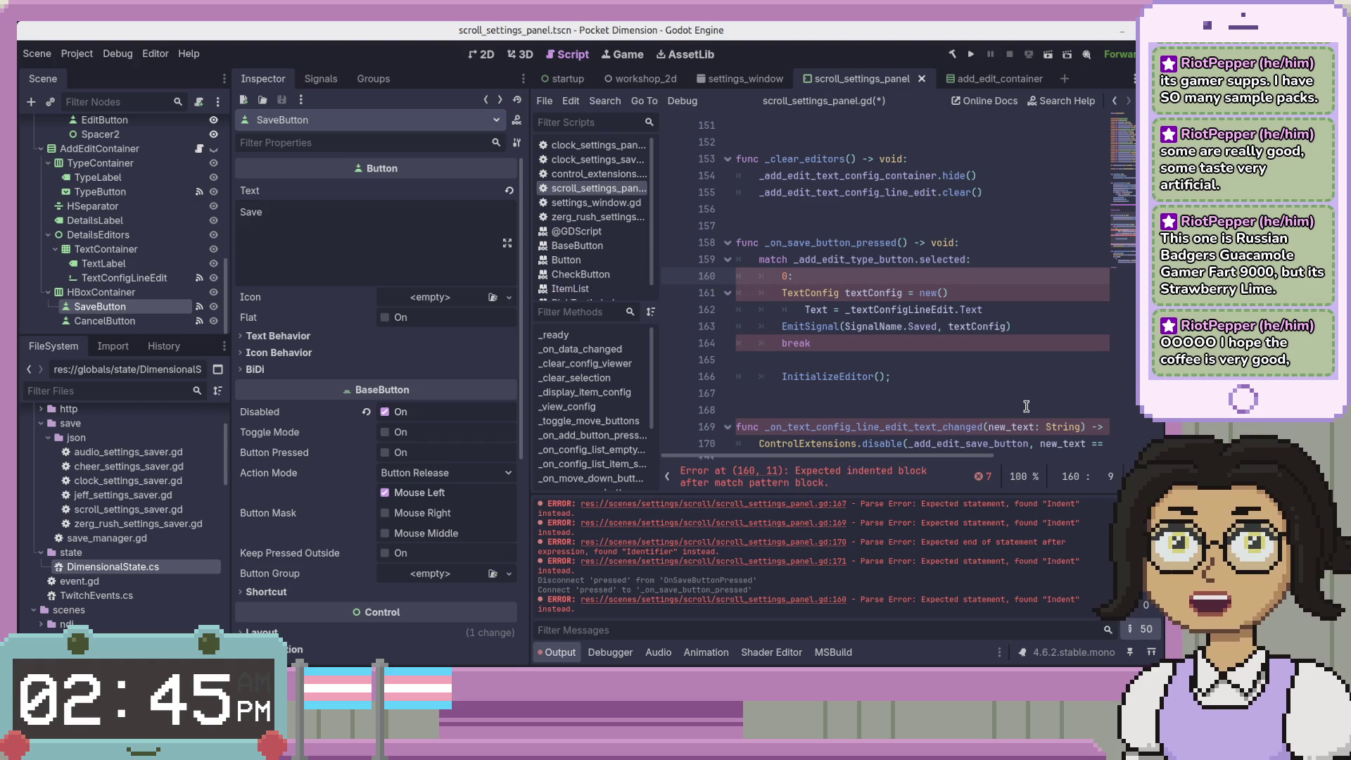
{"action": "key", "text": "Down"}
{"action": "key", "text": "shift+Down"}
{"action": "key", "text": "shift+Down"}
{"action": "key", "text": "shift+Down"}
{"action": "key", "text": "Tab"}
{"action": "key", "text": "Right"}
{"action": "key", "text": "ctrl+BackSpace"}
{"action": "key", "text": "BackSpace"}
{"action": "key", "text": "BackSpace"}
{"action": "key", "text": "BackSpace"}
{"action": "key", "text": "ctrl+s"}
{"action": "key", "text": "Up"}
{"action": "key", "text": "Up"}
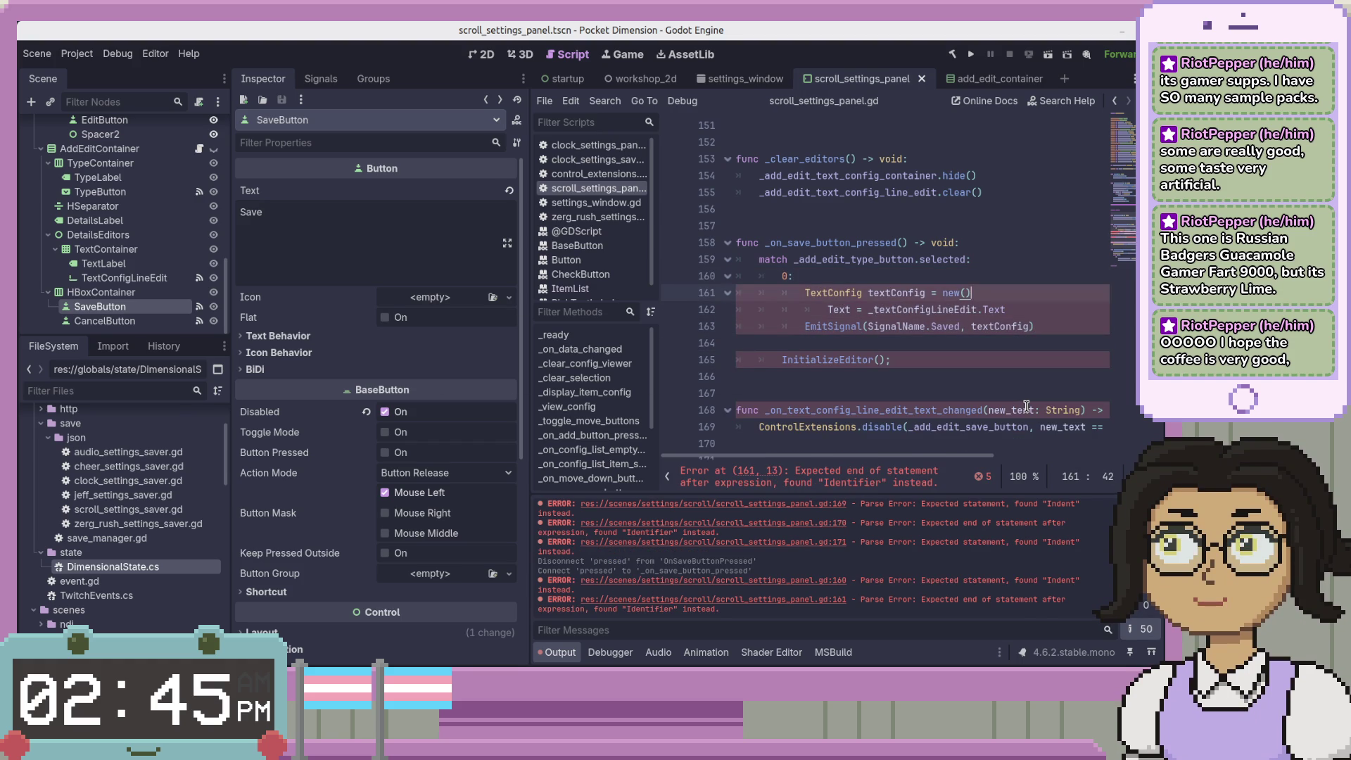
Rewrite the declaration as var text_config := TextConfig.new() and save
{"action": "key", "text": "ctrl+Delete"}
{"action": "type", "text": "var"}
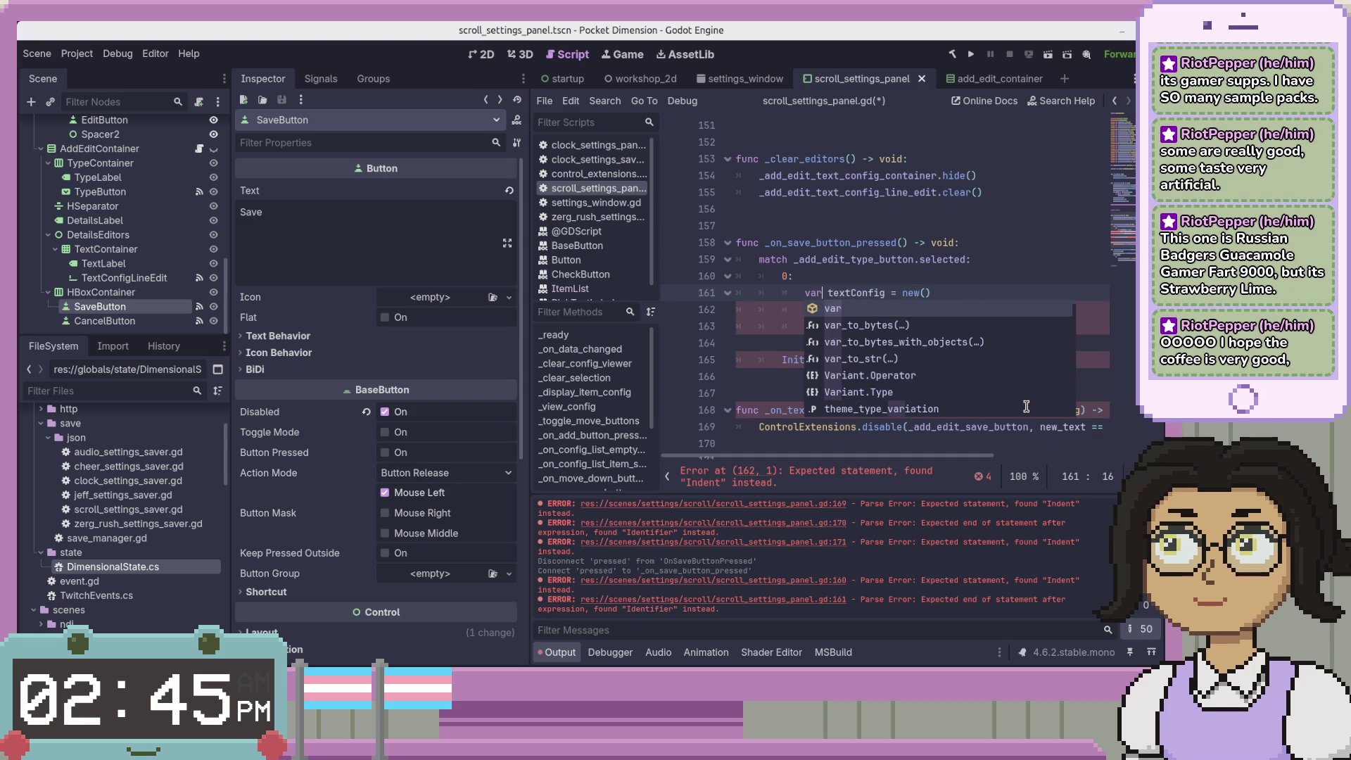
{"action": "key", "text": "ctrl+Right"}
{"action": "key", "text": "Escape"}
{"action": "type", "text": ":"}
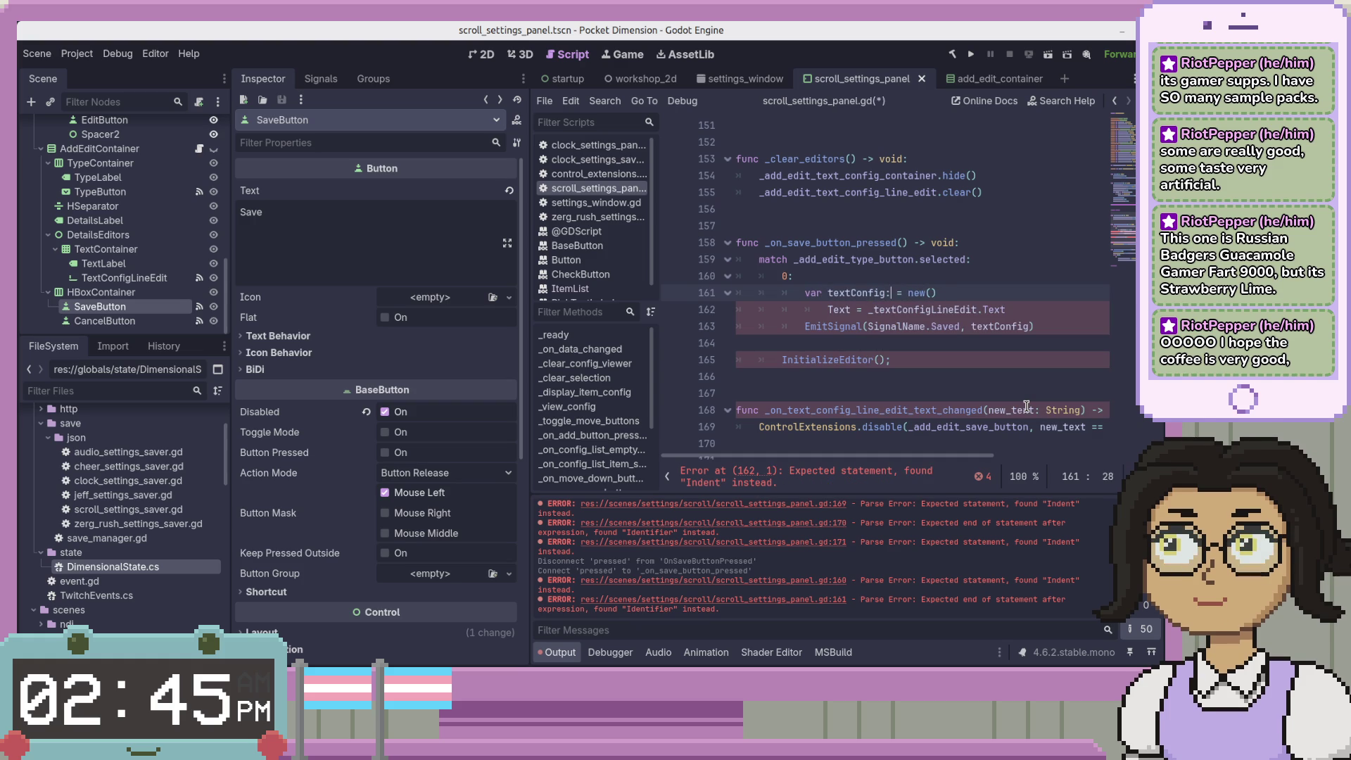
{"action": "key", "text": "Left"}
{"action": "key", "text": "Left"}
{"action": "key", "text": "Left"}
{"action": "key", "text": "Delete"}
{"action": "type", "text": "_c"}
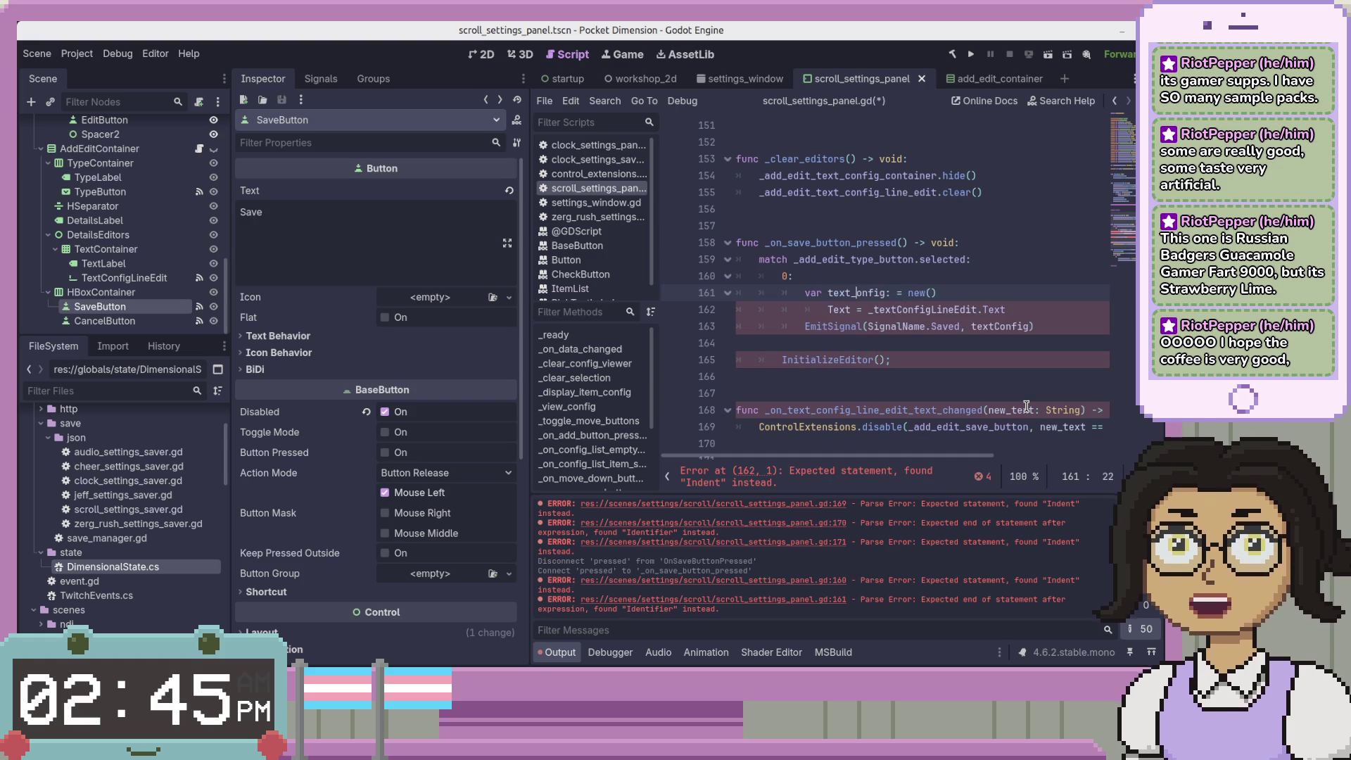
{"action": "key", "text": "Right"}
{"action": "key", "text": "Right"}
{"action": "key", "text": "Right"}
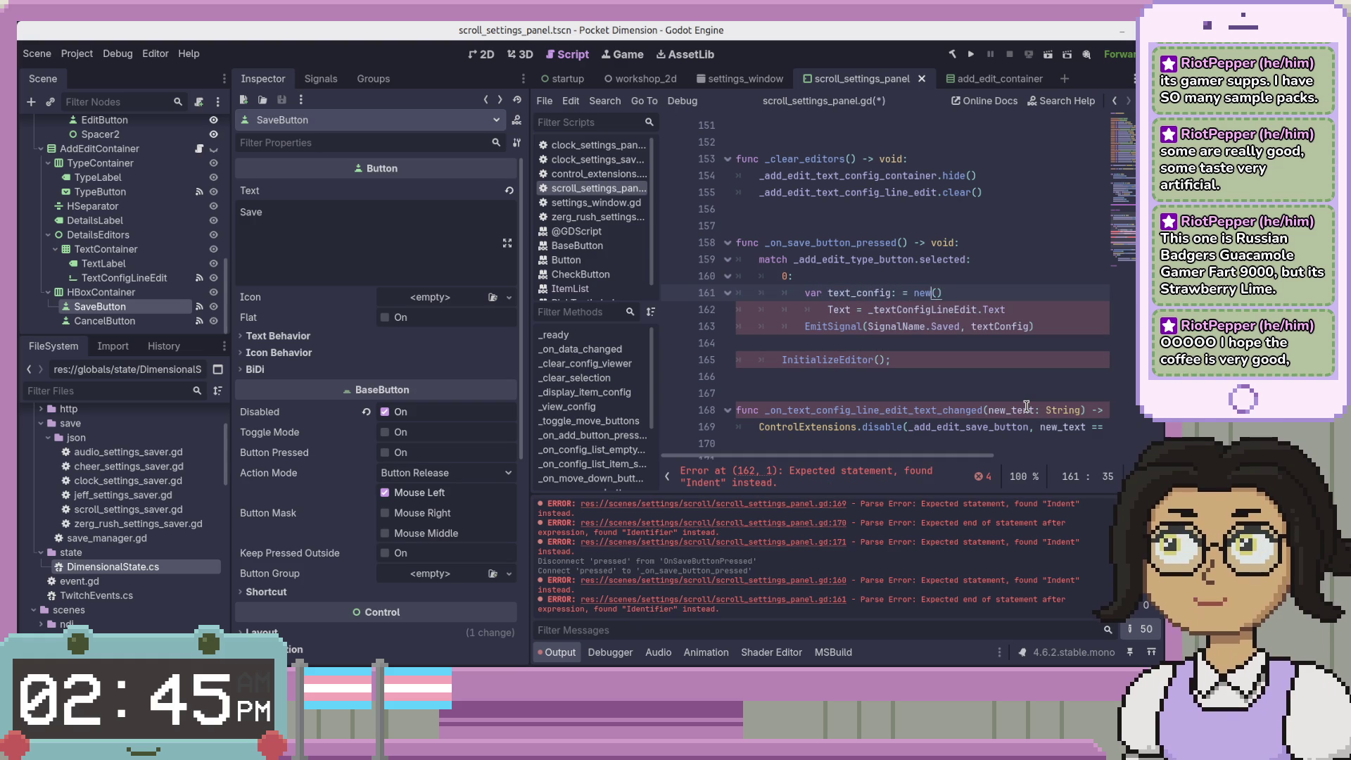
{"action": "key", "text": "Left"}
{"action": "key", "text": "Left"}
{"action": "key", "text": "Left"}
{"action": "key", "text": "Delete"}
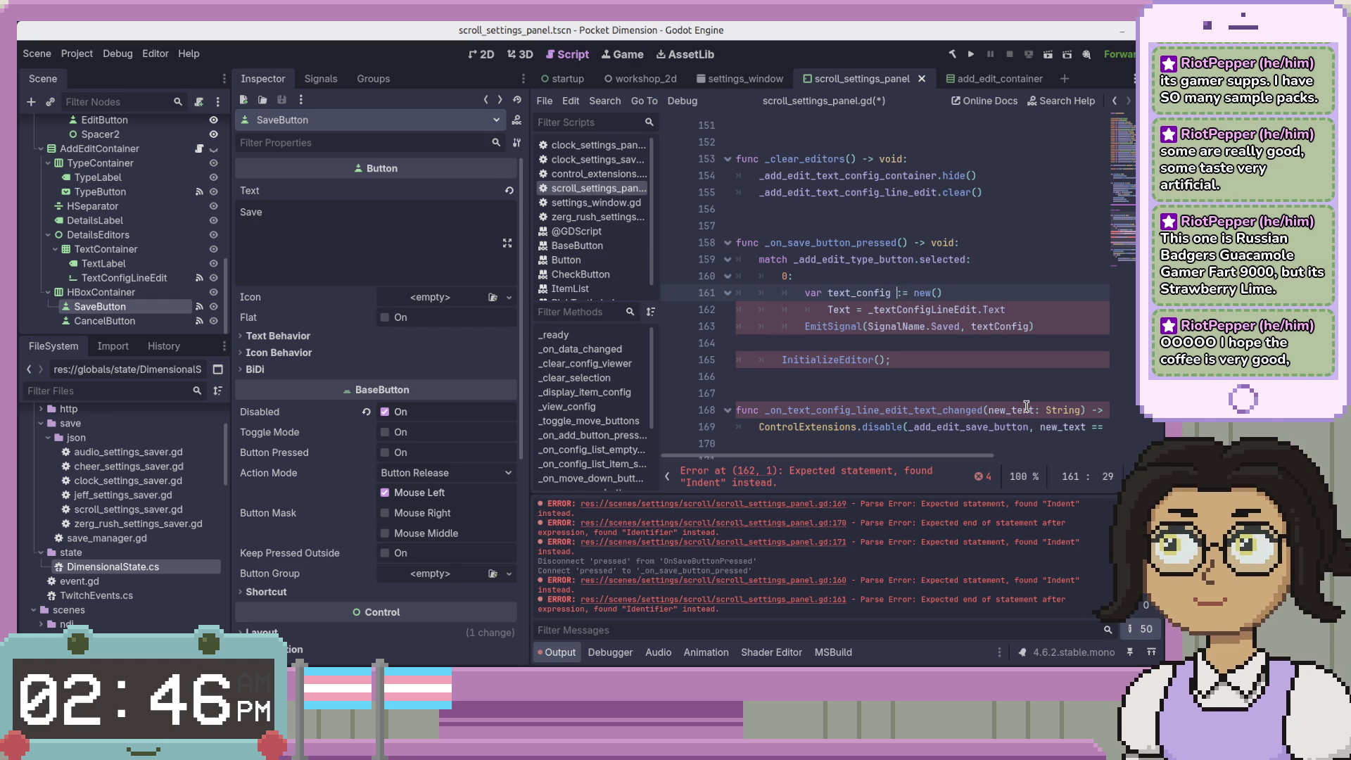
{"action": "key", "text": "Right"}
{"action": "key", "text": "Right"}
{"action": "key", "text": "Right"}
{"action": "type", "text": "TextC"}
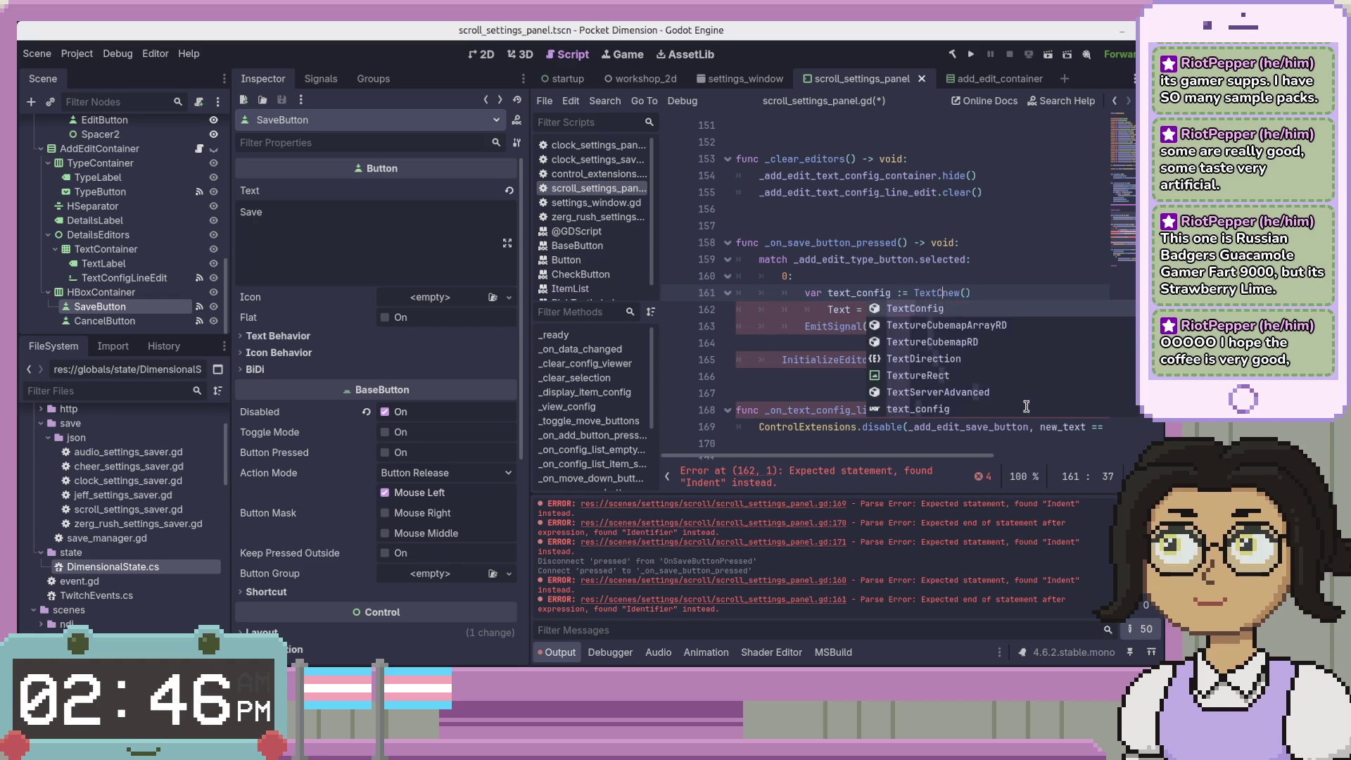
{"action": "type", "text": "onfig."}
{"action": "key", "text": "End"}
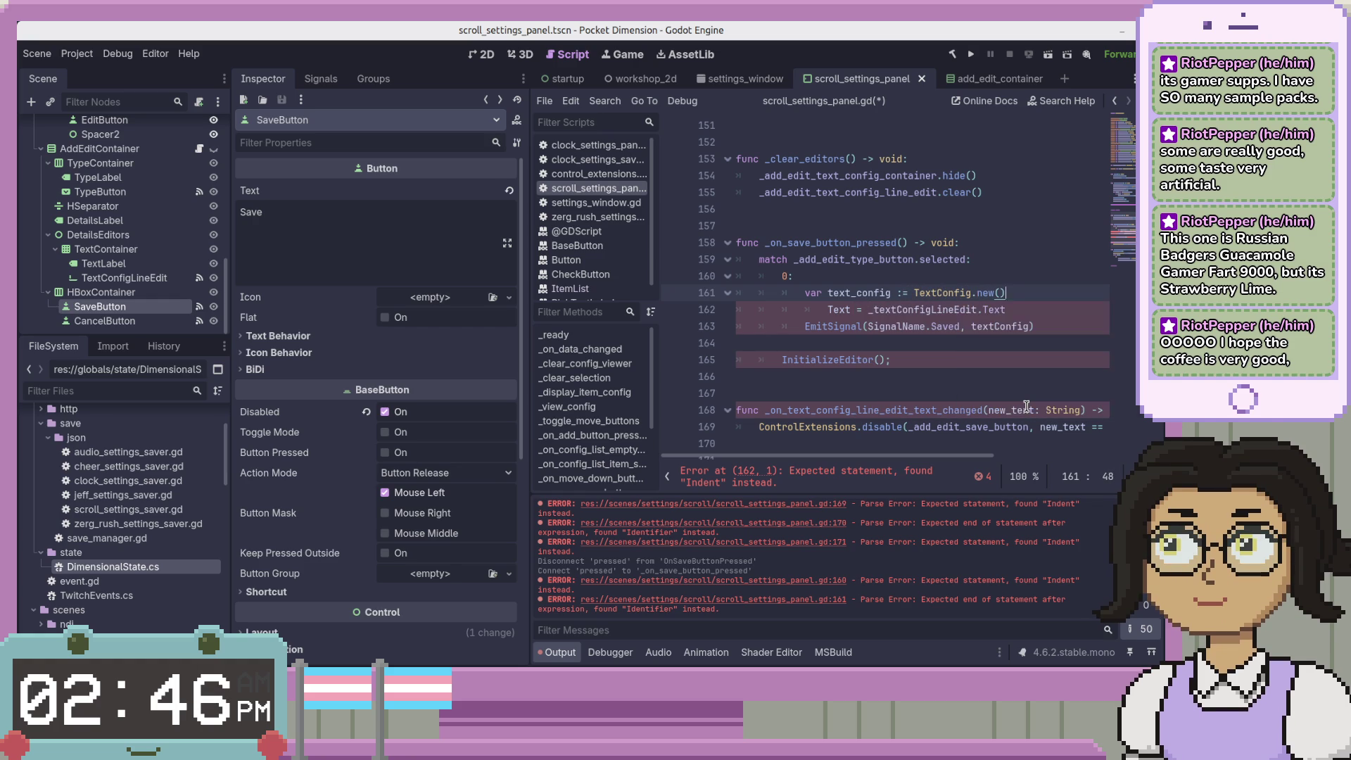
{"action": "key", "text": "ctrl+s"}
Fix the indent and change the line to text_config.Text = _add_edit_text_config_line_edit.Text
{"action": "key", "text": "Down"}
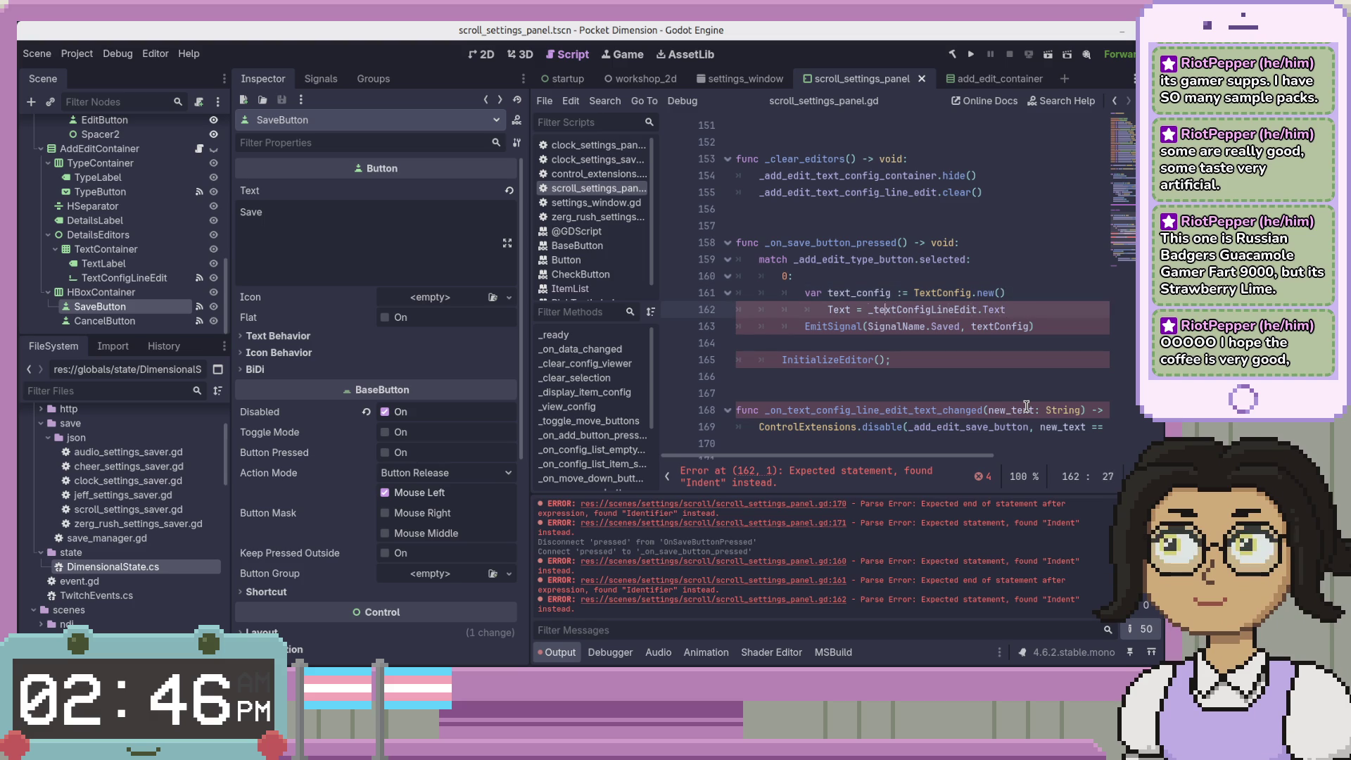
{"action": "key", "text": "Right"}
{"action": "key", "text": "BackSpace"}
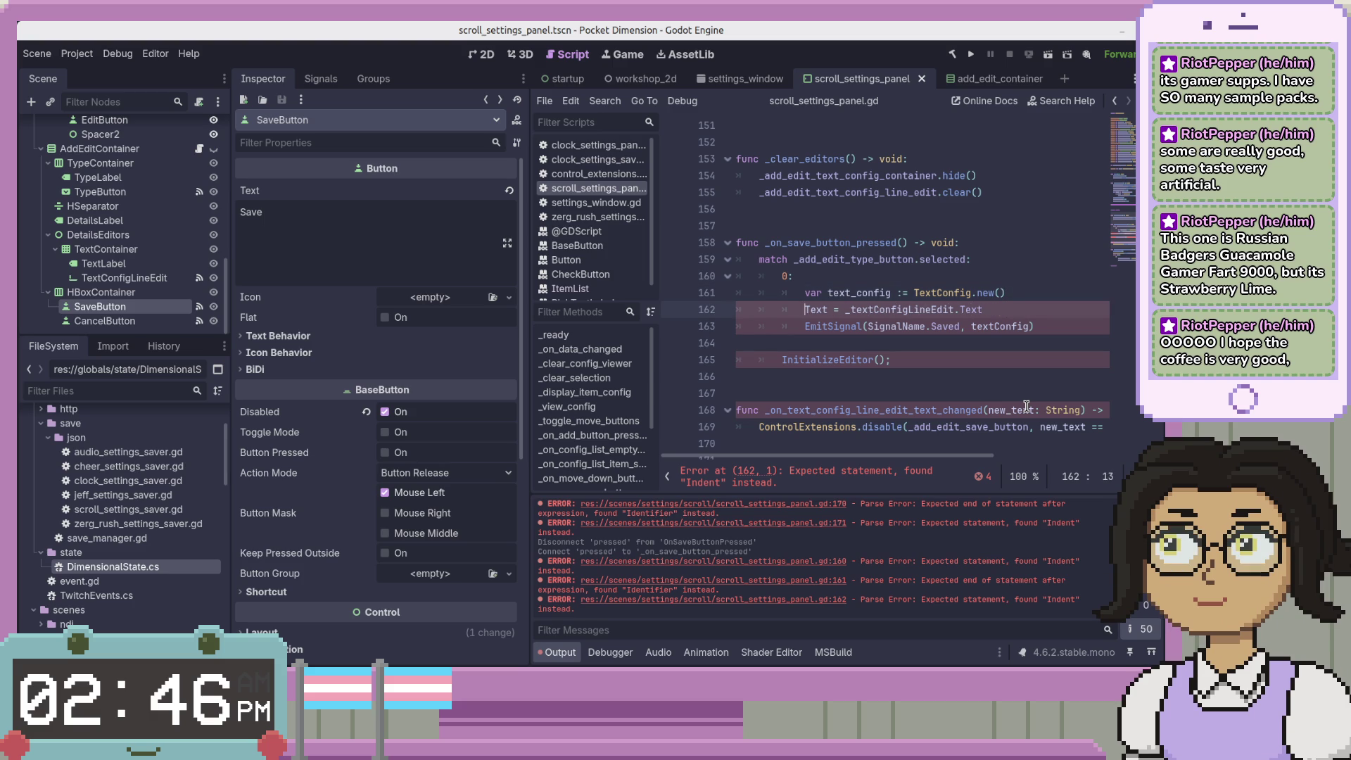
{"action": "type", "text": "text_config."}
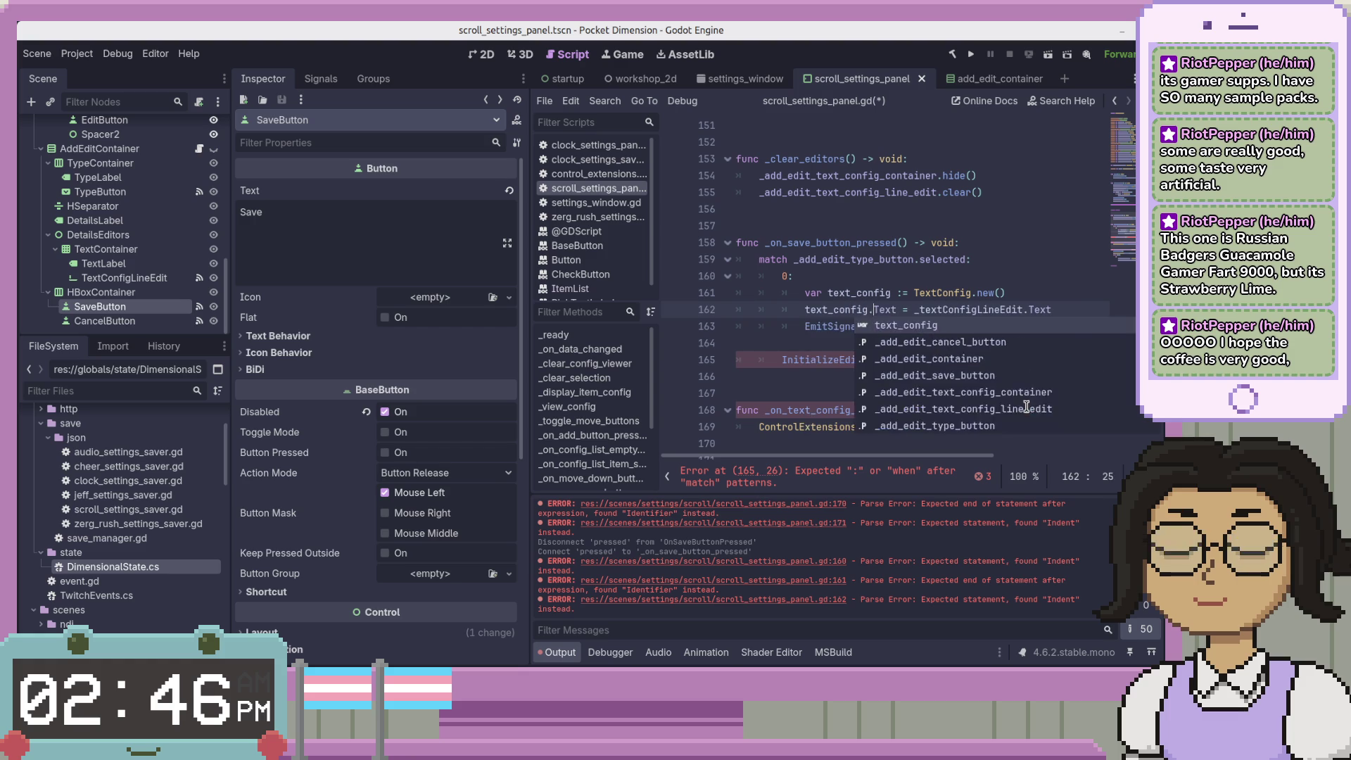
{"action": "key", "text": "Escape"}
{"action": "key", "text": "End"}
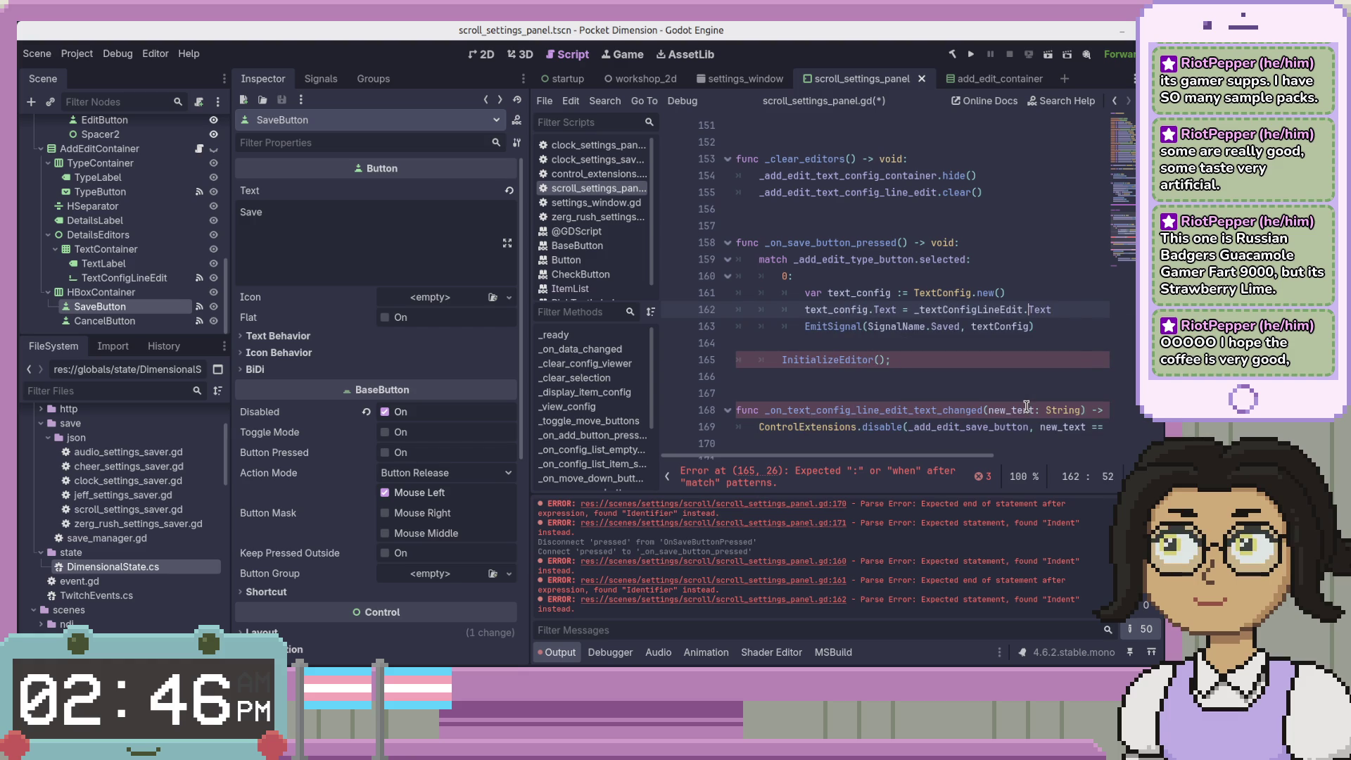
{"action": "key", "text": "ctrl+Left"}
{"action": "key", "text": "ctrl+Left"}
{"action": "type", "text": "add_edit_"}
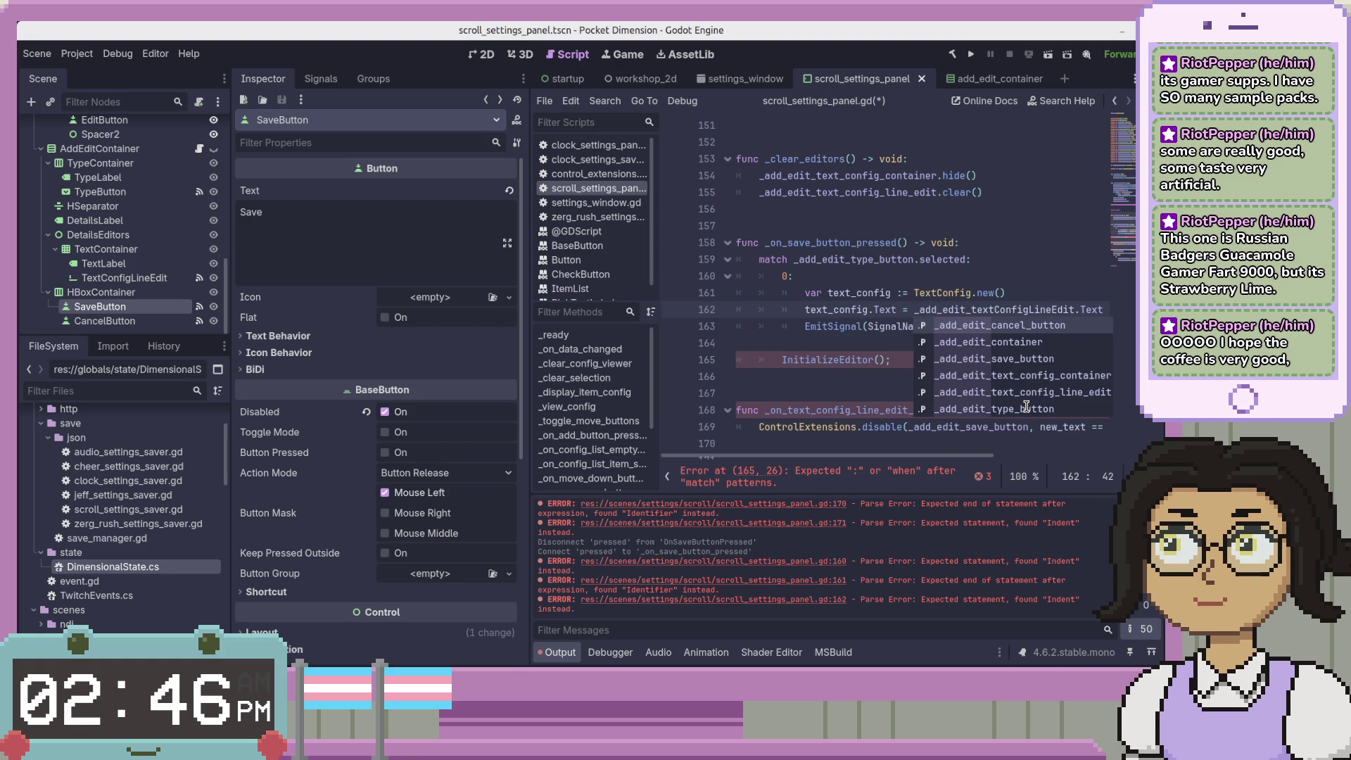
{"action": "type", "text": "text_"}
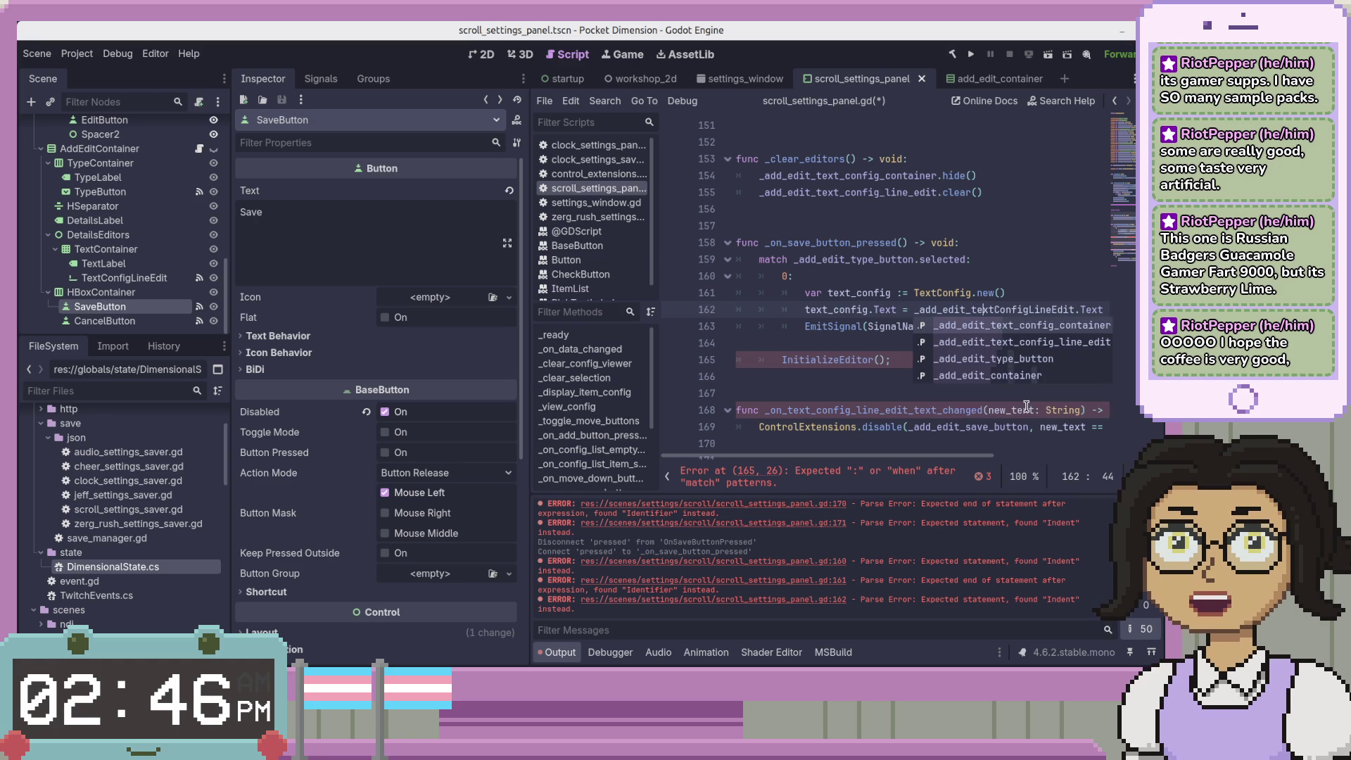
{"action": "type", "text": "config"}
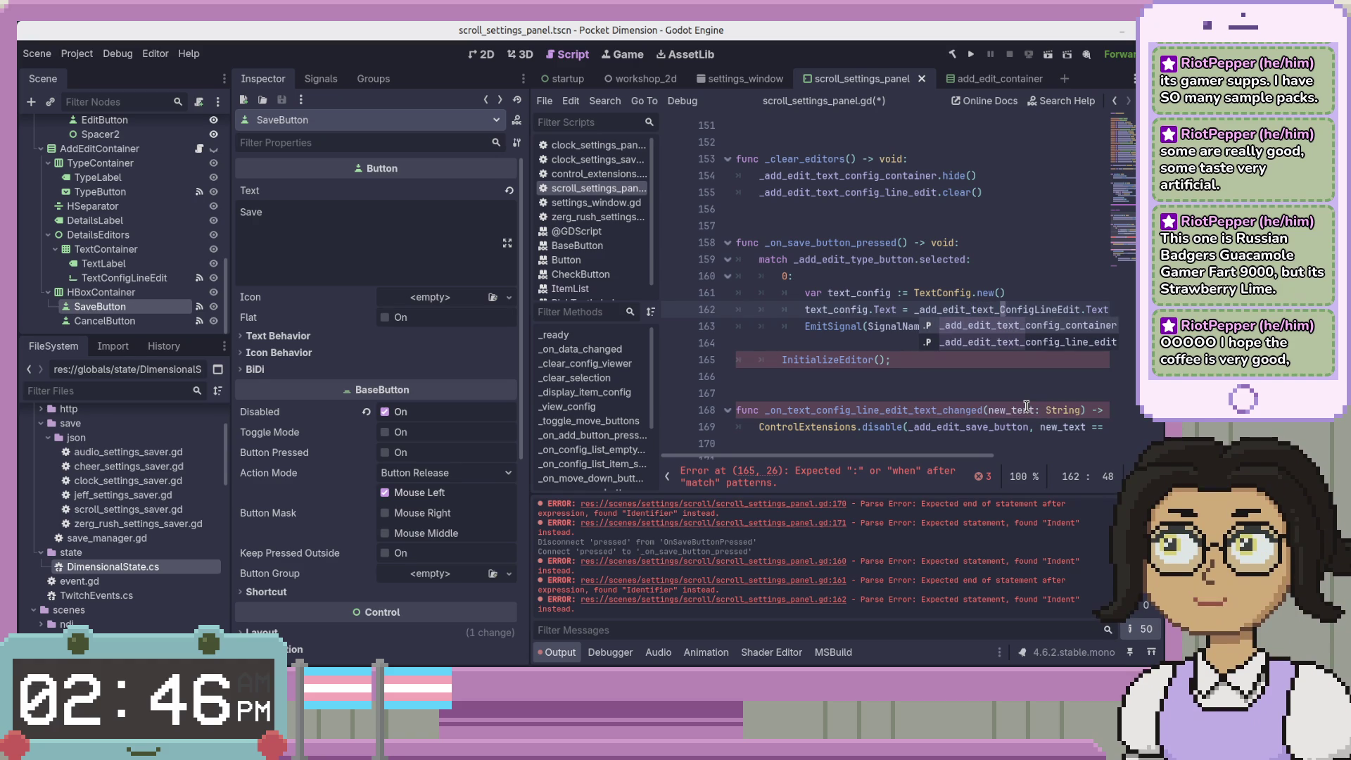
{"action": "type", "text": "_"}
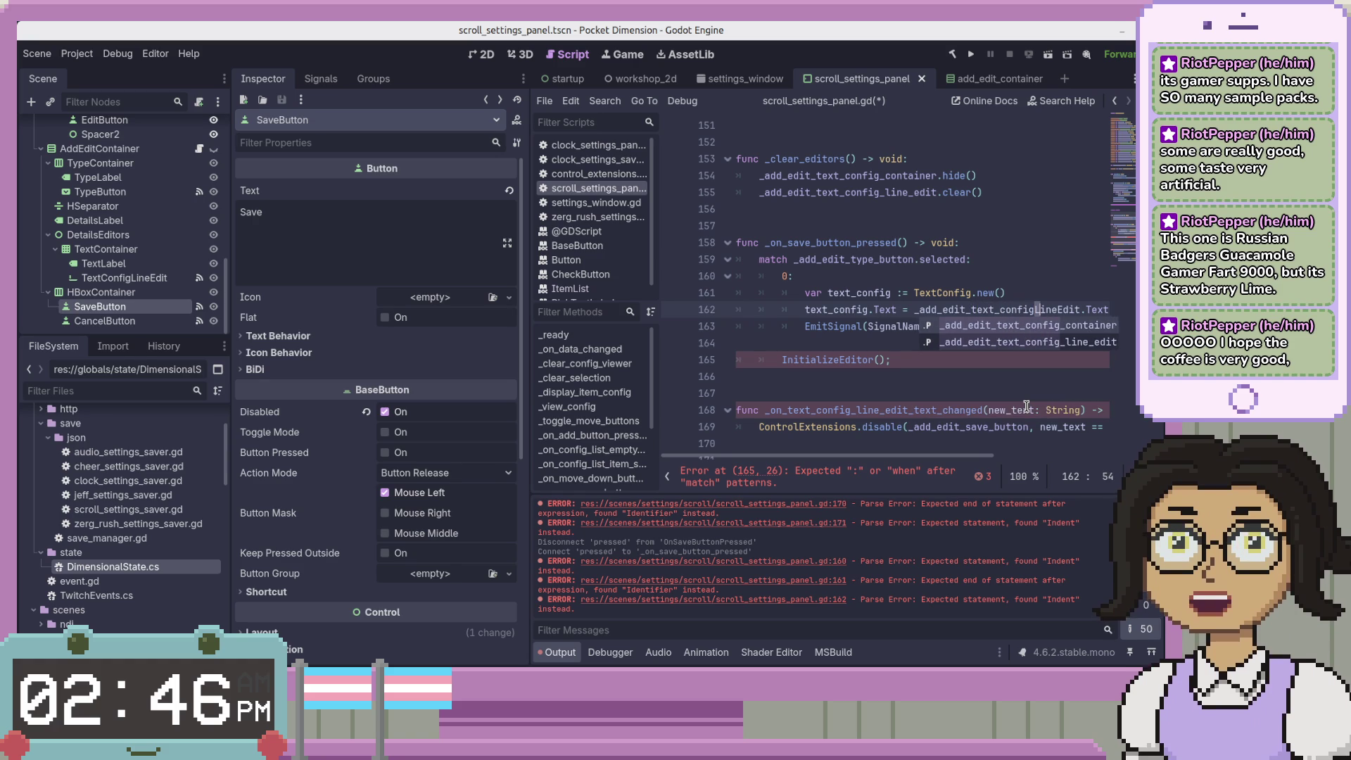
{"action": "type", "text": "l"}
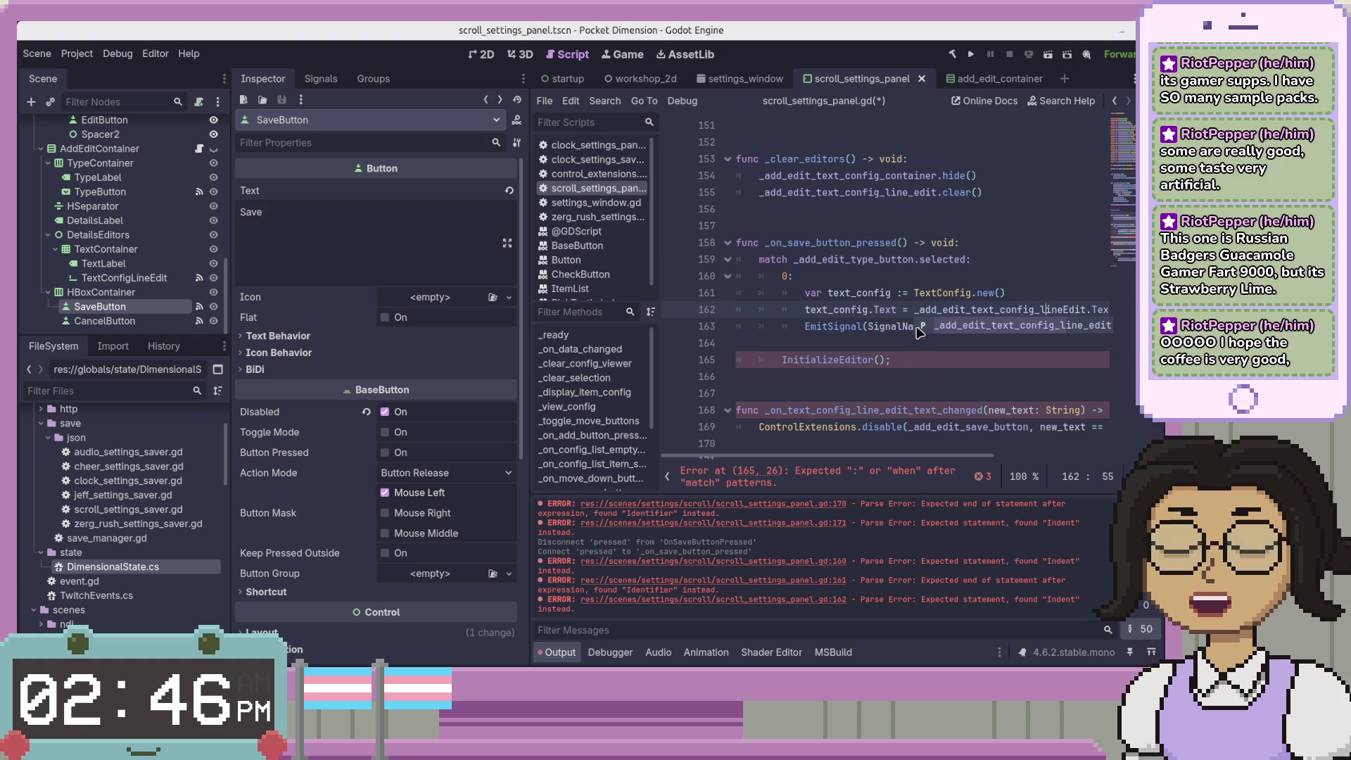
{"action": "left_click", "coordinate": [943, 309]}
{"action": "mouse_move", "coordinate": [867, 456]}
{"action": "left_mouse_down"}
{"action": "mouse_move", "coordinate": [893, 459]}
{"action": "mouse_move", "coordinate": [869, 458]}
{"action": "left_mouse_up"}
{"action": "left_click", "coordinate": [1070, 309]}
{"action": "key", "text": "ctrl+k"}
{"action": "key", "text": "ctrl+k"}
{"action": "type", "text": "_"}
{"action": "key", "text": "Delete"}
{"action": "type", "text": "e"}
{"action": "key", "text": "End"}
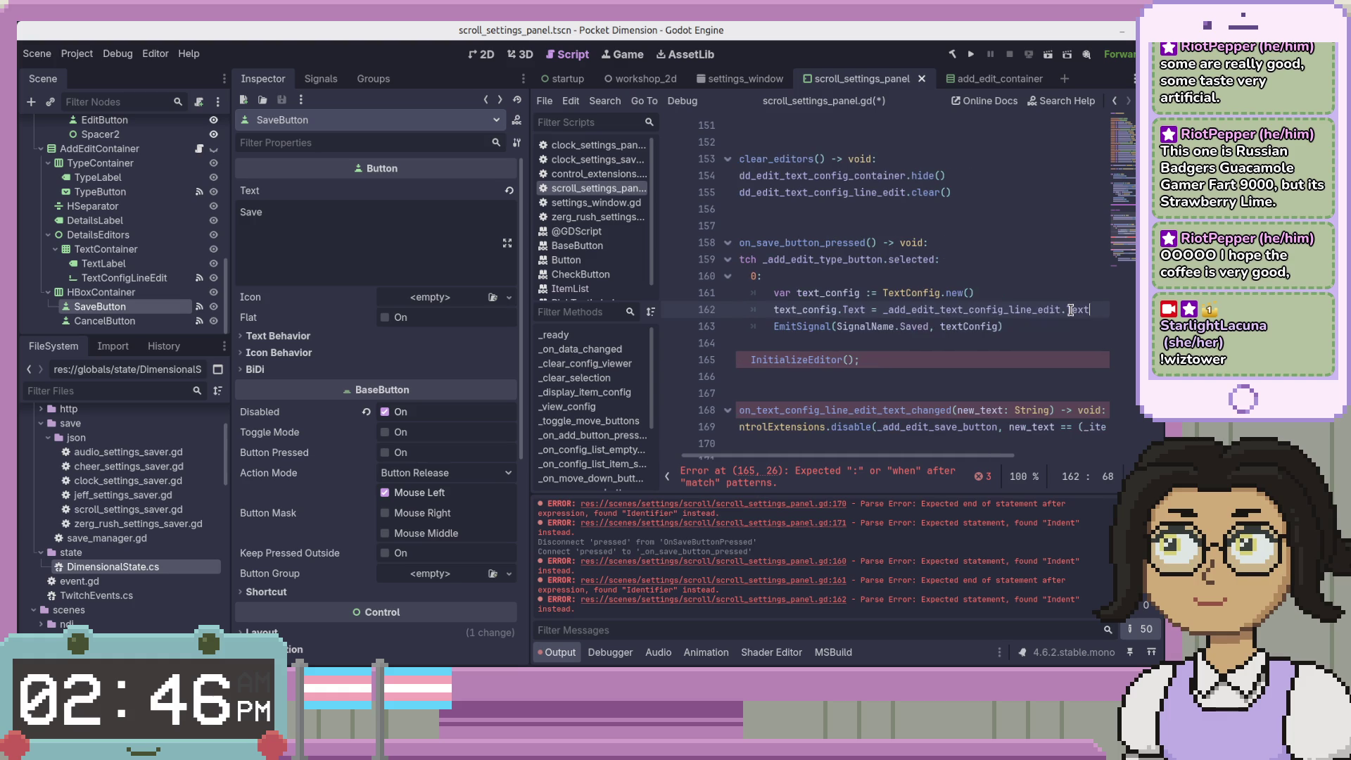
Select the EmitSignal call name on the next line
{"action": "key", "text": "Down"}
{"action": "key", "text": "Right"}
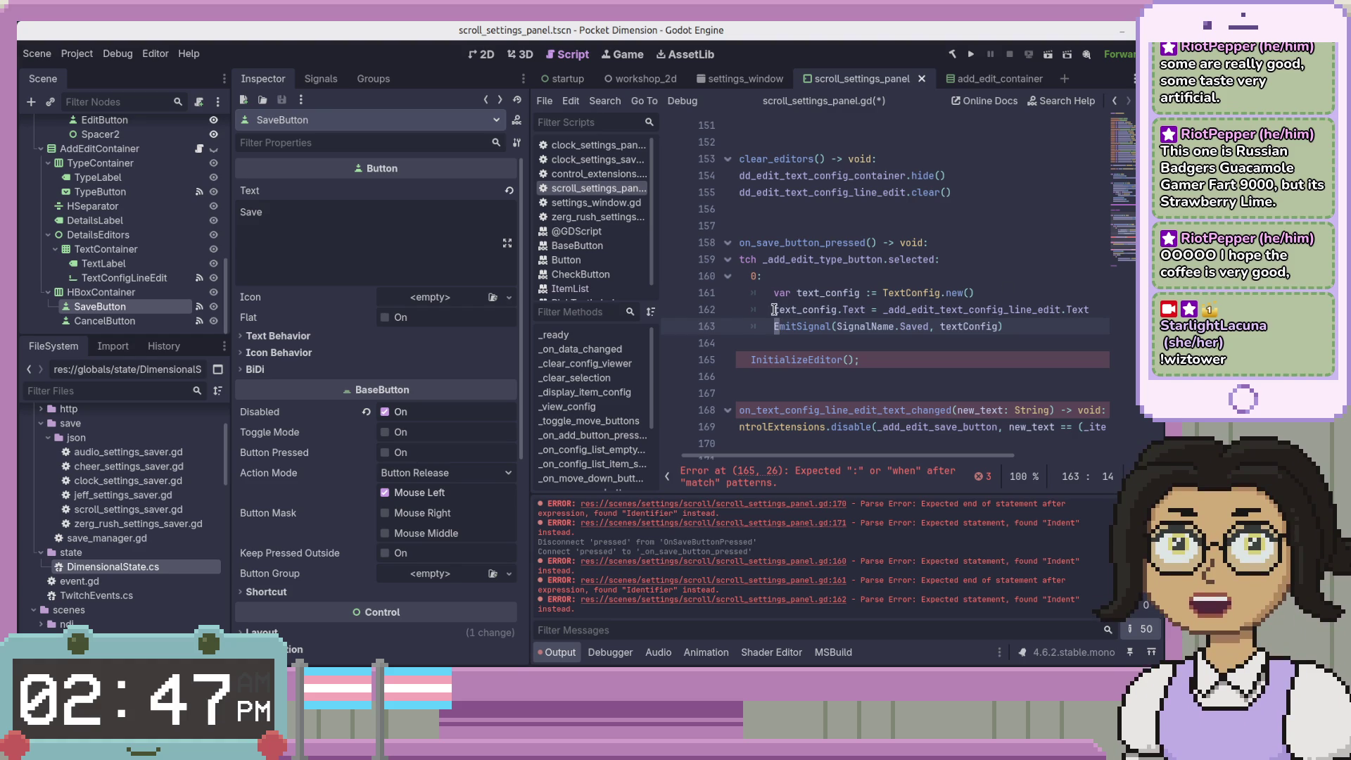
{"action": "key", "text": "Left"}
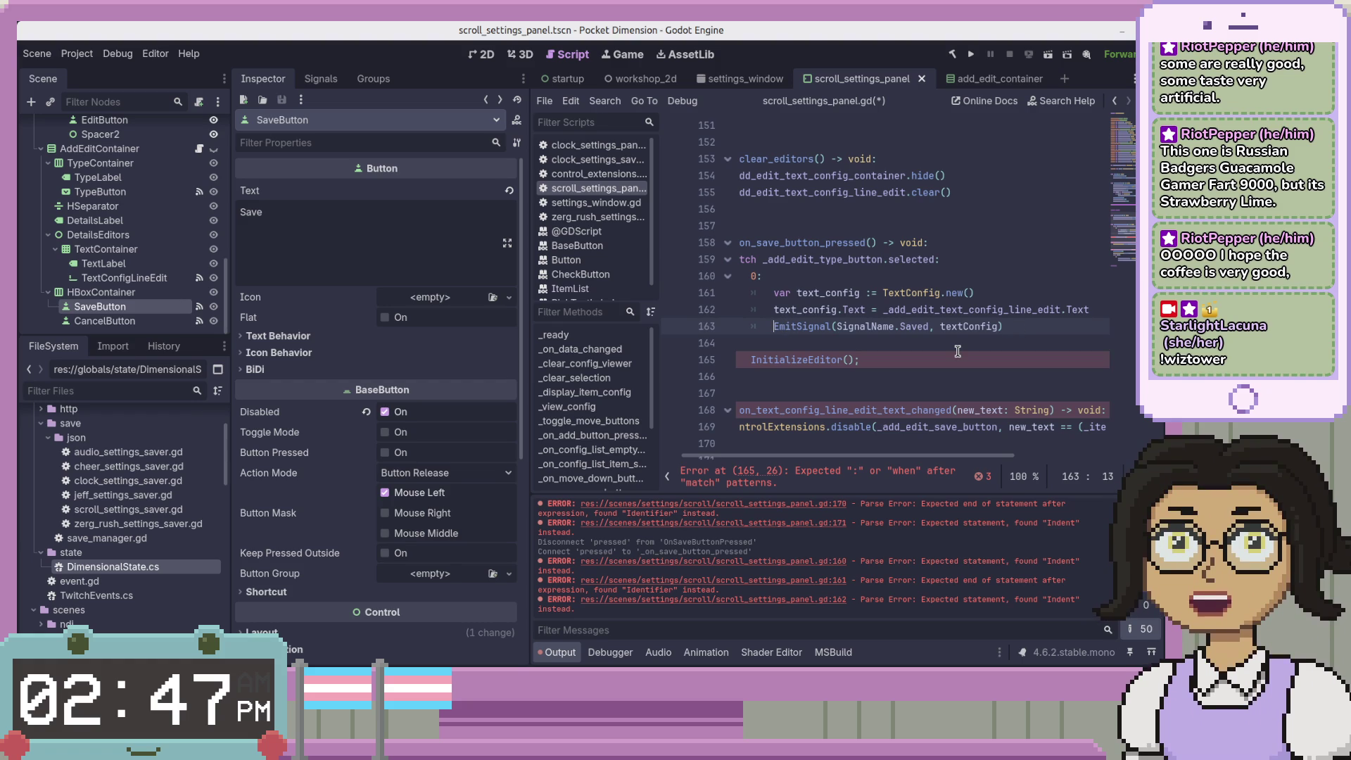
{"action": "key", "text": "ctrl+shift+Right"}
Try removing the EmitSignal( prefix, then undo to restore the original line
{"action": "key", "text": "shift+Right"}
{"action": "key", "text": "BackSpace"}
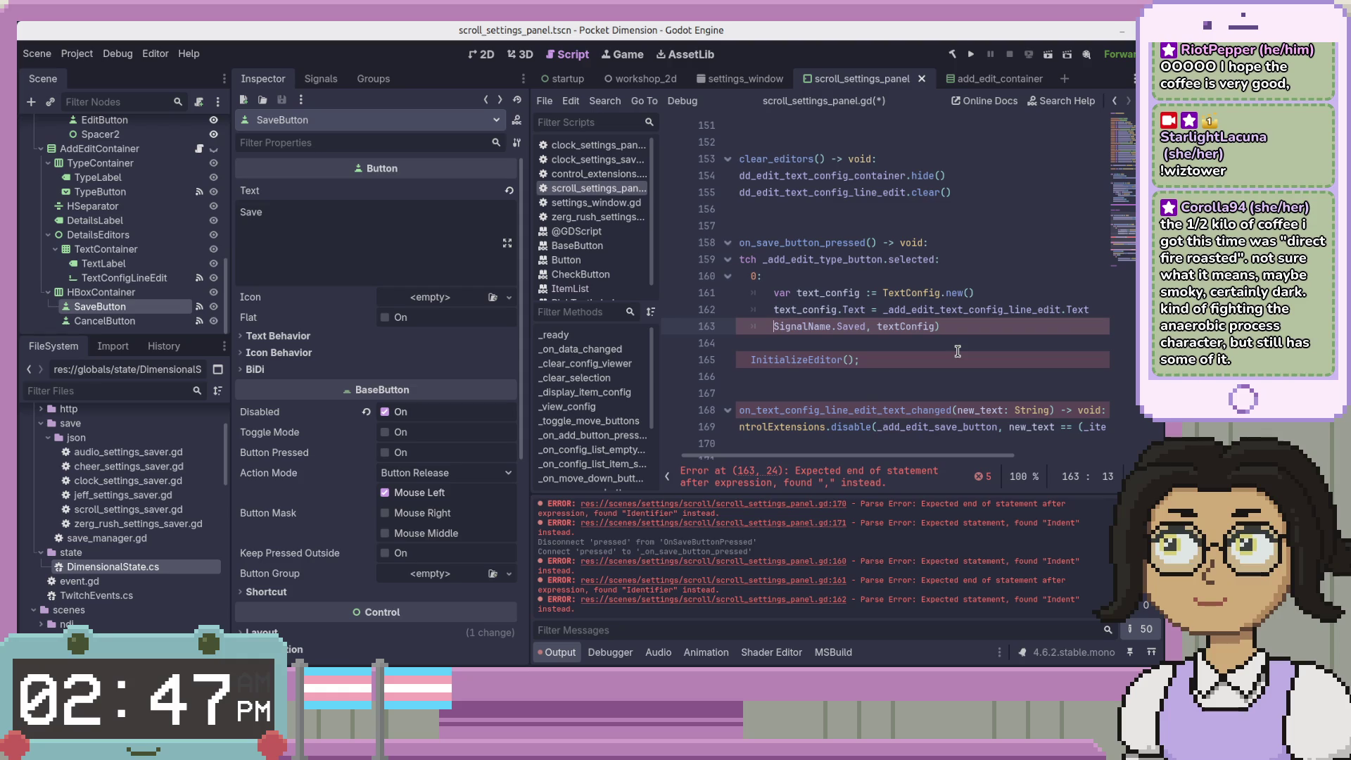
{"action": "key", "text": "shift+Right"}
{"action": "key", "text": "shift+Right"}
{"action": "key", "text": "shift+Right"}
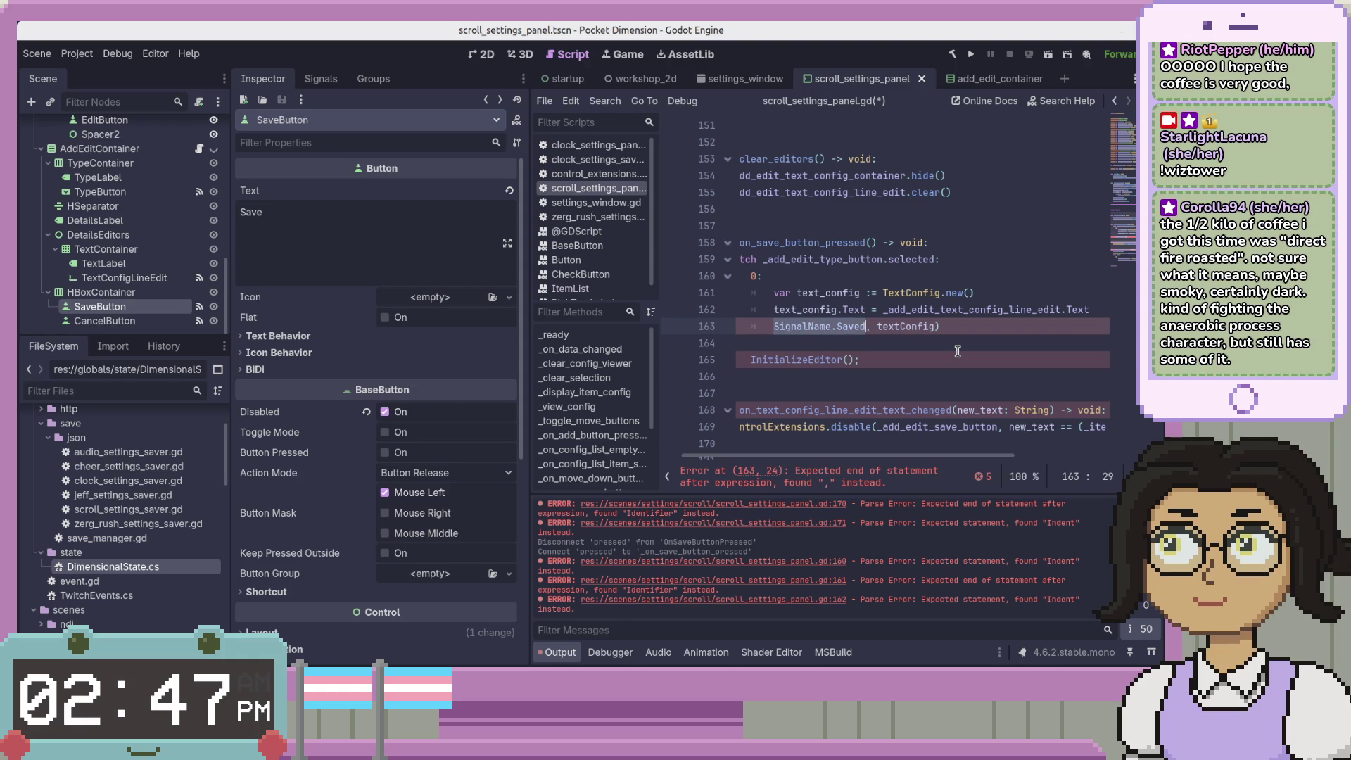
{"action": "key", "text": "ctrl+z"}
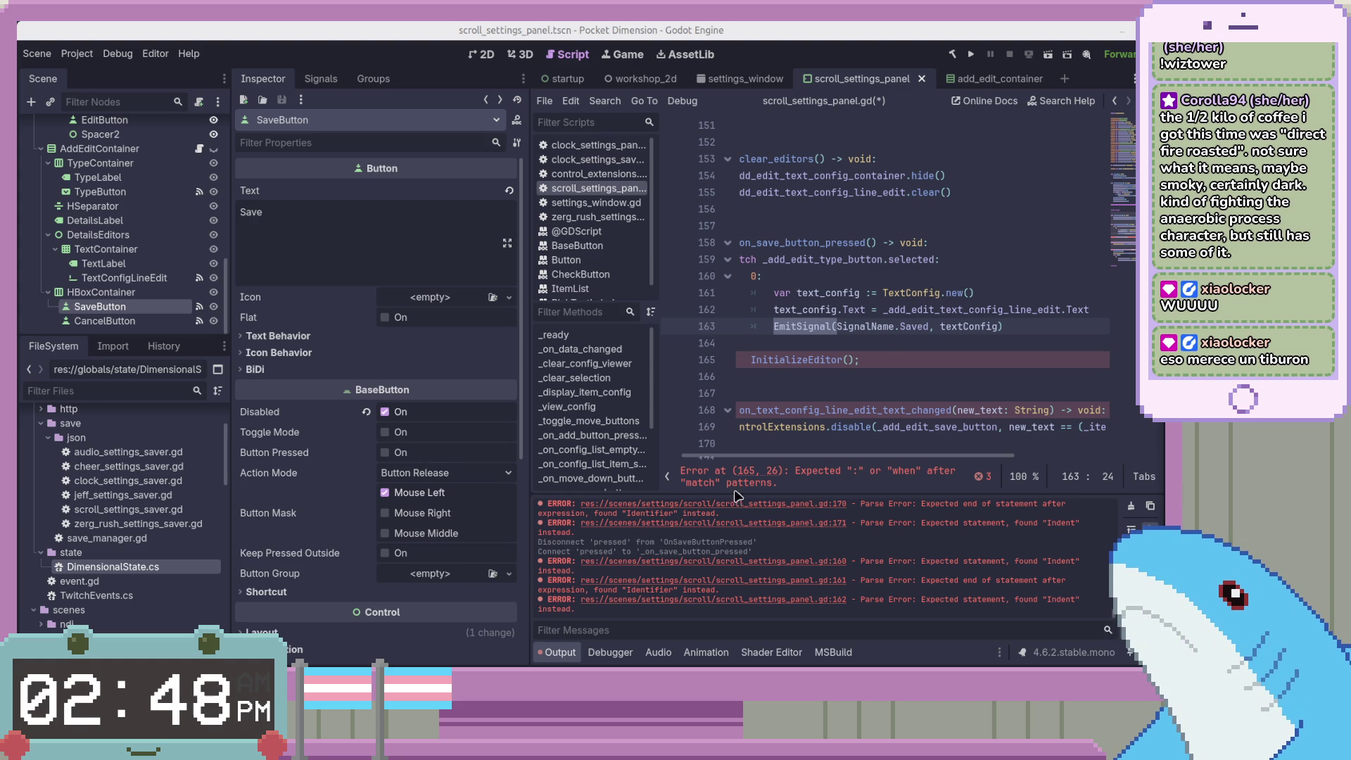
Retype the signal call on line 163 as emitSignal( and comment that line out
{"action": "key", "text": "Down"}
{"action": "left_click", "coordinate": [1050, 328]}
{"action": "key", "text": "Home"}
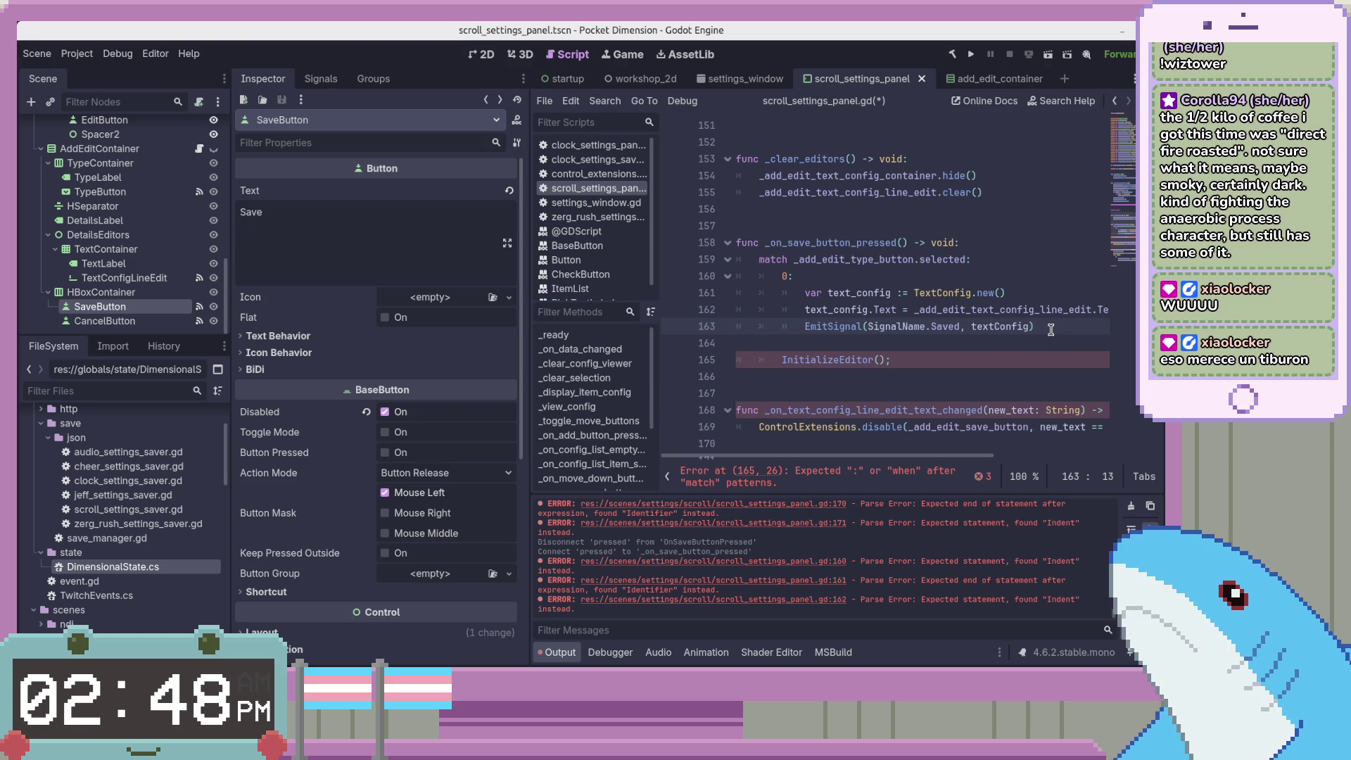
{"action": "key", "text": "ctrl+shift+Right"}
{"action": "key", "text": "shift+Right"}
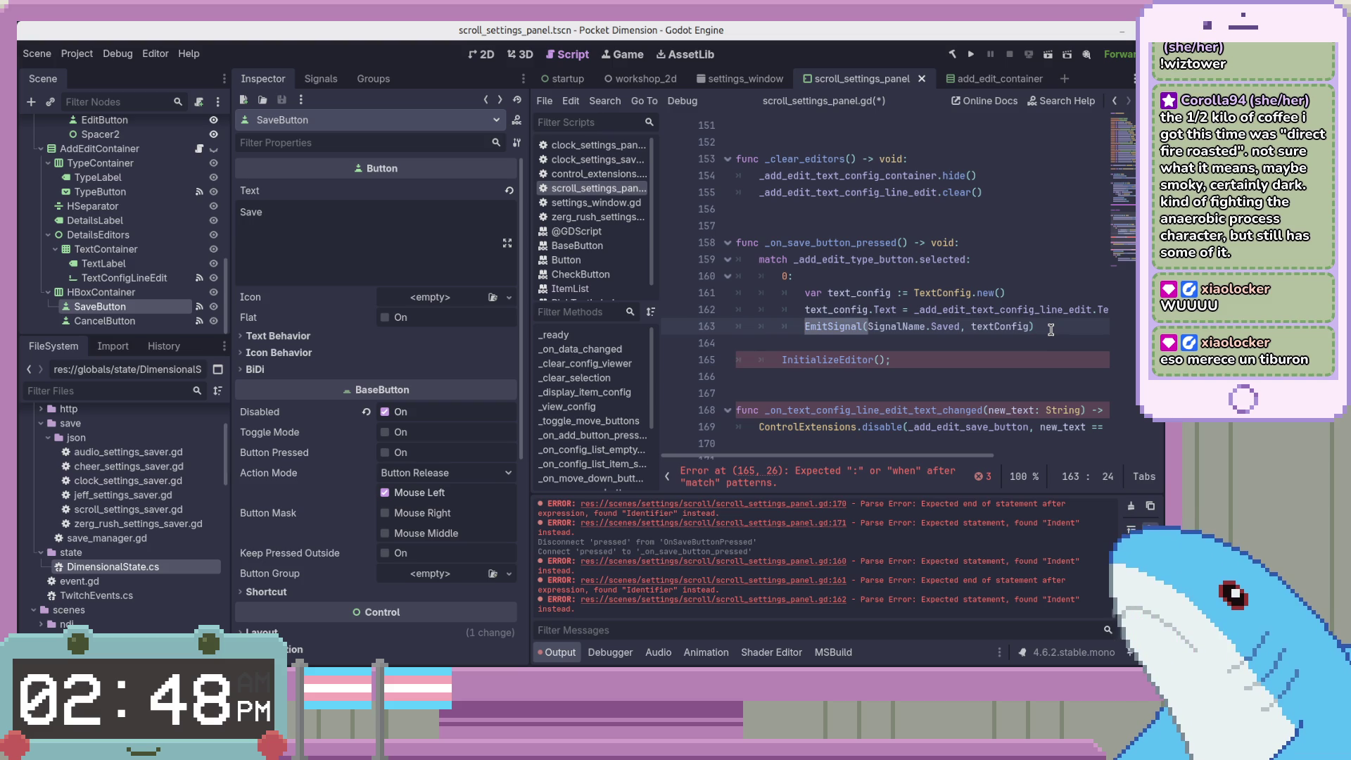
{"action": "key", "text": "BackSpace"}
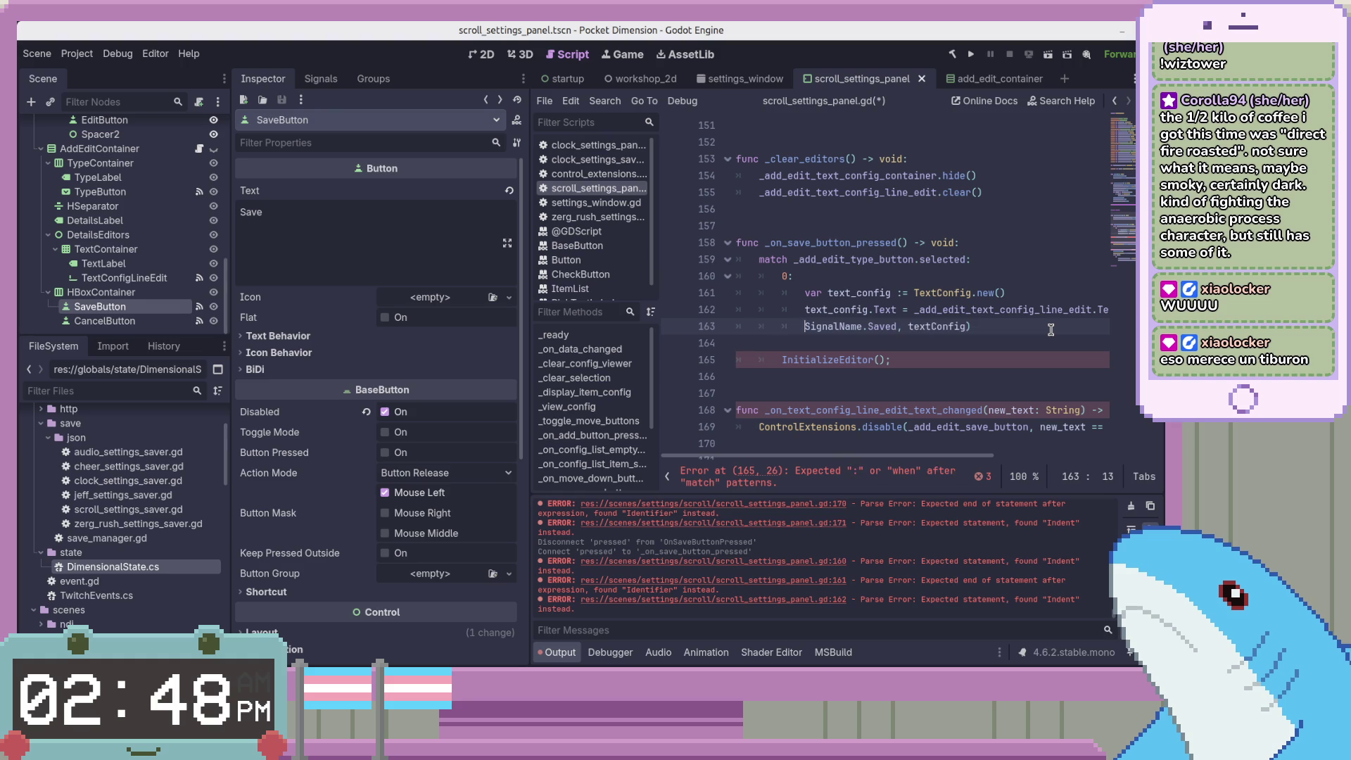
{"action": "type", "text": "e"}
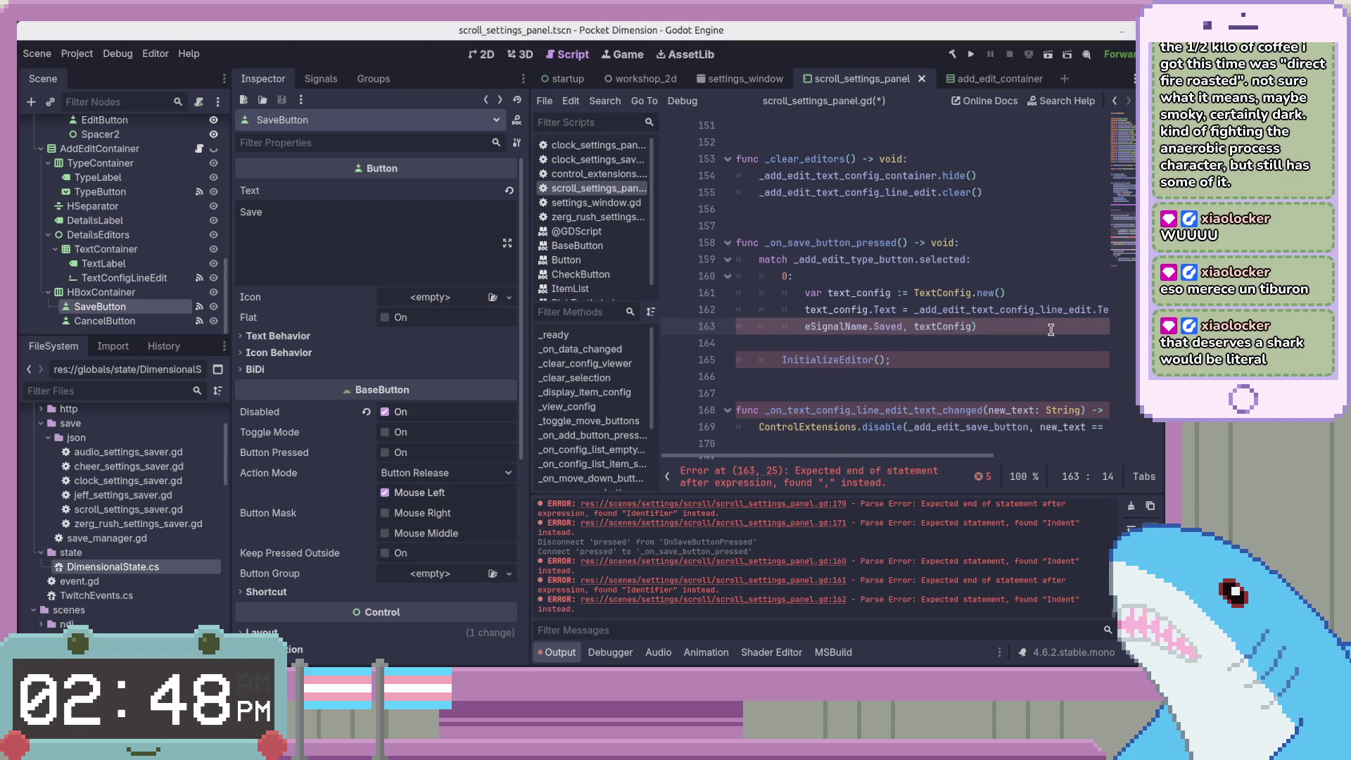
{"action": "type", "text": "mitSignal("}
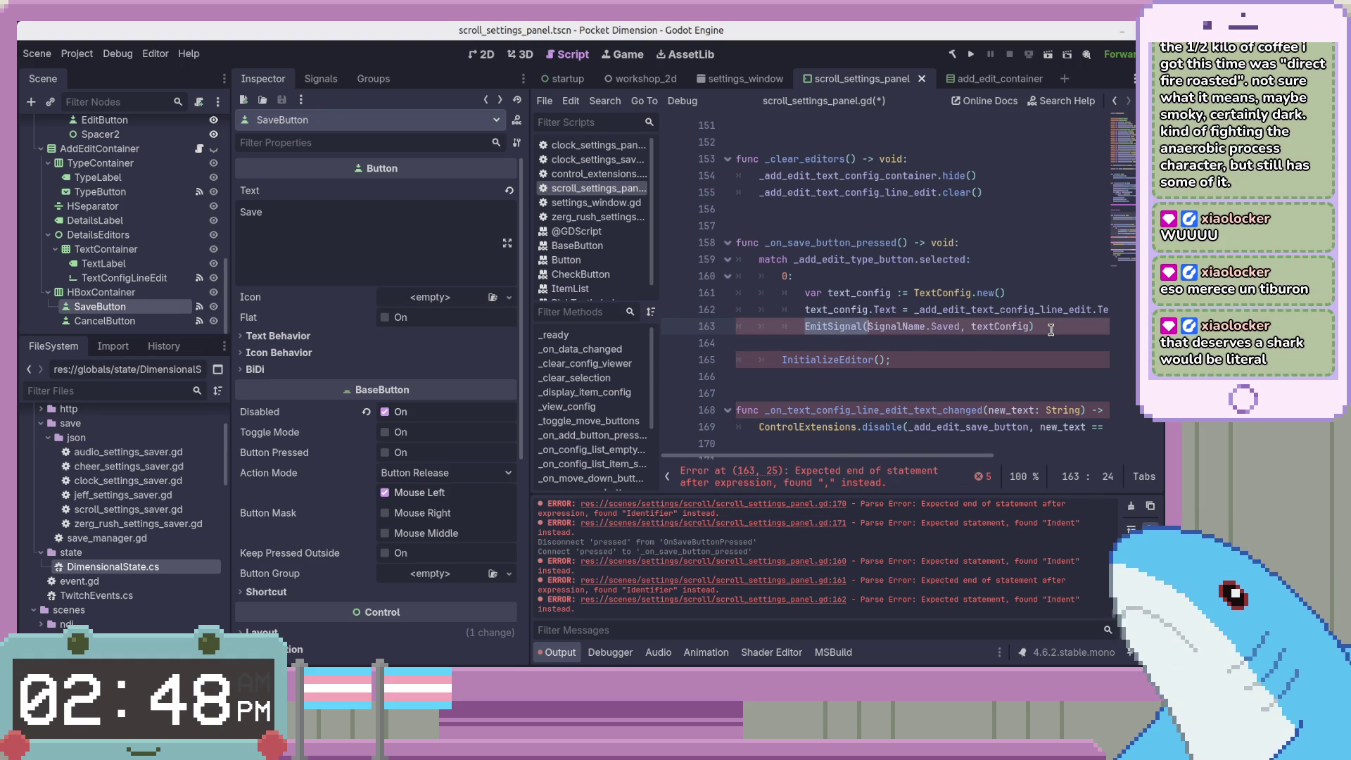
{"action": "key", "text": "ctrl+k"}
{"action": "key", "text": "Down"}
{"action": "key", "text": "Down"}
{"action": "key", "text": "End"}
{"action": "key", "text": "Home"}
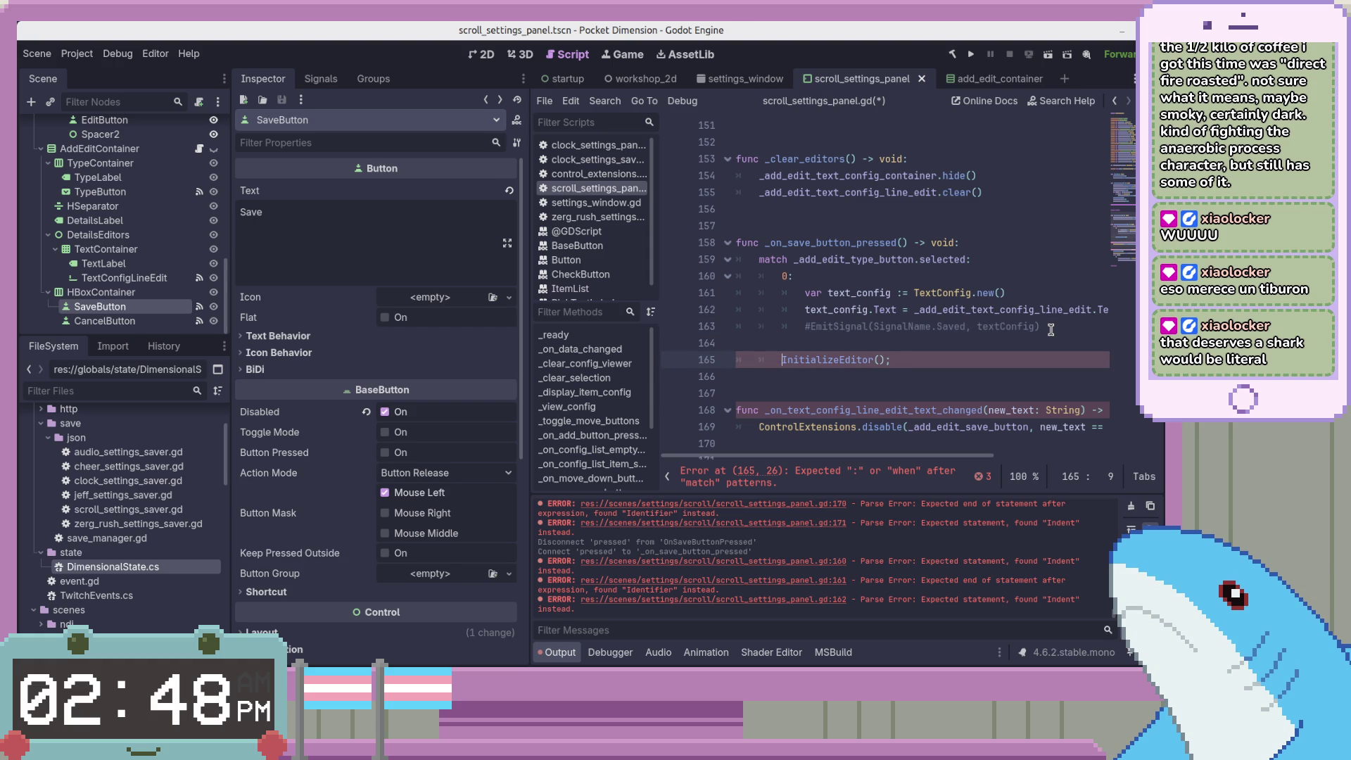
Pull InitializeEditor() up under the commented signal line at function level, then switch to the Tiburon article
{"action": "key", "text": "Right"}
{"action": "key", "text": "Left"}
{"action": "key", "text": "BackSpace"}
{"action": "key", "text": "BackSpace"}
{"action": "key", "text": "BackSpace"}
{"action": "key", "text": "Tab"}
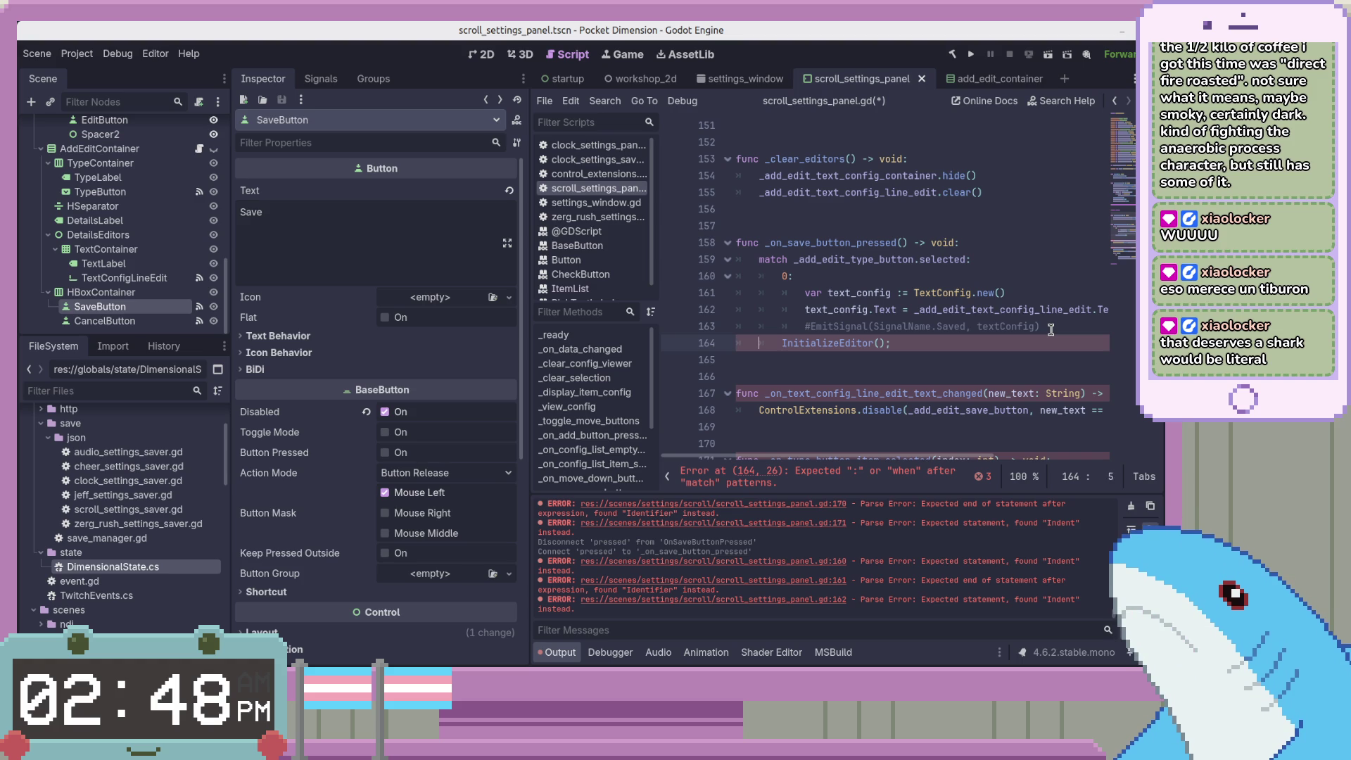
{"action": "key", "text": "BackSpace"}
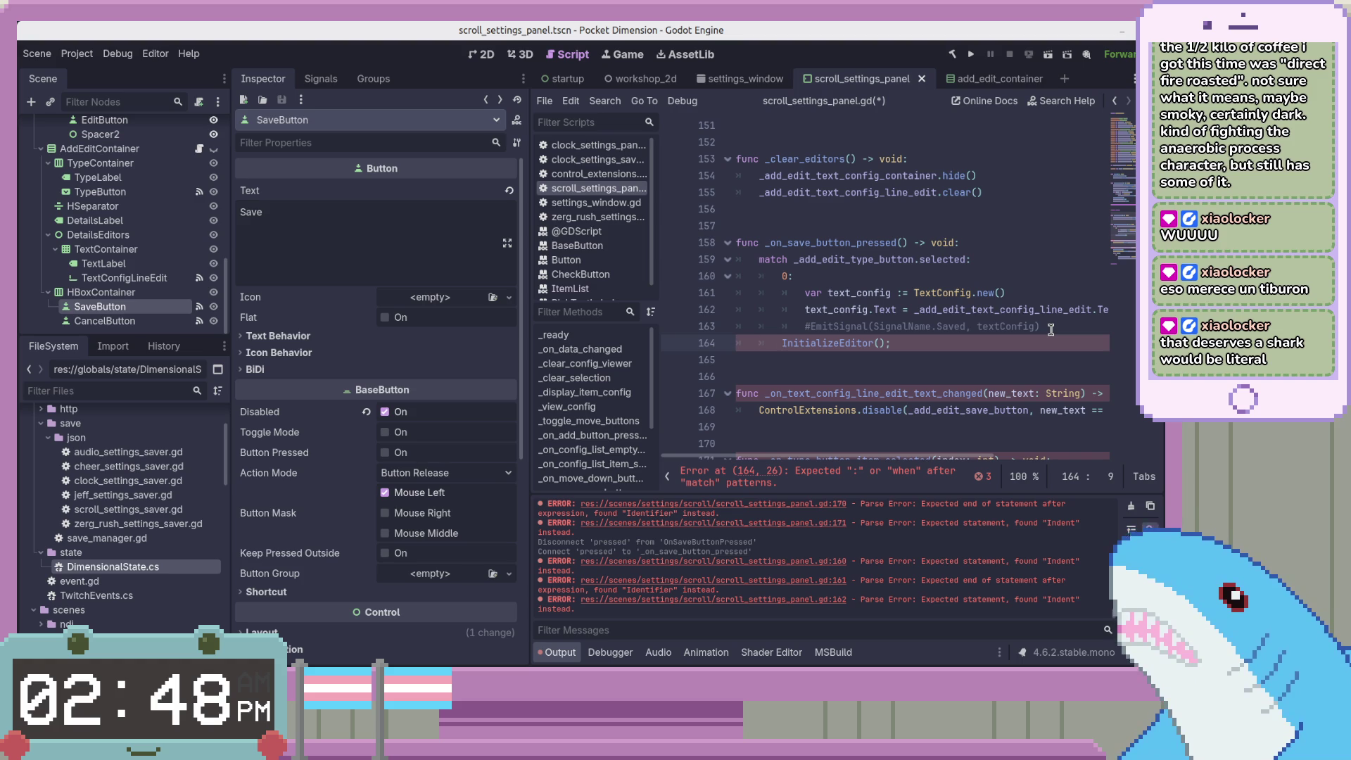
{"action": "key", "text": "Up"}
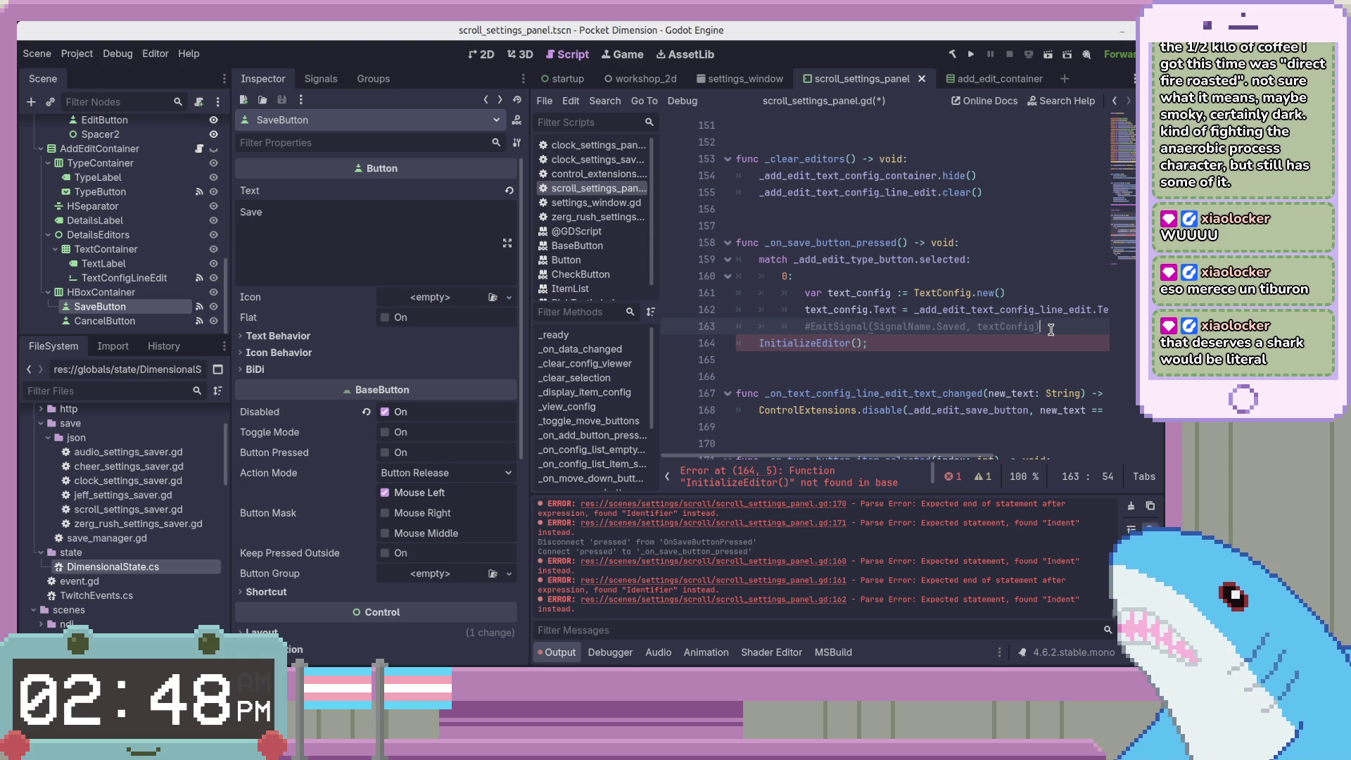
{"action": "key", "text": "Down"}
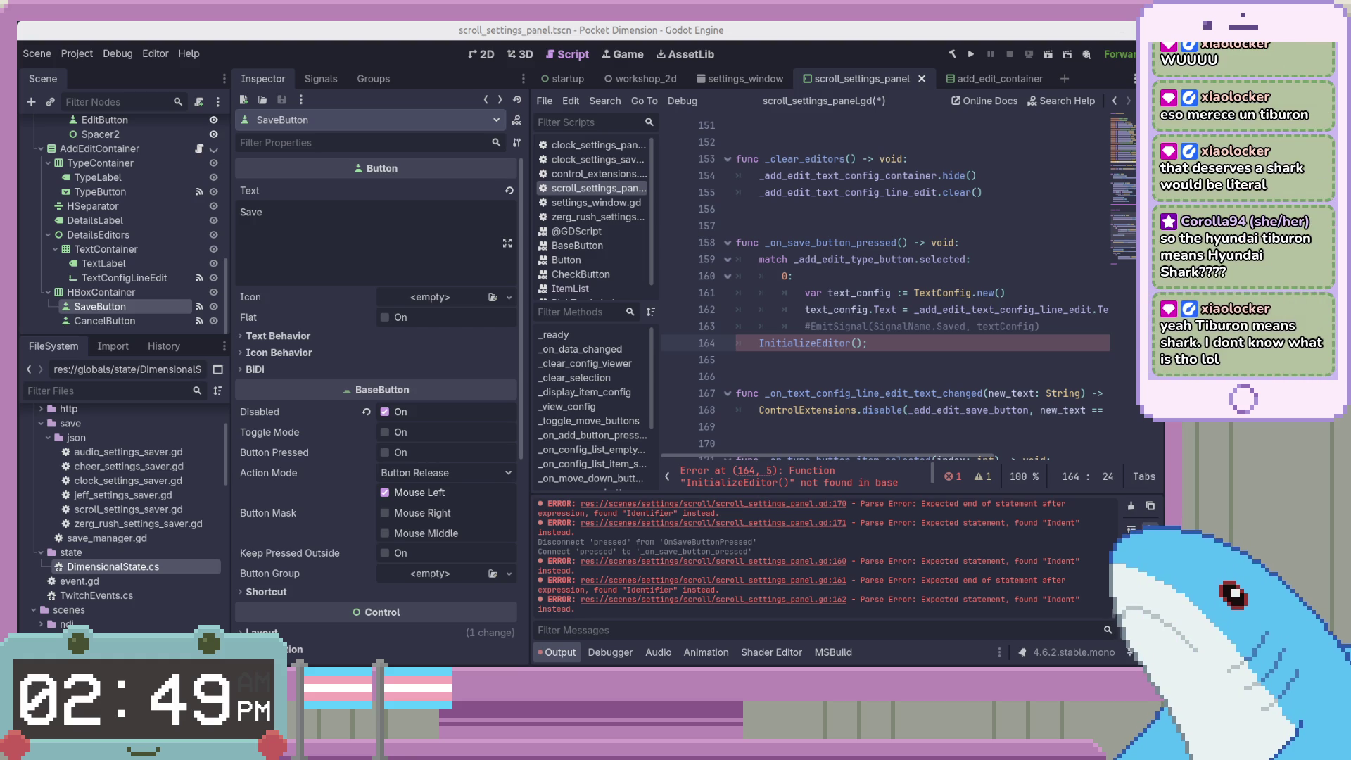
{"action": "key", "text": "alt+Tab"}
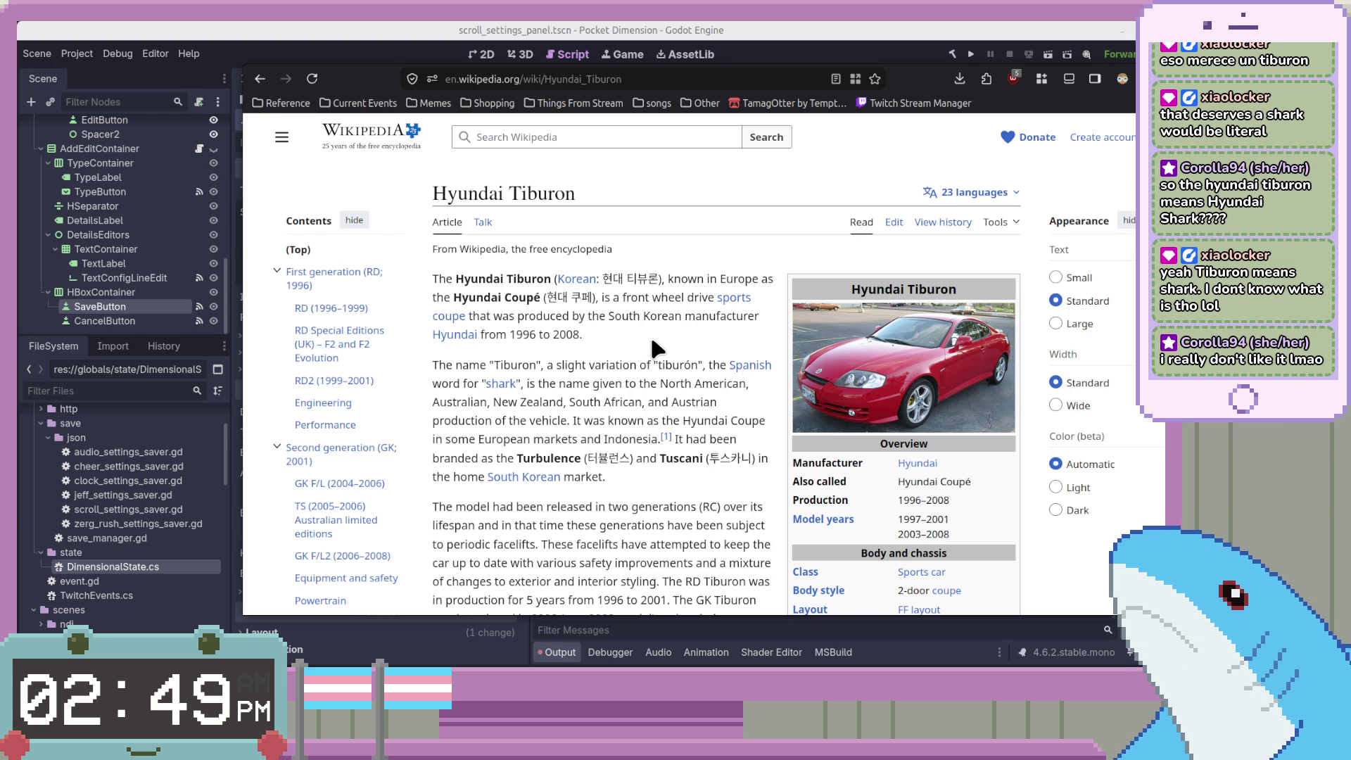
Scroll the Hyundai Tiburon article to Second generation (GK; 2001) and enlarge its photo
{"action": "scroll", "coordinate": [653, 335], "scroll_direction": "down", "scroll_amount": 4}
{"action": "scroll", "coordinate": [654, 338], "scroll_direction": "up", "scroll_amount": 3}
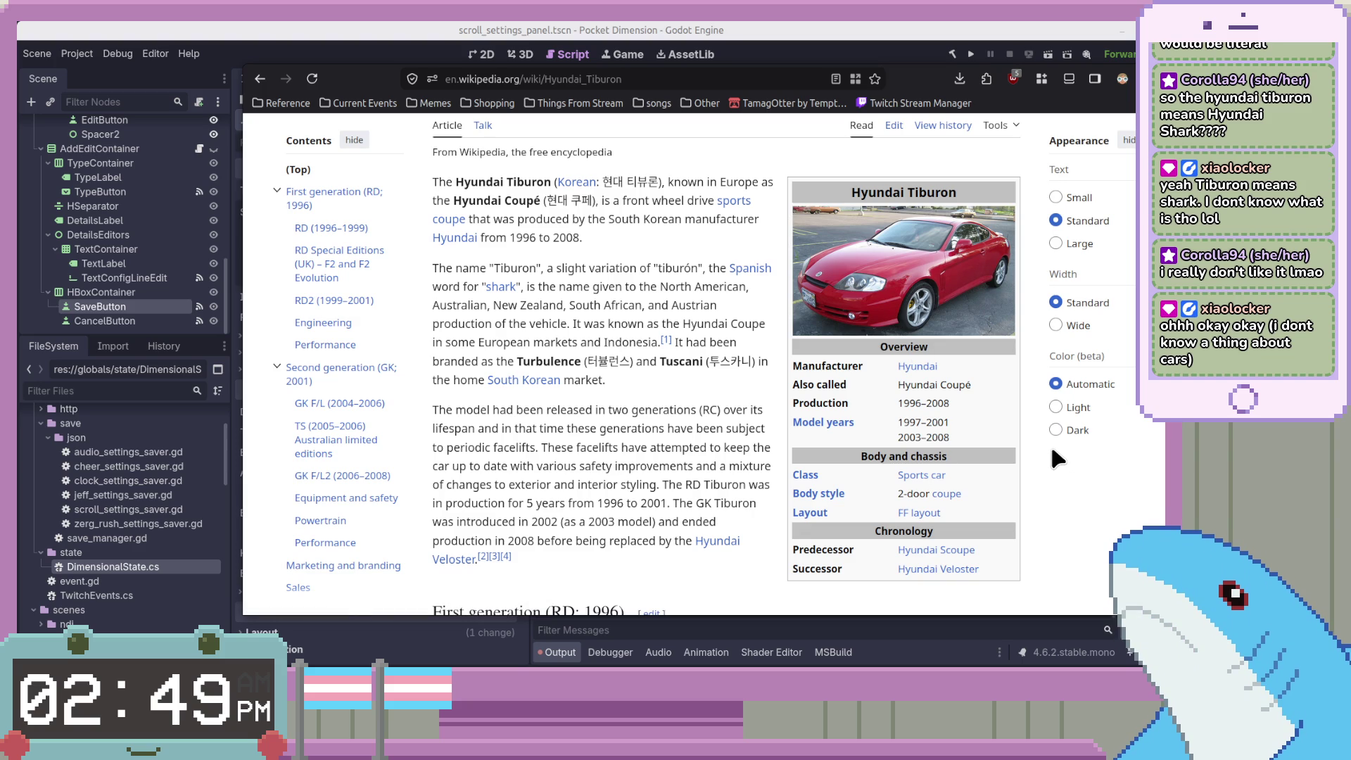
{"action": "scroll", "coordinate": [1053, 451], "scroll_direction": "down", "scroll_amount": 3}
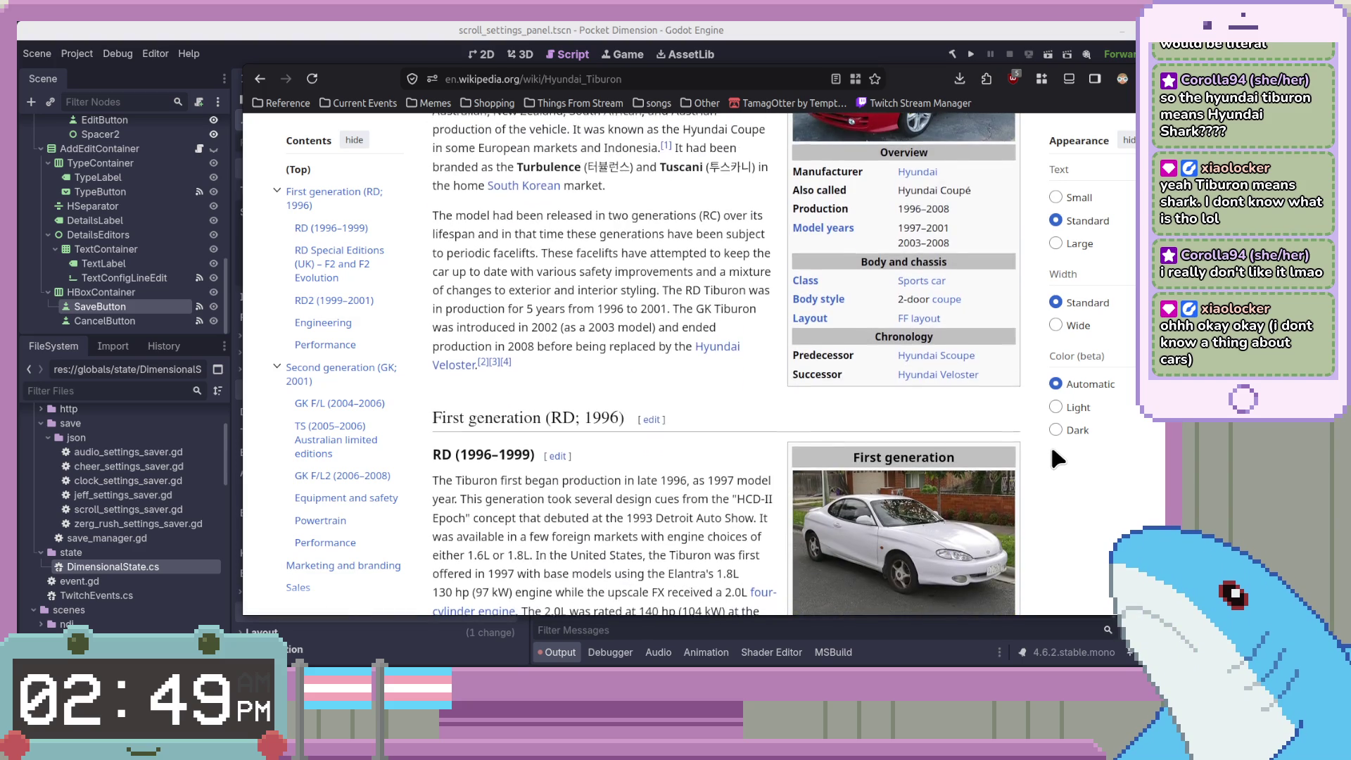
{"action": "scroll", "coordinate": [1052, 451], "scroll_direction": "down", "scroll_amount": 3}
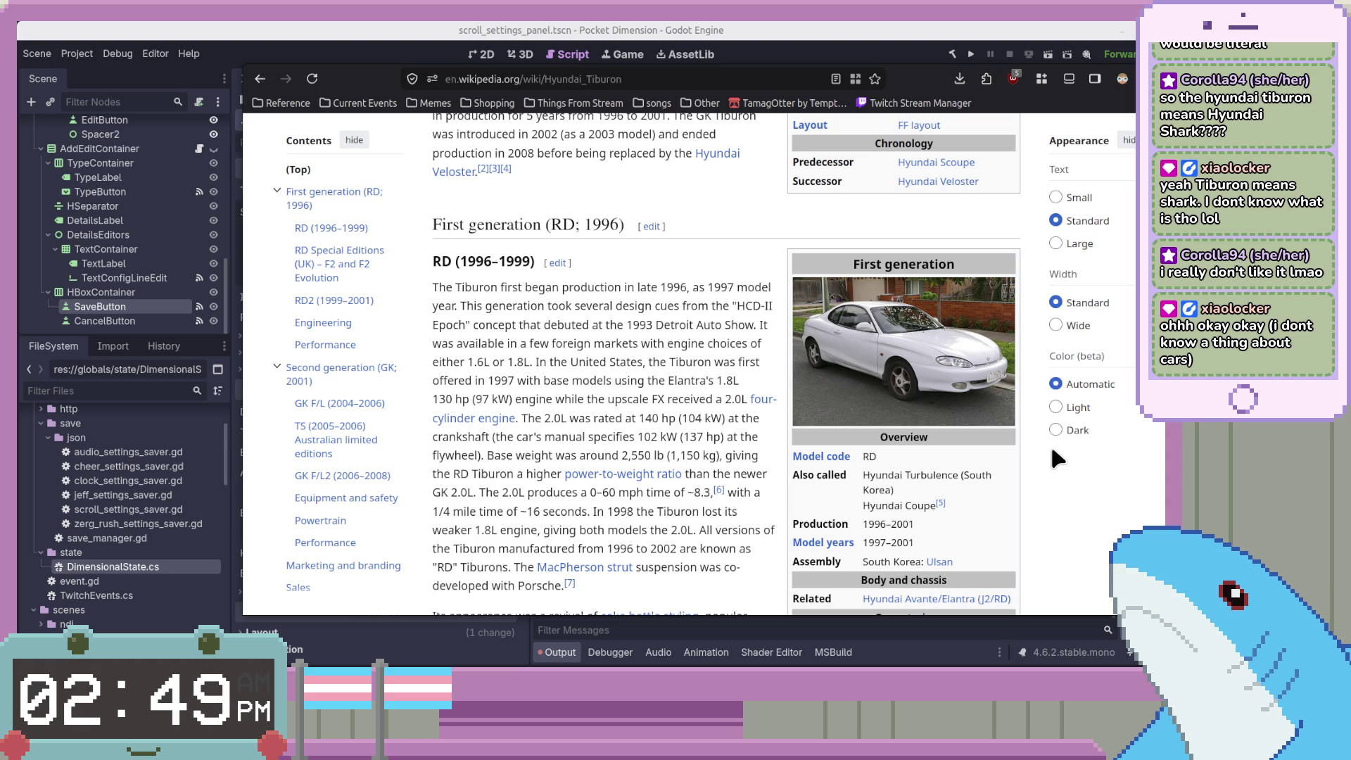
{"action": "scroll", "coordinate": [1052, 451], "scroll_direction": "down", "scroll_amount": 5}
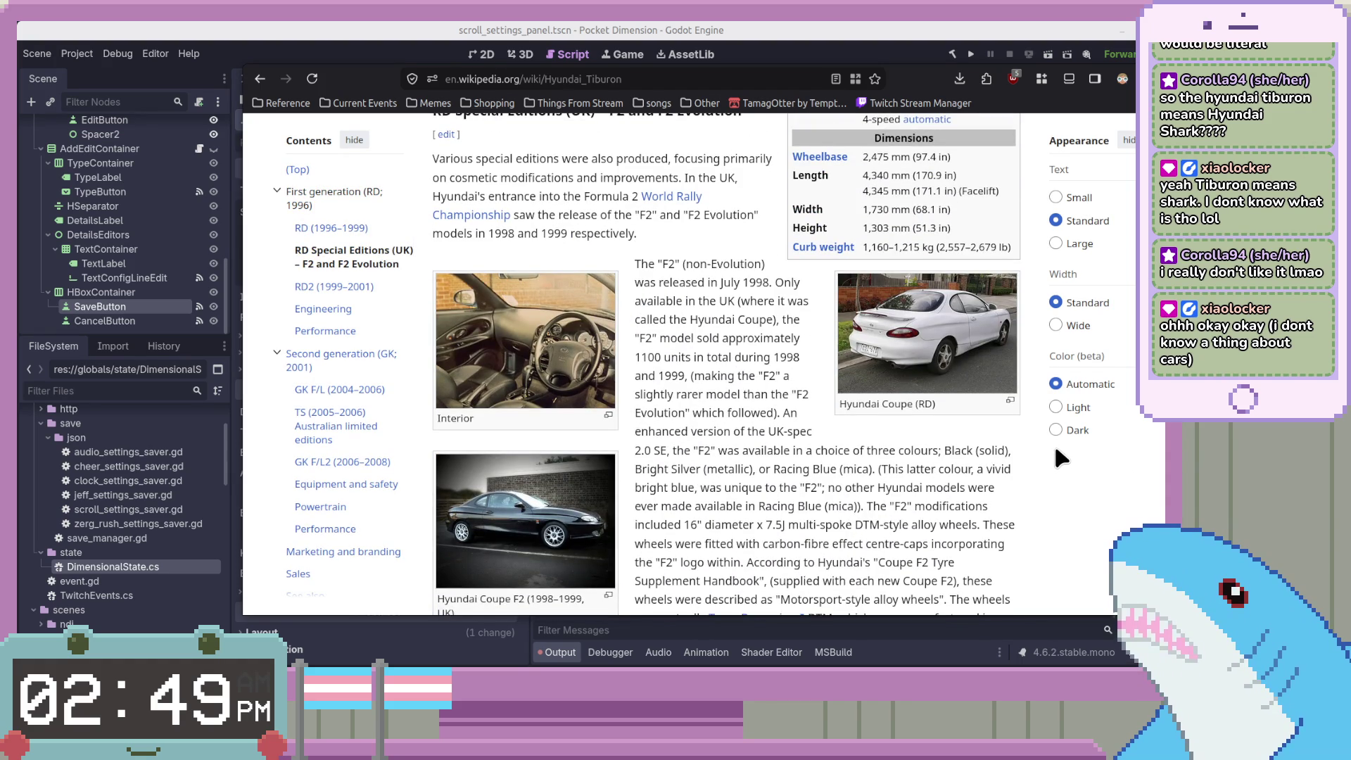
{"action": "scroll", "coordinate": [1057, 449], "scroll_direction": "down", "scroll_amount": 3}
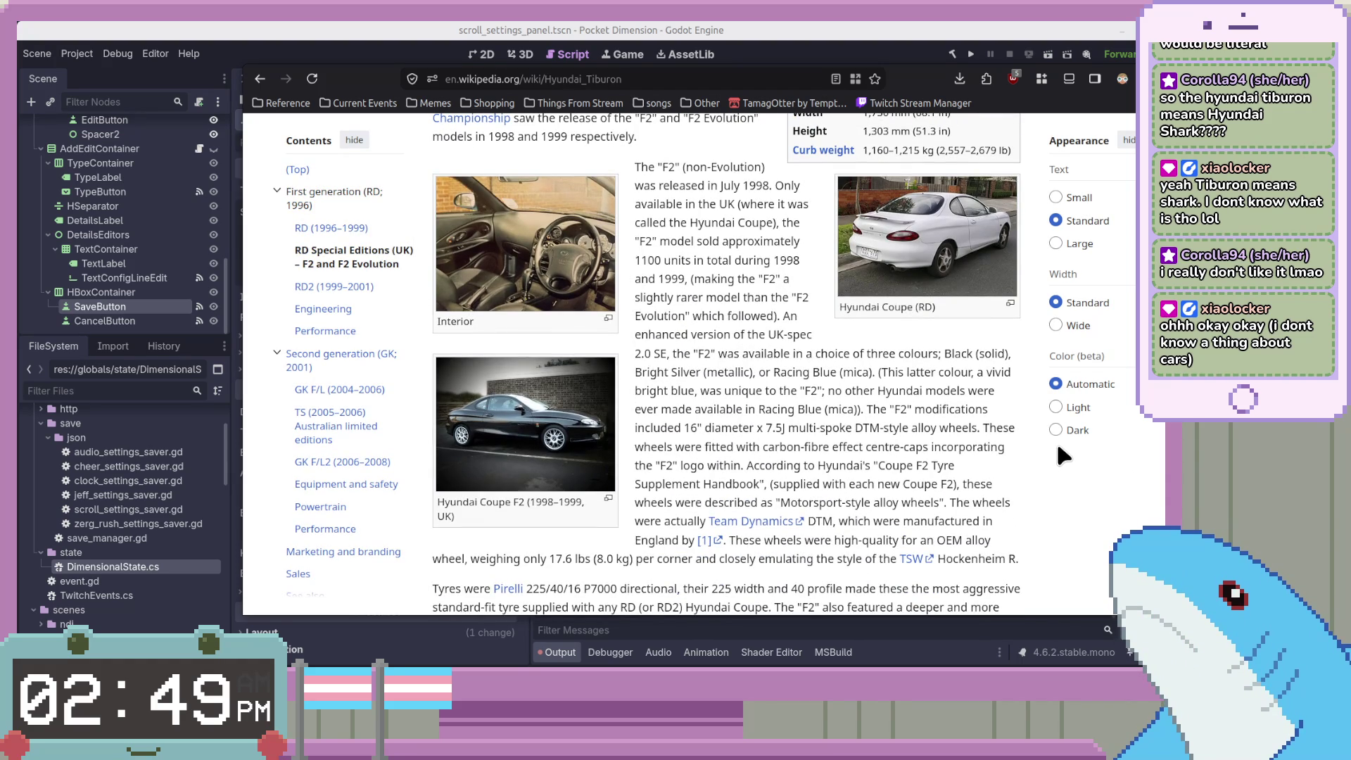
{"action": "scroll", "coordinate": [1059, 451], "scroll_direction": "down", "scroll_amount": 9}
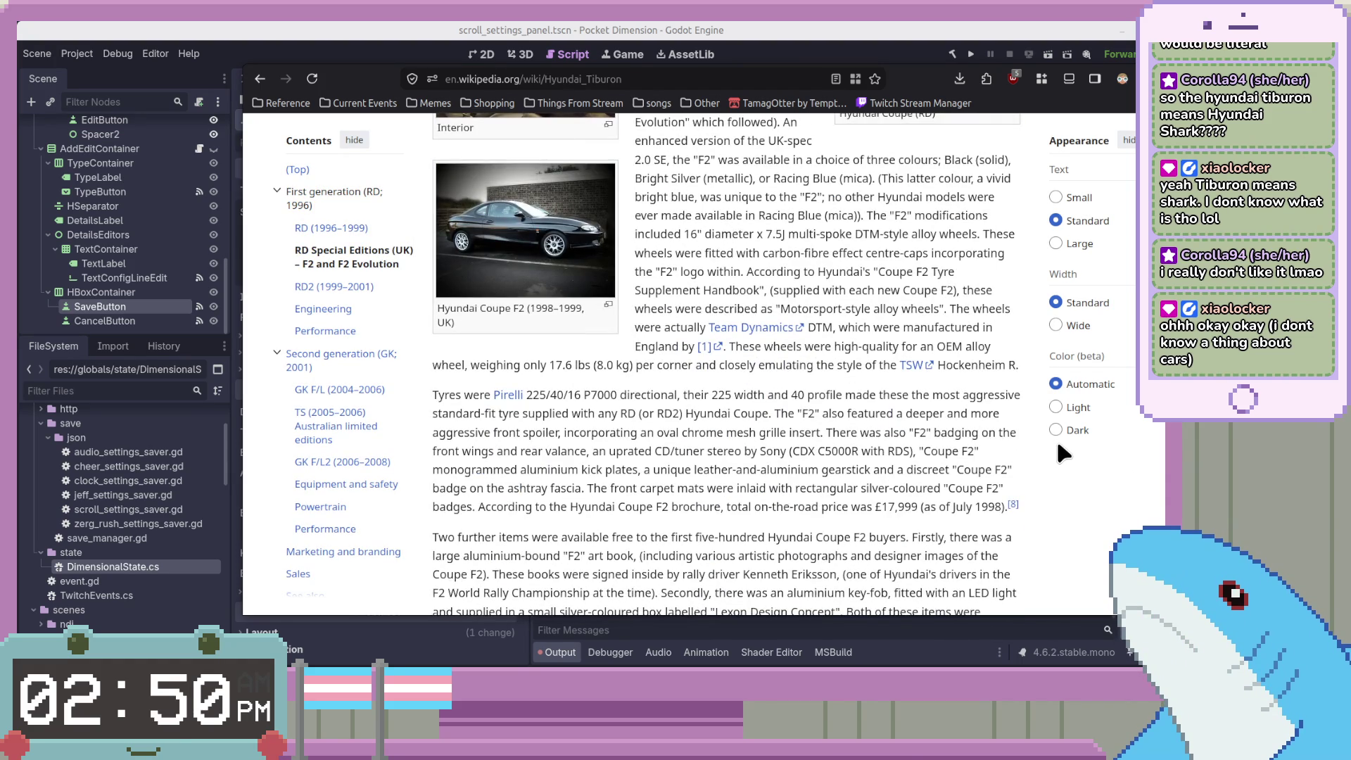
{"action": "scroll", "coordinate": [1058, 451], "scroll_direction": "down", "scroll_amount": 1}
{"action": "scroll", "coordinate": [1059, 450], "scroll_direction": "down", "scroll_amount": 5}
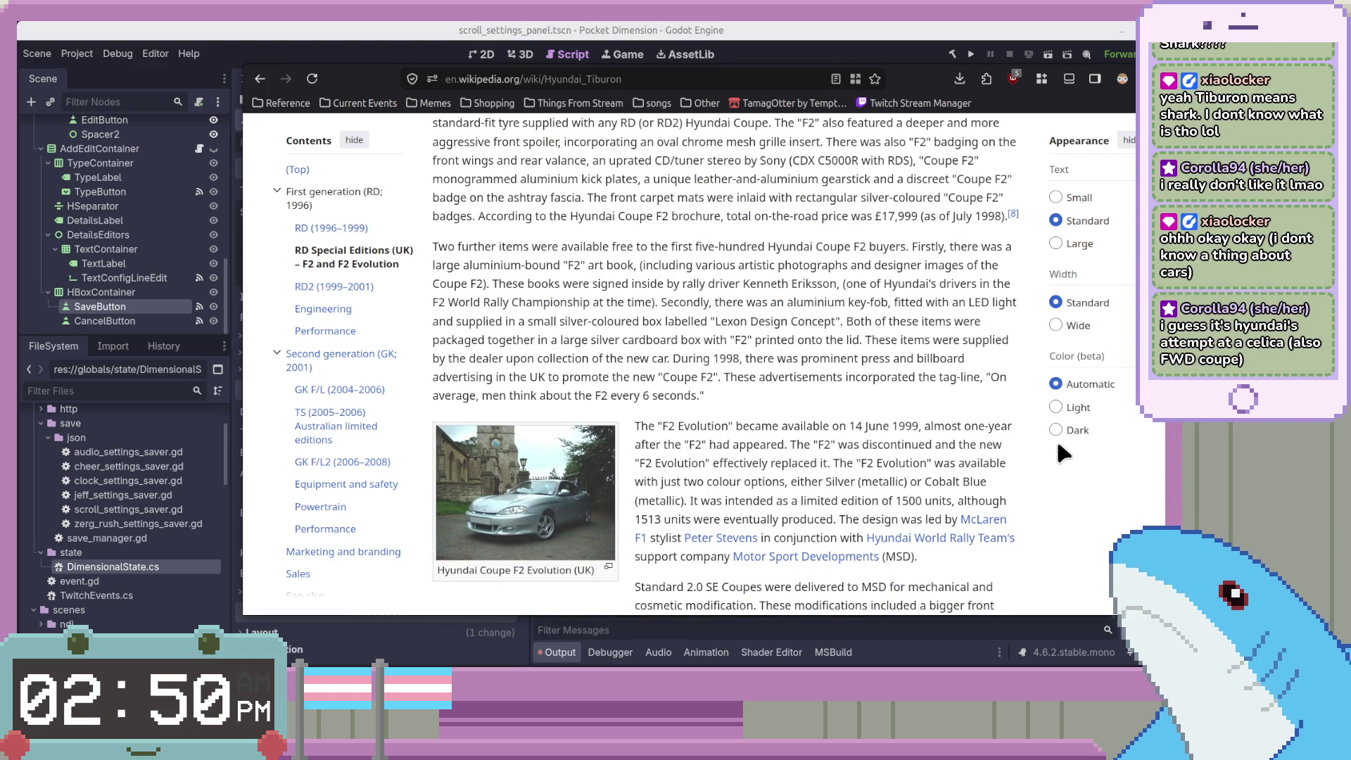
{"action": "scroll", "coordinate": [1056, 432], "scroll_direction": "down", "scroll_amount": 7}
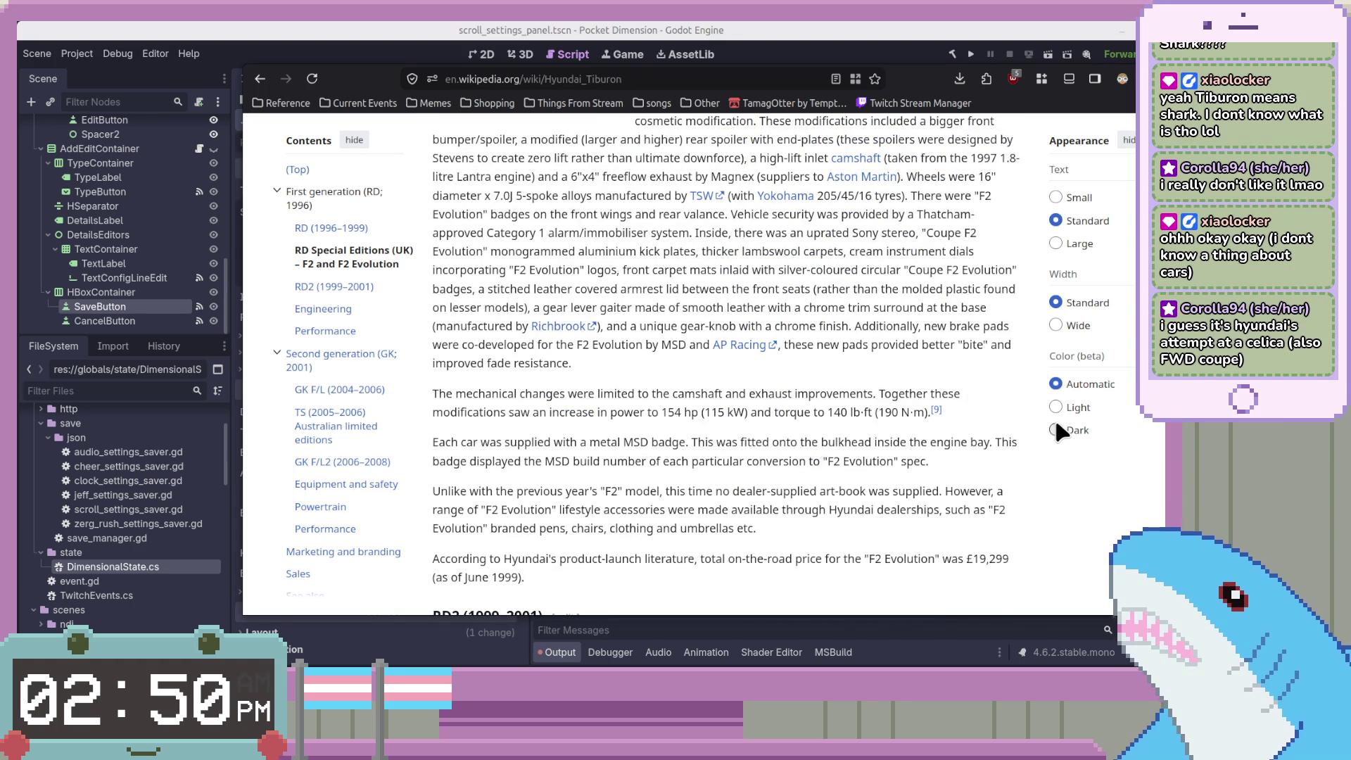
{"action": "scroll", "coordinate": [1034, 450], "scroll_direction": "down", "scroll_amount": 7}
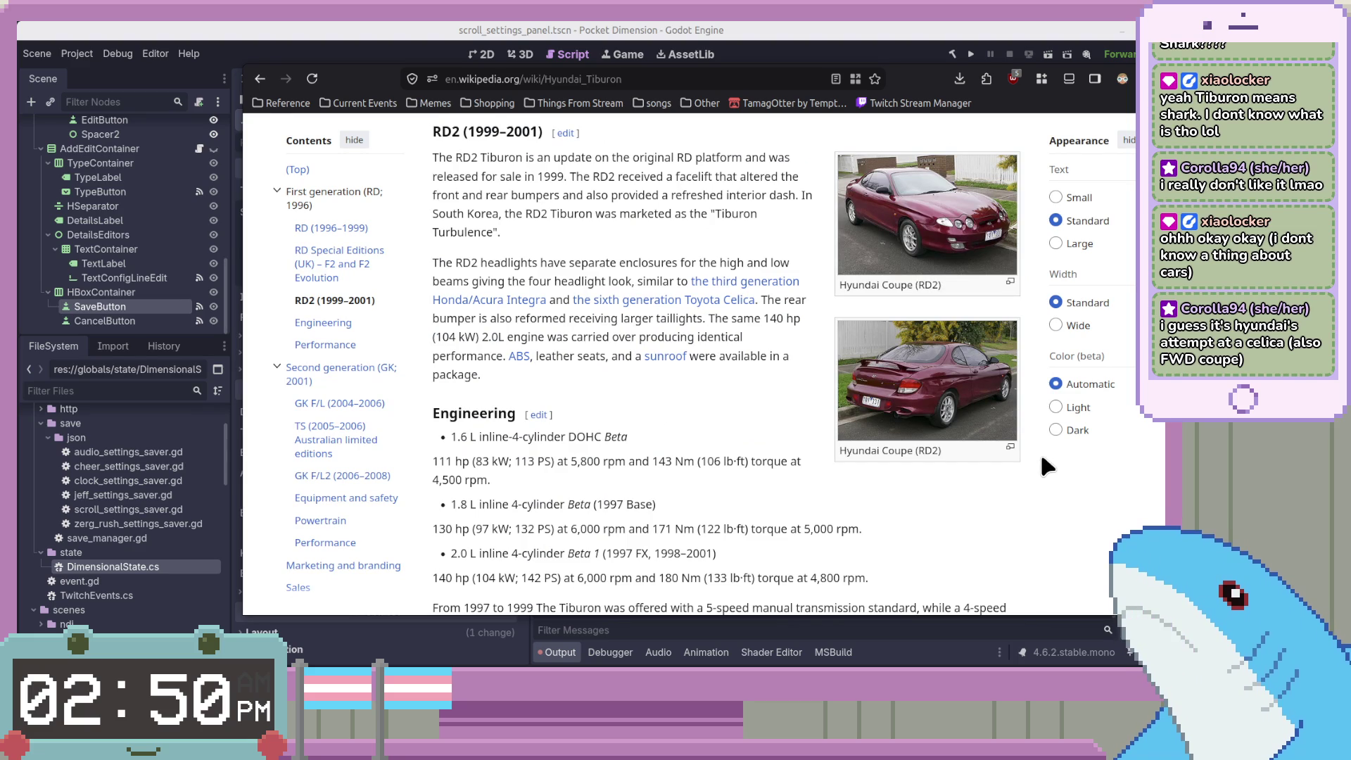
{"action": "scroll", "coordinate": [1040, 453], "scroll_direction": "up", "scroll_amount": 2}
{"action": "scroll", "coordinate": [1041, 457], "scroll_direction": "down", "scroll_amount": 2}
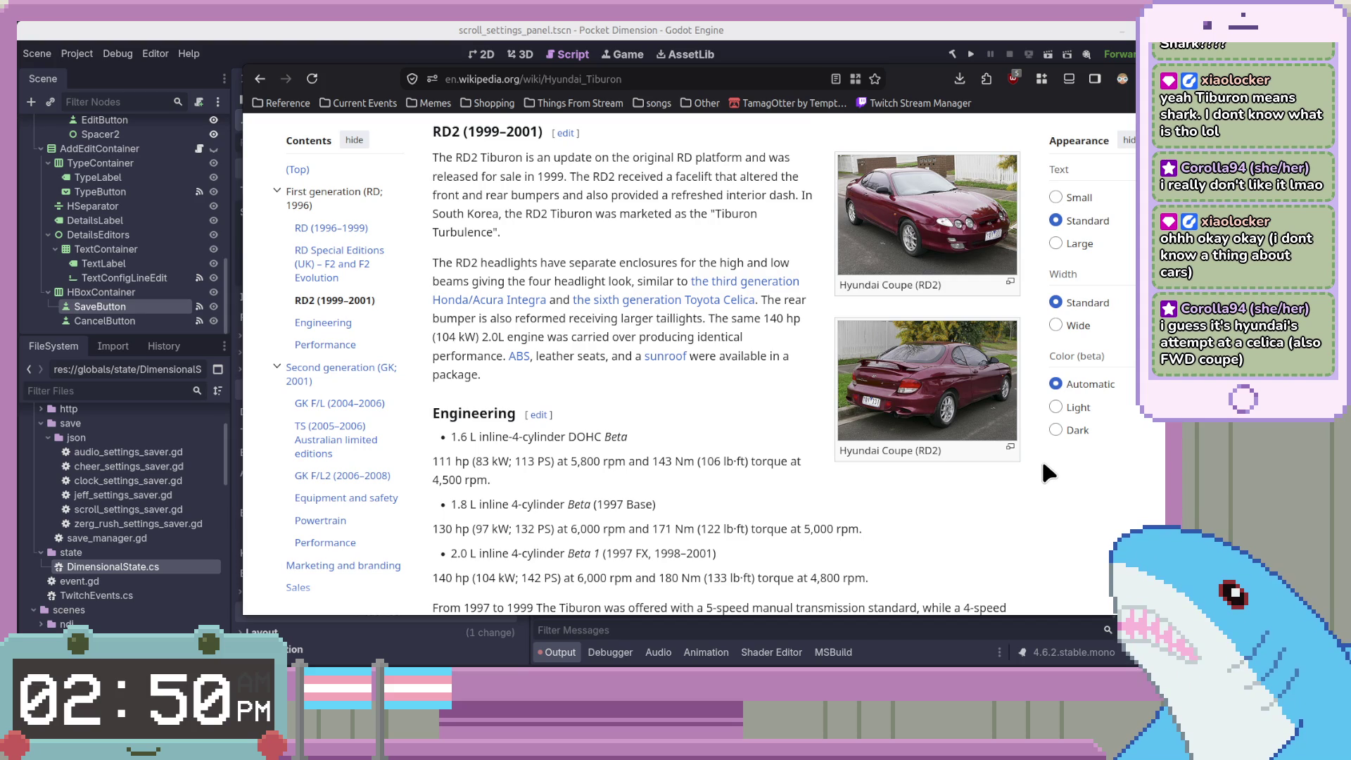
{"action": "scroll", "coordinate": [1044, 466], "scroll_direction": "down", "scroll_amount": 4}
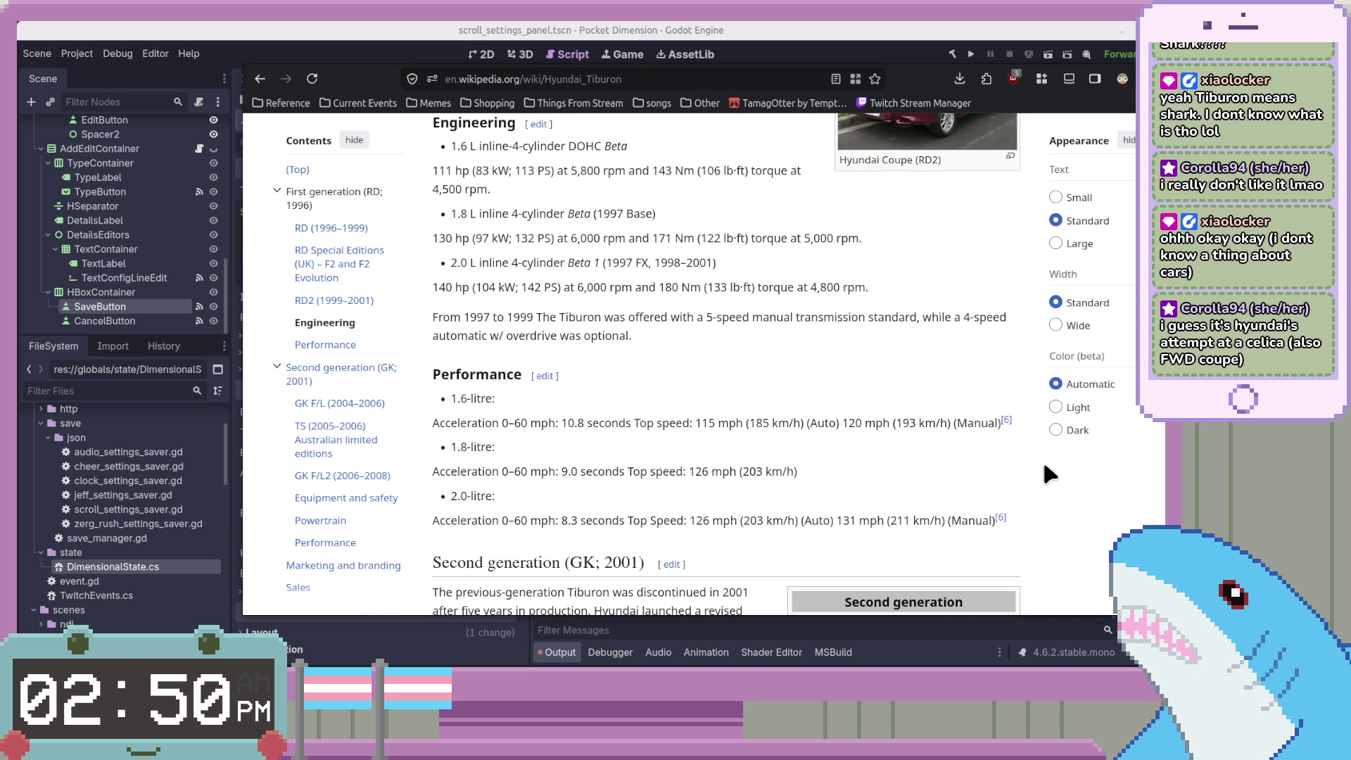
{"action": "scroll", "coordinate": [1044, 466], "scroll_direction": "down", "scroll_amount": 4}
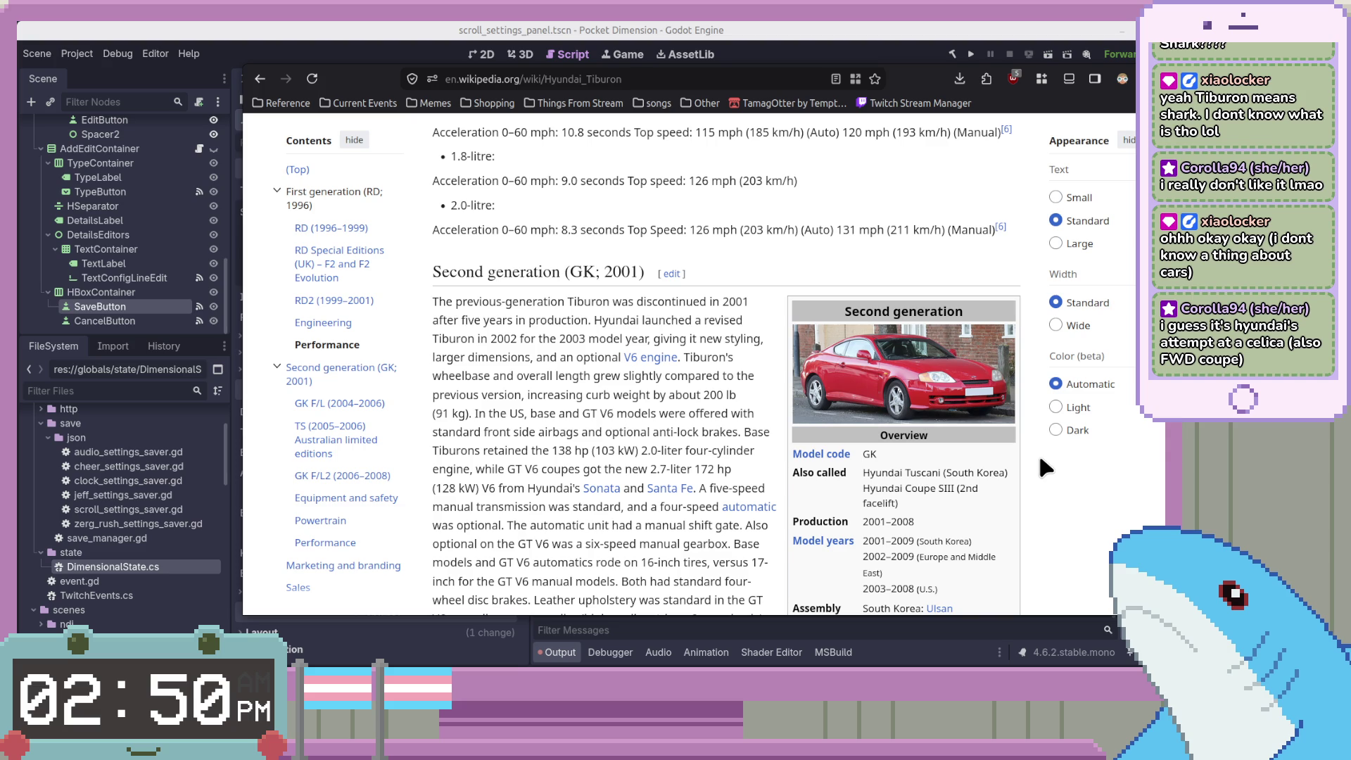
{"action": "left_click", "coordinate": [985, 405]}
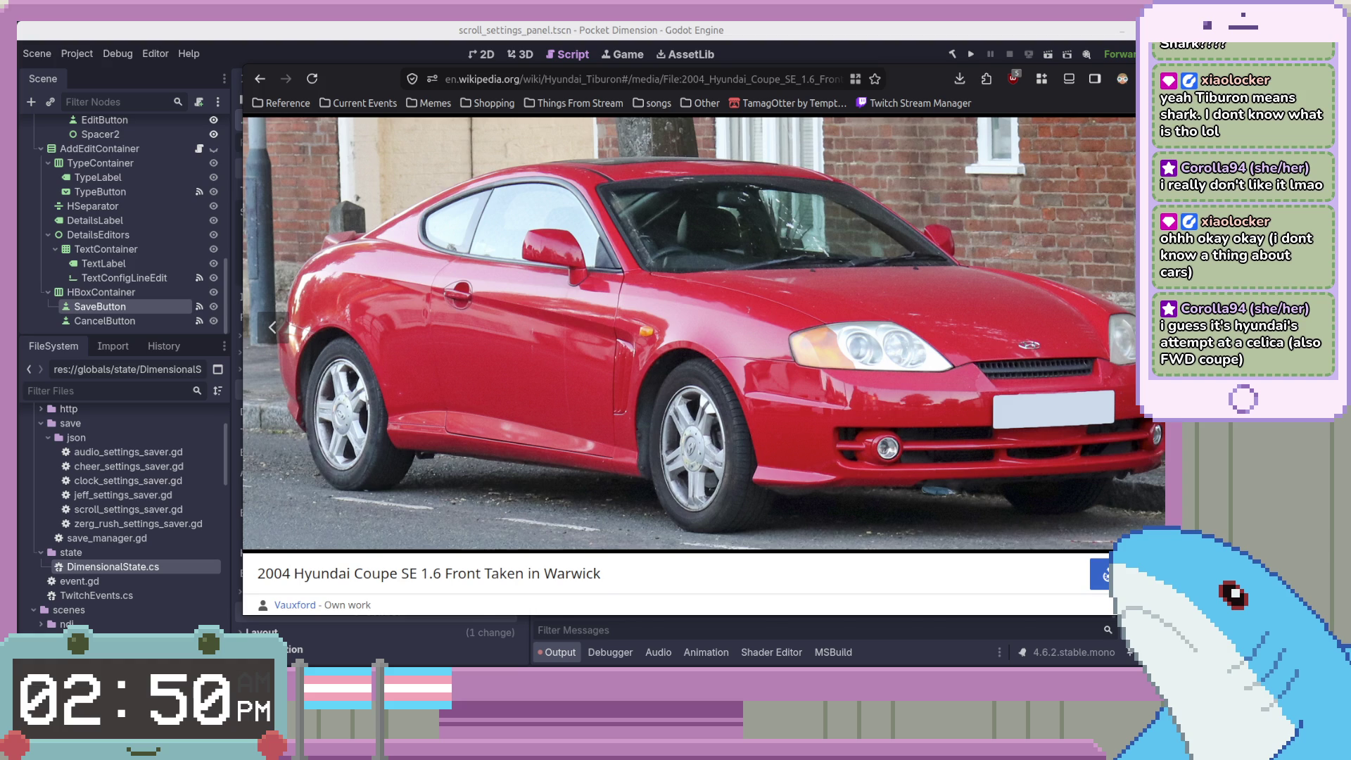
Close the enlarged Tiburon photo, return to Godot, and place the caret at the match line
{"action": "key", "text": "Escape"}
{"action": "key", "text": "alt+Tab"}
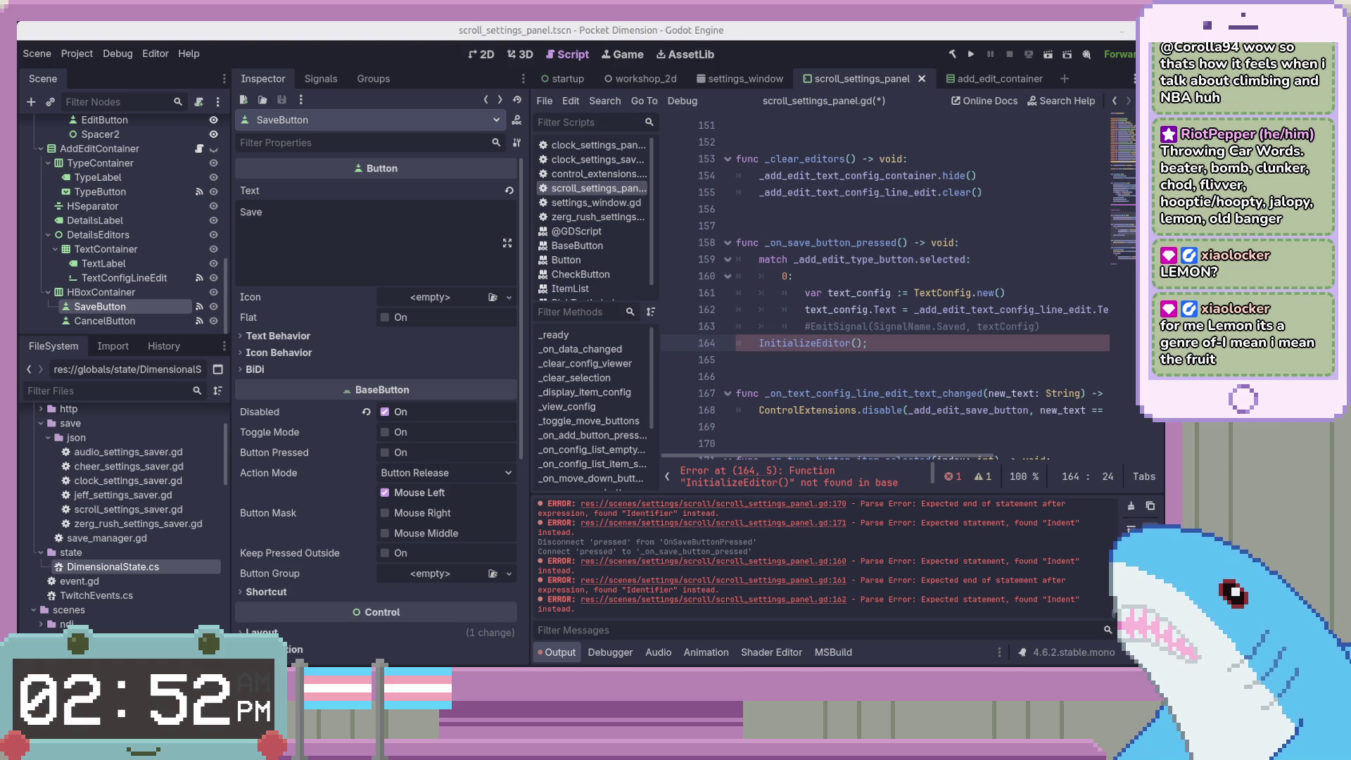
{"action": "left_click", "coordinate": [971, 253]}
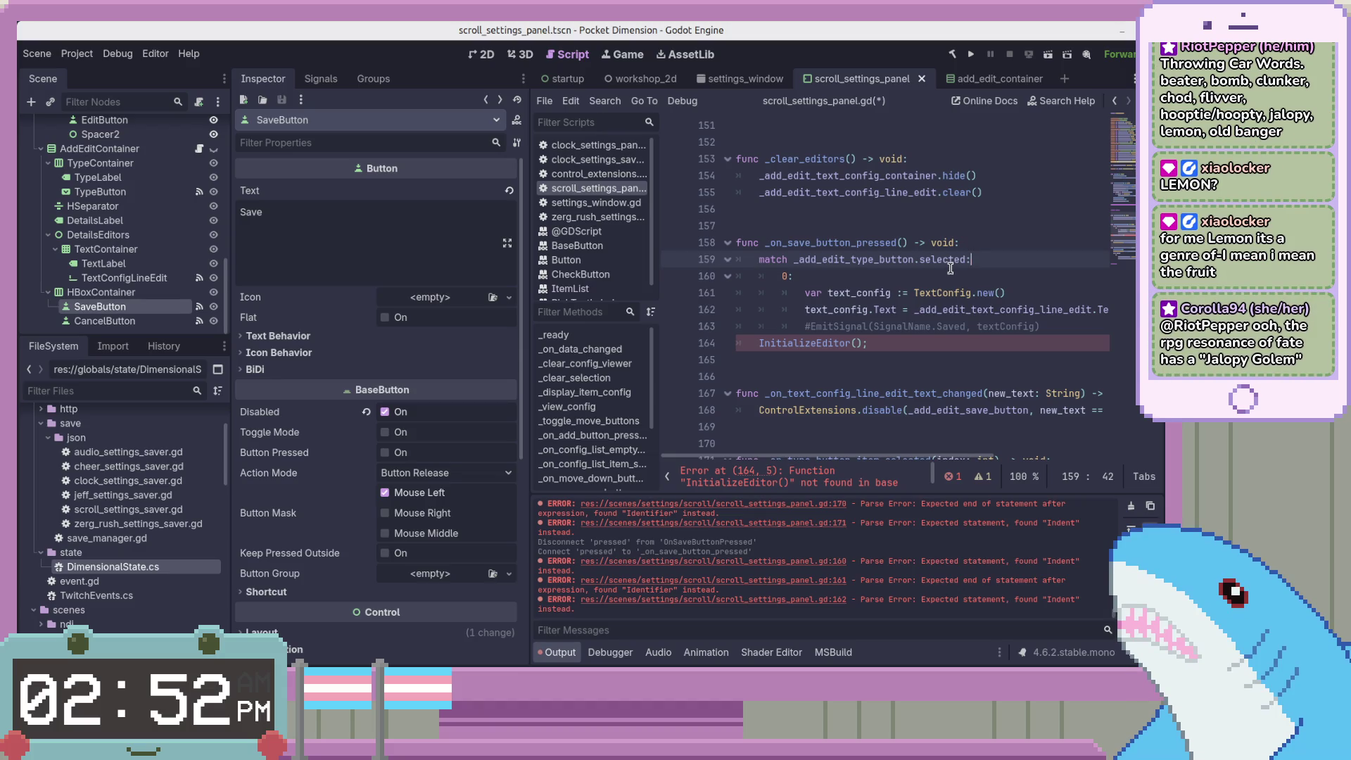
Turn to the _on_save_button_pressed handler in scroll_settings_panel.gd
{"action": "mouse_move", "coordinate": [950, 265]}
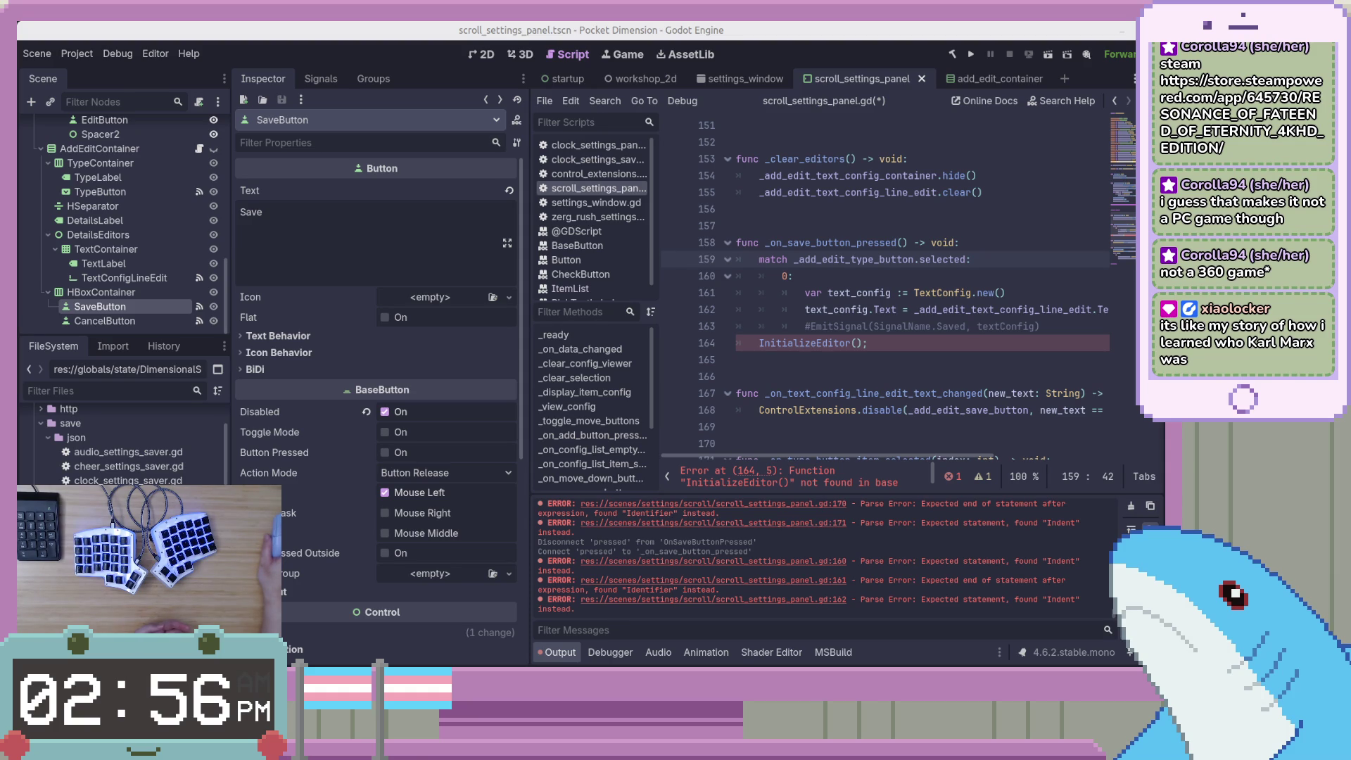
Step through the commented-out EmitSignal line, then switch to AddEditContainer.cs in VS Code
{"action": "left_click", "coordinate": [870, 325]}
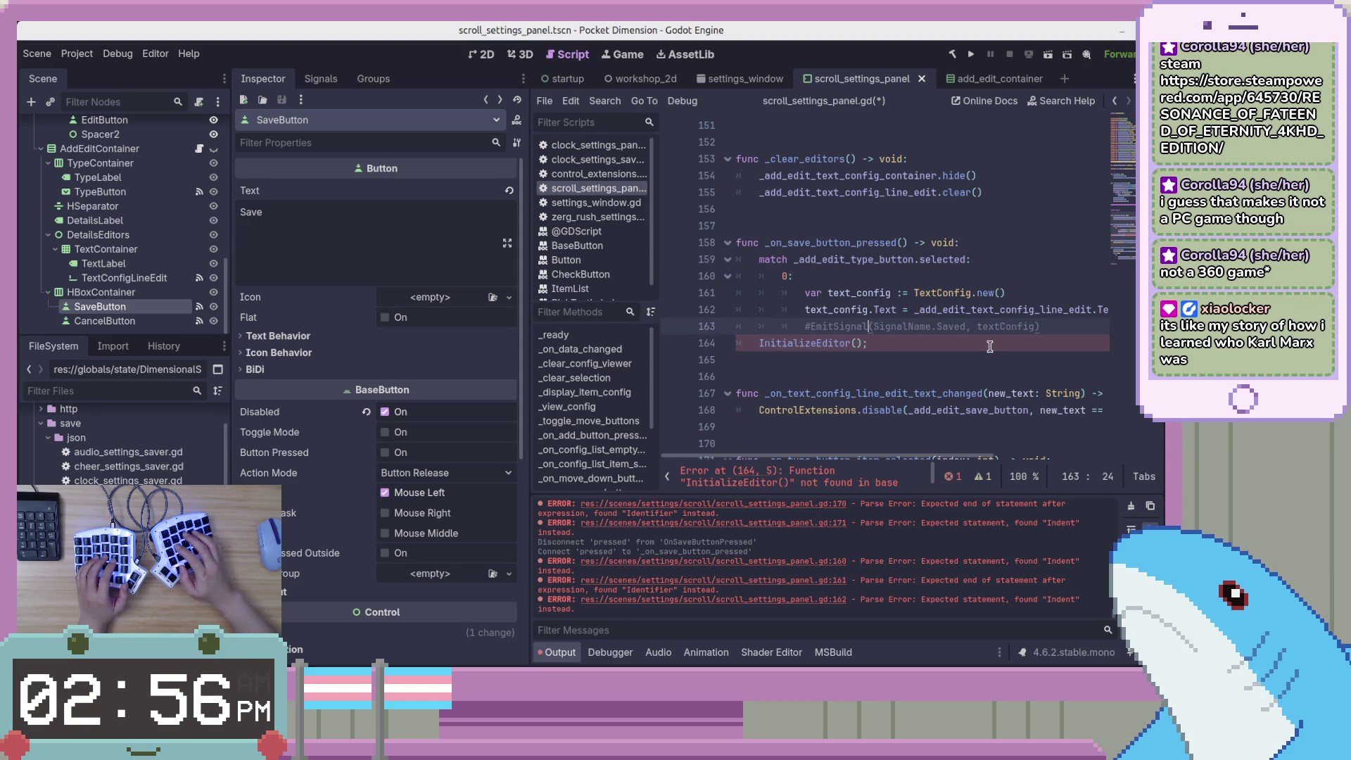
{"action": "key", "text": "End"}
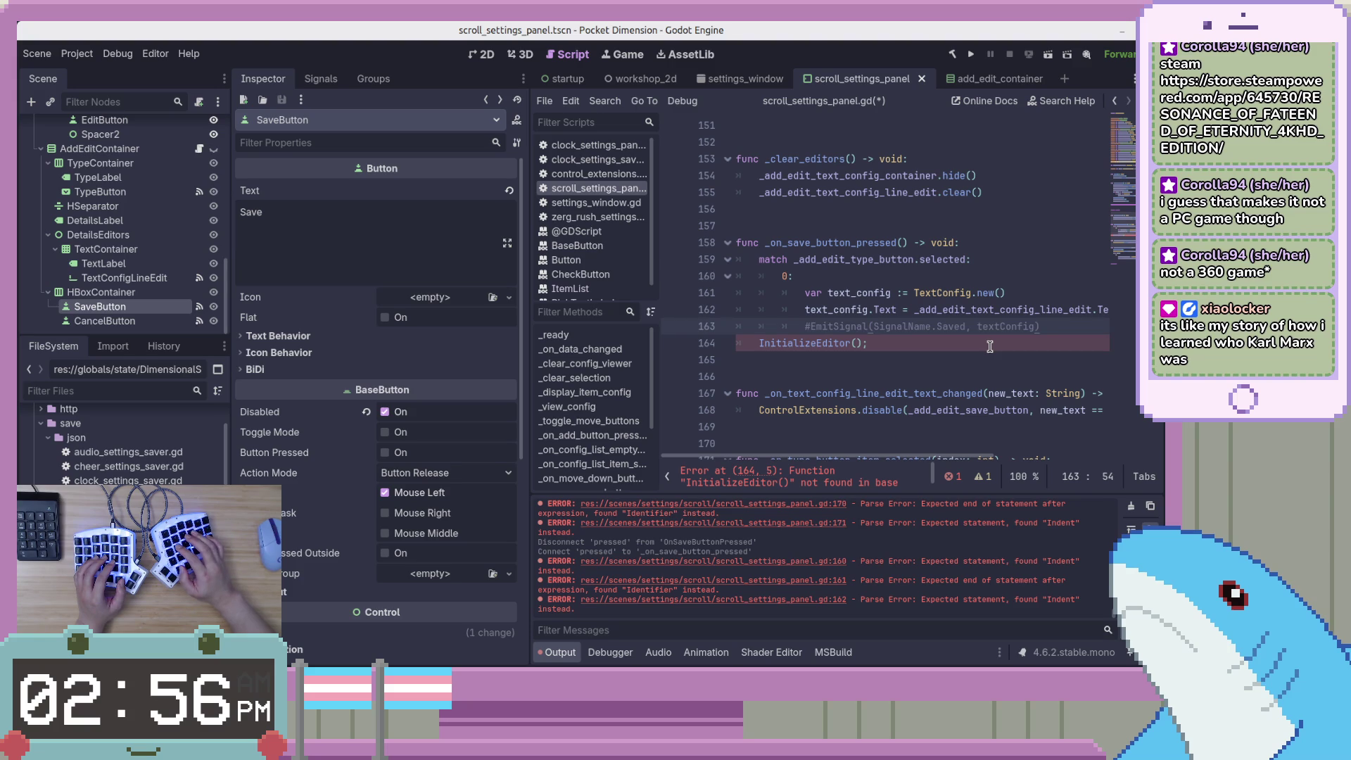
{"action": "key", "text": "Up"}
{"action": "key", "text": "Down"}
{"action": "key", "text": "Down"}
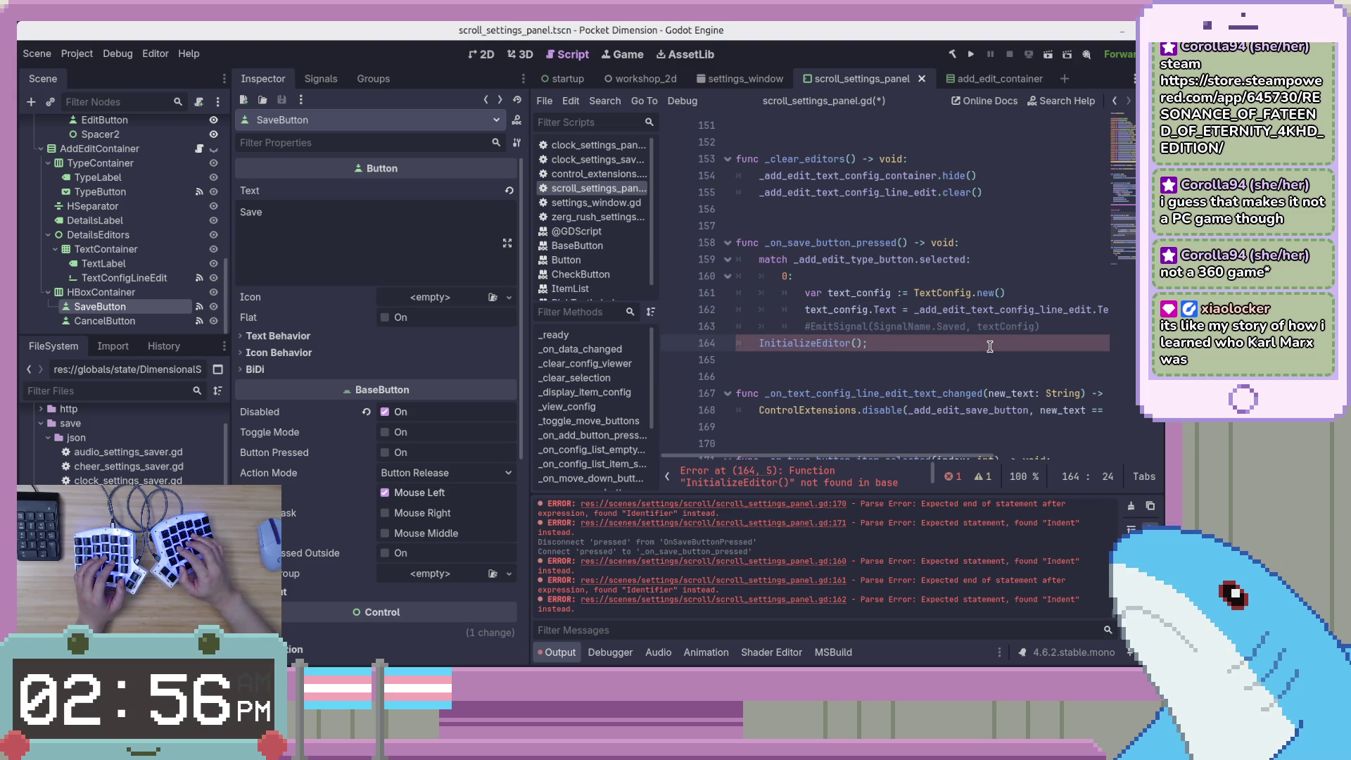
{"action": "key", "text": "alt+Tab"}
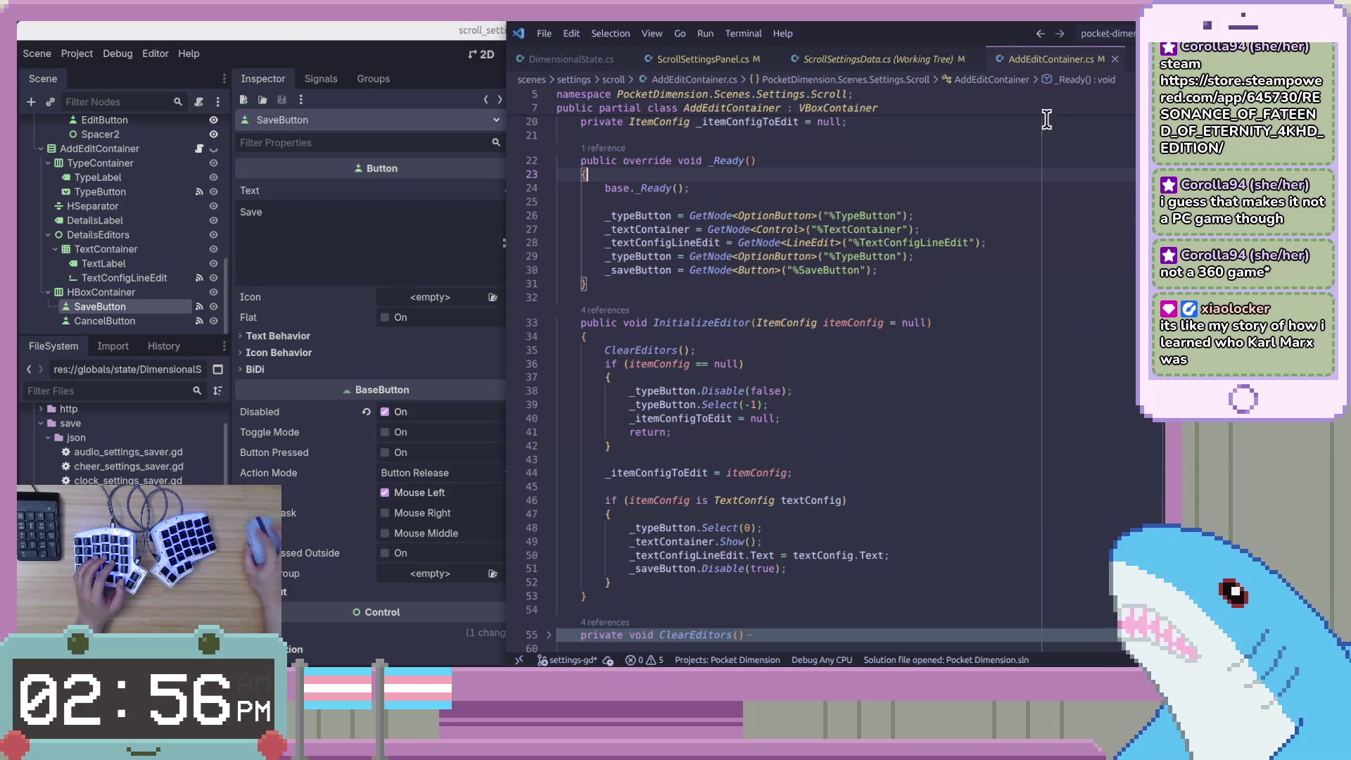
Close the ScrollSettingsData.cs diff and review ScrollSettingsPanel.cs up to OnAddEditContainerSaved's else branch
{"action": "left_click", "coordinate": [872, 60]}
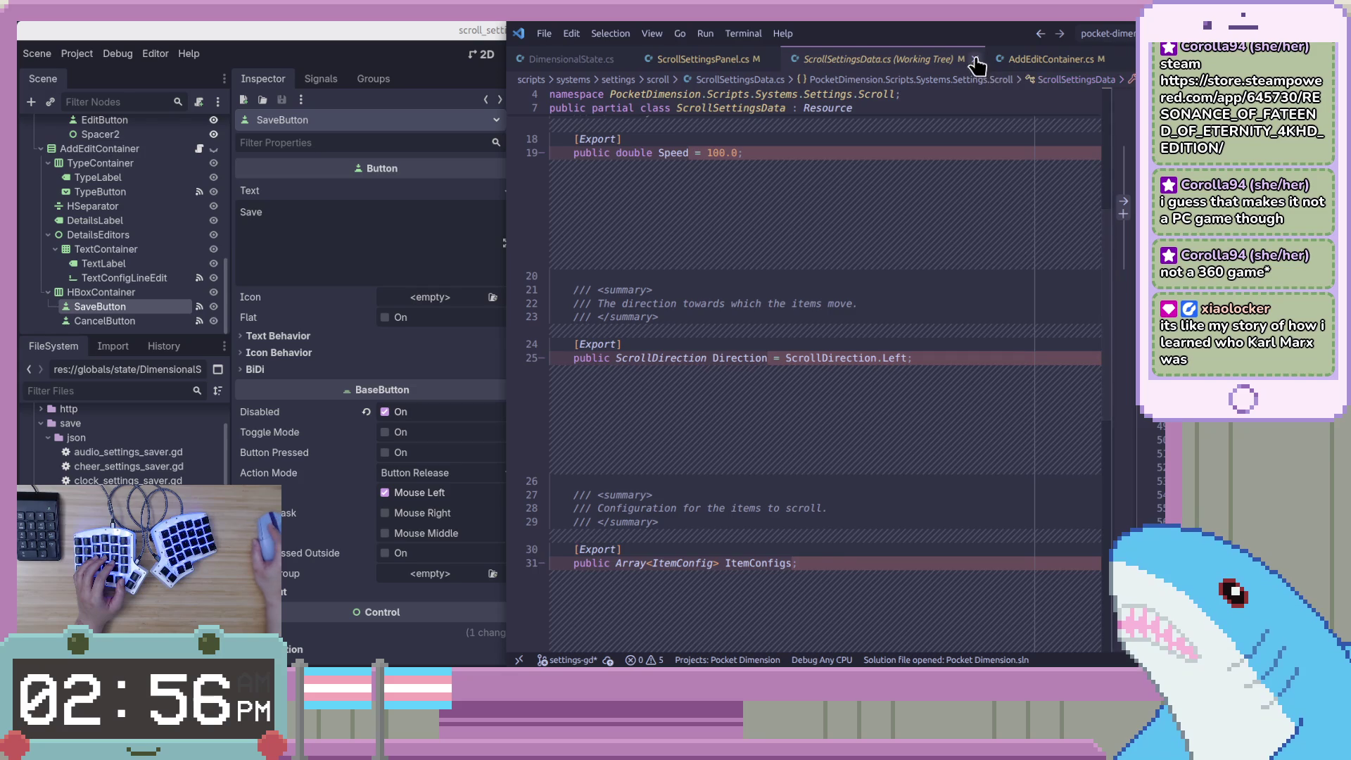
{"action": "left_click", "coordinate": [974, 59]}
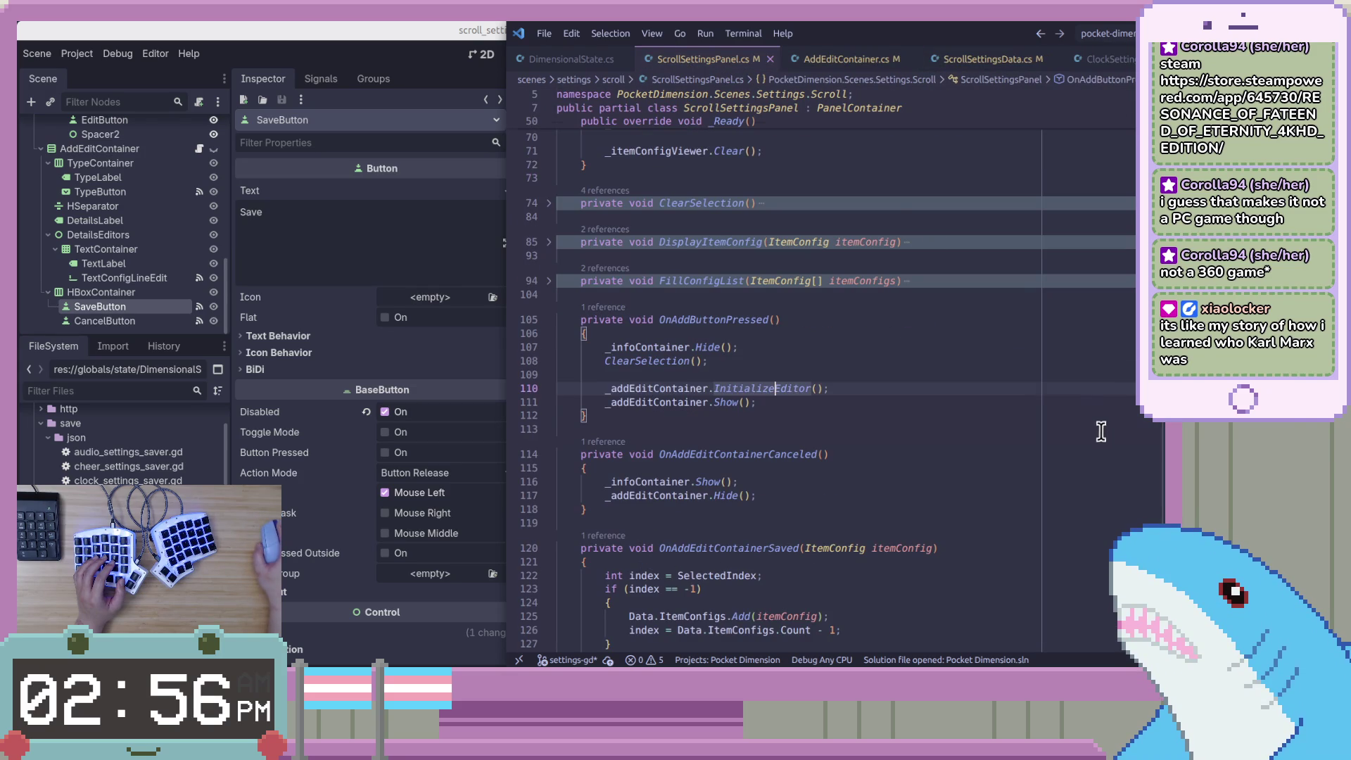
{"action": "scroll", "coordinate": [1101, 436], "scroll_direction": "down", "scroll_amount": 7}
{"action": "scroll", "coordinate": [1108, 452], "scroll_direction": "down", "scroll_amount": 11}
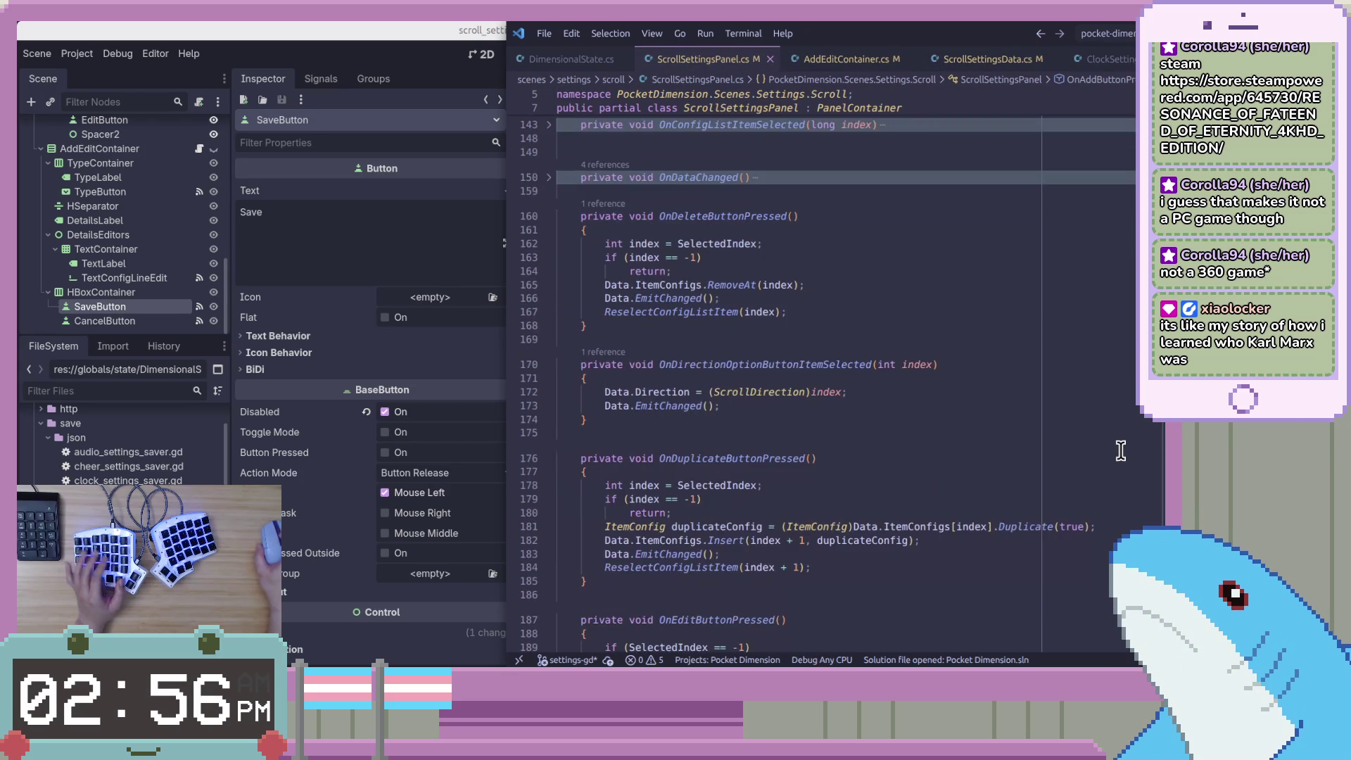
{"action": "scroll", "coordinate": [1118, 450], "scroll_direction": "down", "scroll_amount": 1}
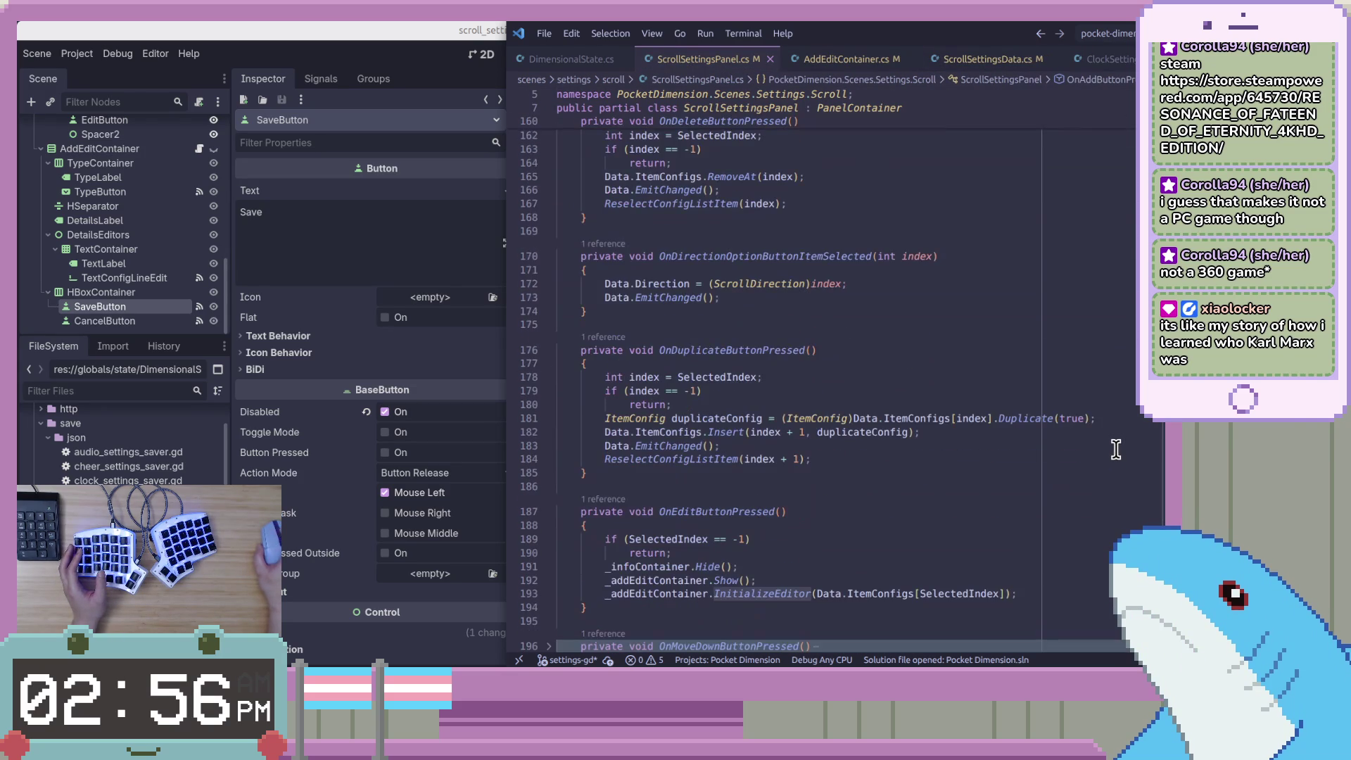
{"action": "scroll", "coordinate": [1116, 449], "scroll_direction": "down", "scroll_amount": 10}
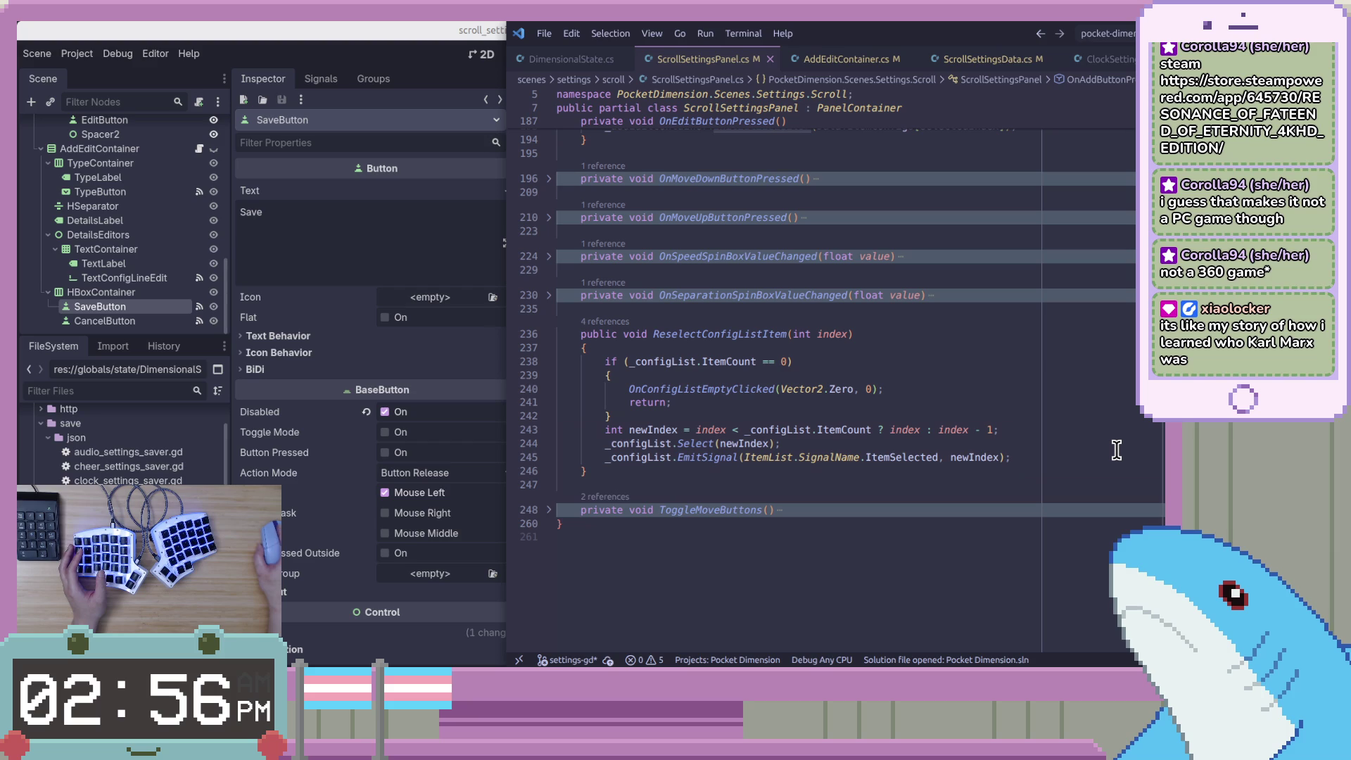
{"action": "scroll", "coordinate": [1117, 450], "scroll_direction": "up", "scroll_amount": 10}
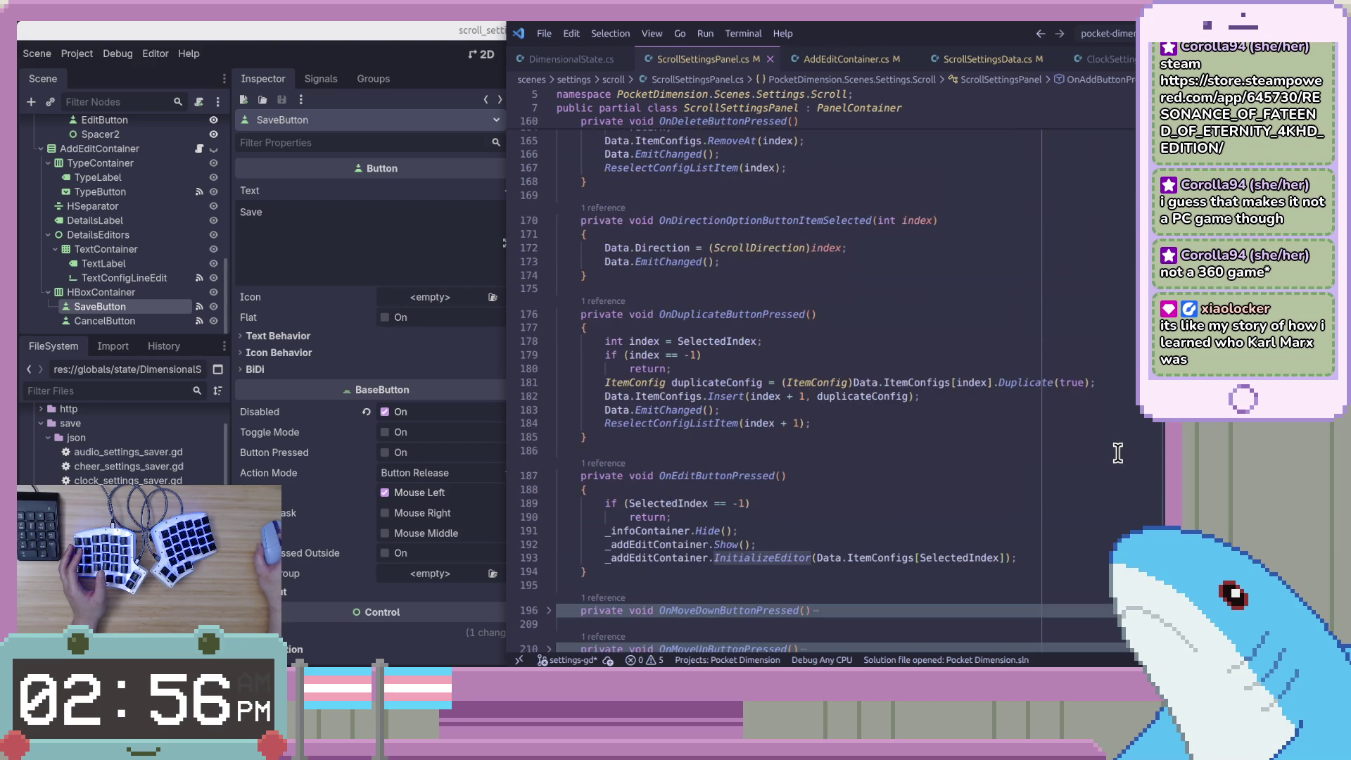
{"action": "scroll", "coordinate": [1118, 453], "scroll_direction": "up", "scroll_amount": 20}
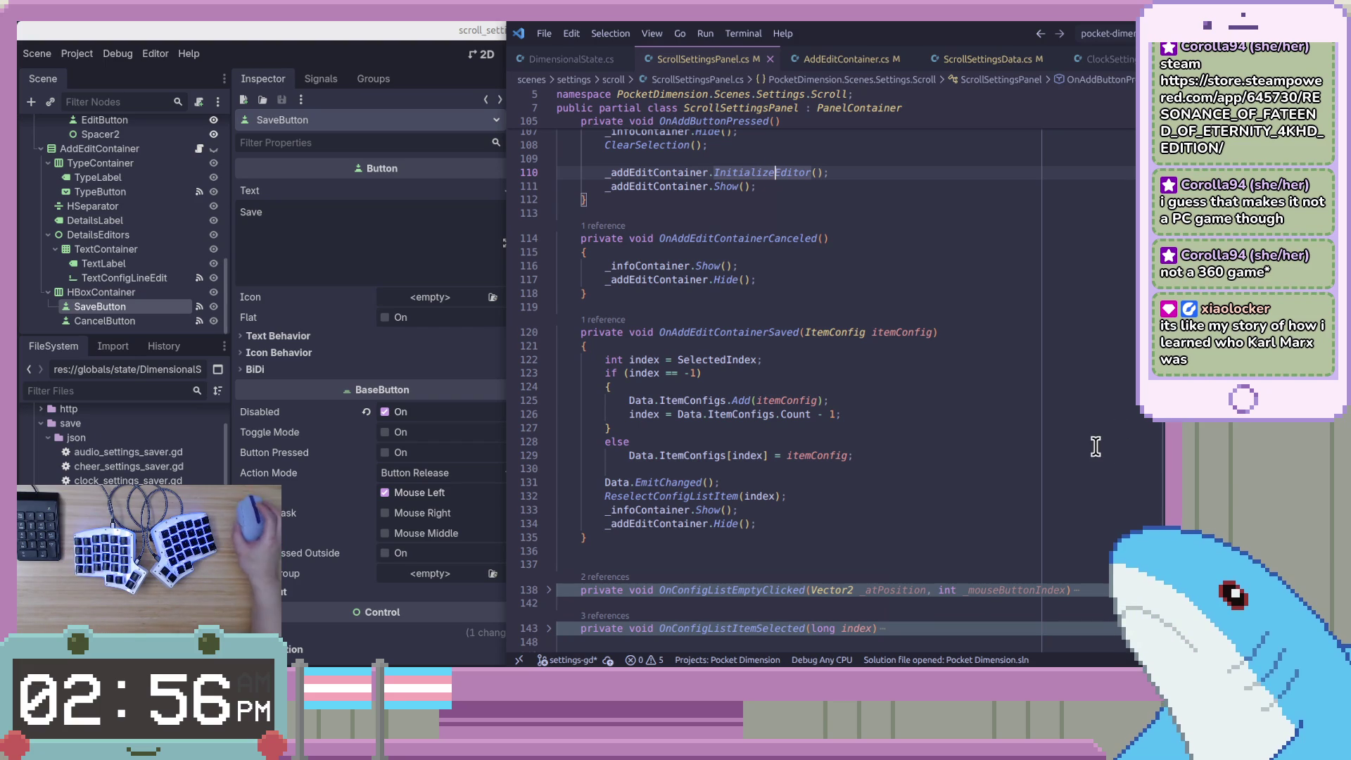
{"action": "left_click", "coordinate": [985, 444]}
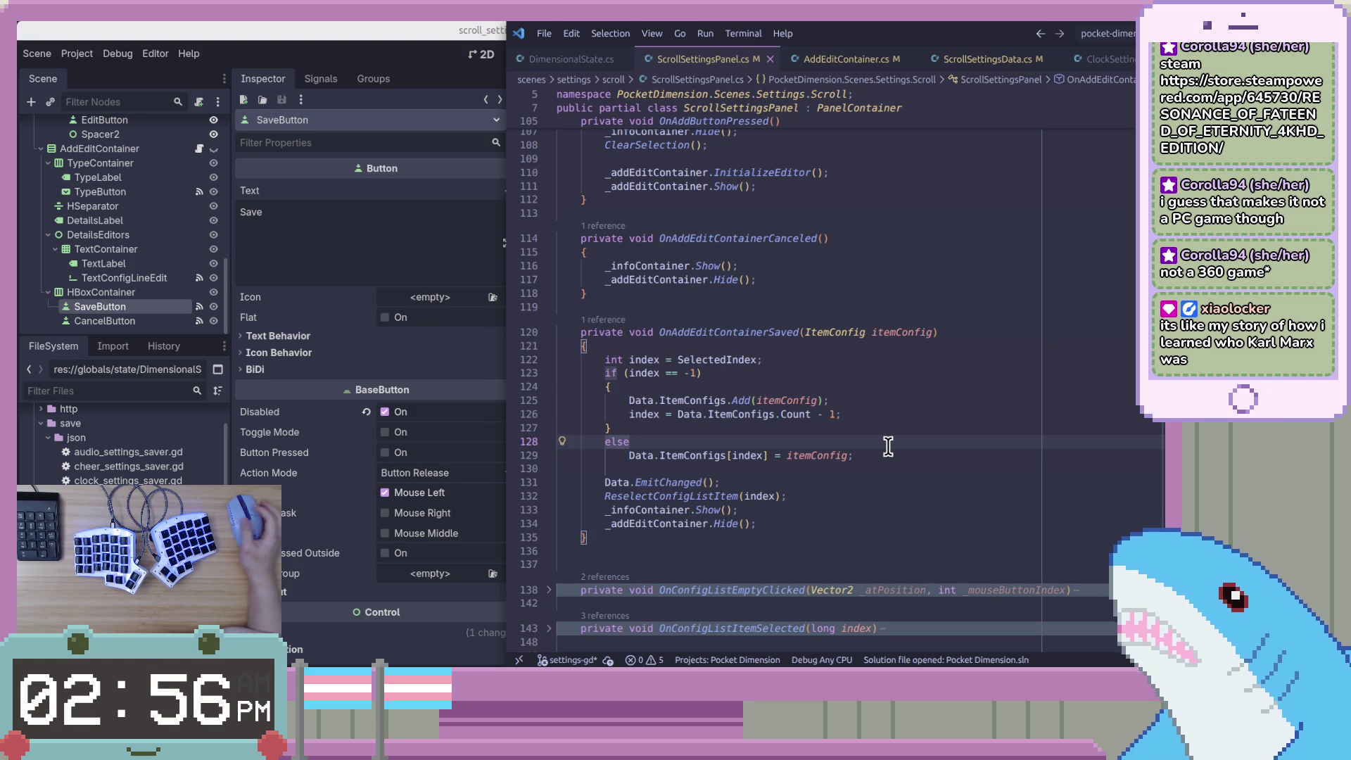
{"action": "left_click", "coordinate": [840, 372]}
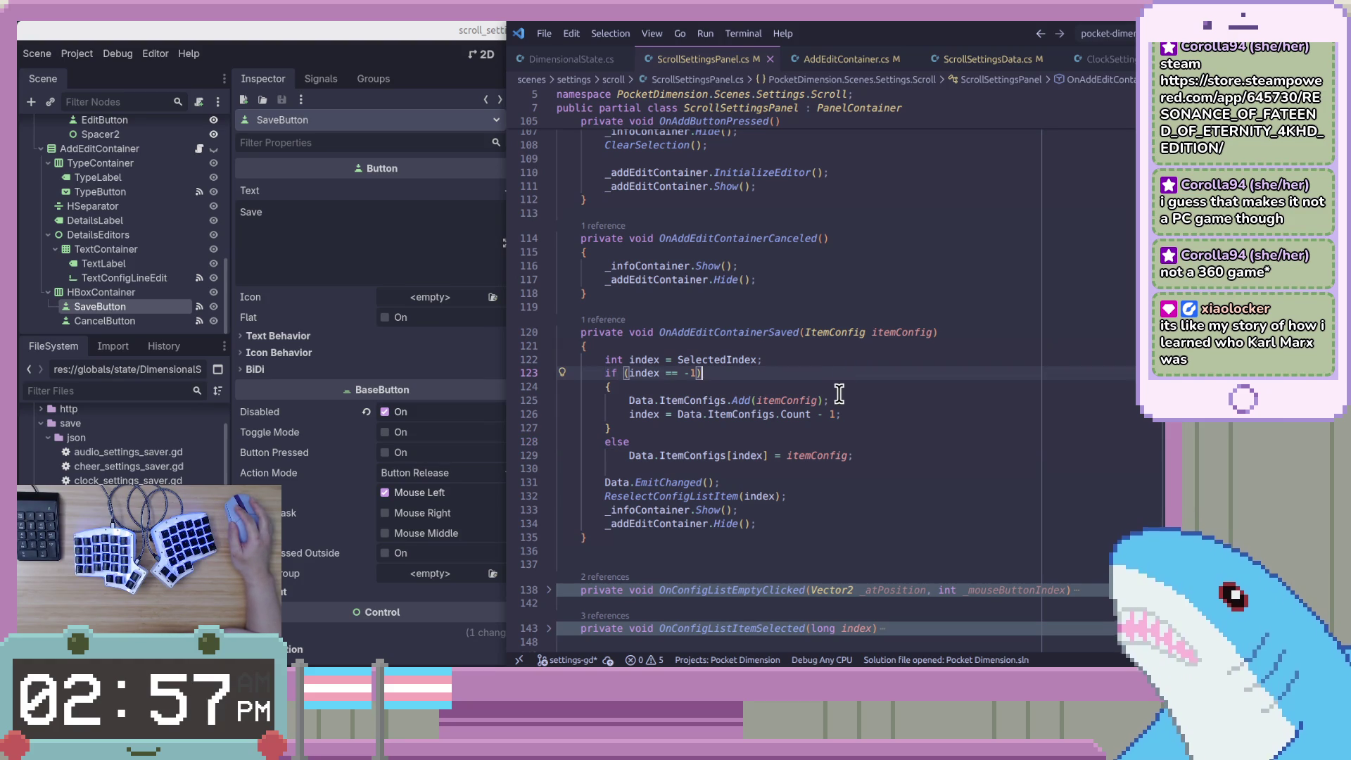
{"action": "left_click", "coordinate": [957, 458]}
{"action": "left_click", "coordinate": [652, 332]}
{"action": "double_click", "coordinate": [693, 334]}
{"action": "mouse_move", "coordinate": [595, 359]}
{"action": "left_mouse_down"}
{"action": "mouse_move", "coordinate": [774, 362]}
{"action": "mouse_move", "coordinate": [807, 434]}
{"action": "mouse_move", "coordinate": [884, 467]}
{"action": "left_mouse_up"}
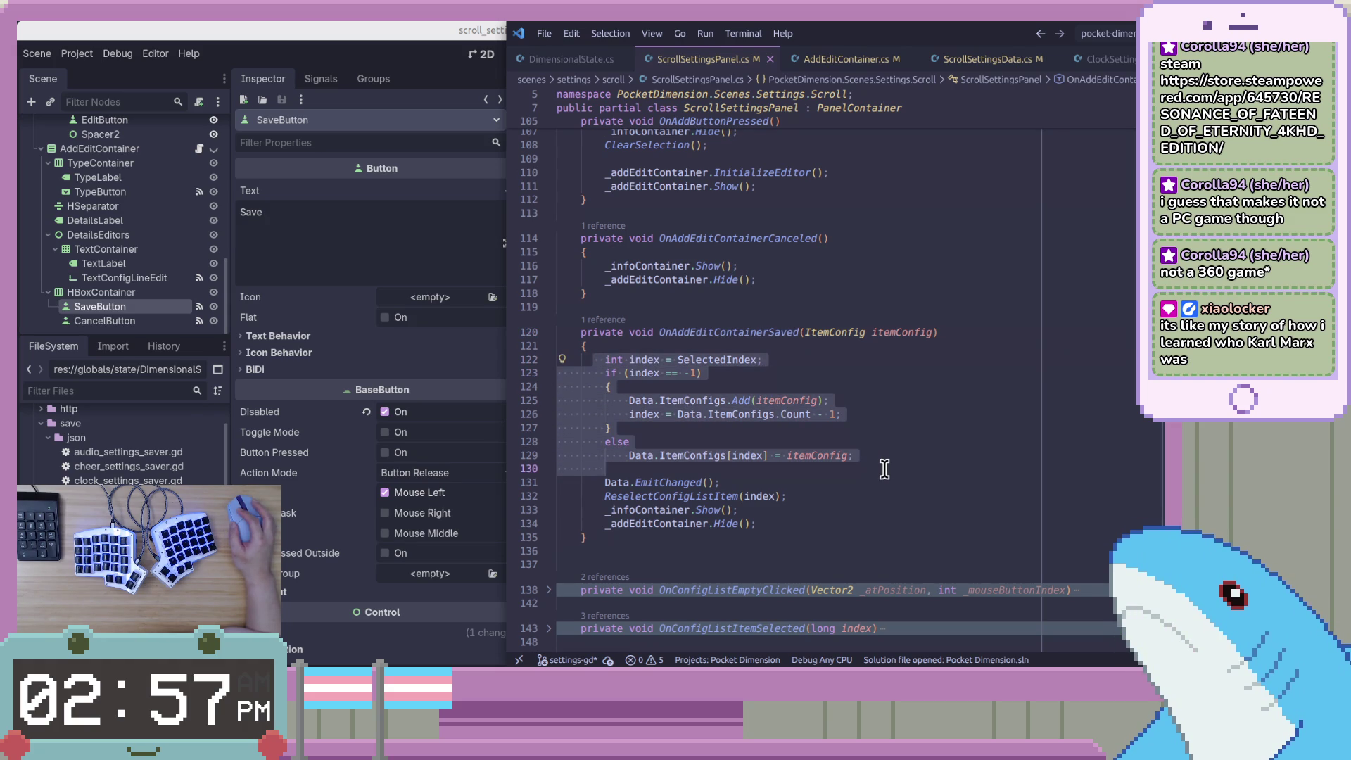
{"action": "left_click", "coordinate": [883, 482]}
{"action": "left_click", "coordinate": [883, 530]}
{"action": "mouse_move", "coordinate": [884, 545]}
{"action": "left_mouse_down"}
{"action": "mouse_move", "coordinate": [884, 530]}
{"action": "mouse_move", "coordinate": [552, 265]}
{"action": "mouse_move", "coordinate": [531, 226]}
{"action": "left_mouse_up"}
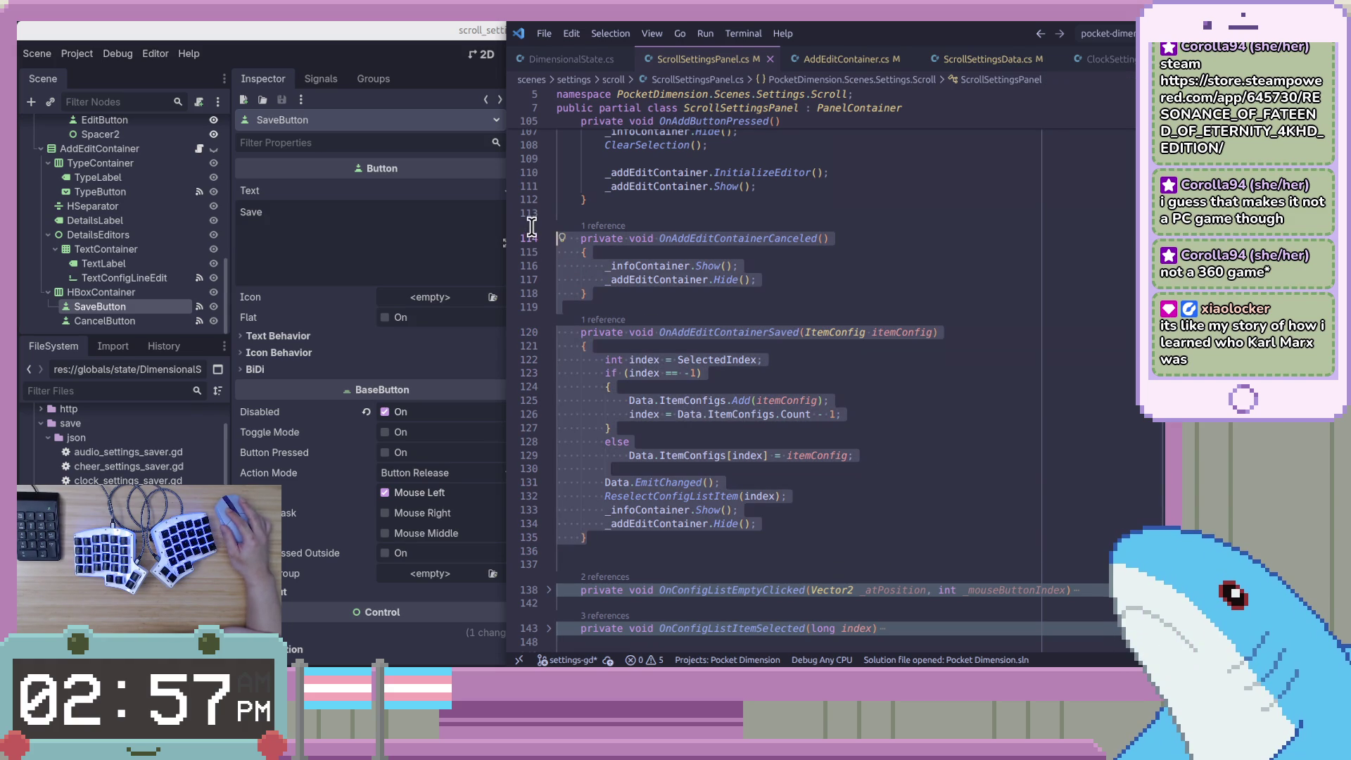
{"action": "left_click", "coordinate": [872, 424]}
{"action": "right_click", "coordinate": [872, 424]}
{"action": "left_click", "coordinate": [795, 430]}
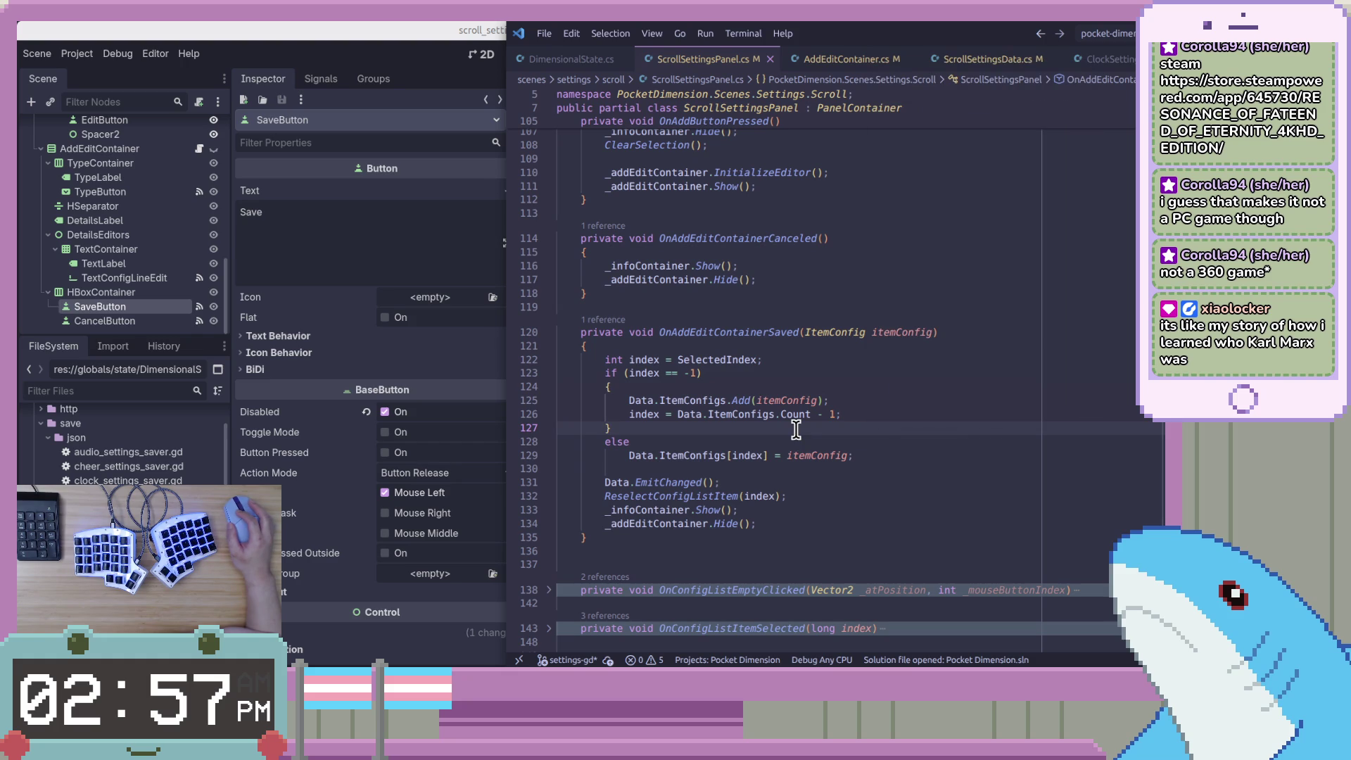
{"action": "left_click", "coordinate": [922, 456]}
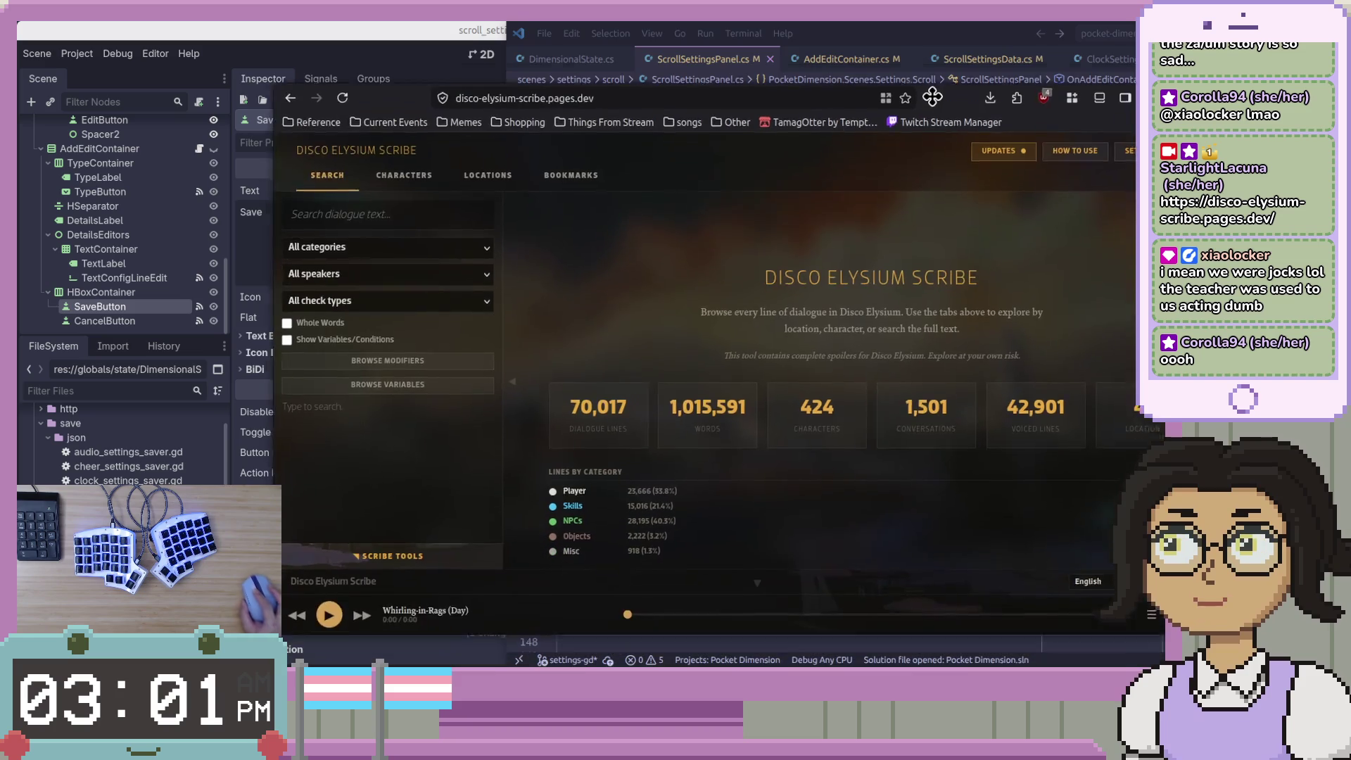
Drag the disco-elysium-scribe.pages.dev browser window over the VS Code editor
{"action": "mouse_move", "coordinate": [894, 98]}
{"action": "left_mouse_down"}
{"action": "mouse_move", "coordinate": [884, 49]}
{"action": "mouse_move", "coordinate": [771, 46]}
{"action": "left_mouse_up"}
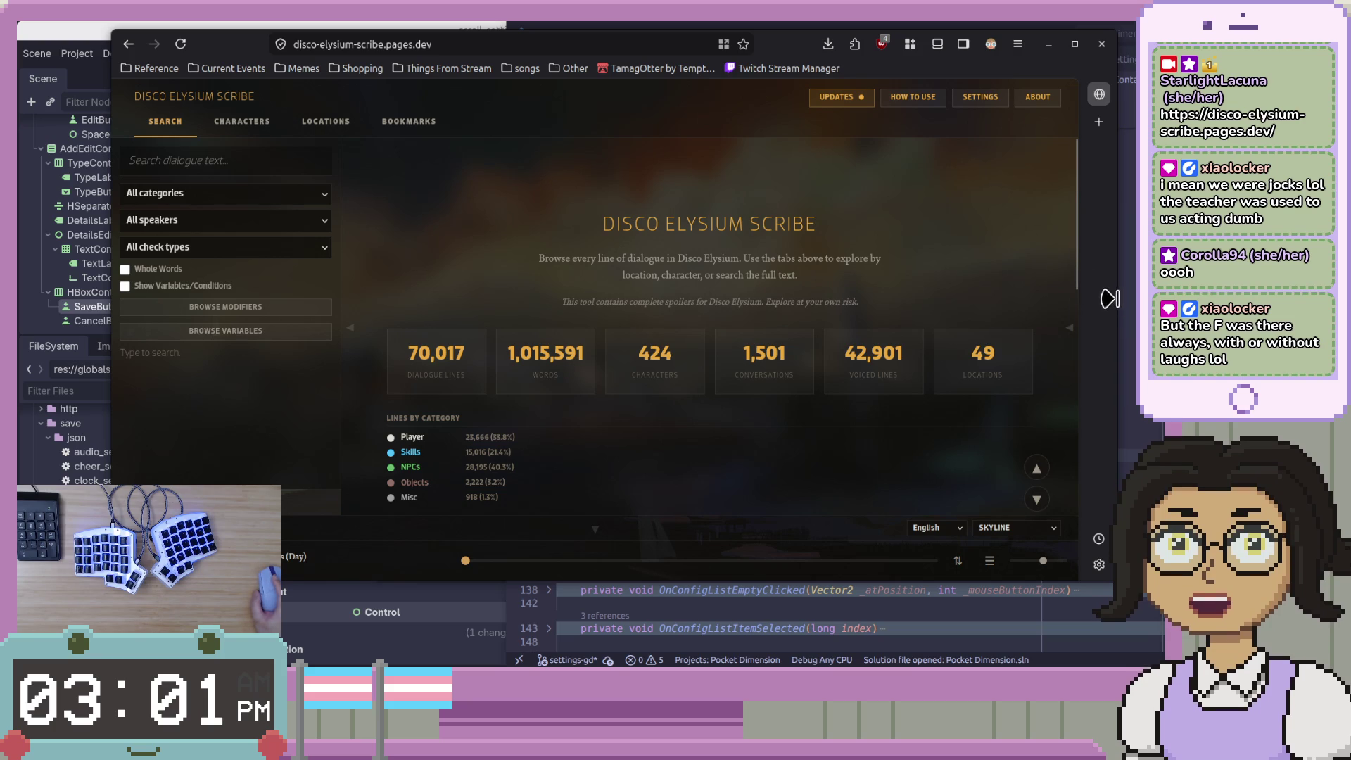
Scroll the Scribe statistics to the Longest Conversations chart, led by APT / Student Communist (1220 lines)
{"action": "scroll", "coordinate": [1074, 267], "scroll_direction": "down", "scroll_amount": 2}
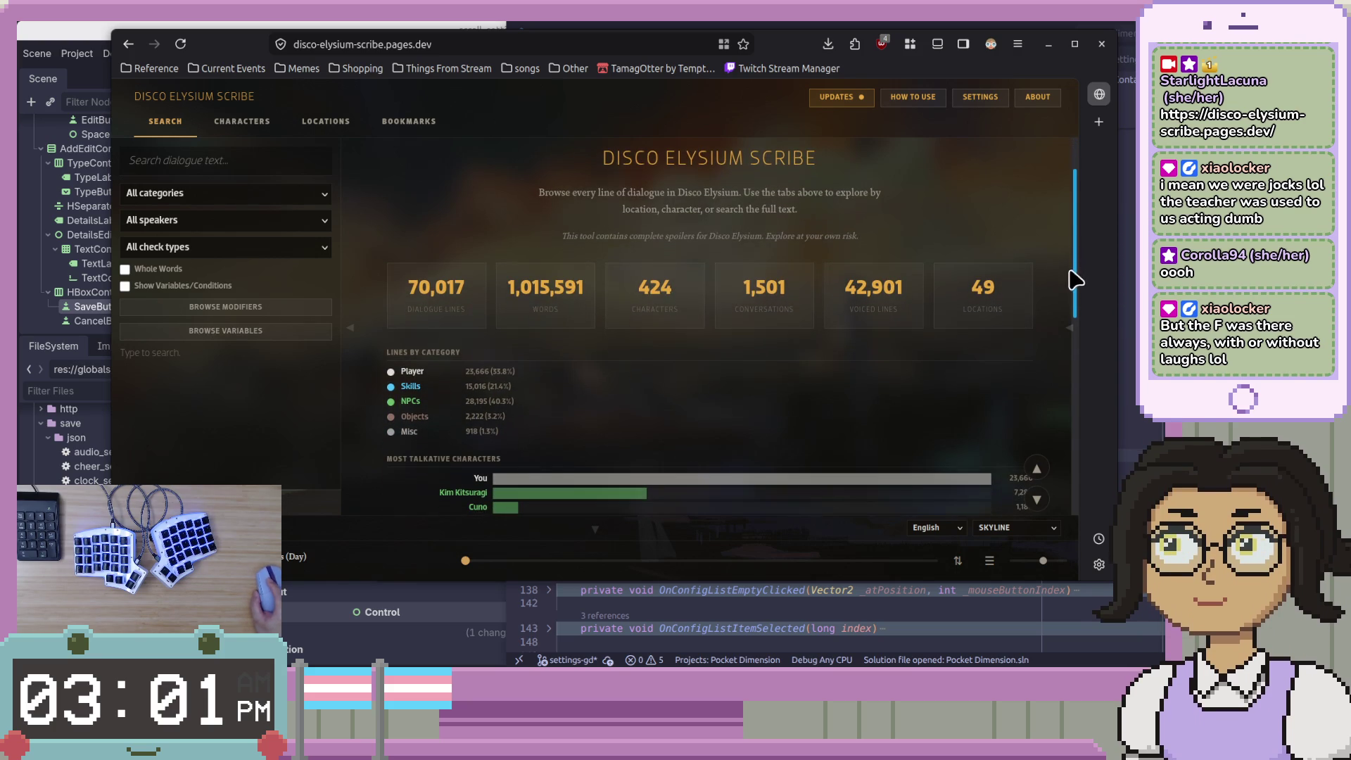
{"action": "scroll", "coordinate": [1063, 421], "scroll_direction": "down", "scroll_amount": 2}
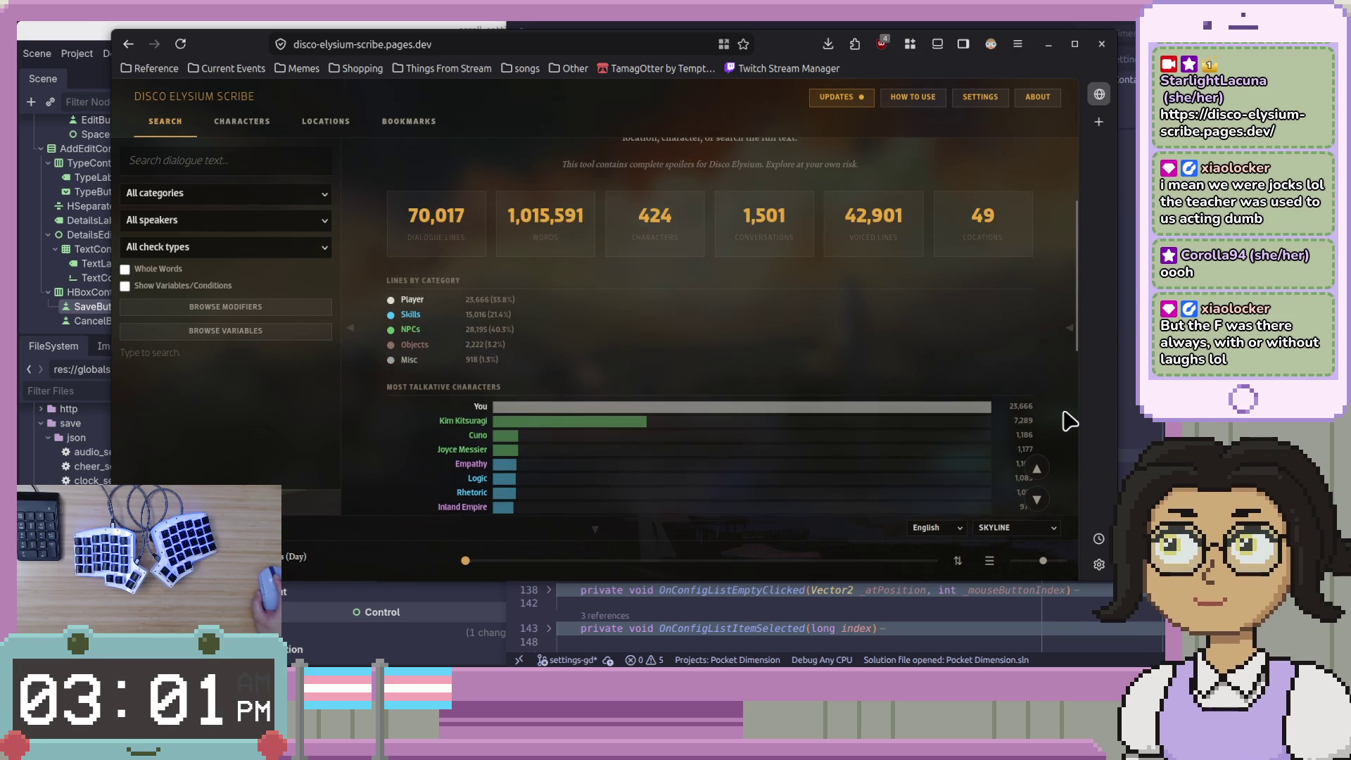
{"action": "scroll", "coordinate": [1067, 419], "scroll_direction": "down", "scroll_amount": 2}
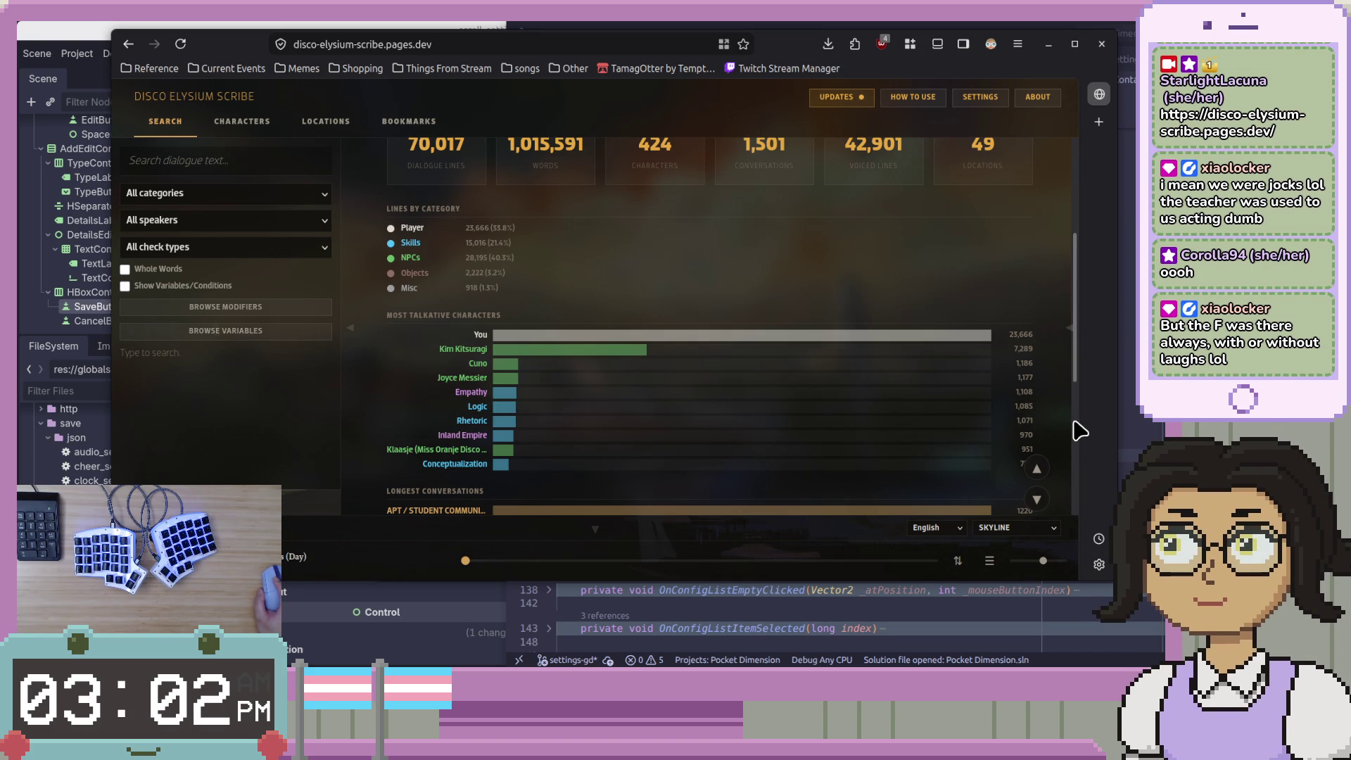
{"action": "scroll", "coordinate": [1068, 425], "scroll_direction": "down", "scroll_amount": 3}
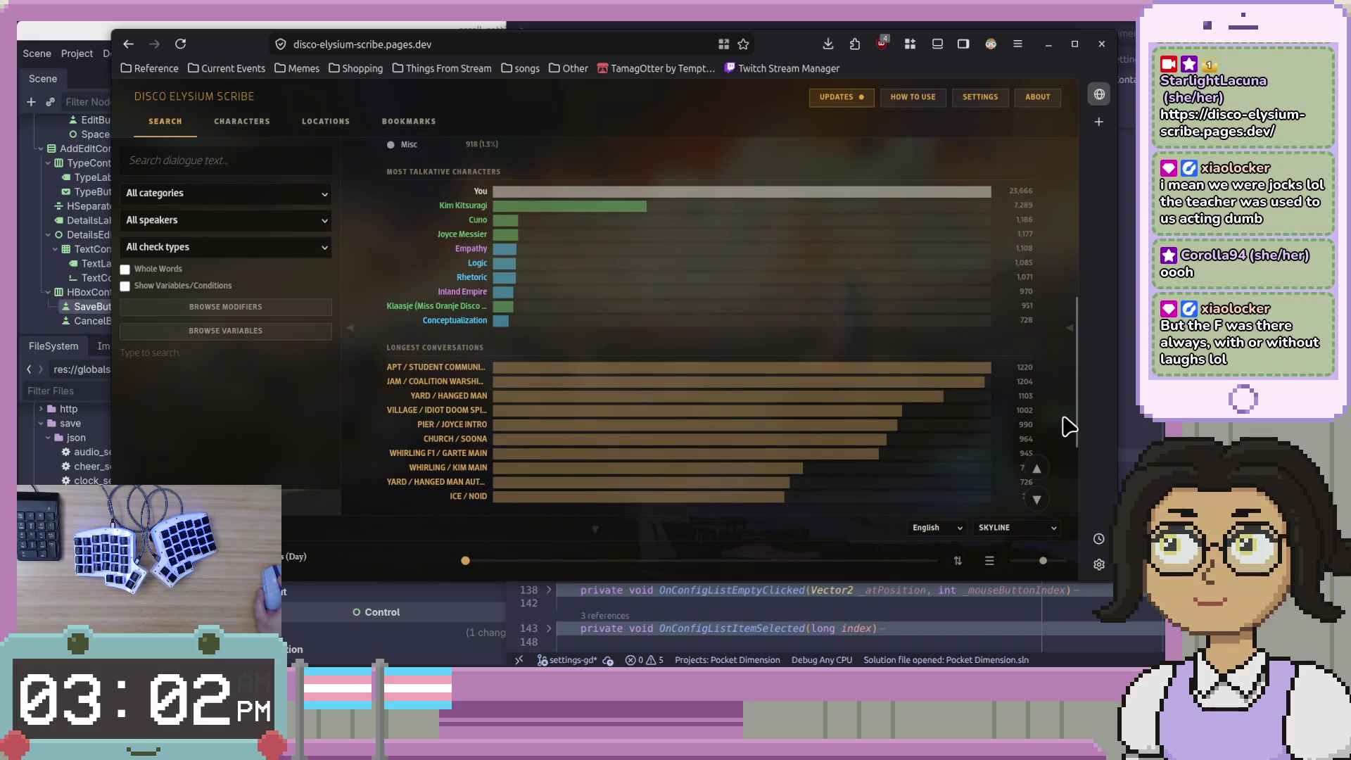
{"action": "scroll", "coordinate": [1069, 425], "scroll_direction": "down", "scroll_amount": 2}
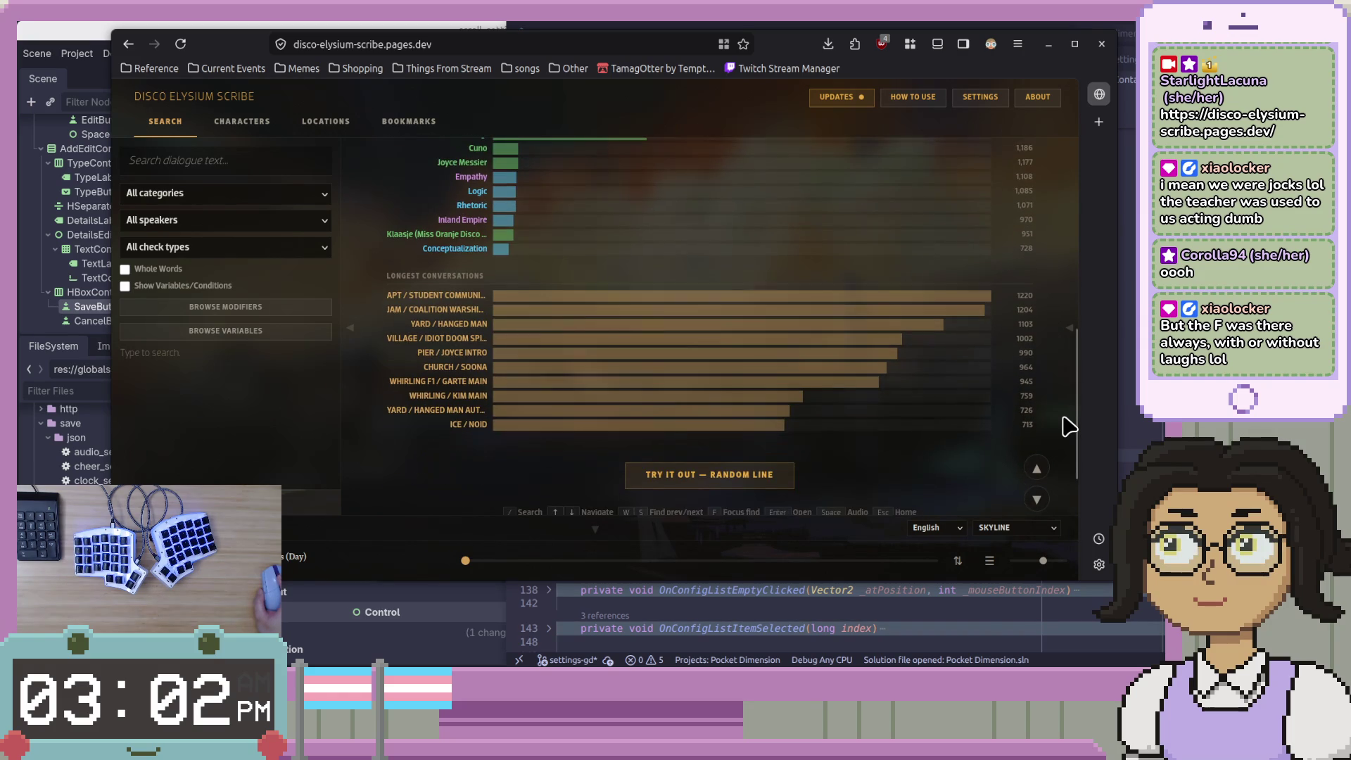
{"action": "scroll", "coordinate": [1068, 426], "scroll_direction": "down", "scroll_amount": 2}
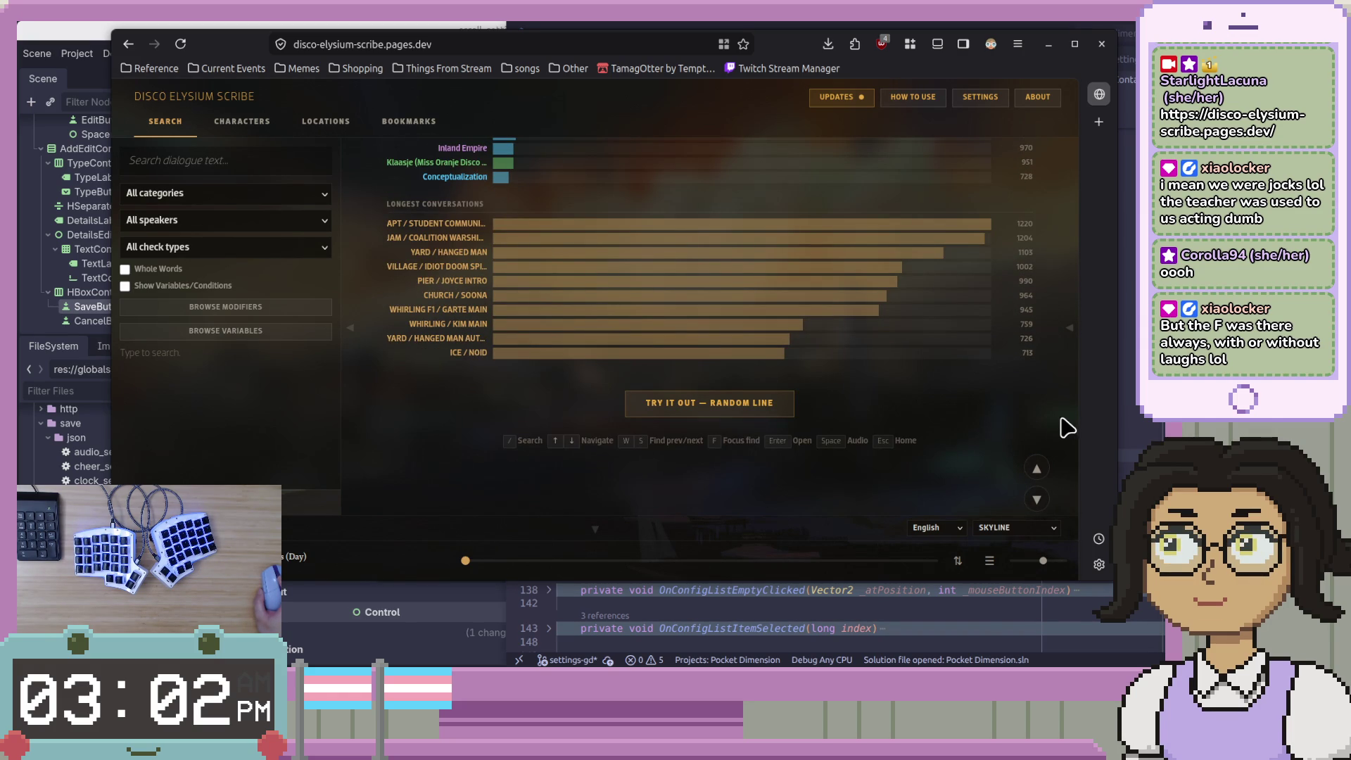
Open the APT / Student Communist conversation with its 1860 entries
{"action": "left_click", "coordinate": [438, 231]}
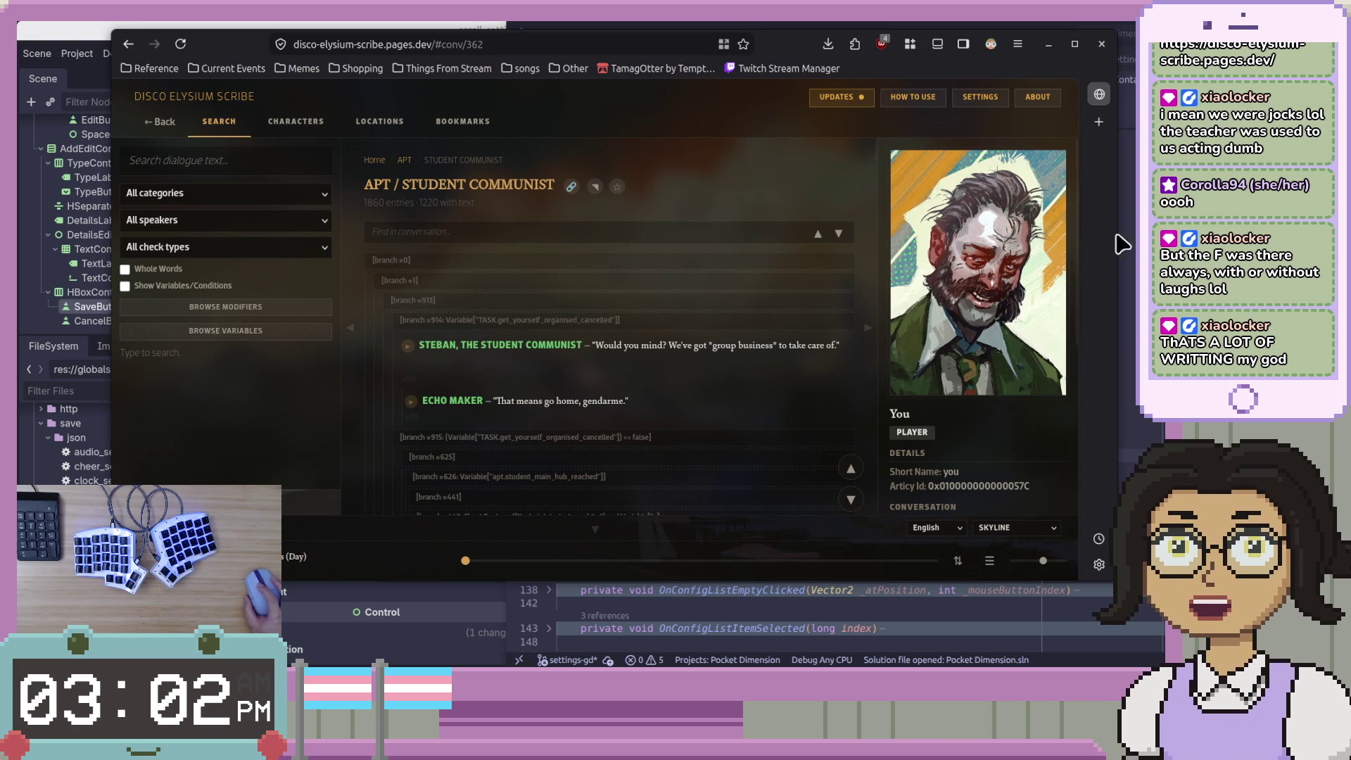
Move the browser window off to the right to uncover ScrollSettingsPanel.cs
{"action": "mouse_move", "coordinate": [800, 74]}
{"action": "left_mouse_down"}
{"action": "mouse_move", "coordinate": [1091, 81]}
{"action": "mouse_move", "coordinate": [1350, 134]}
{"action": "left_mouse_up"}
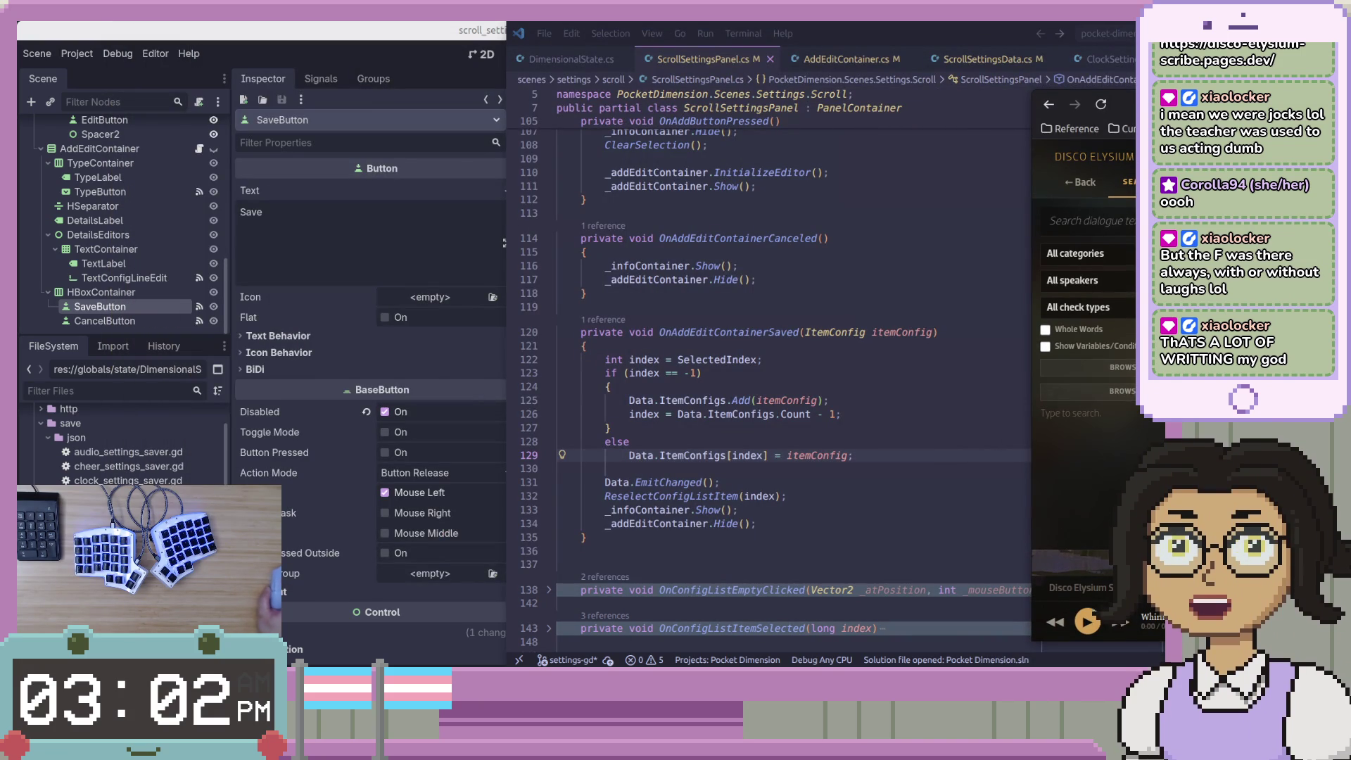
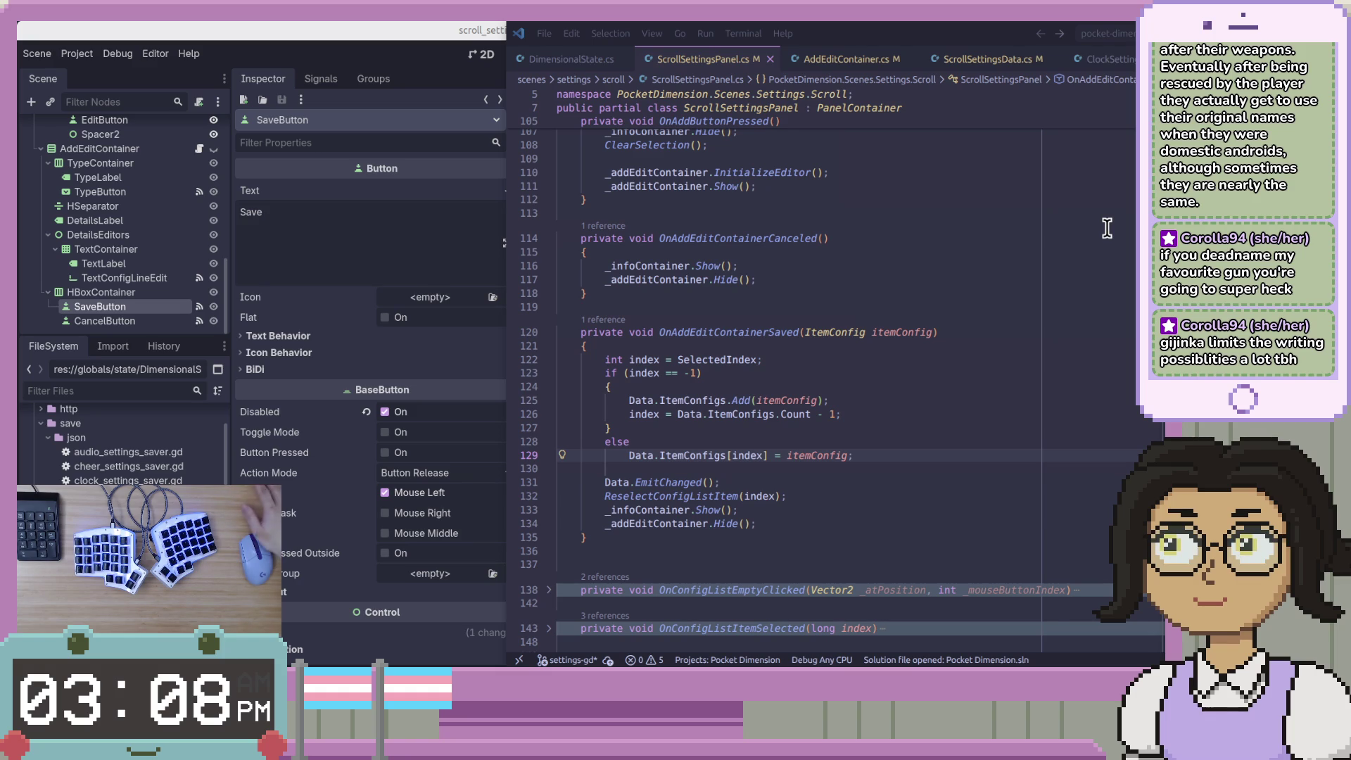
Review the end of OnAddEditContainerSaved, deleting and then restoring the blank line before OnConfigListEmptyClicked
{"action": "left_click", "coordinate": [1094, 221]}
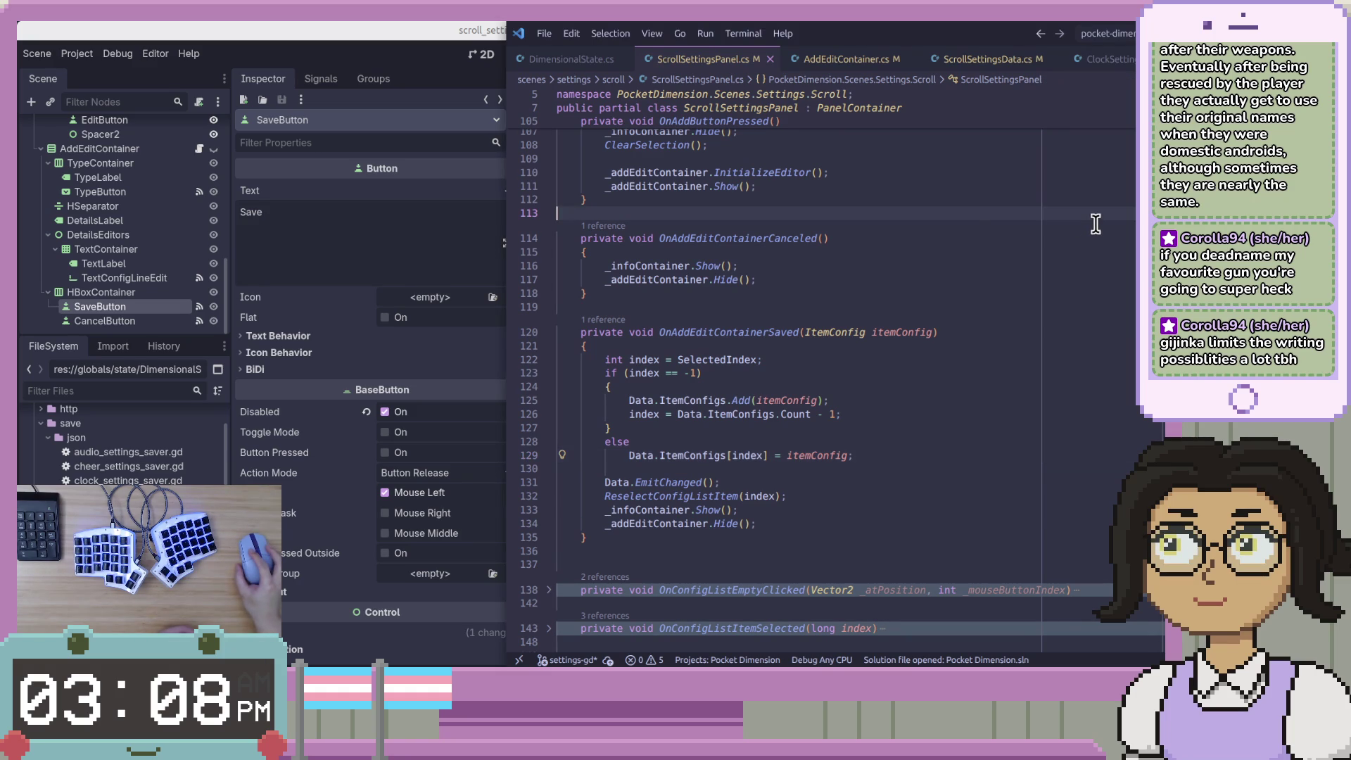
{"action": "left_click", "coordinate": [975, 539]}
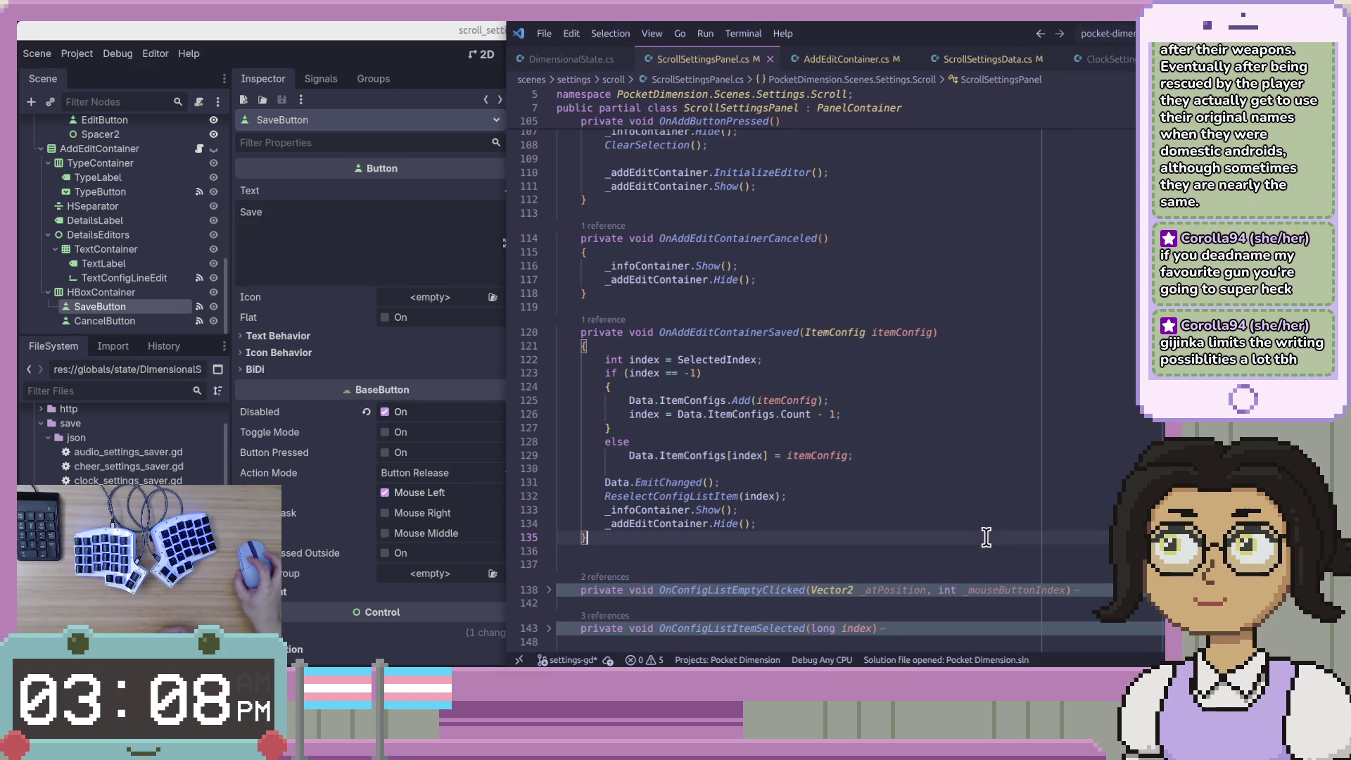
{"action": "left_click", "coordinate": [1026, 515]}
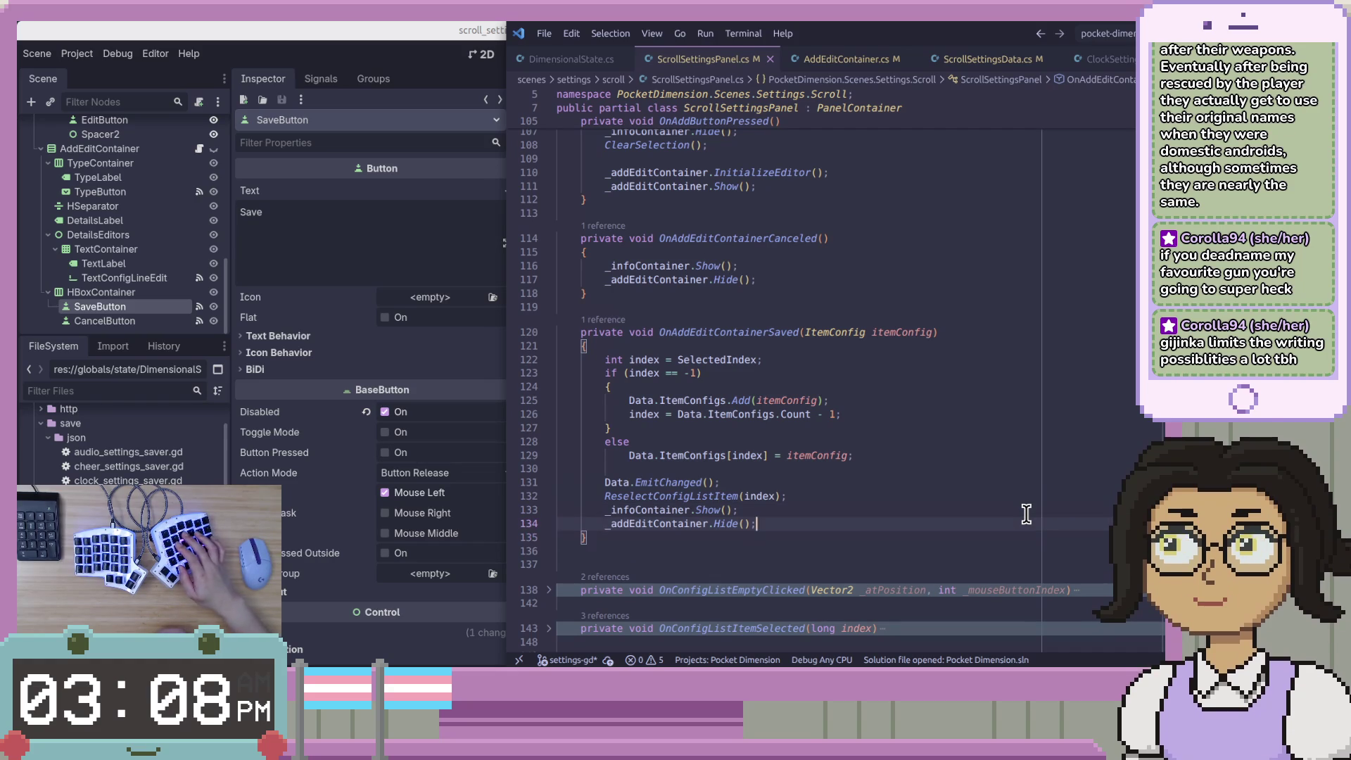
{"action": "key", "text": "Down"}
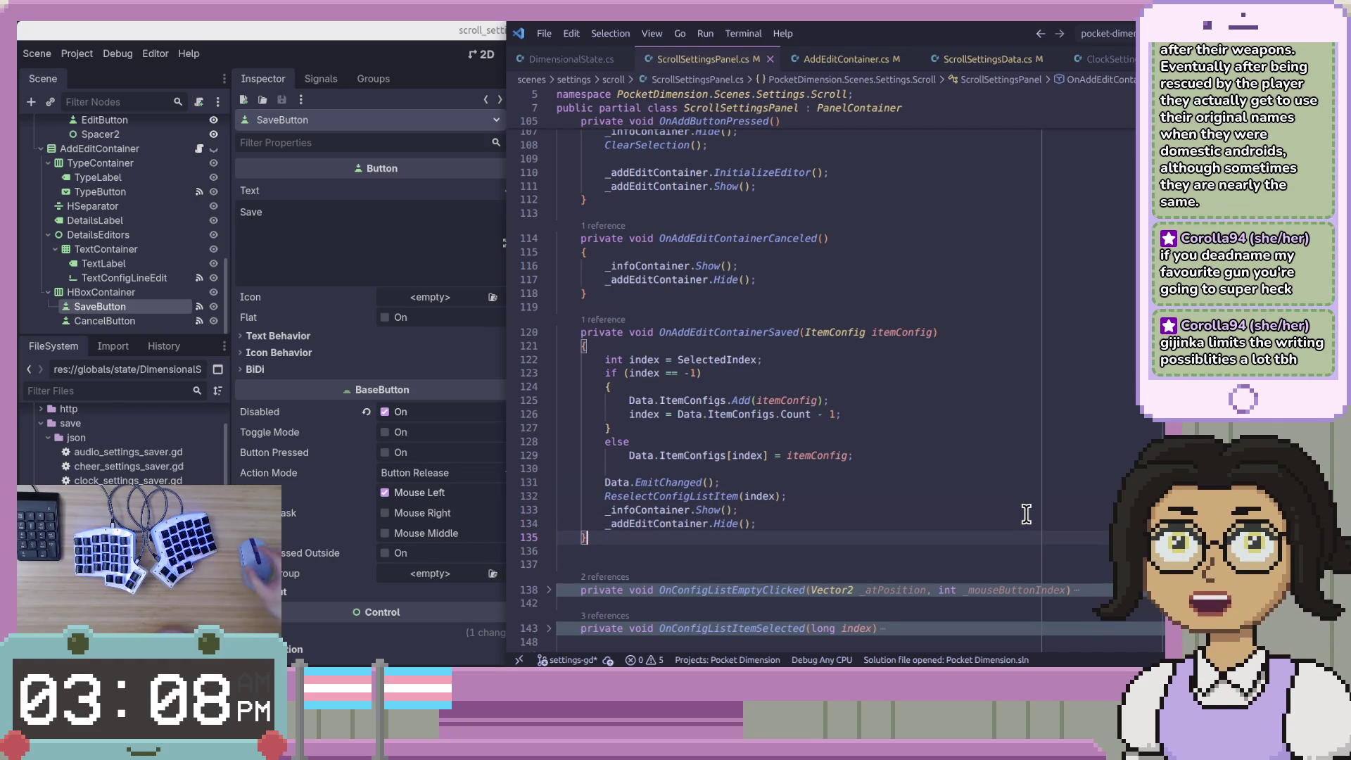
{"action": "left_click", "coordinate": [973, 572]}
{"action": "key", "text": "Up"}
{"action": "key", "text": "BackSpace"}
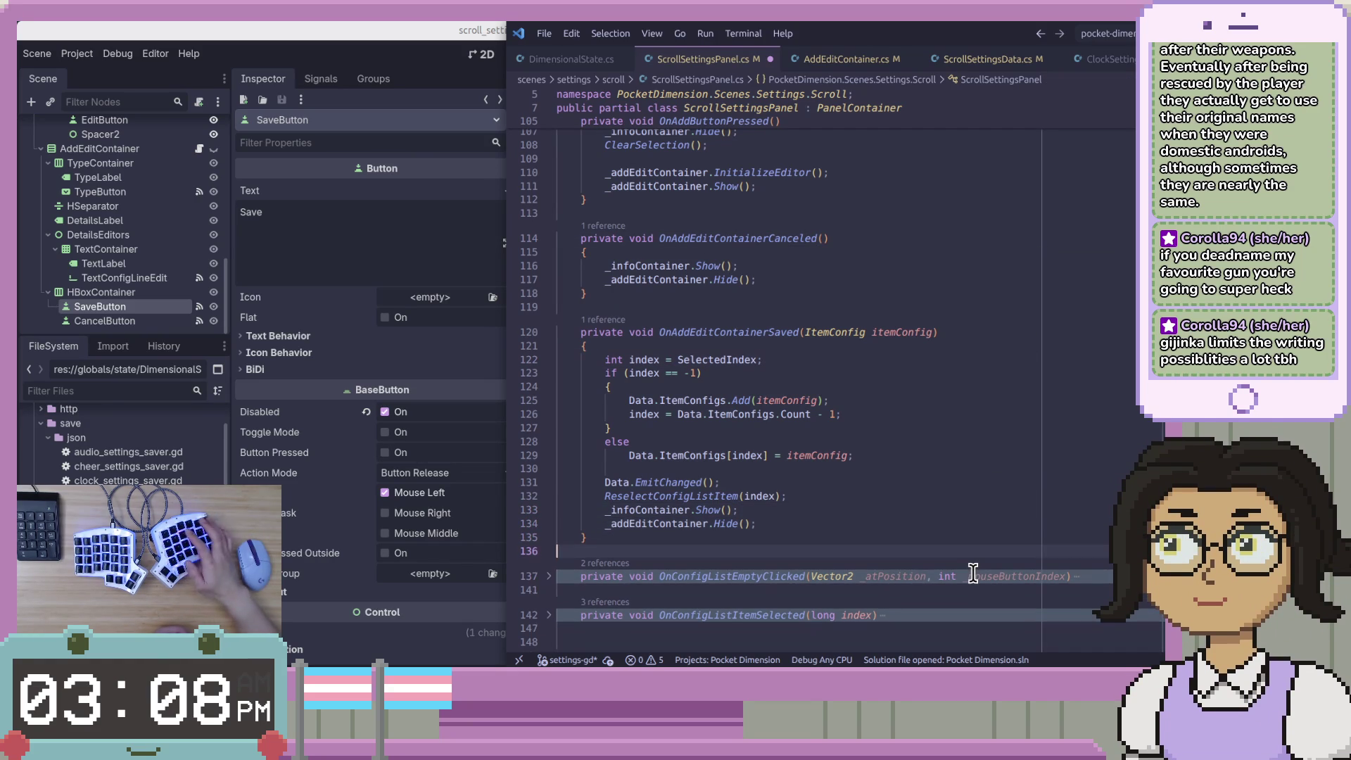
{"action": "key", "text": "ctrl+z"}
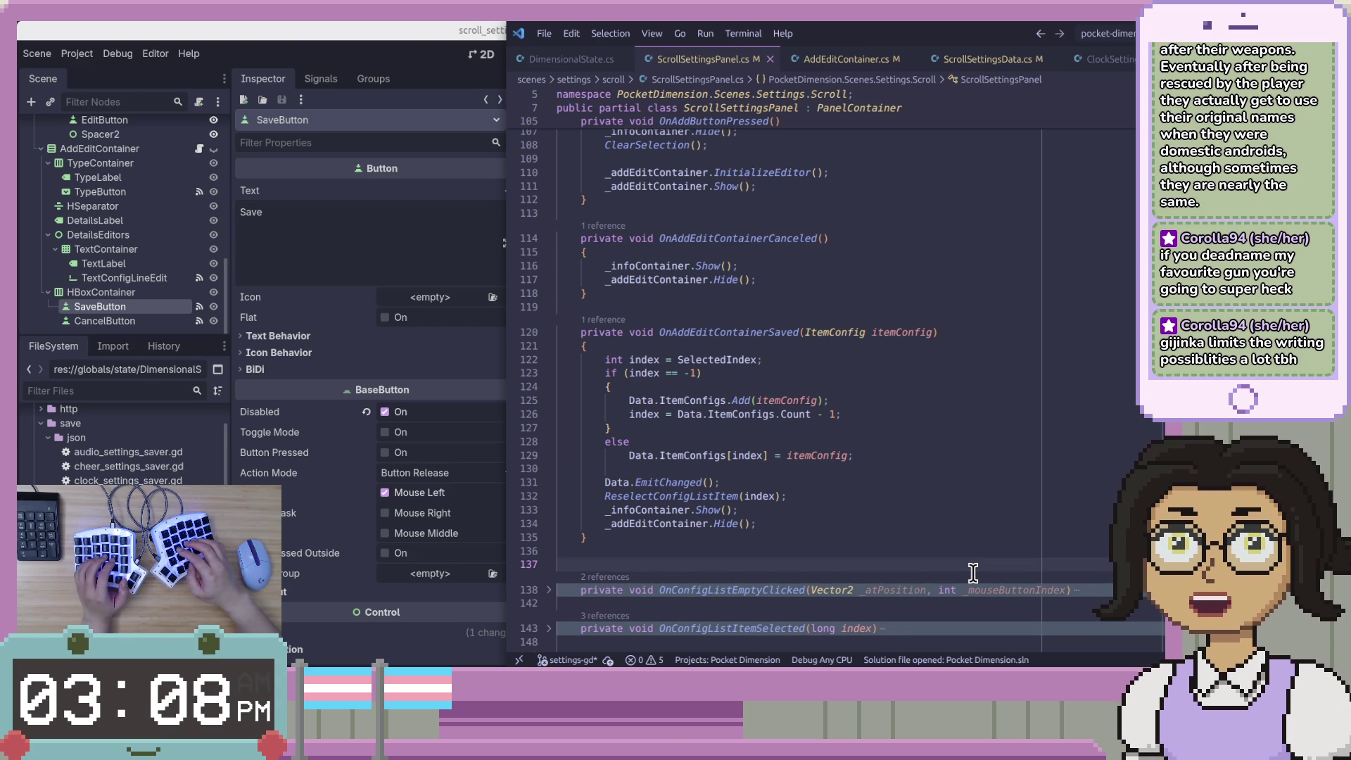
Check the handler's if block around lines 125–126, then return to the Godot editor
{"action": "left_click", "coordinate": [1015, 414]}
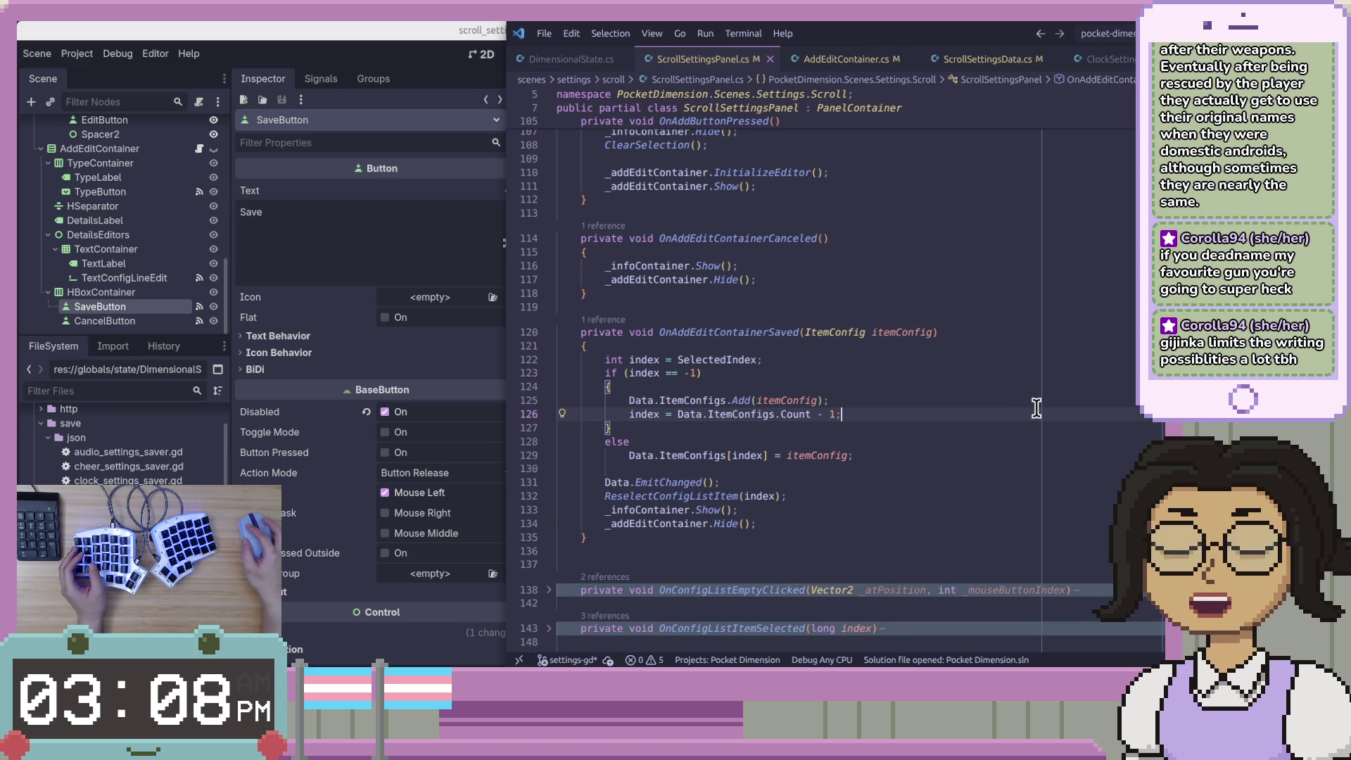
{"action": "left_click", "coordinate": [1040, 397]}
{"action": "left_click", "coordinate": [1054, 455]}
{"action": "left_click", "coordinate": [1053, 494]}
{"action": "left_click", "coordinate": [1060, 429]}
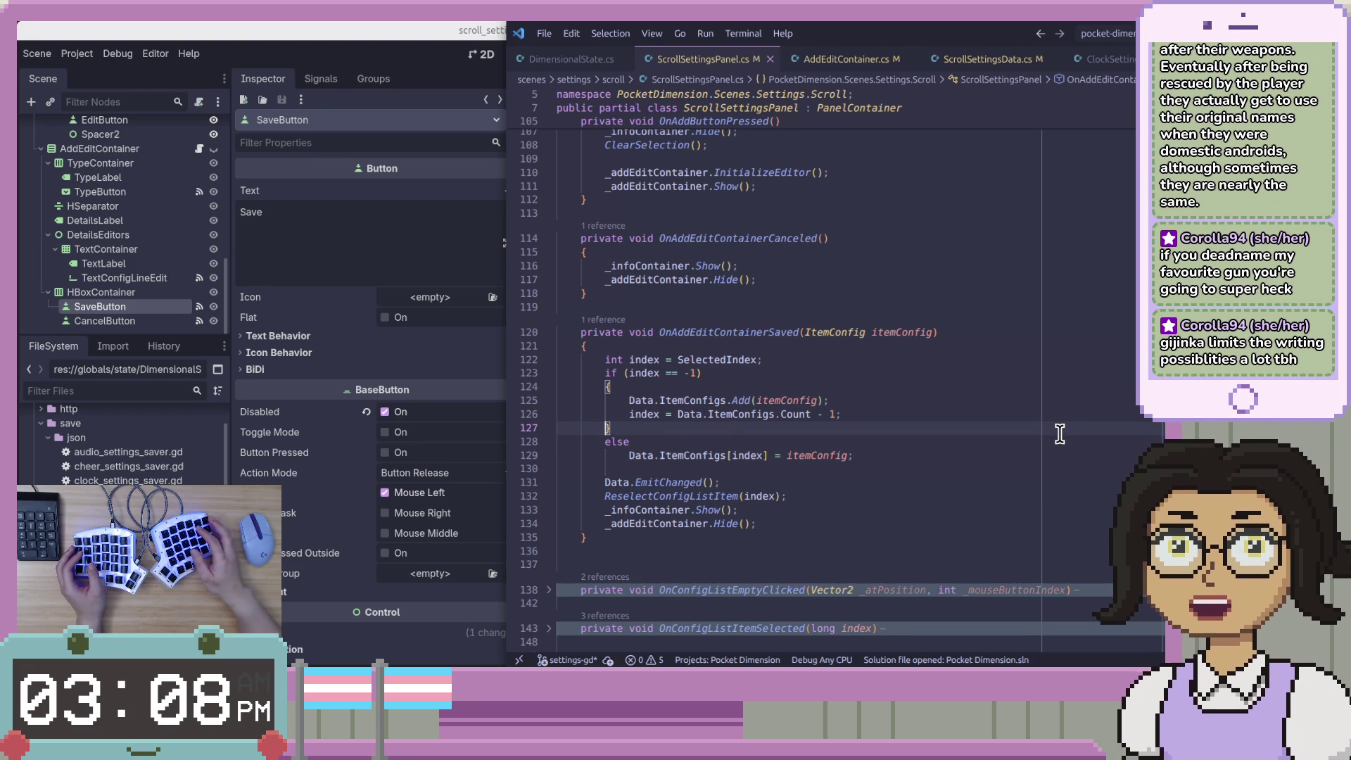
{"action": "left_click", "coordinate": [344, 66]}
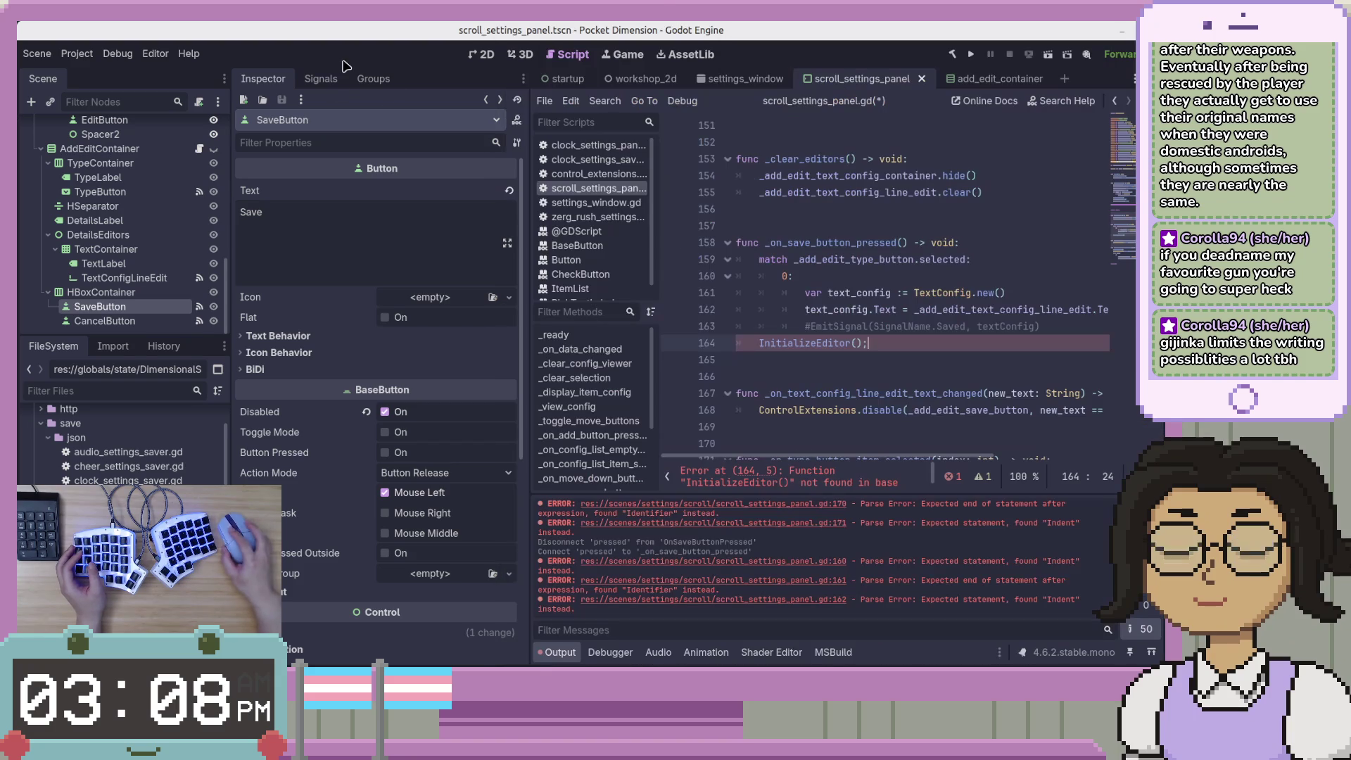
Save scroll_settings_panel.gd at the InitializeEditor line and switch back to ScrollSettingsPanel.cs
{"action": "left_click", "coordinate": [955, 343]}
{"action": "key", "text": "Home"}
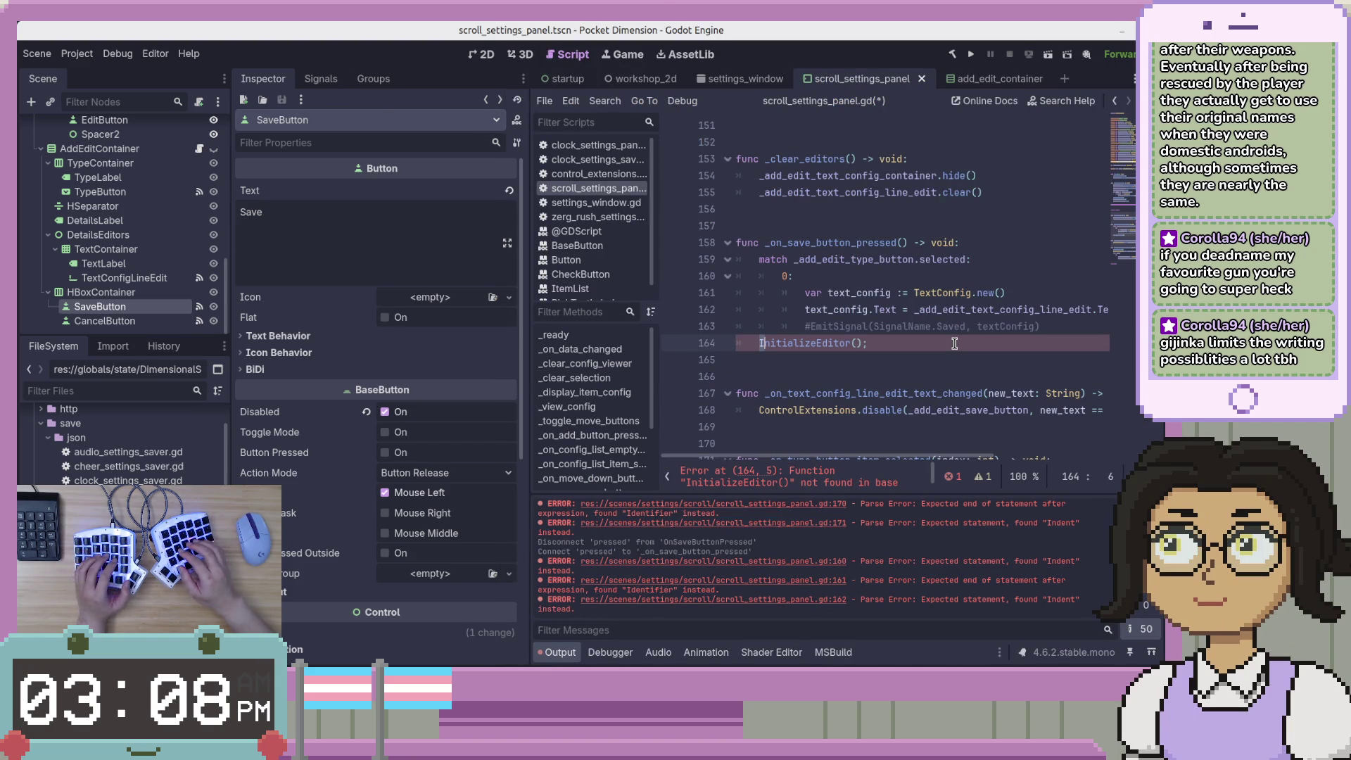
{"action": "key", "text": "Up"}
{"action": "key", "text": "ctrl+s"}
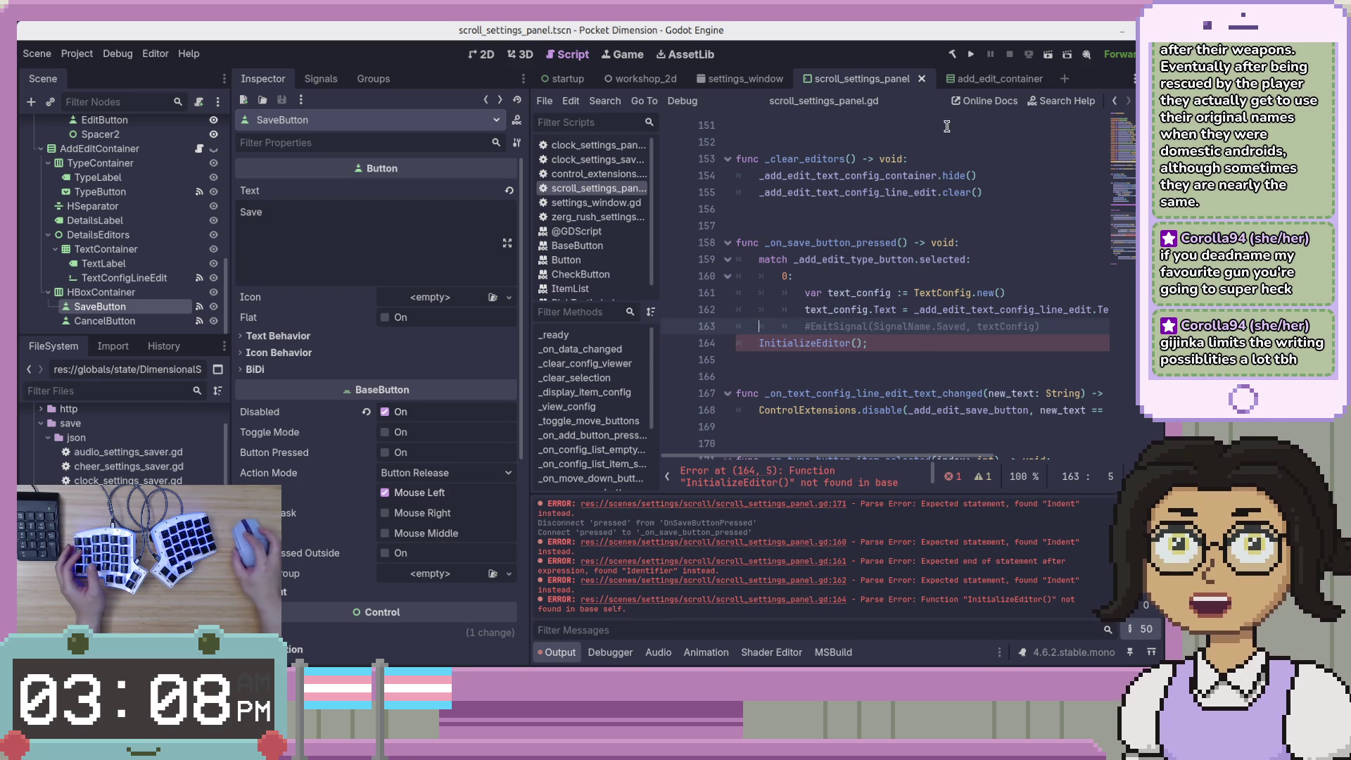
{"action": "scroll", "coordinate": [935, 278], "scroll_direction": "up", "scroll_amount": 5}
{"action": "scroll", "coordinate": [926, 274], "scroll_direction": "down", "scroll_amount": 5}
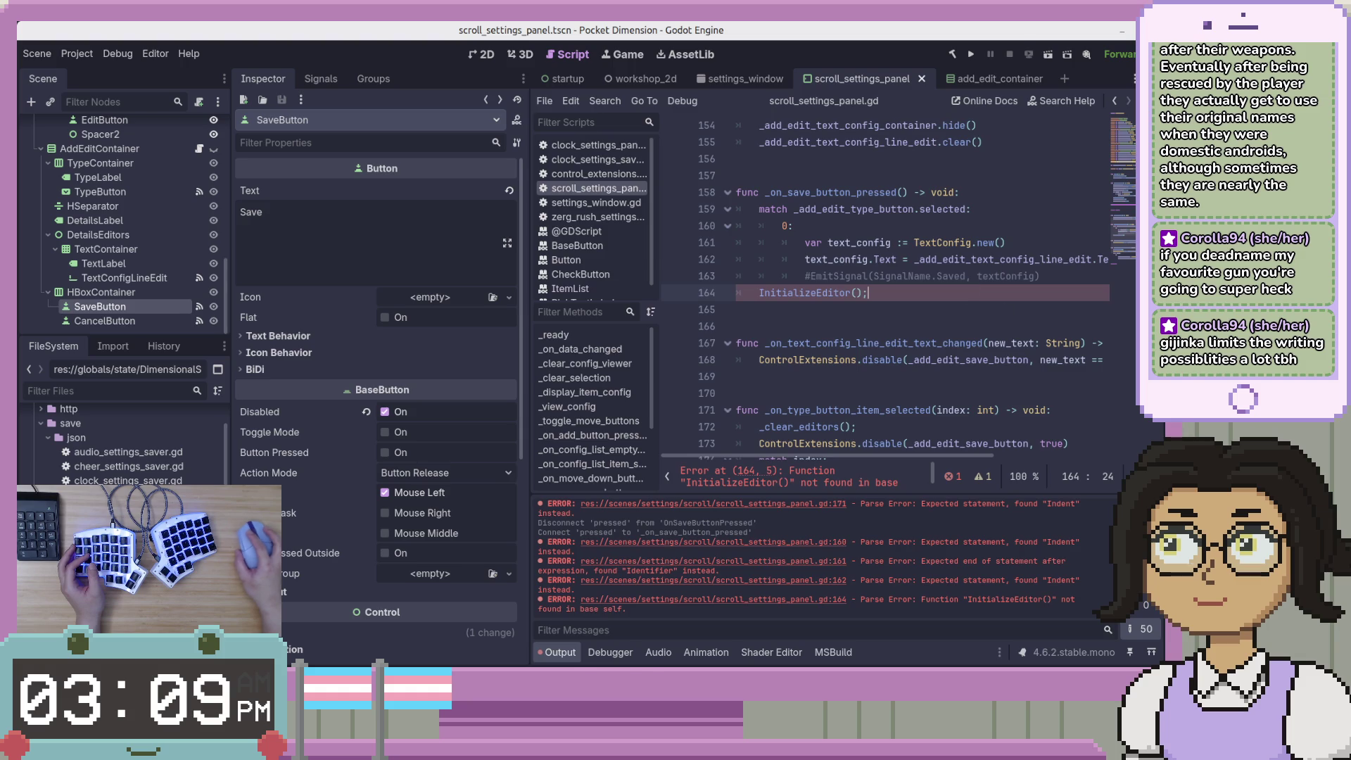
{"action": "key", "text": "alt+Tab"}
{"action": "scroll", "coordinate": [844, 380], "scroll_direction": "up", "scroll_amount": 3}
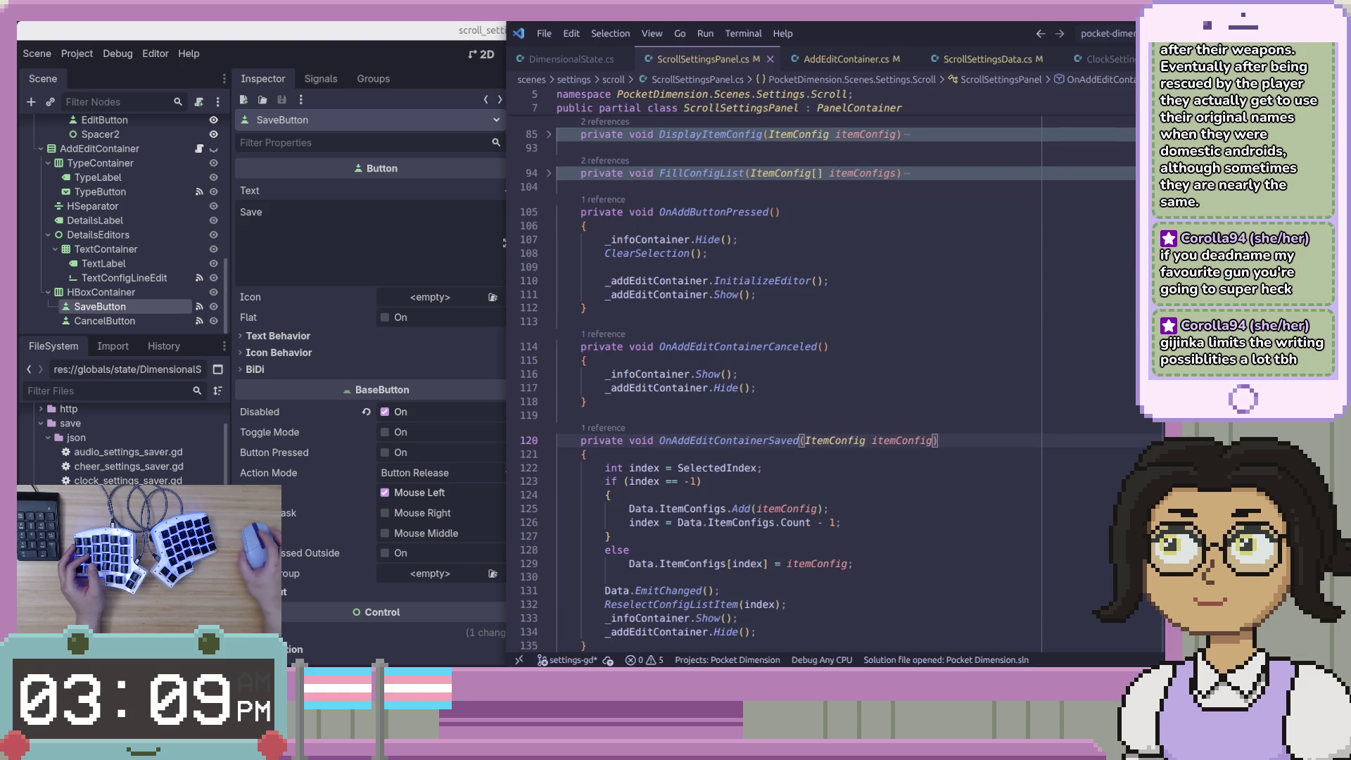
Glance at OnAddEditContainerCanceled in VS Code, then select the CancelButton node in Godot
{"action": "left_click", "coordinate": [756, 388]}
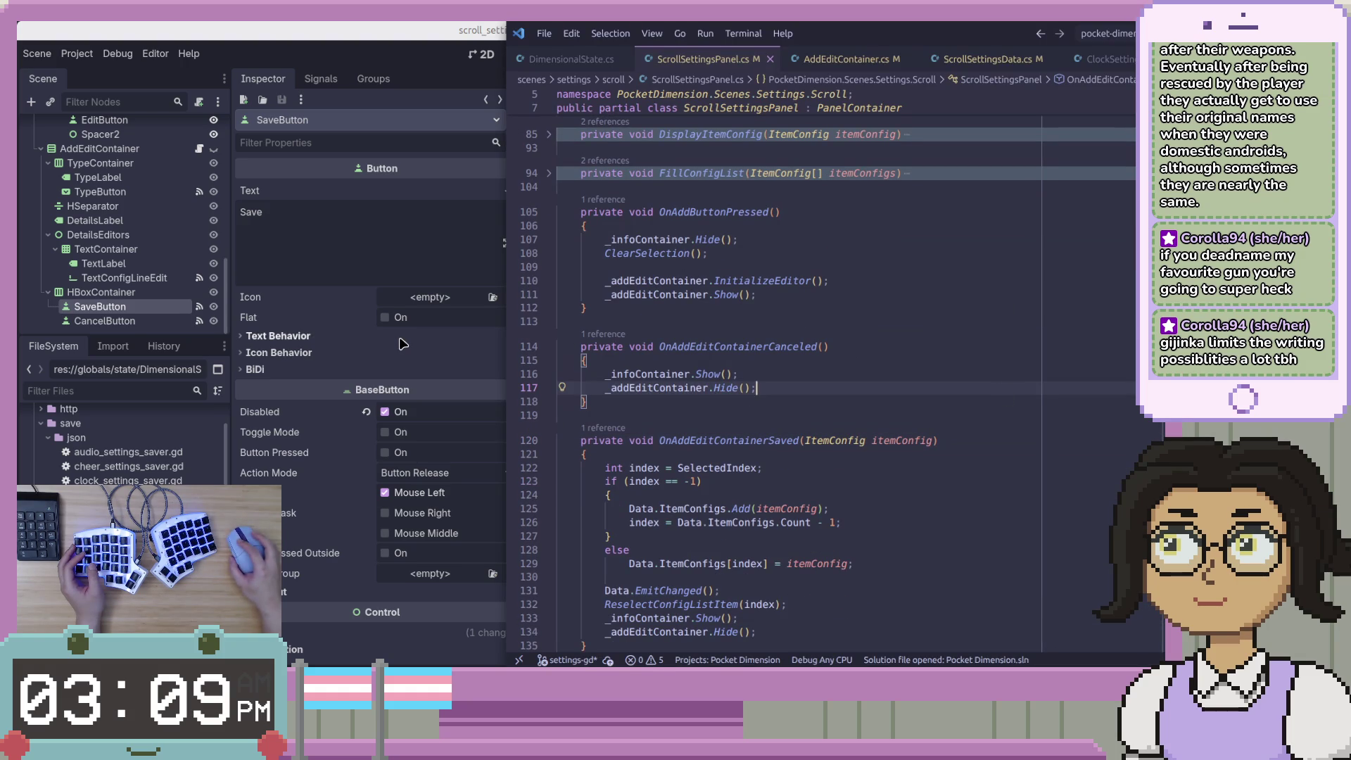
{"action": "key", "text": "Up"}
{"action": "key", "text": "Up"}
{"action": "left_click", "coordinate": [141, 322]}
{"action": "double_click", "coordinate": [142, 322]}
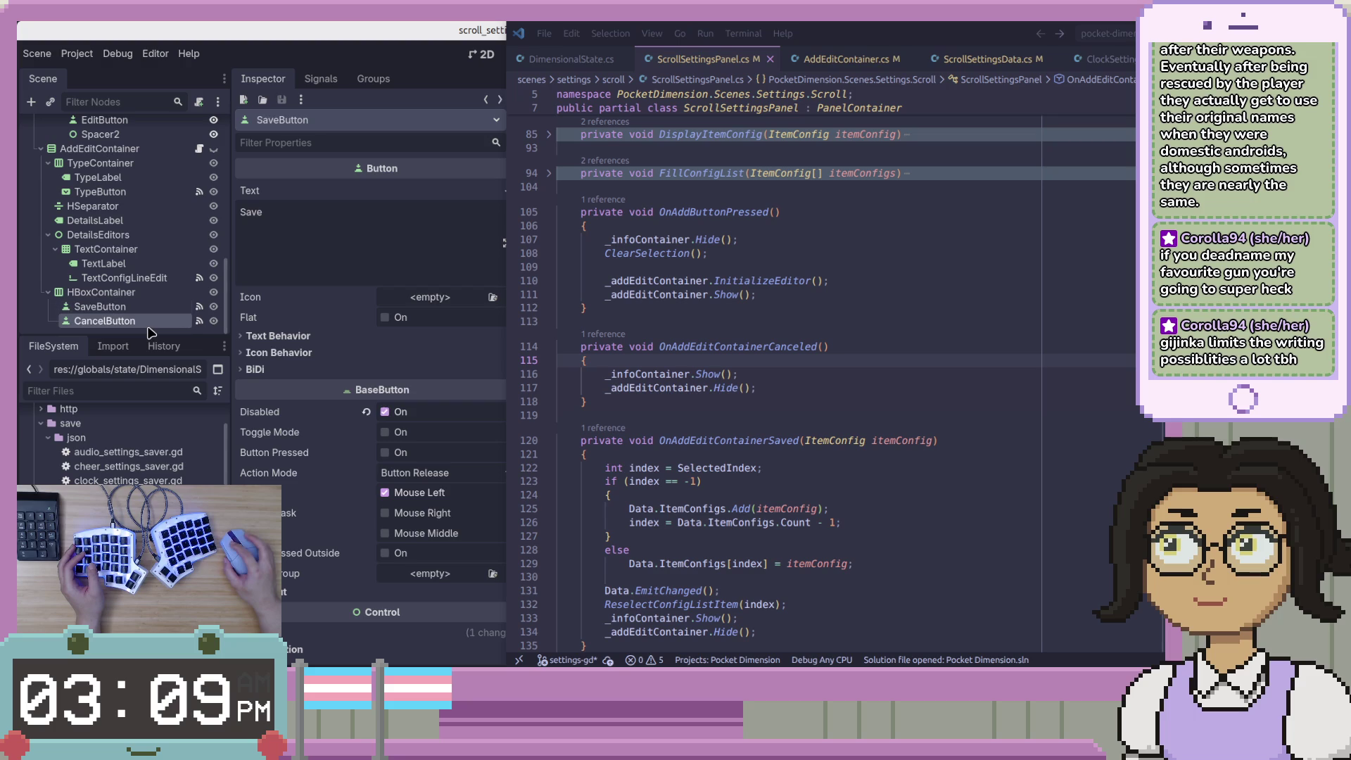
Disconnect OnCancelButtonPressed from CancelButton's pressed signal and start a new pressed() connection
{"action": "scroll", "coordinate": [112, 253], "scroll_direction": "up", "scroll_amount": 5}
{"action": "scroll", "coordinate": [106, 257], "scroll_direction": "down", "scroll_amount": 5}
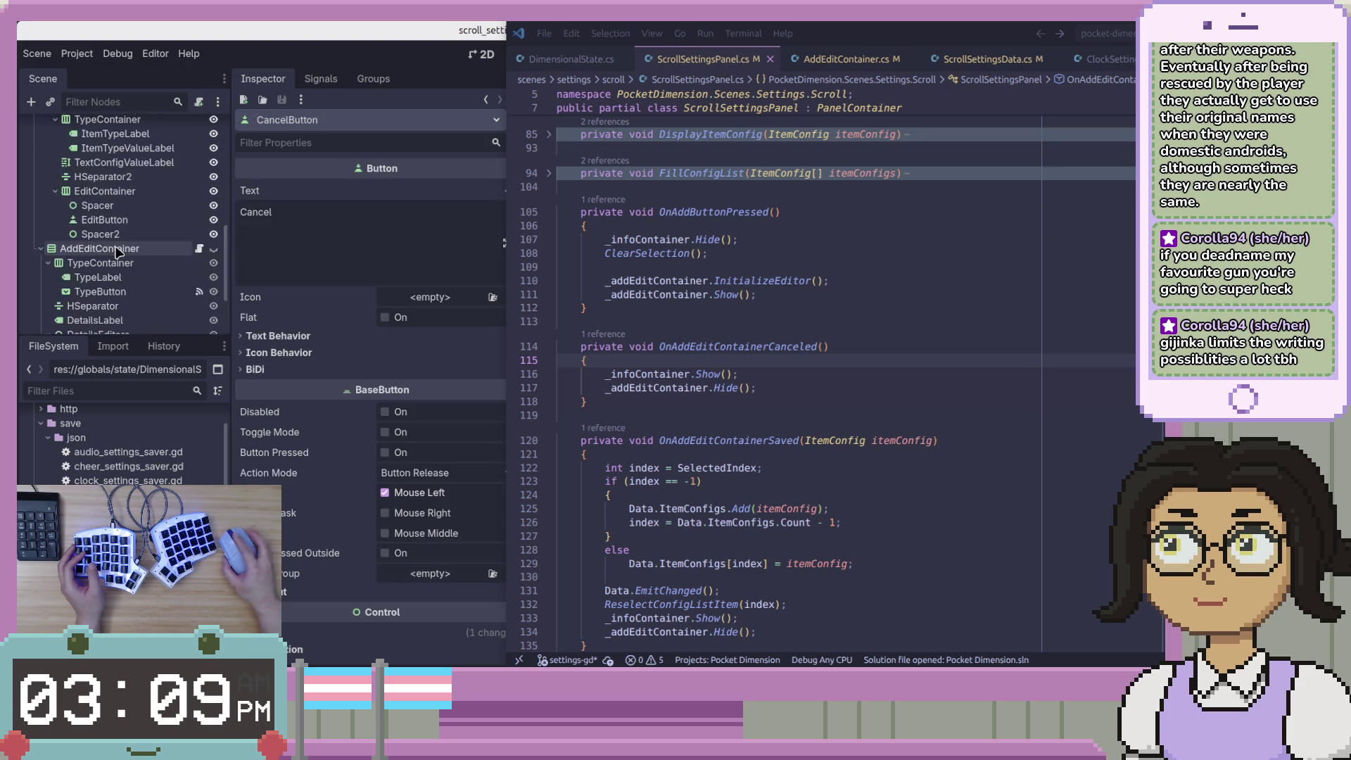
{"action": "left_click", "coordinate": [321, 78]}
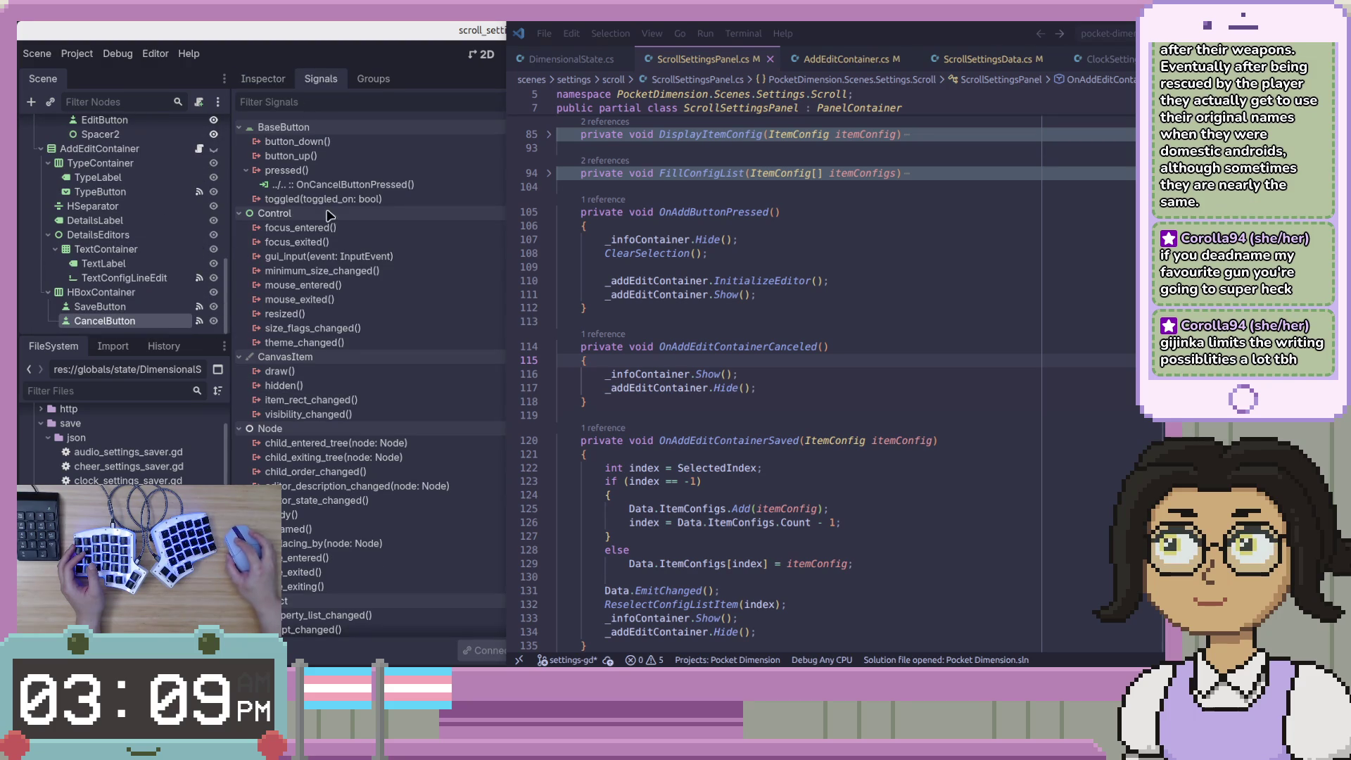
{"action": "right_click", "coordinate": [335, 184]}
{"action": "left_click", "coordinate": [354, 223]}
{"action": "double_click", "coordinate": [332, 172]}
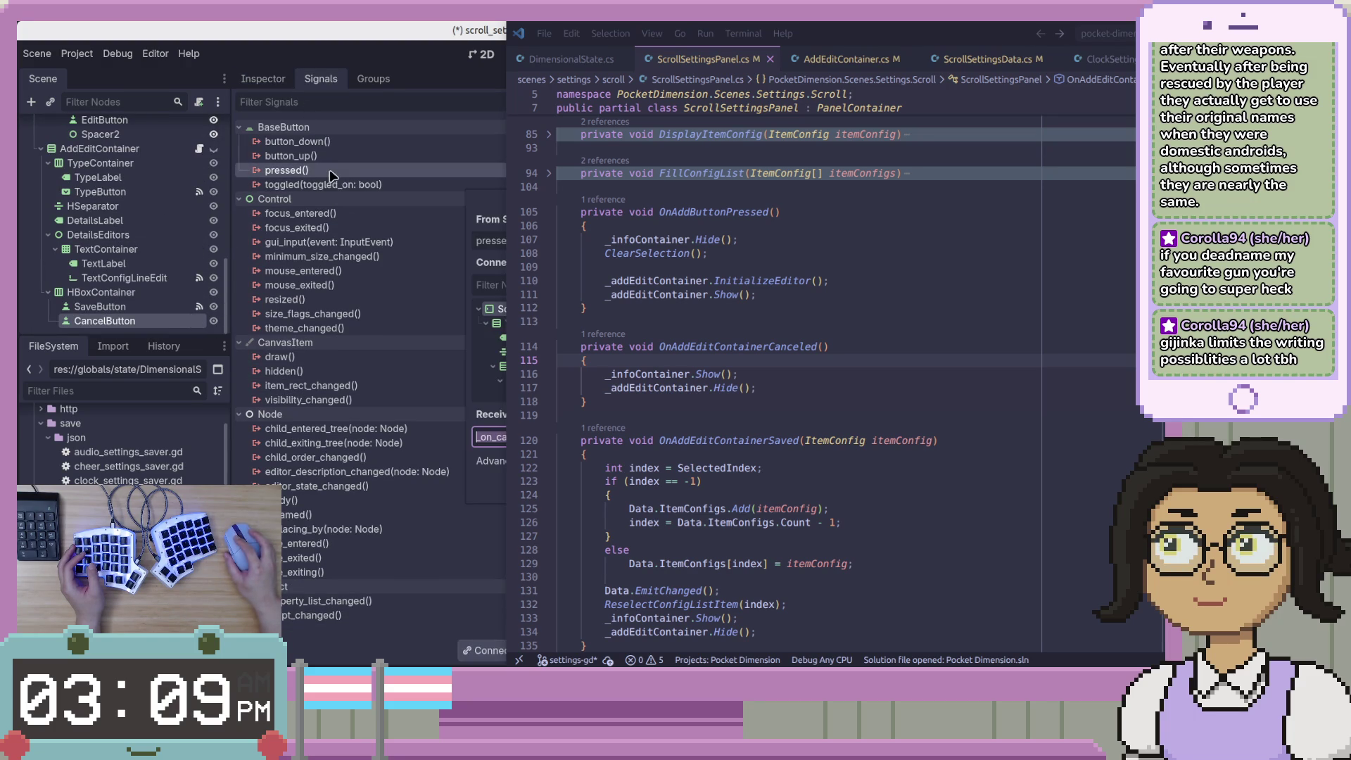
{"action": "left_click", "coordinate": [467, 33]}
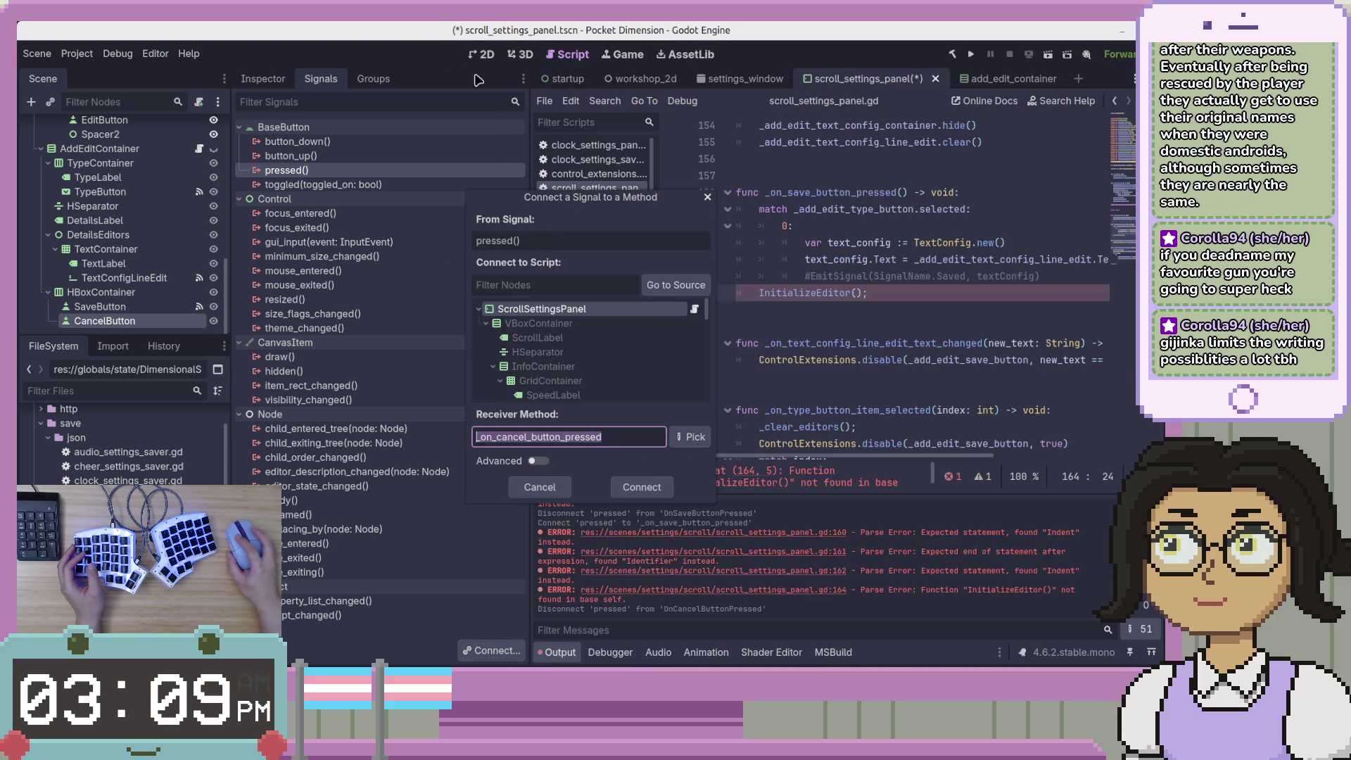
Set the receiver method to _on_add_edit_cancel_button_pressed and connect CancelButton's pressed signal
{"action": "key", "text": "Left"}
{"action": "key", "text": "Right"}
{"action": "key", "text": "Right"}
{"action": "key", "text": "Right"}
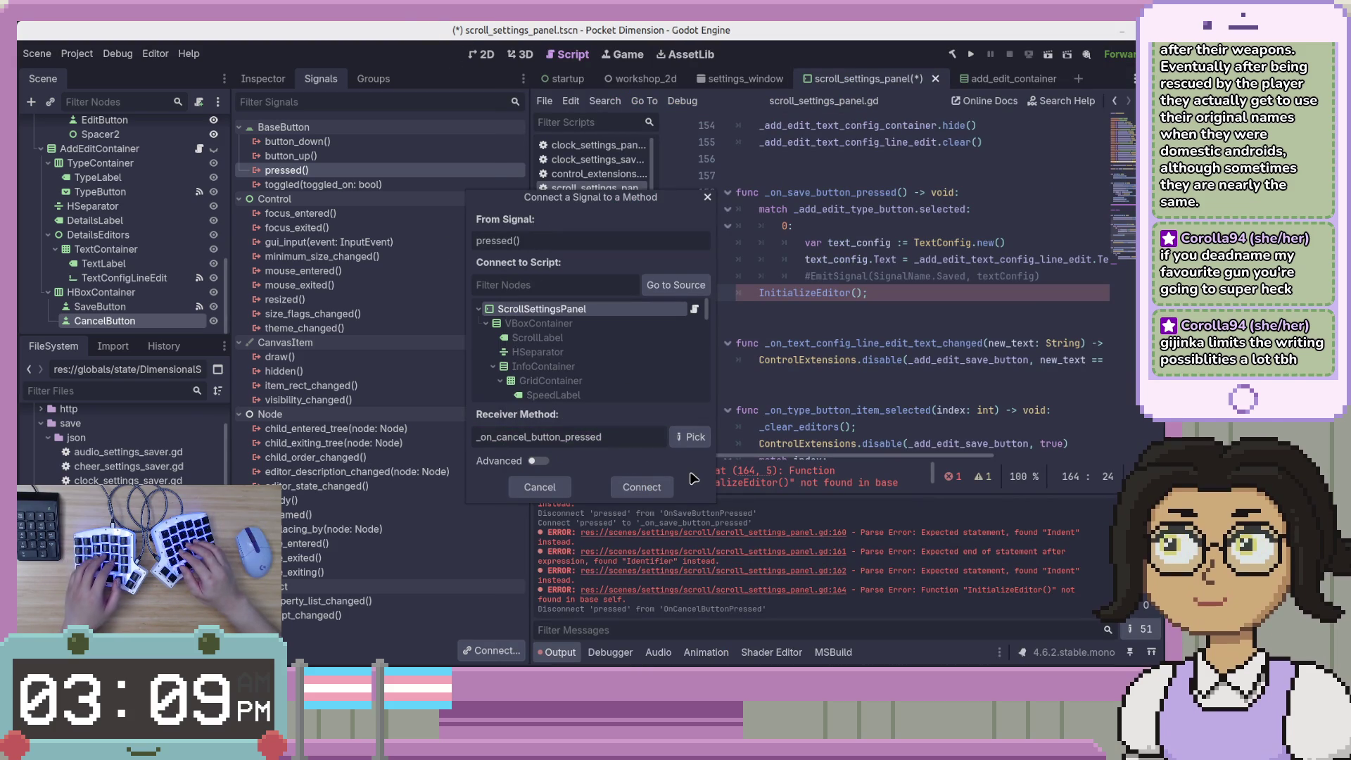
{"action": "type", "text": "add_ed"}
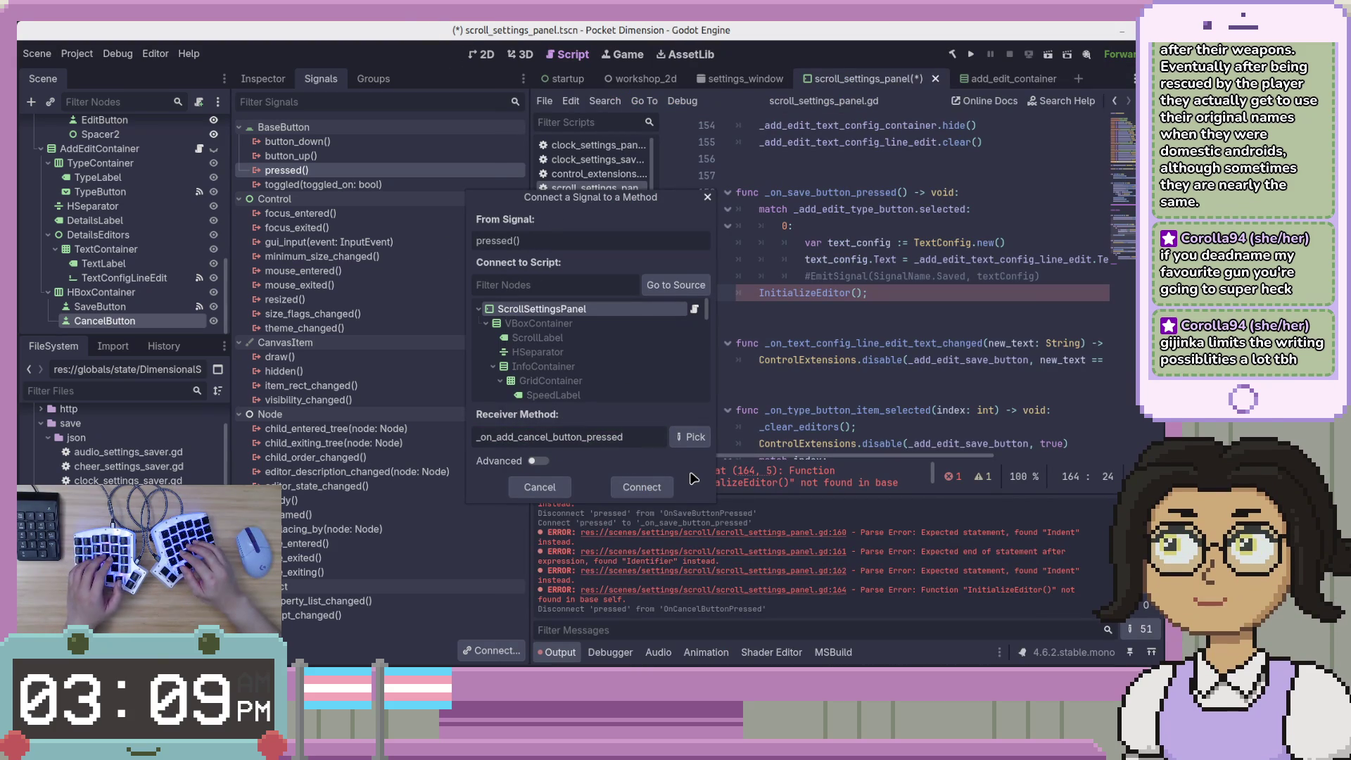
{"action": "type", "text": "it_"}
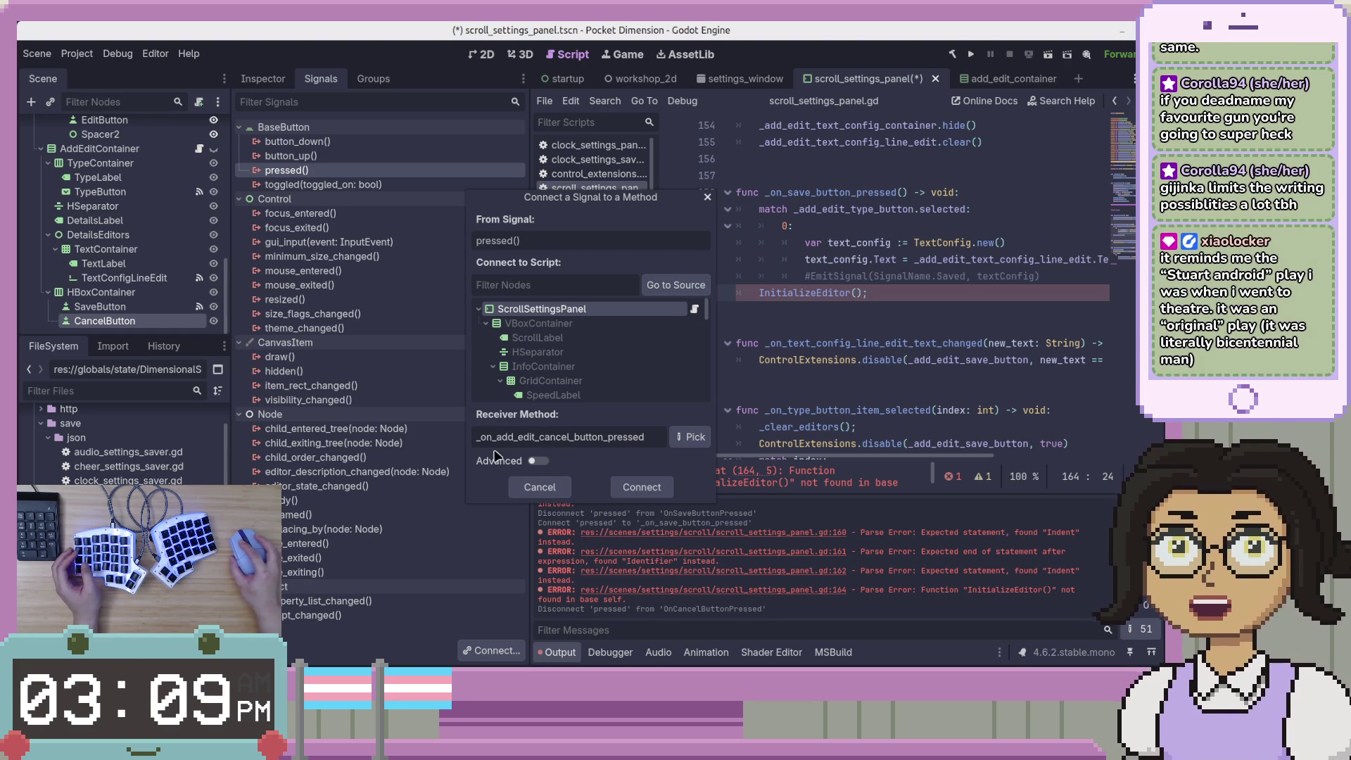
{"action": "right_click", "coordinate": [562, 446]}
{"action": "left_click", "coordinate": [638, 439]}
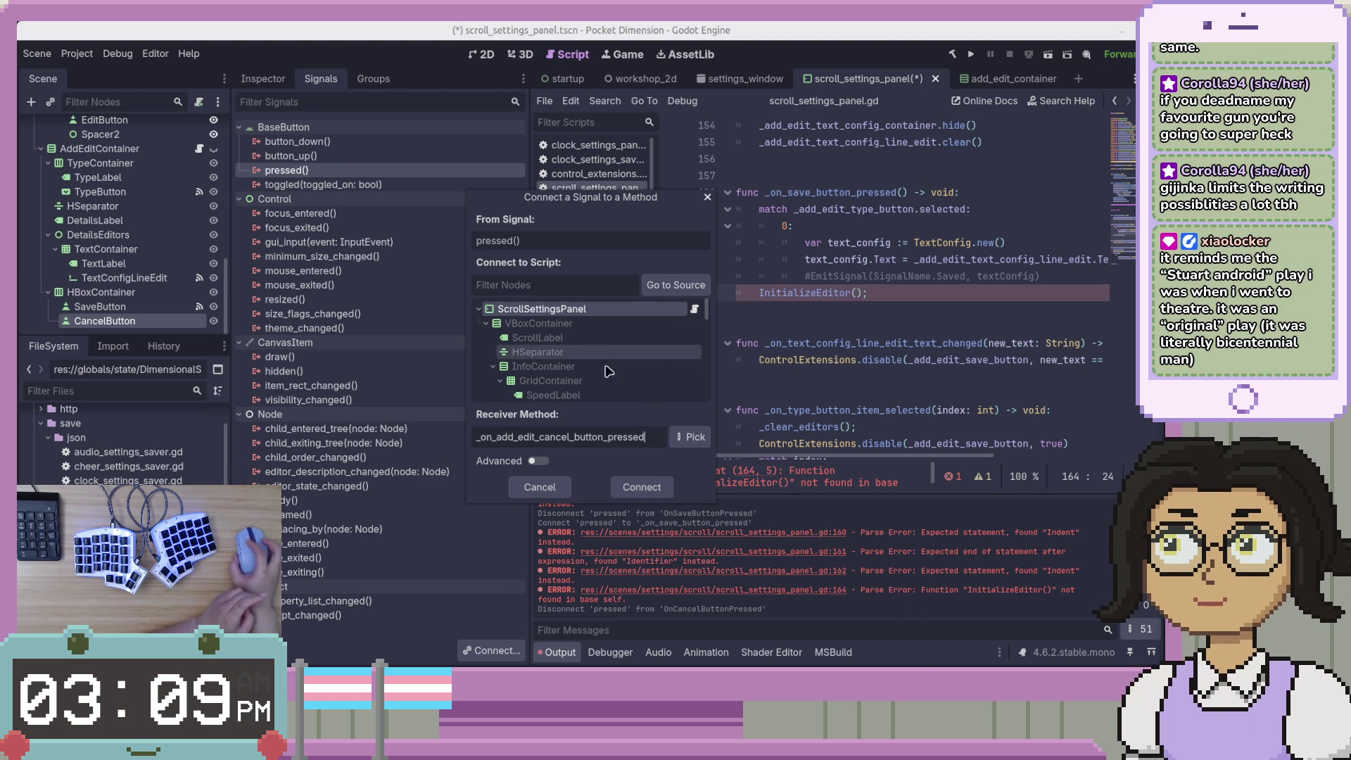
{"action": "left_click", "coordinate": [540, 461]}
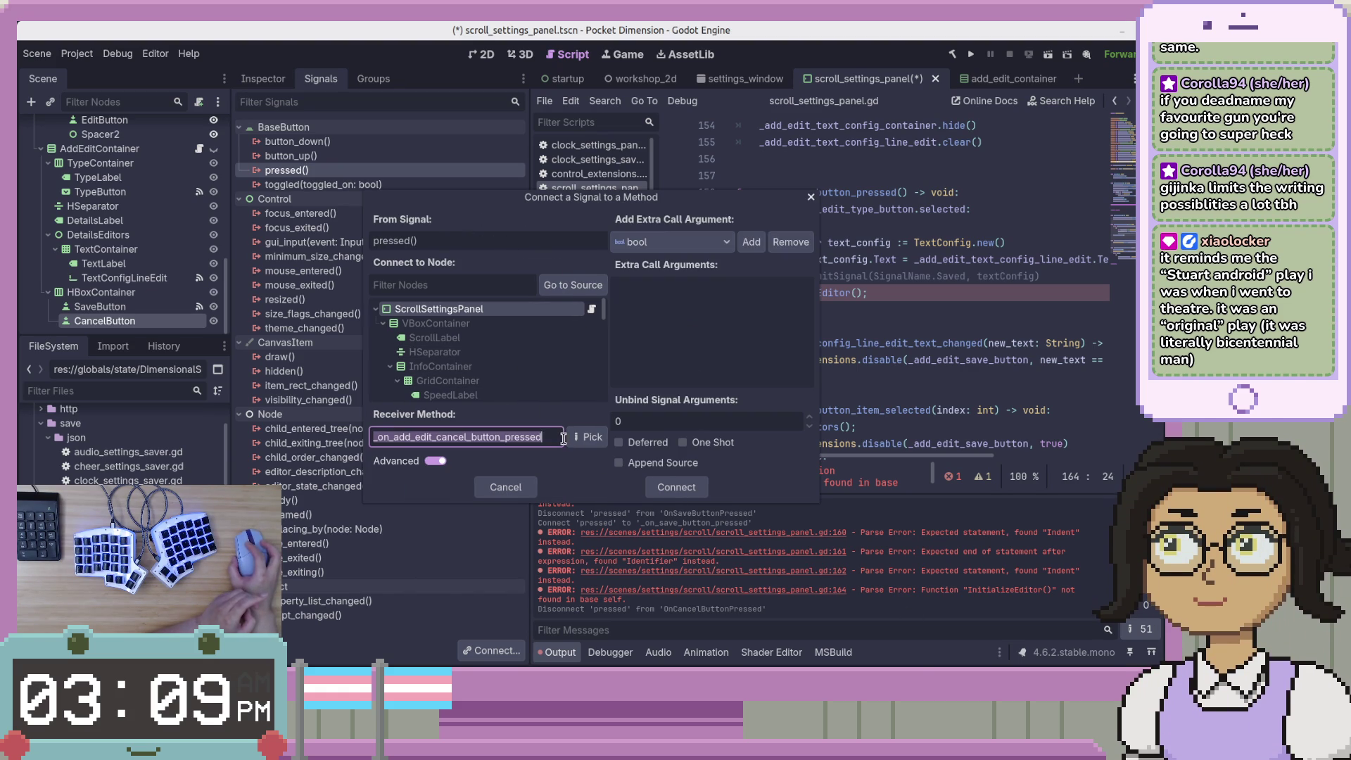
{"action": "left_click", "coordinate": [436, 461]}
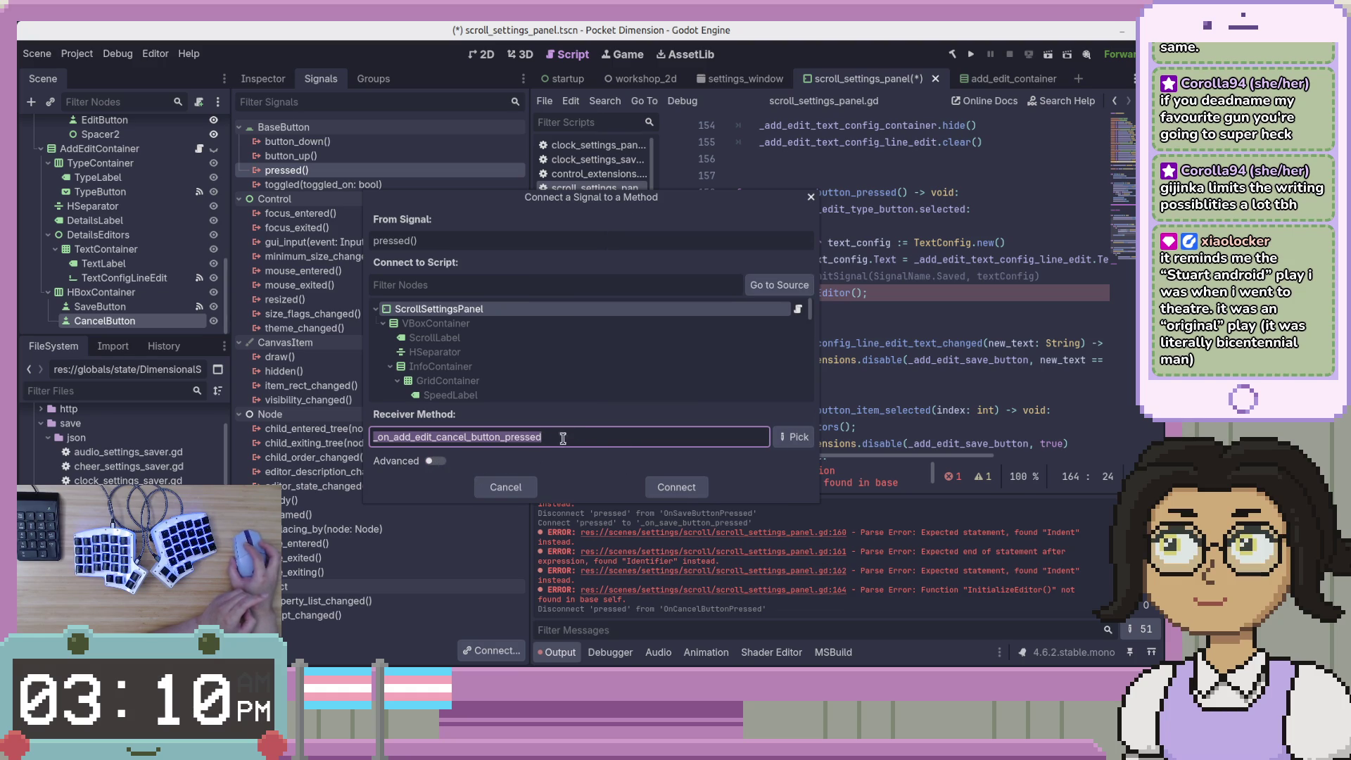
{"action": "left_click", "coordinate": [674, 488]}
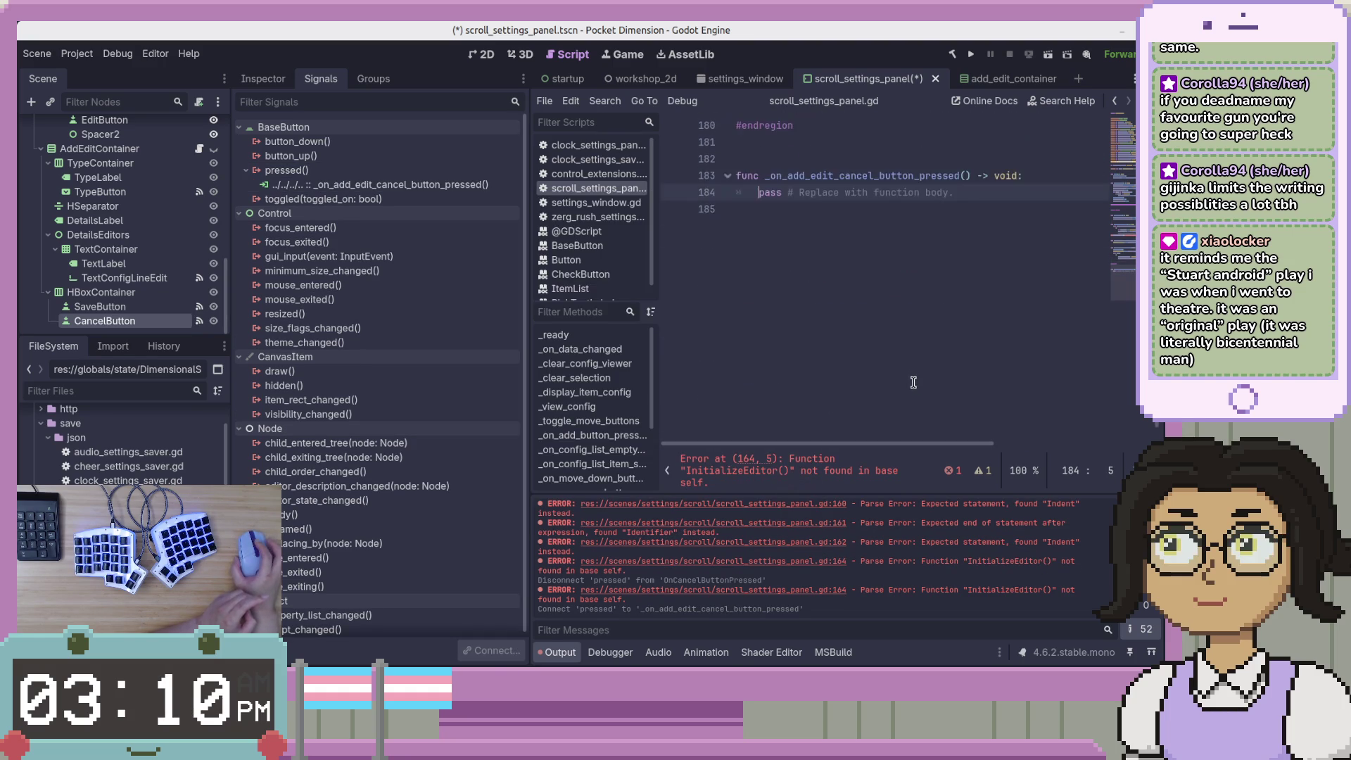
Cut the new _on_add_edit_cancel_button_pressed stub from the end of the script
{"action": "left_click_drag", "start_coordinate": [1017, 390], "coordinate": [761, 390]}
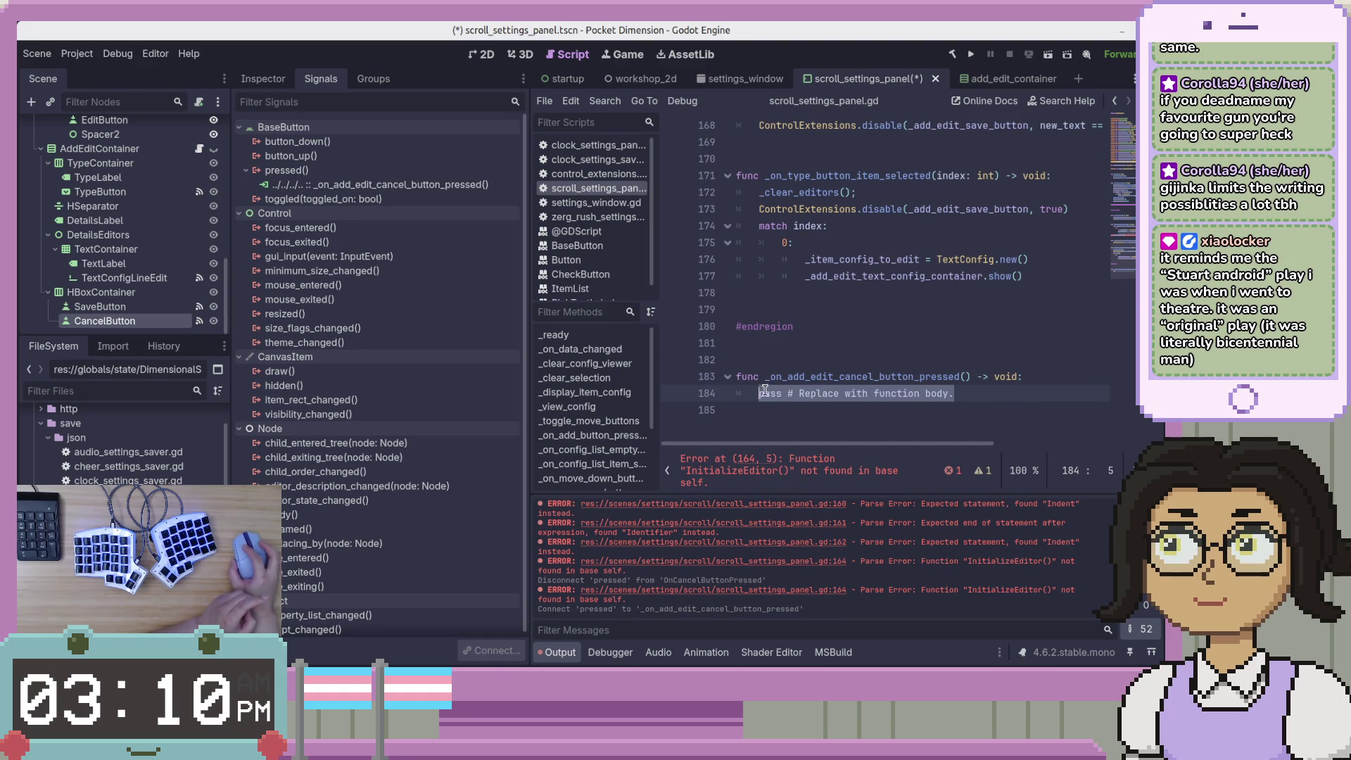
{"action": "left_click", "coordinate": [831, 392]}
{"action": "left_click_drag", "start_coordinate": [982, 398], "coordinate": [985, 344]}
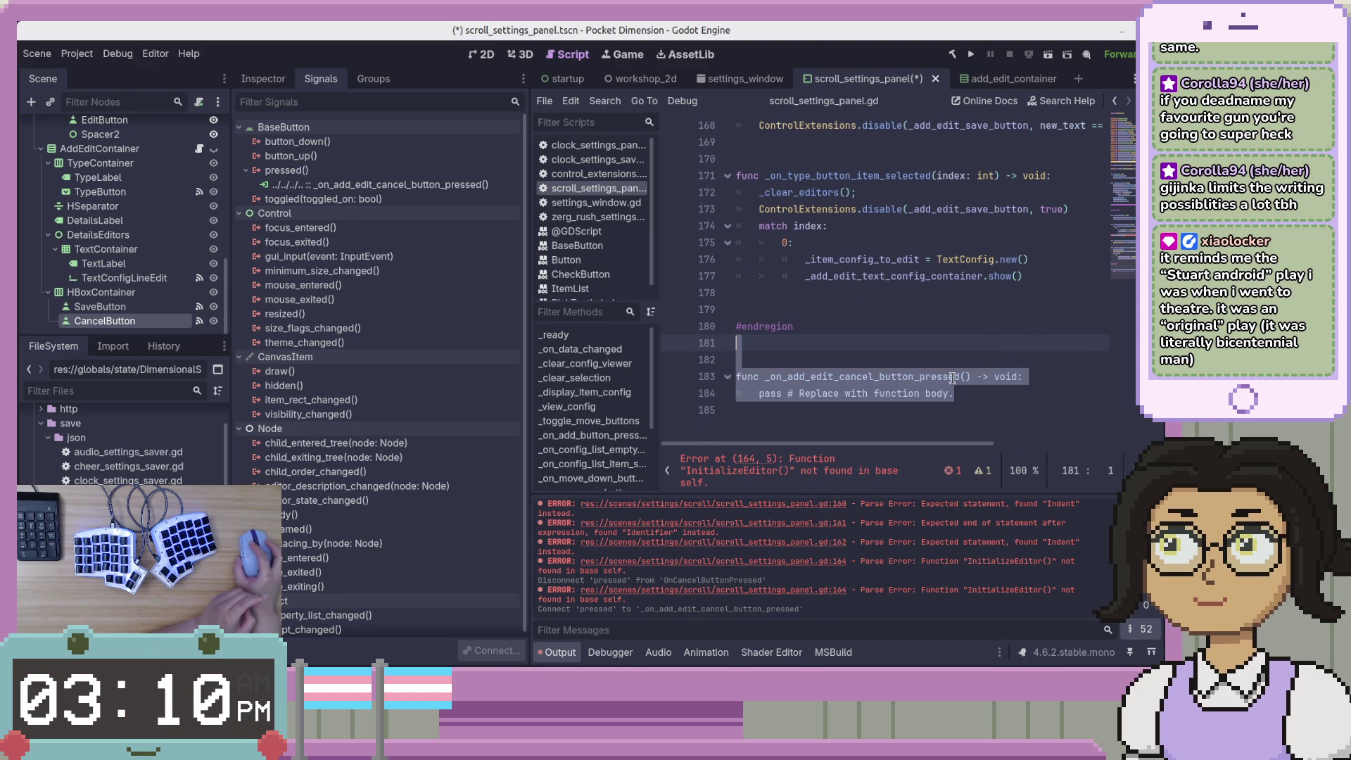
{"action": "scroll", "coordinate": [860, 434], "scroll_direction": "up", "scroll_amount": 1}
{"action": "right_click", "coordinate": [862, 432]}
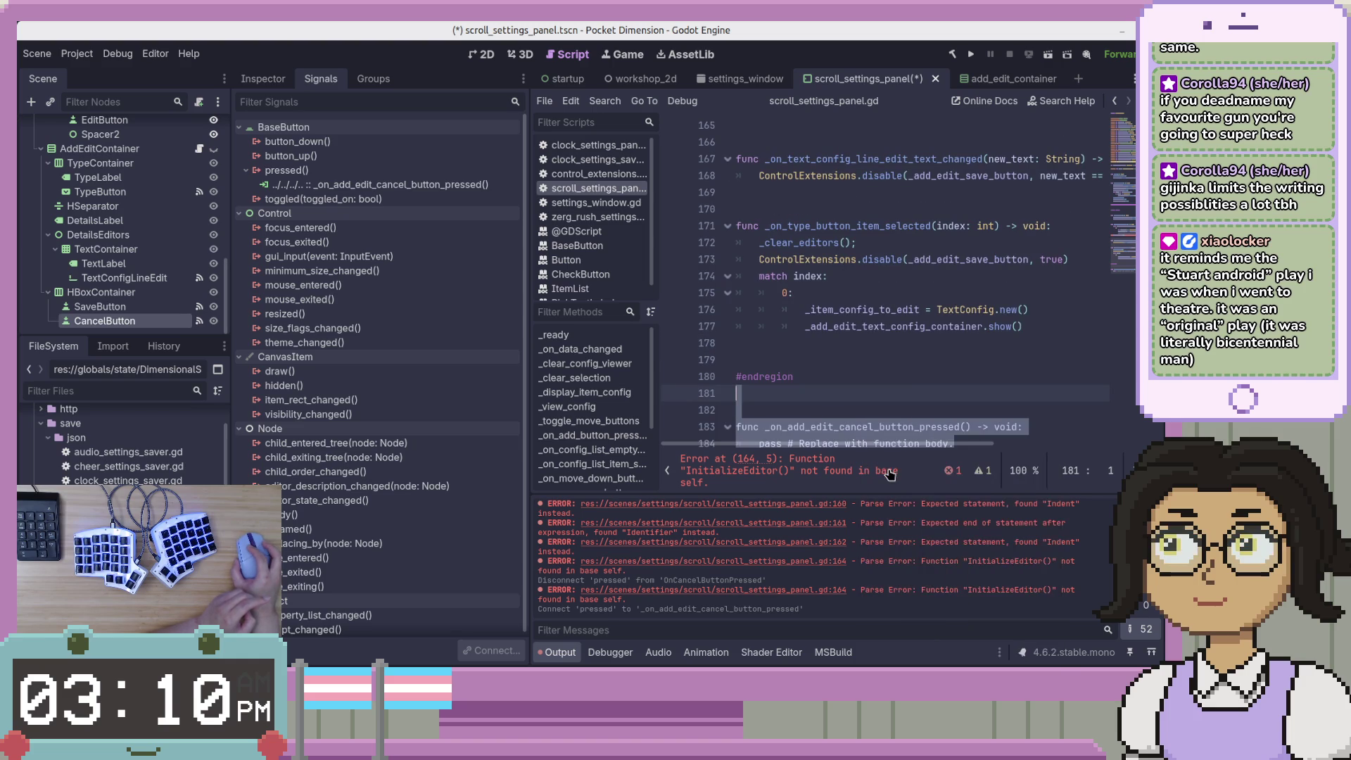
{"action": "right_click", "coordinate": [895, 430]}
{"action": "left_click", "coordinate": [921, 459]}
Paste the stub into the AddEdit region after _clear_editors and select its signal connection
{"action": "scroll", "coordinate": [876, 288], "scroll_direction": "up", "scroll_amount": 4}
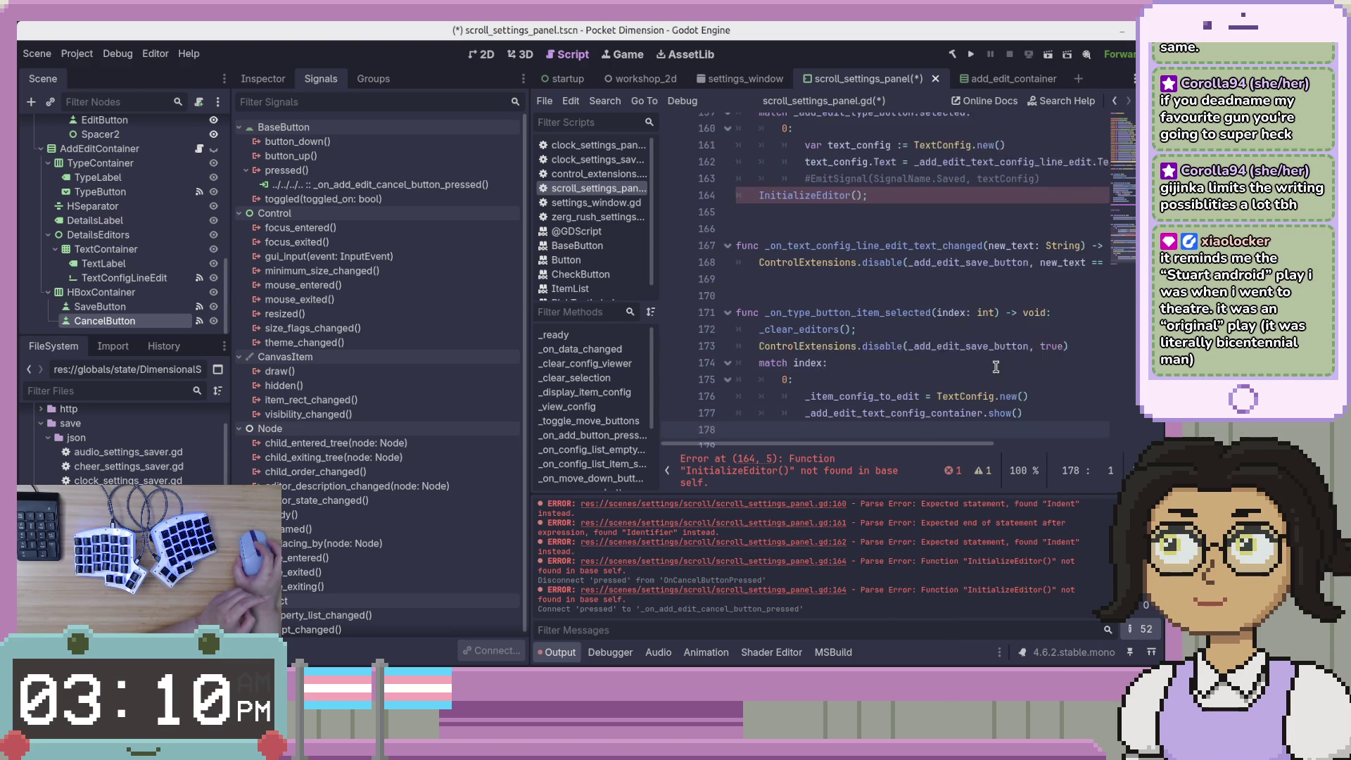
{"action": "scroll", "coordinate": [876, 288], "scroll_direction": "up", "scroll_amount": 3}
{"action": "left_click", "coordinate": [924, 265]}
{"action": "left_click", "coordinate": [926, 344]}
{"action": "right_click", "coordinate": [930, 326]}
{"action": "left_click", "coordinate": [1004, 413]}
{"action": "left_click", "coordinate": [355, 186]}
{"action": "right_click", "coordinate": [356, 191]}
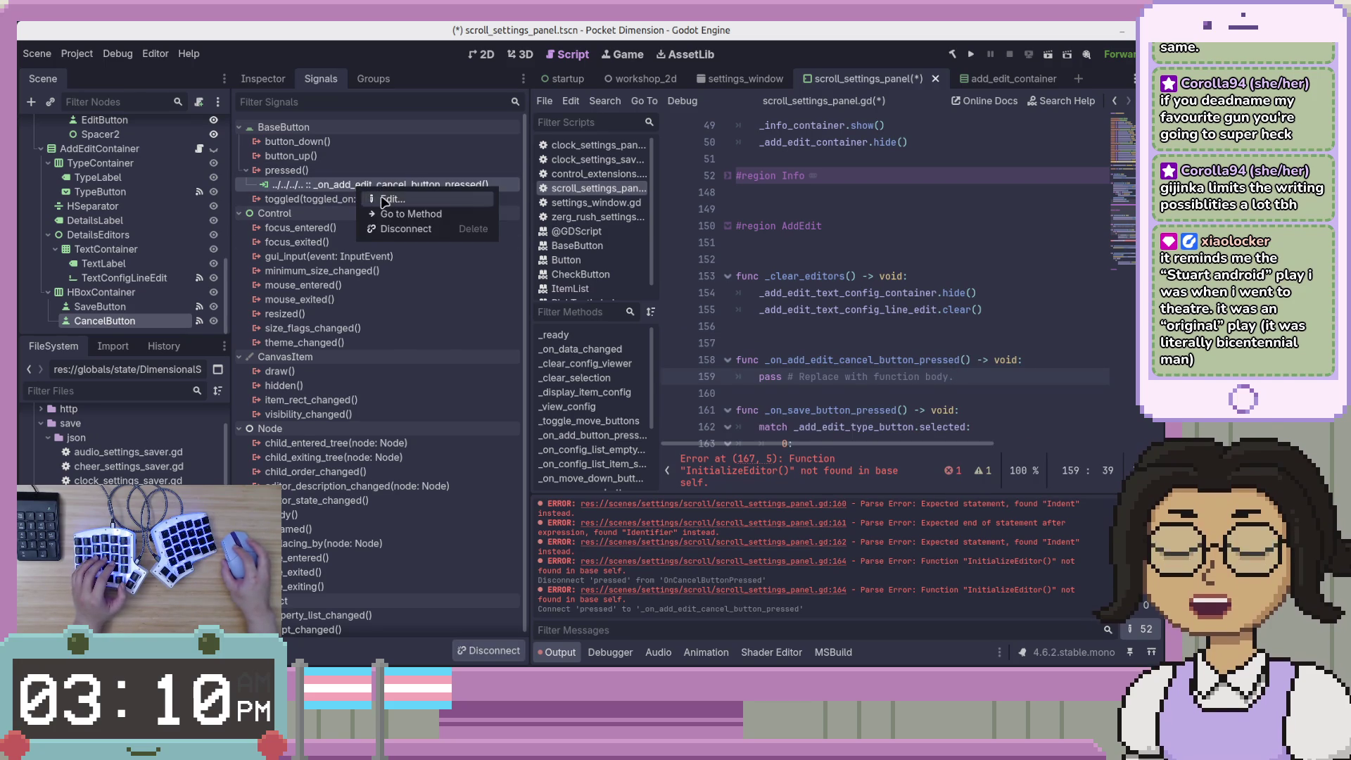
Edit the pressed connection so its receiver method is _on_cancel_button_pressed
{"action": "left_click", "coordinate": [383, 201]}
{"action": "left_click", "coordinate": [432, 437]}
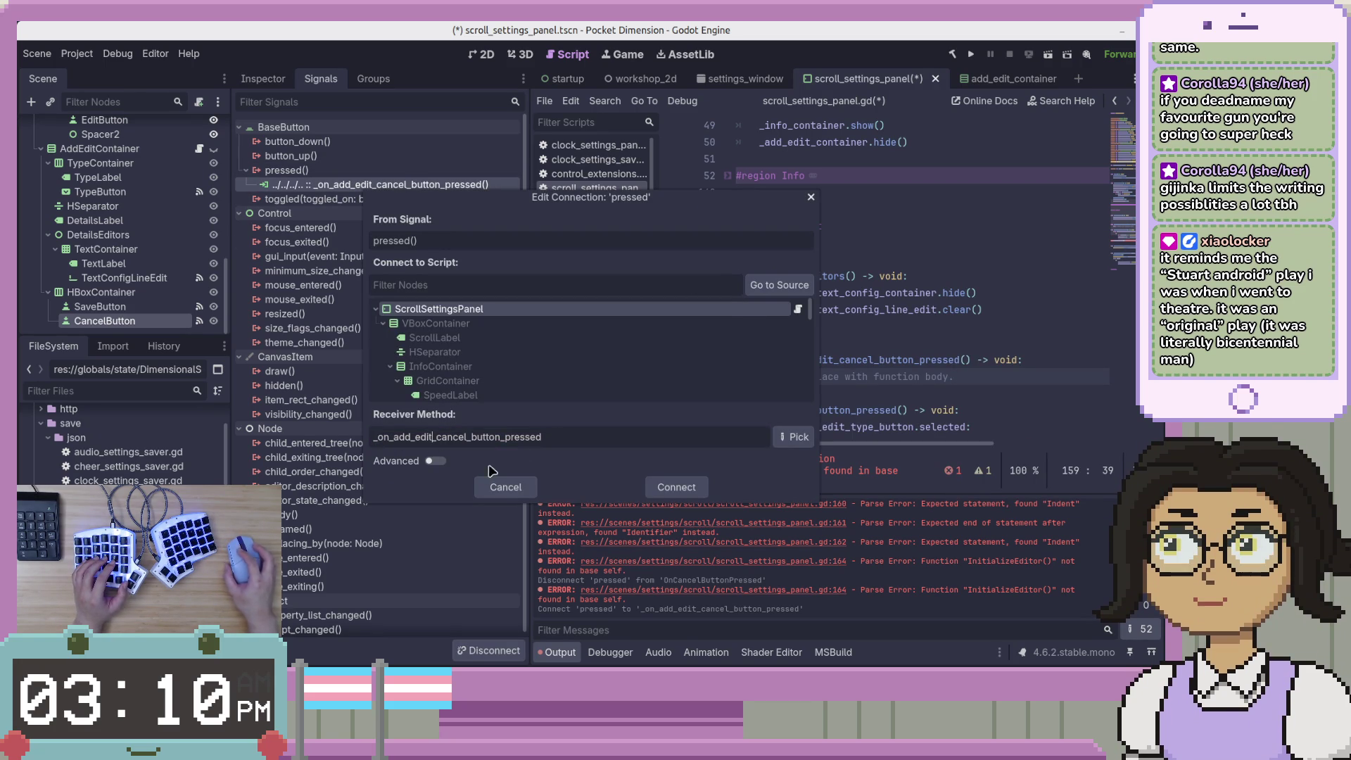
{"action": "key", "text": "Left"}
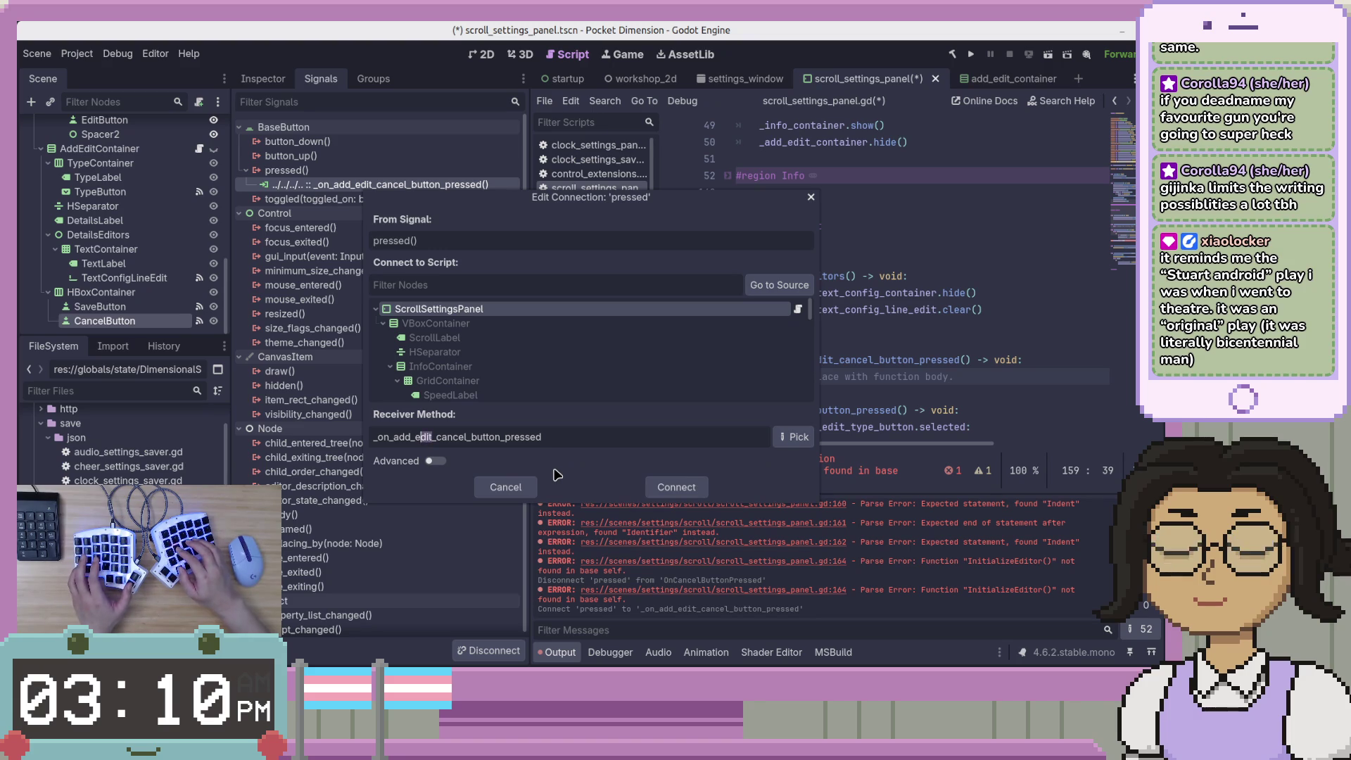
{"action": "key", "text": "BackSpace"}
{"action": "key", "text": "BackSpace"}
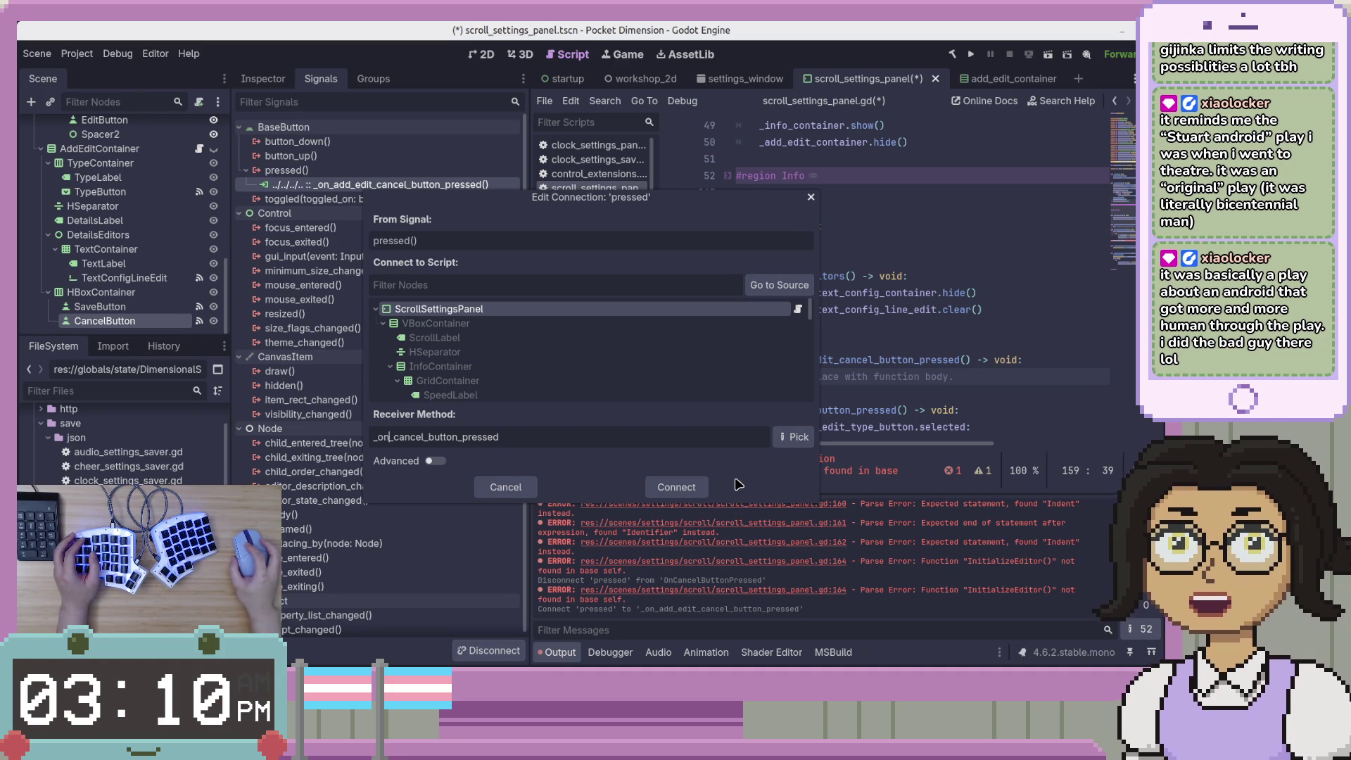
{"action": "left_click", "coordinate": [676, 486]}
Move the generated _on_cancel_button_pressed function into the AddEdit region, then view the C# cancel handler
{"action": "left_click", "coordinate": [966, 421]}
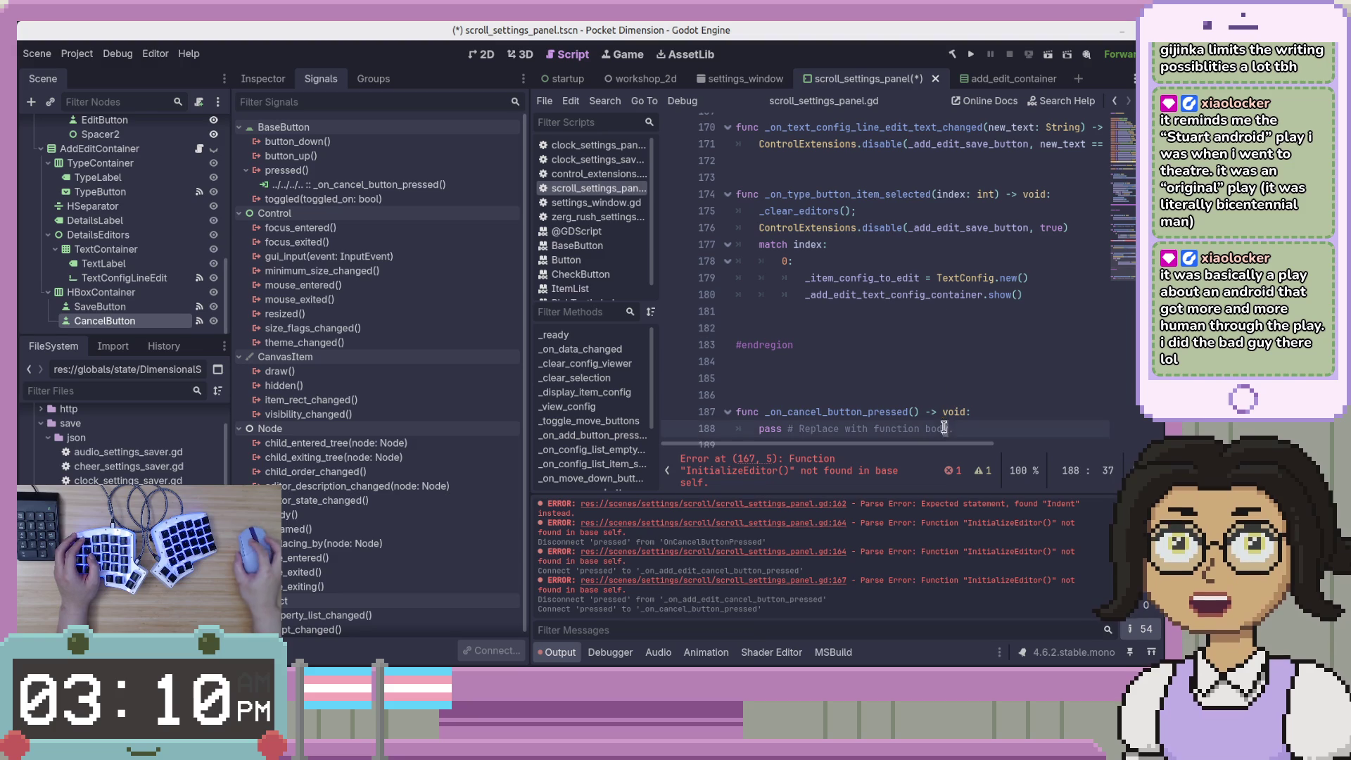
{"action": "left_click_drag", "start_coordinate": [966, 421], "coordinate": [1024, 353]}
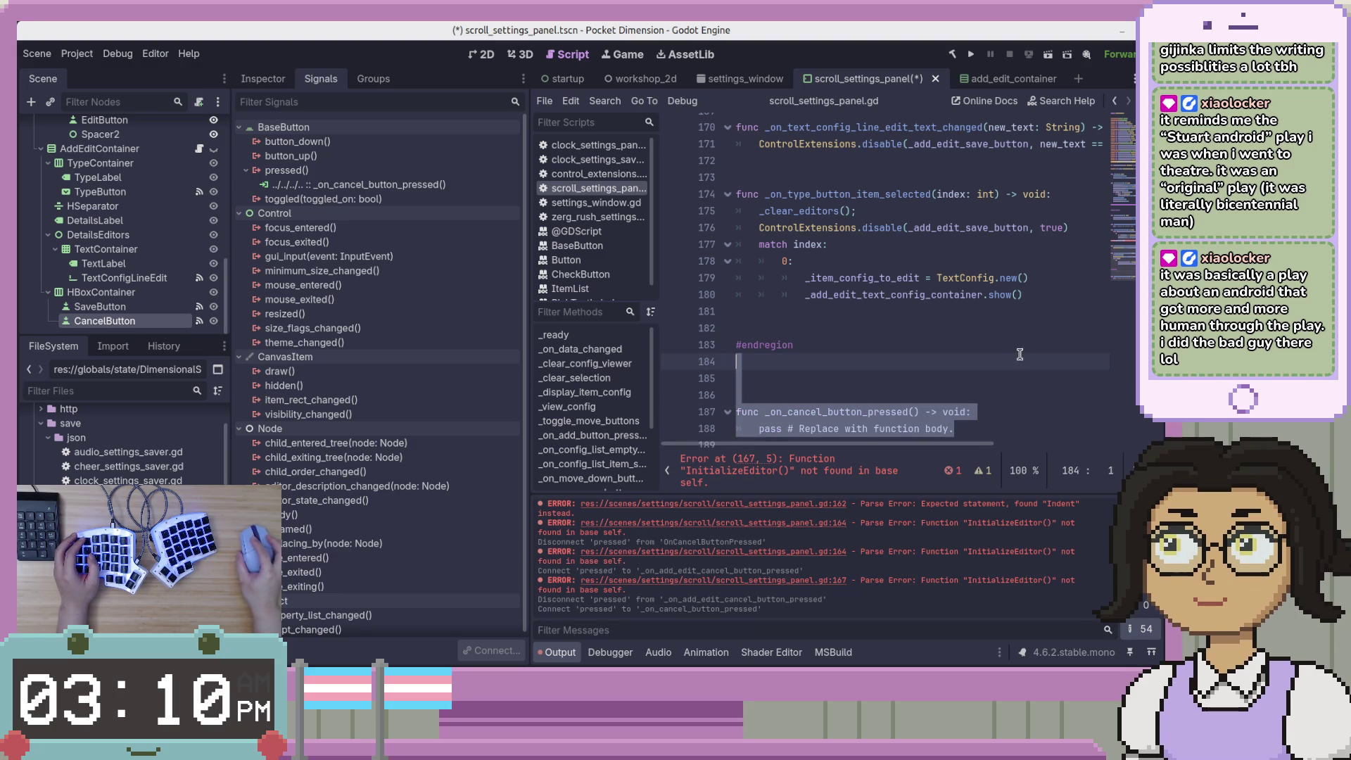
{"action": "key", "text": "ctrl+x"}
{"action": "scroll", "coordinate": [915, 282], "scroll_direction": "up", "scroll_amount": 8}
{"action": "left_click", "coordinate": [814, 295]}
{"action": "key", "text": "ctrl+v"}
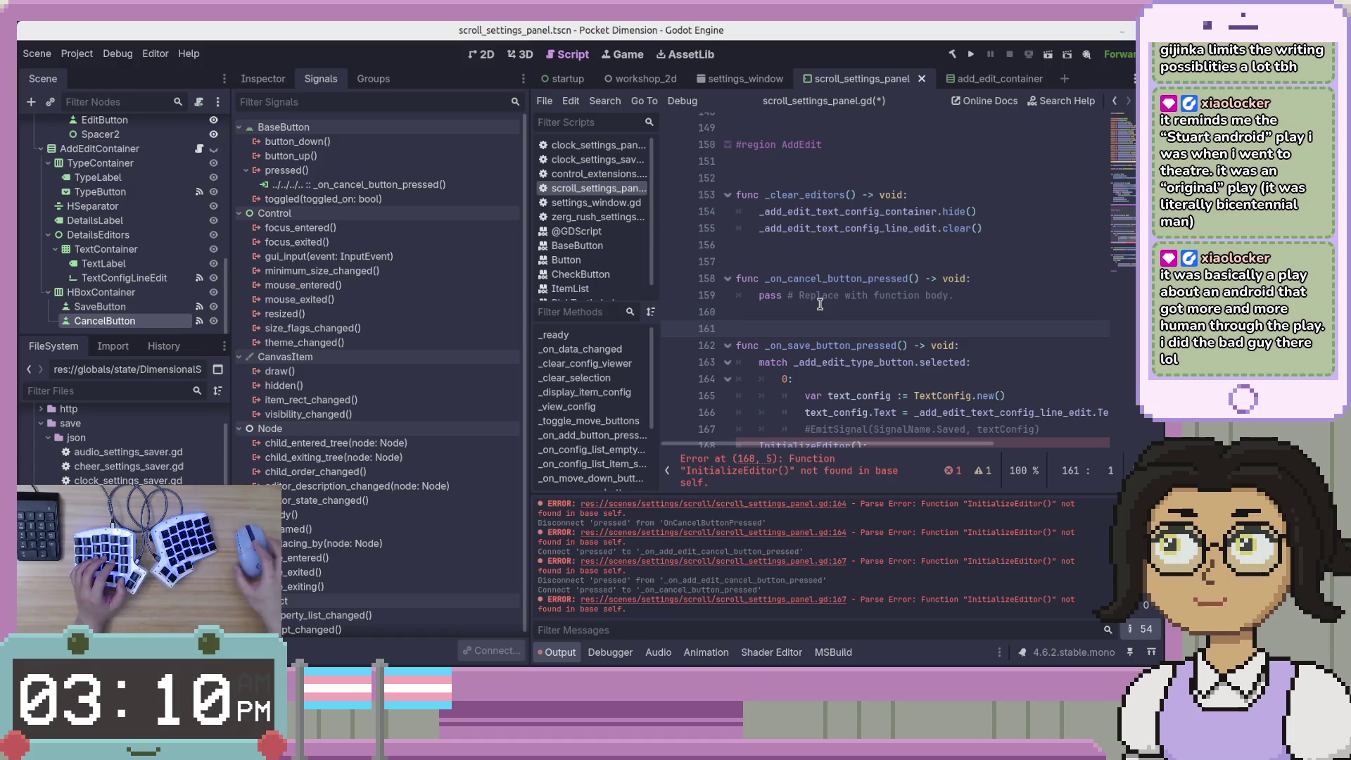
{"action": "key", "text": "alt+Tab"}
{"action": "left_click", "coordinate": [1062, 361]}
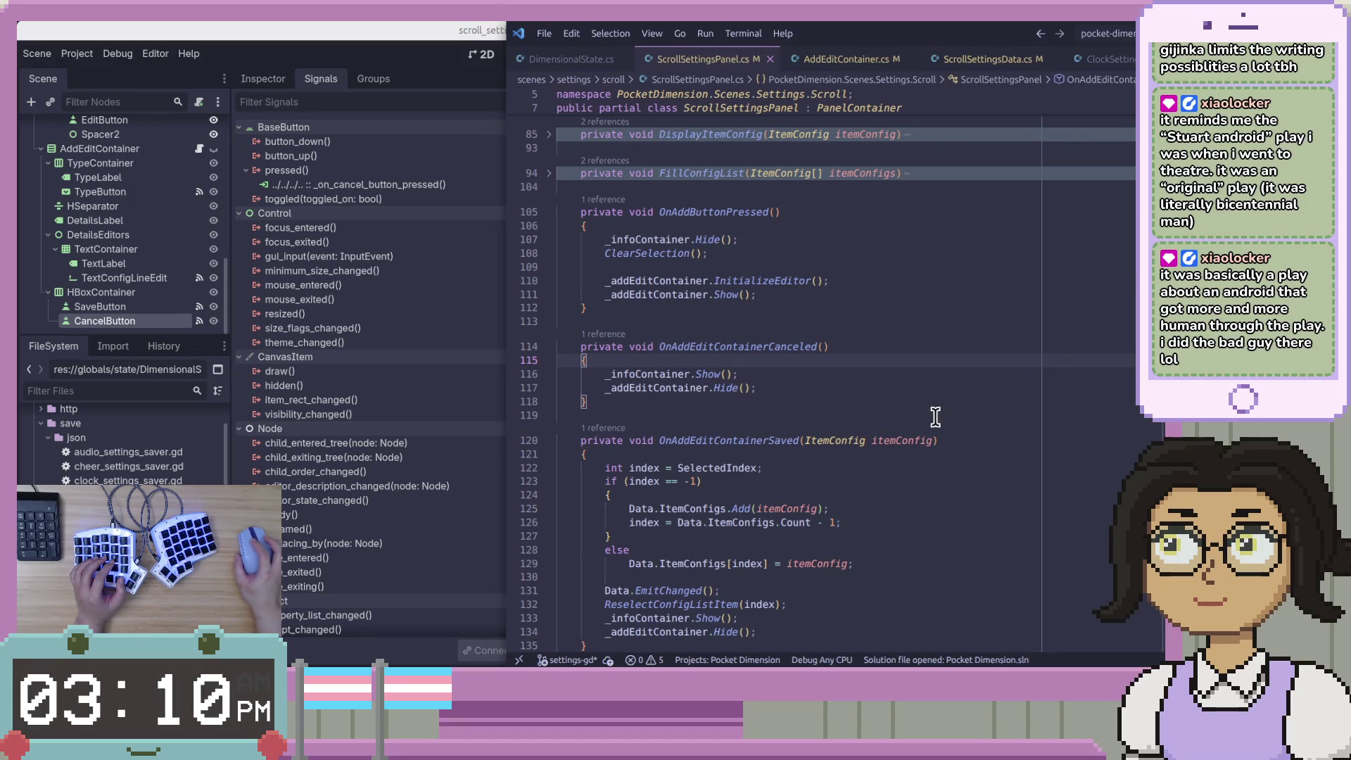
Review OnAddEditContainerCanceled and its _infoContainer uses, then select the stub's pass line in Godot
{"action": "left_click", "coordinate": [953, 388]}
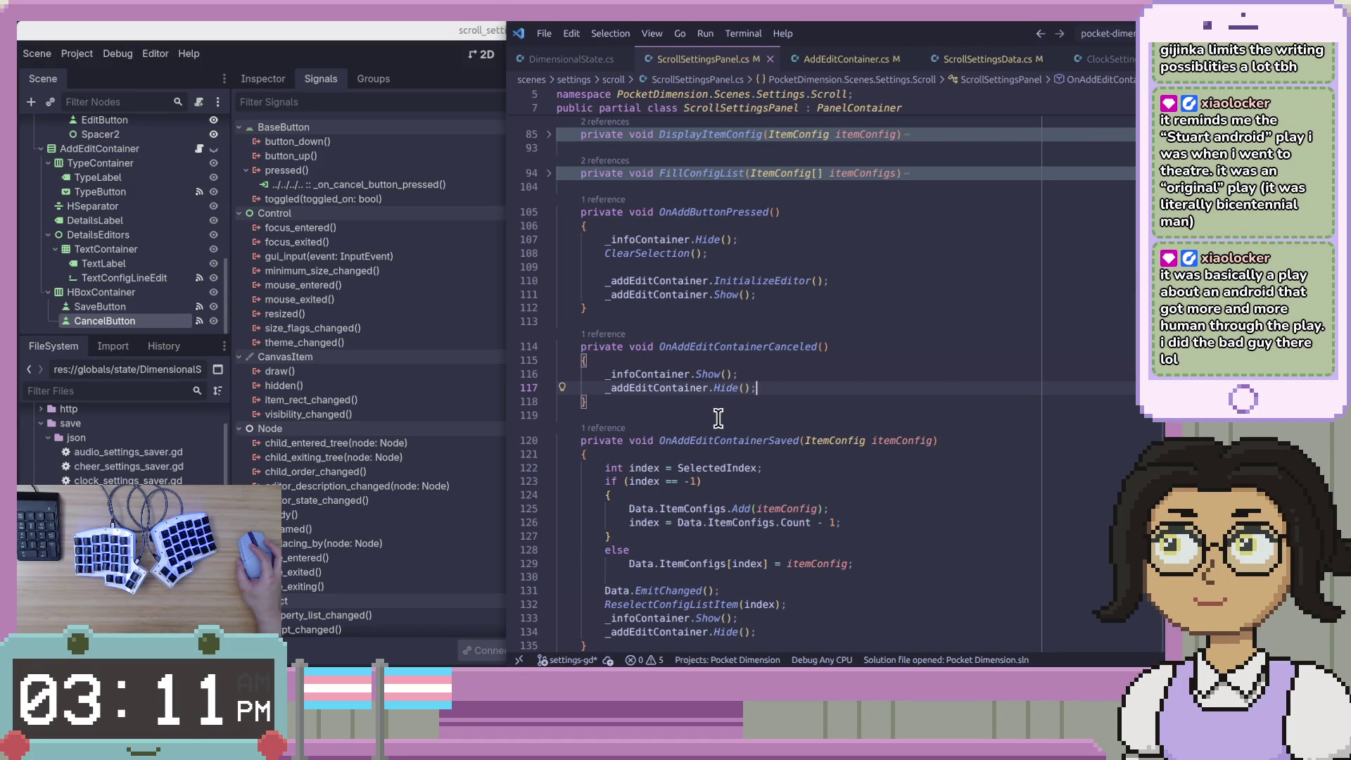
{"action": "left_click", "coordinate": [617, 376]}
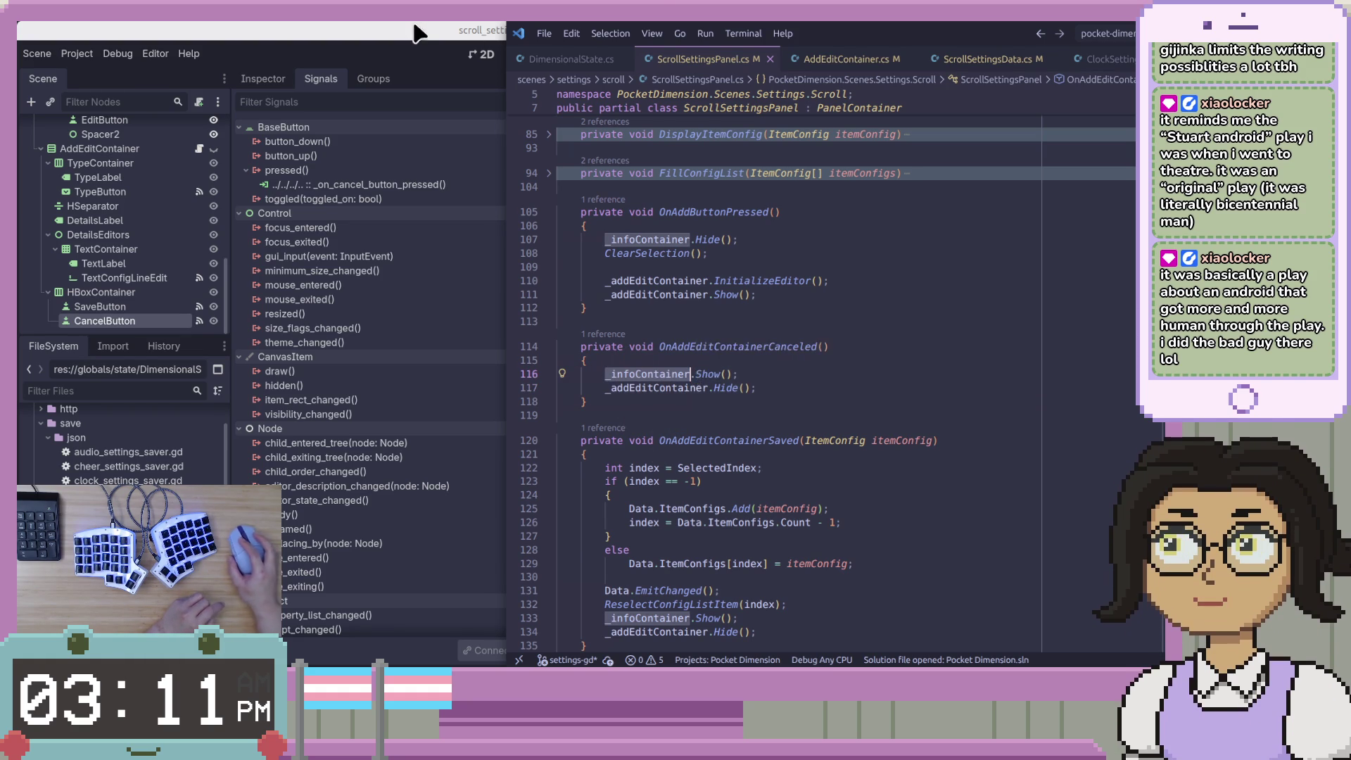
{"action": "key", "text": "alt+Tab"}
{"action": "left_click_drag", "start_coordinate": [995, 294], "coordinate": [744, 292]}
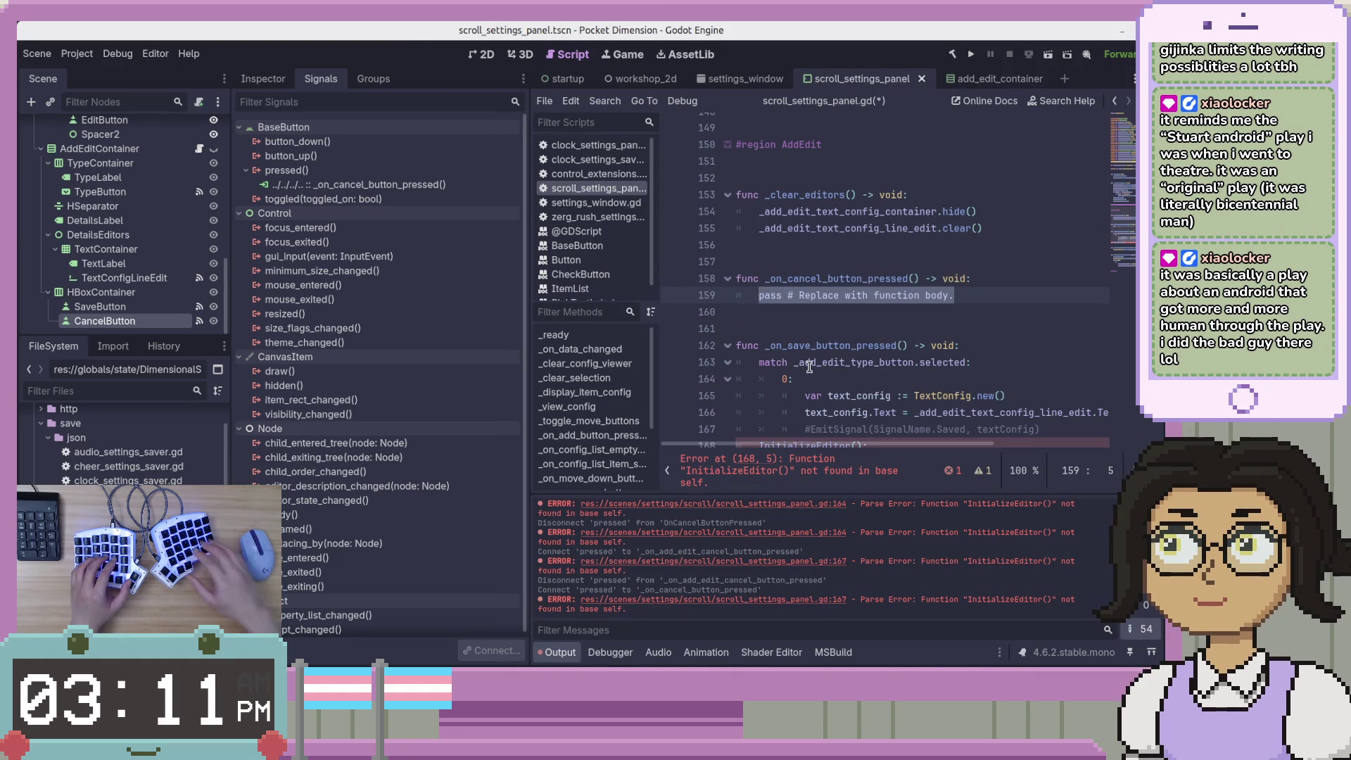
Replace pass with _info_container.show() in the cancel handler
{"action": "type", "text": "_"}
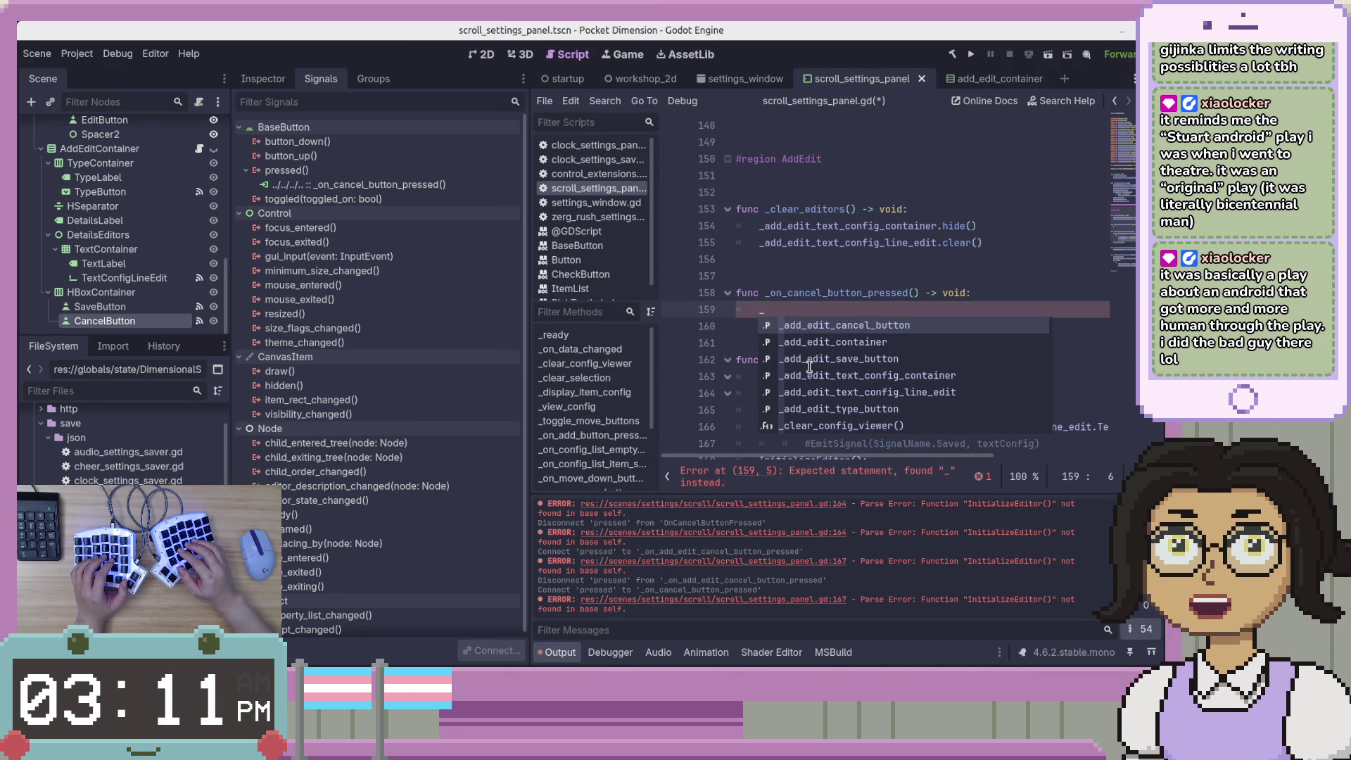
{"action": "type", "text": "id"}
{"action": "key", "text": "BackSpace"}
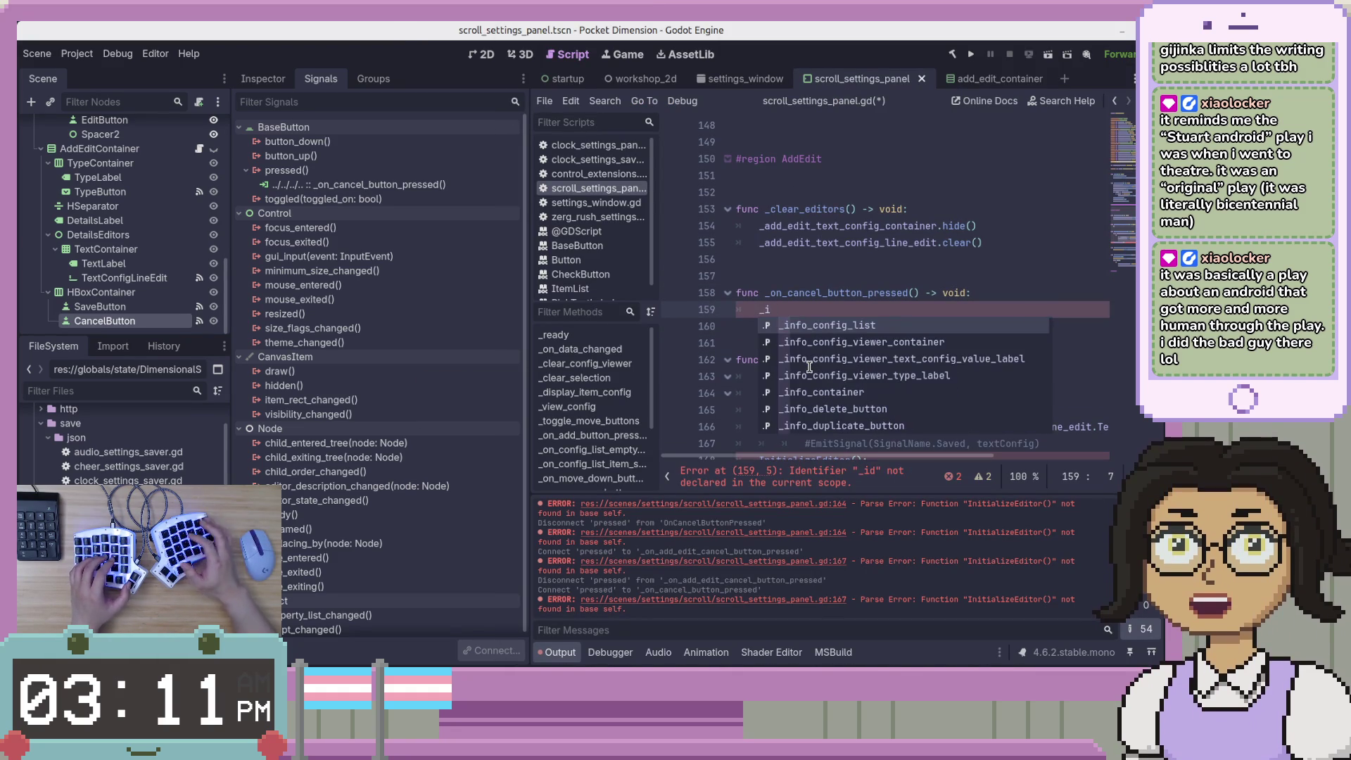
{"action": "type", "text": "d"}
{"action": "key", "text": "BackSpace"}
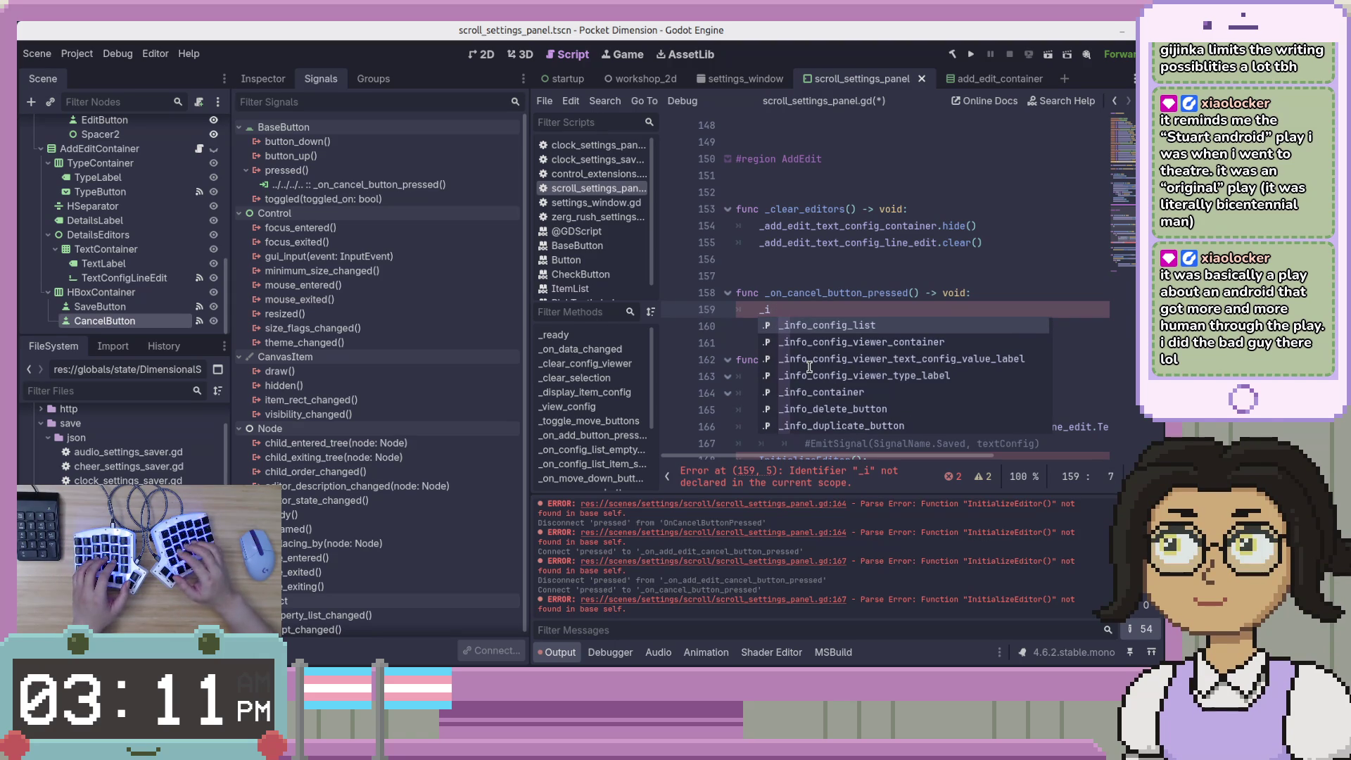
{"action": "key", "text": "BackSpace"}
{"action": "type", "text": "t"}
{"action": "key", "text": "BackSpace"}
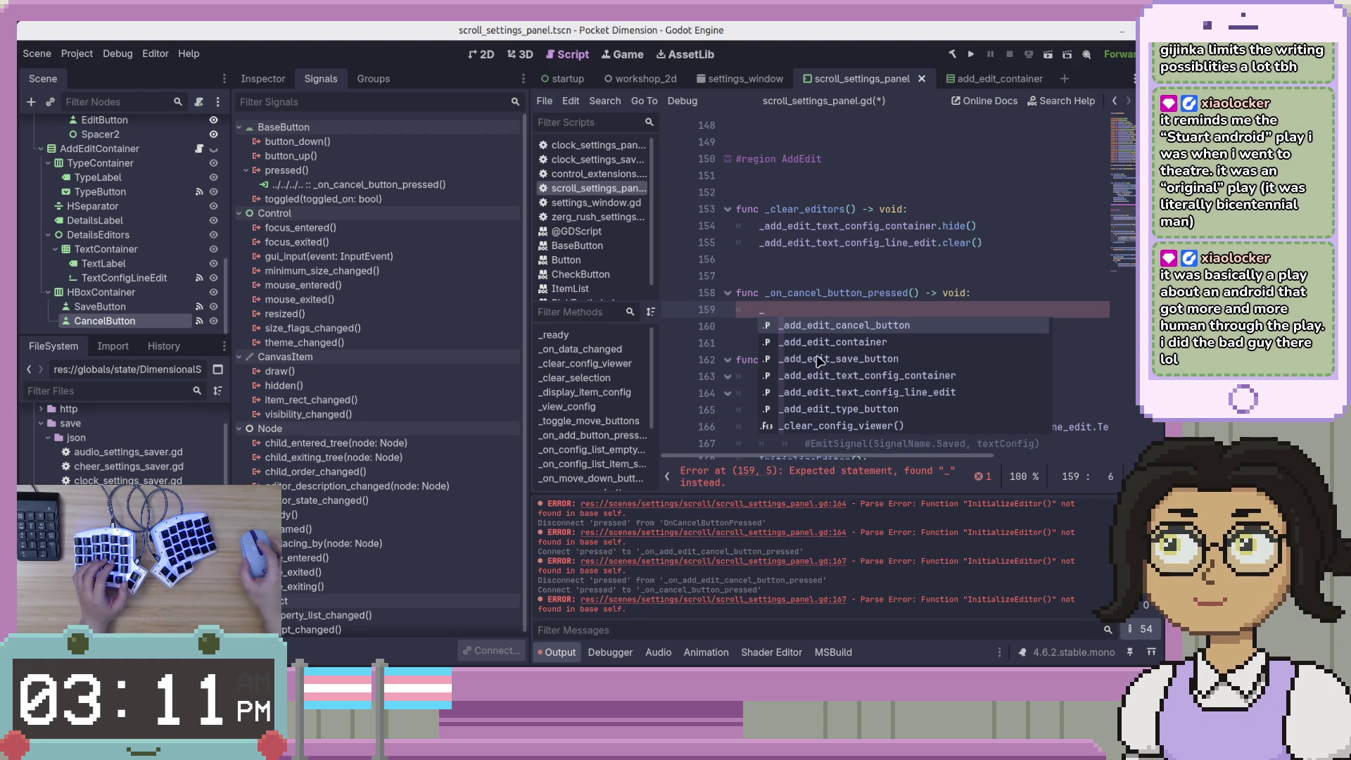
{"action": "key", "text": "Escape"}
{"action": "type", "text": "info"}
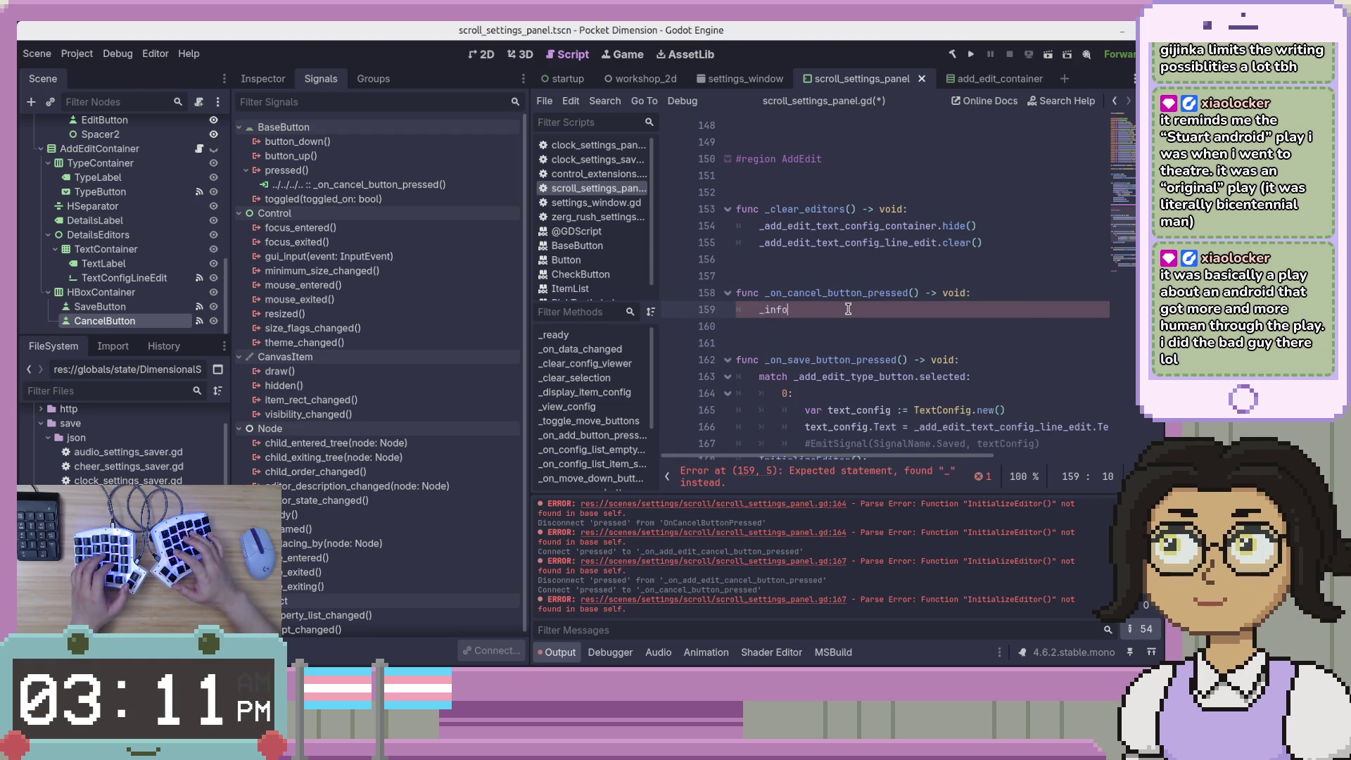
{"action": "type", "text": "_container.show"}
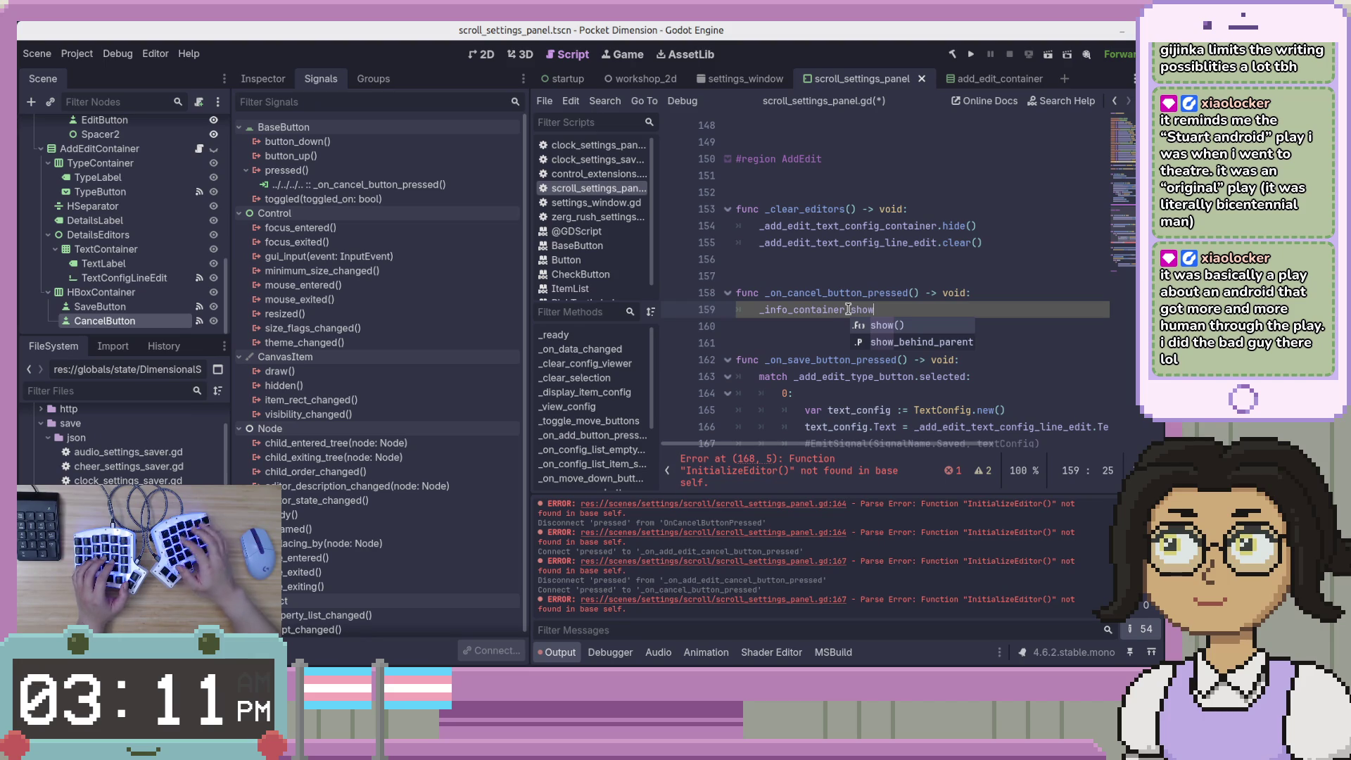
{"action": "key", "text": "Return"}
{"action": "key", "text": "Return"}
Add _add_edit_container.hide() on the next line and save the script
{"action": "type", "text": "_"}
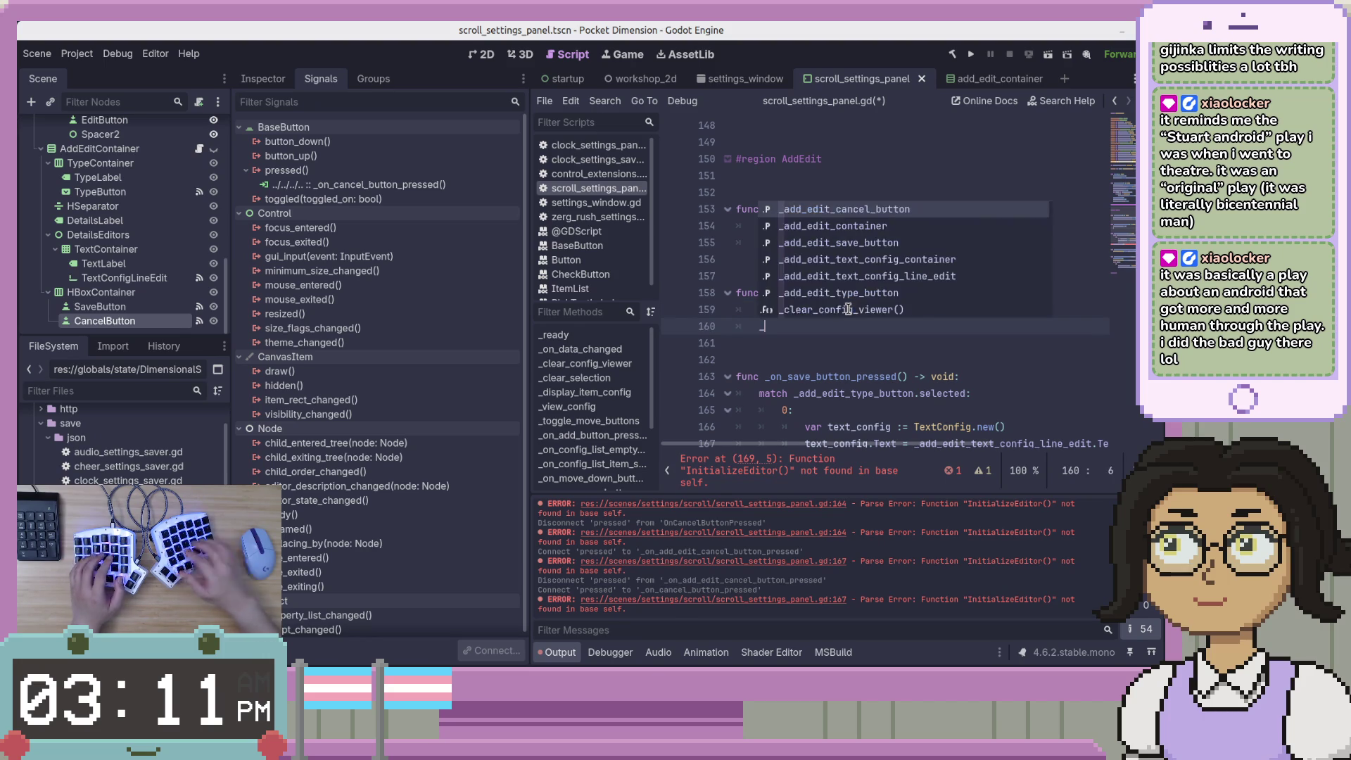
{"action": "key", "text": "alt+Tab"}
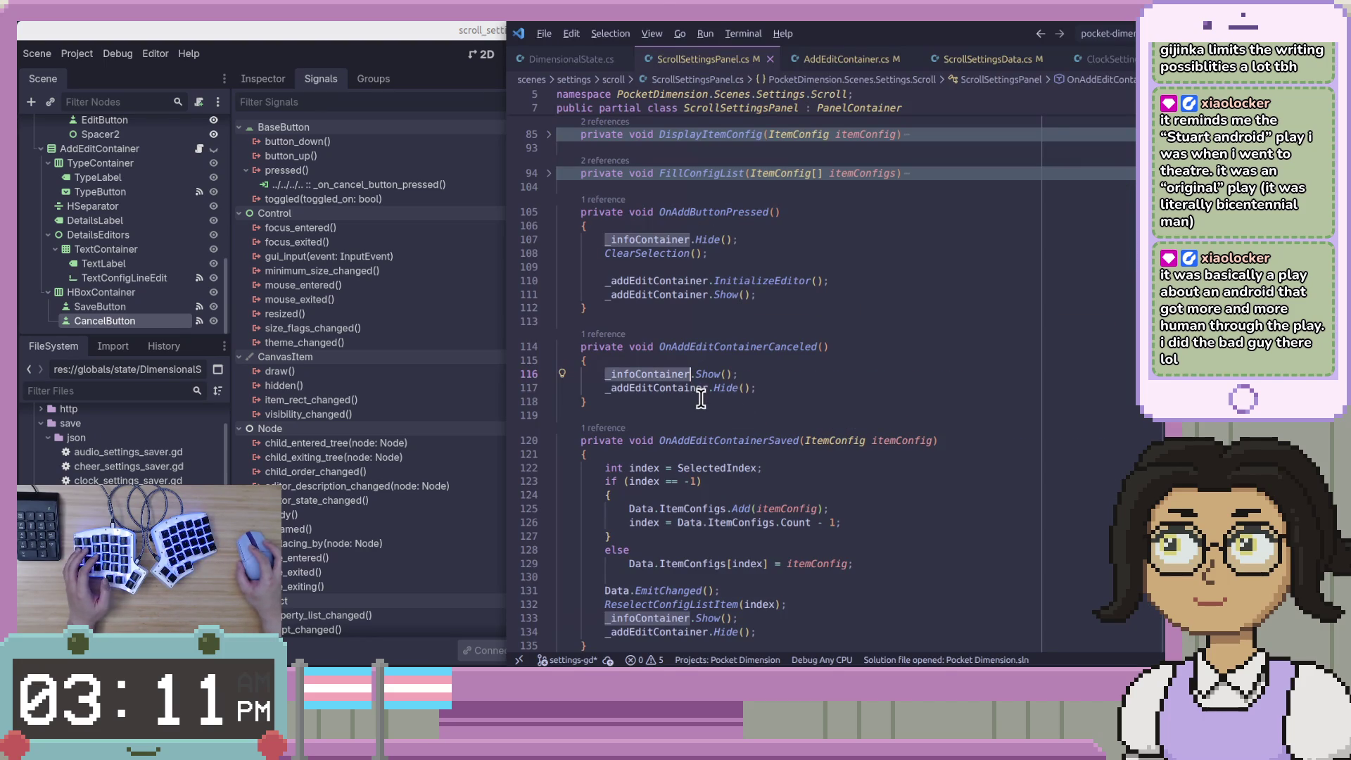
{"action": "key", "text": "alt+Tab"}
{"action": "type", "text": "add_edit_container"}
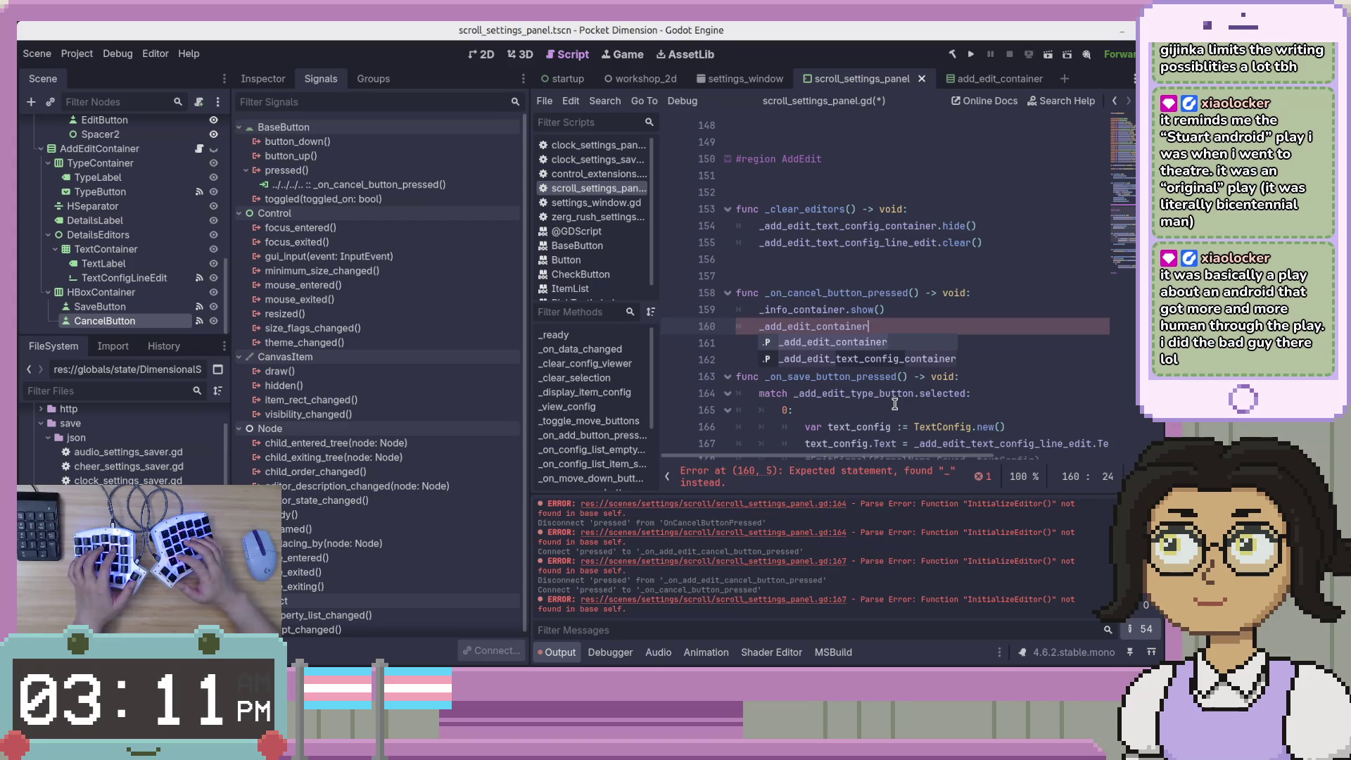
{"action": "type", "text": ".hide"}
{"action": "key", "text": "Return"}
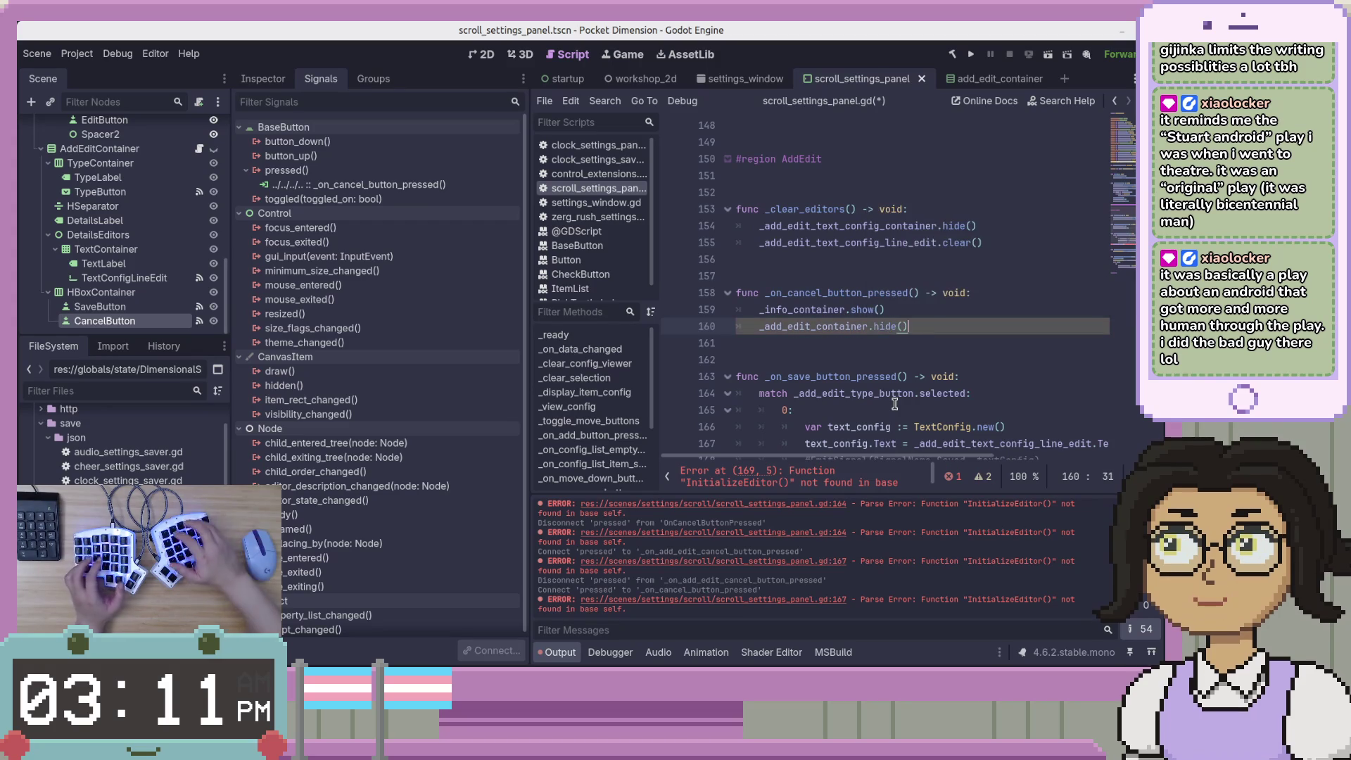
{"action": "key", "text": "ctrl+s"}
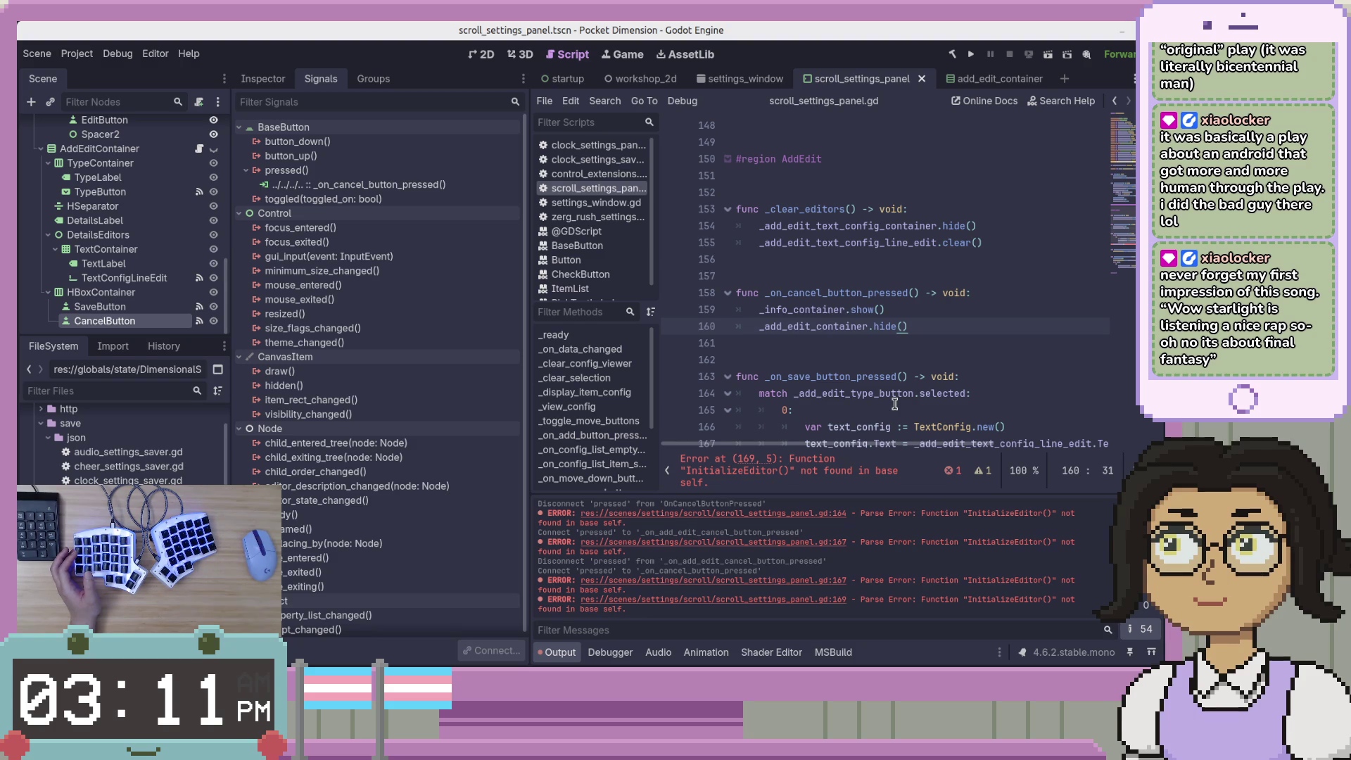
Jump to the _add_edit_container declaration and detach the script from the AddEditContainer node
{"action": "left_click", "coordinate": [842, 326]}
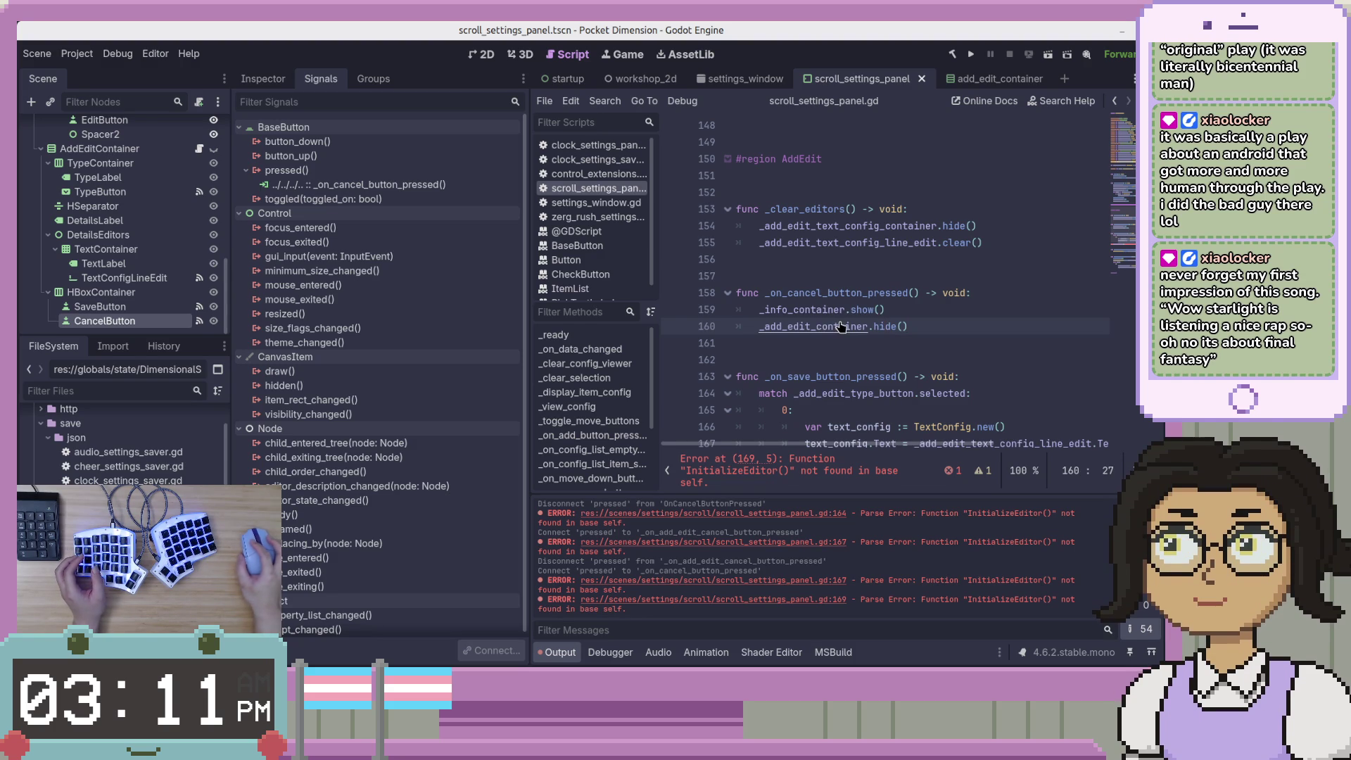
{"action": "left_click", "coordinate": [841, 326], "text": "ctrl"}
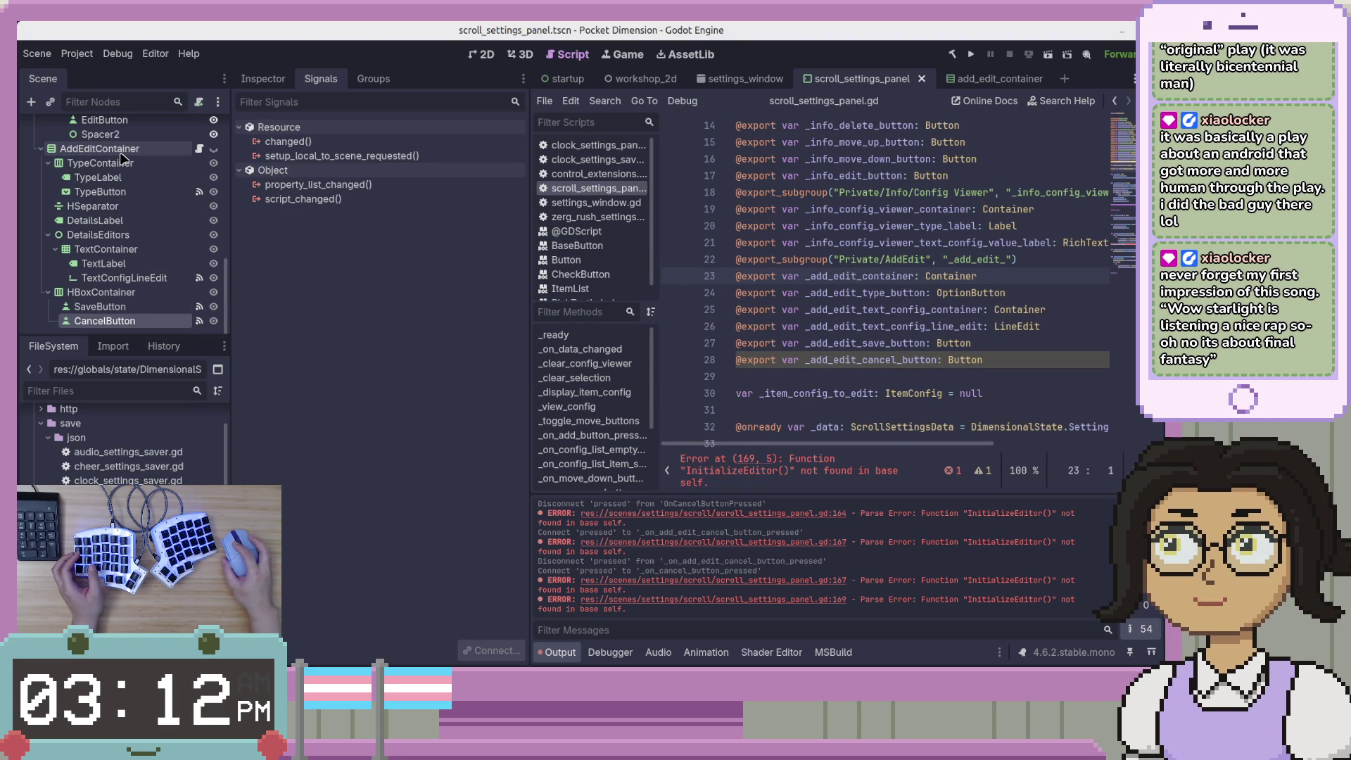
{"action": "scroll", "coordinate": [121, 158], "scroll_direction": "up", "scroll_amount": 6}
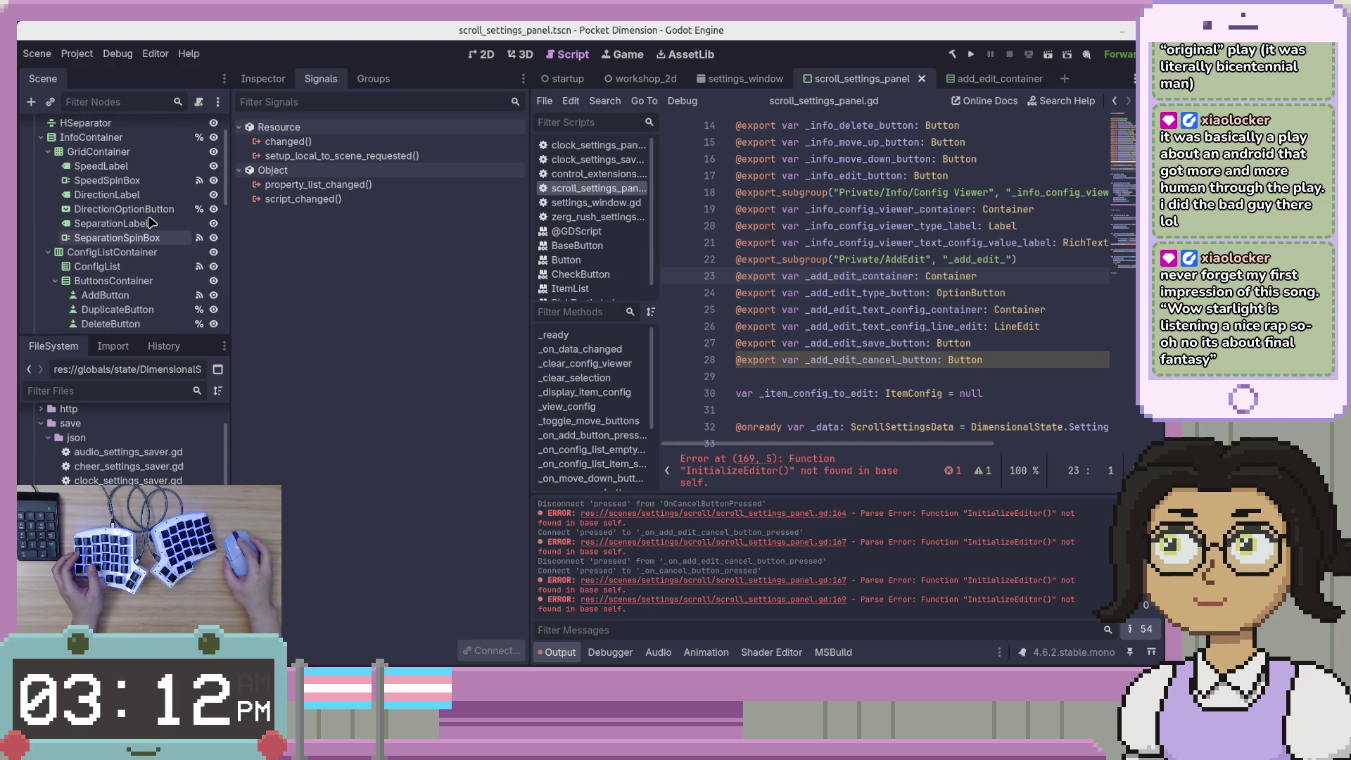
{"action": "scroll", "coordinate": [149, 222], "scroll_direction": "up", "scroll_amount": 2}
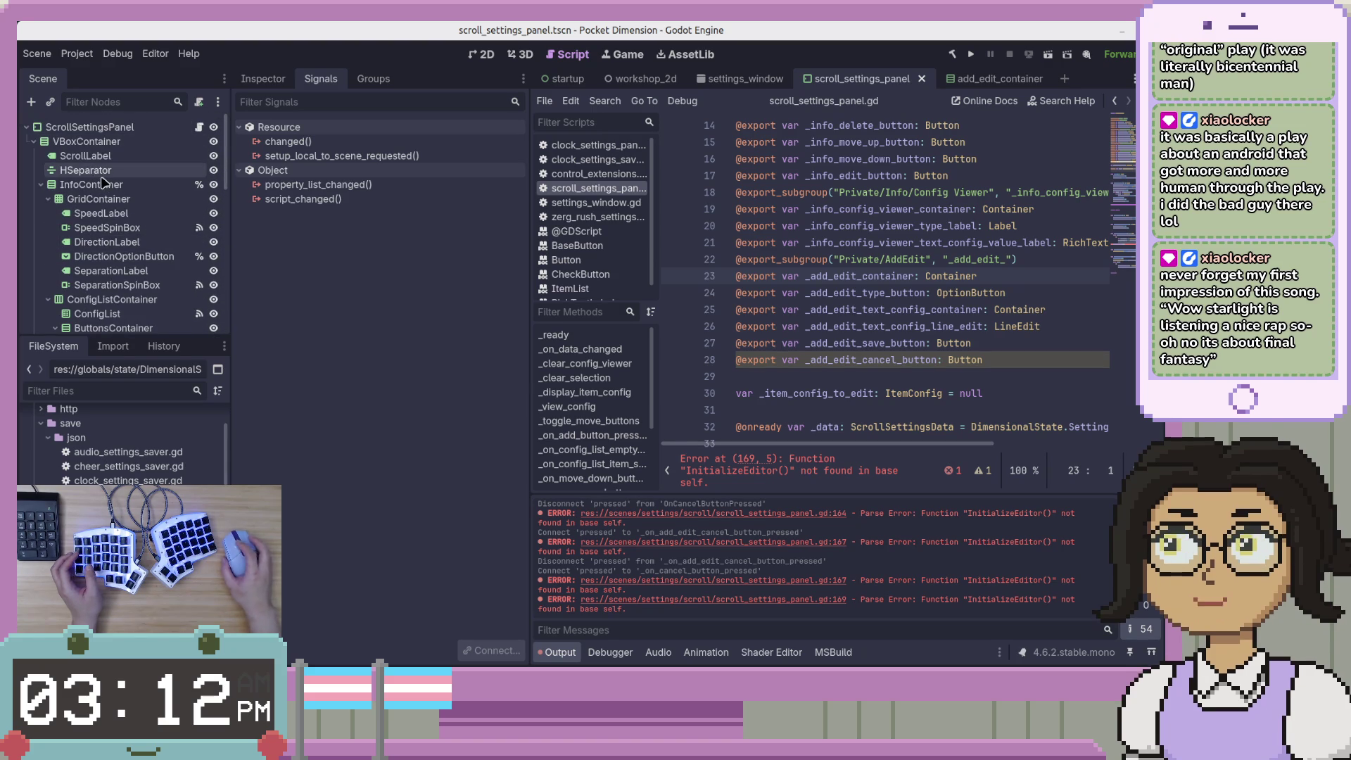
{"action": "scroll", "coordinate": [102, 190], "scroll_direction": "down", "scroll_amount": 8}
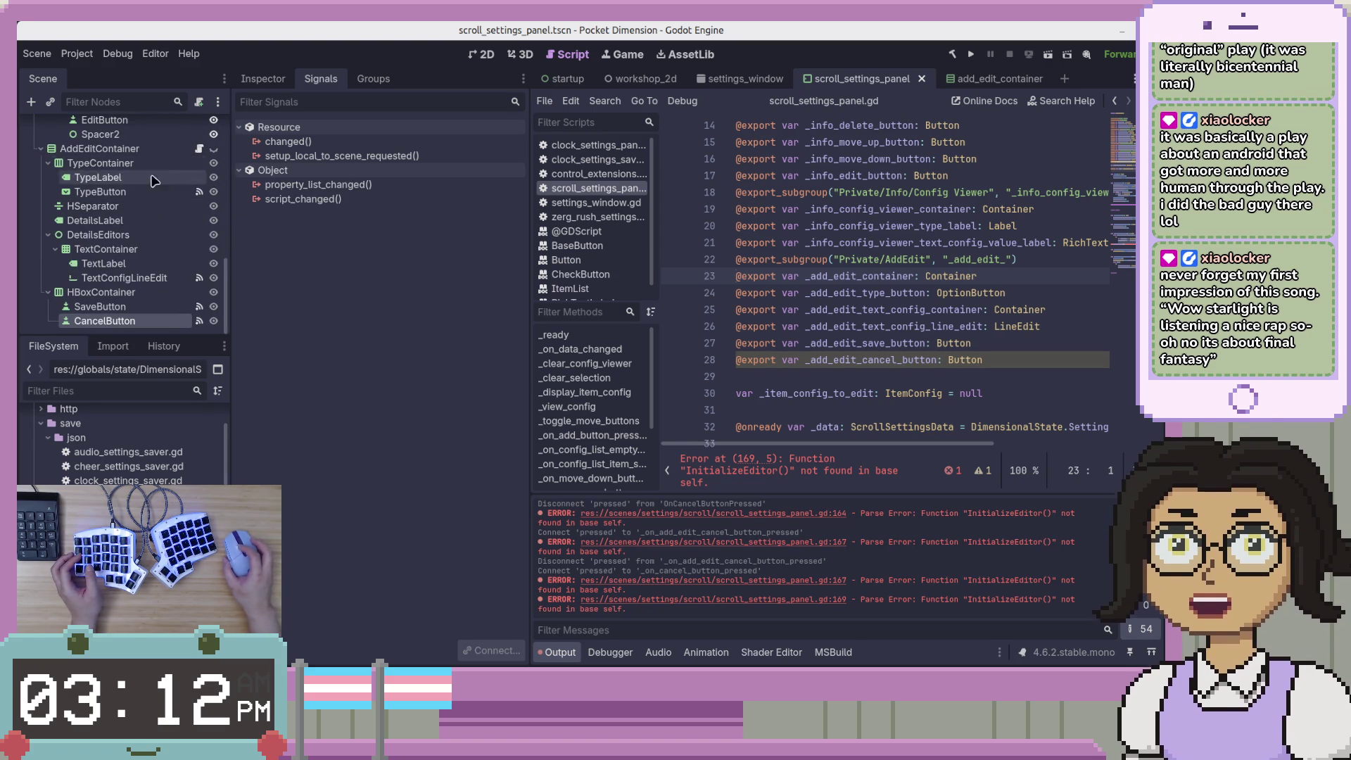
{"action": "right_click", "coordinate": [187, 148]}
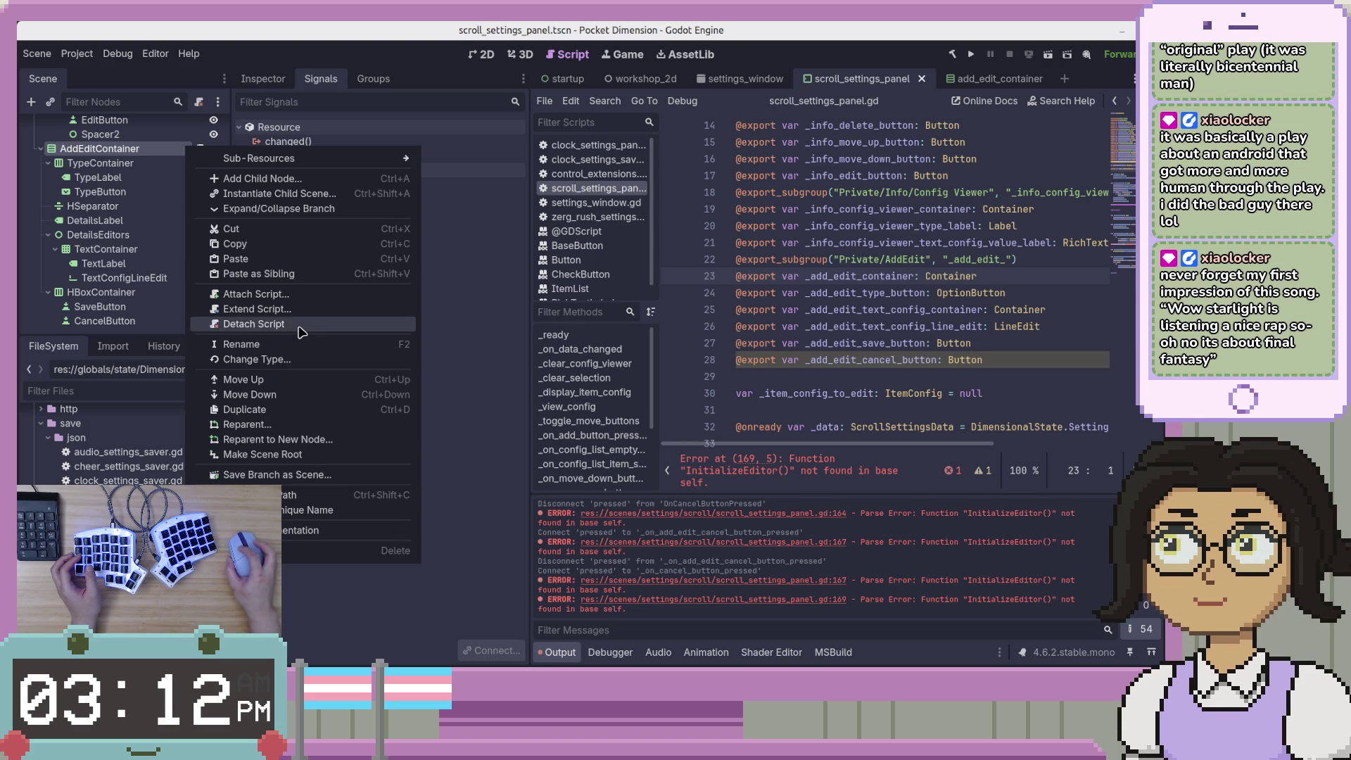
{"action": "left_click", "coordinate": [301, 323]}
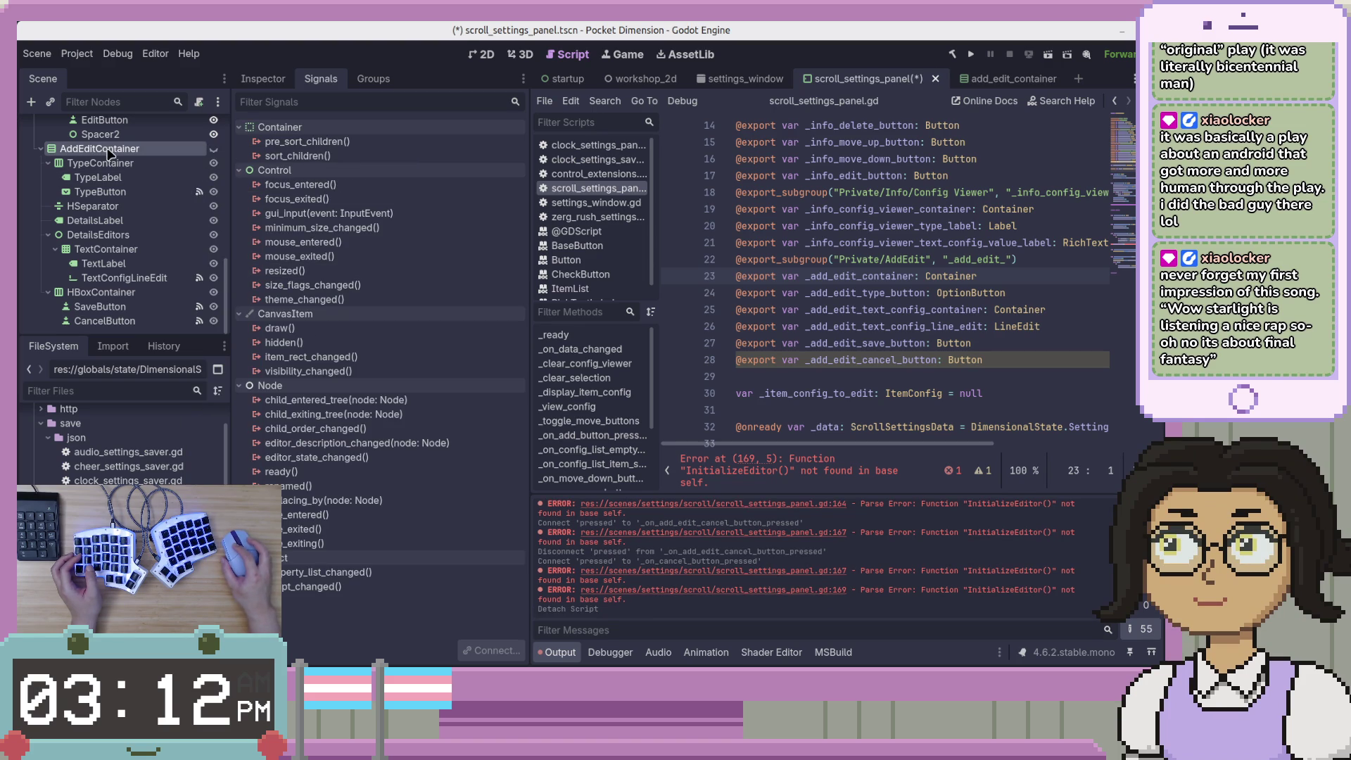
{"action": "scroll", "coordinate": [112, 324], "scroll_direction": "up", "scroll_amount": 5}
{"action": "scroll", "coordinate": [113, 309], "scroll_direction": "up", "scroll_amount": 5}
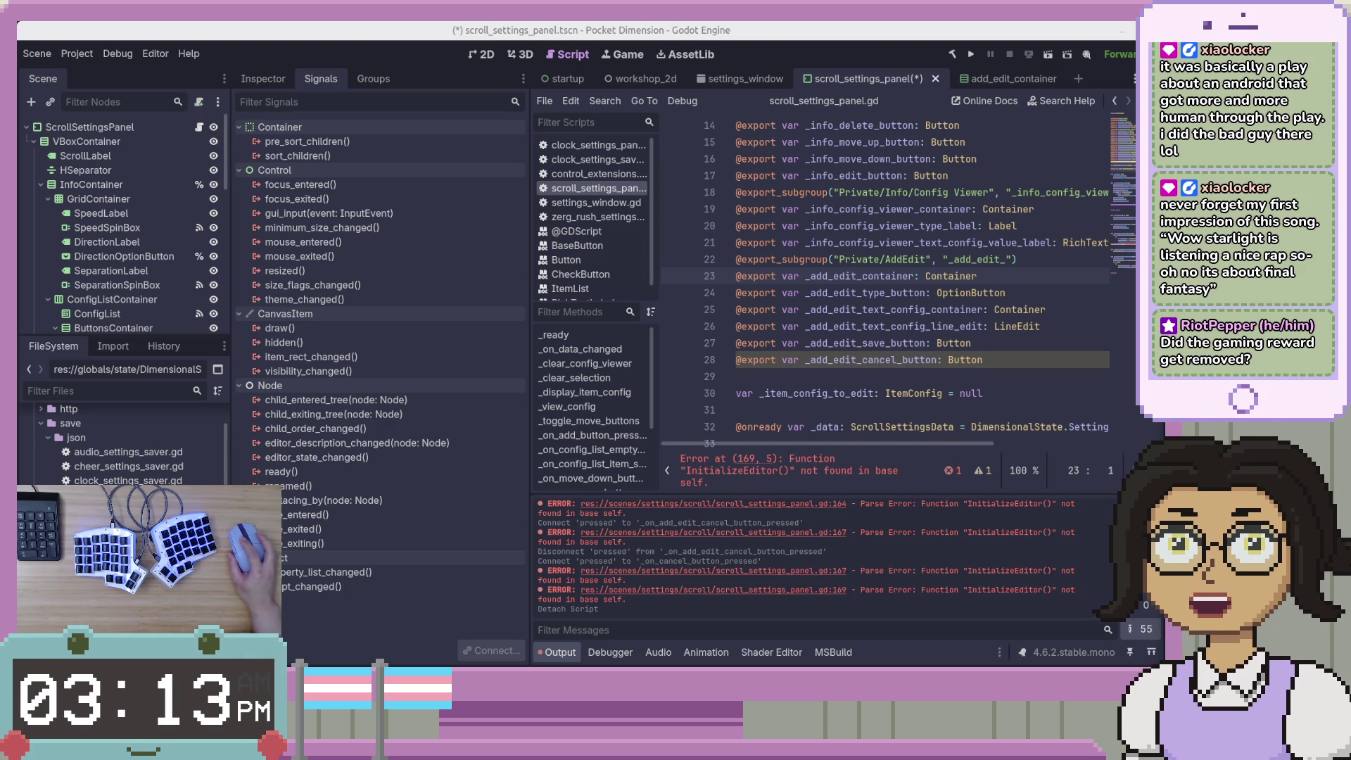
Inspect the InitializeEditor error at line 169 and the cancel handler in the AddEdit region
{"action": "left_click", "coordinate": [1000, 387]}
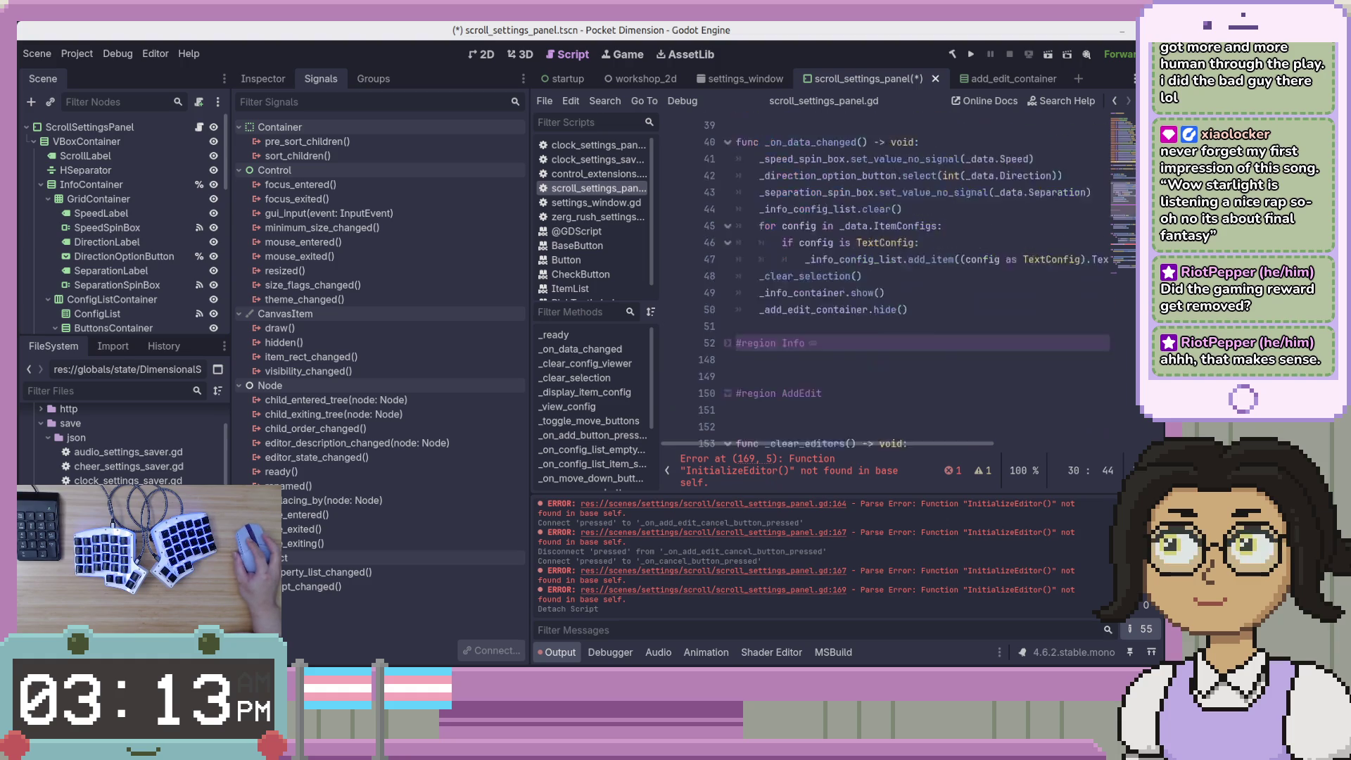
{"action": "left_click", "coordinate": [788, 470]}
{"action": "left_click", "coordinate": [931, 269]}
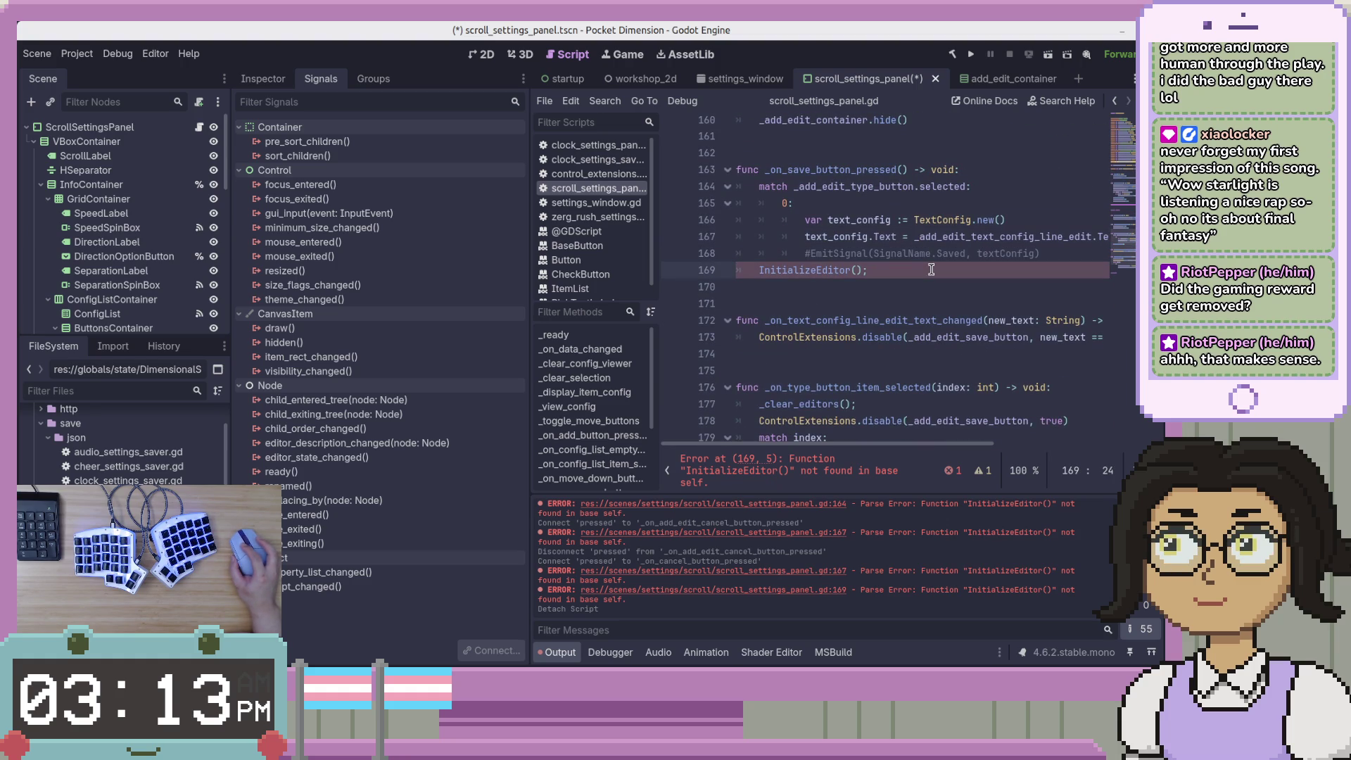
{"action": "scroll", "coordinate": [935, 281], "scroll_direction": "down", "scroll_amount": 4}
{"action": "left_click", "coordinate": [936, 310]}
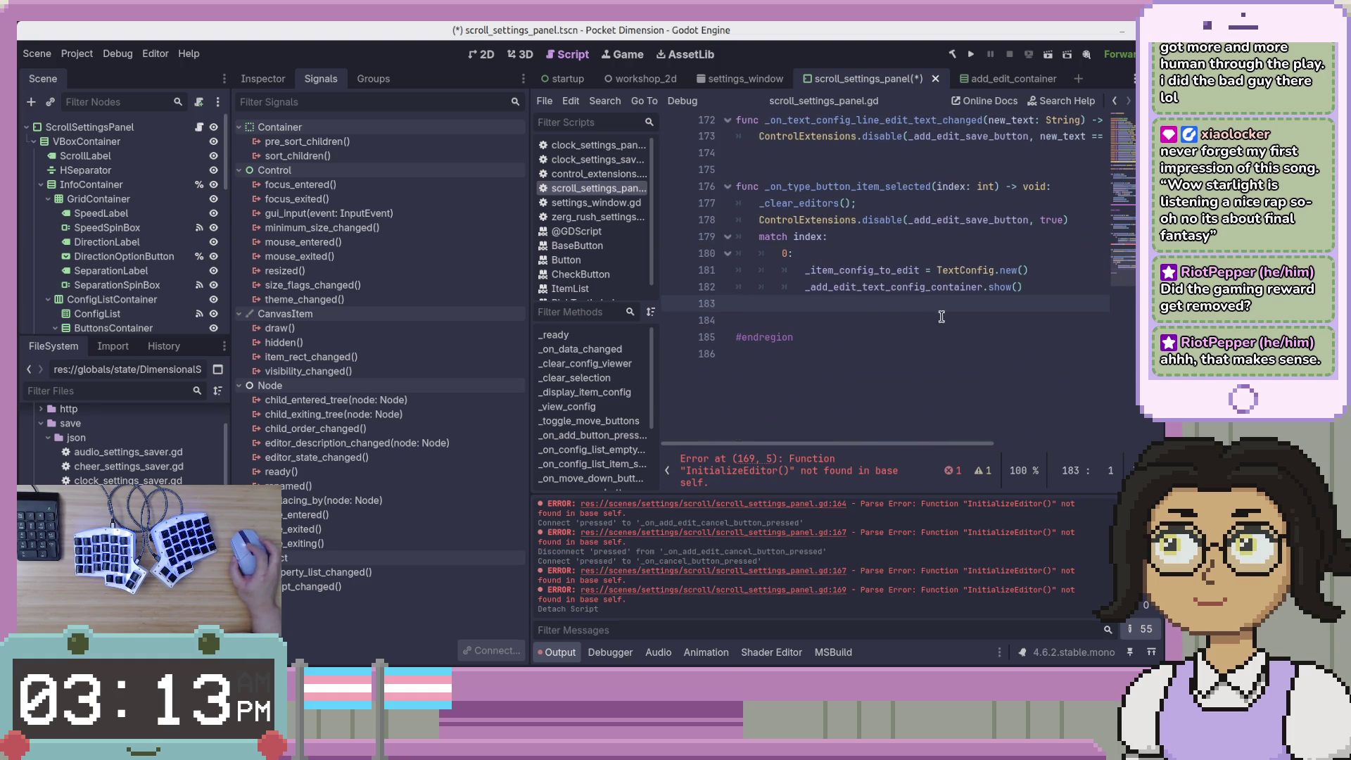
{"action": "scroll", "coordinate": [942, 316], "scroll_direction": "up", "scroll_amount": 7}
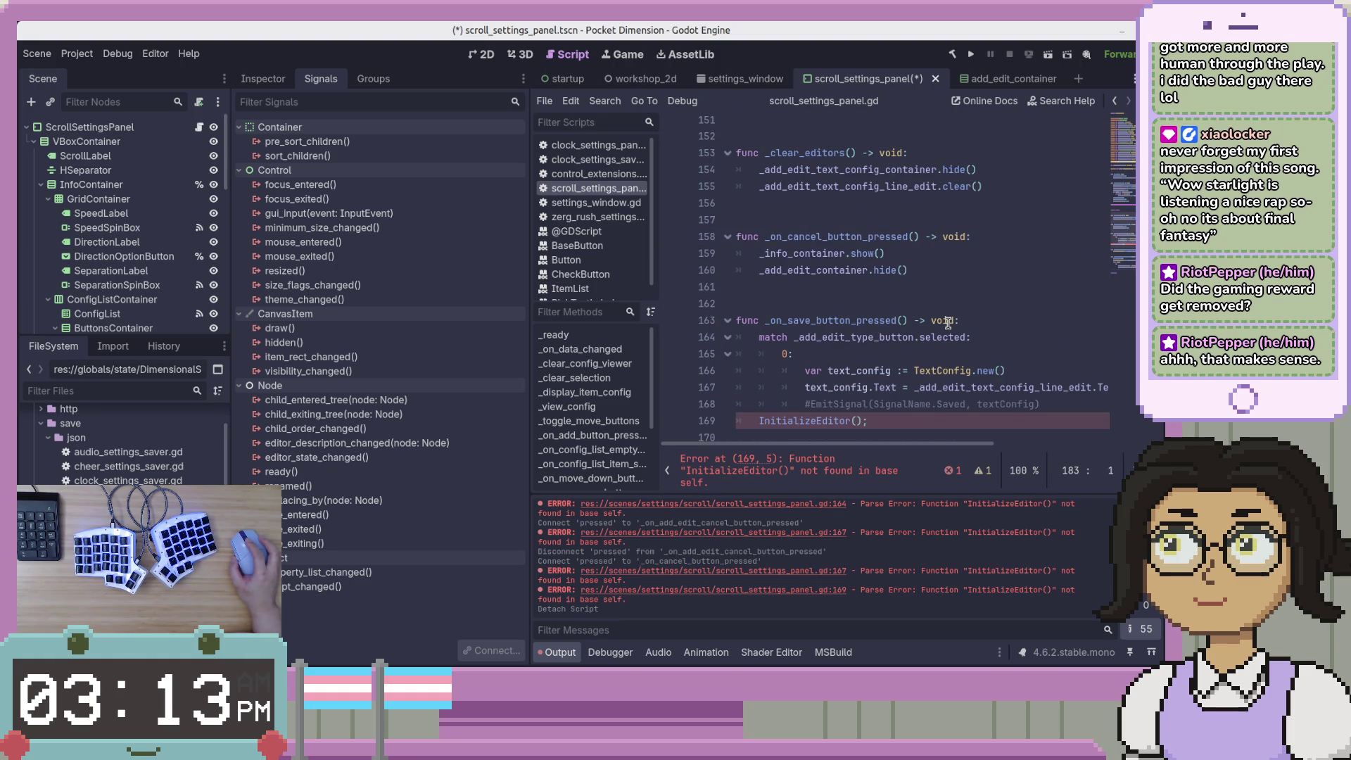
{"action": "left_click", "coordinate": [973, 271]}
{"action": "scroll", "coordinate": [975, 280], "scroll_direction": "down", "scroll_amount": 3}
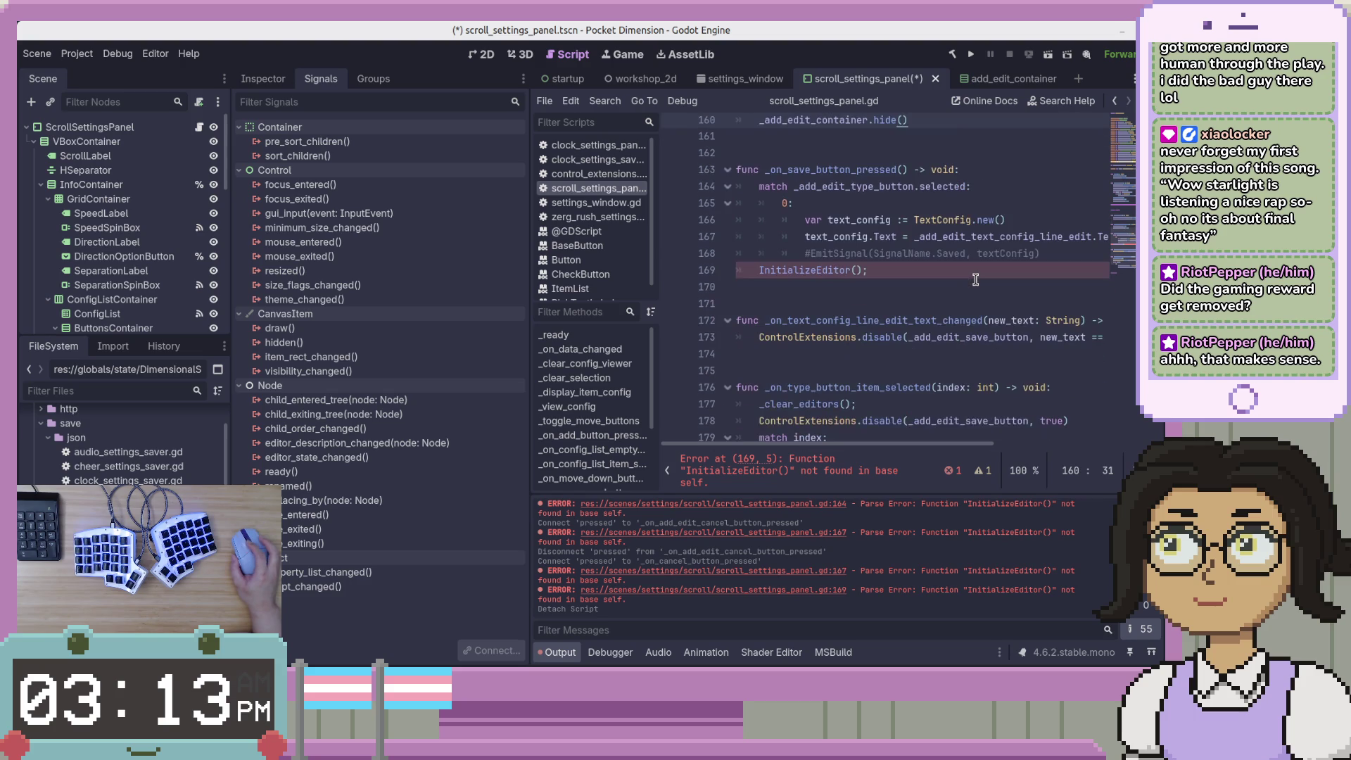
{"action": "scroll", "coordinate": [976, 276], "scroll_direction": "up", "scroll_amount": 3}
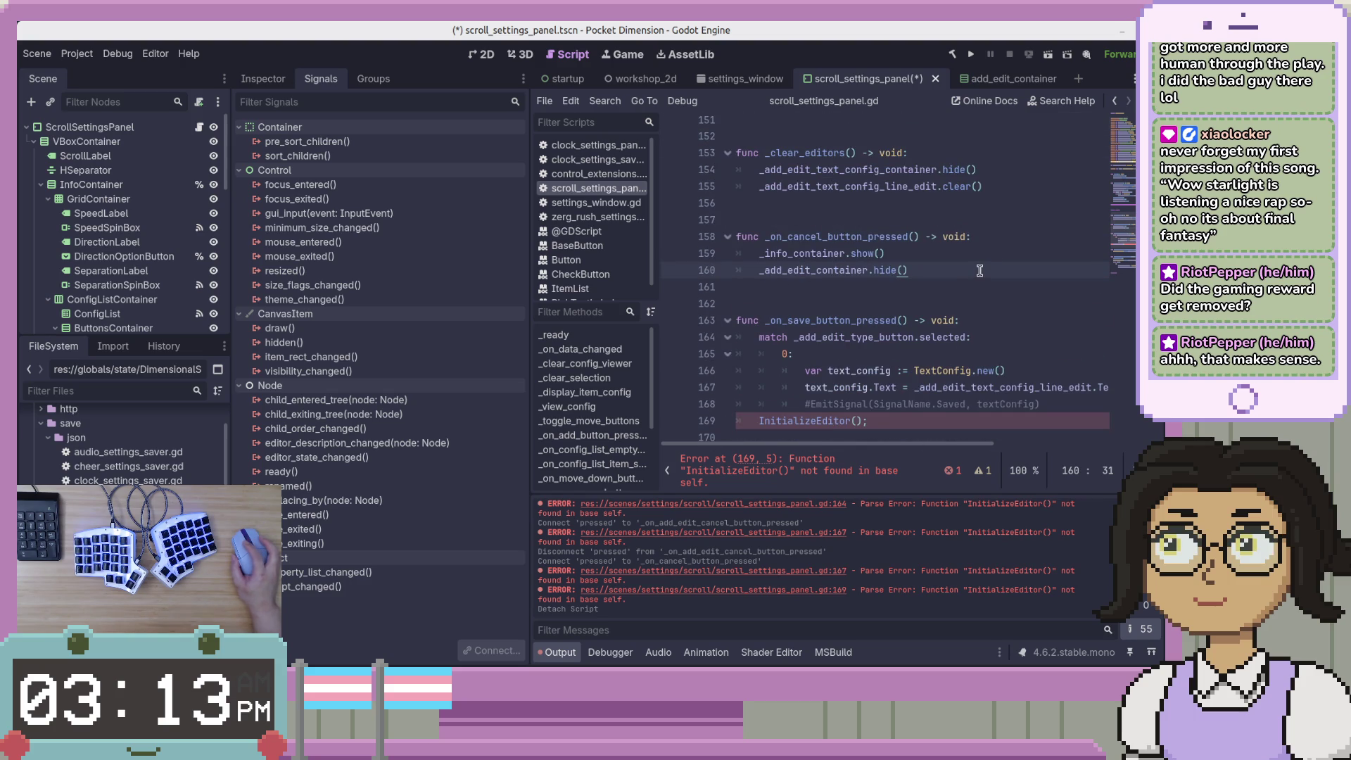
{"action": "left_click", "coordinate": [992, 261]}
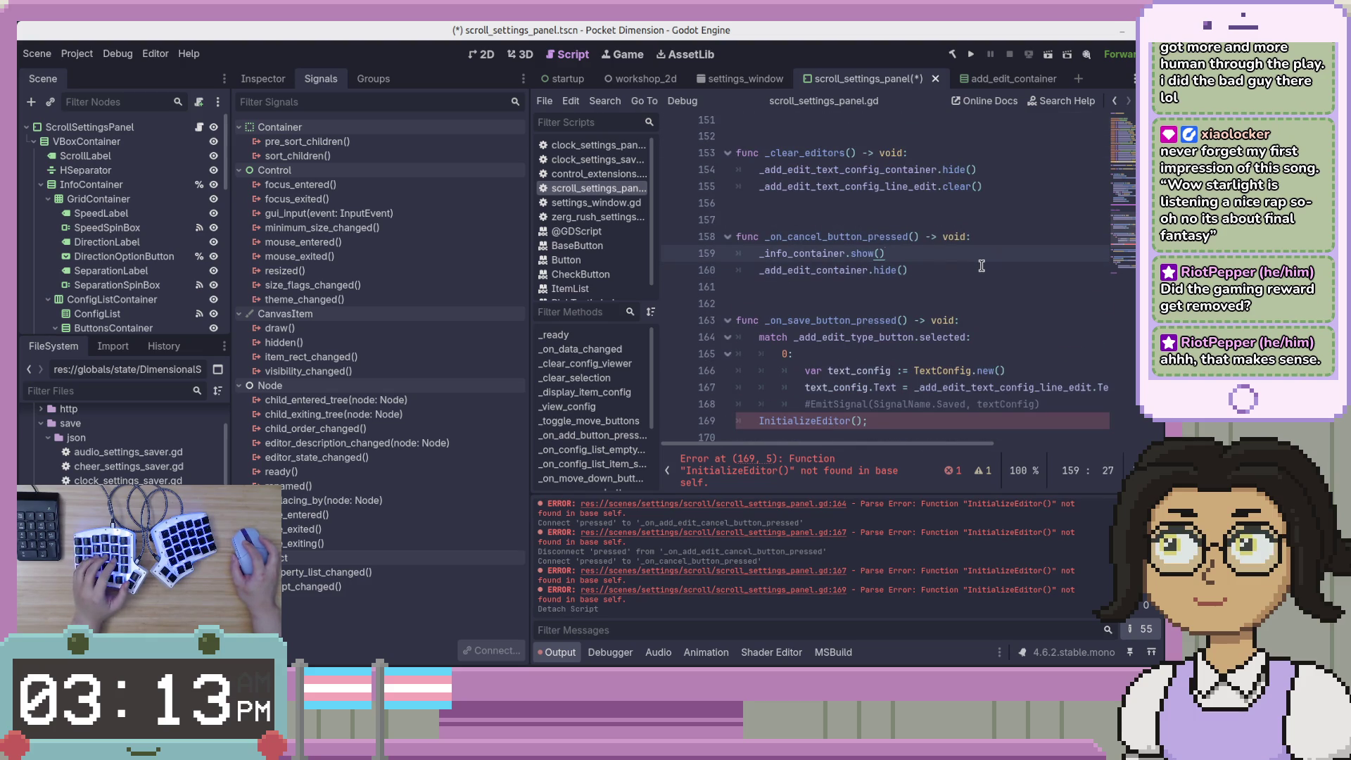
{"action": "scroll", "coordinate": [123, 281], "scroll_direction": "down", "scroll_amount": 5}
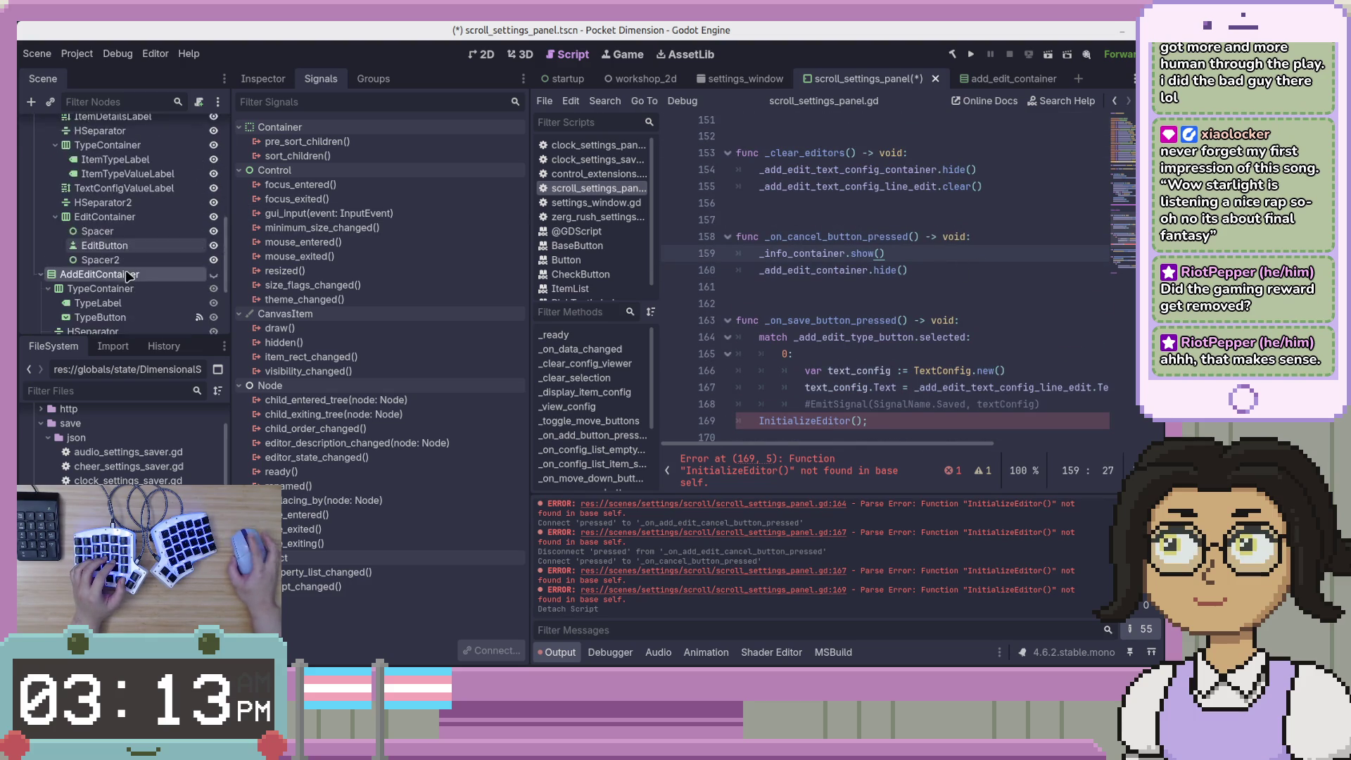
Confirm CancelButton's pressed targets _on_cancel_button_pressed, then comment out InitializeEditor() and save
{"action": "left_click", "coordinate": [116, 320]}
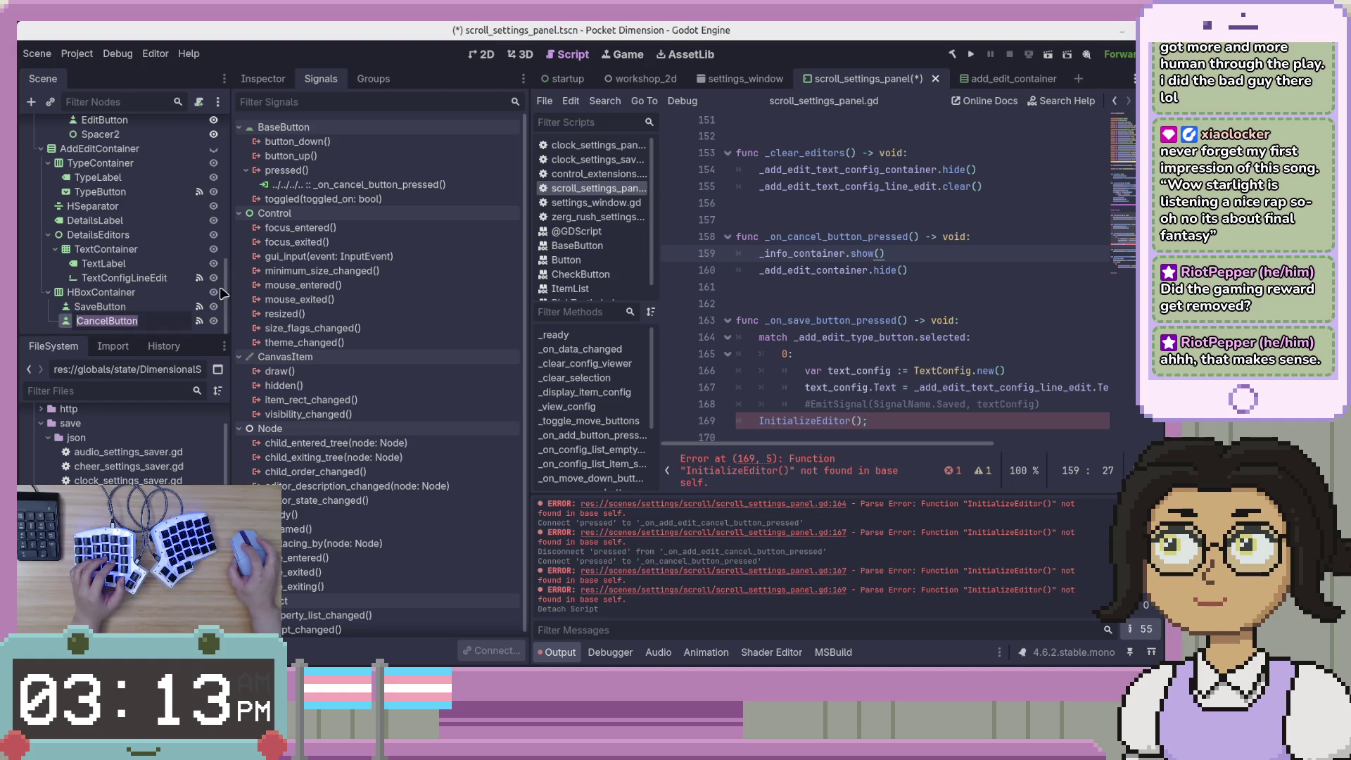
{"action": "left_click", "coordinate": [386, 186]}
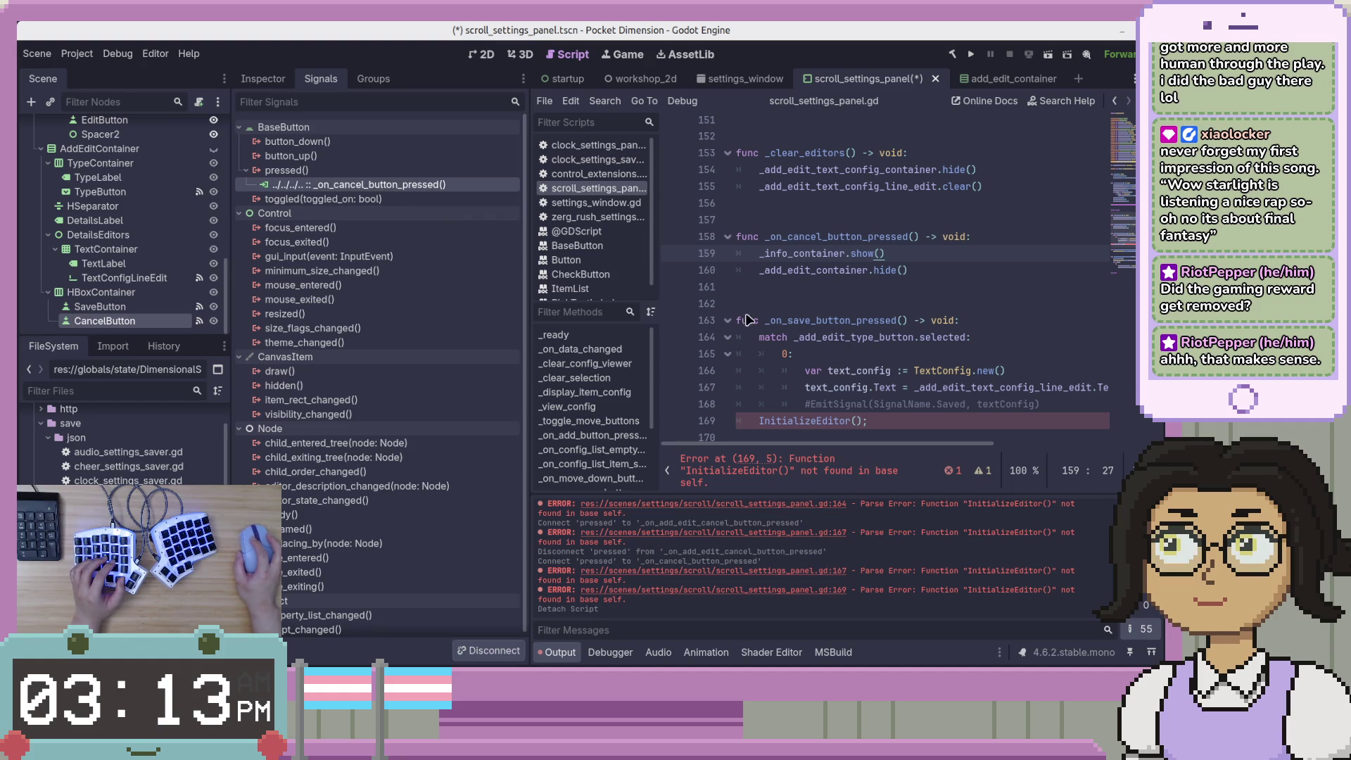
{"action": "left_click", "coordinate": [918, 421]}
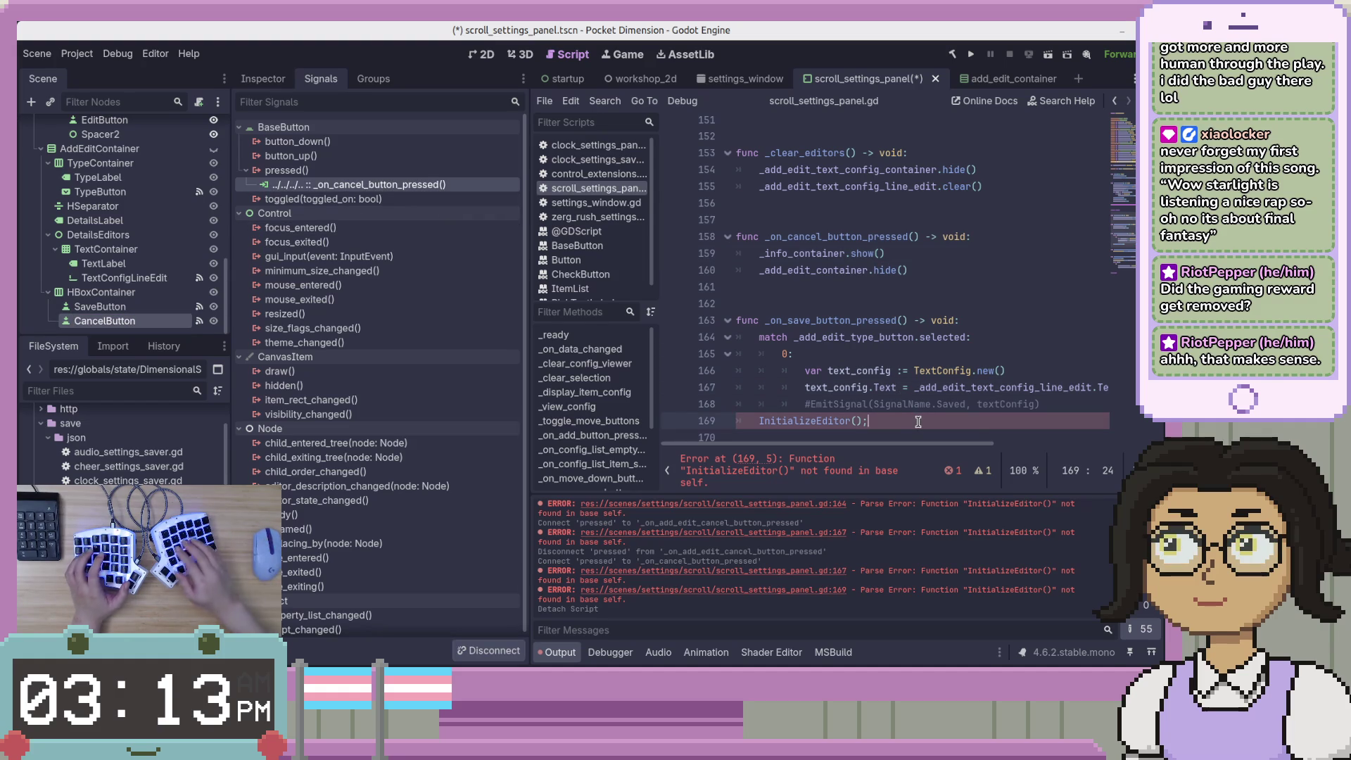
{"action": "key", "text": "ctrl+k"}
{"action": "key", "text": "ctrl+s"}
Check the save handler's match branch 0 and its commented-out EmitSignal line
{"action": "key", "text": "Up"}
{"action": "key", "text": "Up"}
{"action": "key", "text": "Up"}
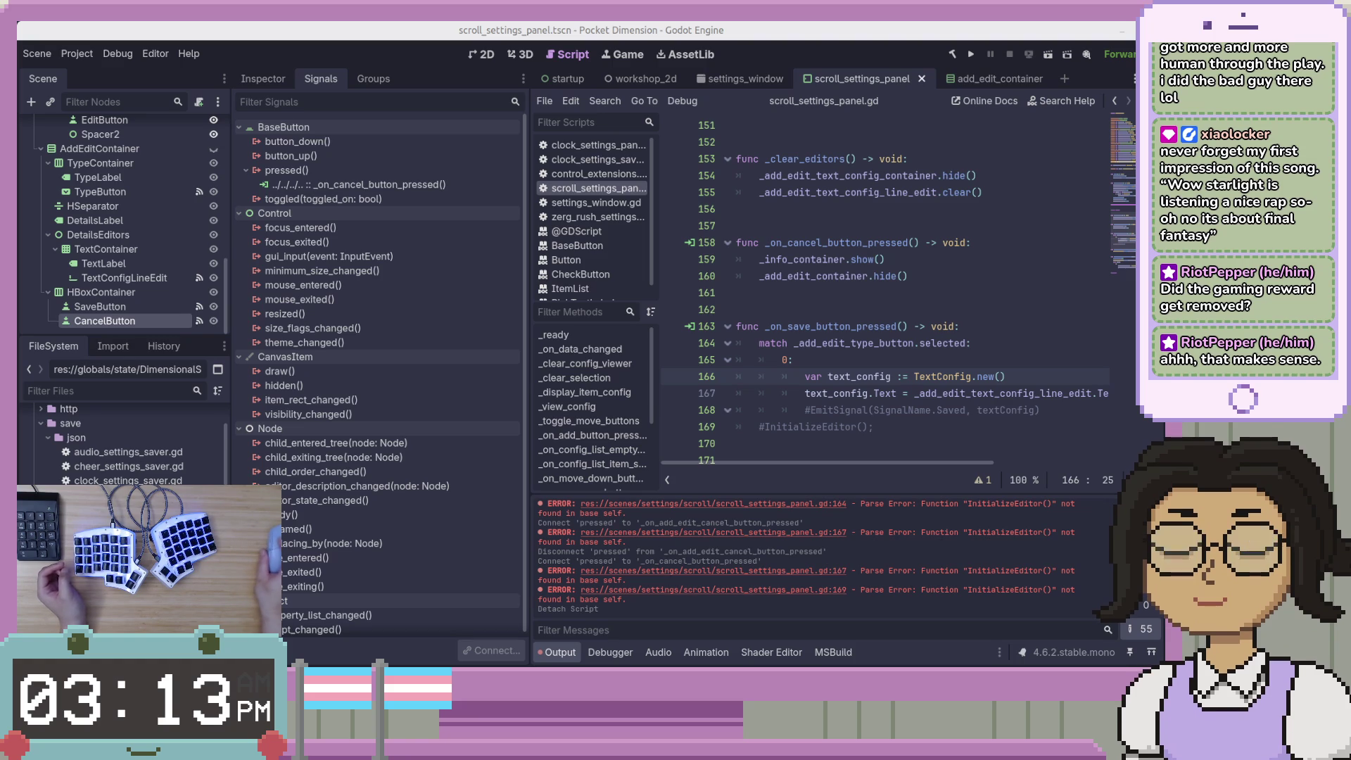
{"action": "left_click", "coordinate": [848, 356]}
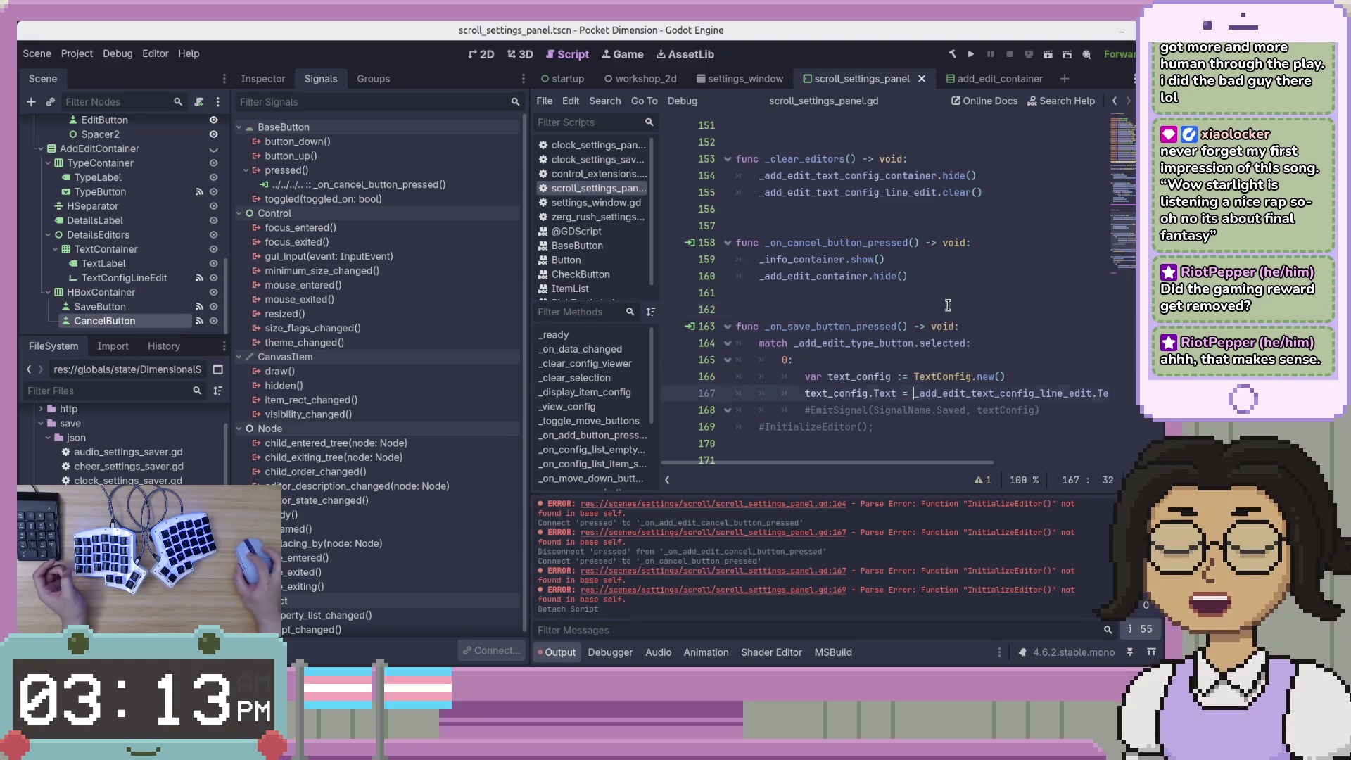
{"action": "left_click", "coordinate": [999, 411]}
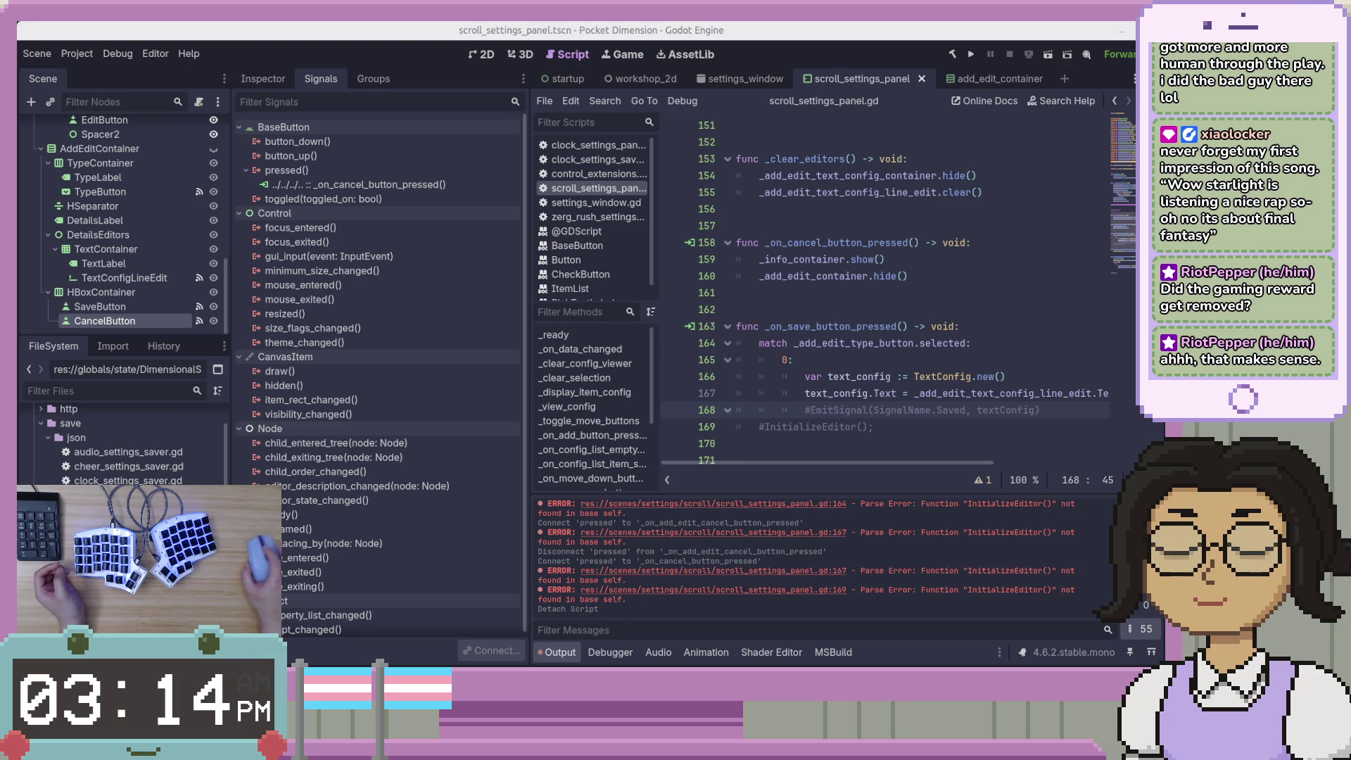
Find the save handler below the commented InitializeEditor line and select _on_save_button_pressed
{"action": "left_click", "coordinate": [910, 394]}
{"action": "scroll", "coordinate": [908, 422], "scroll_direction": "up", "scroll_amount": 2}
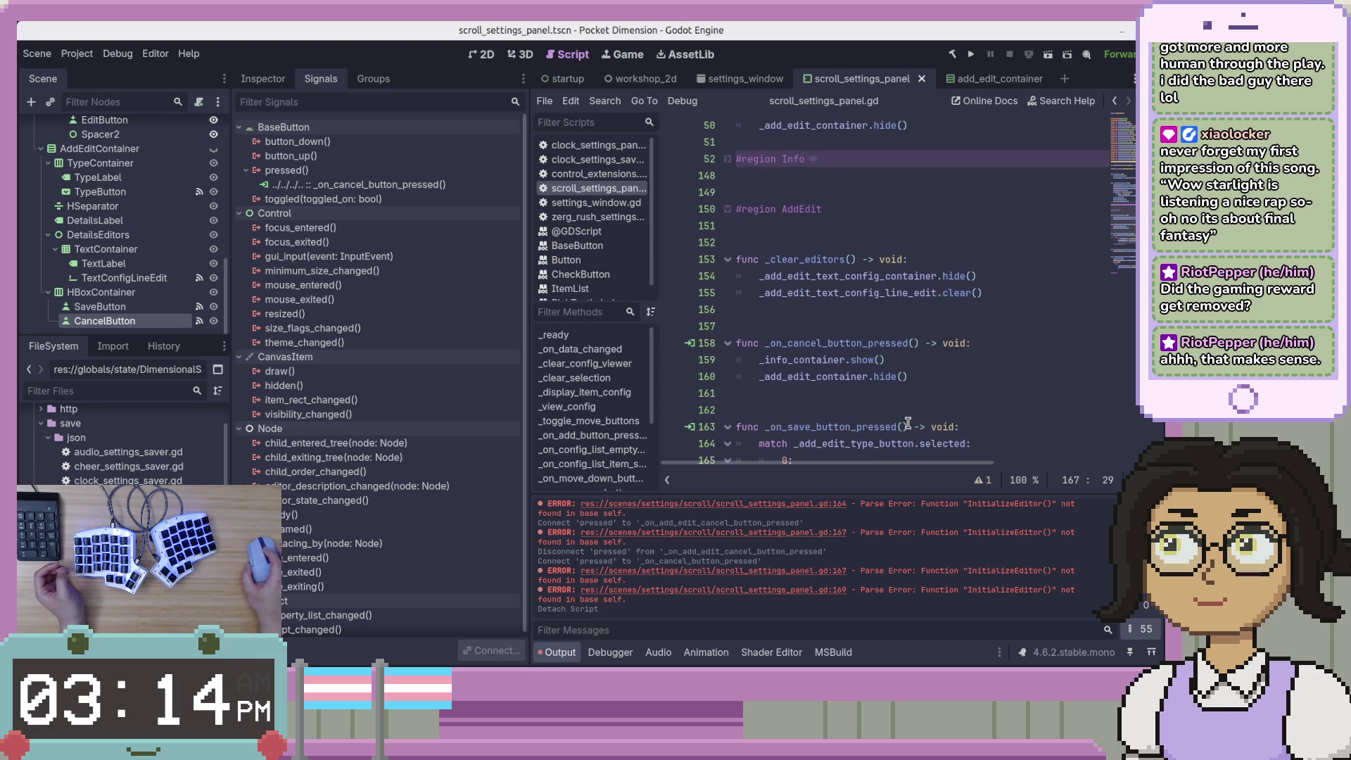
{"action": "scroll", "coordinate": [909, 421], "scroll_direction": "up", "scroll_amount": 3}
{"action": "left_click", "coordinate": [942, 344]}
{"action": "scroll", "coordinate": [946, 349], "scroll_direction": "down", "scroll_amount": 4}
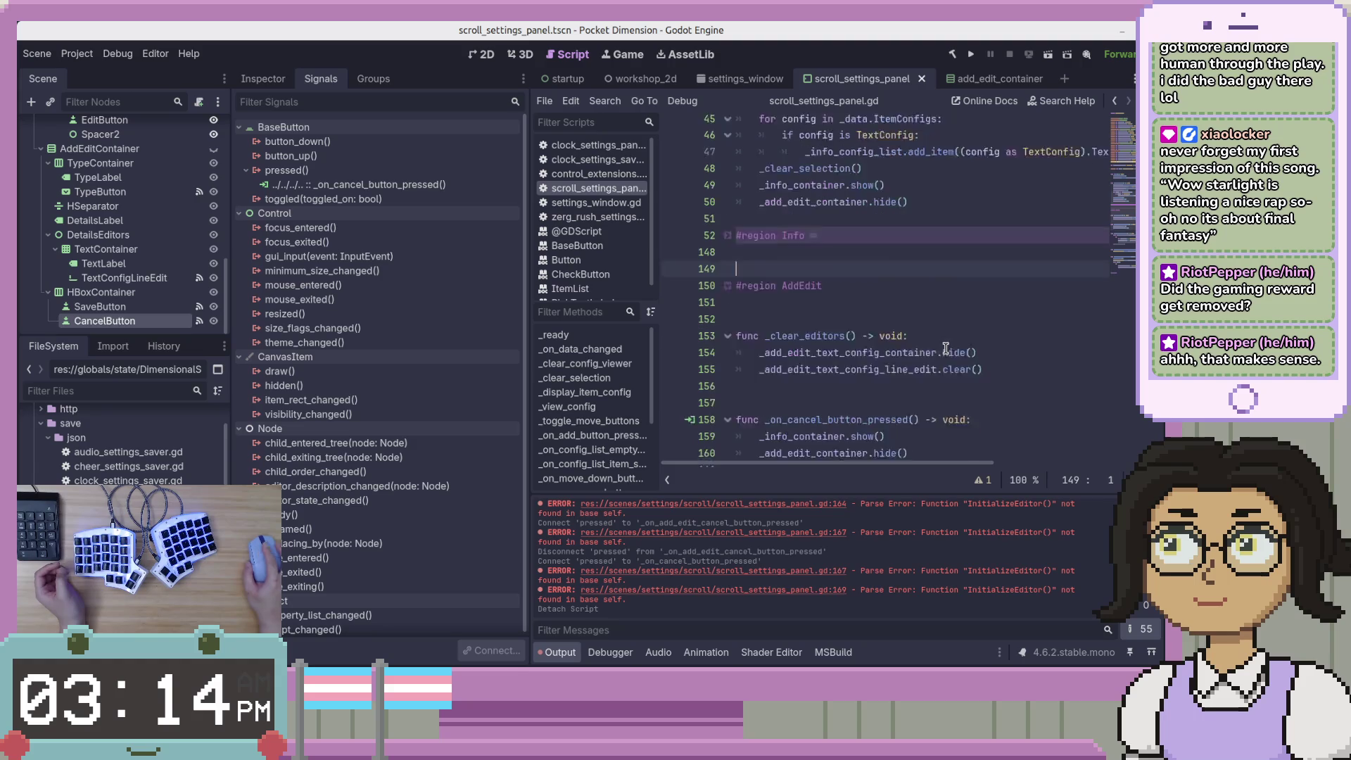
{"action": "scroll", "coordinate": [945, 350], "scroll_direction": "down", "scroll_amount": 3}
{"action": "left_click", "coordinate": [950, 377]}
{"action": "left_click", "coordinate": [875, 276]}
{"action": "double_click", "coordinate": [874, 276]}
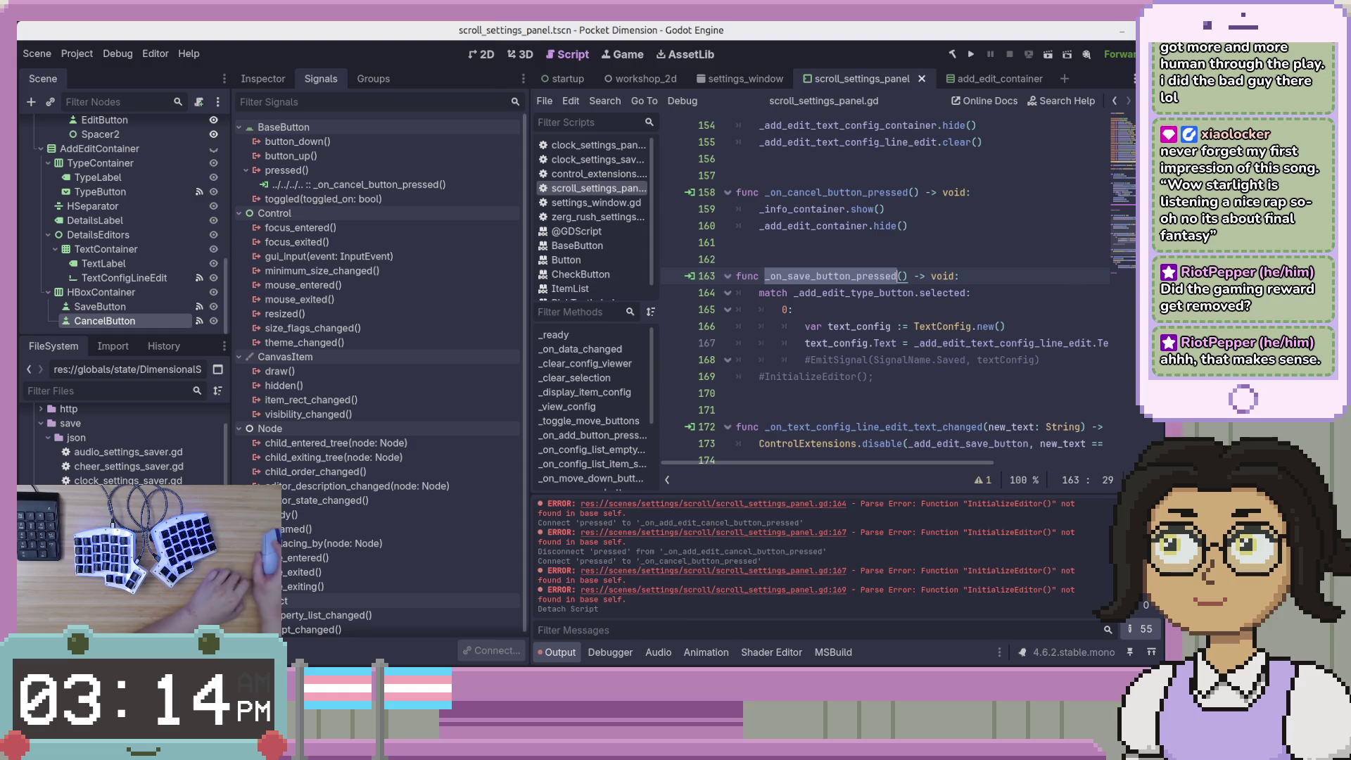
Show ScrollSettingsPanel.cs in Visual Studio Code, inside the OnAddEditContainerCanceled method
{"action": "key", "text": "alt+Tab"}
{"action": "left_click", "coordinate": [873, 348]}
{"action": "left_click", "coordinate": [810, 390]}
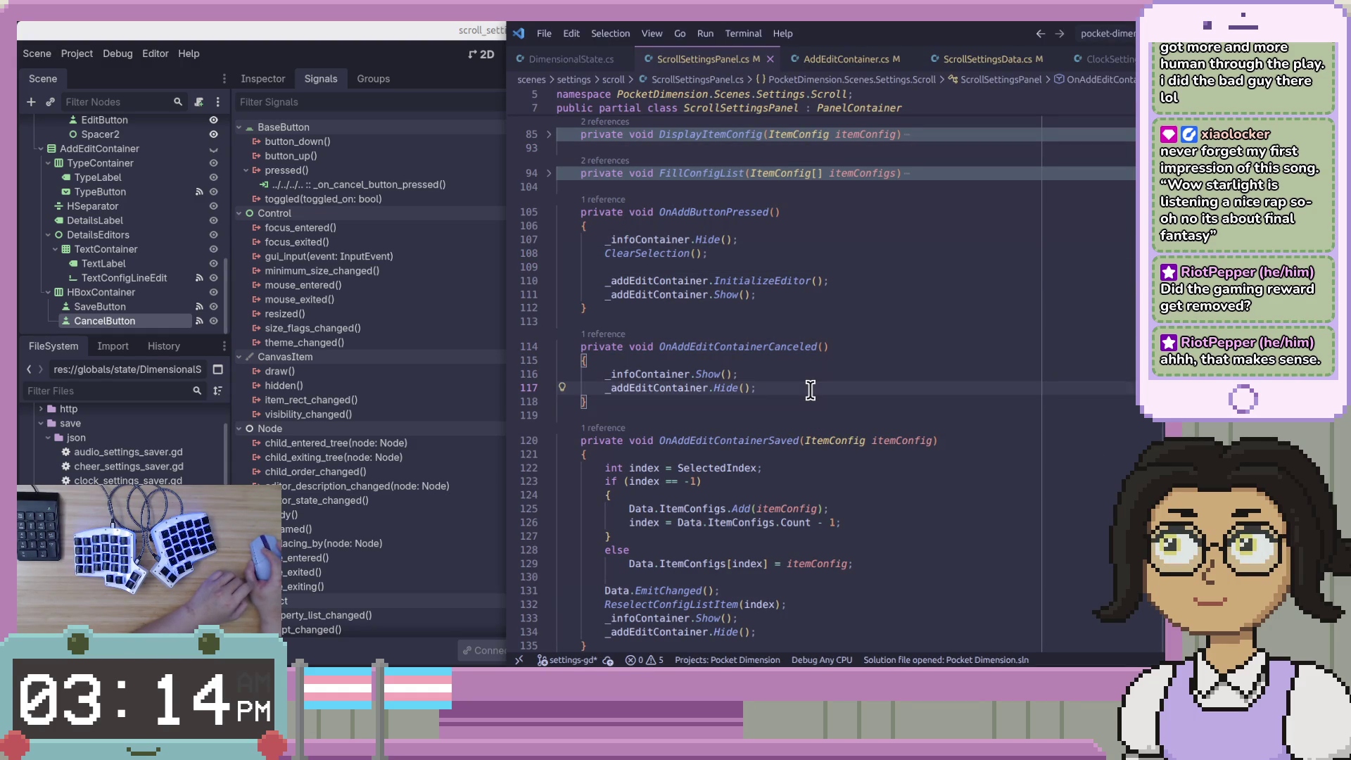
Collapse OnAddEditContainerCanceled, copy the OnAddEditContainerSaved body, and return to the Godot script
{"action": "left_click", "coordinate": [548, 347]}
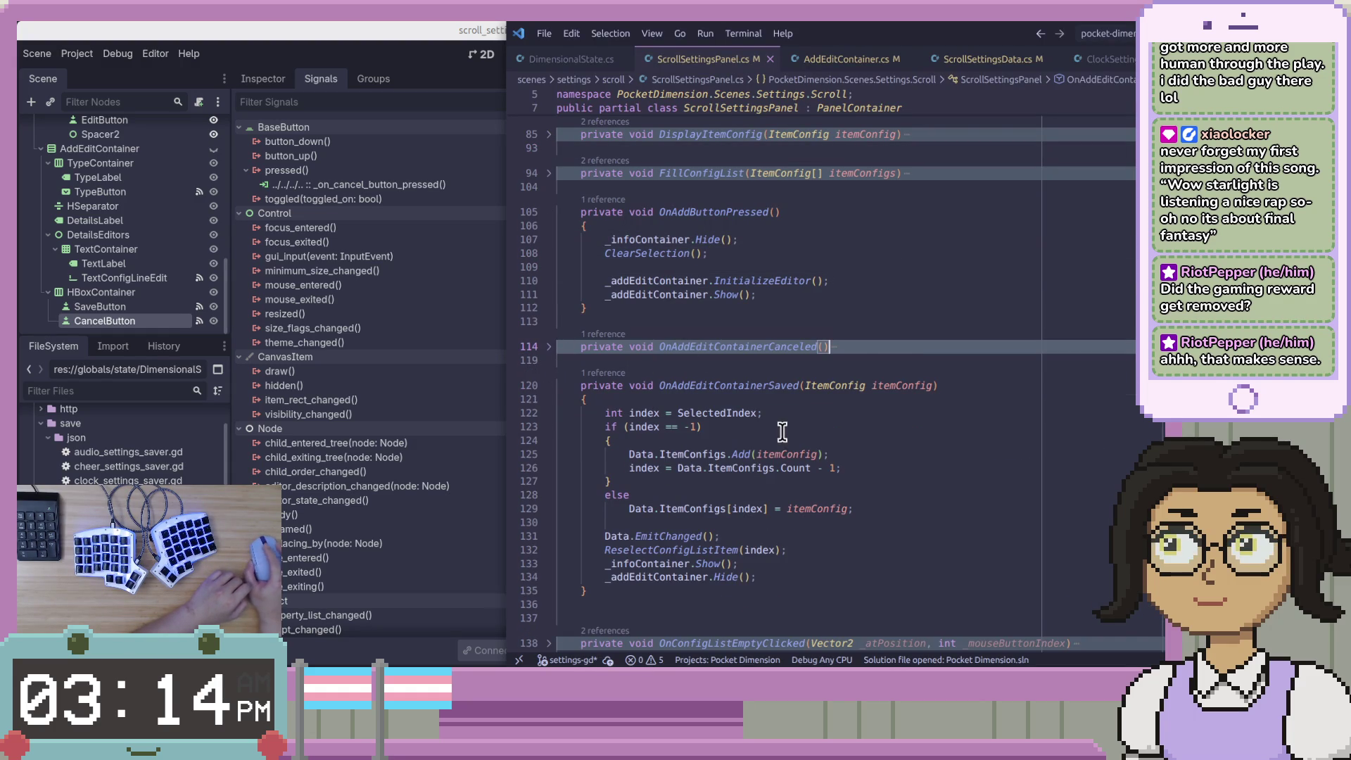
{"action": "scroll", "coordinate": [696, 387], "scroll_direction": "down", "scroll_amount": 1}
{"action": "mouse_move", "coordinate": [755, 355]}
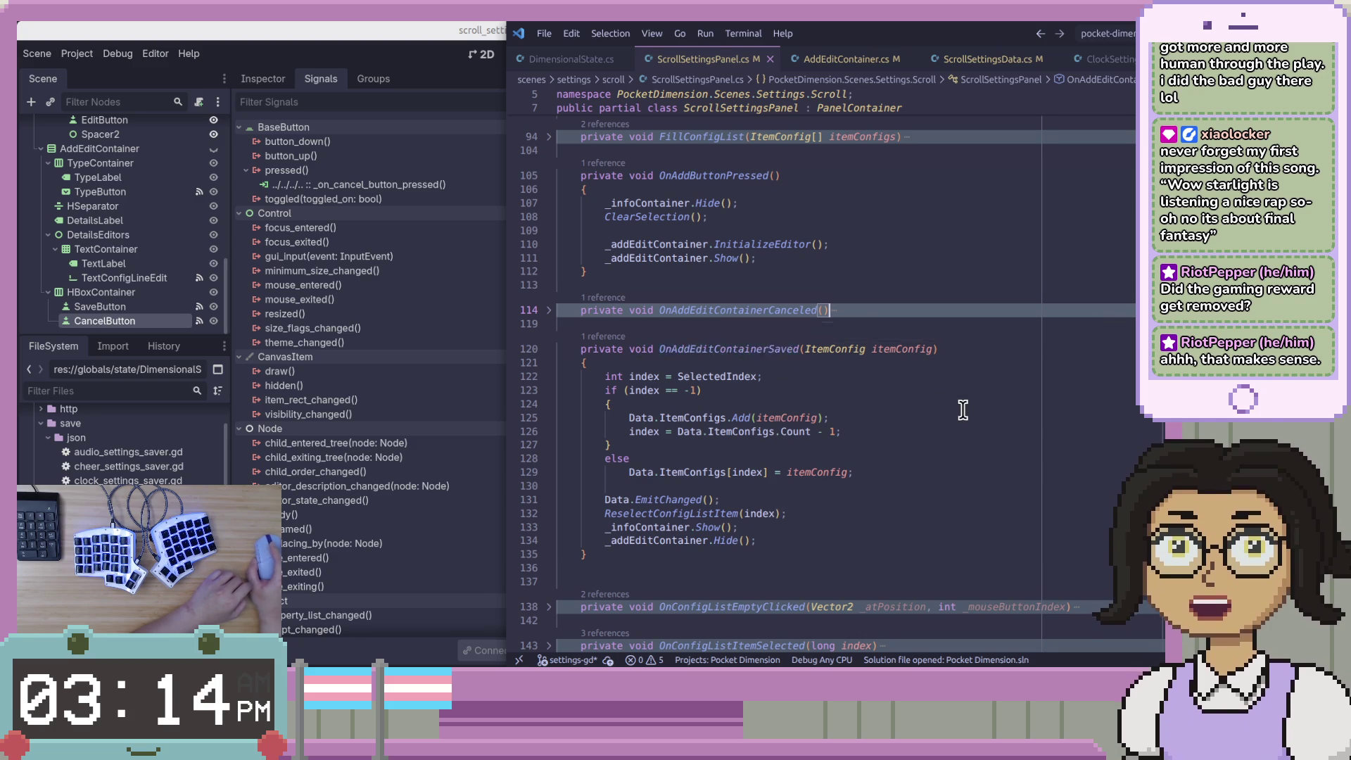
{"action": "scroll", "coordinate": [755, 355], "scroll_direction": "down", "scroll_amount": 2}
{"action": "left_click", "coordinate": [811, 307]}
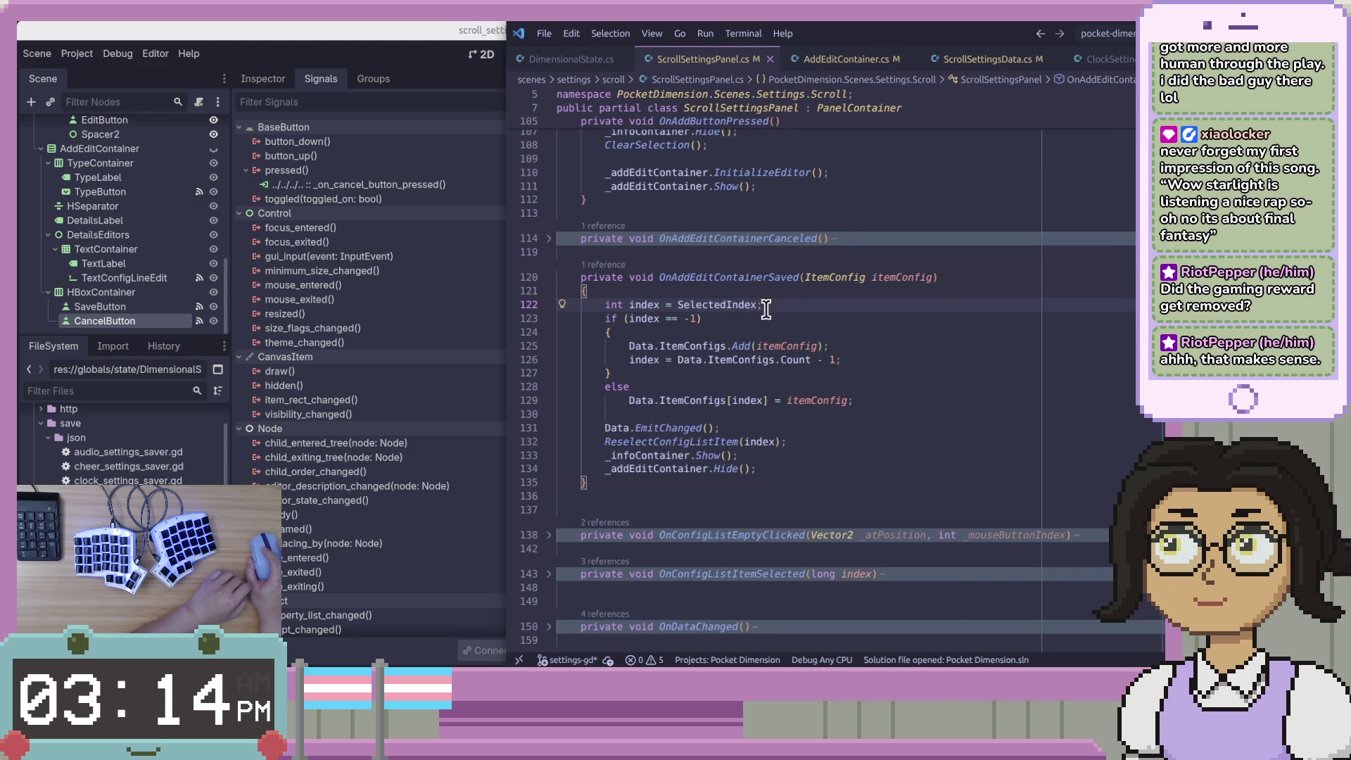
{"action": "left_click_drag", "start_coordinate": [604, 304], "coordinate": [785, 468]}
{"action": "right_click", "coordinate": [731, 343]}
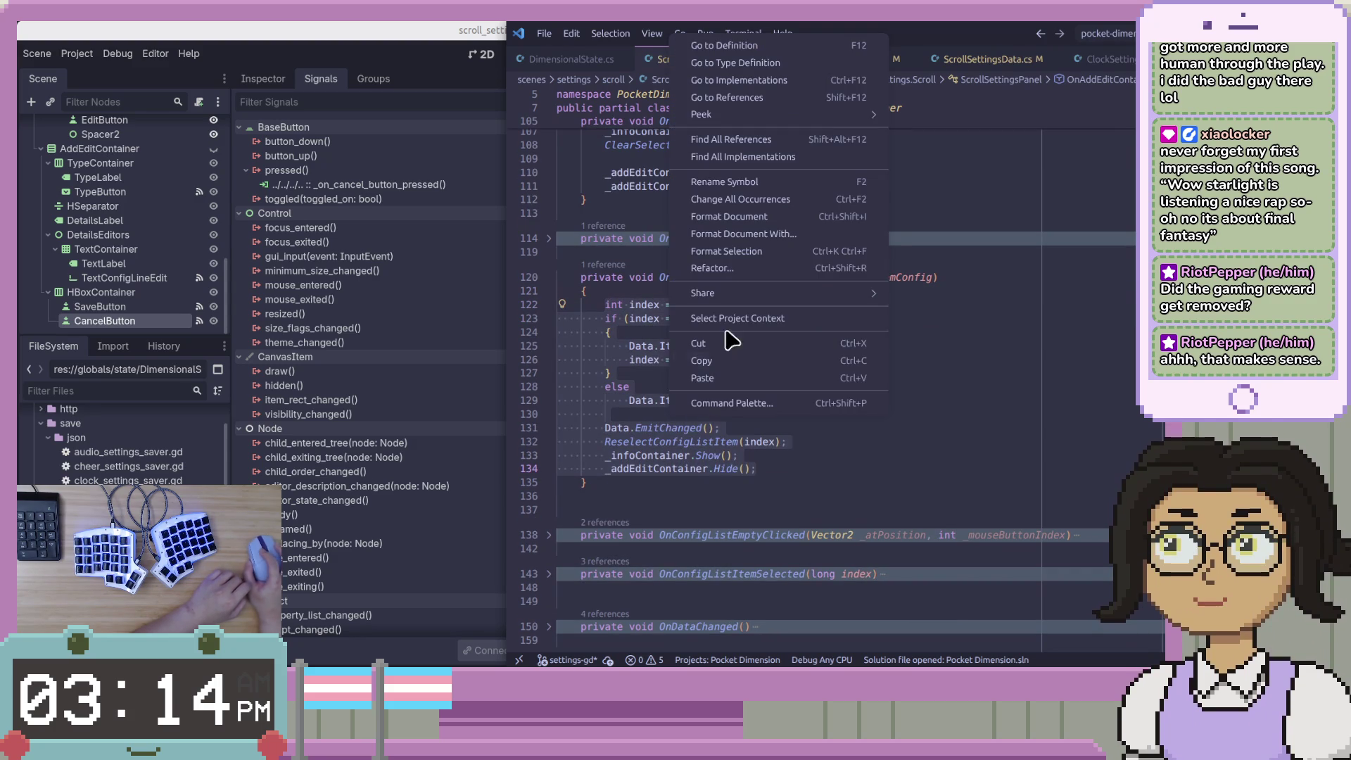
{"action": "left_click", "coordinate": [728, 360]}
{"action": "key", "text": "alt+Tab"}
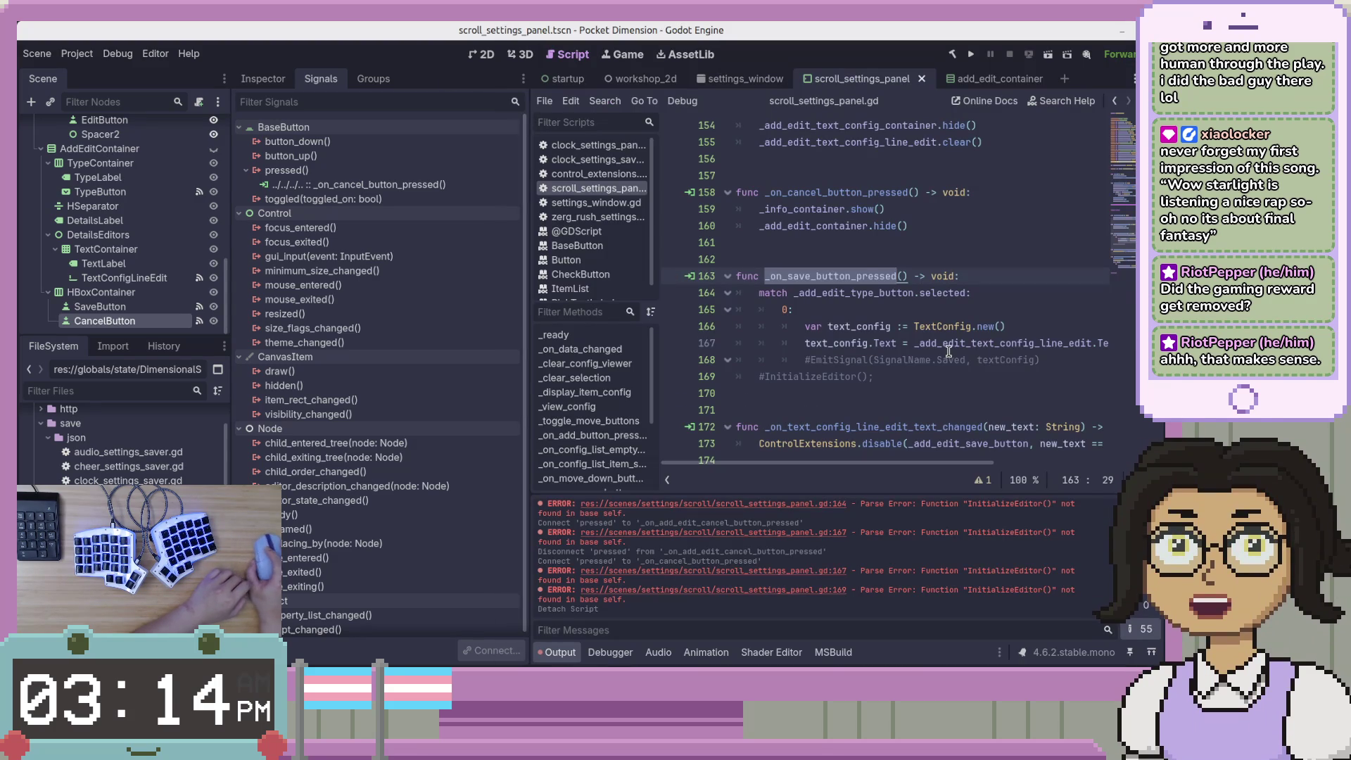
Paste the copied C# save logic into _on_save_button_pressed, below the commented InitializeEditor line
{"action": "left_click", "coordinate": [964, 293]}
{"action": "key", "text": "Down"}
{"action": "key", "text": "Down"}
{"action": "key", "text": "Down"}
{"action": "key", "text": "End"}
{"action": "key", "text": "Return"}
{"action": "key", "text": "BackSpace"}
{"action": "key", "text": "Return"}
{"action": "key", "text": "ctrl+v"}
{"action": "key", "text": "ctrl+z"}
{"action": "key", "text": "Down"}
{"action": "key", "text": "Down"}
{"action": "key", "text": "Down"}
{"action": "key", "text": "ctrl+v"}
{"action": "key", "text": "Up"}
{"action": "key", "text": "Up"}
{"action": "key", "text": "Up"}
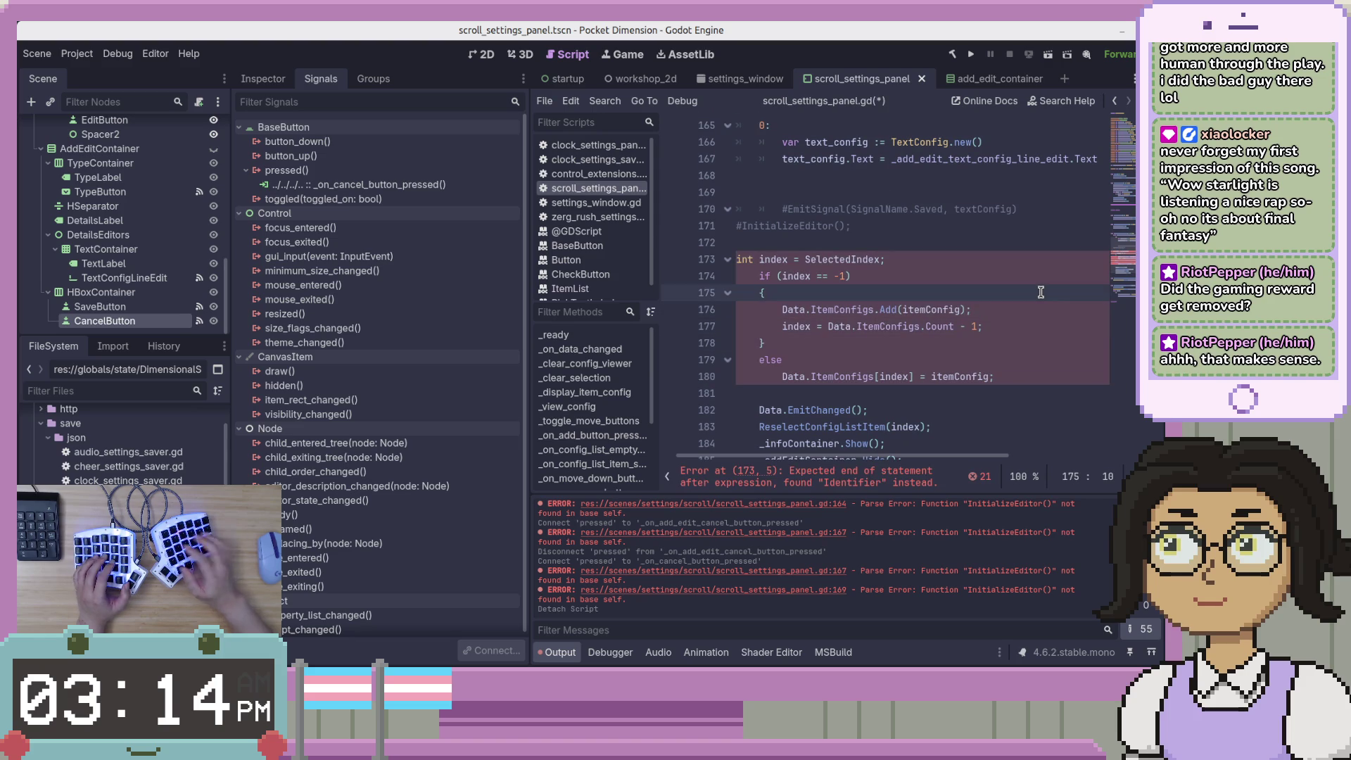
Select the SelectedIndex reference in the pasted code and look it up in the C# source
{"action": "left_click", "coordinate": [873, 268]}
{"action": "scroll", "coordinate": [908, 266], "scroll_direction": "up", "scroll_amount": 3}
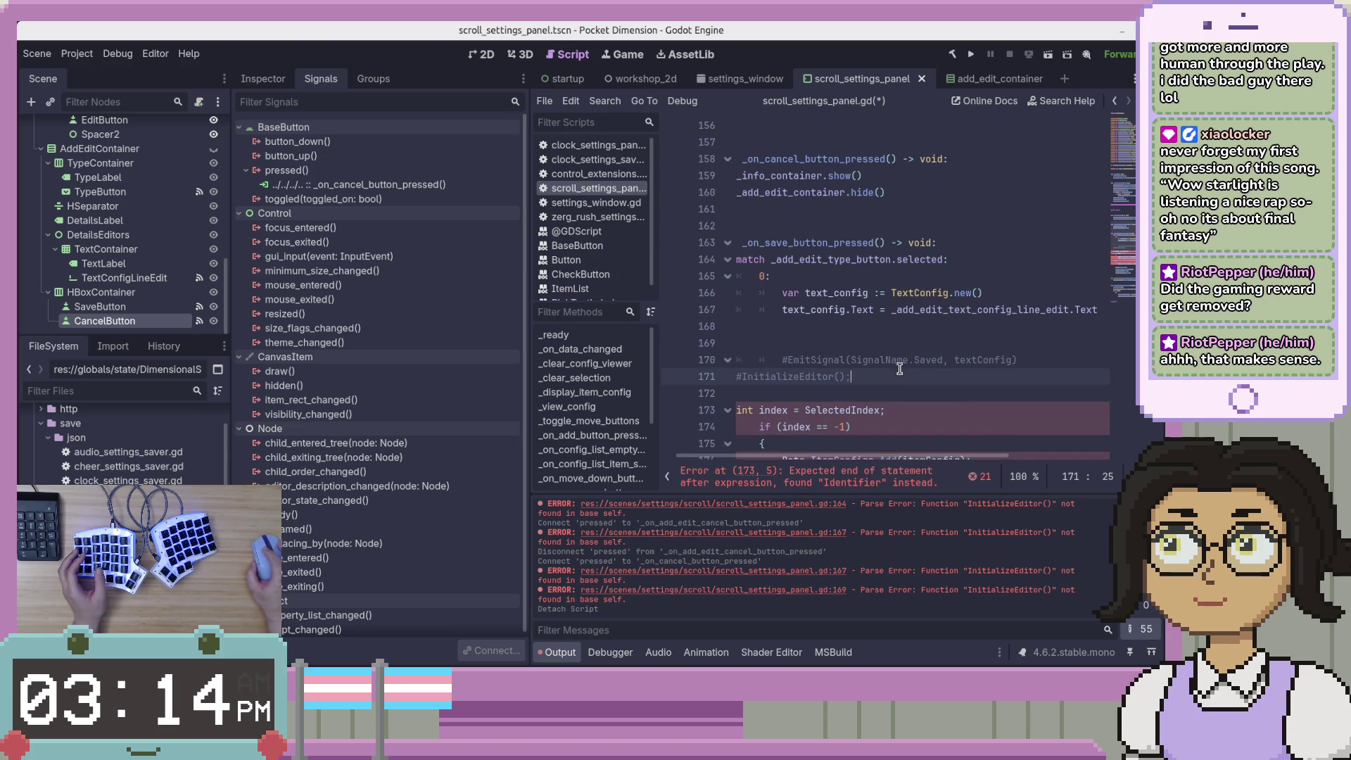
{"action": "double_click", "coordinate": [841, 409]}
{"action": "key", "text": "alt+Tab"}
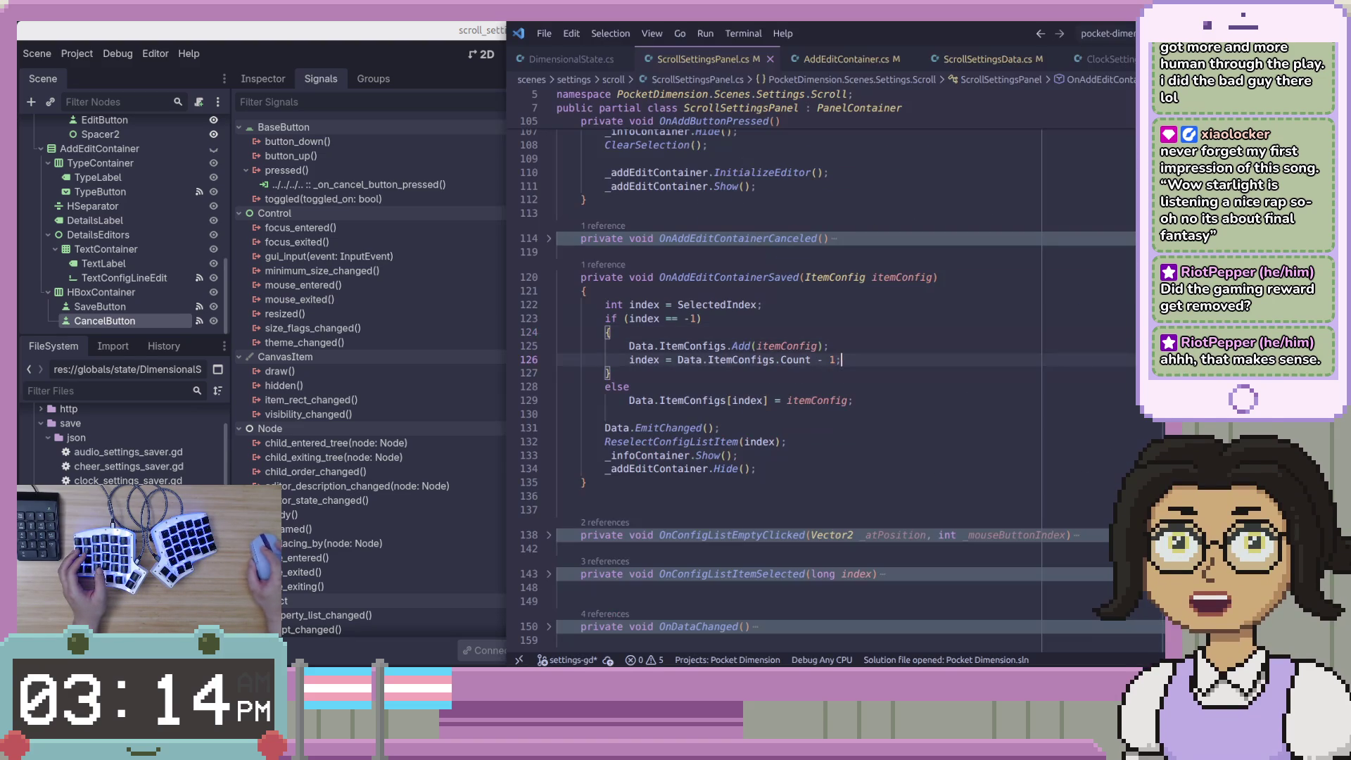
Copy the full C# SelectedIndex property definition (lines 28–35) and return to Godot
{"action": "double_click", "coordinate": [718, 304]}
{"action": "scroll", "coordinate": [887, 389], "scroll_direction": "up", "scroll_amount": 20}
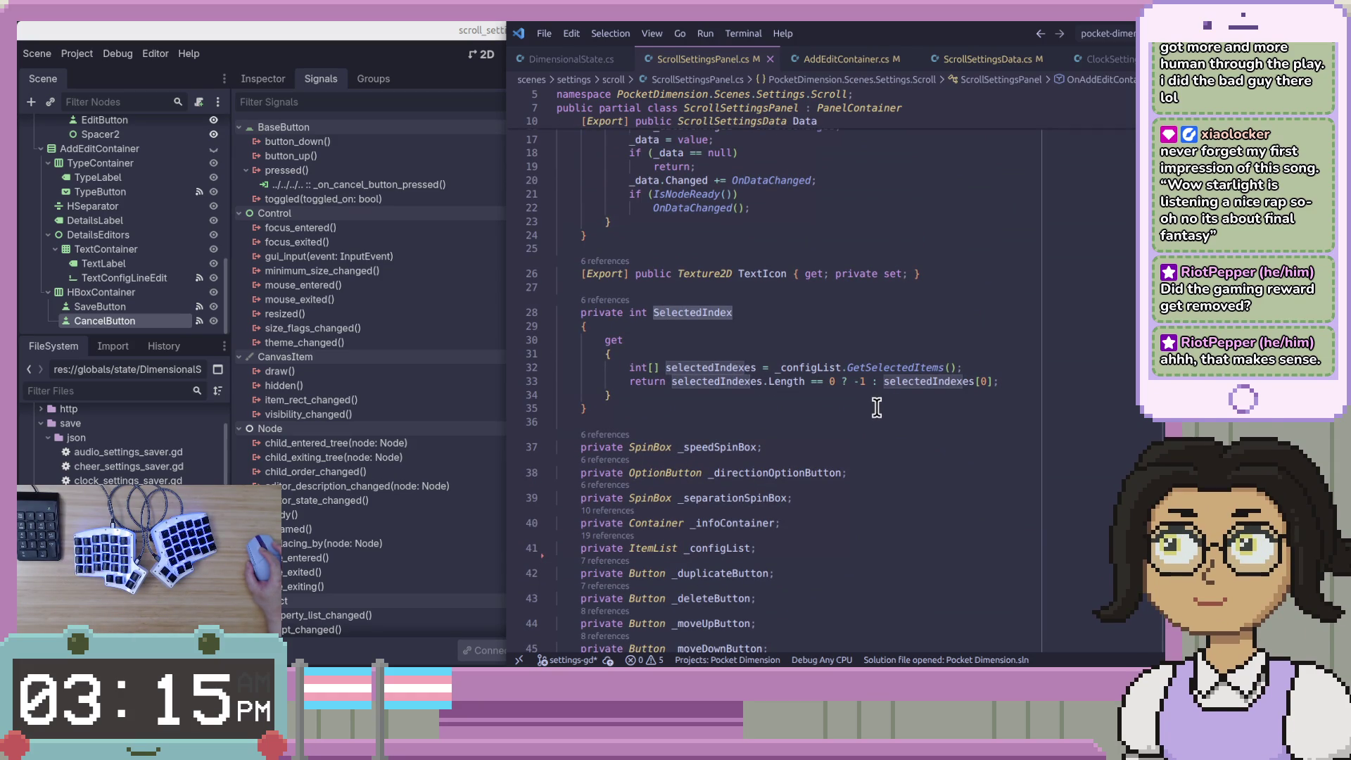
{"action": "right_click", "coordinate": [877, 408]}
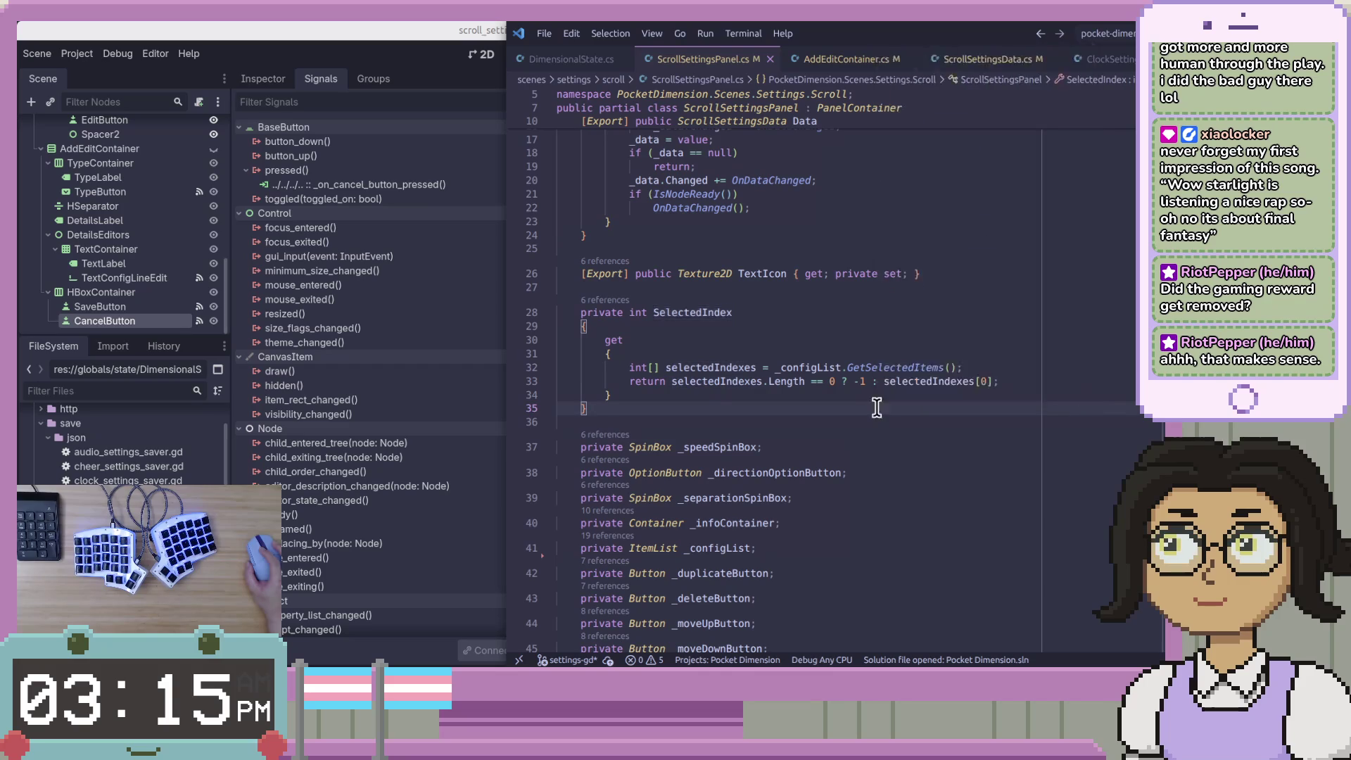
{"action": "key", "text": "Escape"}
{"action": "left_click", "coordinate": [797, 396]}
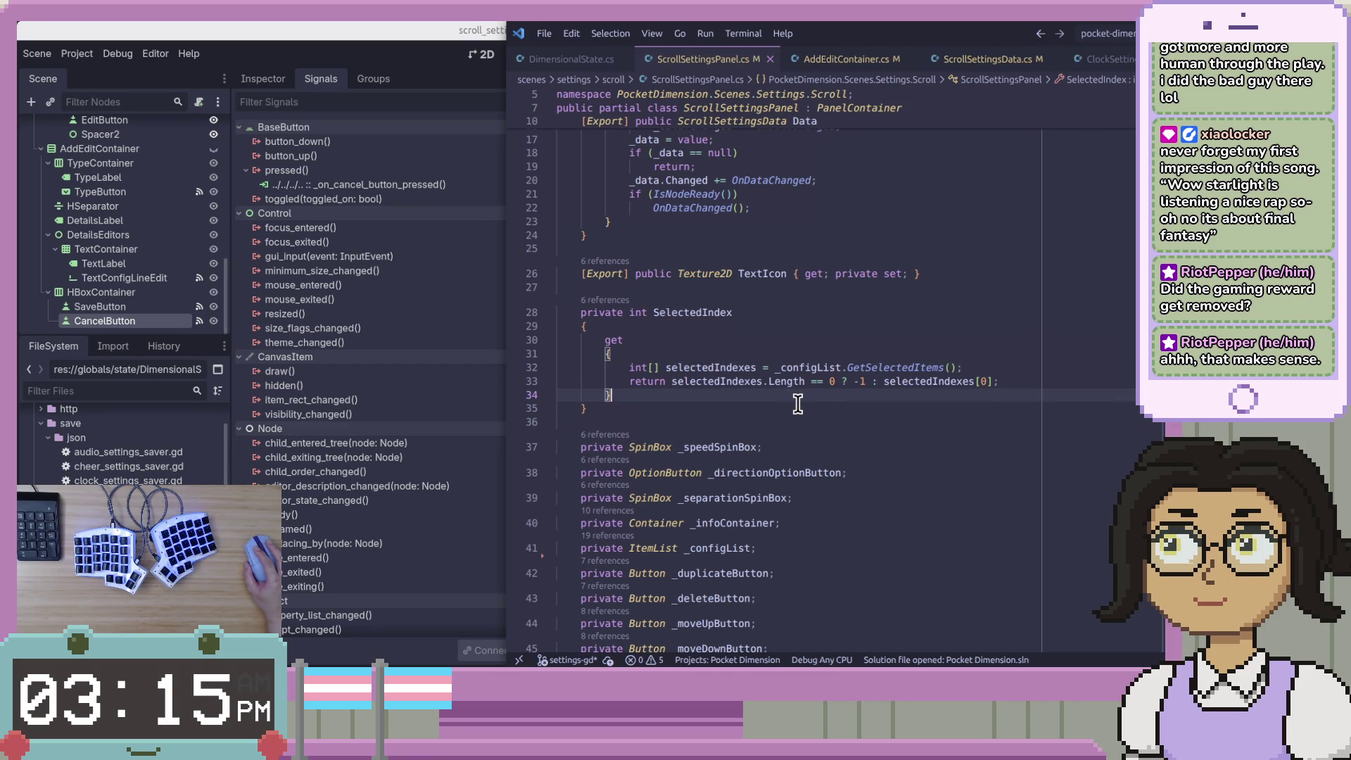
{"action": "left_click", "coordinate": [637, 407]}
{"action": "left_click_drag", "start_coordinate": [636, 407], "coordinate": [581, 312]}
{"action": "right_click", "coordinate": [614, 321]}
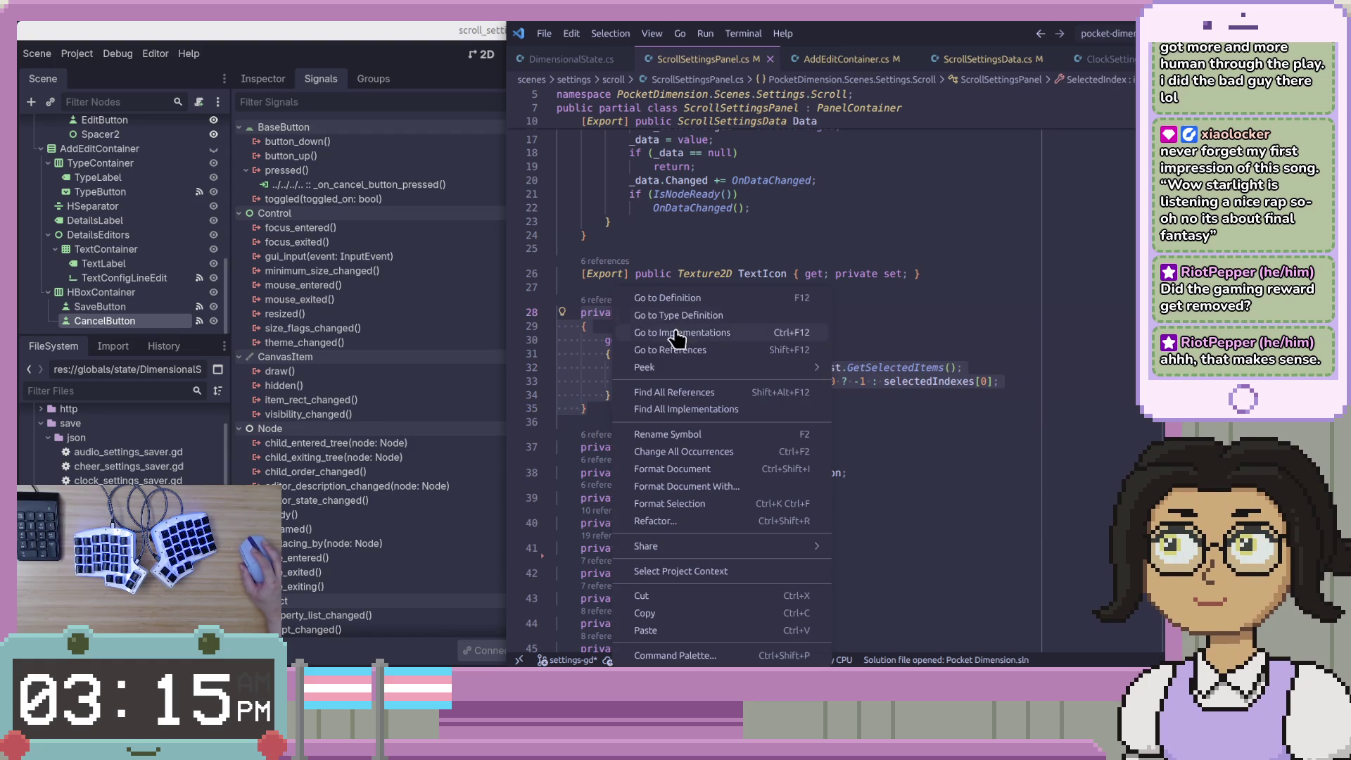
{"action": "left_click", "coordinate": [734, 610]}
{"action": "key", "text": "alt+Tab"}
Place the caret at the end of the _item_config_to_edit variable declaration
{"action": "scroll", "coordinate": [790, 304], "scroll_direction": "up", "scroll_amount": 20}
{"action": "left_click", "coordinate": [935, 345]}
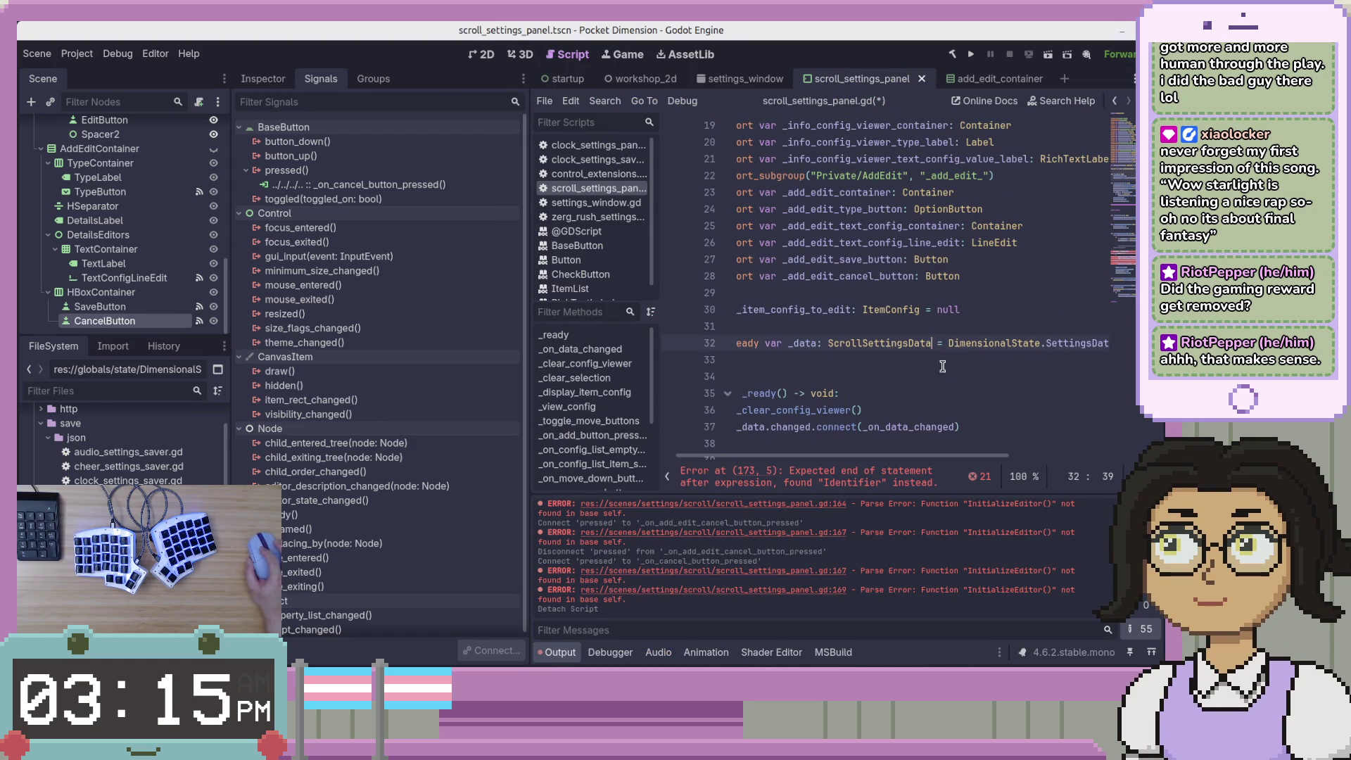
{"action": "left_click_drag", "start_coordinate": [842, 456], "coordinate": [828, 455]}
{"action": "left_click", "coordinate": [856, 410]}
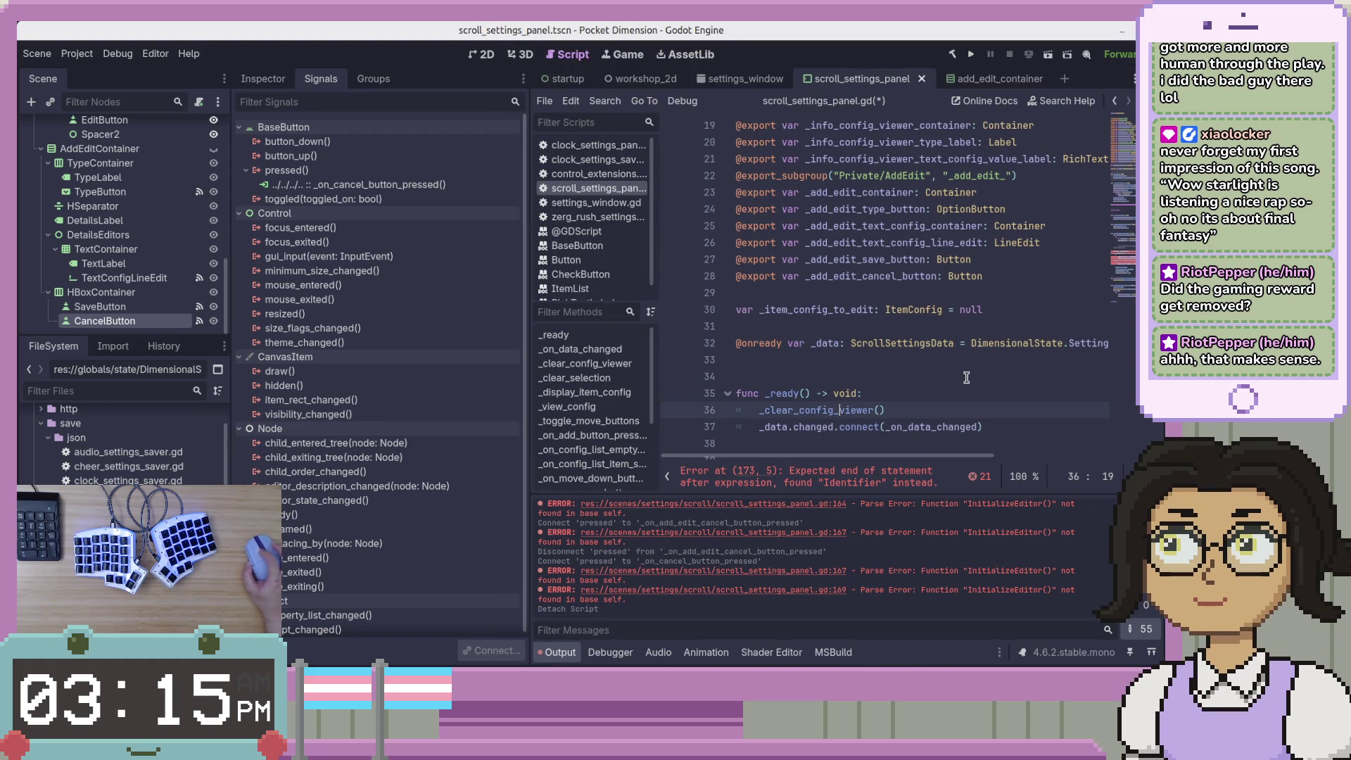
{"action": "left_click", "coordinate": [1024, 307]}
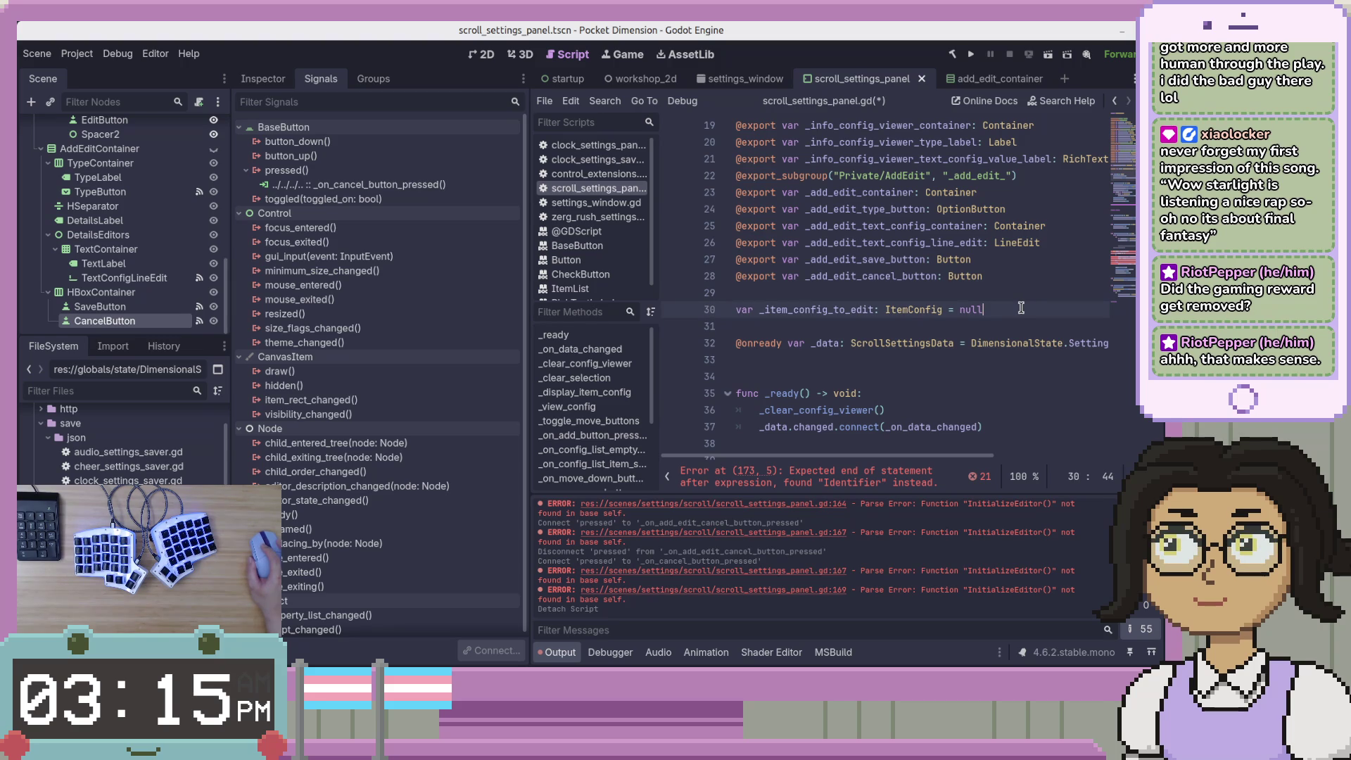
{"action": "scroll", "coordinate": [1023, 316], "scroll_direction": "up", "scroll_amount": 2}
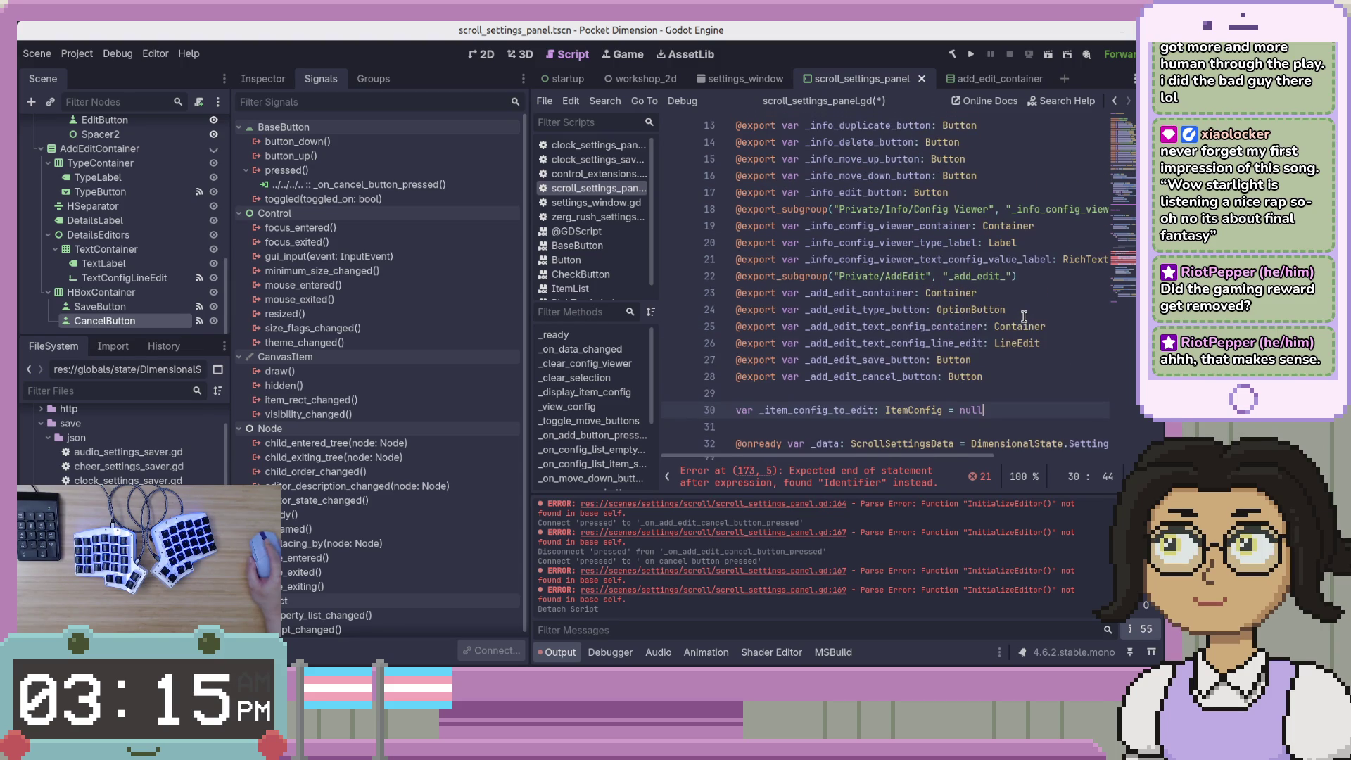
{"action": "scroll", "coordinate": [1024, 315], "scroll_direction": "down", "scroll_amount": 3}
{"action": "scroll", "coordinate": [1024, 316], "scroll_direction": "up", "scroll_amount": 7}
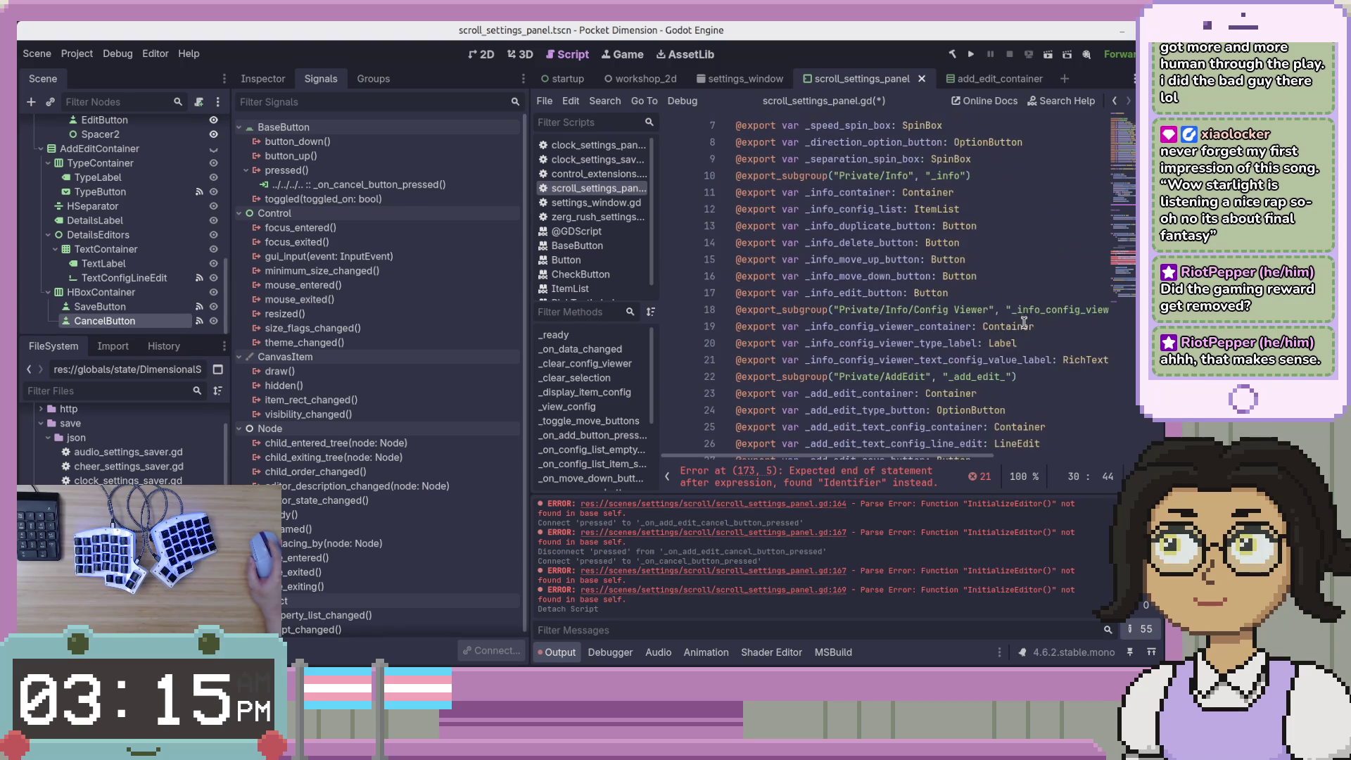
{"action": "scroll", "coordinate": [1026, 326], "scroll_direction": "down", "scroll_amount": 4}
{"action": "scroll", "coordinate": [1026, 327], "scroll_direction": "down", "scroll_amount": 3}
Paste the C# SelectedIndex property on a new line and select its 'private int' header
{"action": "key", "text": "Return"}
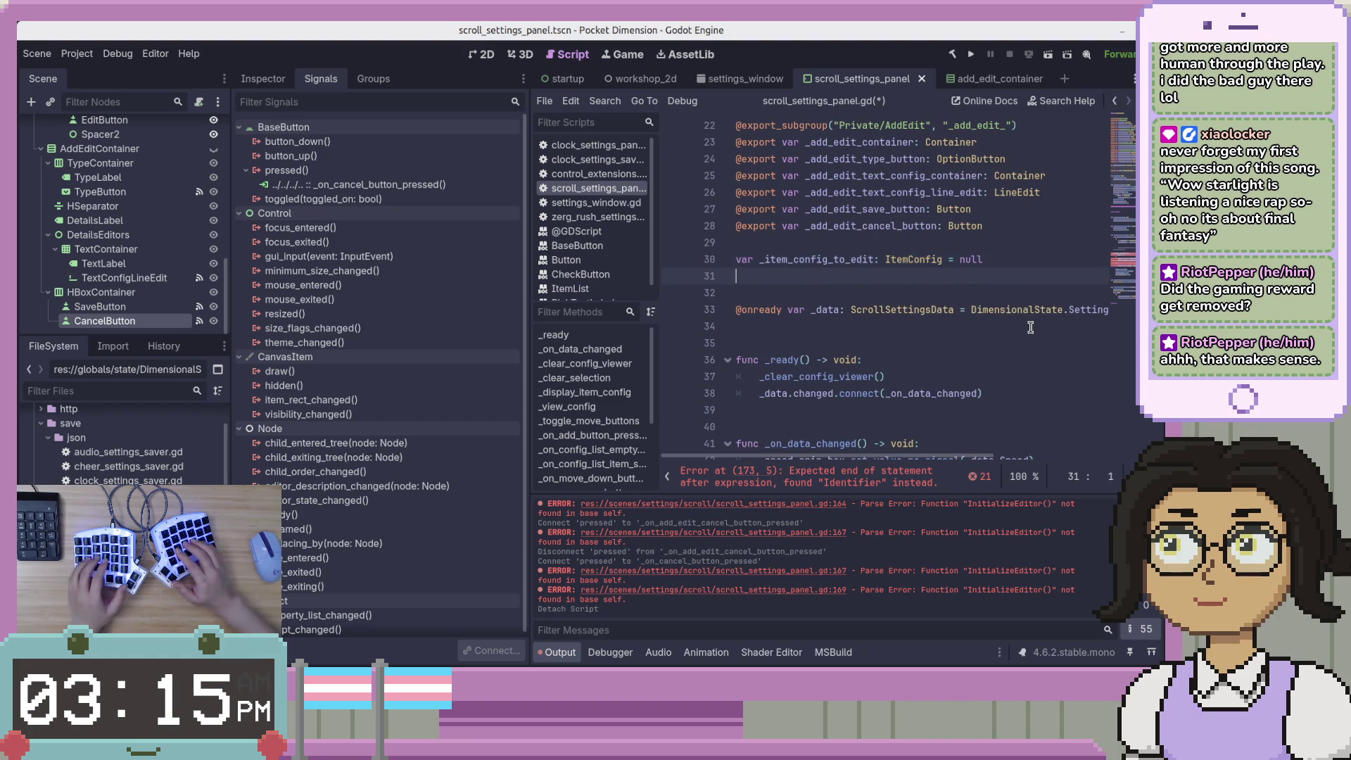
{"action": "key", "text": "ctrl+v"}
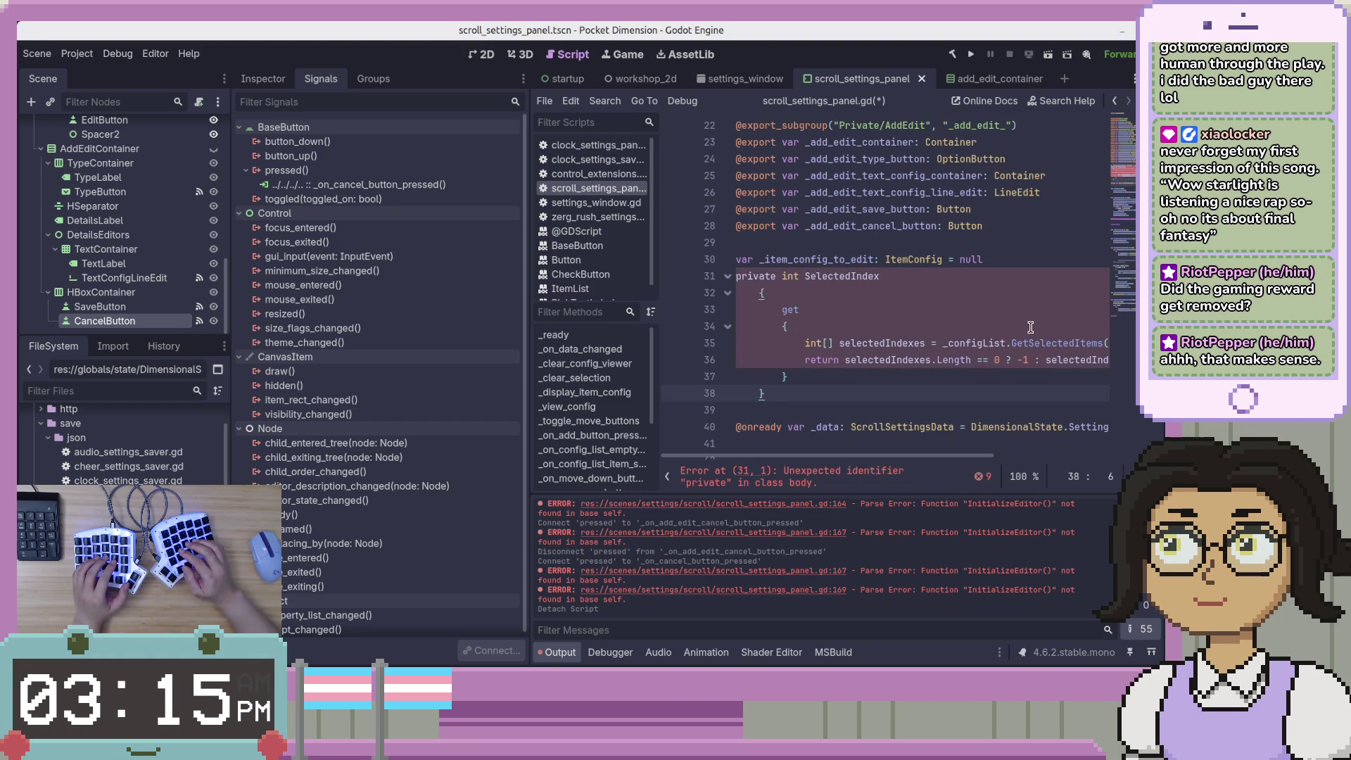
{"action": "key", "text": "Up"}
{"action": "key", "text": "Up"}
{"action": "key", "text": "Up"}
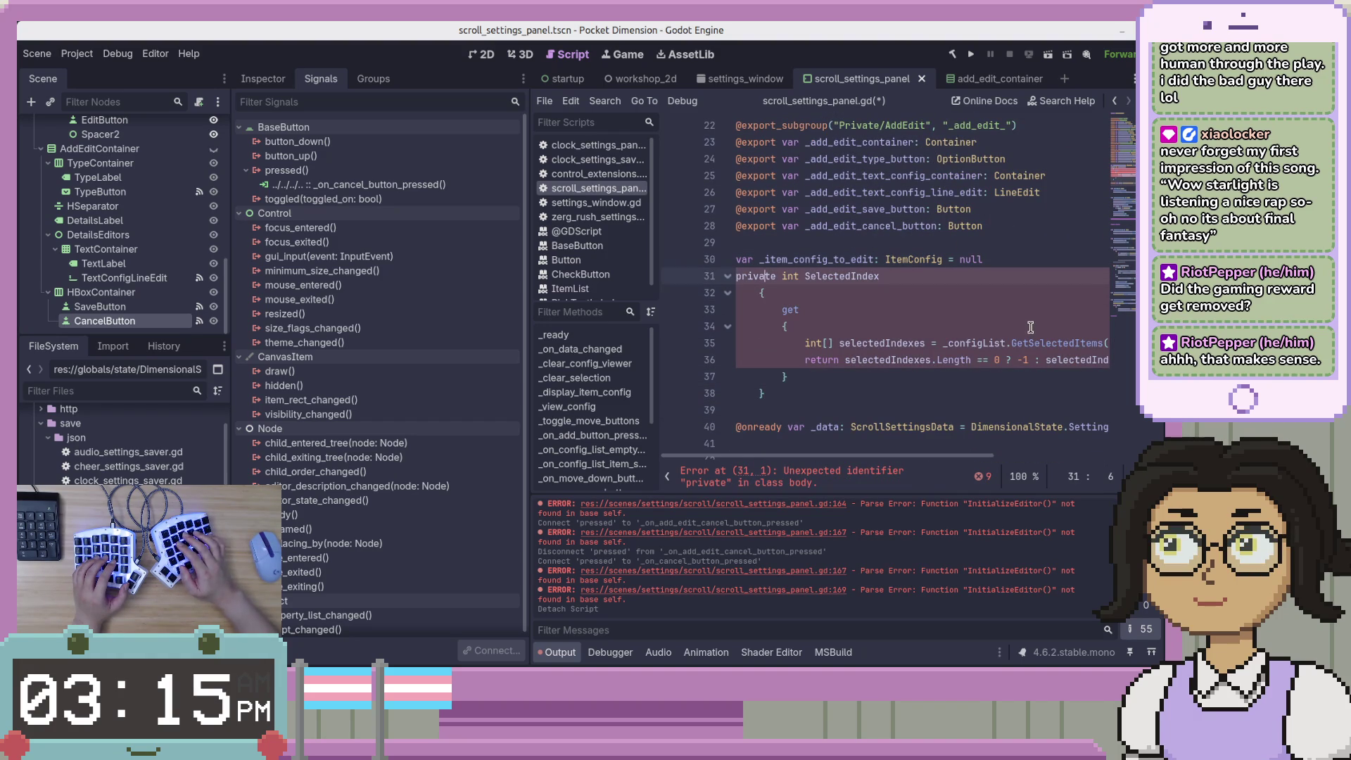
{"action": "key", "text": "shift+Home"}
Rewrite the header as a 'var ... : int:' declaration and delete the leftover brace lines
{"action": "type", "text": "var"}
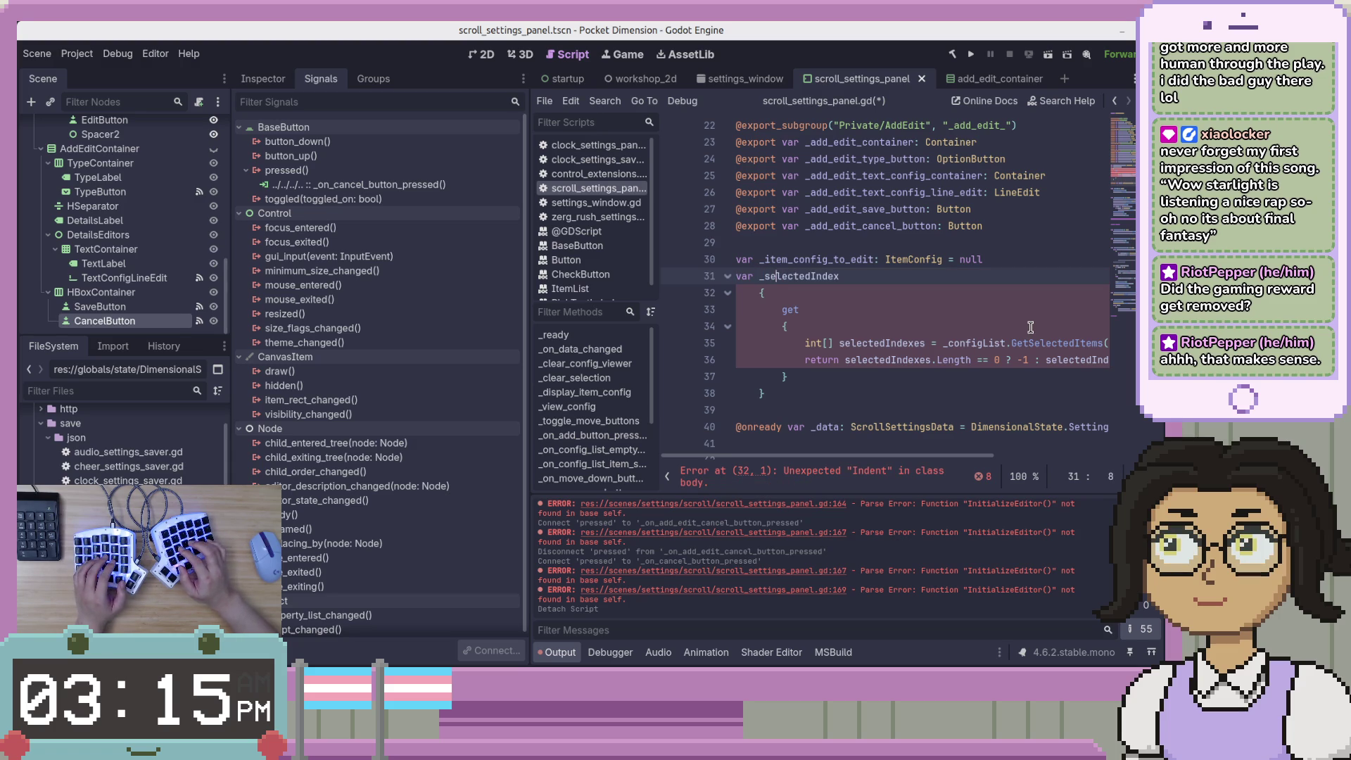
{"action": "type", "text": "i"}
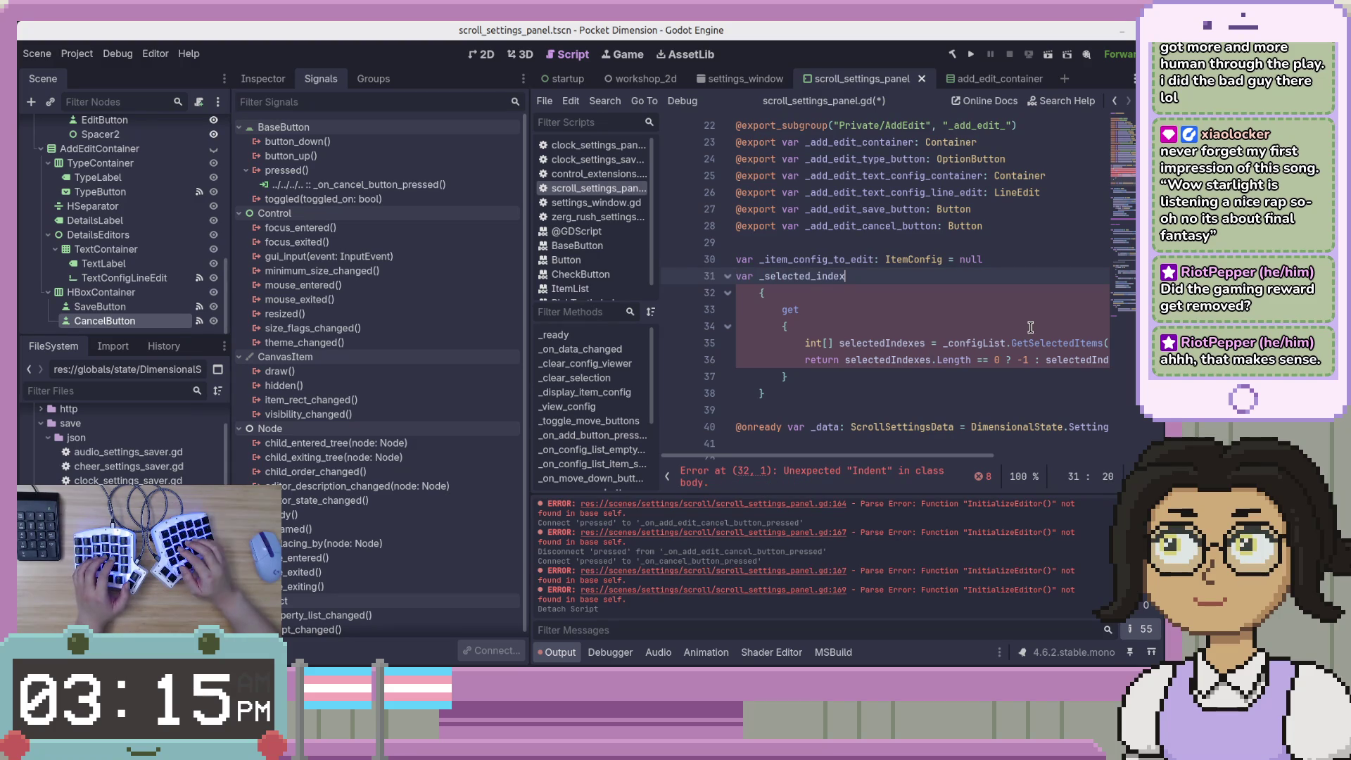
{"action": "key", "text": "BackSpace"}
{"action": "key", "text": "BackSpace"}
{"action": "type", "text": "nt {"}
{"action": "key", "text": "Return"}
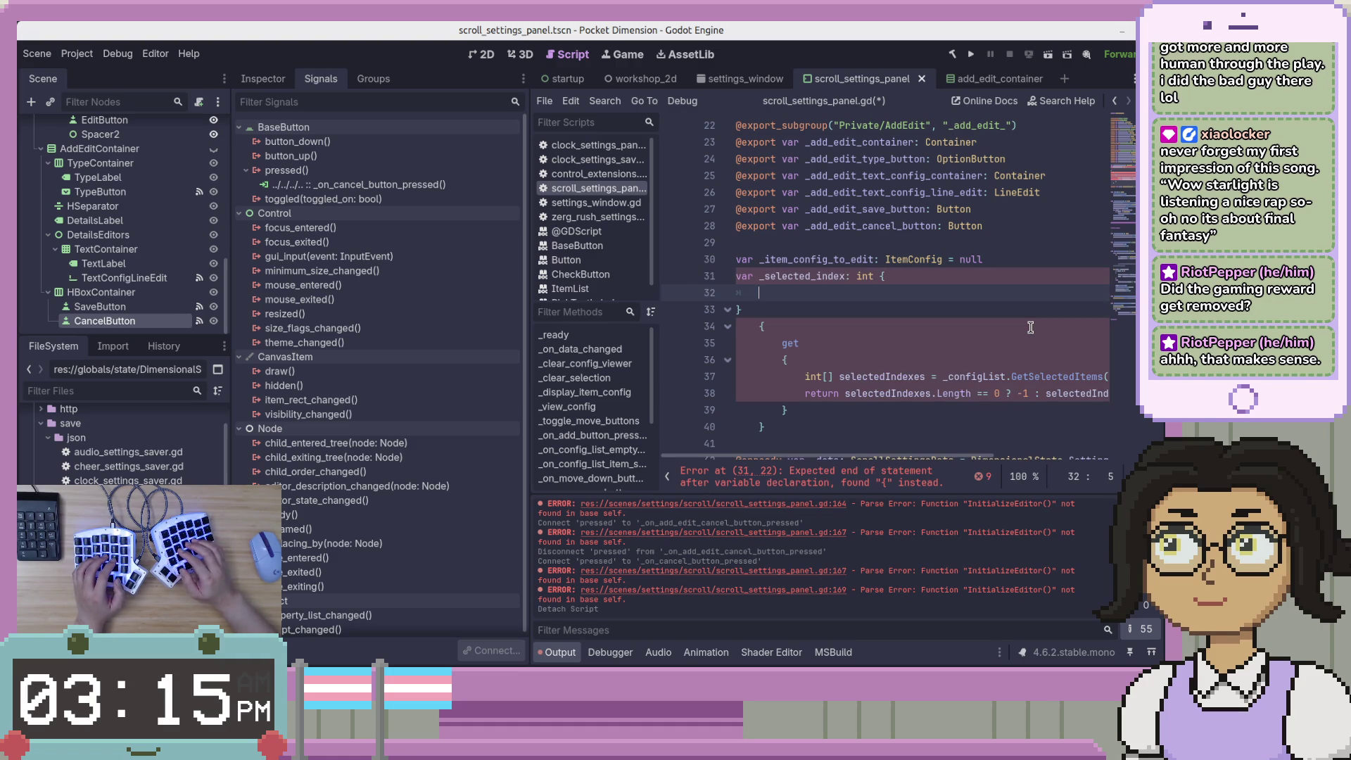
{"action": "key", "text": "Up"}
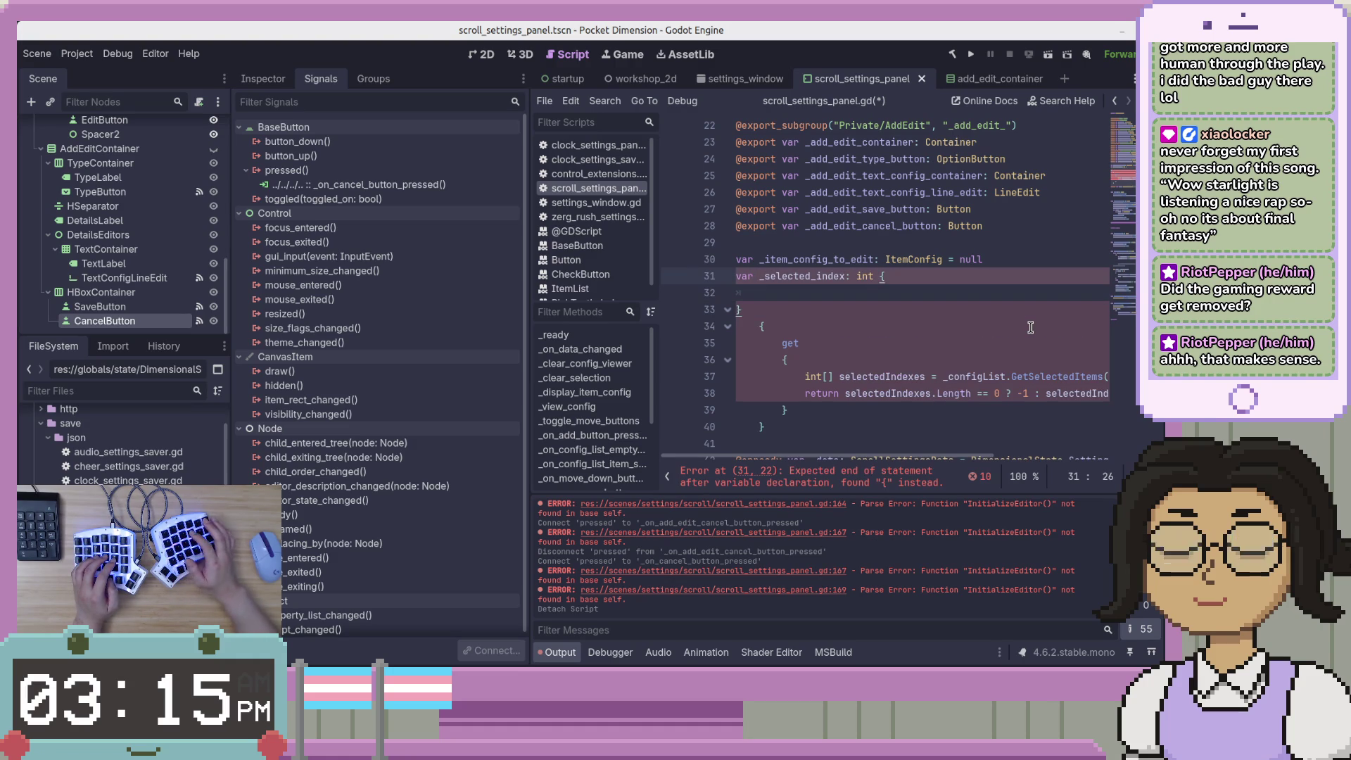
{"action": "type", "text": ":"}
{"action": "key", "text": "Return"}
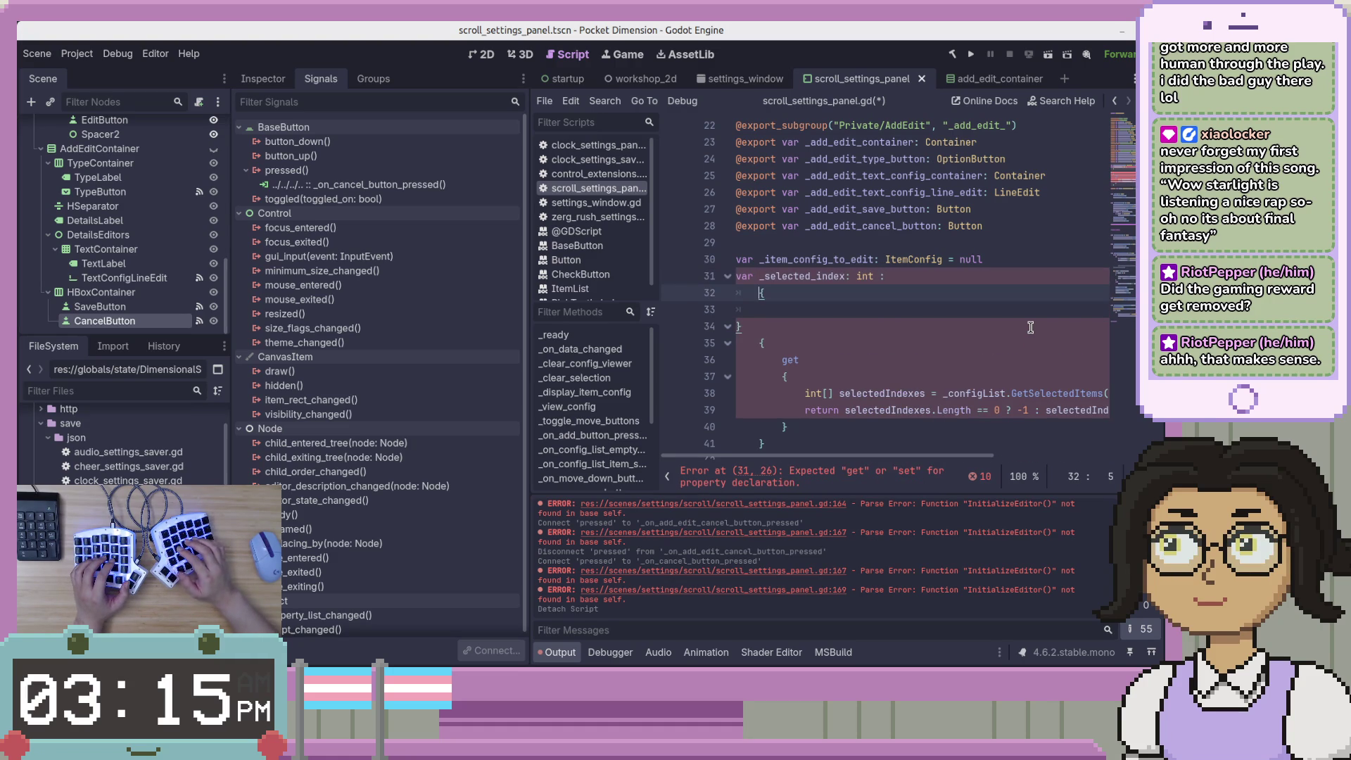
{"action": "key", "text": "Up"}
{"action": "key", "text": "Left"}
{"action": "key", "text": "BackSpace"}
{"action": "key", "text": "Down"}
{"action": "key", "text": "Down"}
{"action": "key", "text": "Down"}
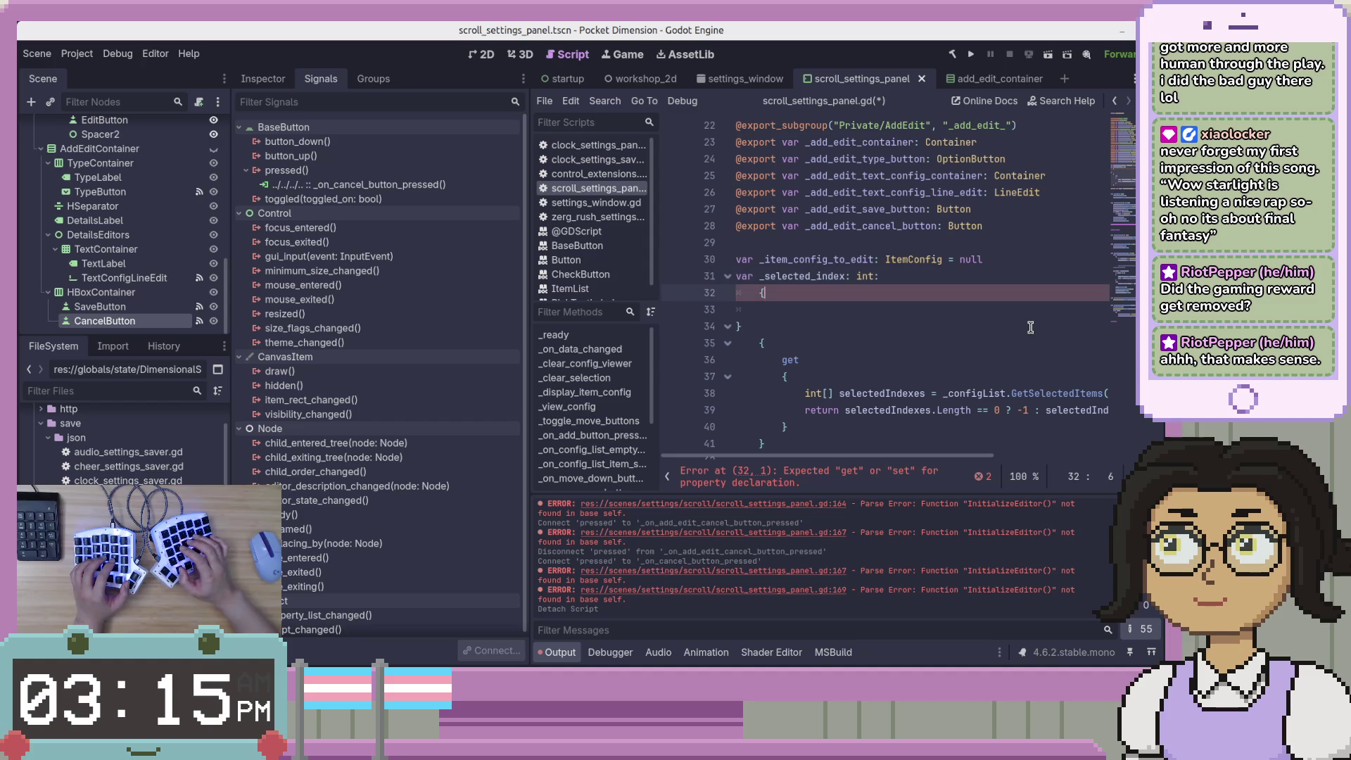
{"action": "key", "text": "shift+Up"}
{"action": "key", "text": "shift+Up"}
{"action": "key", "text": "BackSpace"}
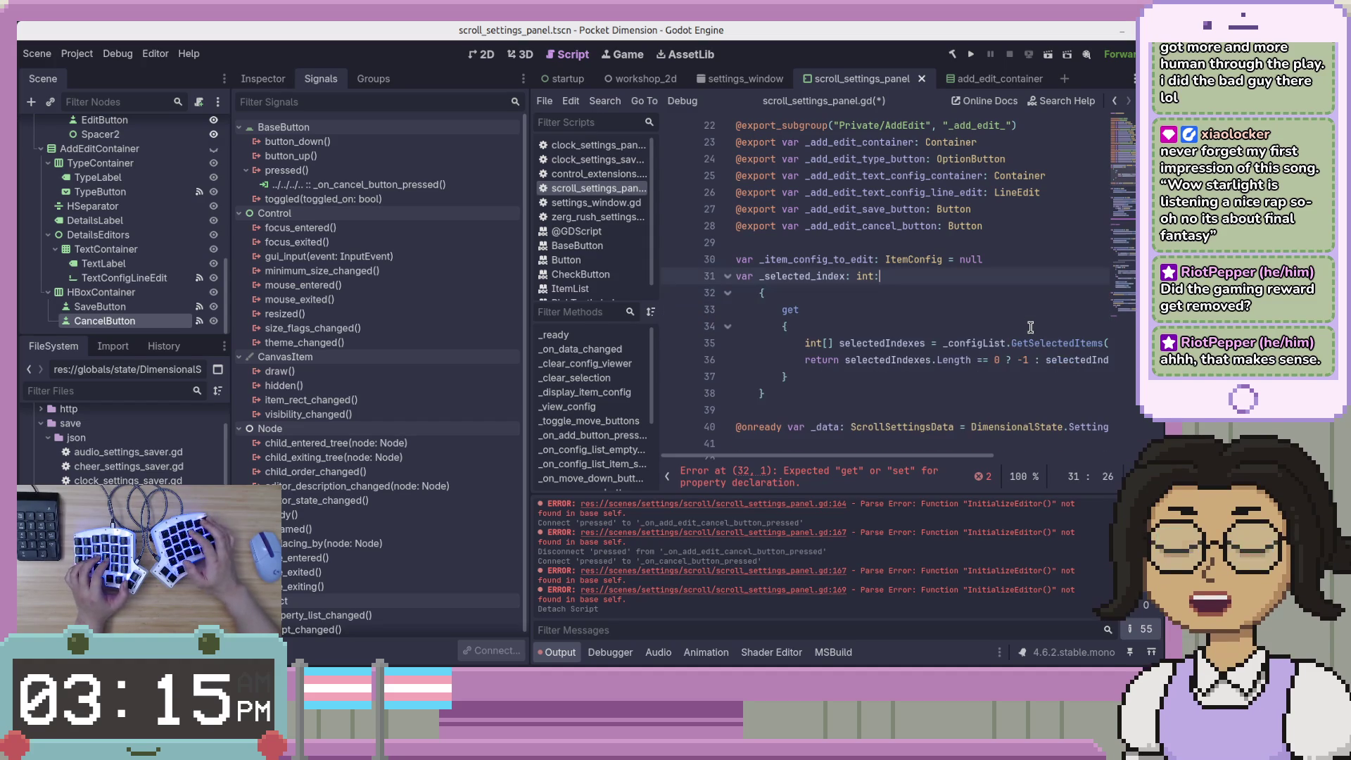
Turn the C# get block into a 'get:' getter with its body indented underneath
{"action": "key", "text": "Delete"}
{"action": "key", "text": "Delete"}
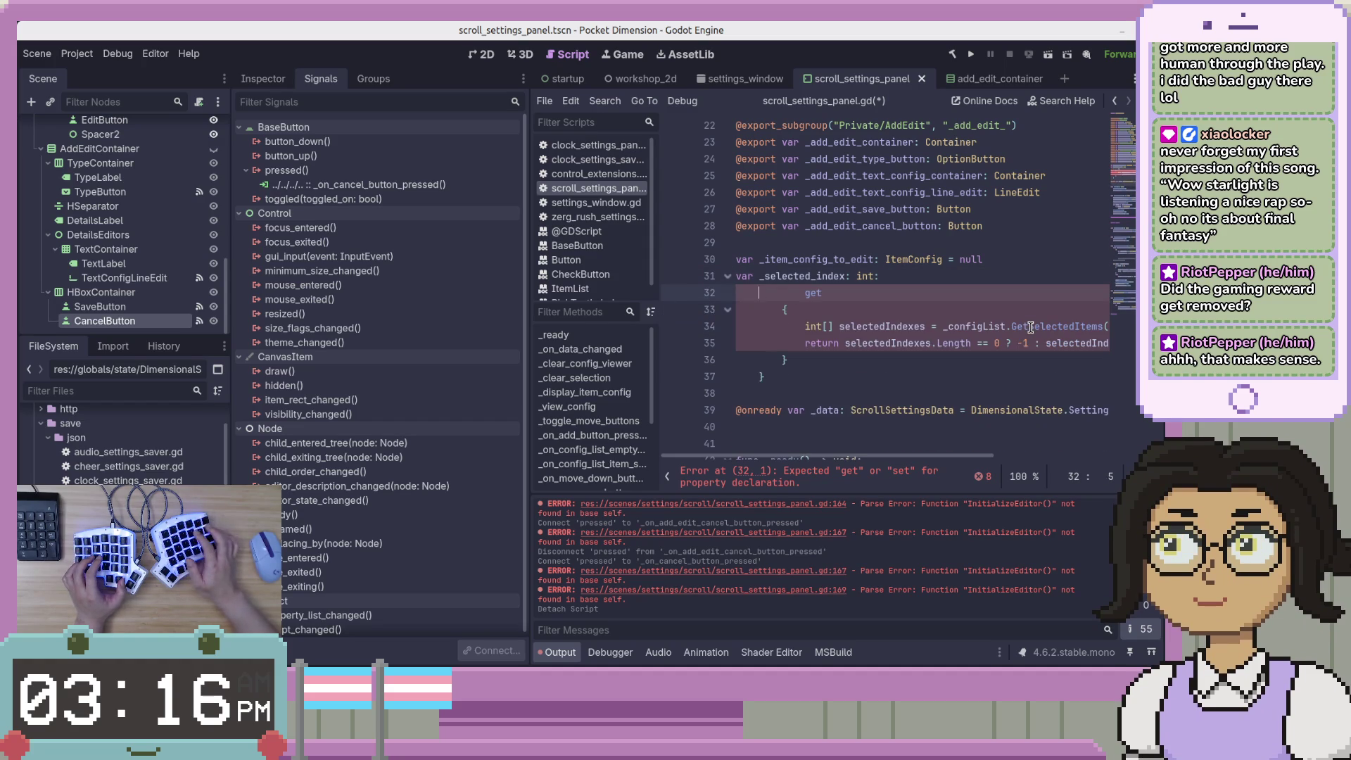
{"action": "key", "text": "End"}
{"action": "type", "text": ":"}
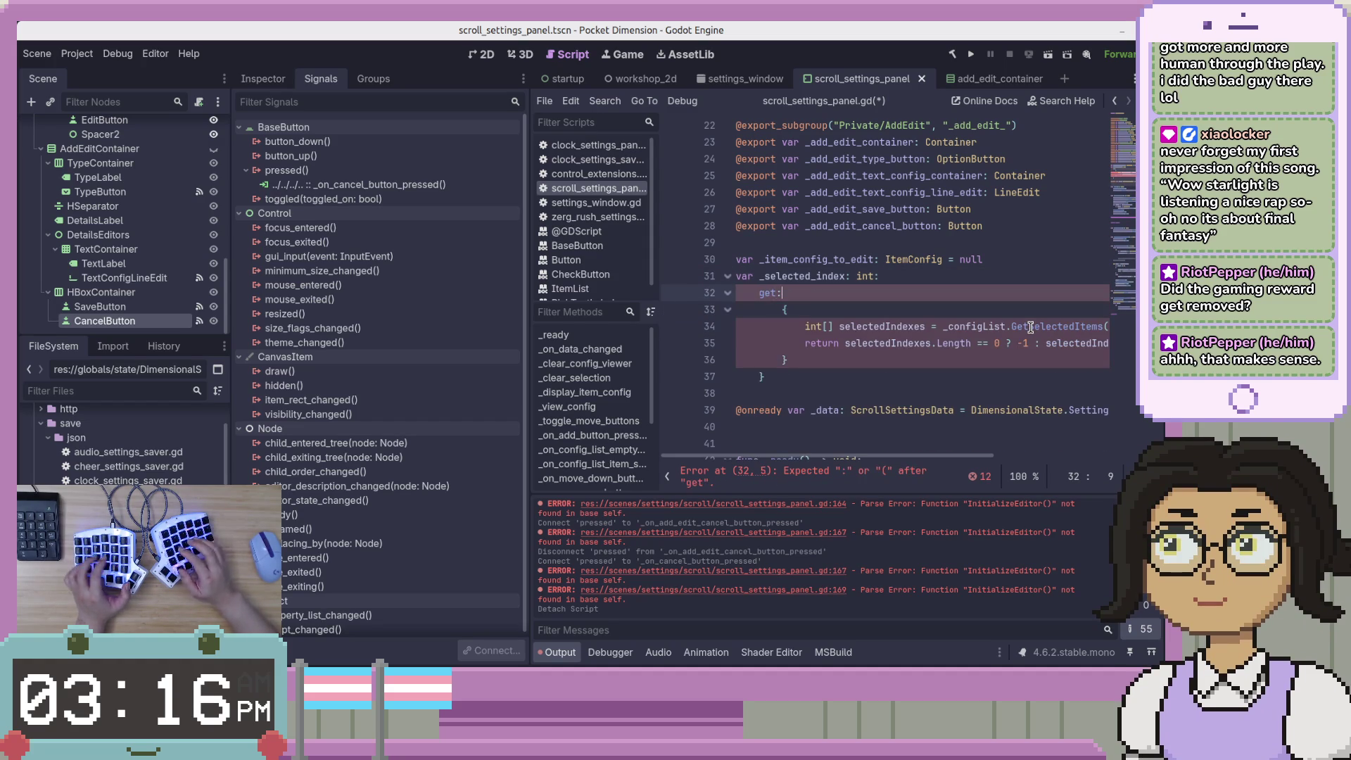
{"action": "key", "text": "Down"}
{"action": "key", "text": "Delete"}
{"action": "key", "text": "Delete"}
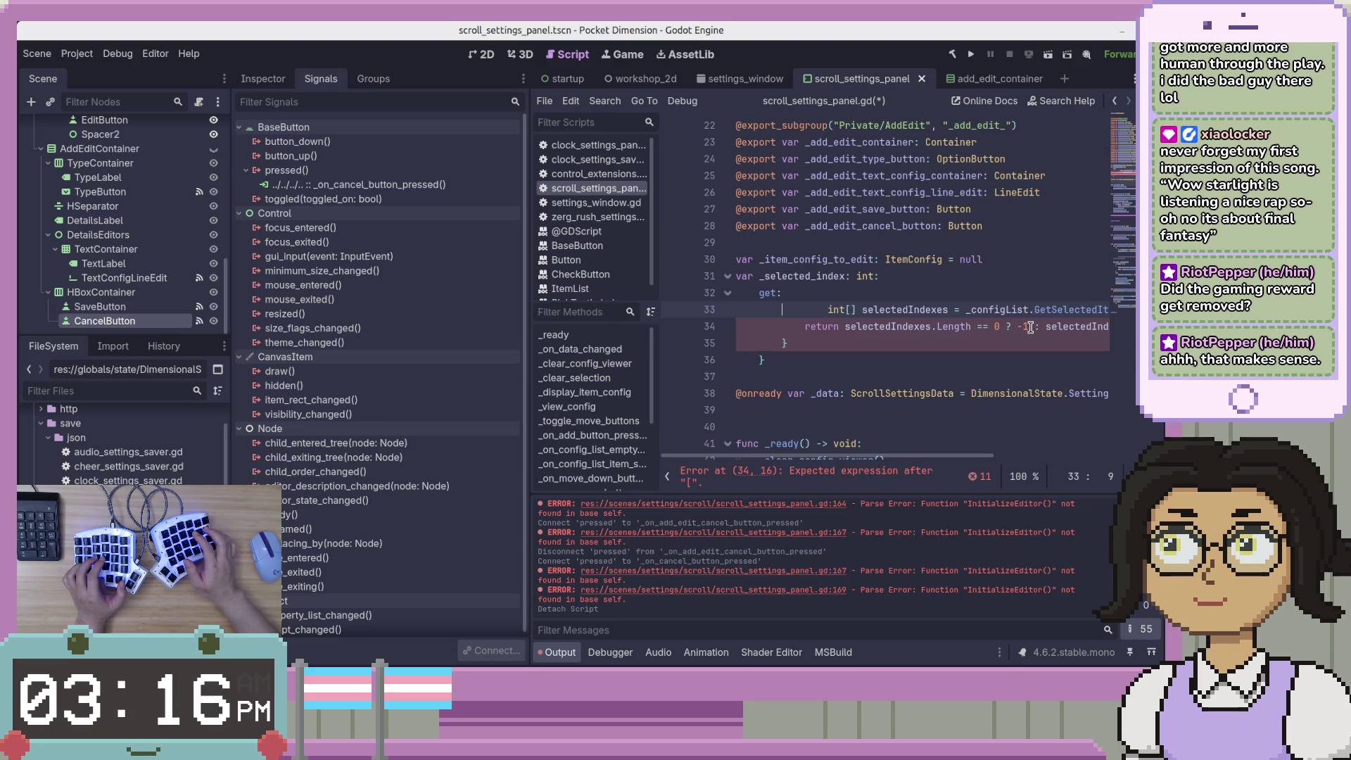
{"action": "key", "text": "ctrl+shift+Right"}
{"action": "key", "text": "BackSpace"}
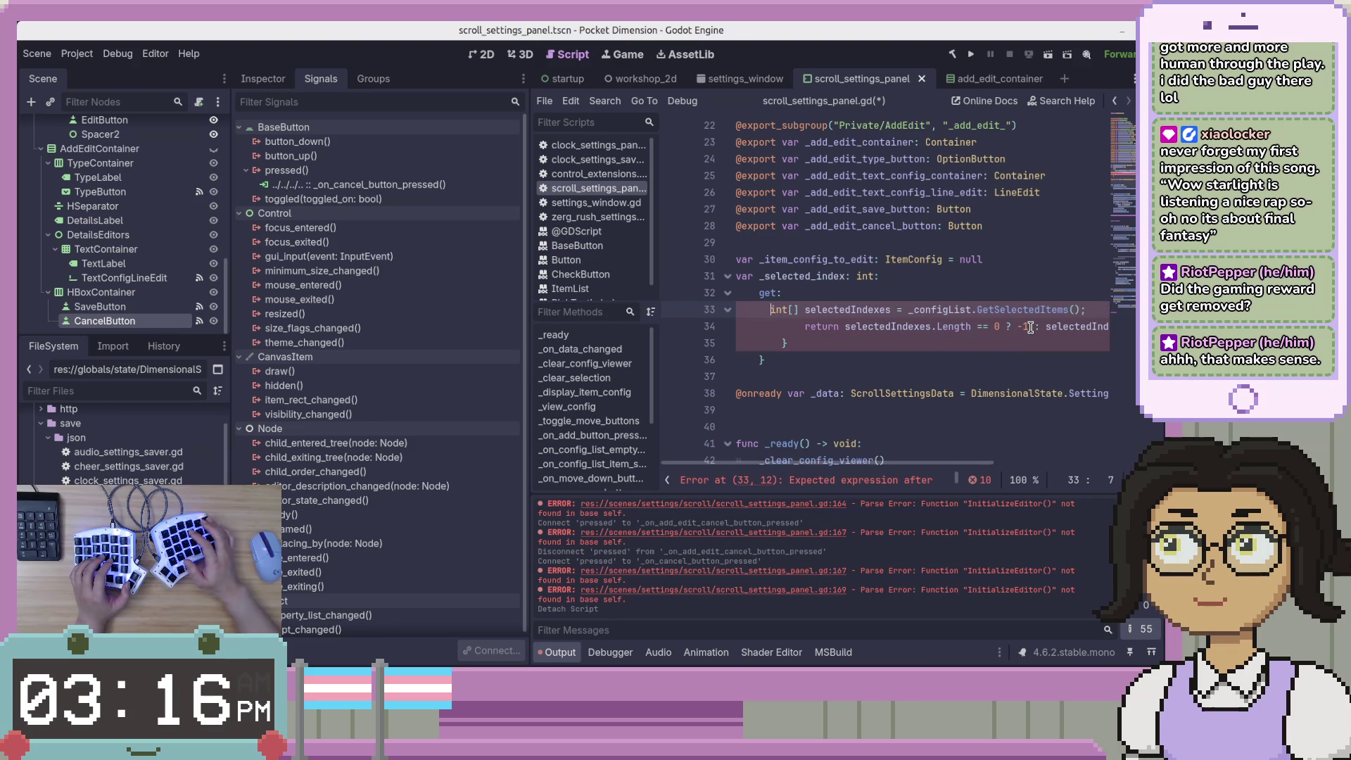
{"action": "key", "text": "Tab"}
{"action": "key", "text": "shift+Up"}
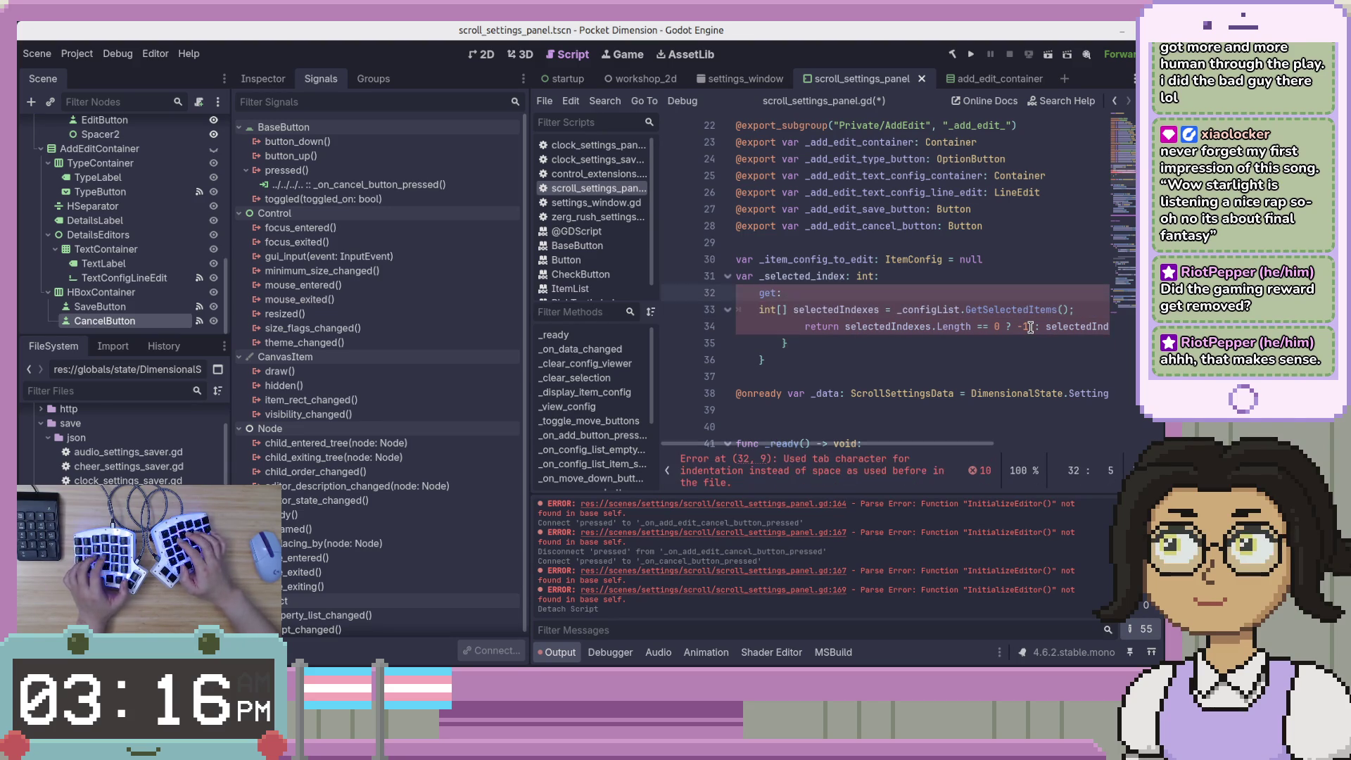
{"action": "key", "text": "shift+Tab"}
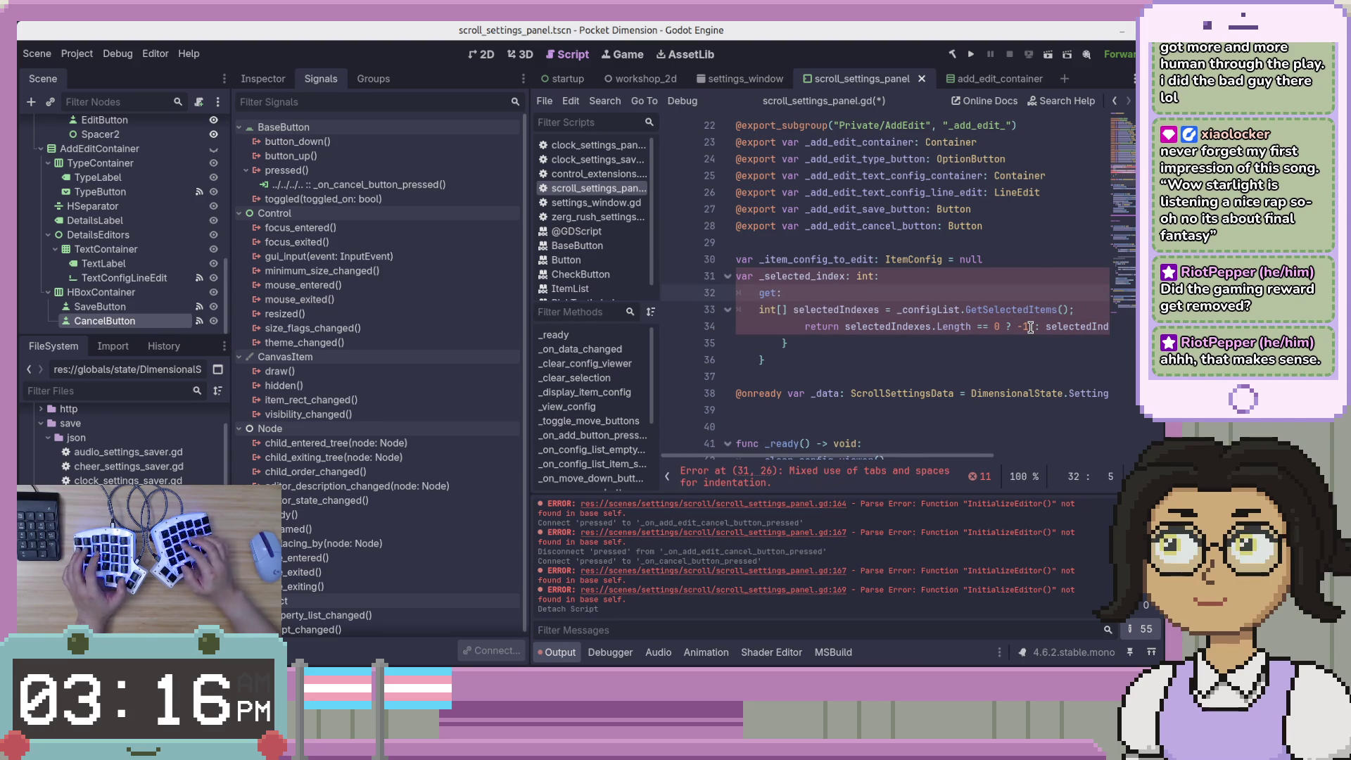
{"action": "key", "text": "Down"}
{"action": "key", "text": "Tab"}
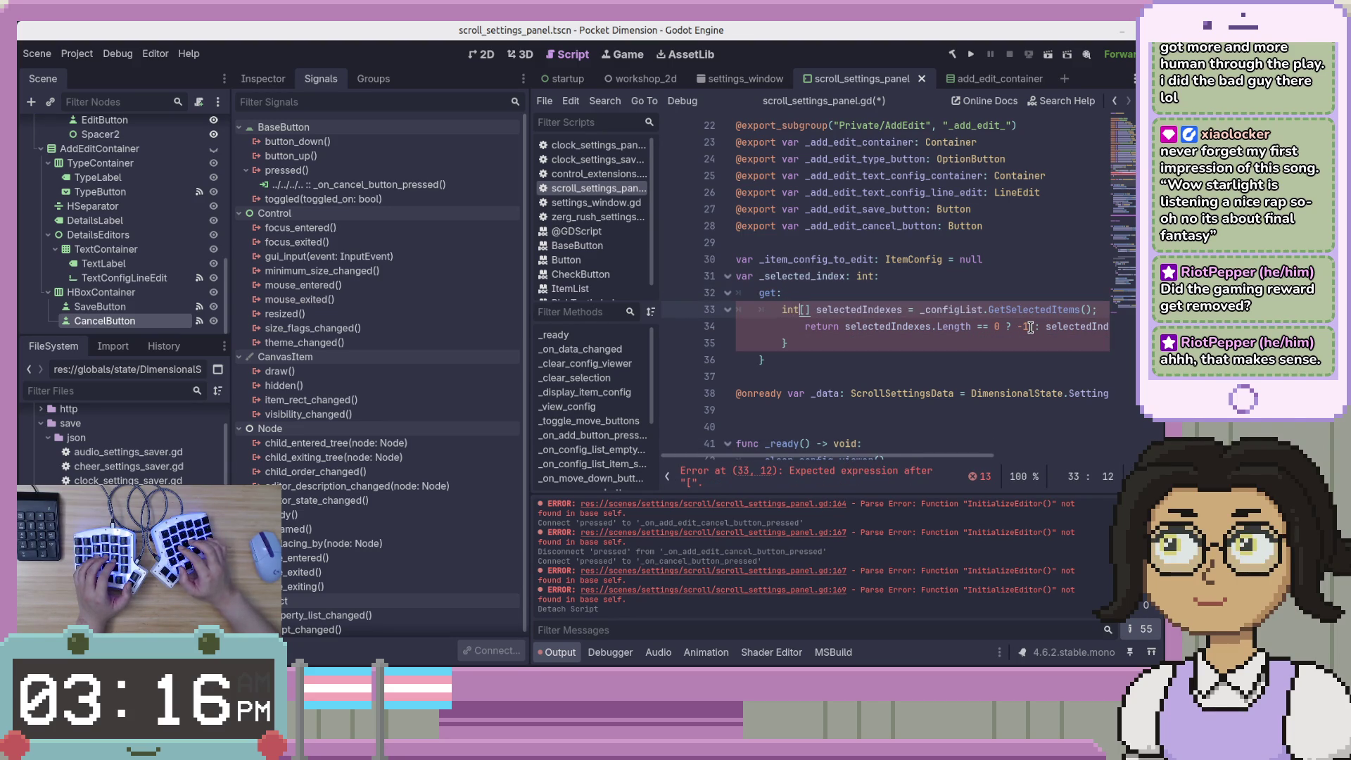
{"action": "key", "text": "ctrl+shift+Left"}
Declare var selected_indices from _info_config_list.get_selected_items() without the trailing semicolon
{"action": "type", "text": "var"}
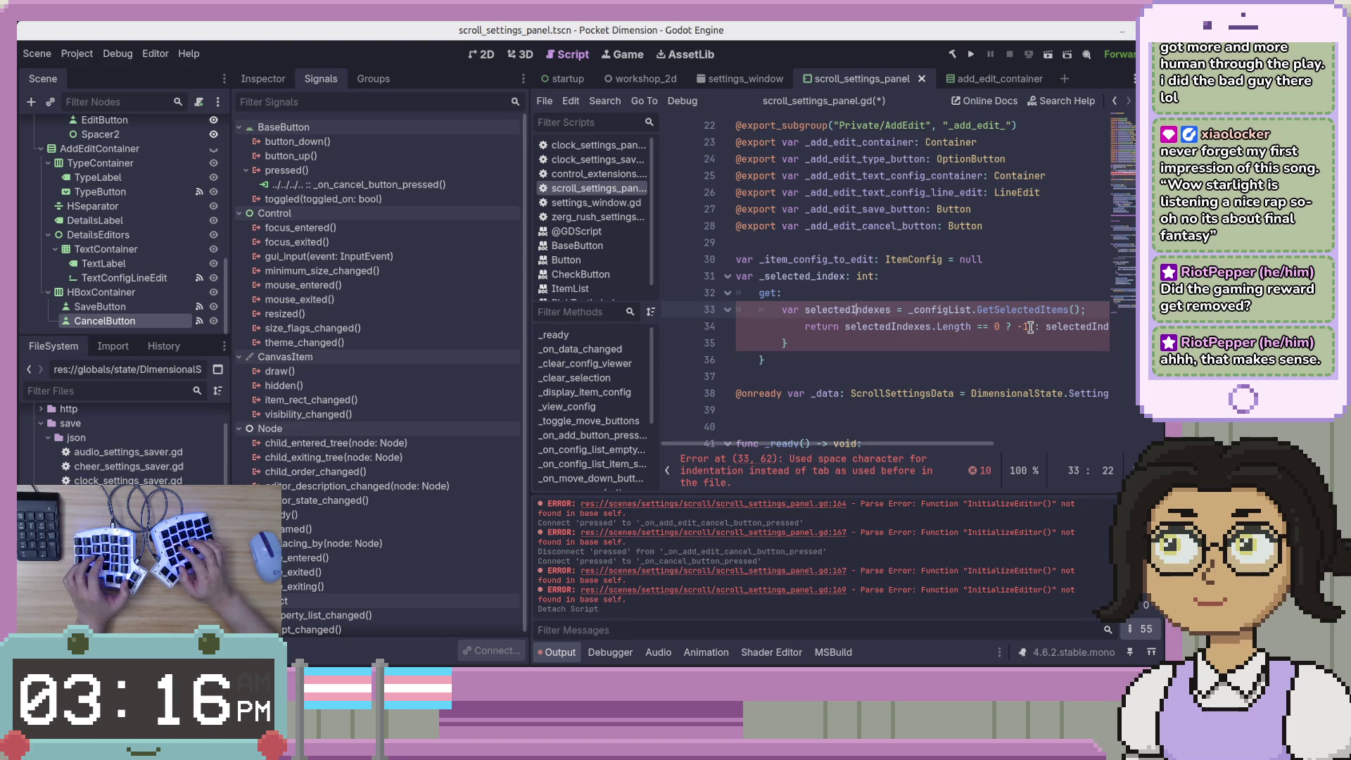
{"action": "type", "text": "i"}
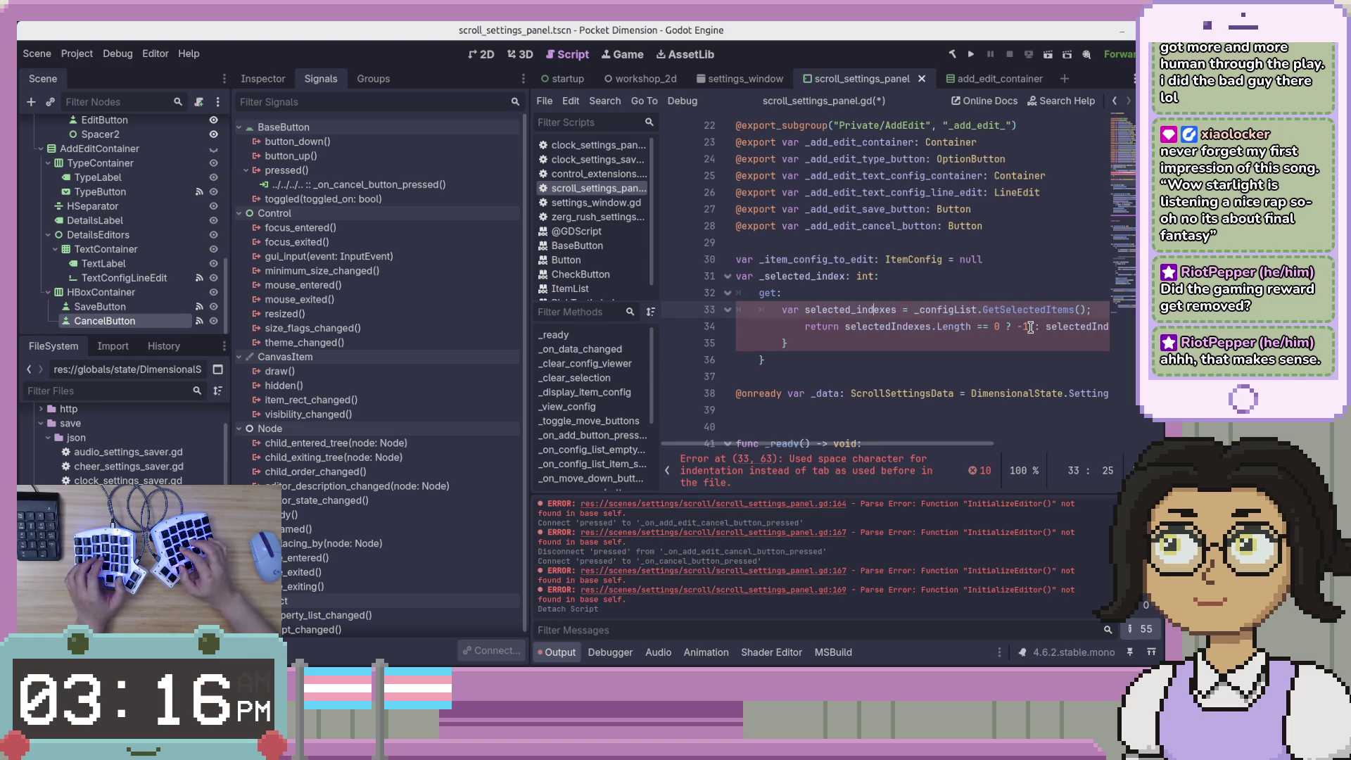
{"action": "key", "text": "BackSpace"}
{"action": "key", "text": "BackSpace"}
{"action": "type", "text": "ic"}
{"action": "key", "text": "End"}
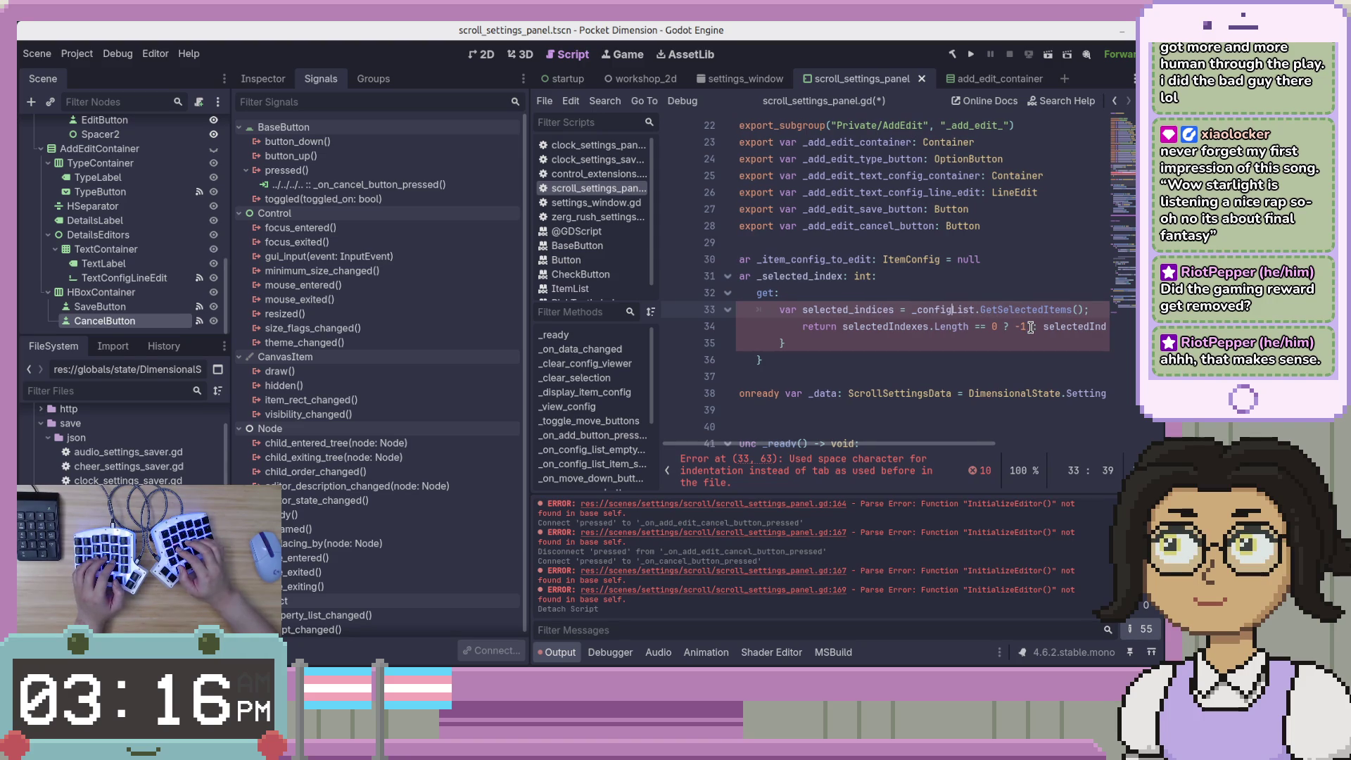
{"action": "type", "text": "_"}
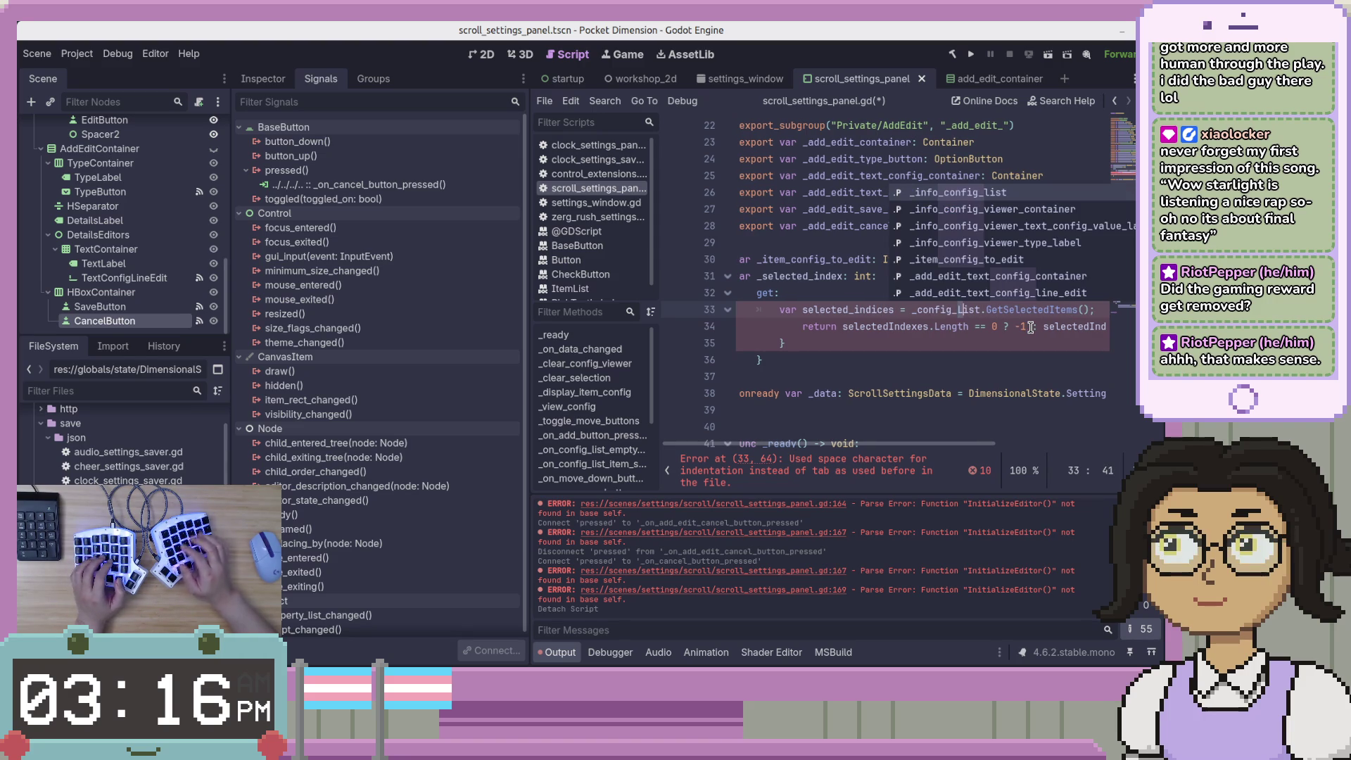
{"action": "key", "text": "Return"}
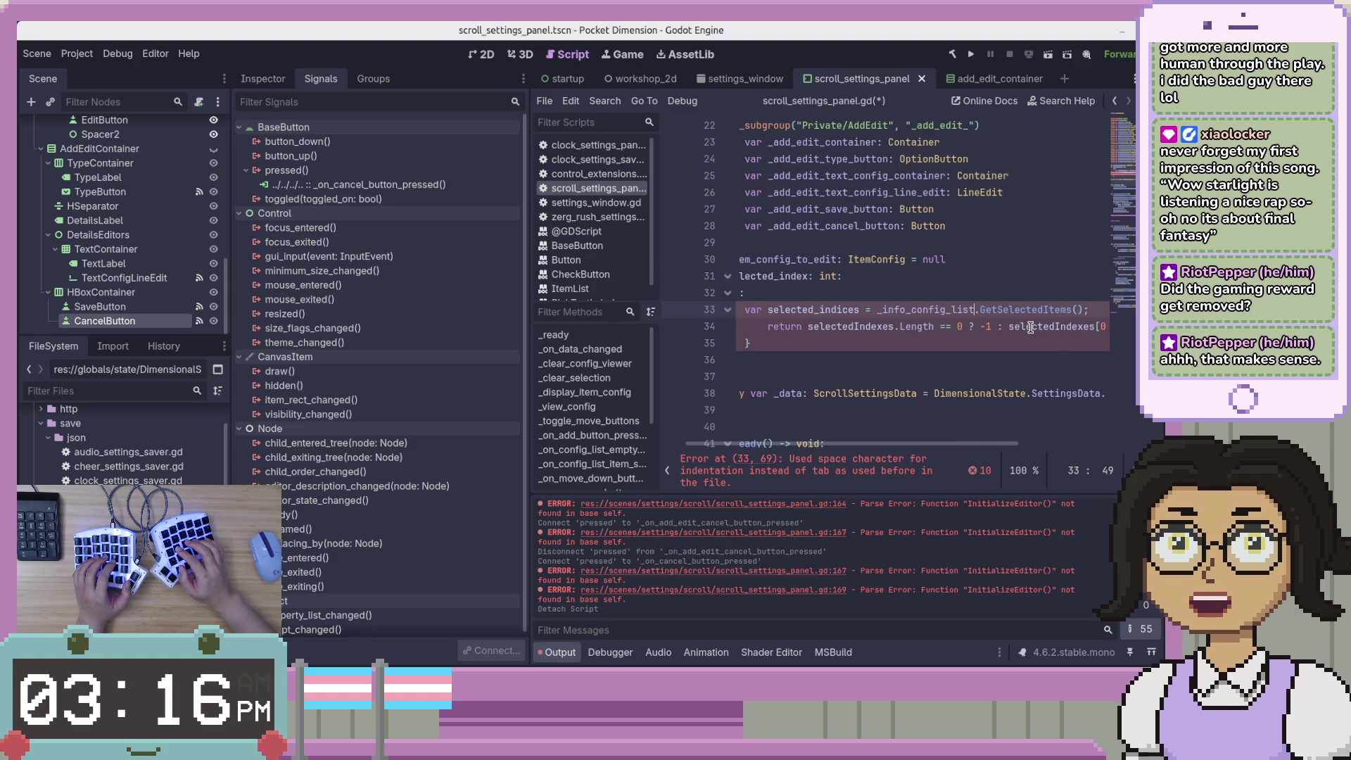
{"action": "key", "text": "ctrl+shift+Right"}
{"action": "key", "text": "ctrl+shift+Right"}
{"action": "type", "text": ".get"}
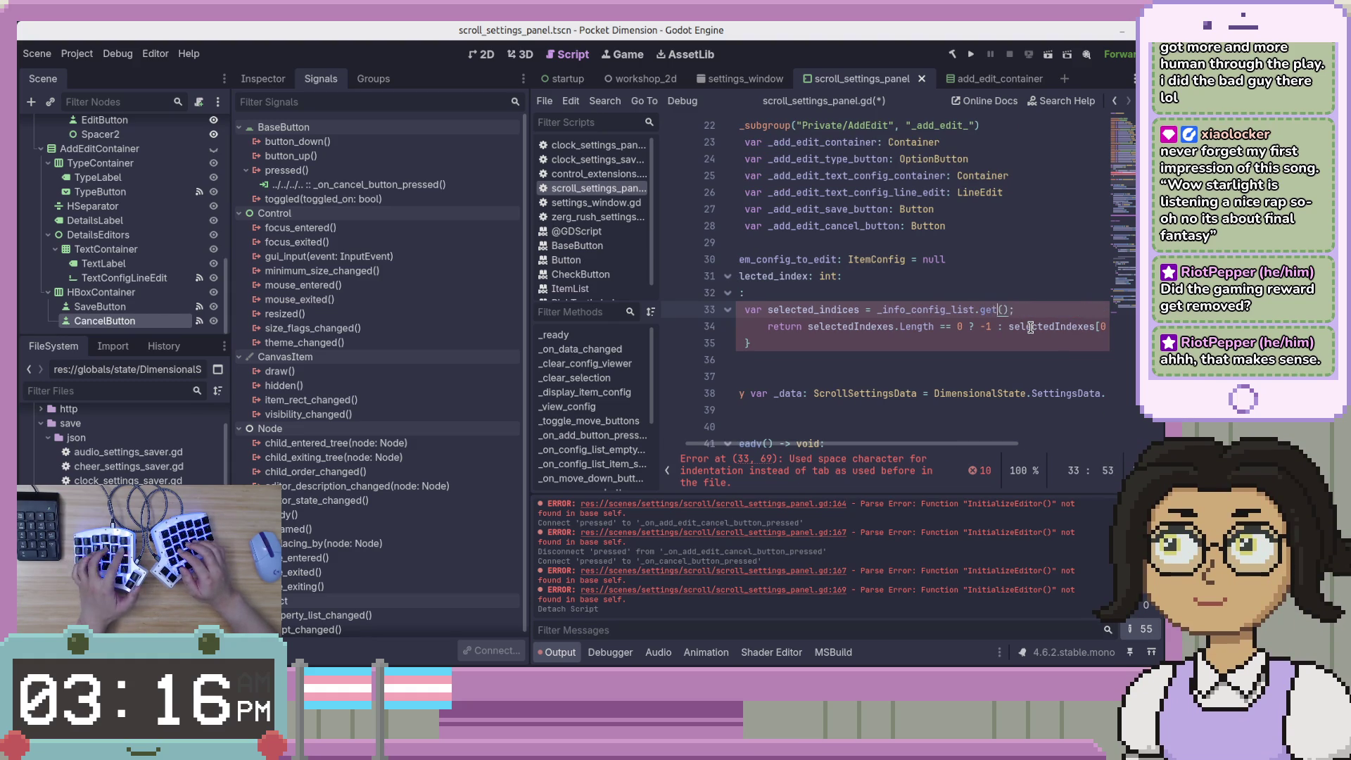
{"action": "type", "text": "_sele"}
{"action": "key", "text": "Return"}
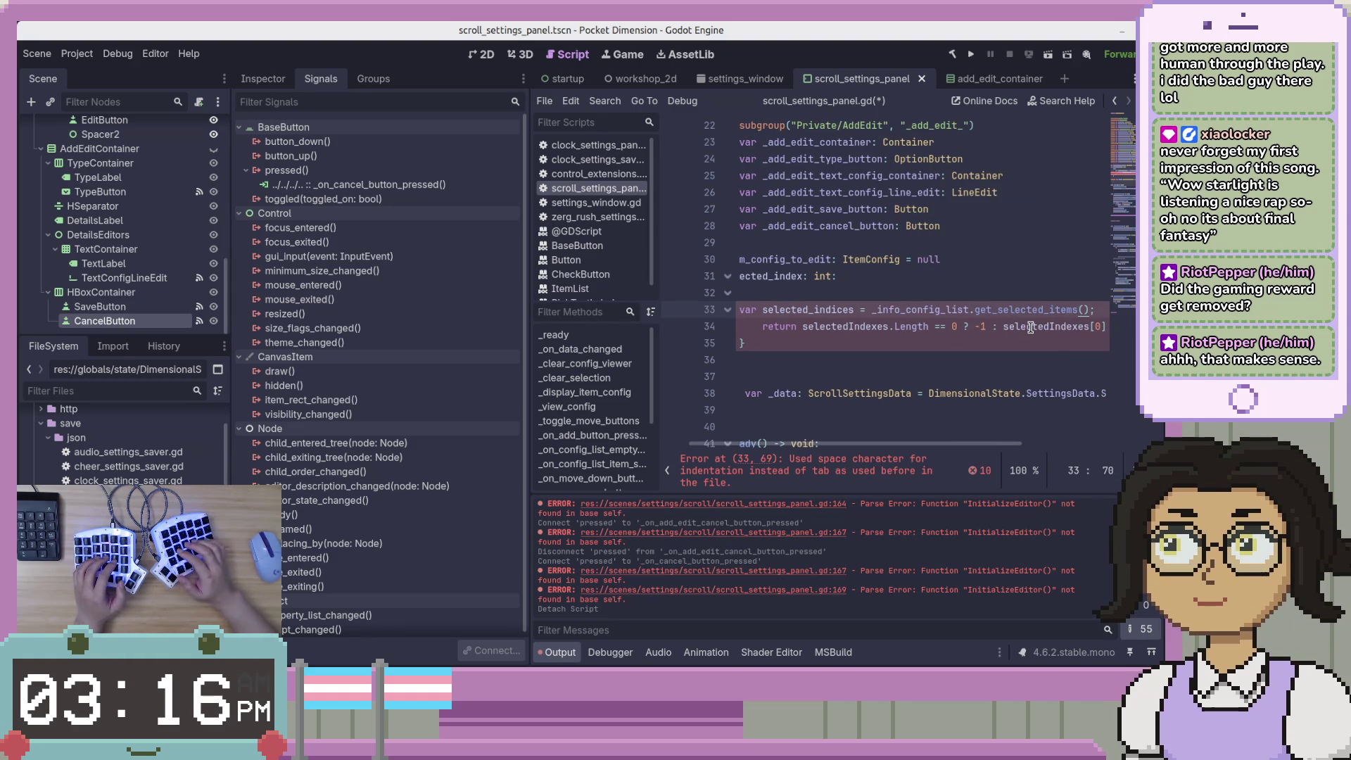
{"action": "key", "text": "Delete"}
Re-indent the return line with tabs and start snake_casing selectedIndexes and Length
{"action": "key", "text": "Down"}
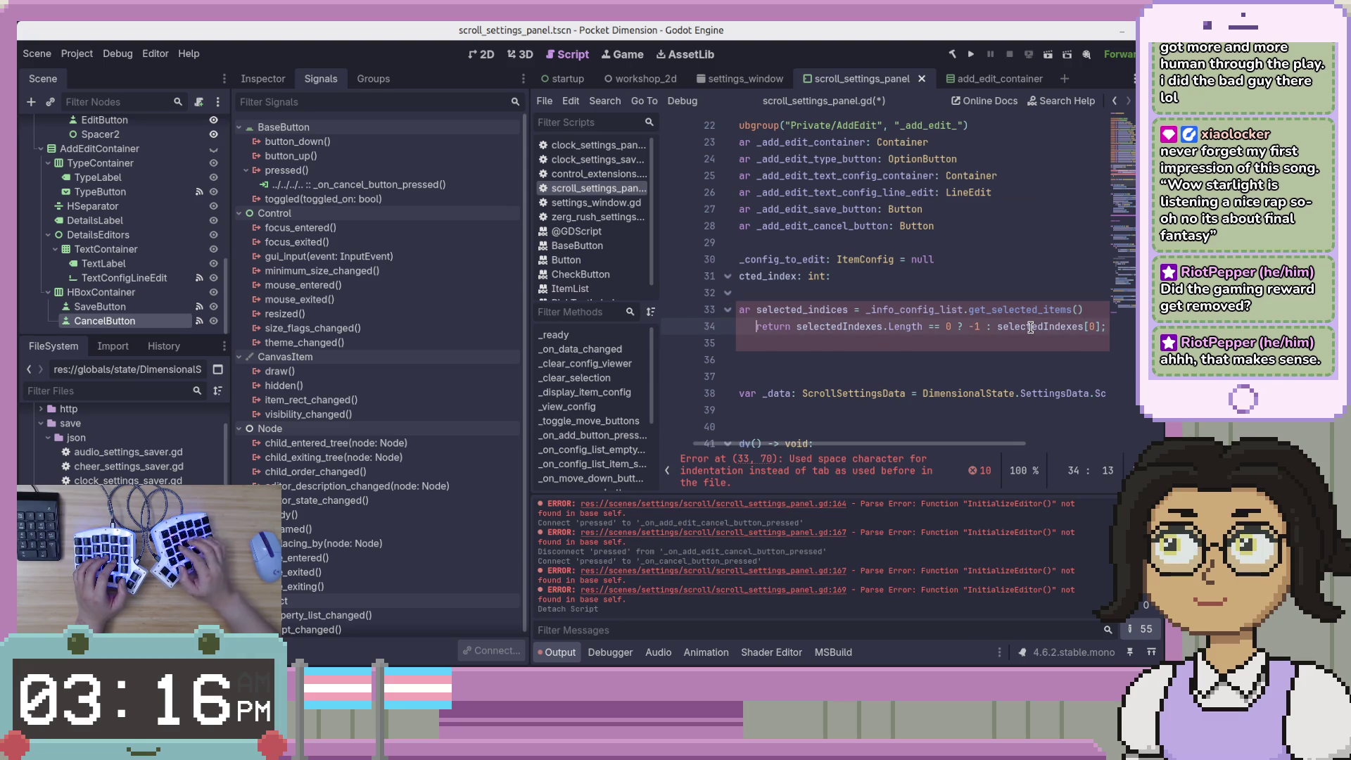
{"action": "key", "text": "Home"}
{"action": "key", "text": "BackSpace"}
{"action": "key", "text": "BackSpace"}
{"action": "key", "text": "BackSpace"}
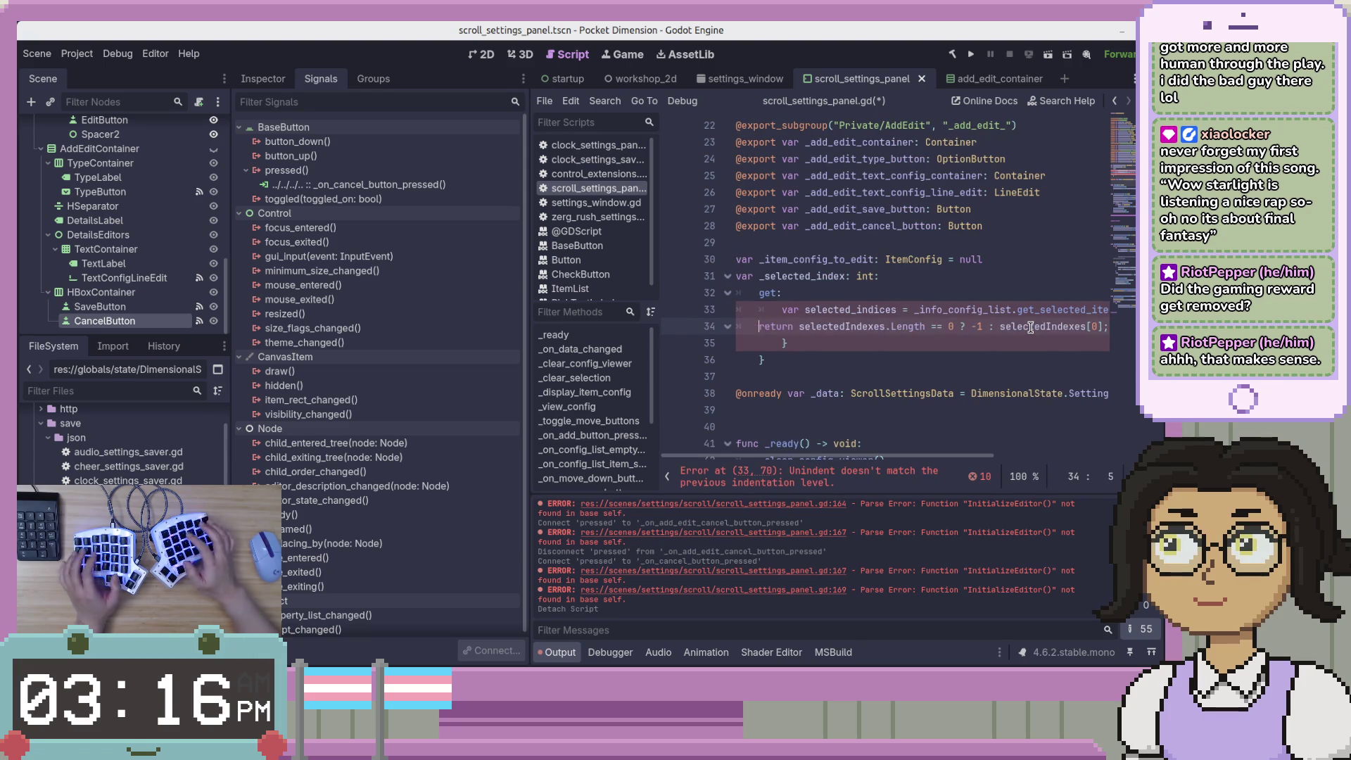
{"action": "key", "text": "Tab"}
{"action": "key", "text": "Tab"}
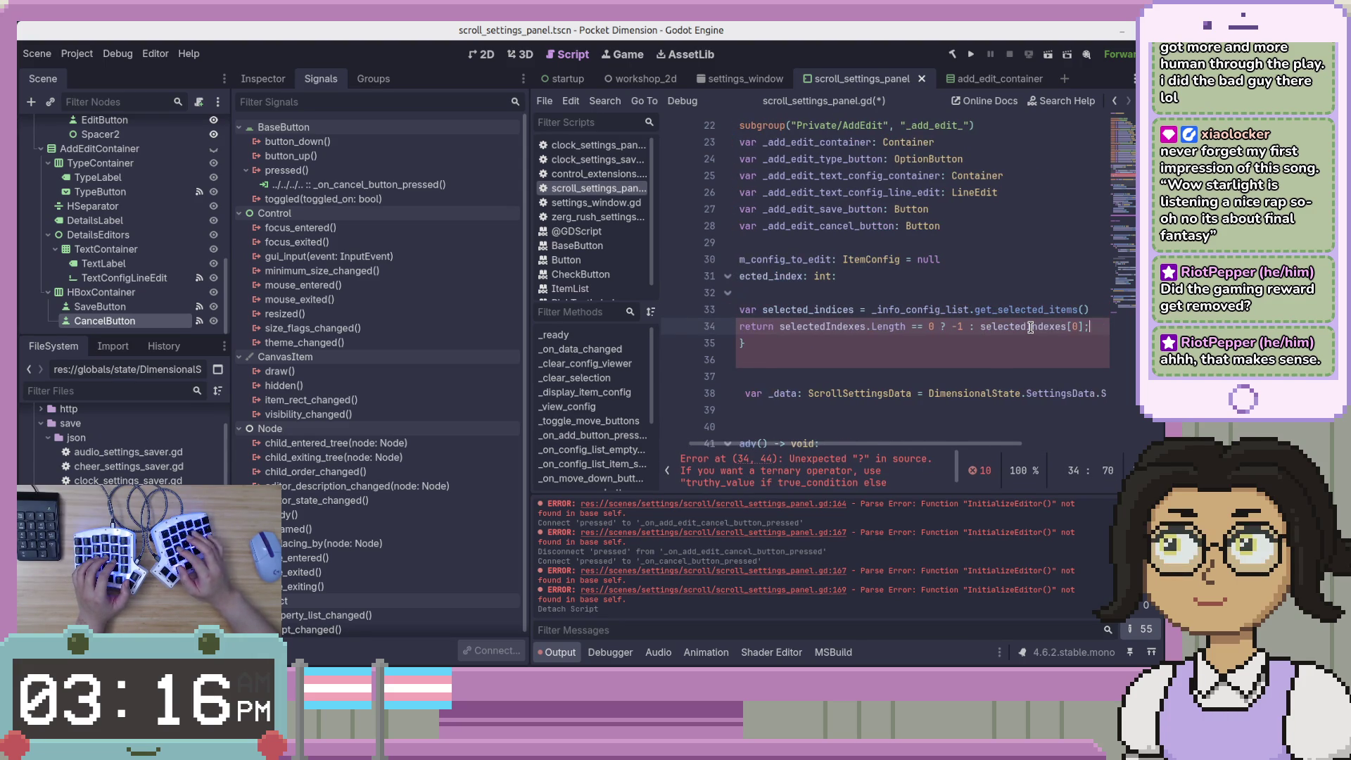
{"action": "key", "text": "Right"}
{"action": "key", "text": "Right"}
{"action": "key", "text": "Right"}
{"action": "key", "text": "Left"}
{"action": "key", "text": "Left"}
{"action": "key", "text": "Left"}
{"action": "key", "text": "Right"}
{"action": "key", "text": "Right"}
{"action": "type", "text": "_"}
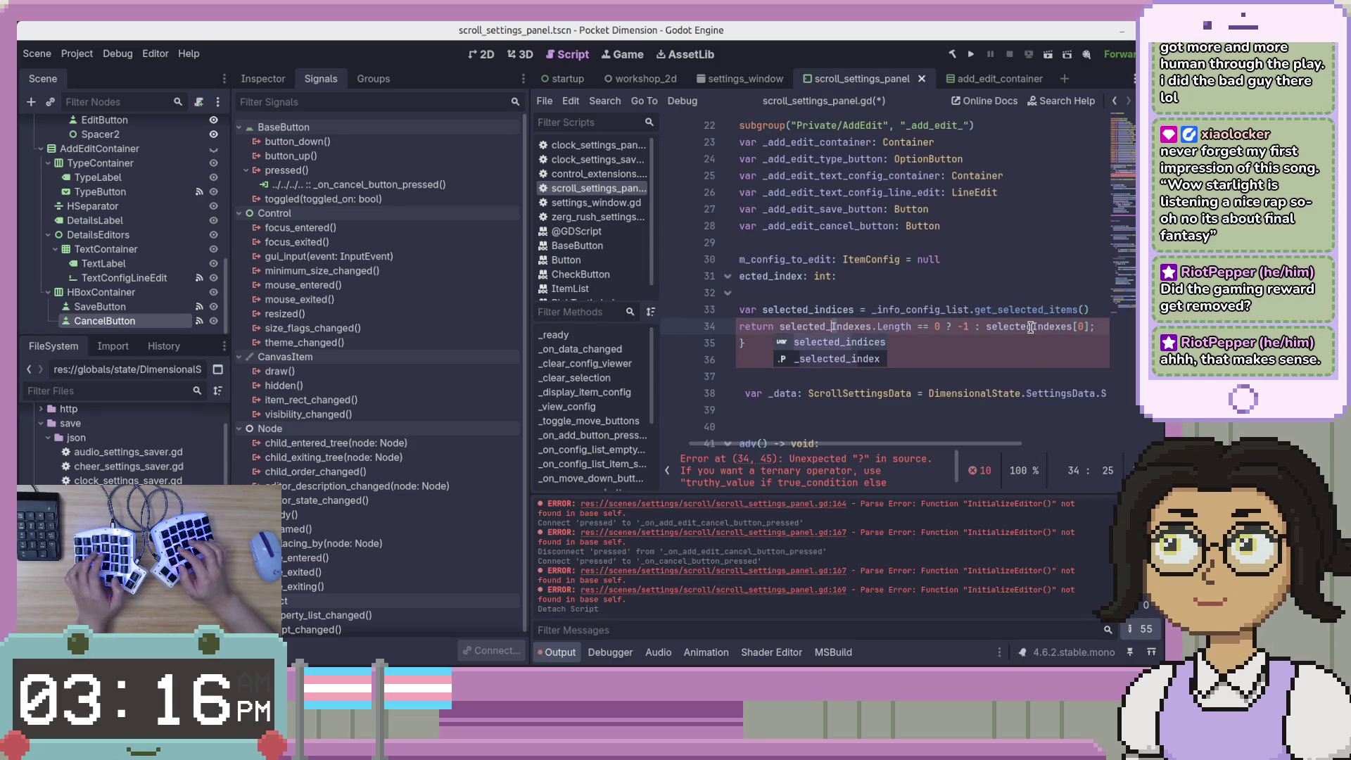
{"action": "type", "text": "i"}
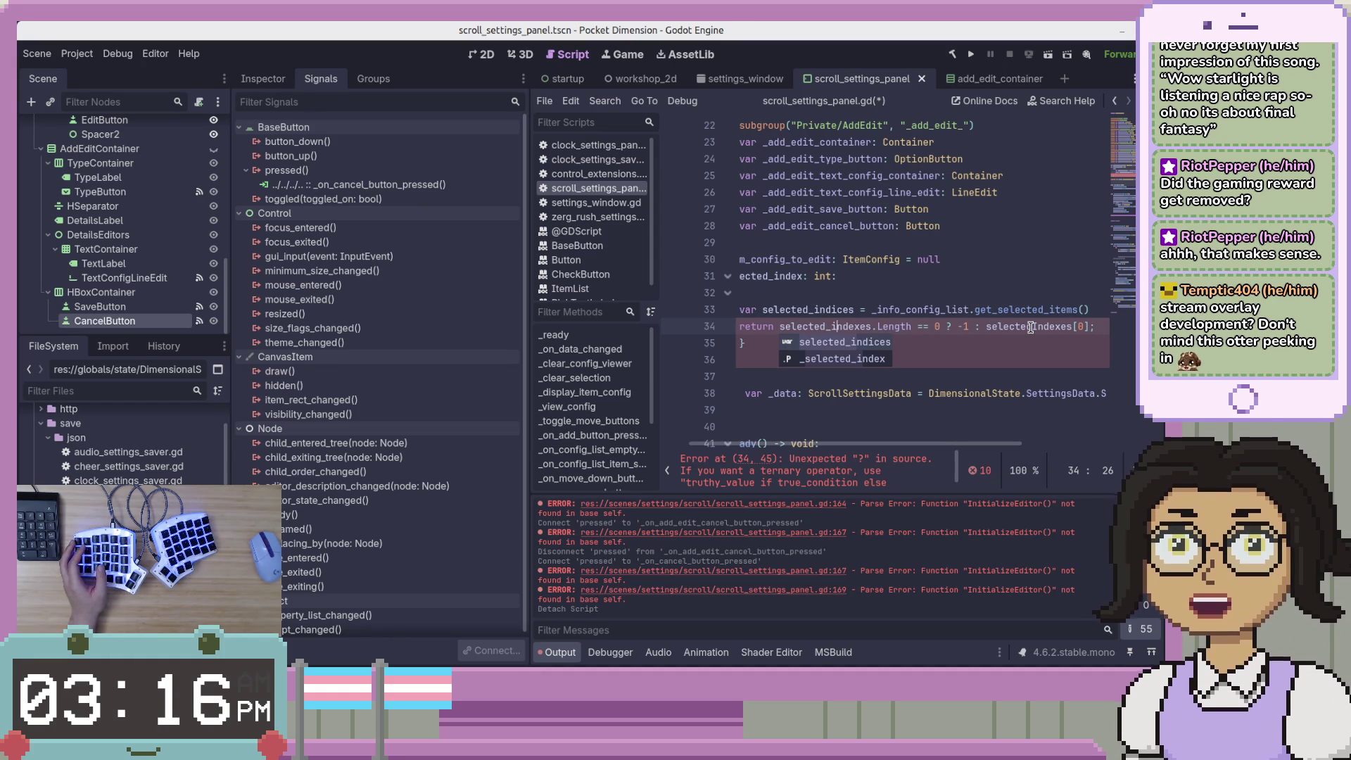
{"action": "key", "text": "Escape"}
{"action": "key", "text": "Right"}
{"action": "key", "text": "Right"}
{"action": "key", "text": "Right"}
{"action": "key", "text": "Right"}
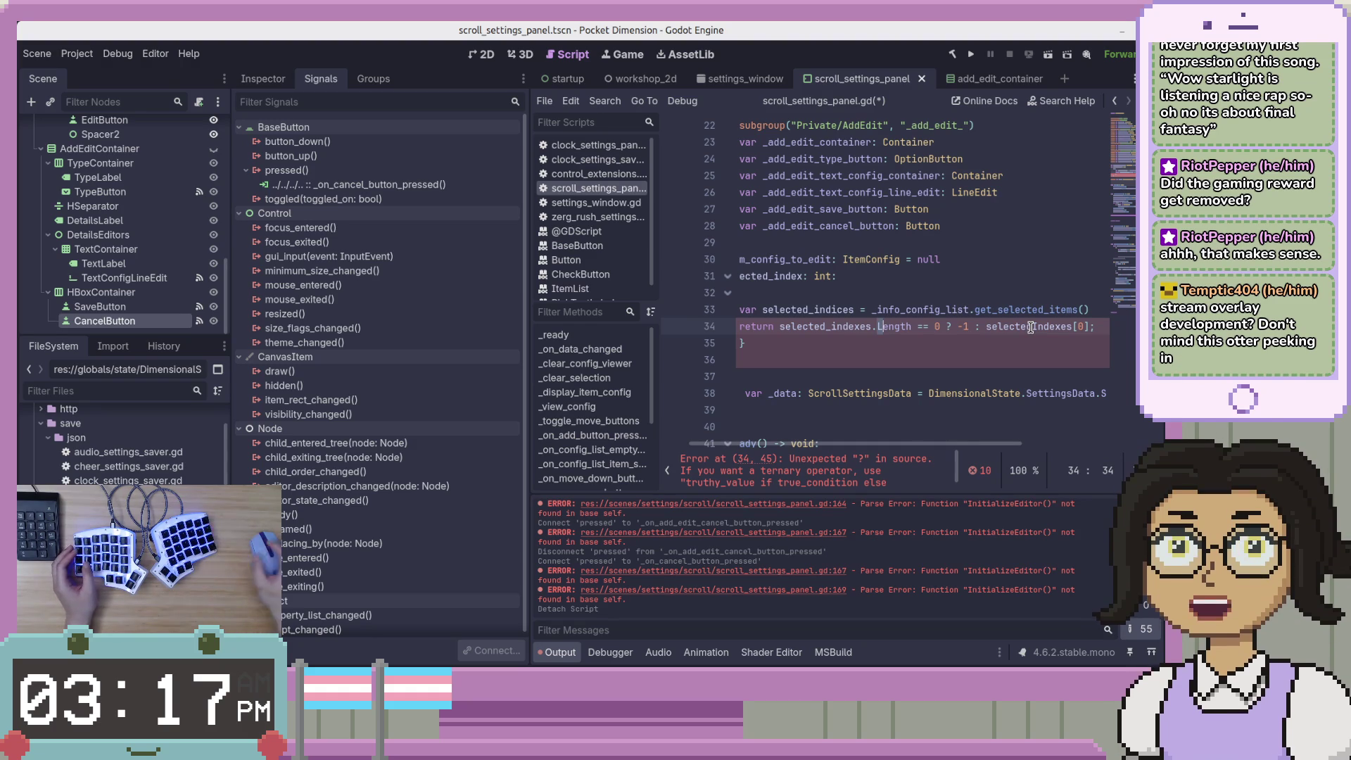
{"action": "key", "text": "Left"}
{"action": "key", "text": "Right"}
{"action": "key", "text": "BackSpace"}
{"action": "type", "text": "l"}
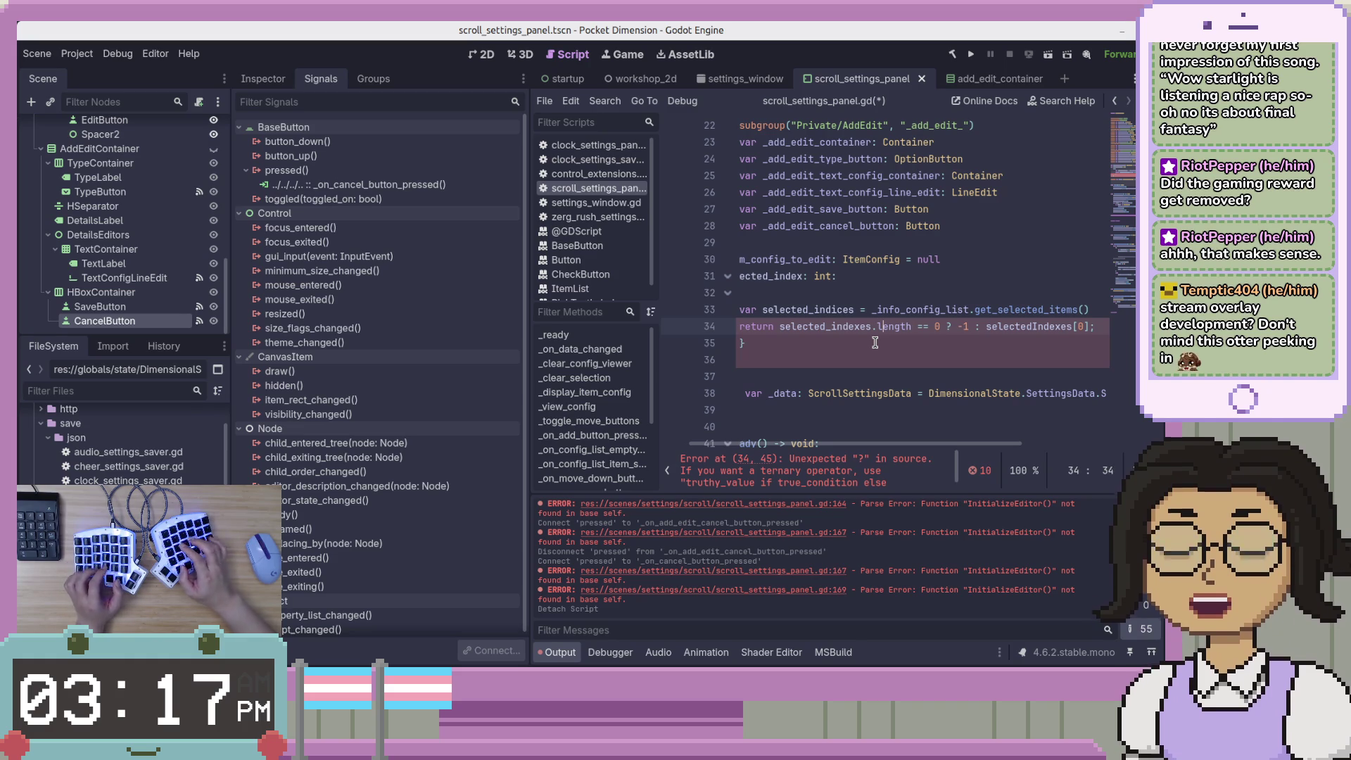
Make the return line use size() and selected_indices, drop its semicolon, and save
{"action": "key", "text": "End"}
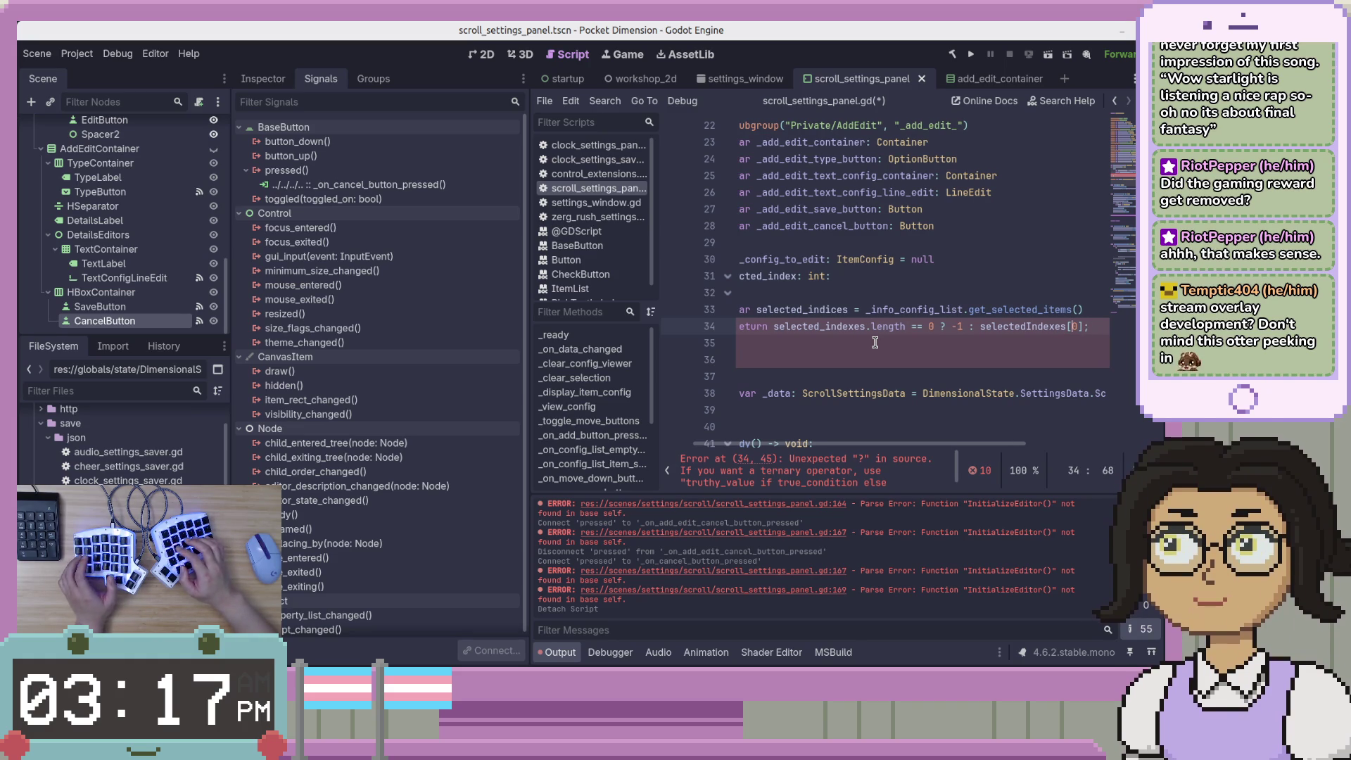
{"action": "key", "text": "Home"}
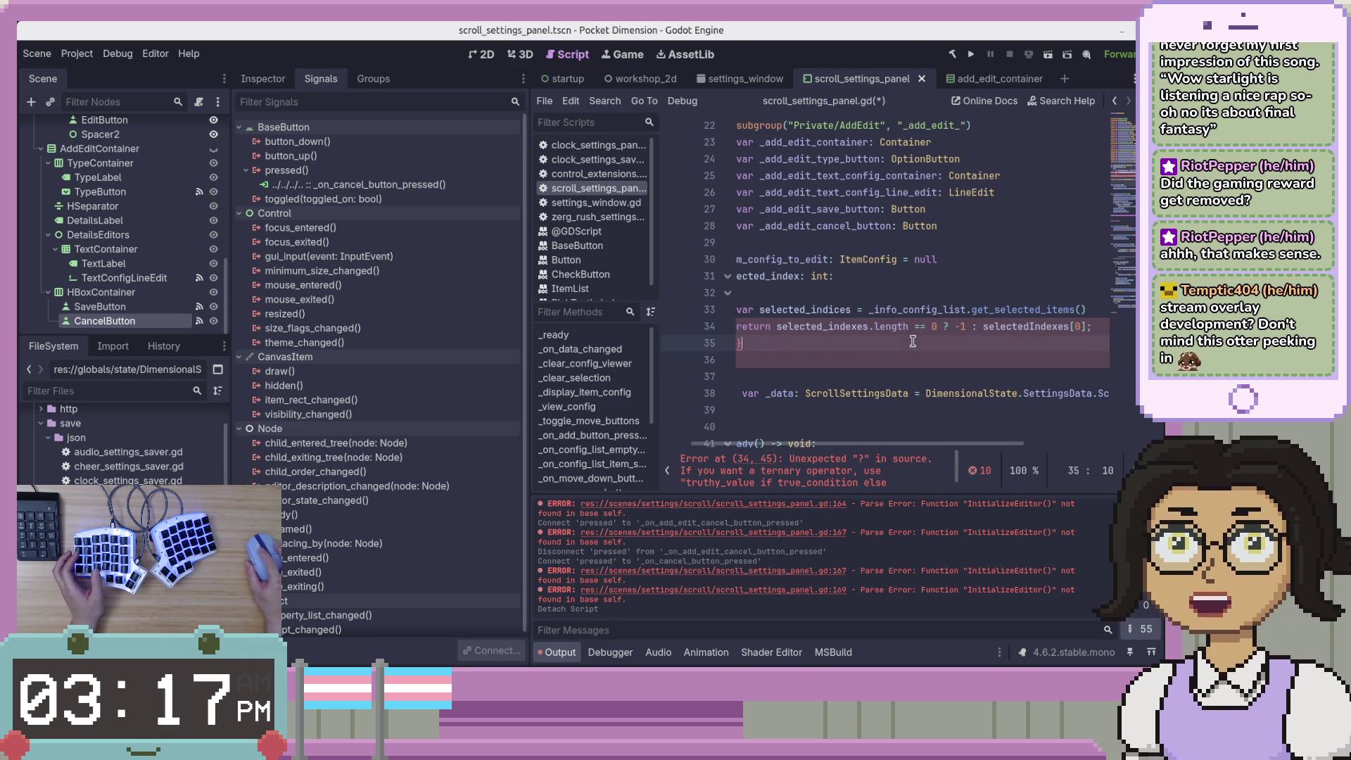
{"action": "key", "text": "Right"}
{"action": "key", "text": "Right"}
{"action": "key", "text": "Right"}
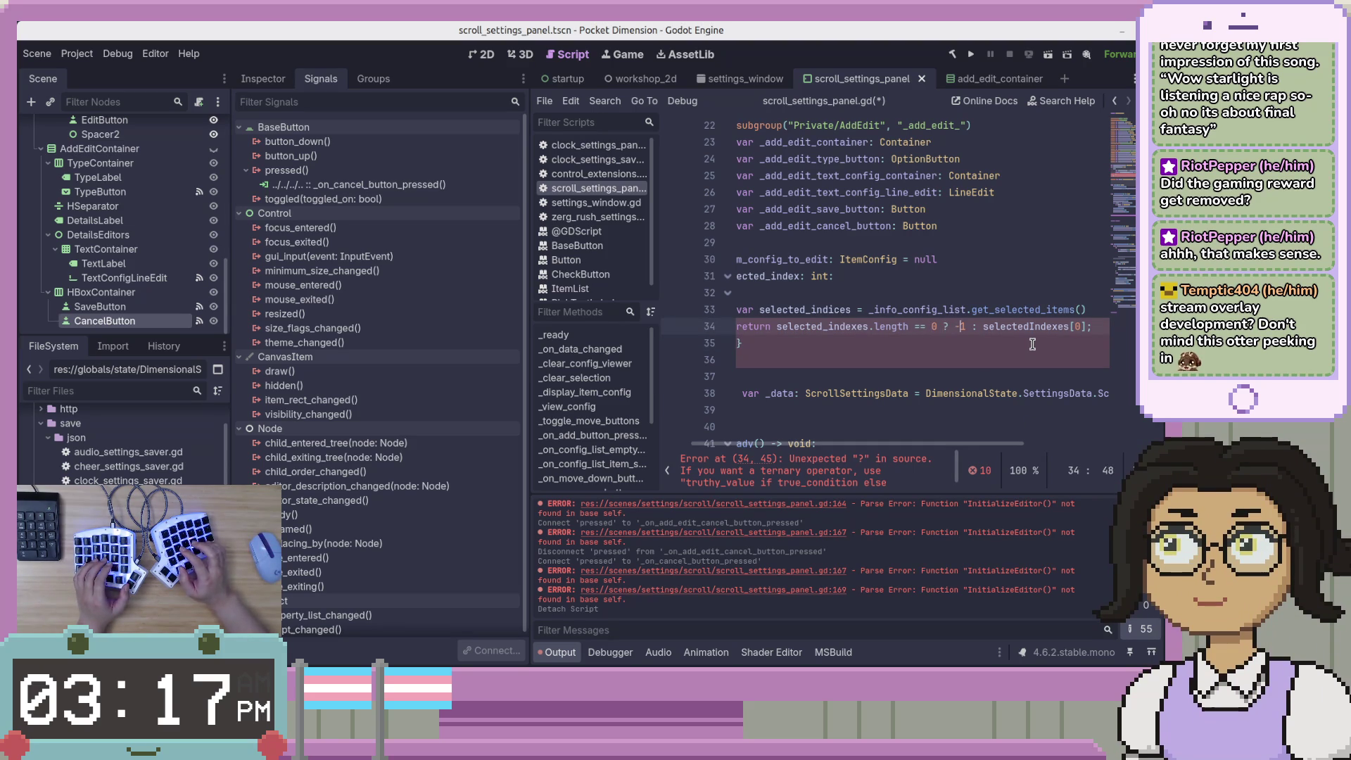
{"action": "key", "text": "BackSpace"}
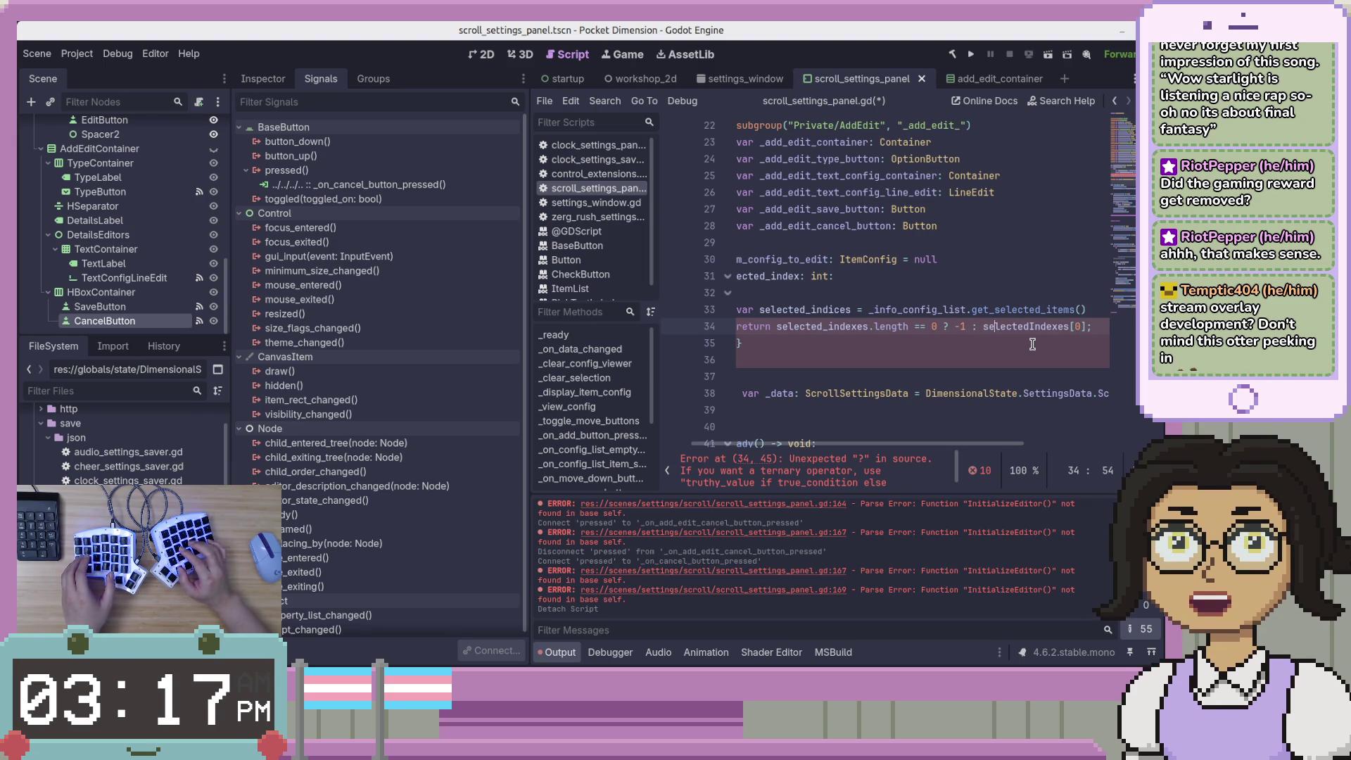
{"action": "type", "text": "size()"}
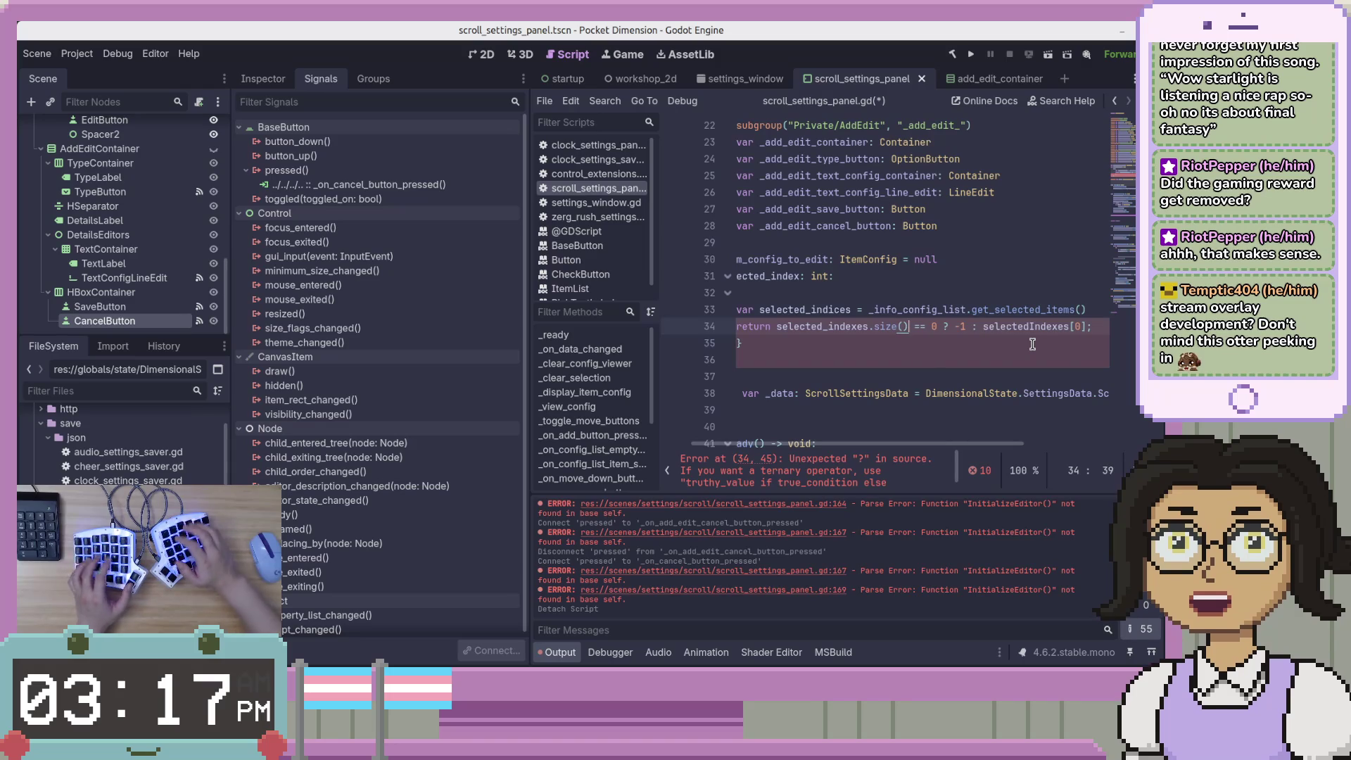
{"action": "key", "text": "Right"}
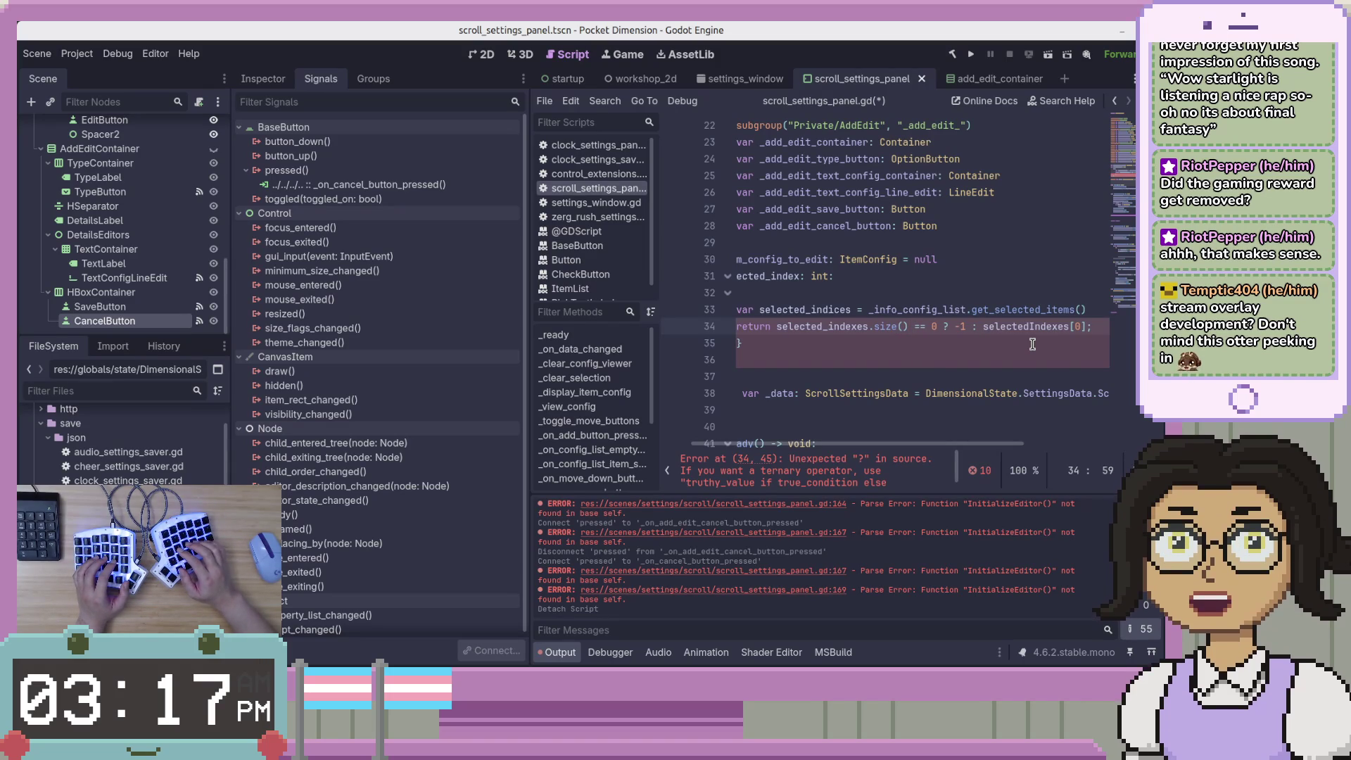
{"action": "type", "text": "_i"}
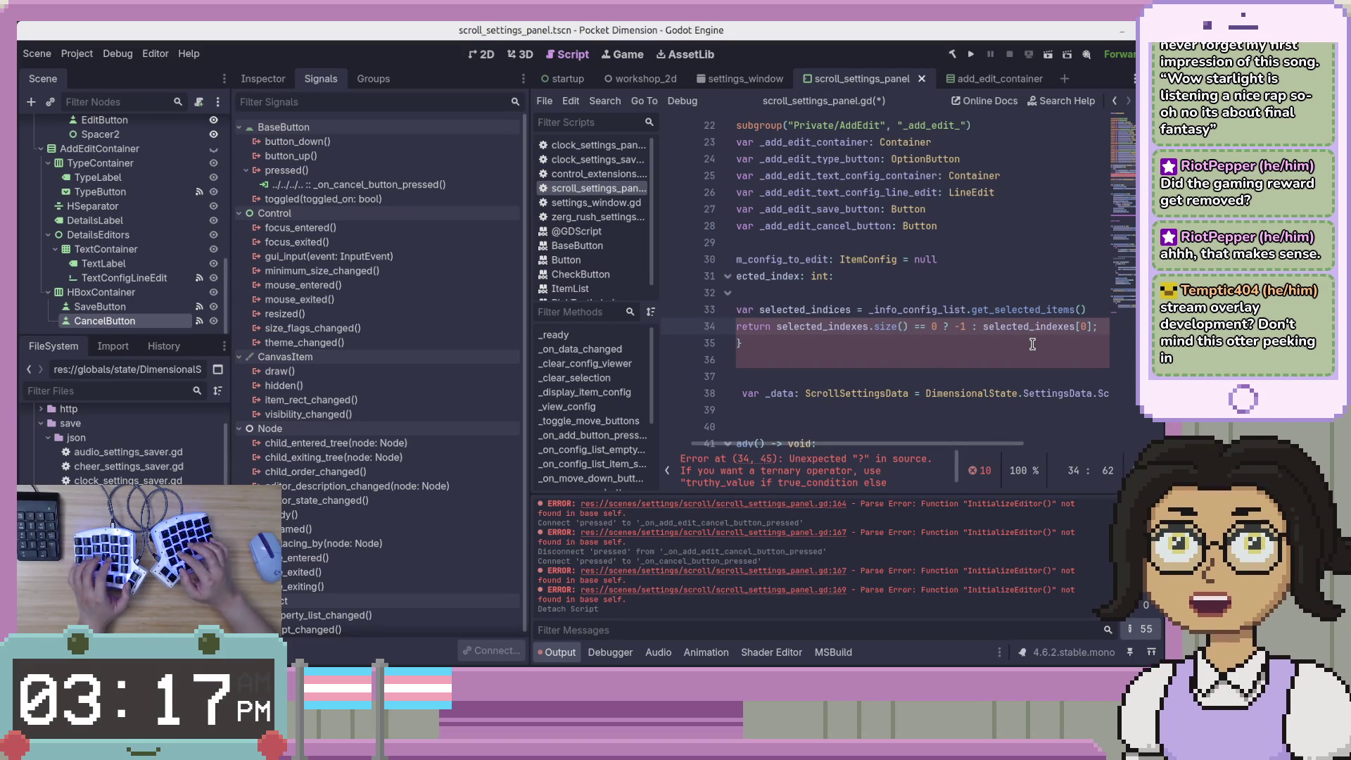
{"action": "key", "text": "ctrl+Right"}
{"action": "key", "text": "BackSpace"}
{"action": "key", "text": "BackSpace"}
{"action": "key", "text": "BackSpace"}
{"action": "type", "text": "ices"}
{"action": "key", "text": "End"}
{"action": "key", "text": "BackSpace"}
{"action": "key", "text": "ctrl+s"}
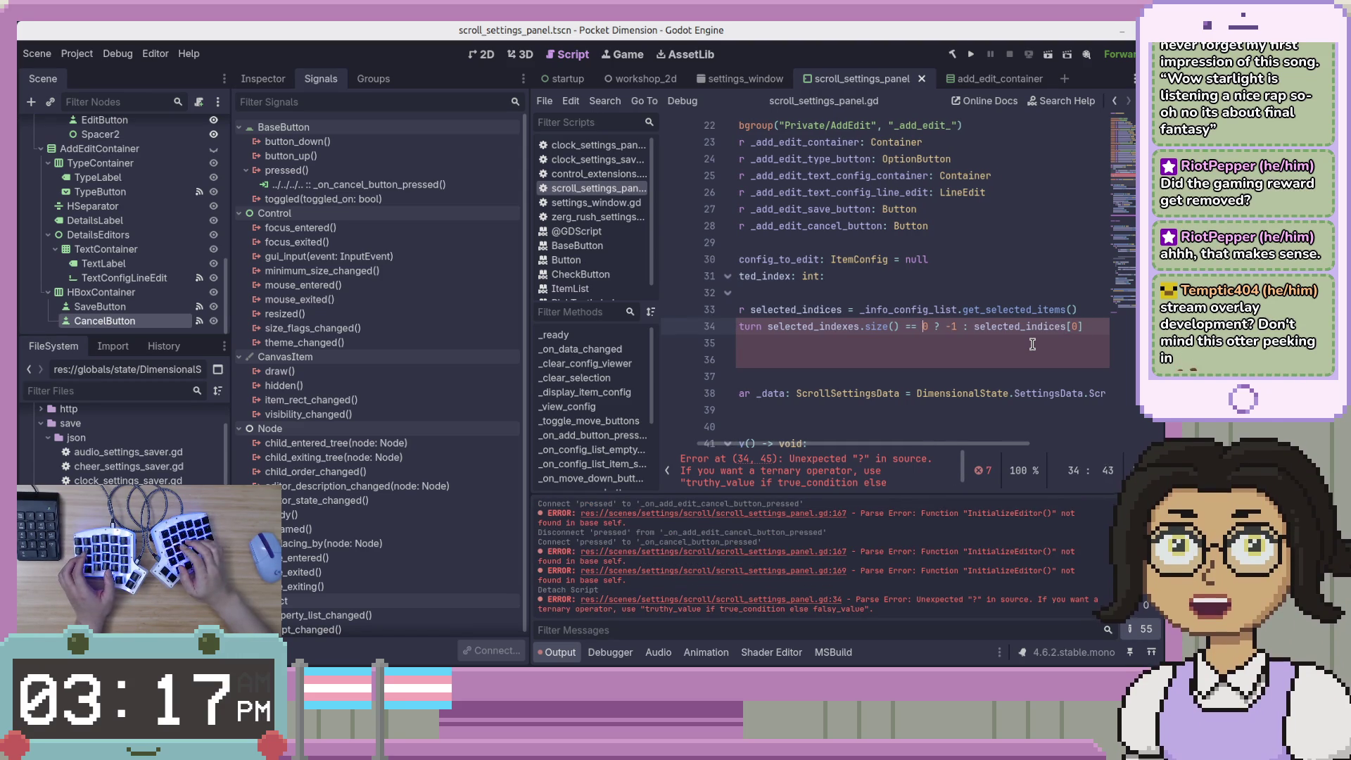
Rewrite line 34 as a ternary: return -1 if the condition holds else selected_indices[0], and save
{"action": "left_click", "coordinate": [956, 327]}
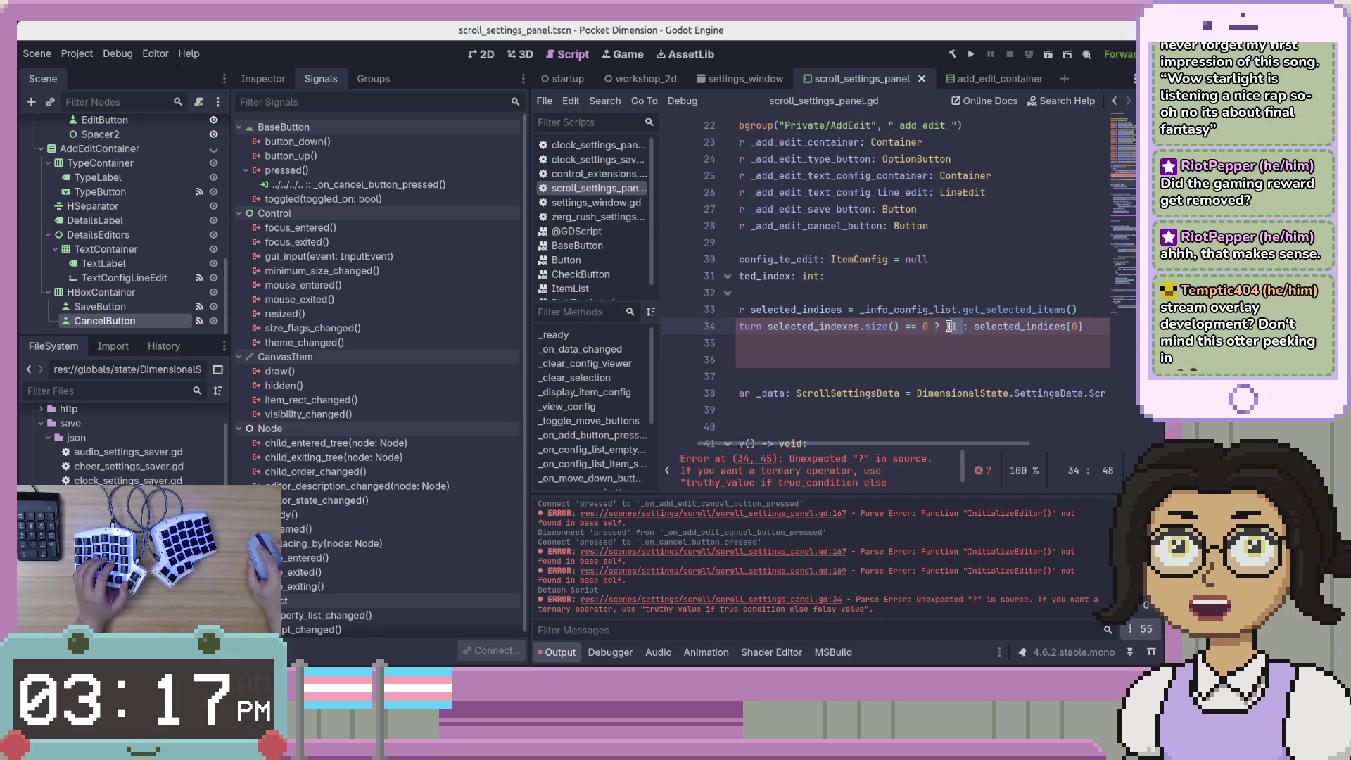
{"action": "left_click", "coordinate": [765, 326]}
{"action": "type", "text": "-1"}
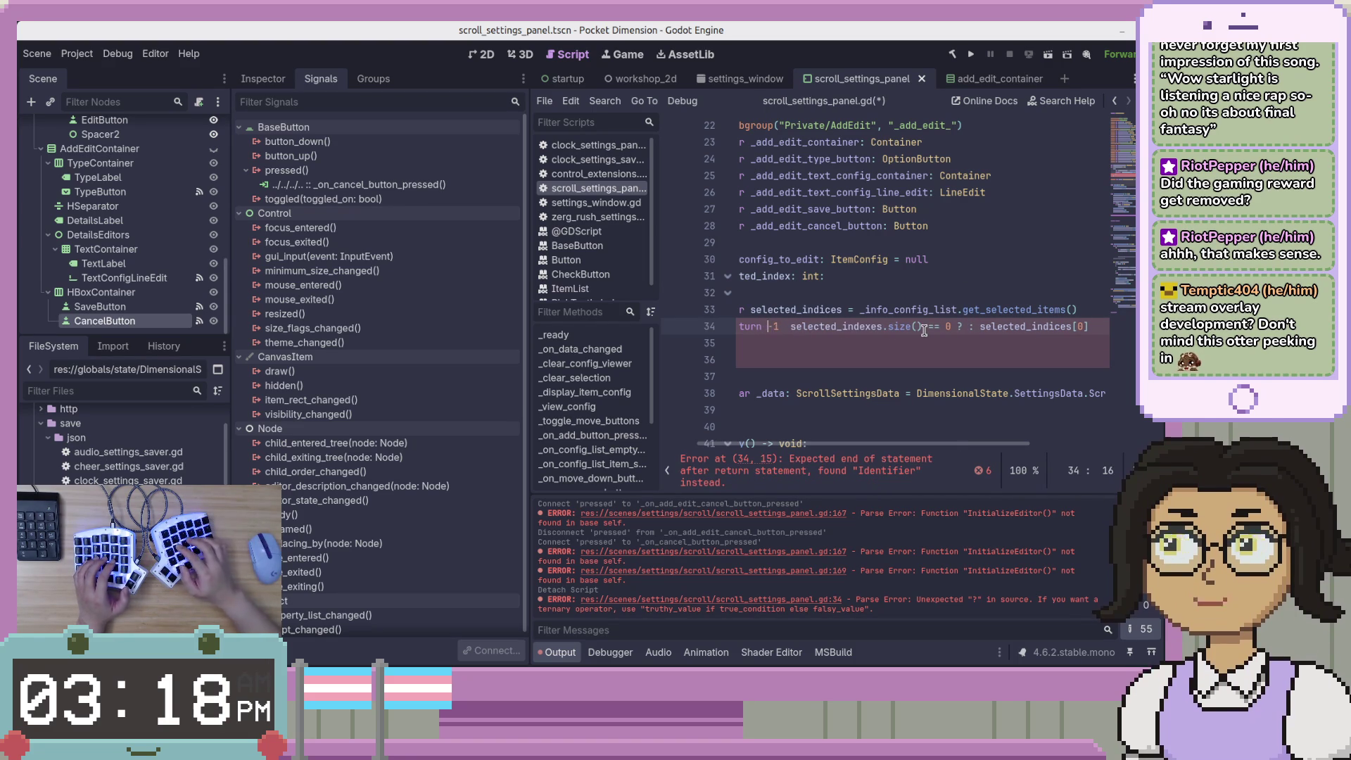
{"action": "type", "text": " if"}
{"action": "key", "text": "Right"}
{"action": "key", "text": "Right"}
{"action": "key", "text": "Right"}
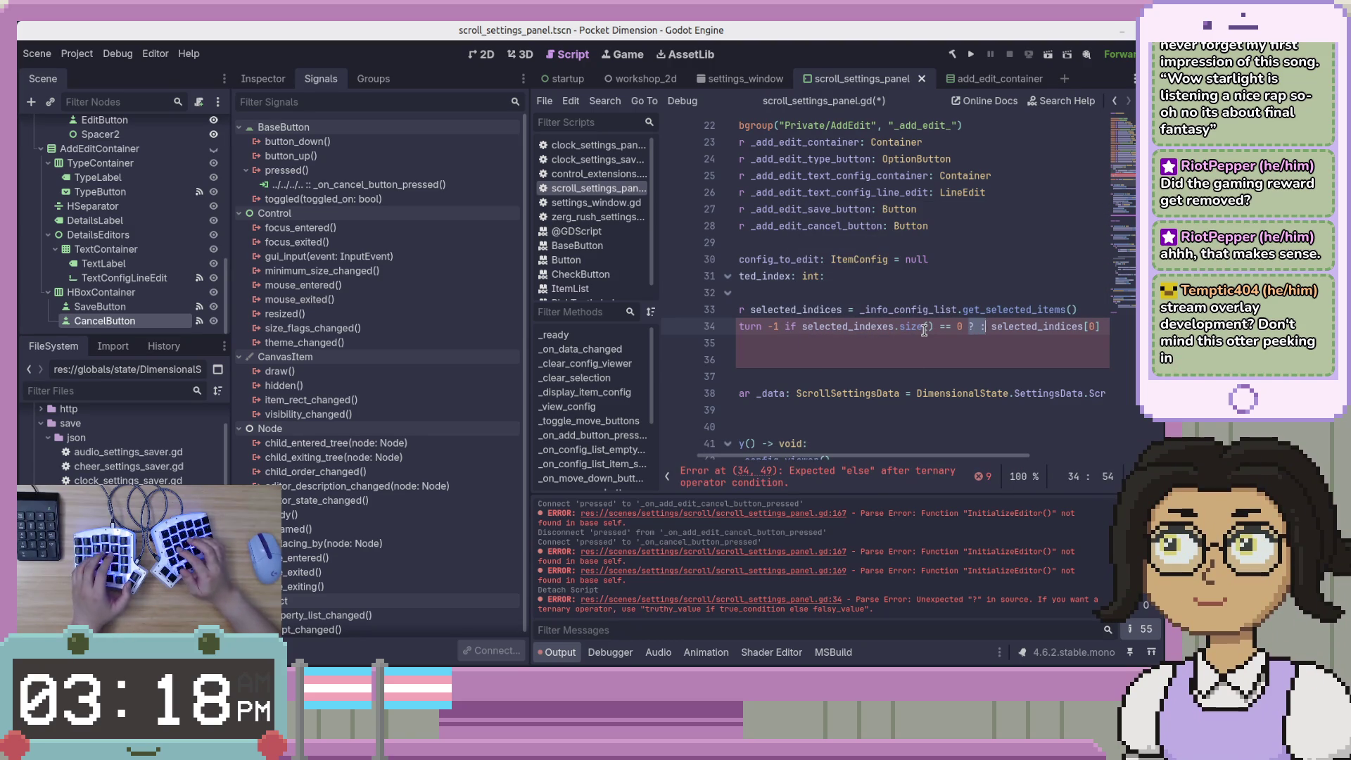
{"action": "type", "text": "else"}
{"action": "key", "text": "End"}
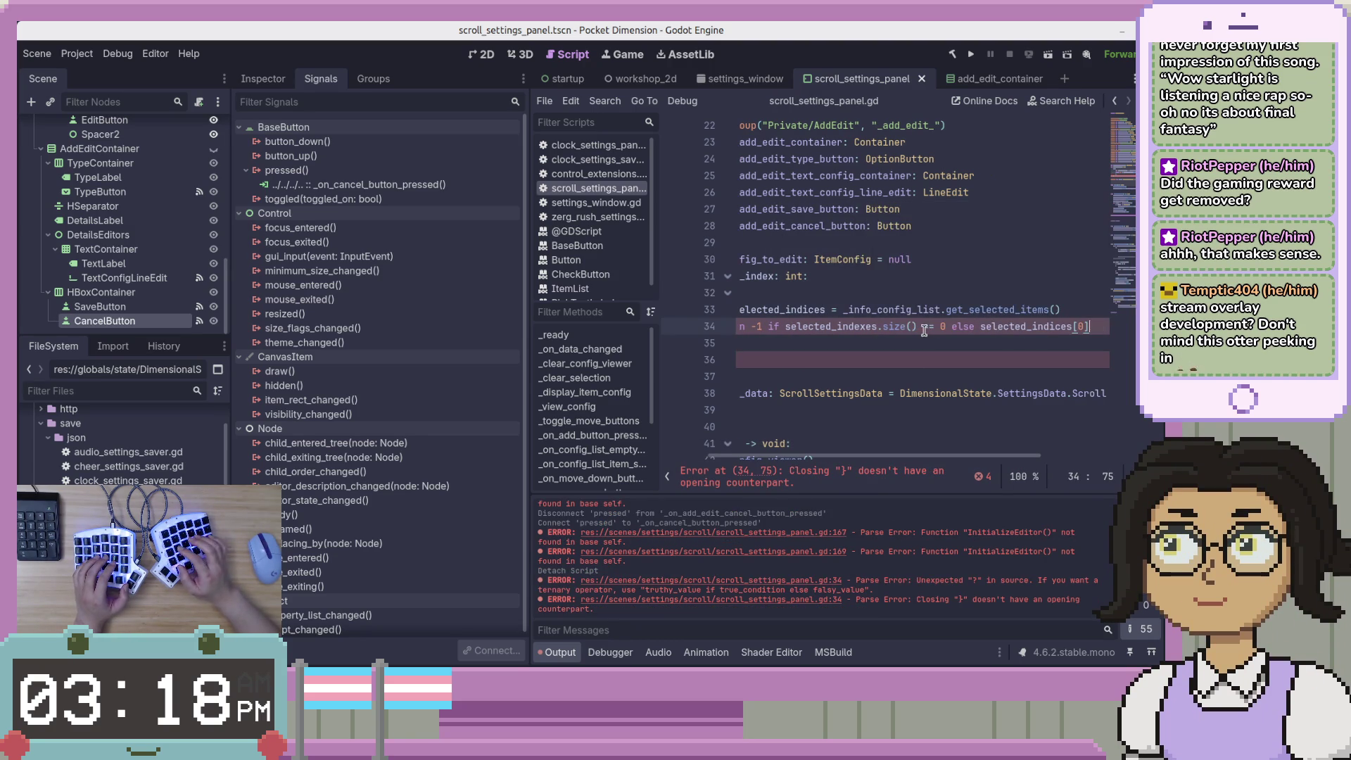
{"action": "key", "text": "Home"}
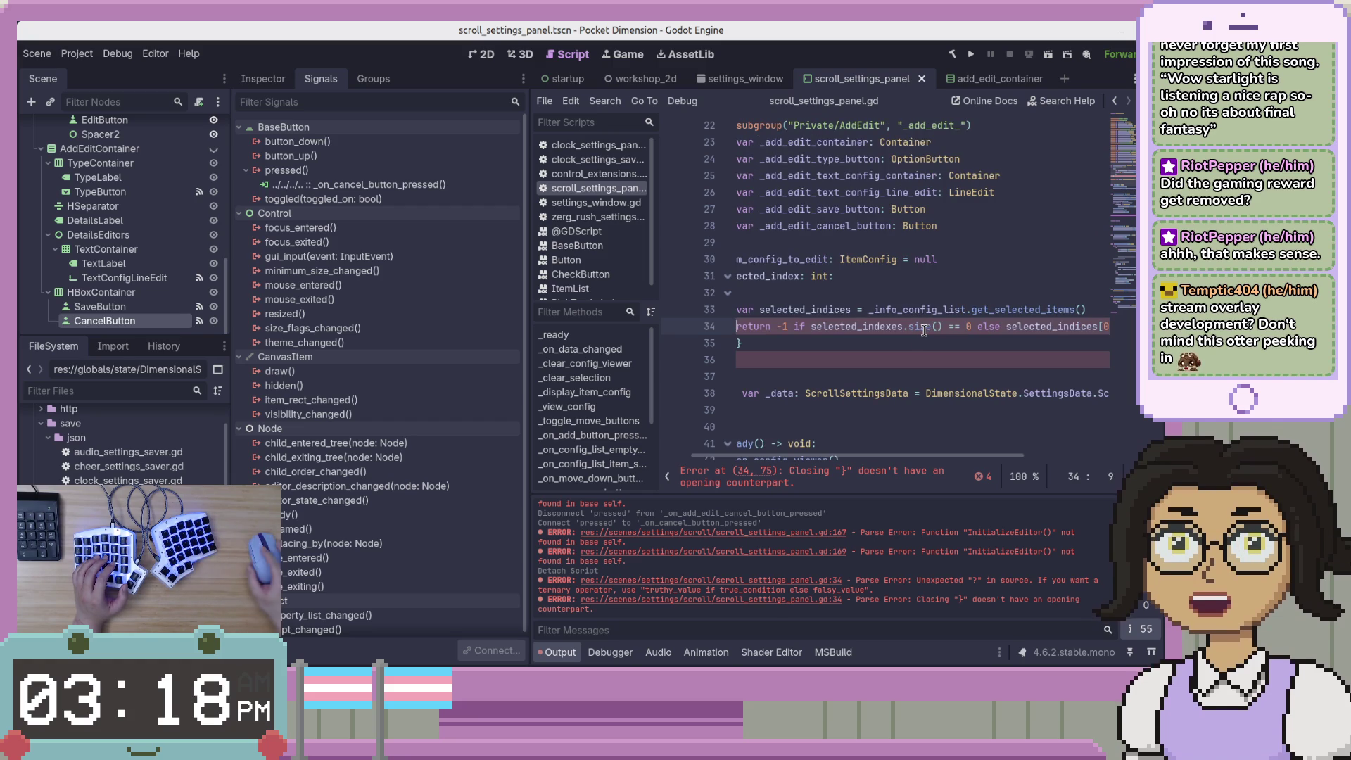
{"action": "key", "text": "Delete"}
{"action": "type", "text": "ic"}
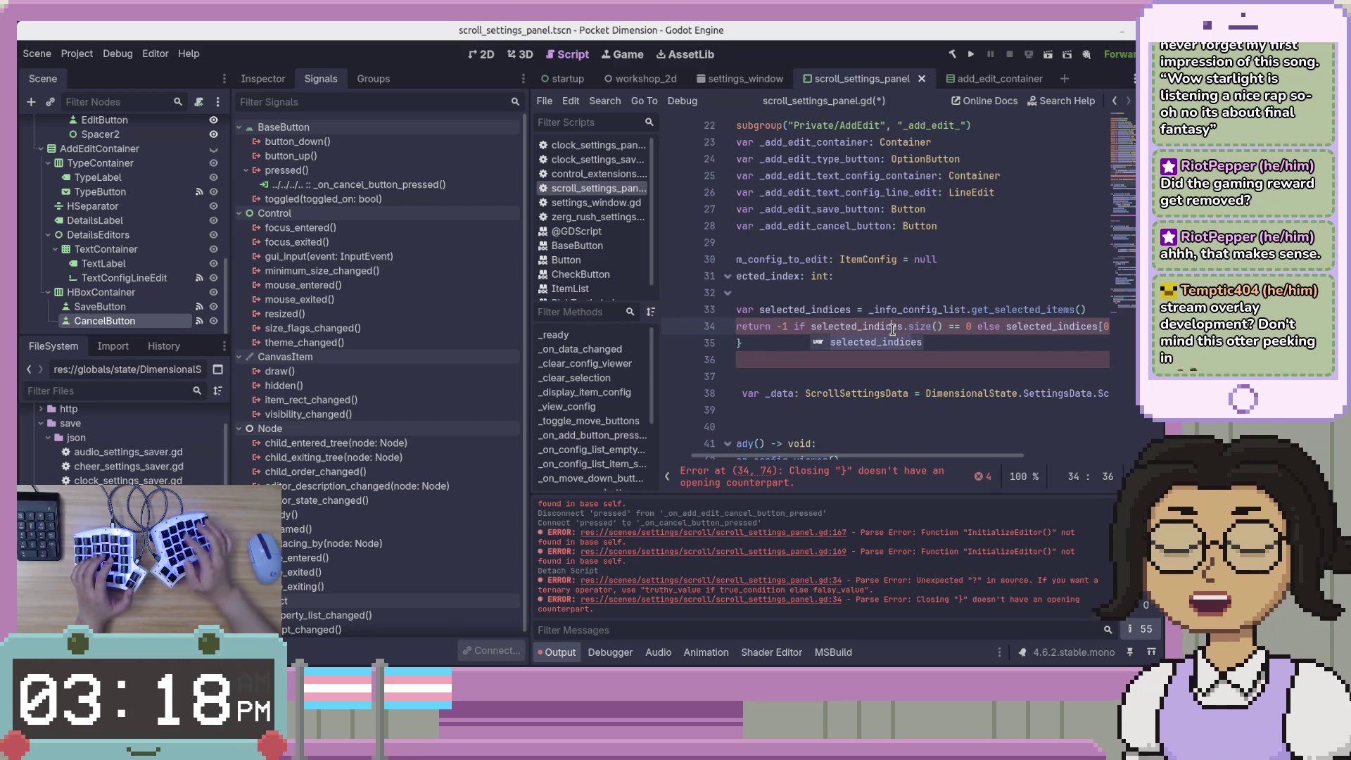
{"action": "key", "text": "ctrl+s"}
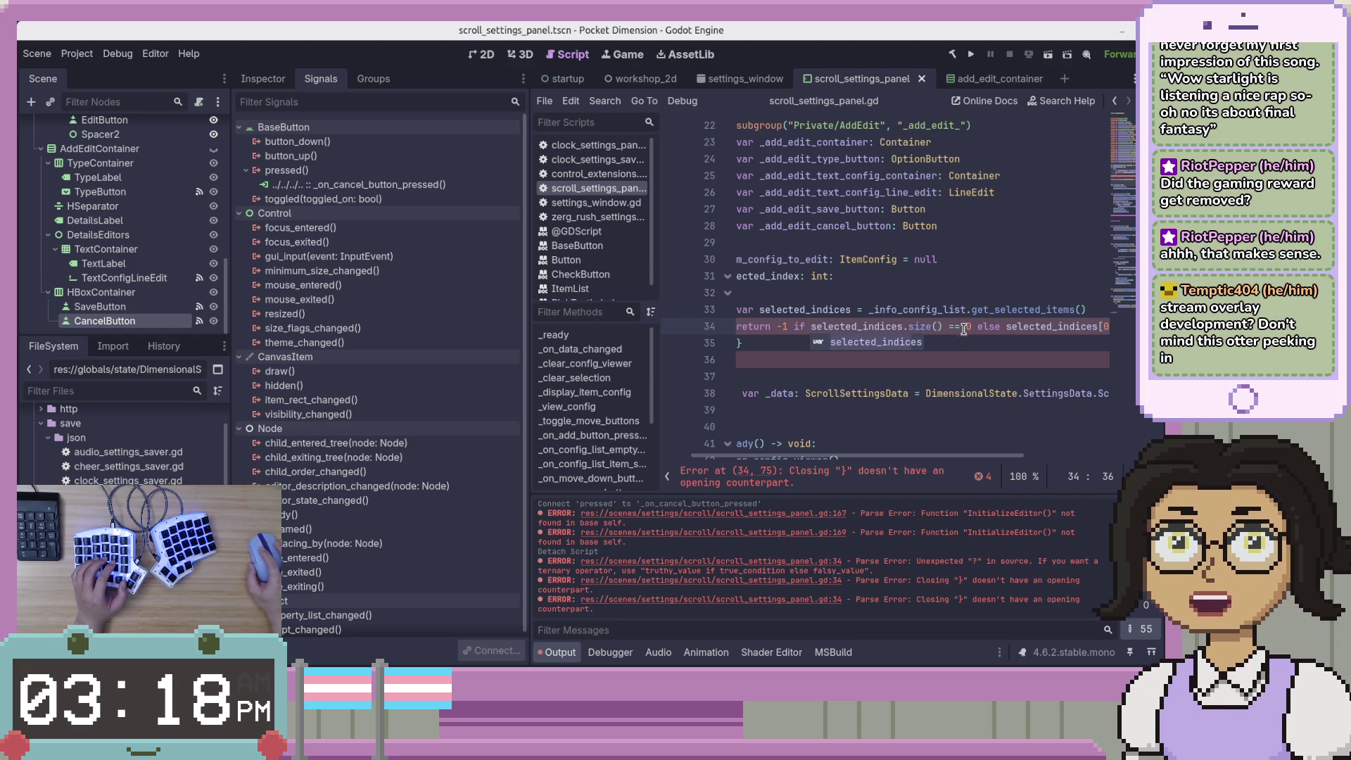
Replace size() == 0 with selected_indices.is_empty(), delete the stray closing-brace line, and save
{"action": "left_click", "coordinate": [967, 327]}
{"action": "left_click_drag", "start_coordinate": [973, 327], "coordinate": [908, 327]}
{"action": "type", "text": "is_e"}
{"action": "key", "text": "Return"}
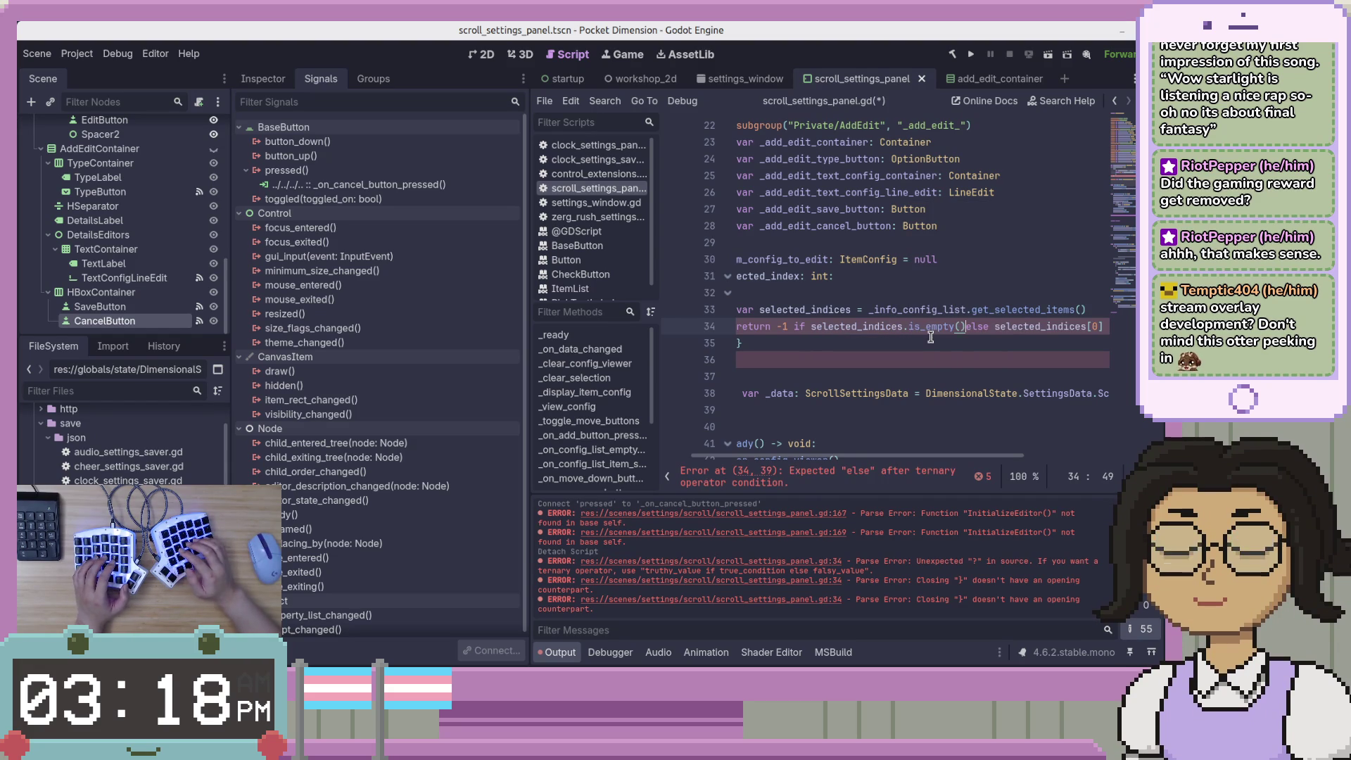
{"action": "key", "text": "End"}
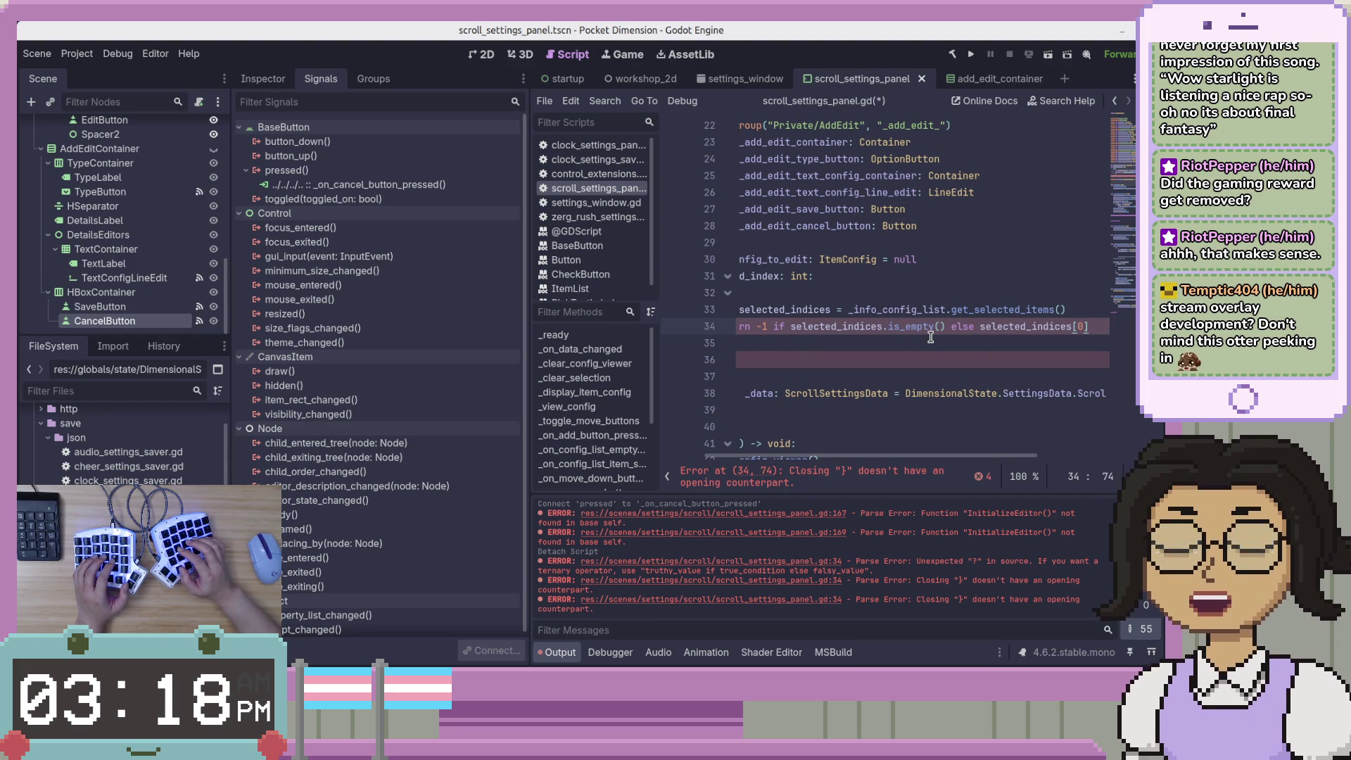
{"action": "key", "text": "Return"}
{"action": "key", "text": "BackSpace"}
{"action": "key", "text": "BackSpace"}
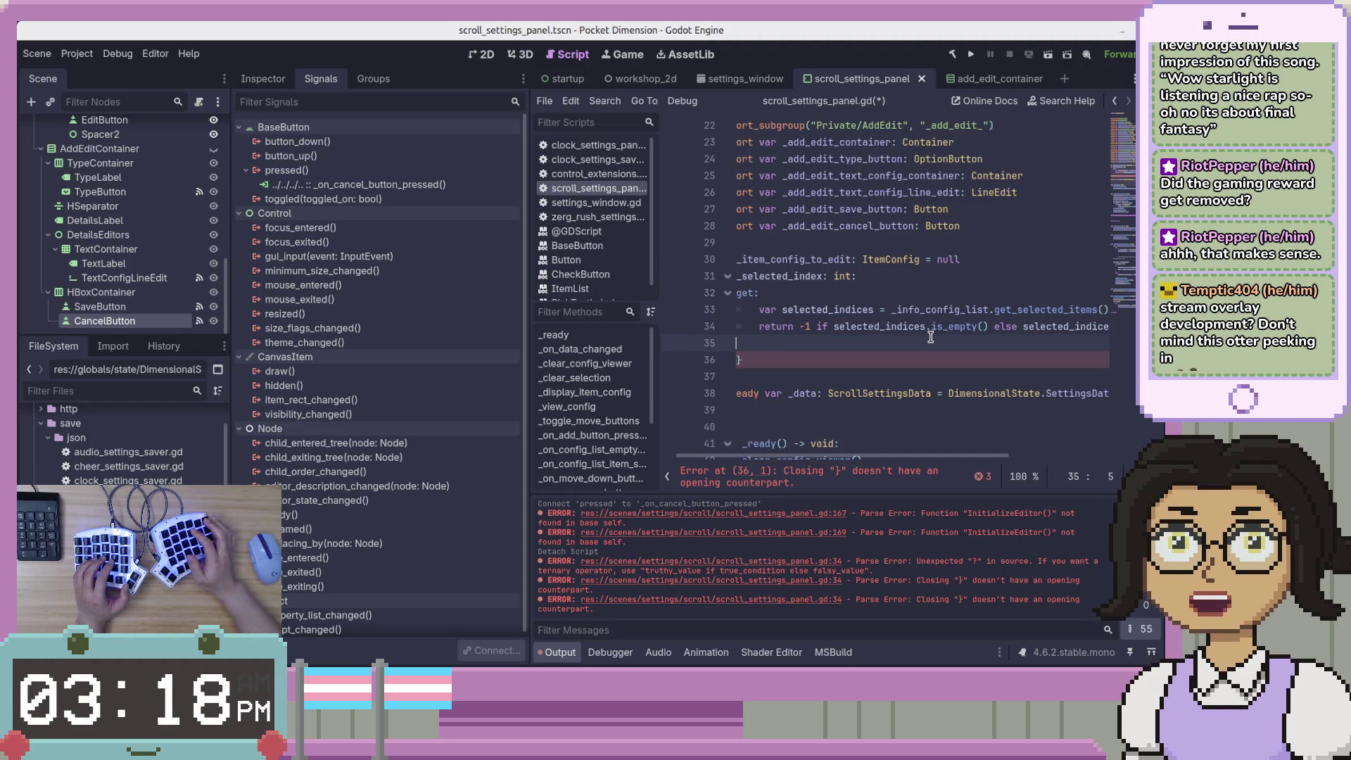
{"action": "key", "text": "Delete"}
{"action": "key", "text": "Delete"}
{"action": "key", "text": "Delete"}
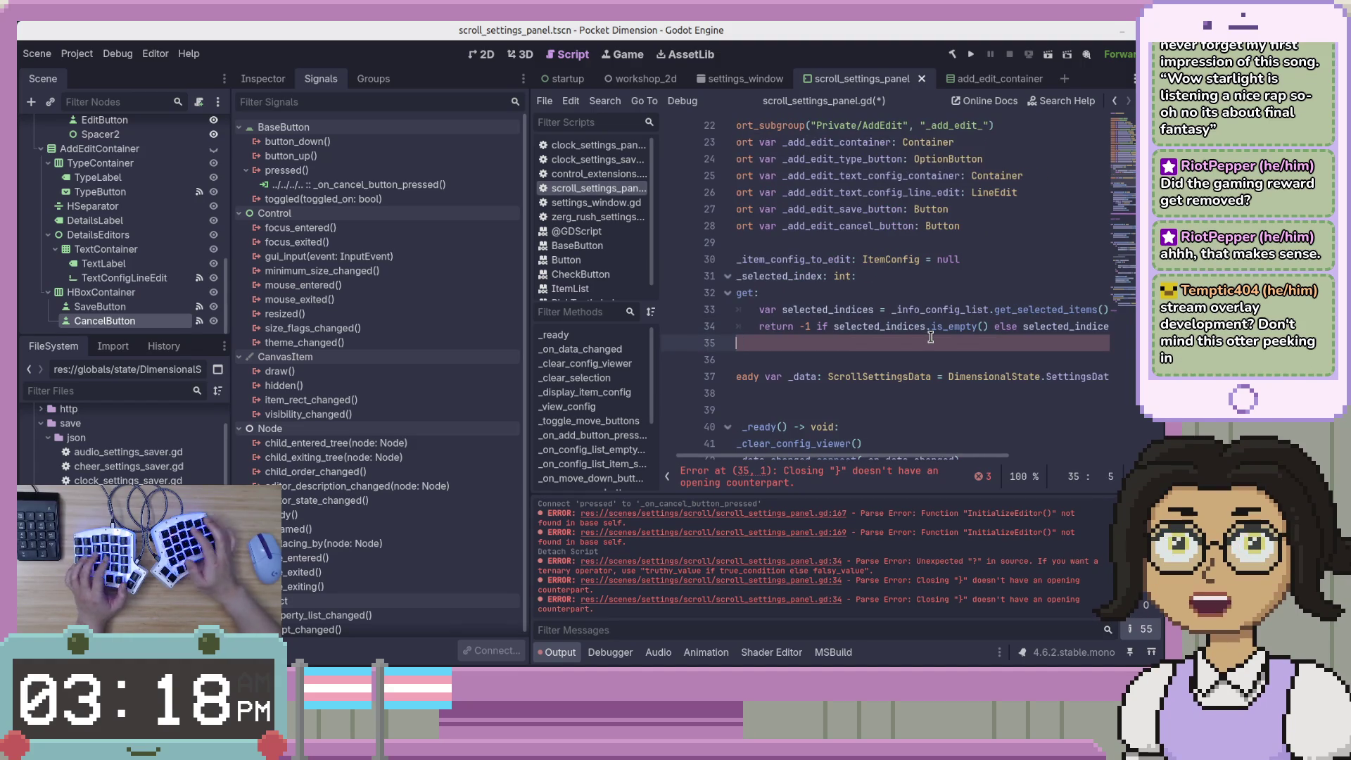
{"action": "key", "text": "BackSpace"}
{"action": "key", "text": "ctrl+s"}
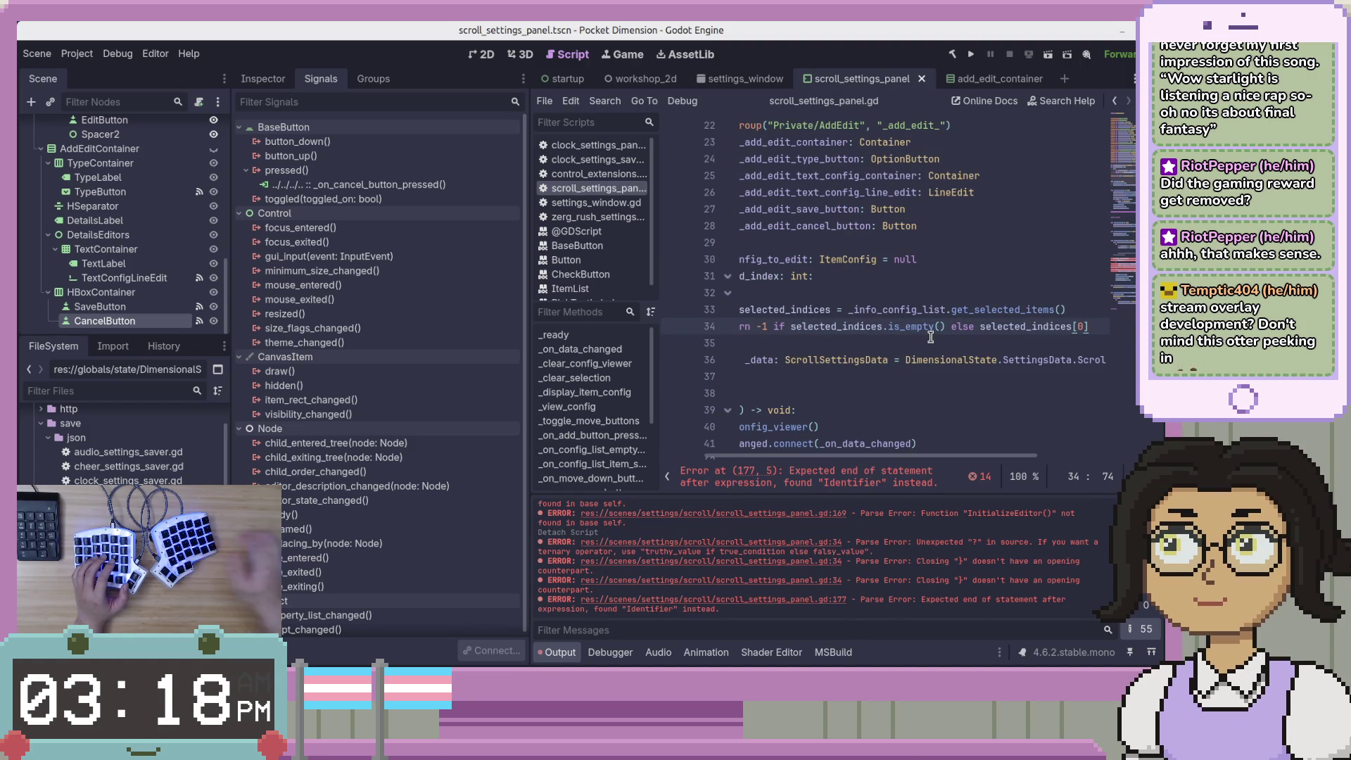
{"action": "scroll", "coordinate": [887, 461], "scroll_direction": "left", "scroll_amount": 3}
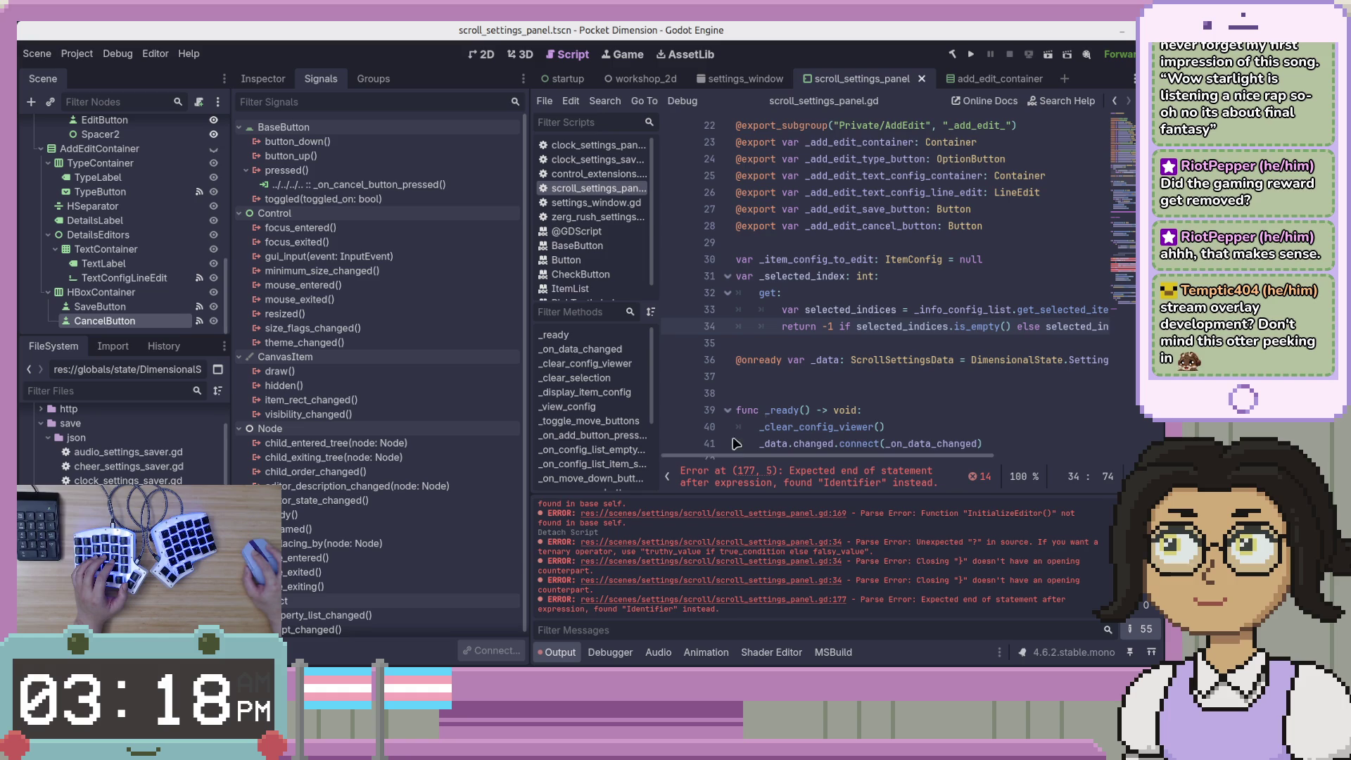
{"action": "left_click", "coordinate": [852, 289]}
Replace SelectedIndex with _selected_index on line 177, without a trailing semicolon
{"action": "left_click", "coordinate": [846, 329]}
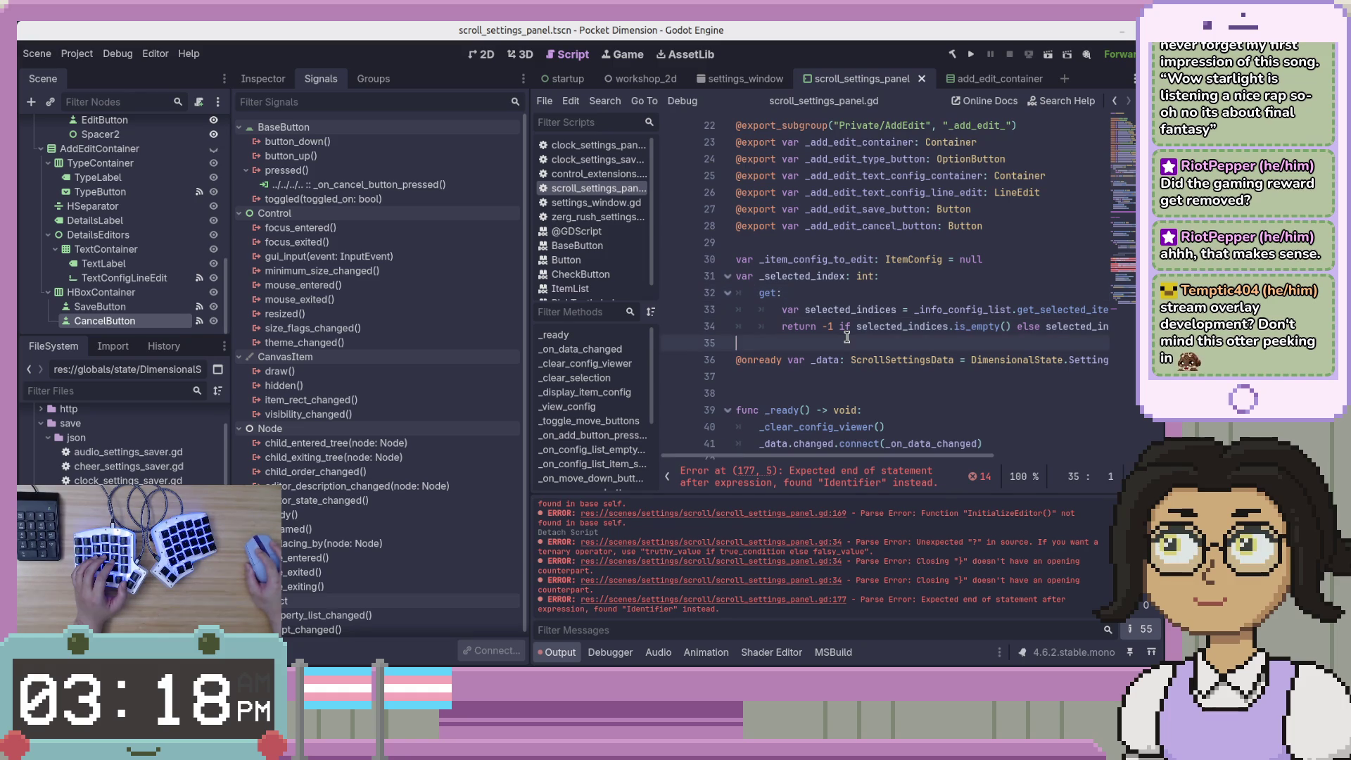
{"action": "left_click", "coordinate": [1124, 266]}
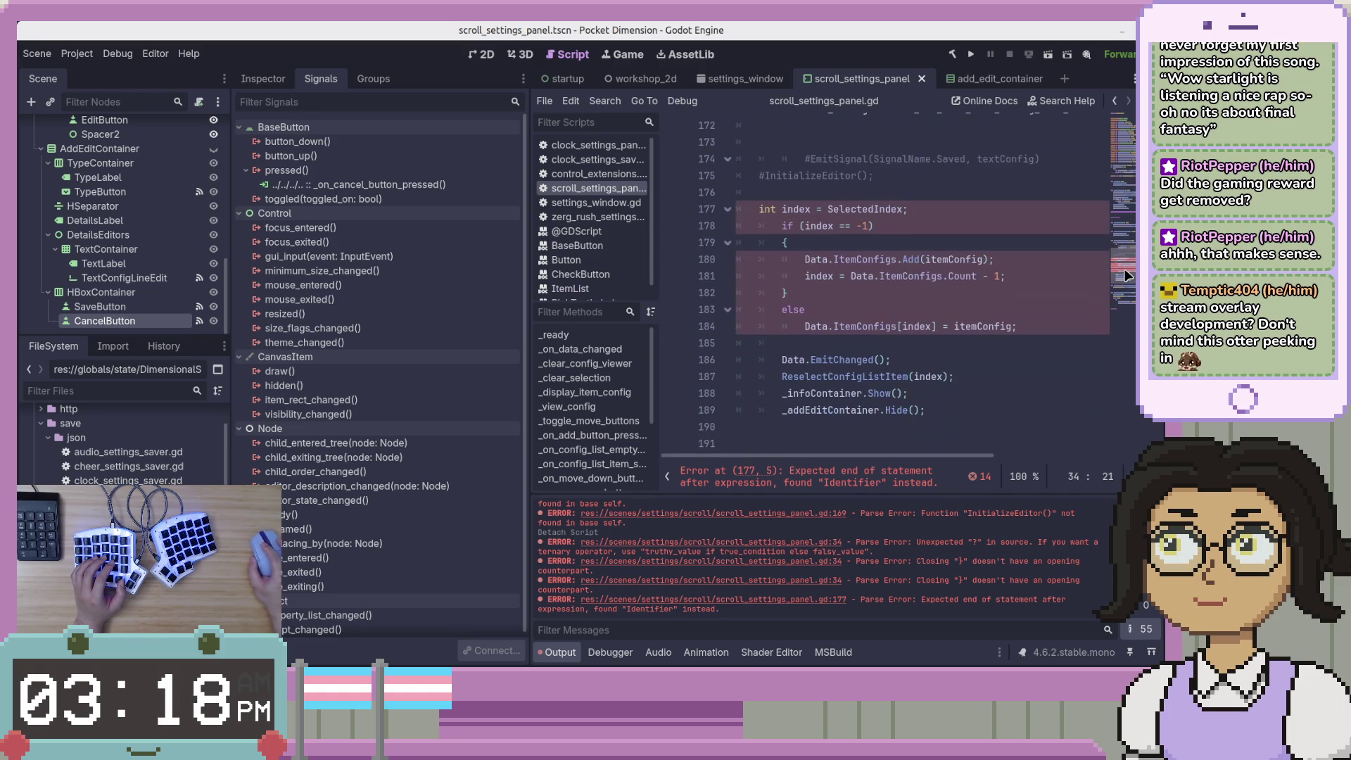
{"action": "left_click", "coordinate": [886, 219]}
{"action": "double_click", "coordinate": [872, 208]}
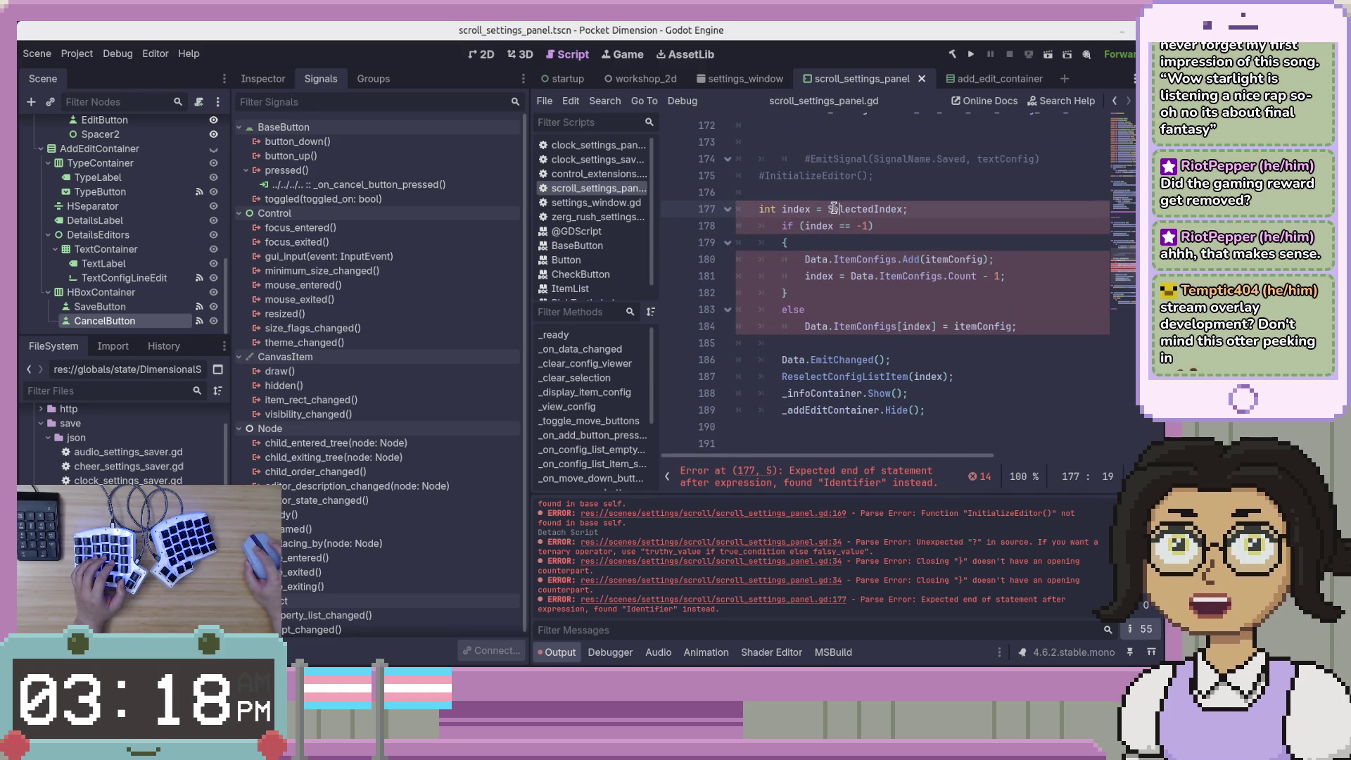
{"action": "type", "text": "_selected_"}
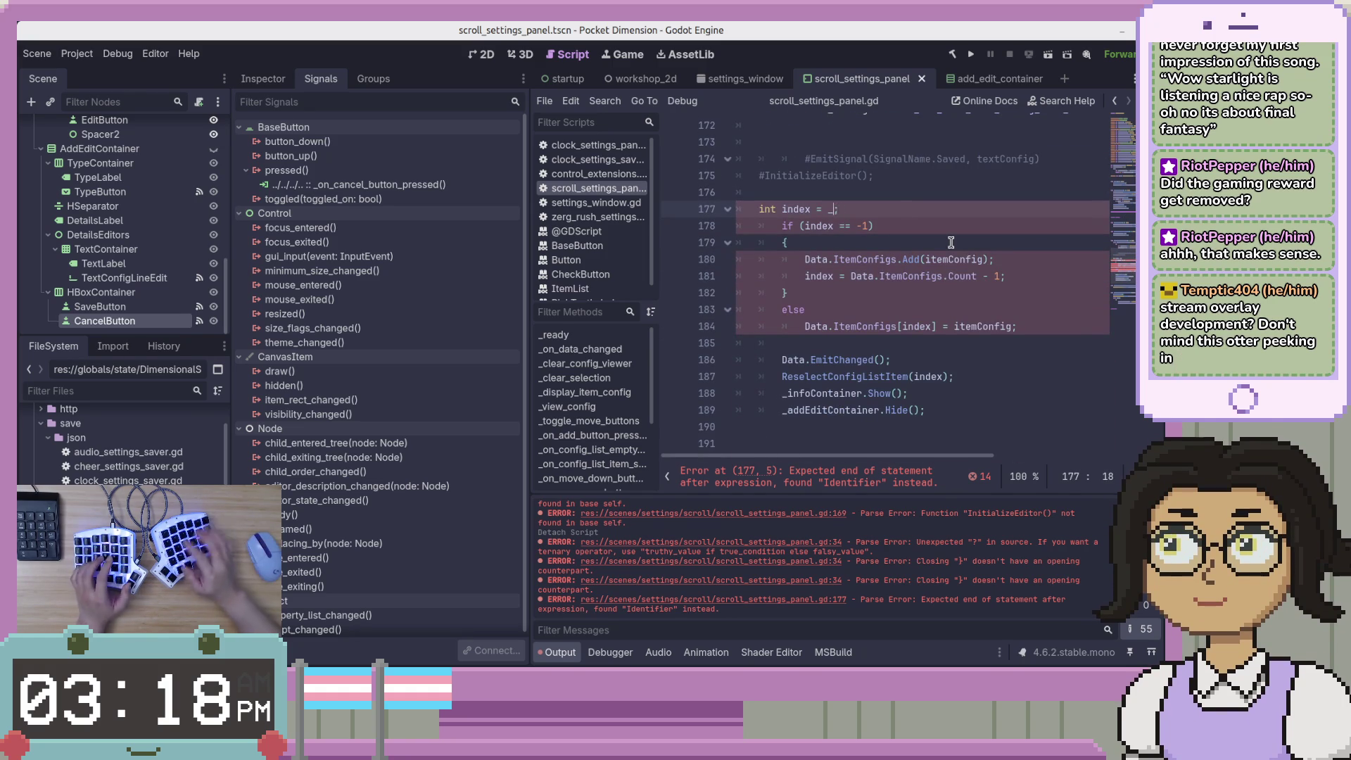
{"action": "type", "text": "index;"}
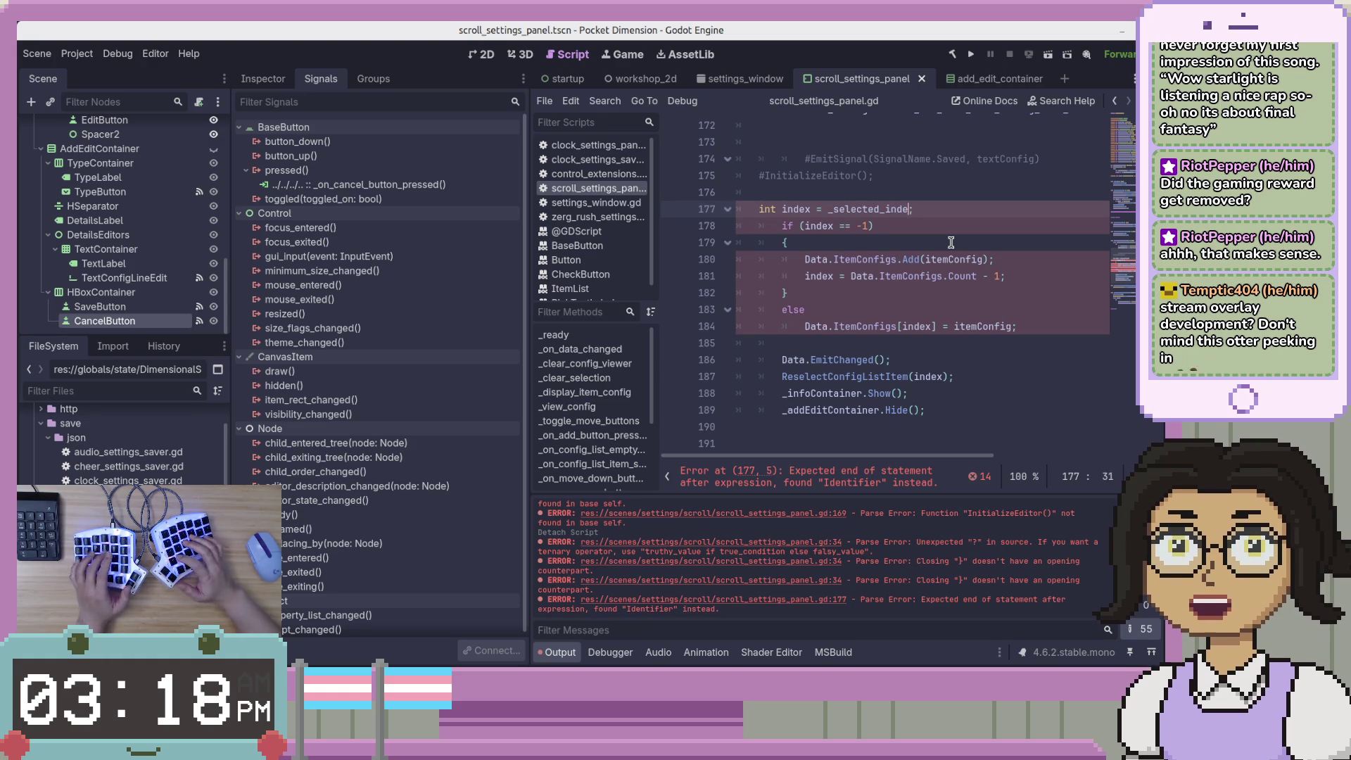
{"action": "key", "text": "Down"}
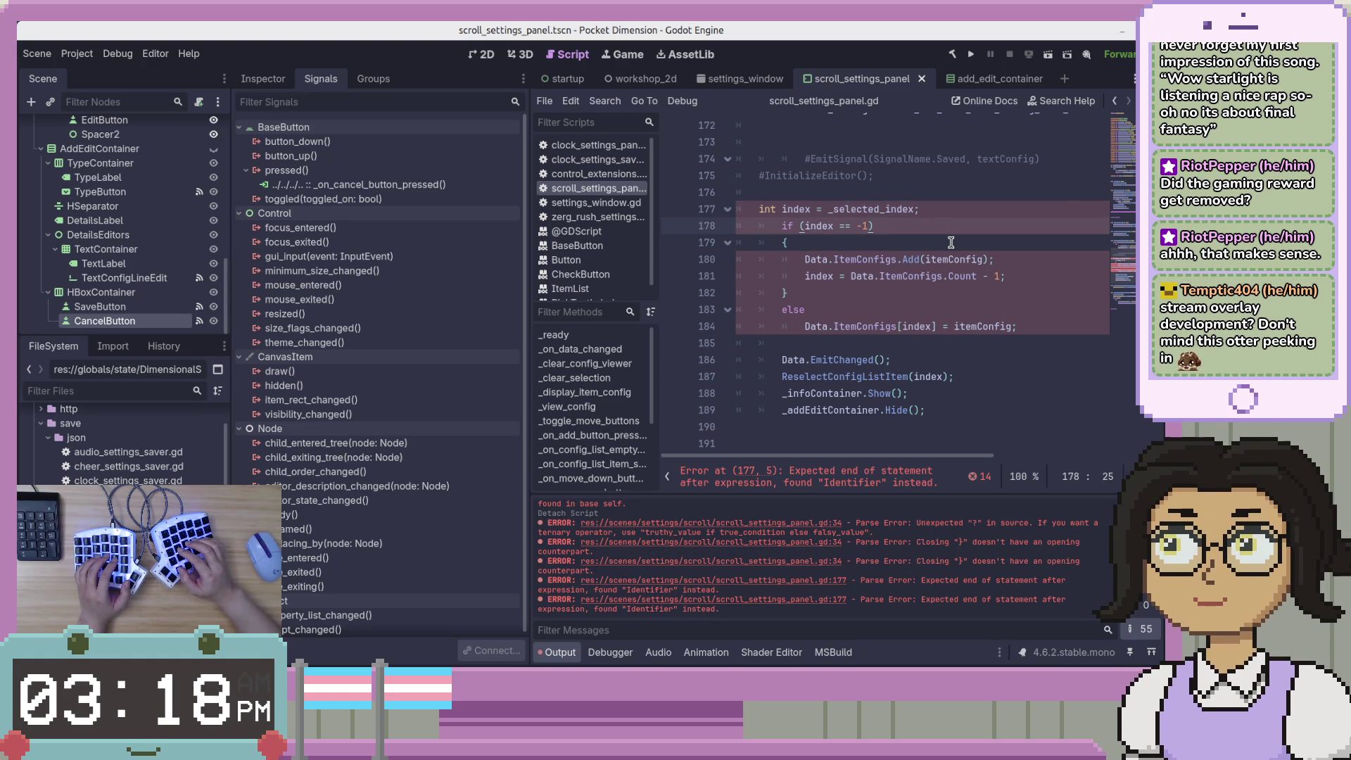
{"action": "key", "text": "Up"}
{"action": "key", "text": "End"}
{"action": "key", "text": "BackSpace"}
Rewrite the condition as 'if index == -1:' and delete the opening-brace line
{"action": "key", "text": "Down"}
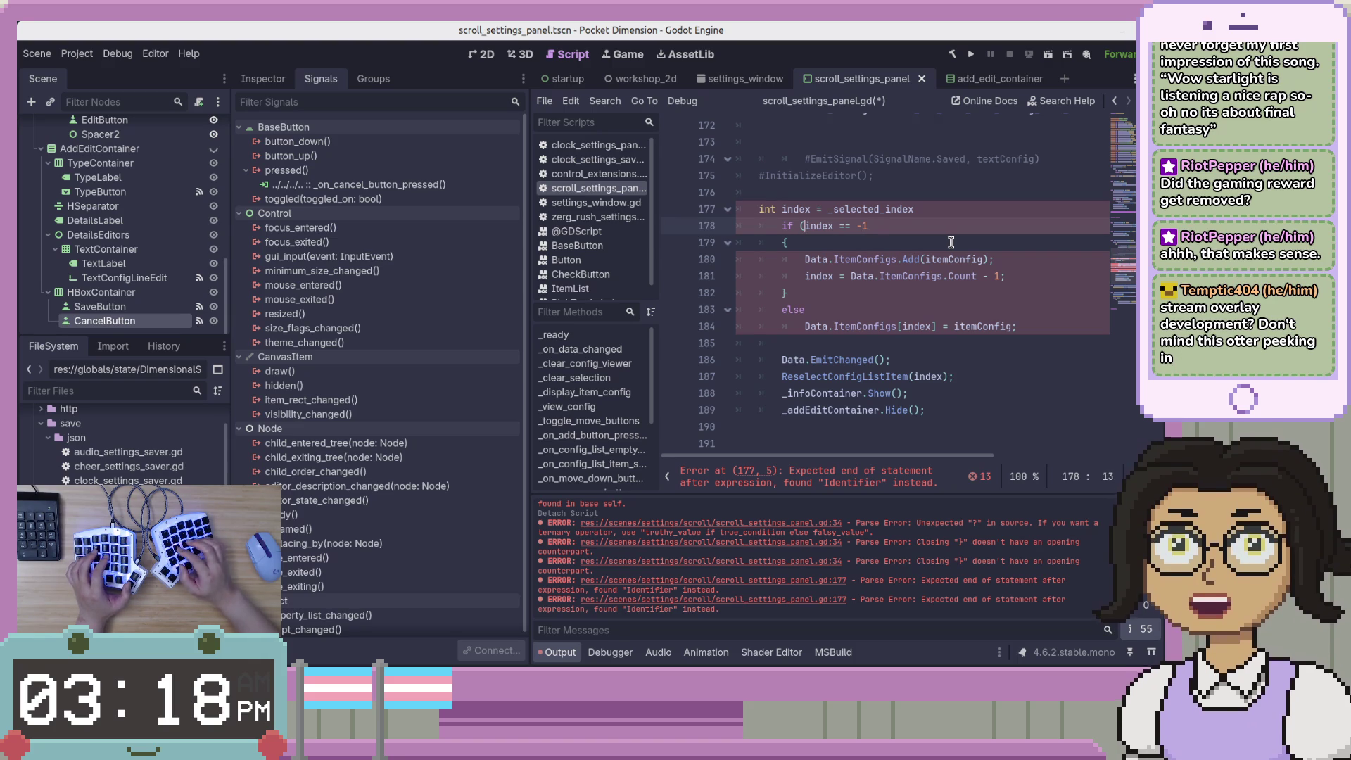
{"action": "key", "text": "BackSpace"}
{"action": "key", "text": "End"}
{"action": "type", "text": ":"}
{"action": "key", "text": "Down"}
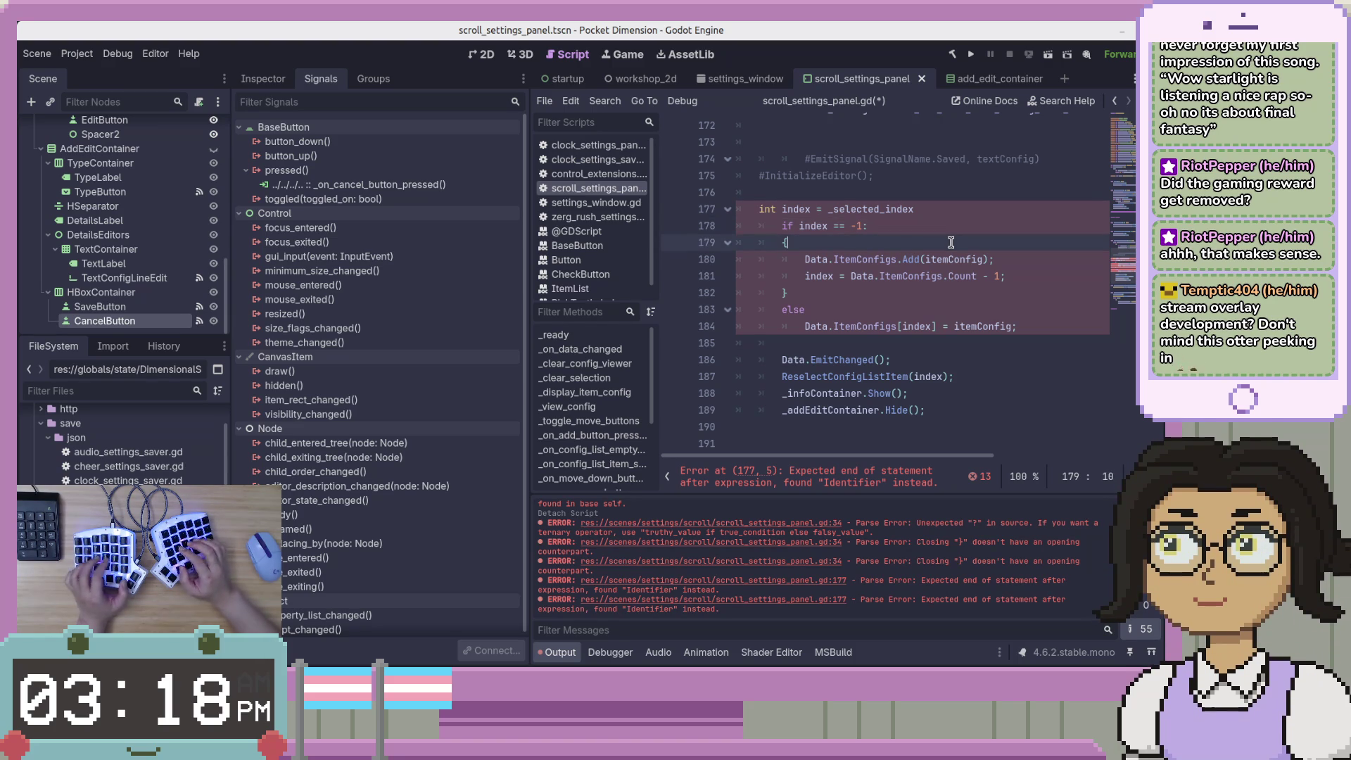
{"action": "key", "text": "ctrl+shift+k"}
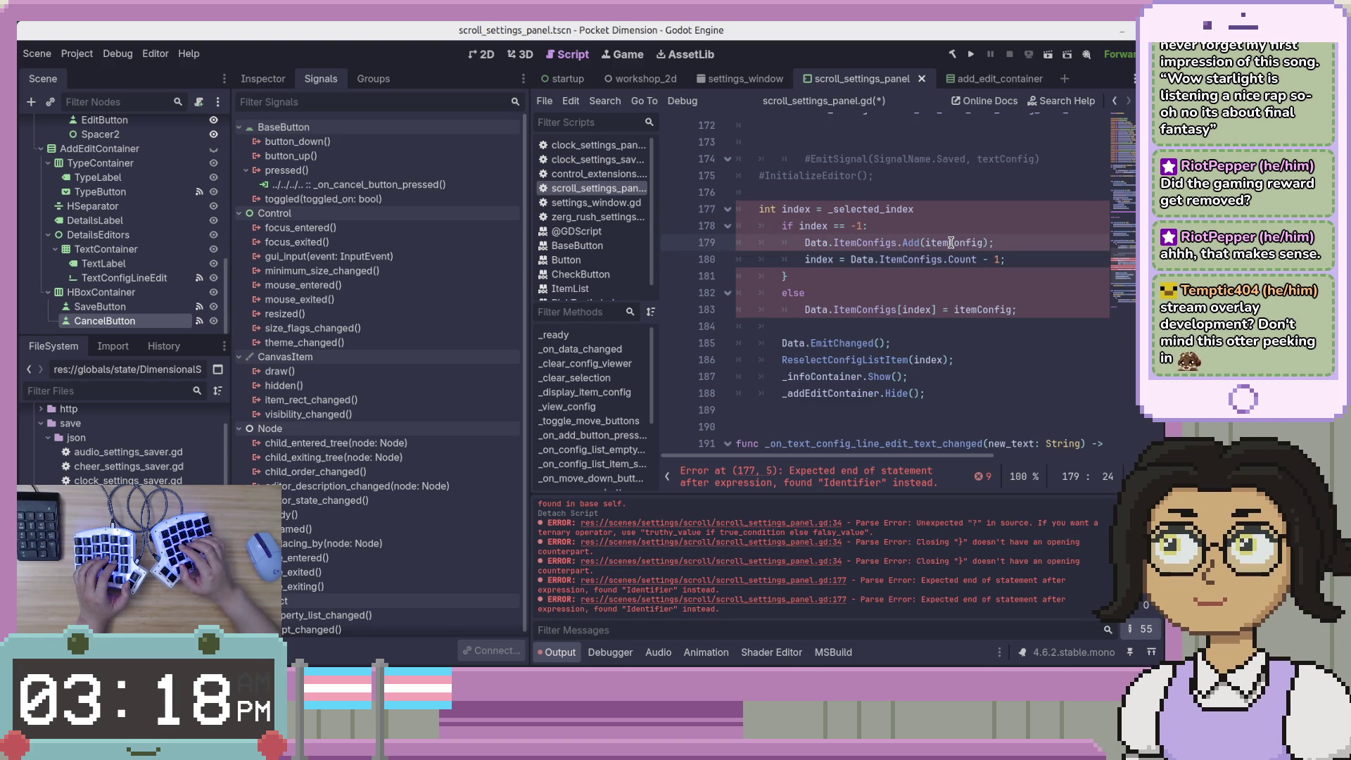
Change Data.ItemConfigs.Add(itemConfig) to _data.ItemConfigs.append() with empty parentheses
{"action": "key", "text": "ctrl+Left"}
{"action": "key", "text": "Delete"}
{"action": "type", "text": "_d"}
{"action": "key", "text": "ctrl+Right"}
{"action": "key", "text": "ctrl+Right"}
{"action": "key", "text": "ctrl+Right"}
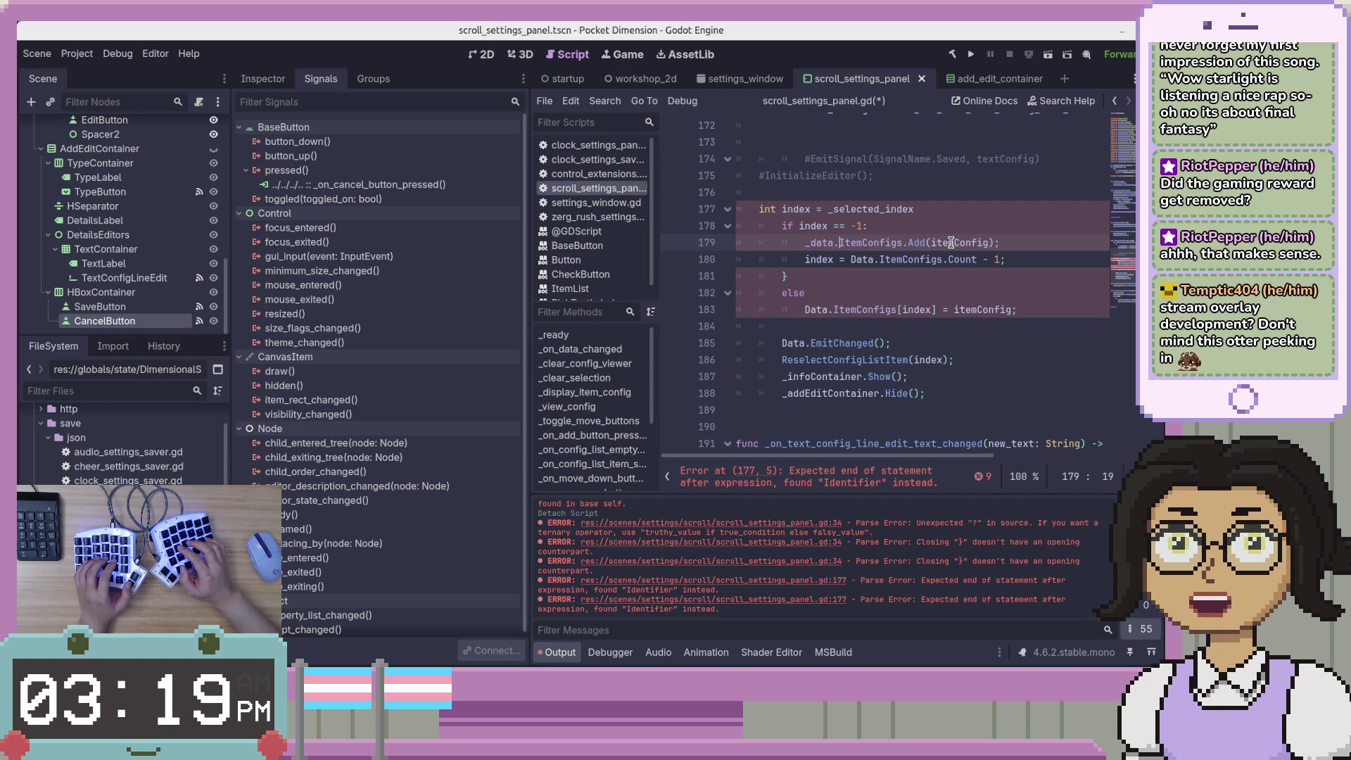
{"action": "key", "text": "ctrl+shift+Right"}
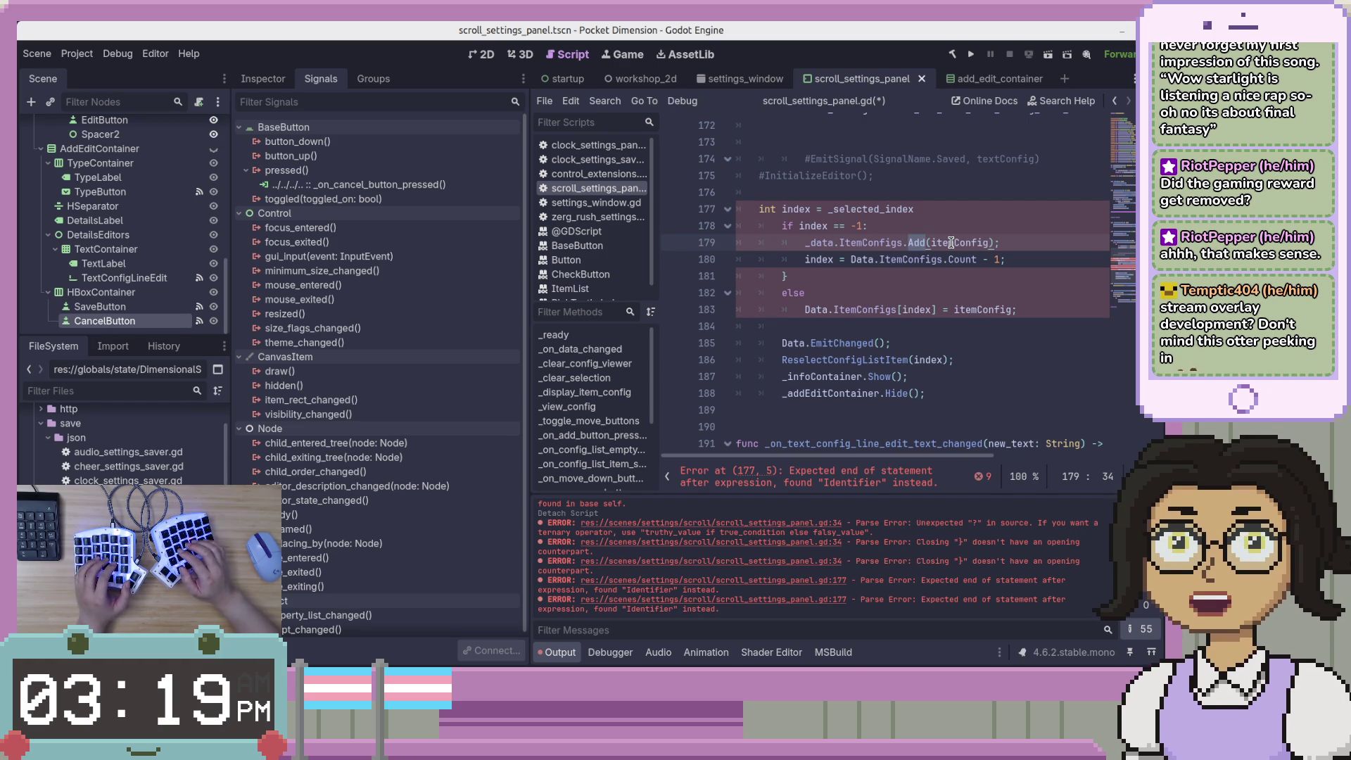
{"action": "type", "text": "append"}
{"action": "key", "text": "End"}
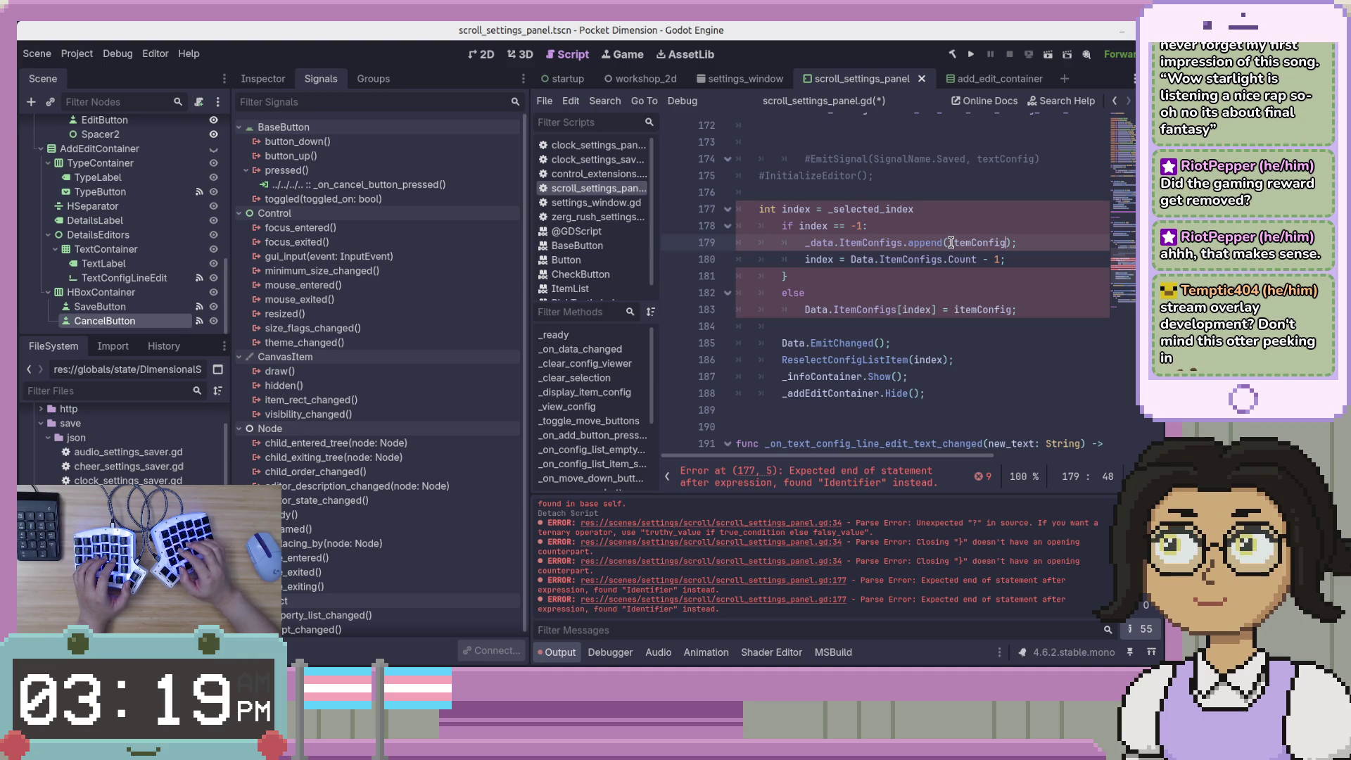
{"action": "key", "text": "ctrl+BackSpace"}
{"action": "type", "text": "_"}
{"action": "scroll", "coordinate": [1053, 290], "scroll_direction": "up", "scroll_amount": 2}
{"action": "key", "text": "BackSpace"}
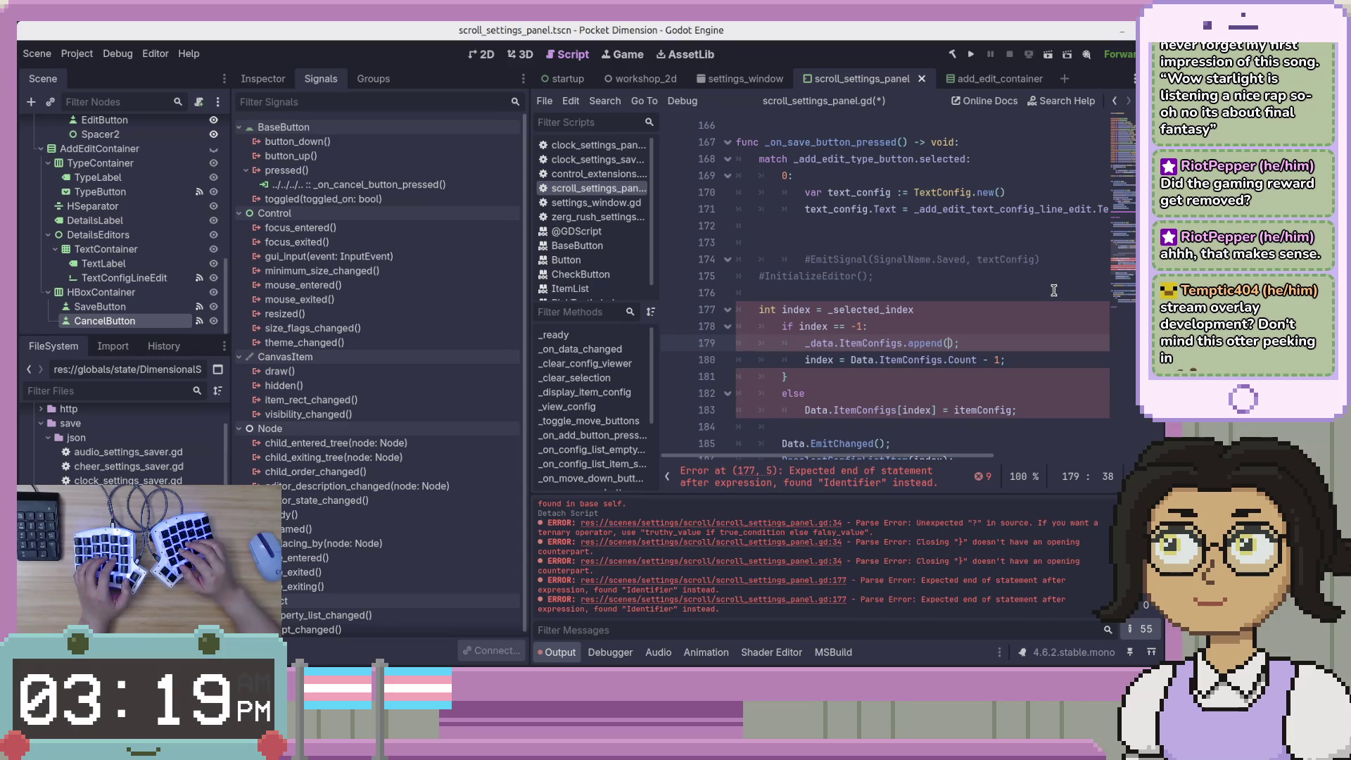
Insert a new empty line at the top of the save handler, below its signature
{"action": "left_click", "coordinate": [869, 197]}
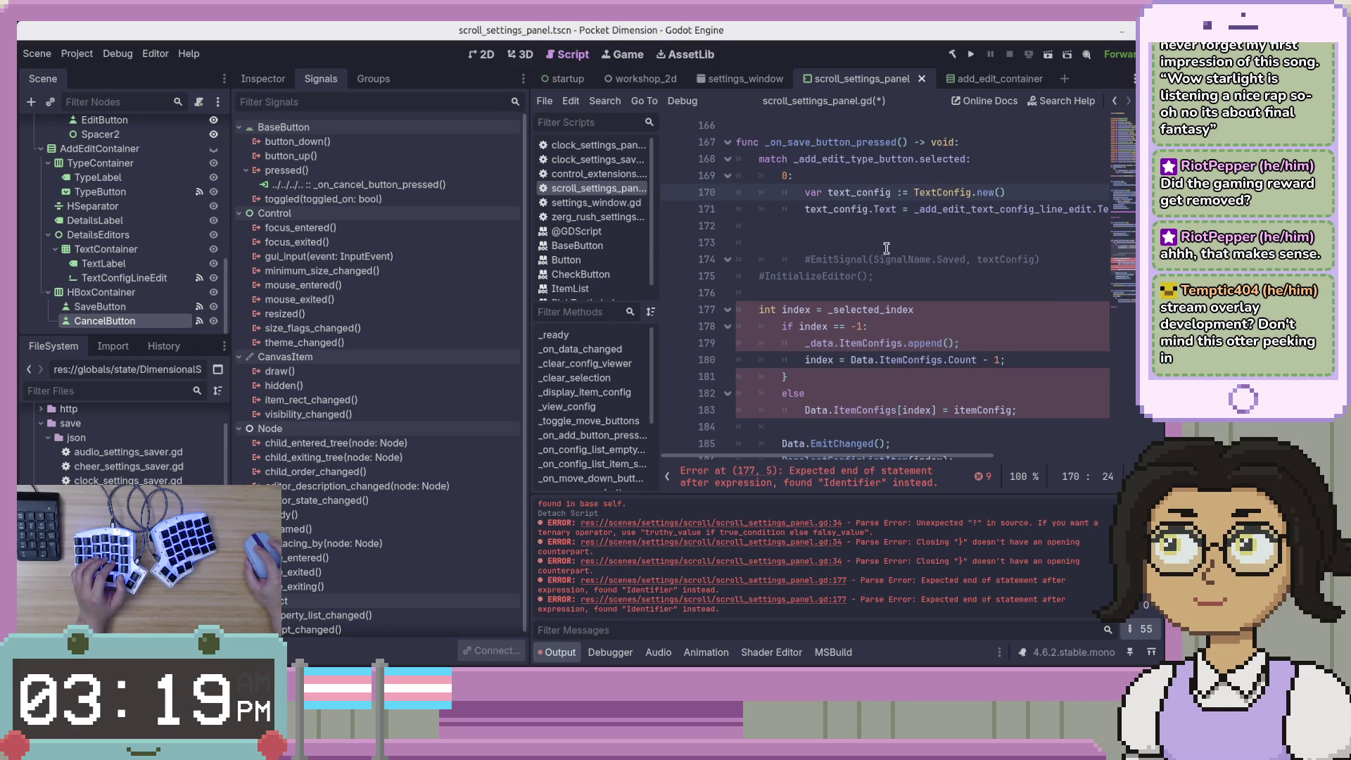
{"action": "left_click", "coordinate": [1001, 144]}
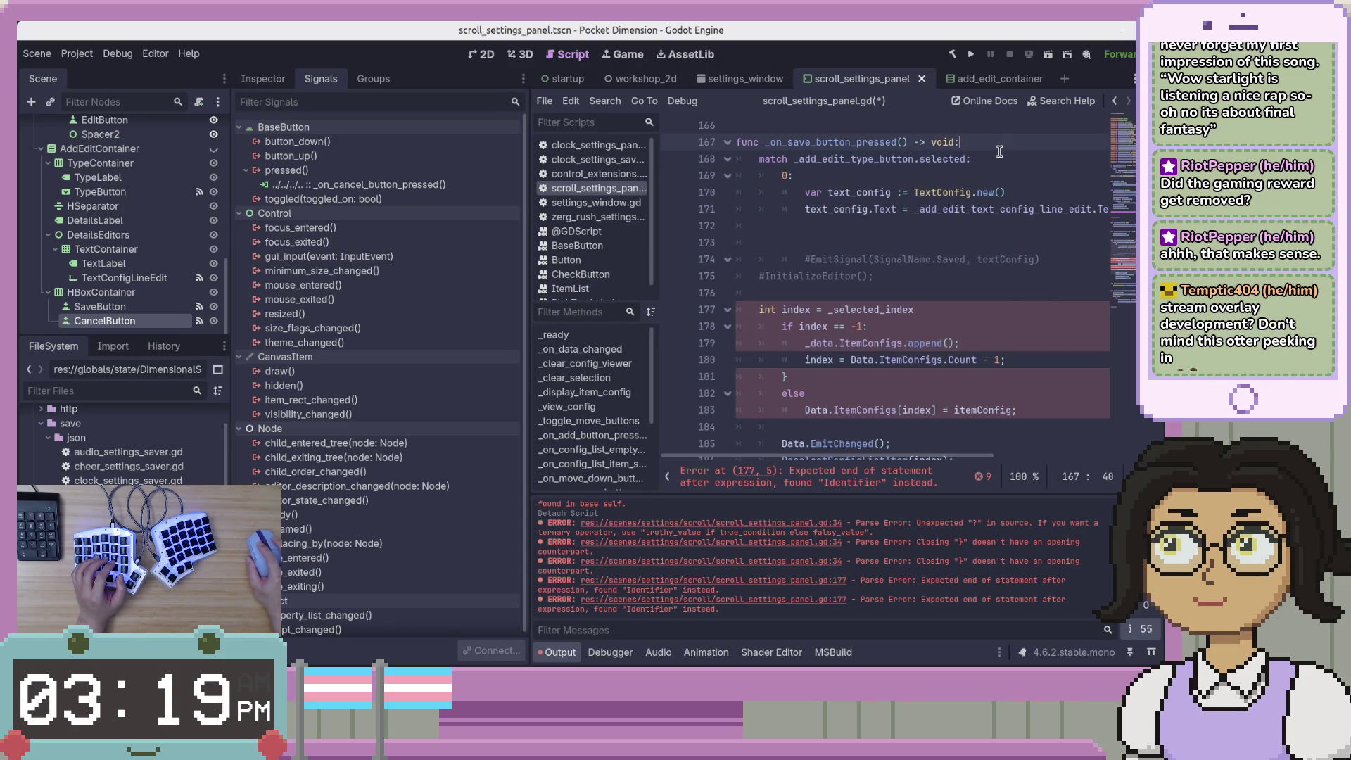
{"action": "key", "text": "Return"}
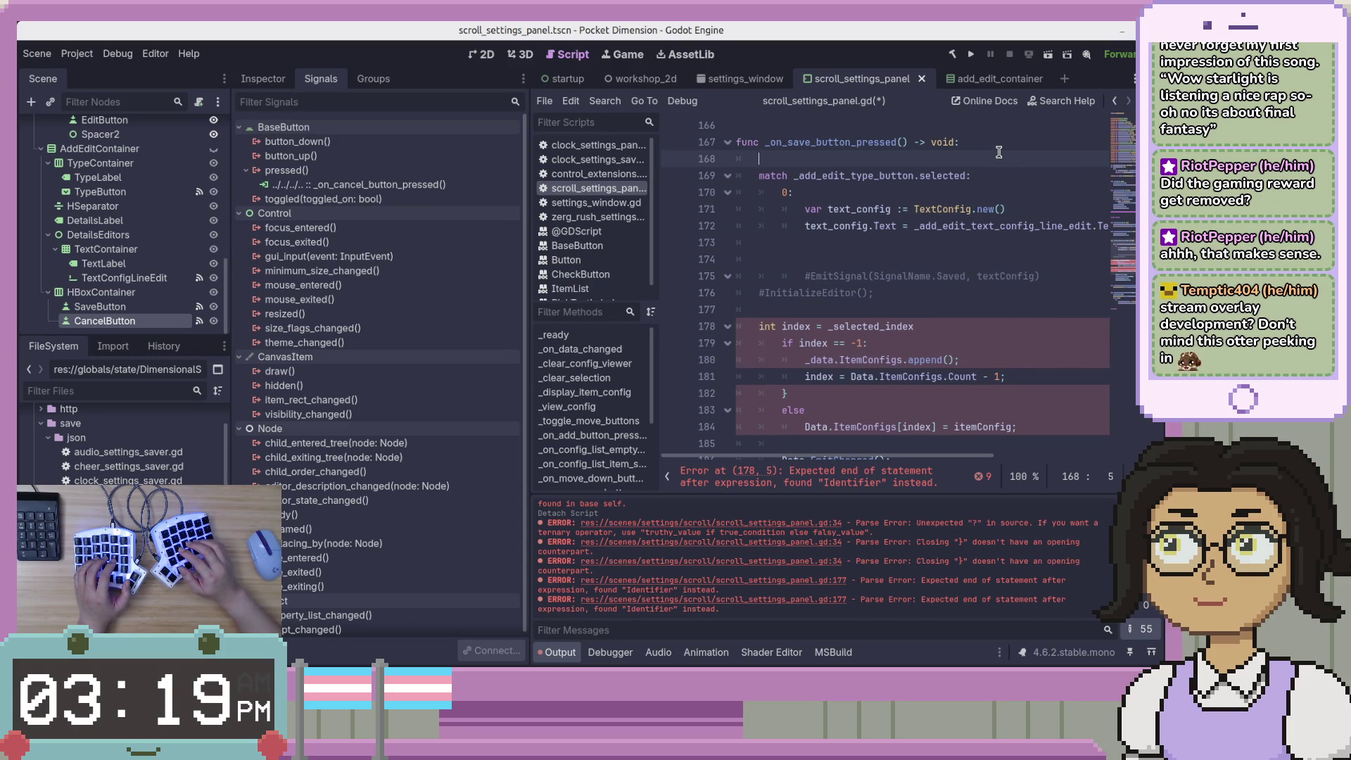
Declare 'var new_config: ItemConfig' at the top of the save handler
{"action": "type", "text": "var t"}
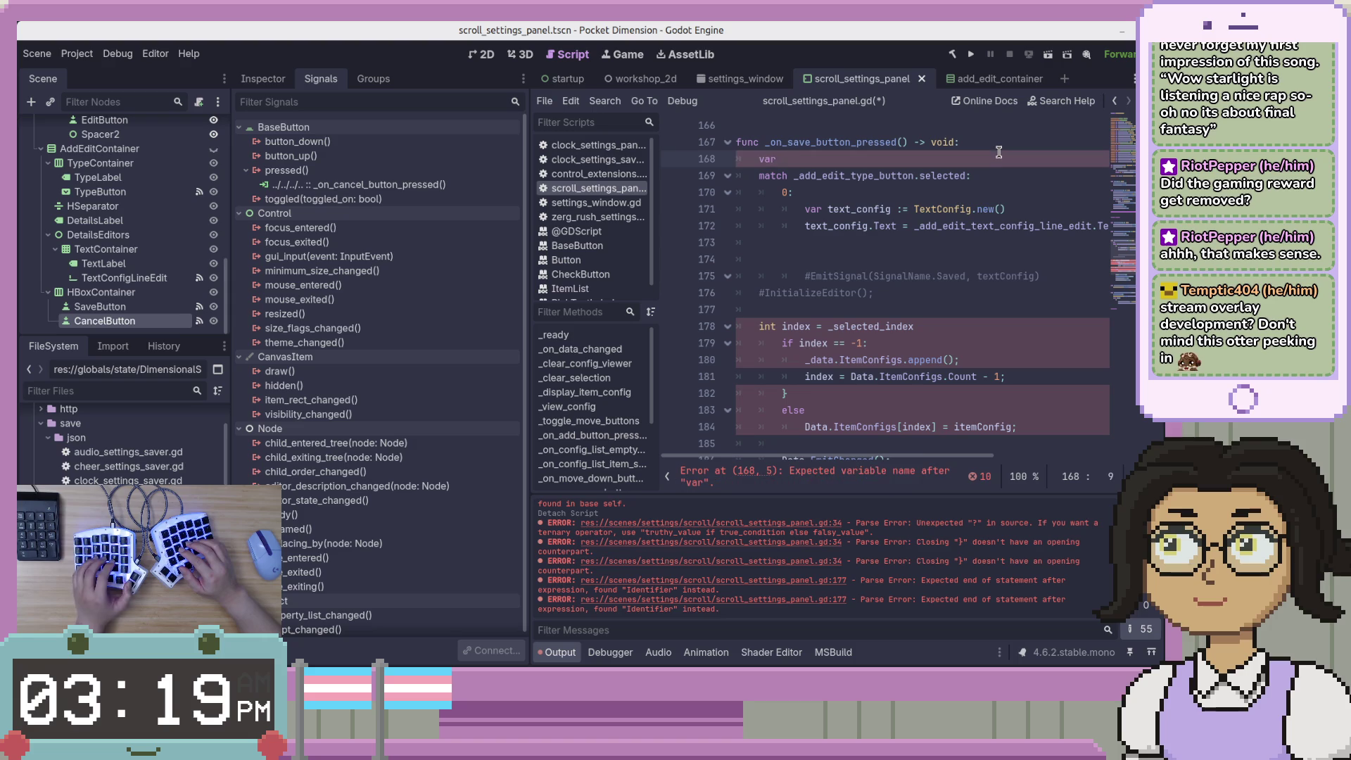
{"action": "key", "text": "BackSpace"}
{"action": "type", "text": "new_"}
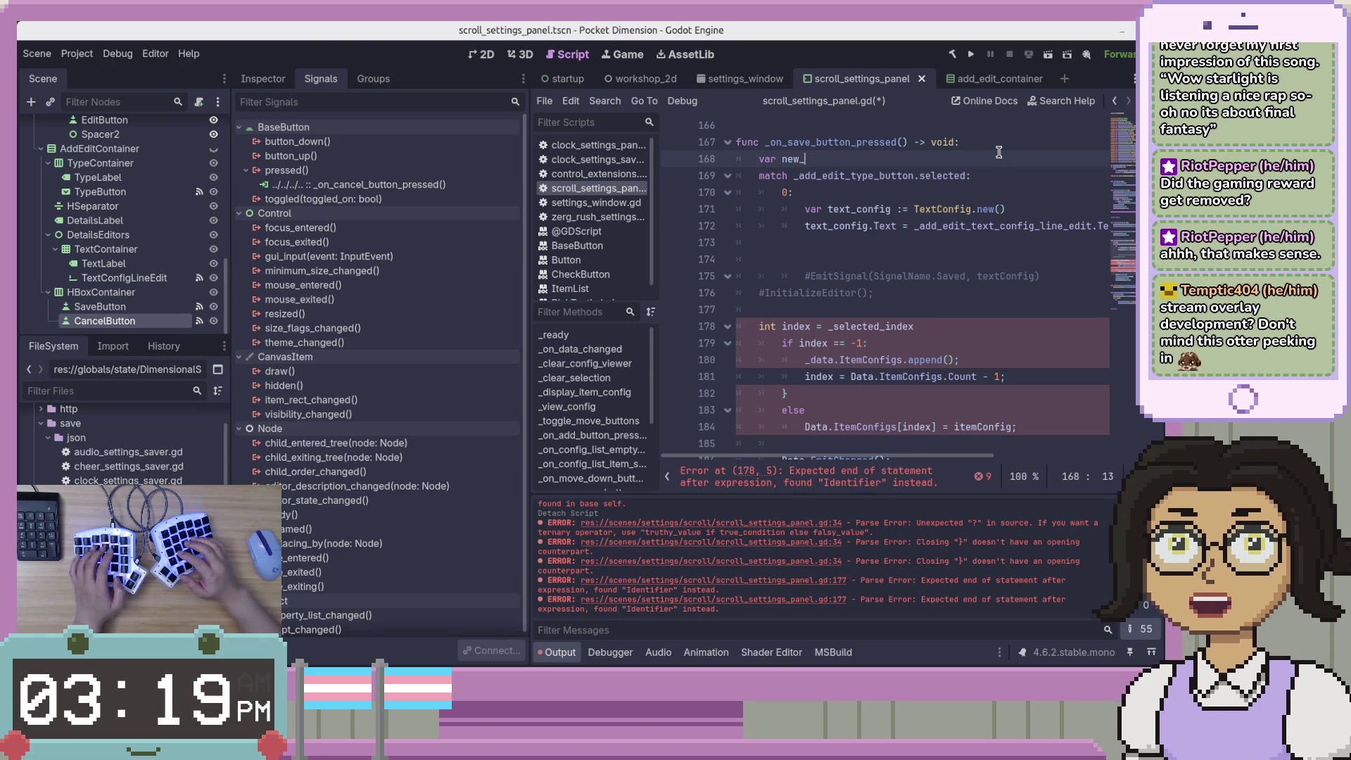
{"action": "type", "text": "config"}
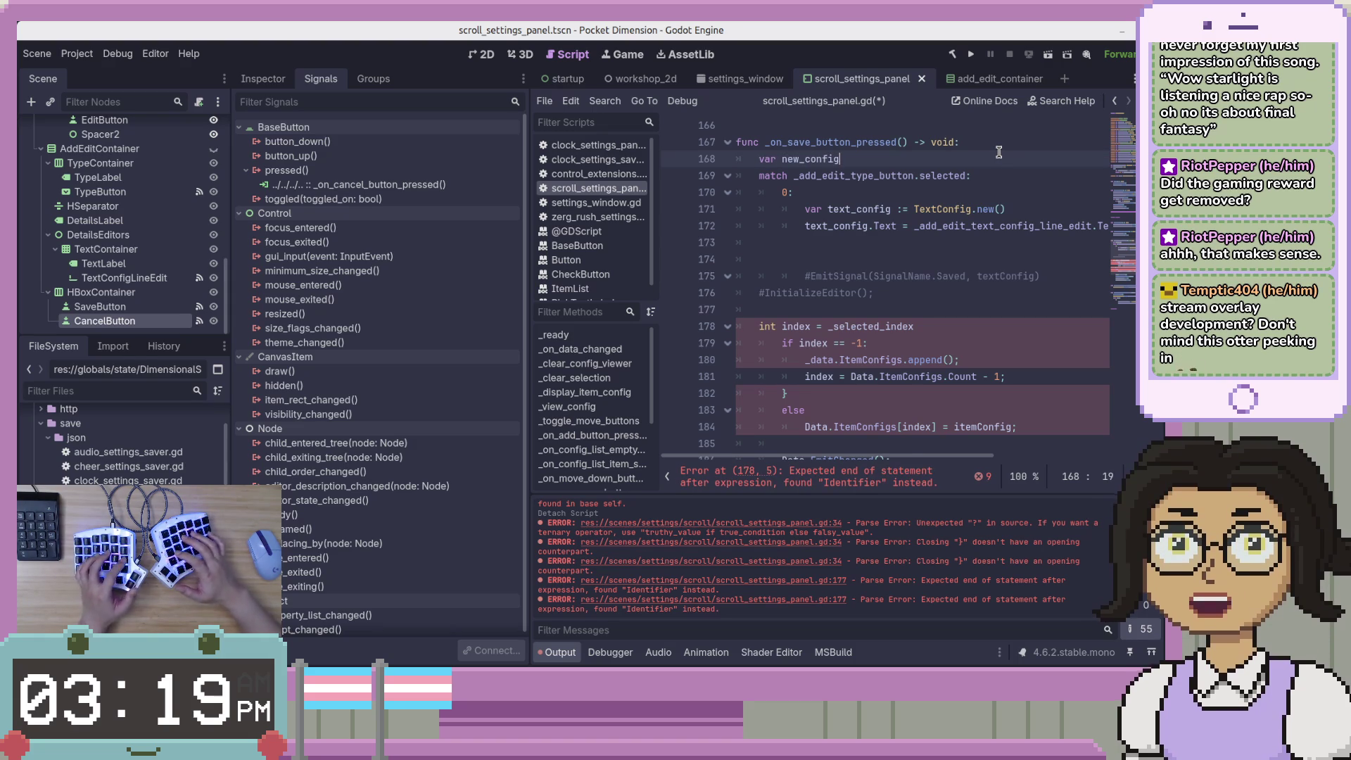
{"action": "type", "text": ": ItemC"}
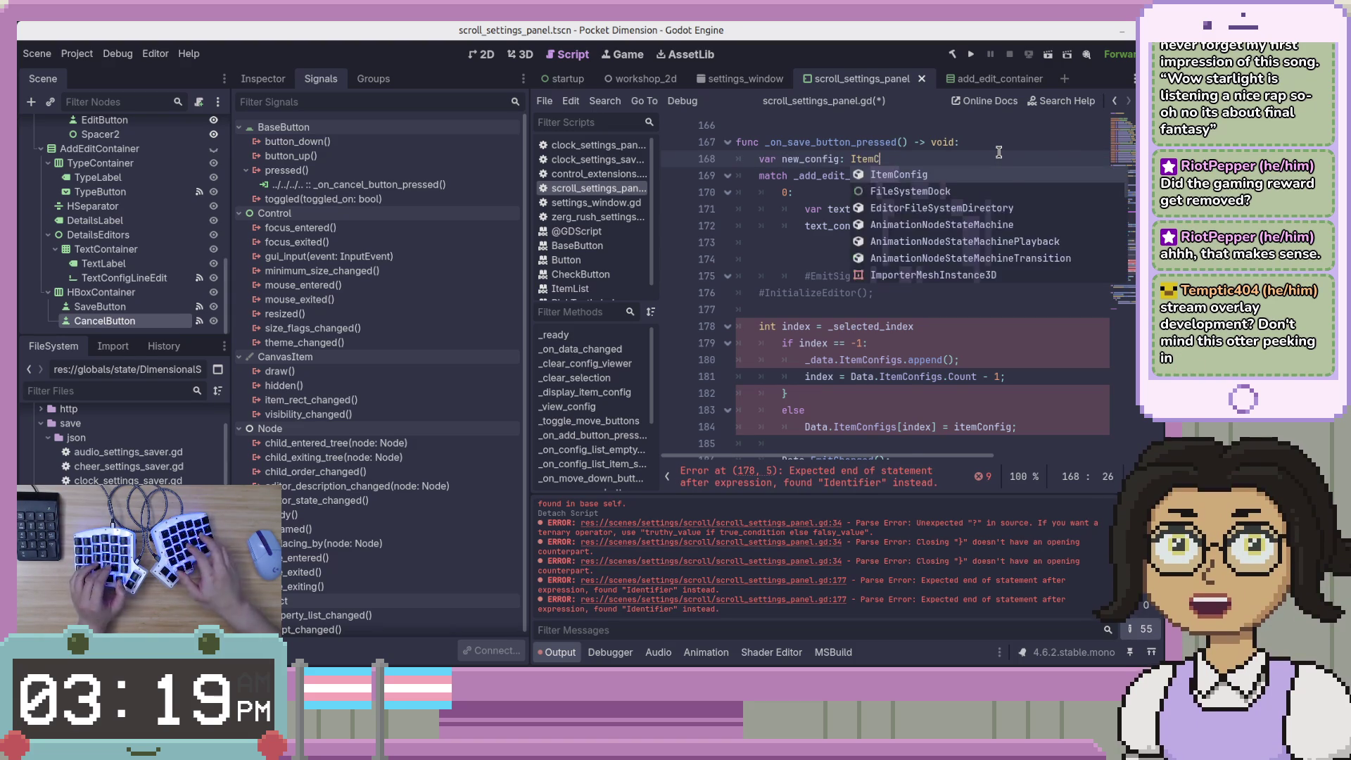
{"action": "type", "text": "onfig"}
{"action": "key", "text": "Down"}
{"action": "key", "text": "Down"}
{"action": "key", "text": "Down"}
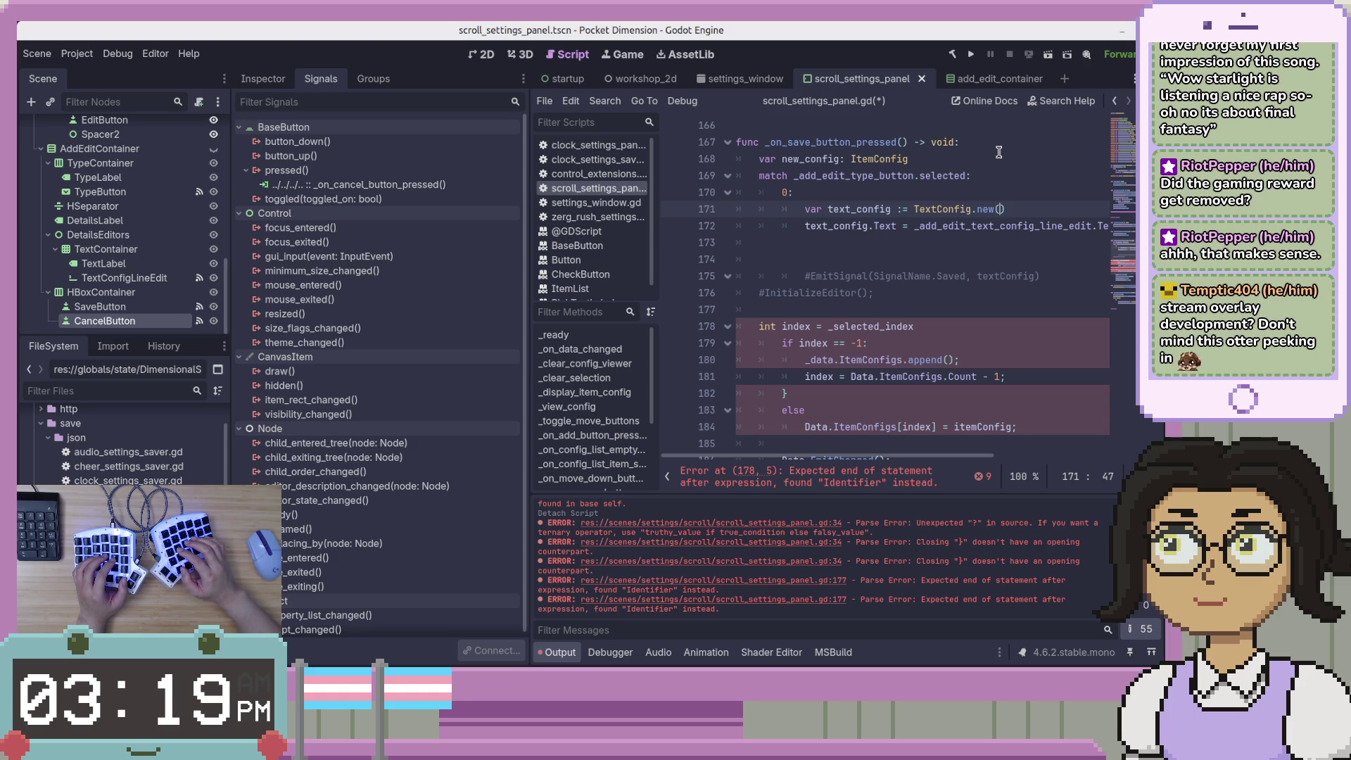
Change 'var text_config :=' to 'new_config =' on the TextConfig.new() line
{"action": "key", "text": "ctrl+Left"}
{"action": "key", "text": "ctrl+Left"}
{"action": "key", "text": "ctrl+Left"}
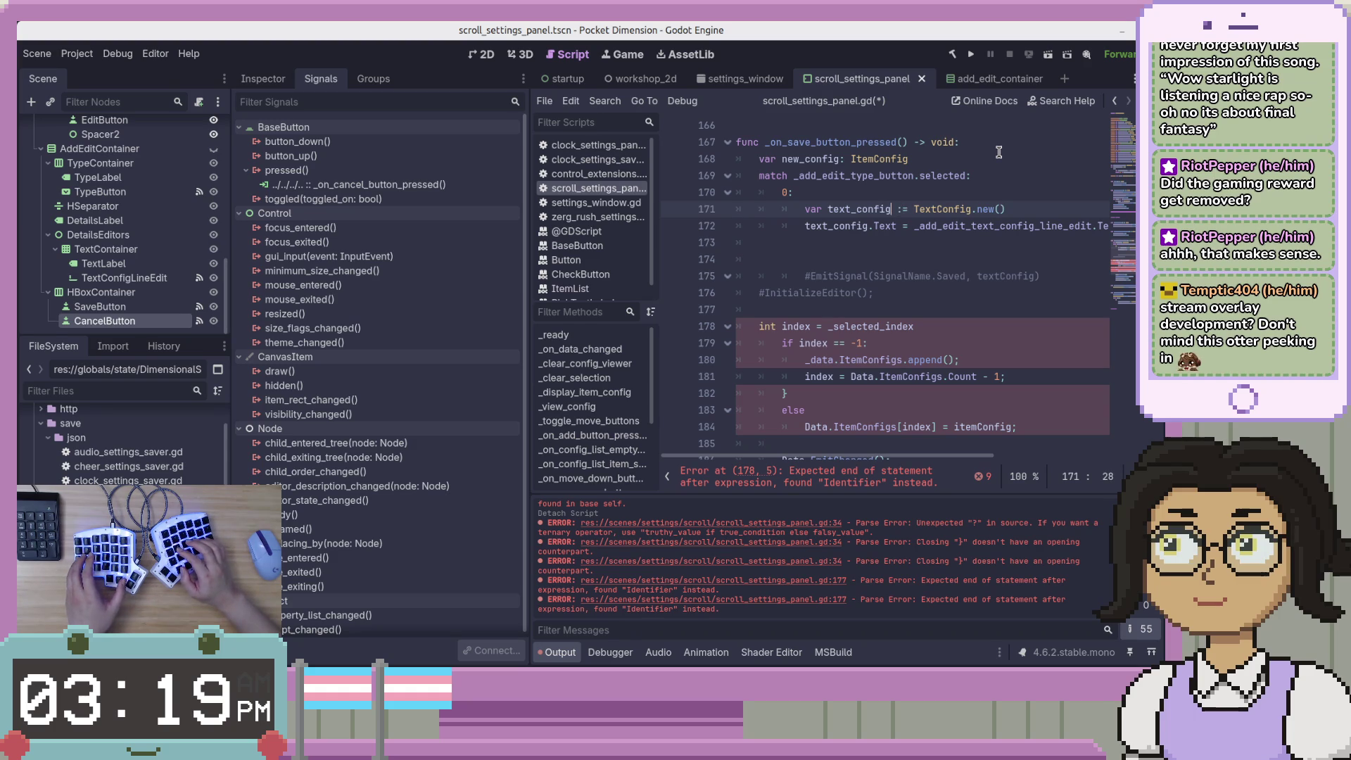
{"action": "key", "text": "ctrl+BackSpace"}
{"action": "key", "text": "ctrl+BackSpace"}
{"action": "type", "text": "new_"}
{"action": "key", "text": "Return"}
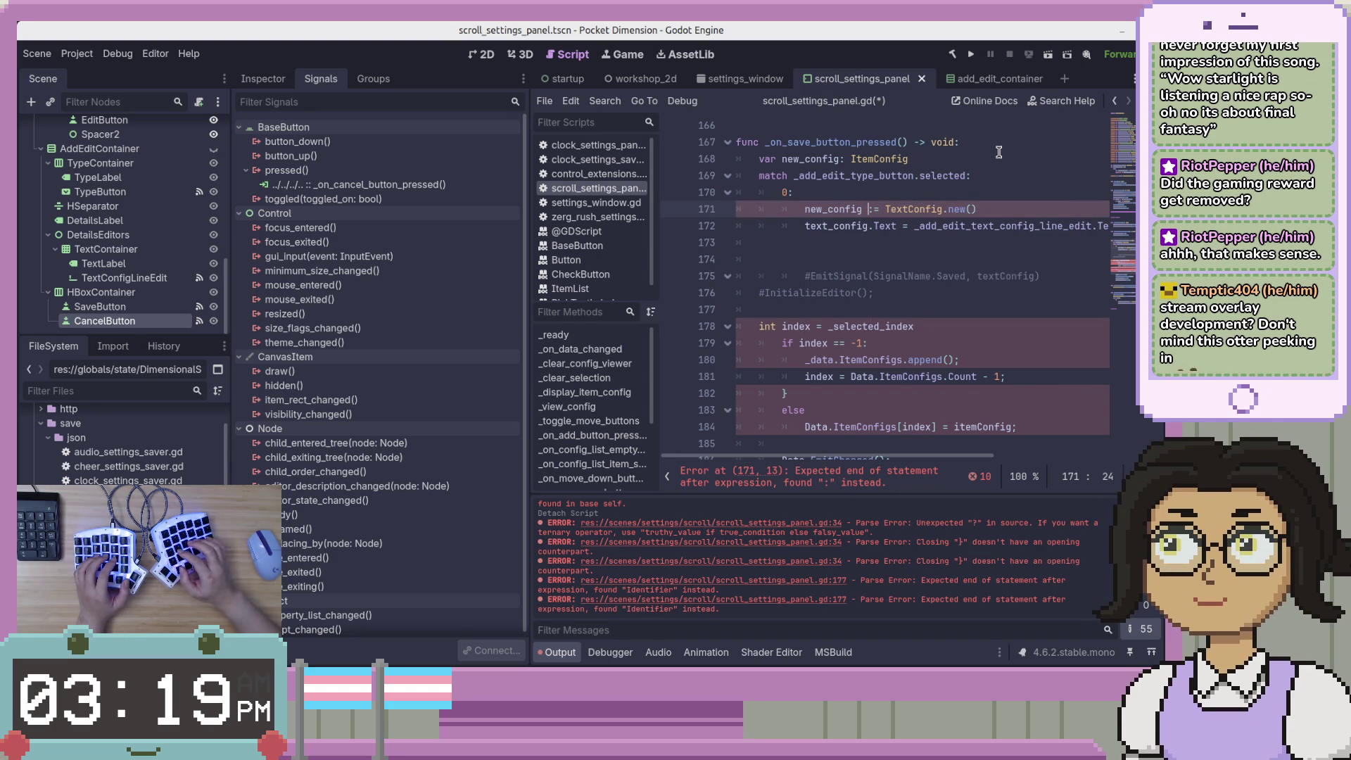
{"action": "key", "text": "BackSpace"}
Rename text_config to new_config on the Text assignment line and save
{"action": "key", "text": "Down"}
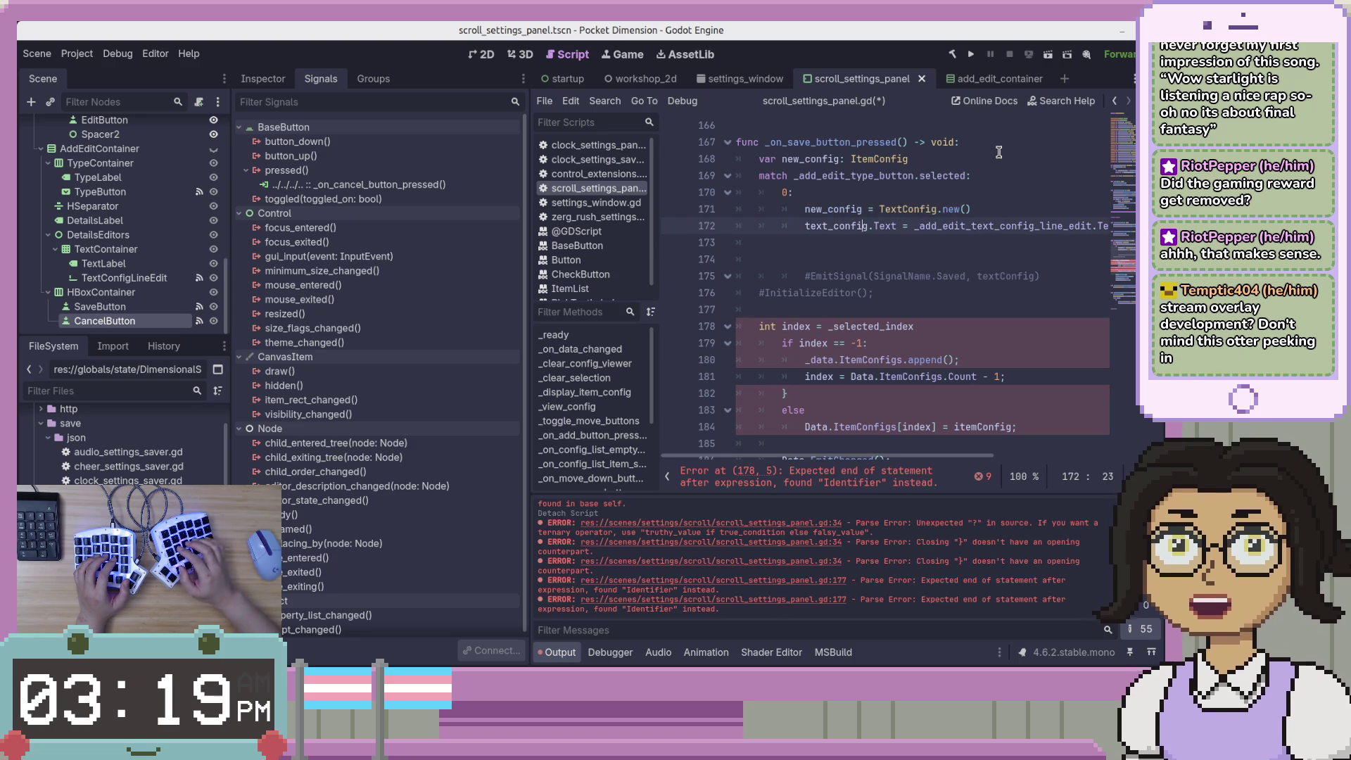
{"action": "key", "text": "ctrl+shift+Left"}
{"action": "type", "text": "new_config"}
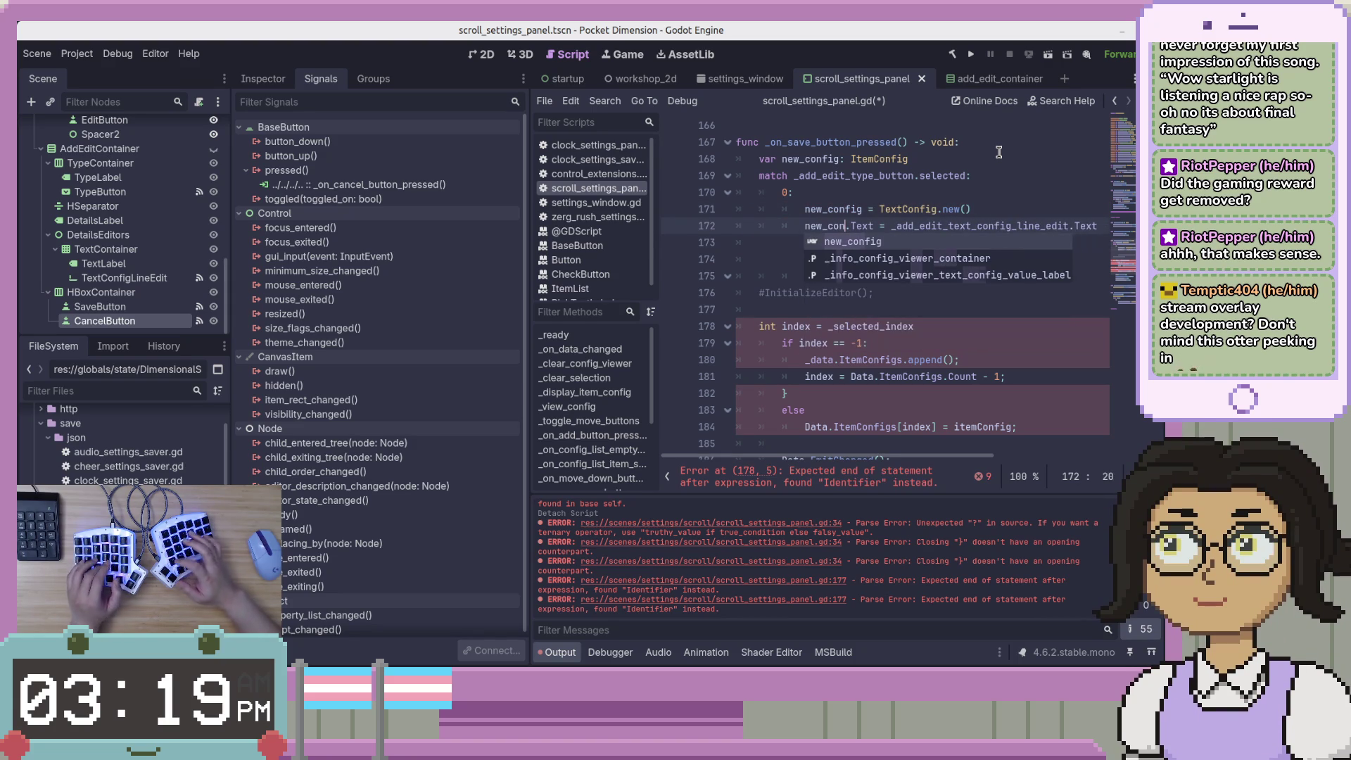
{"action": "key", "text": "ctrl+s"}
{"action": "key", "text": "Escape"}
{"action": "key", "text": "End"}
{"action": "key", "text": "Down"}
{"action": "key", "text": "Down"}
{"action": "key", "text": "ctrl+Right"}
{"action": "key", "text": "Right"}
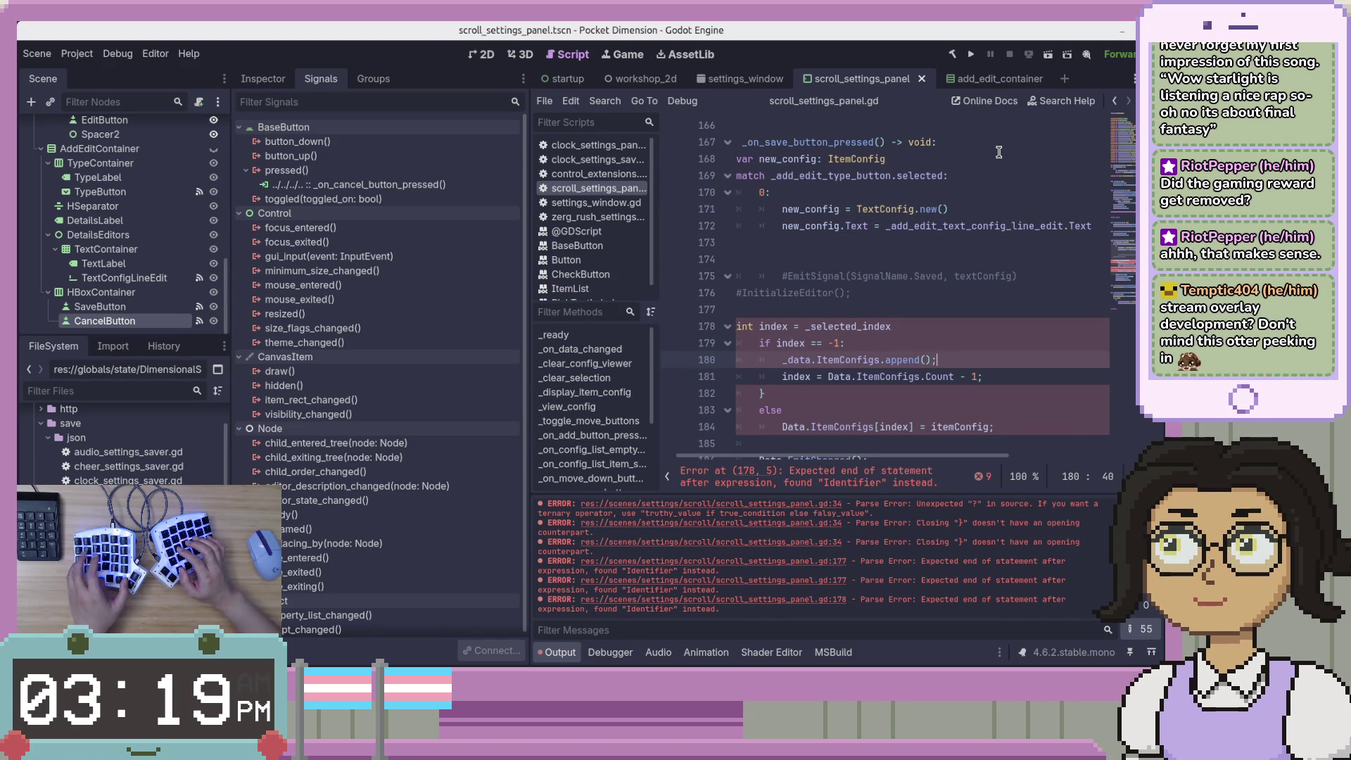
Complete the call as append(new_config) and save
{"action": "key", "text": "ctrl+Right"}
{"action": "key", "text": "ctrl+Right"}
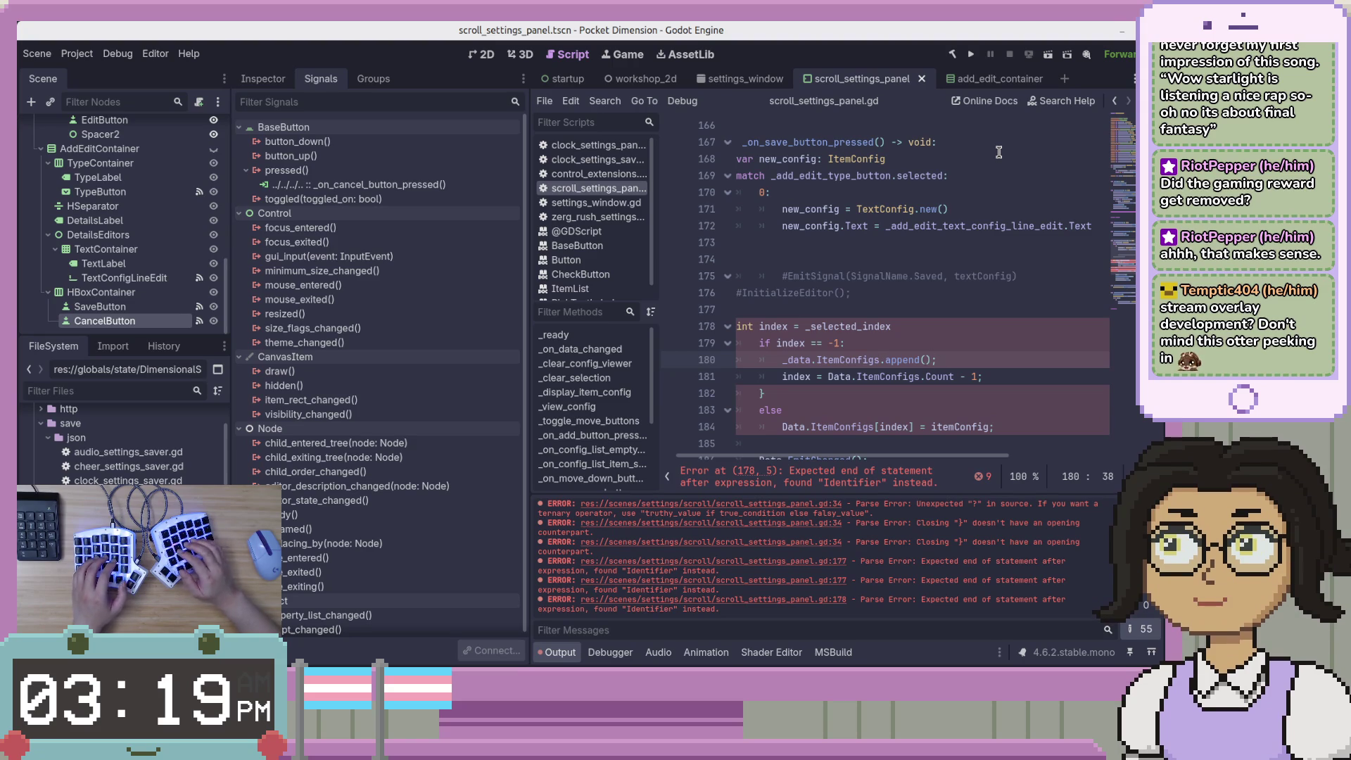
{"action": "type", "text": "config"}
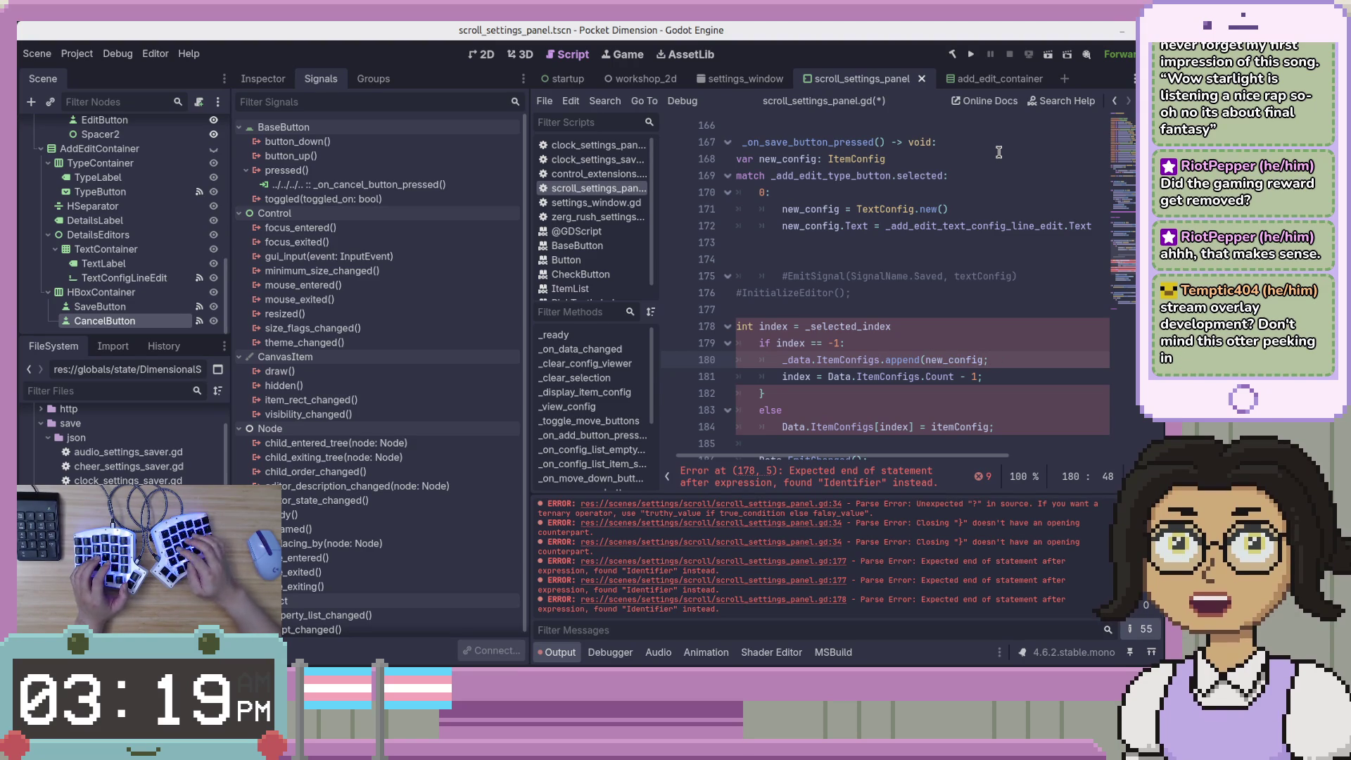
{"action": "key", "text": "ctrl+s"}
Rewrite the index line as index = _data.ItemConfigs.size() - 1 without a semicolon, and save
{"action": "key", "text": "Down"}
{"action": "key", "text": "shift+Home"}
{"action": "key", "text": "BackSpace"}
{"action": "key", "text": "ctrl+z"}
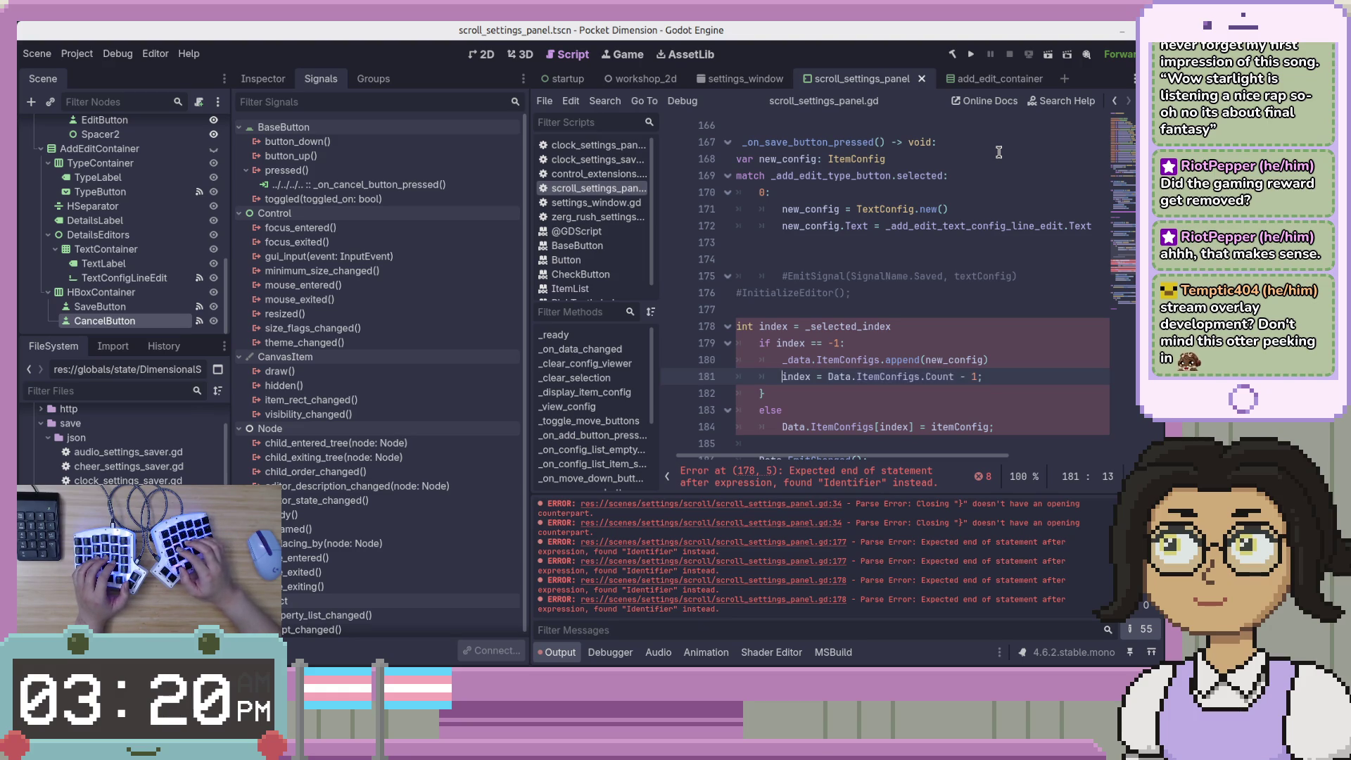
{"action": "key", "text": "ctrl+Right"}
{"action": "key", "text": "ctrl+Right"}
{"action": "key", "text": "ctrl+Right"}
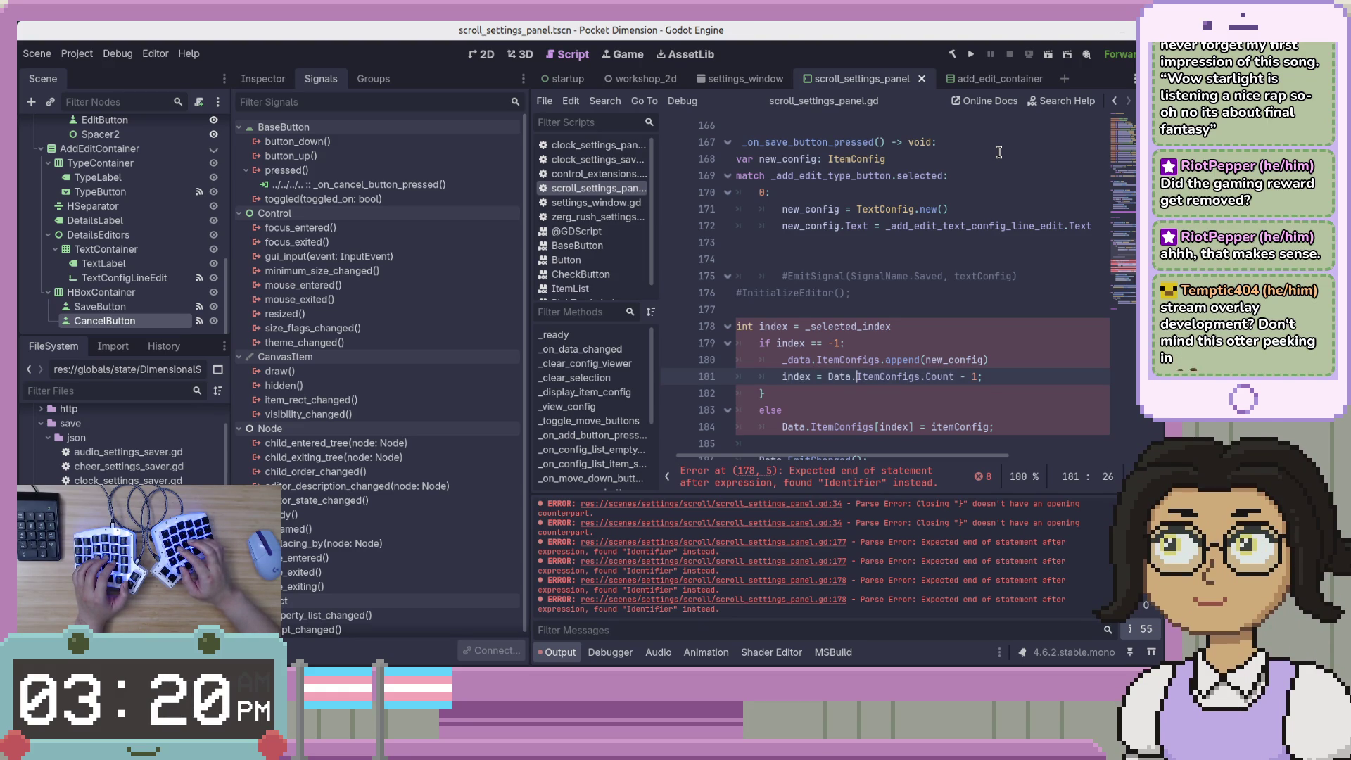
{"action": "key", "text": "ctrl+Right"}
{"action": "key", "text": "ctrl+Right"}
{"action": "key", "text": "ctrl+Right"}
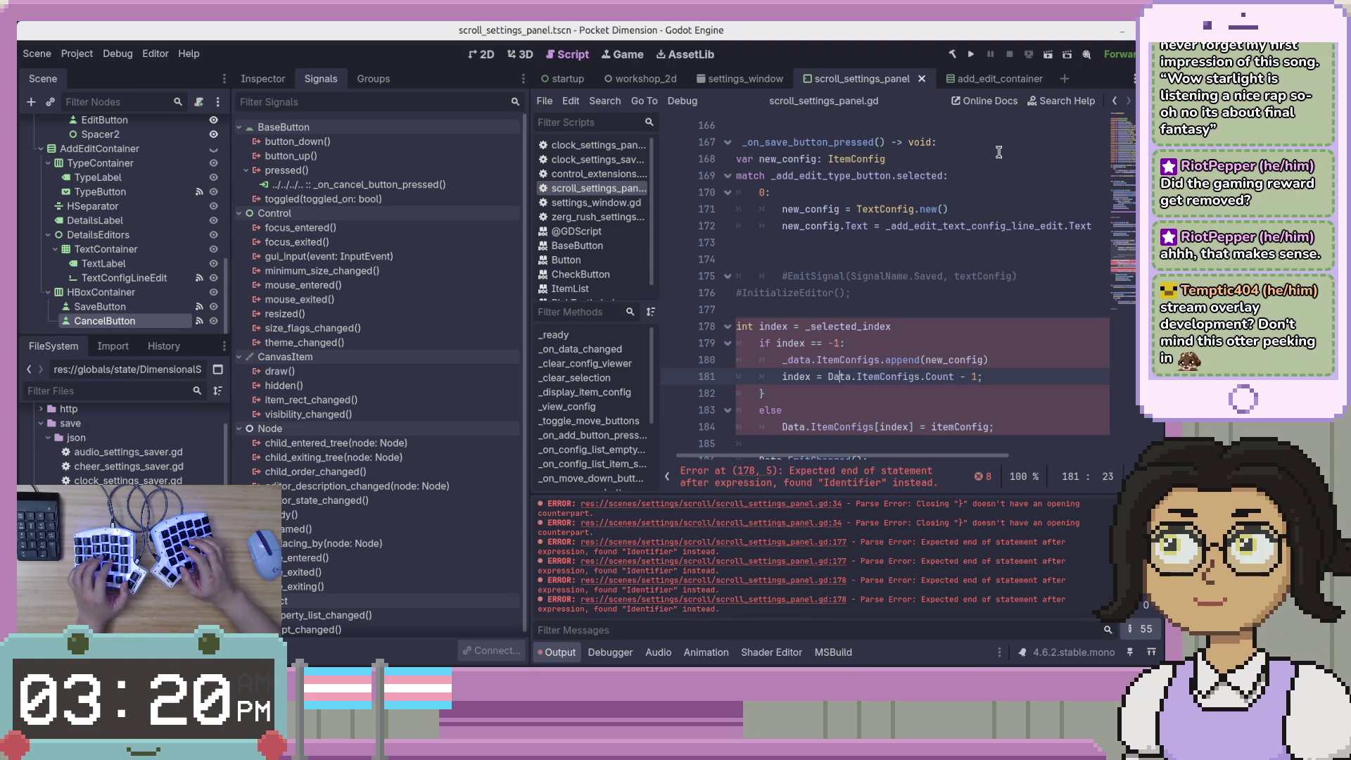
{"action": "type", "text": "_data.ItemConfig"}
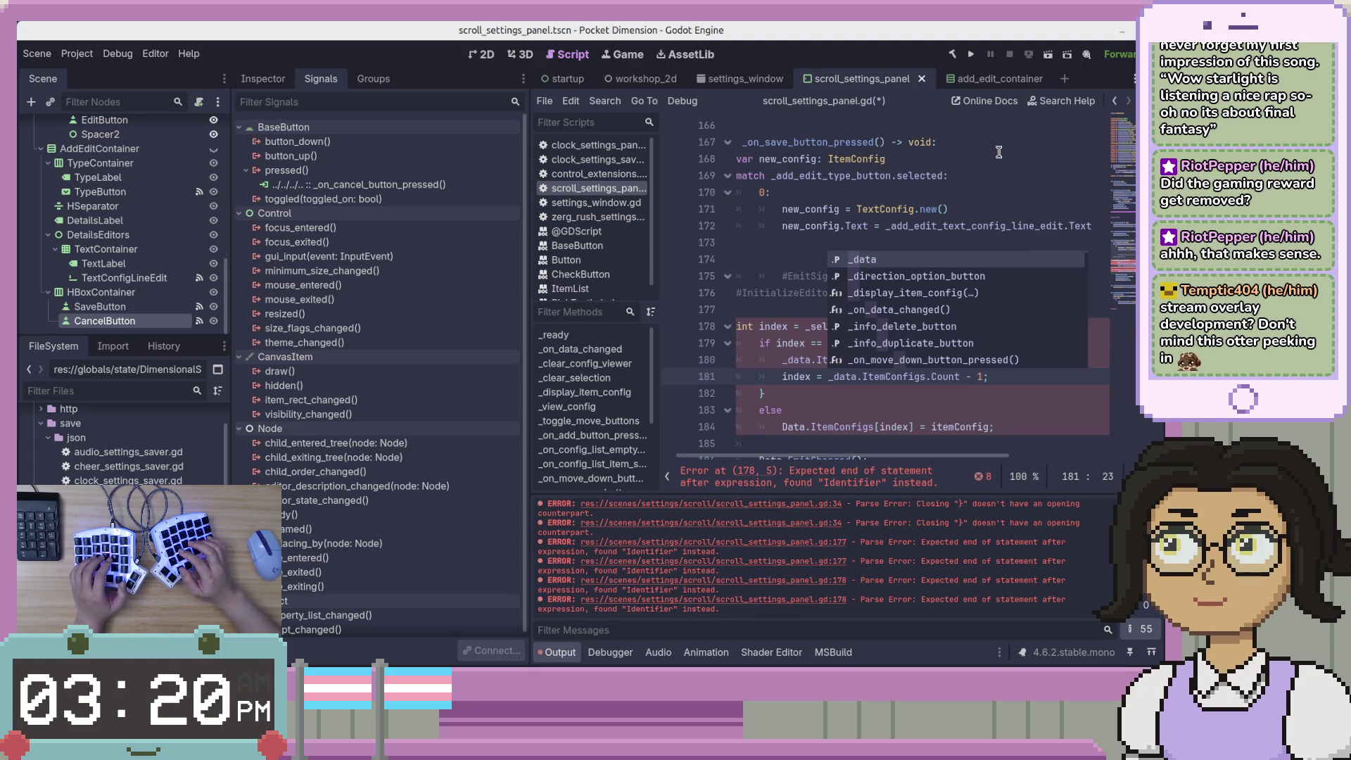
{"action": "key", "text": "Right"}
{"action": "key", "text": "Right"}
{"action": "key", "text": "ctrl+Delete"}
{"action": "type", "text": "size"}
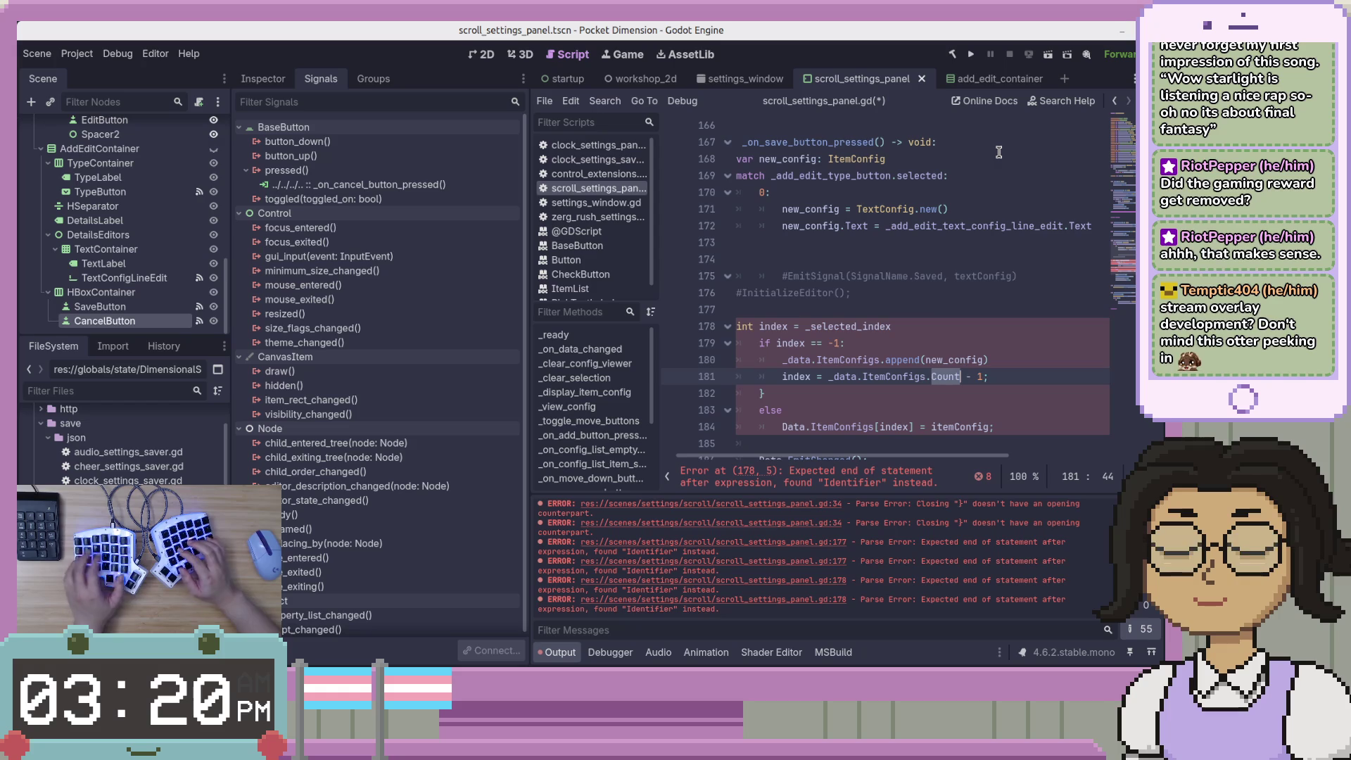
{"action": "key", "text": "Return"}
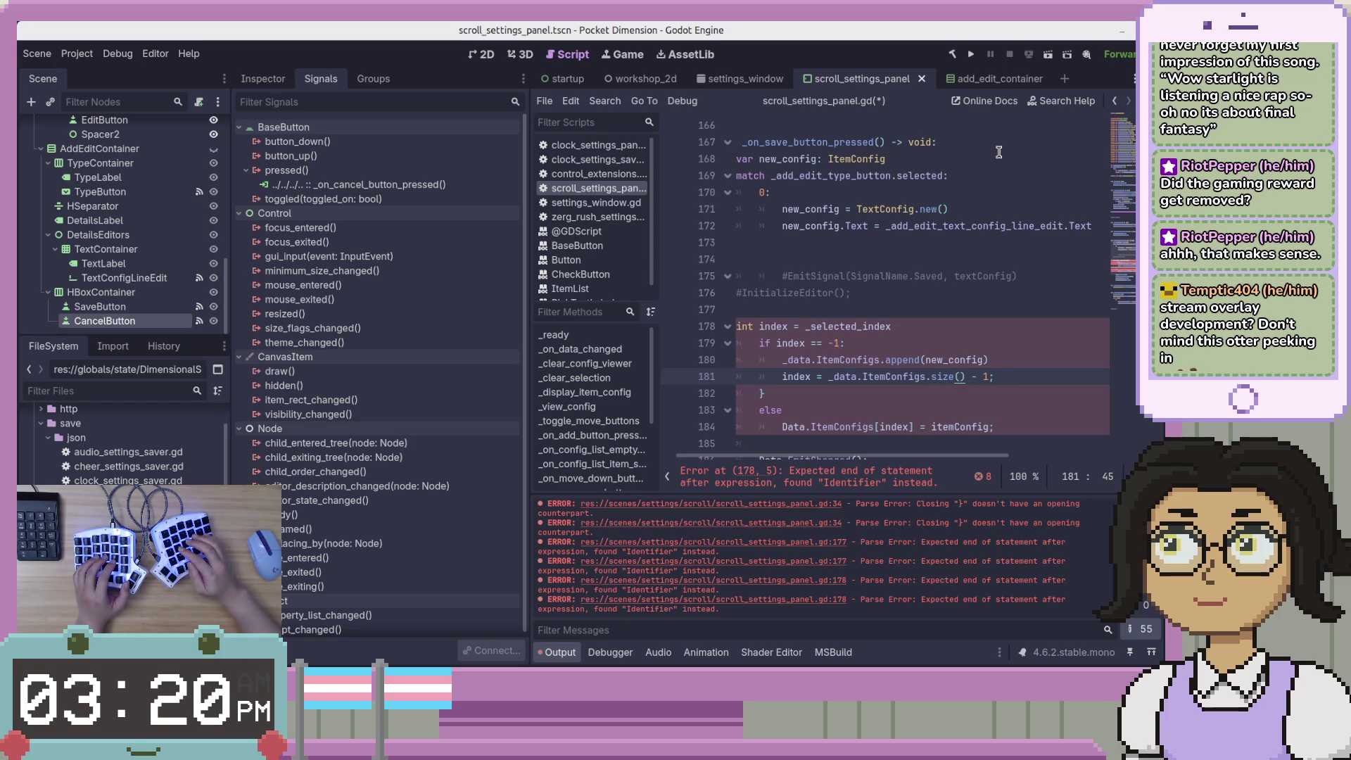
{"action": "key", "text": "ctrl+s"}
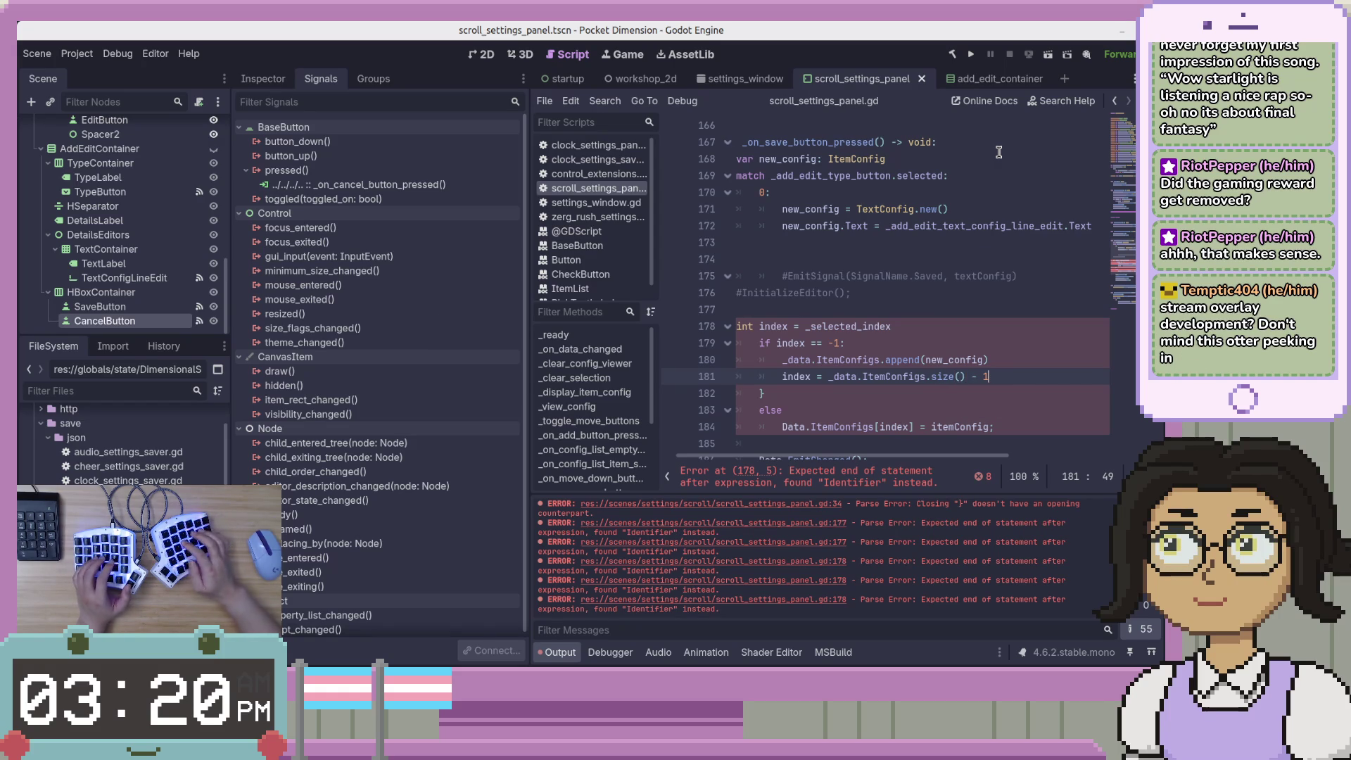
{"action": "key", "text": "BackSpace"}
{"action": "key", "text": "Up"}
{"action": "key", "text": "Up"}
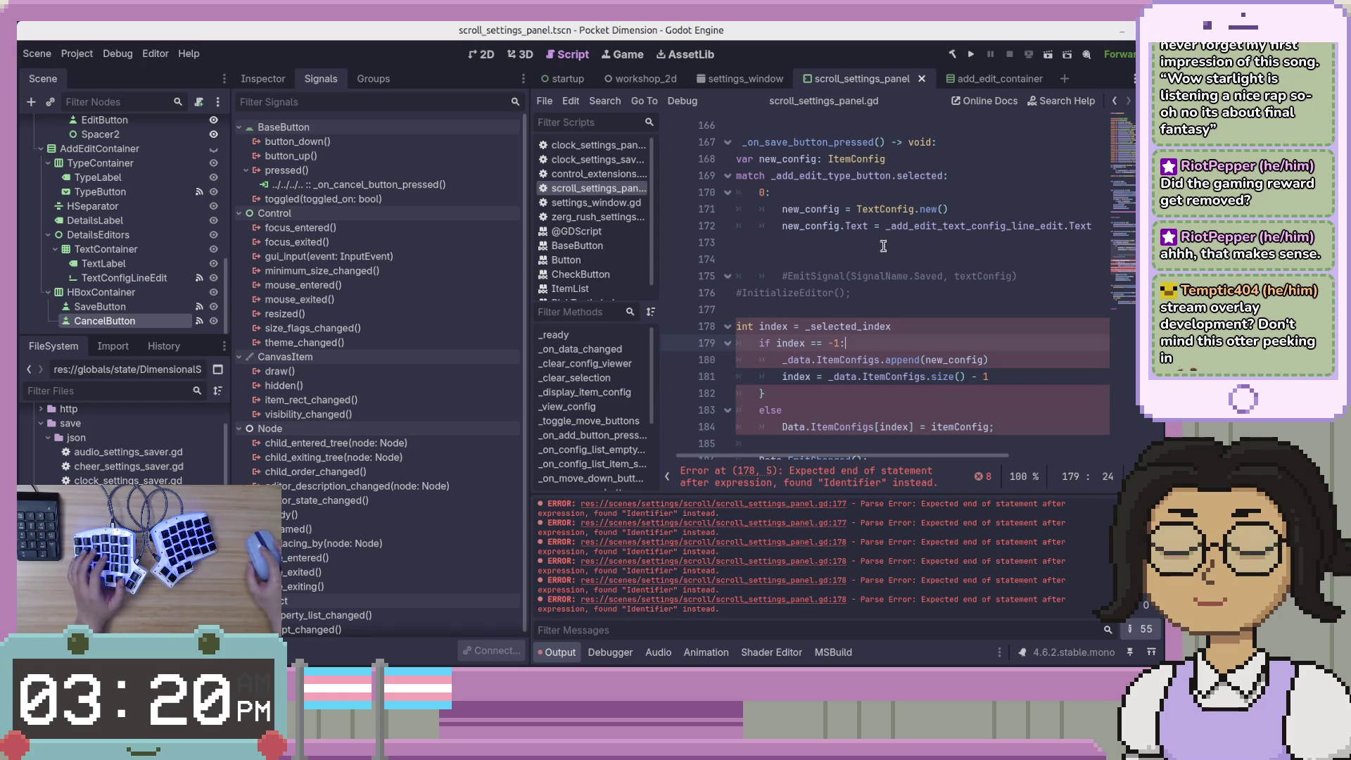
{"action": "left_click_drag", "start_coordinate": [998, 381], "coordinate": [1018, 343]}
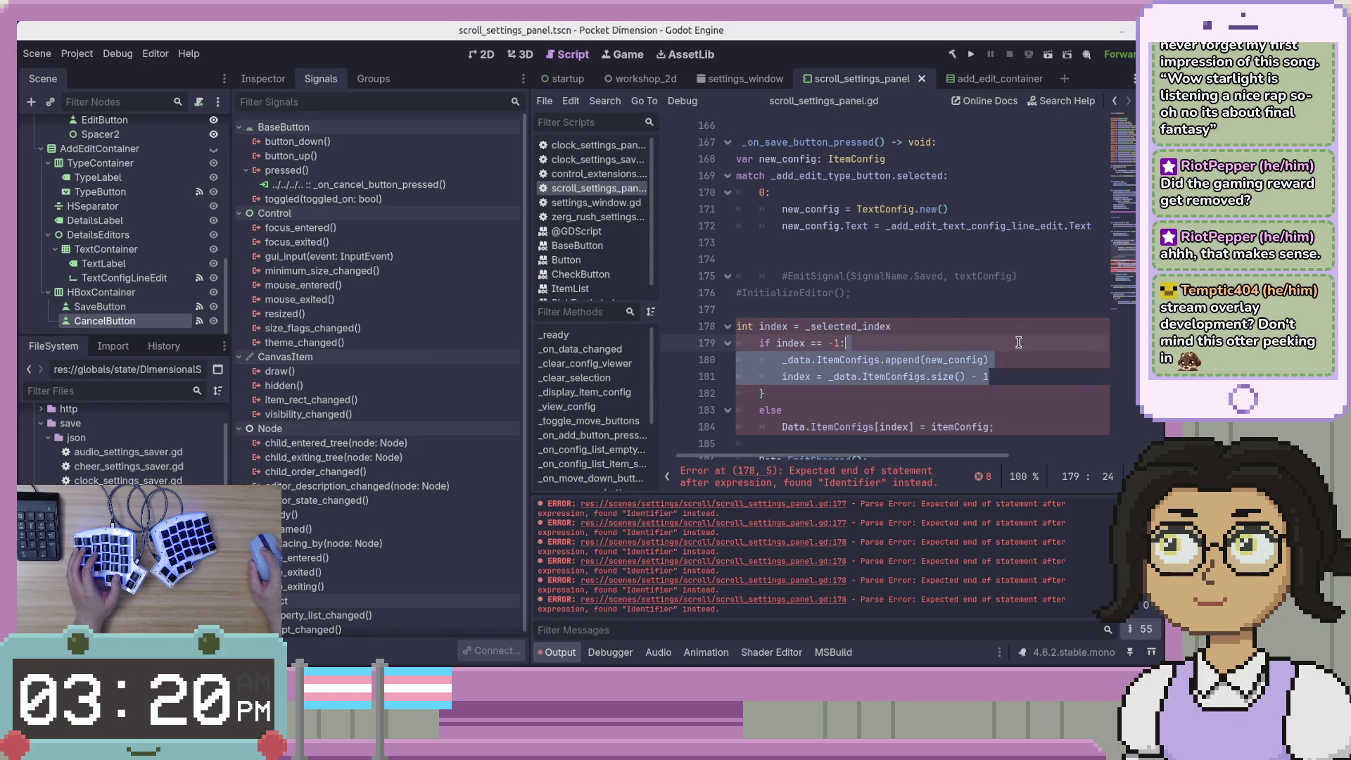
Dedent the new-item branch and change 'int index' to 'var index: int', then save
{"action": "key", "text": "shift+Tab"}
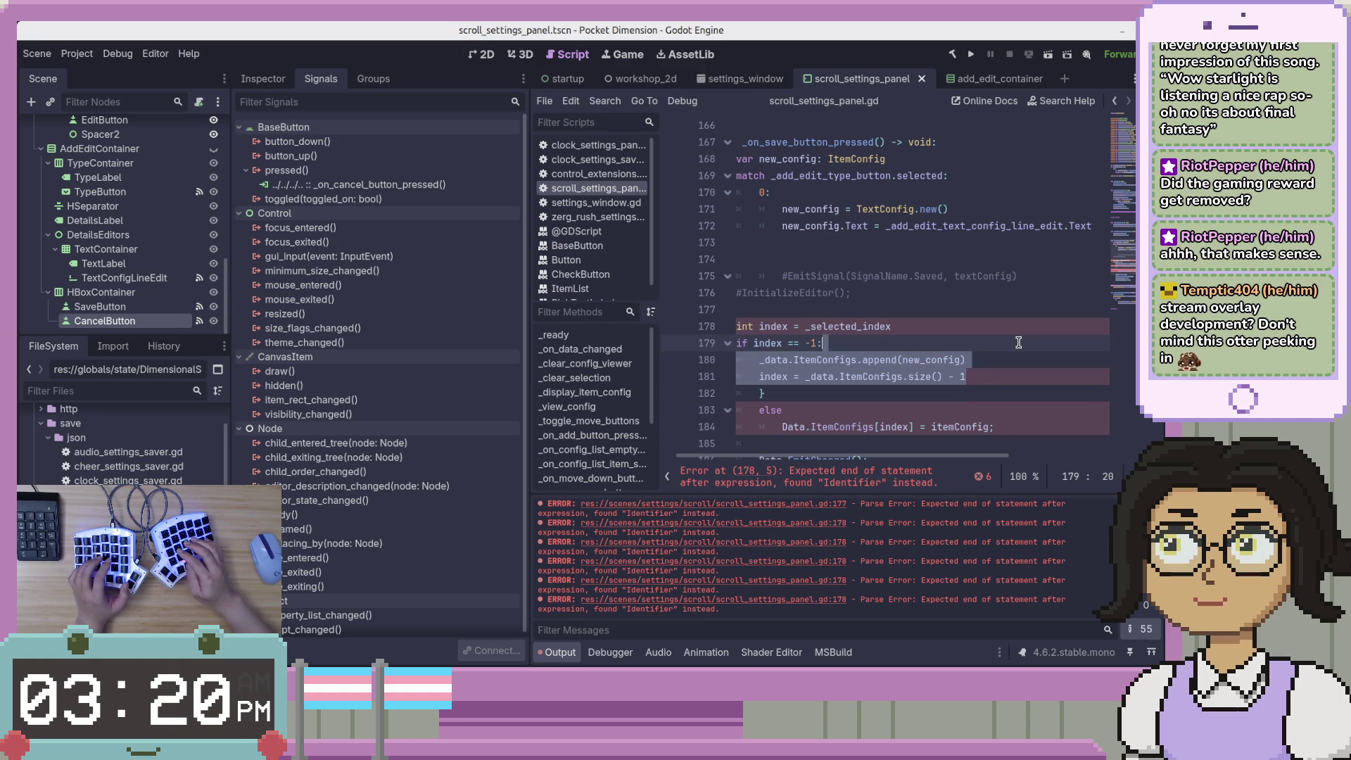
{"action": "key", "text": "Up"}
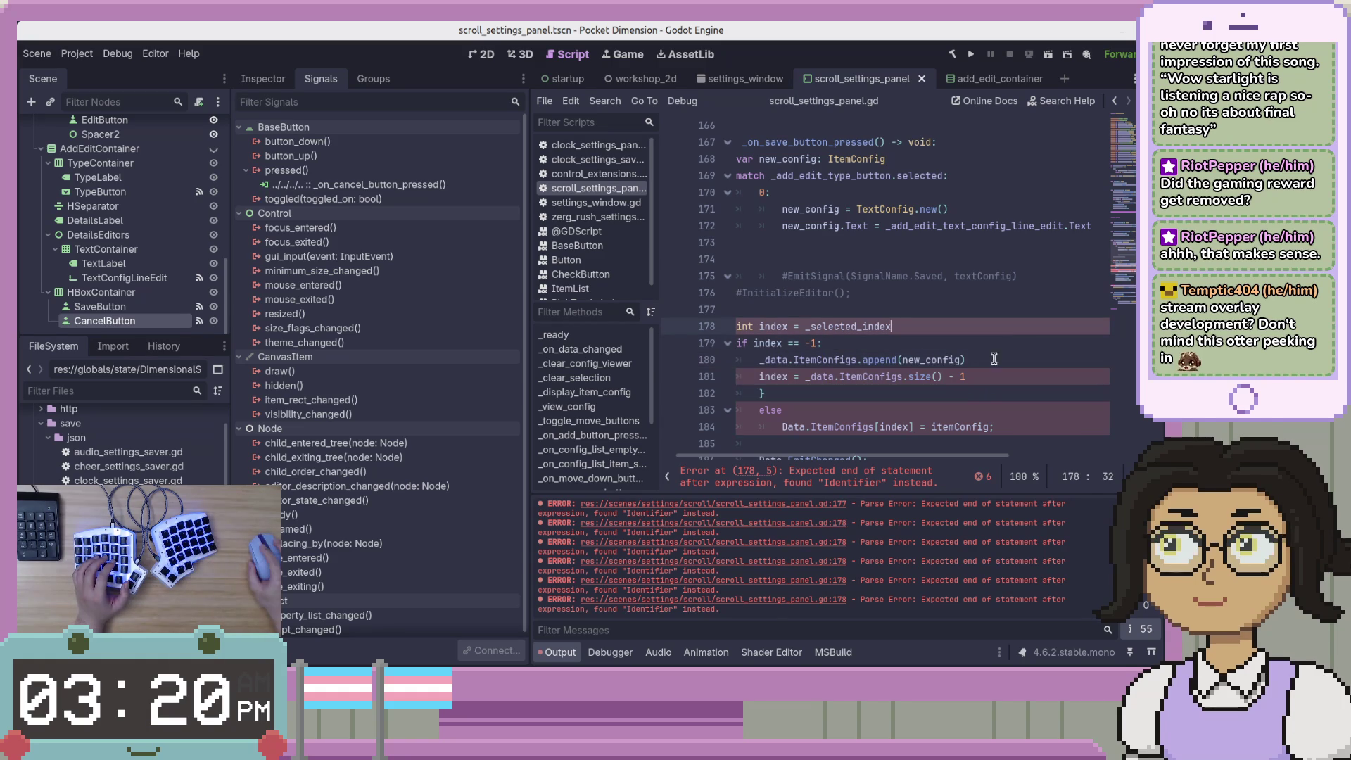
{"action": "scroll", "coordinate": [961, 457], "scroll_direction": "left", "scroll_amount": 1}
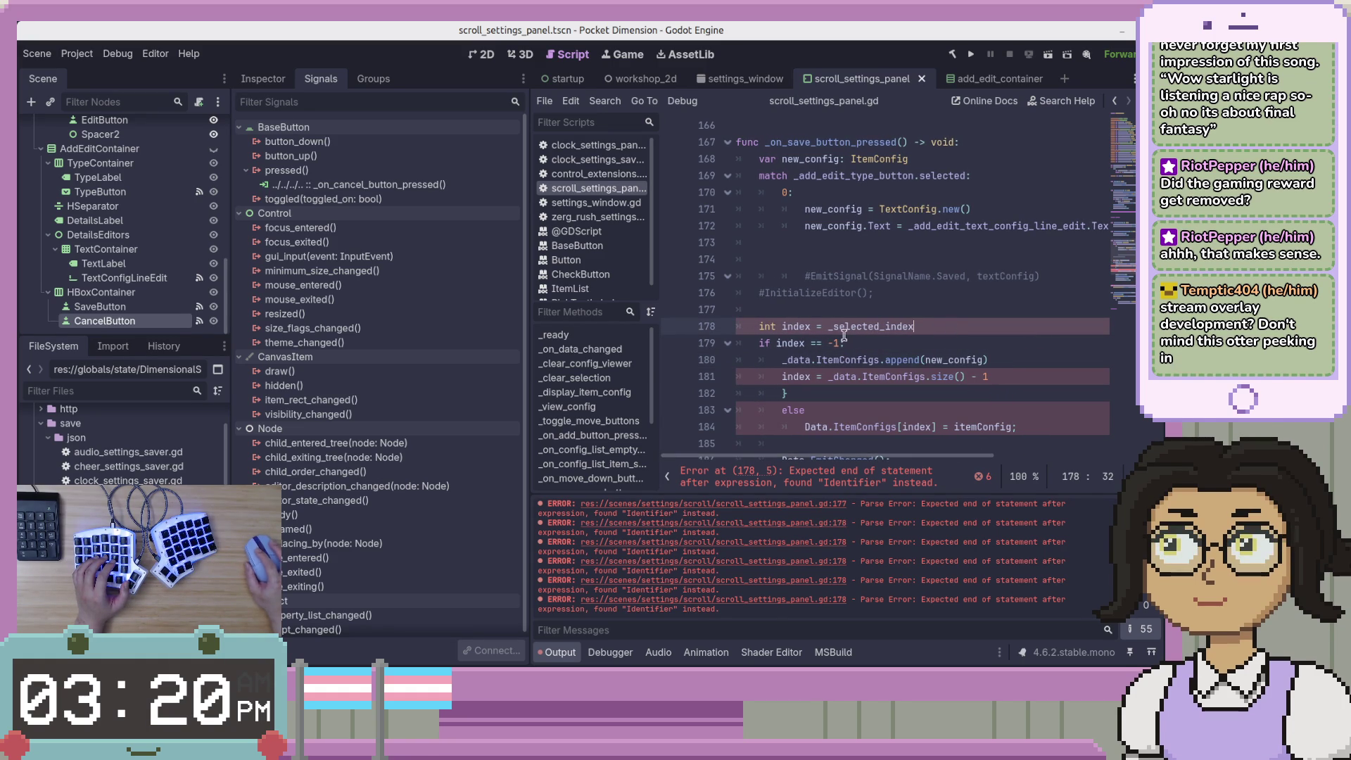
{"action": "double_click", "coordinate": [768, 326]}
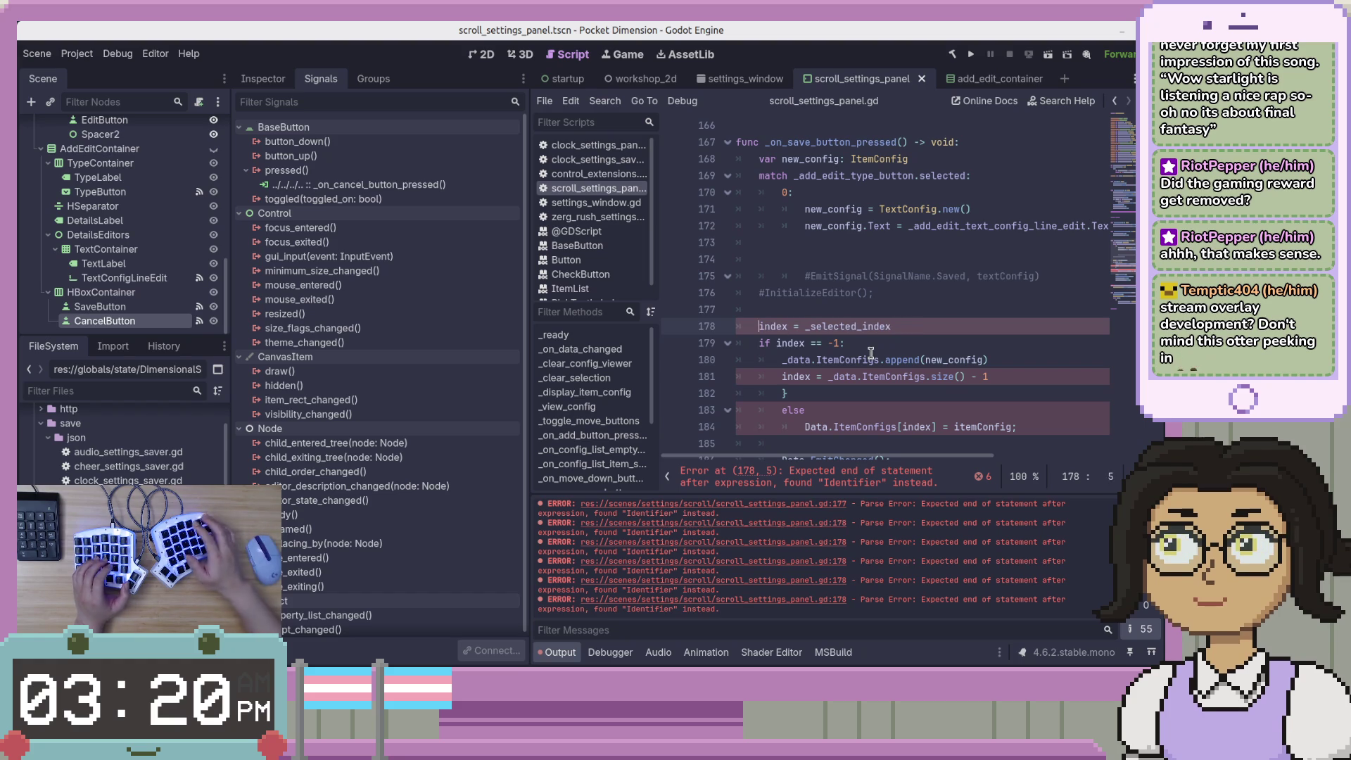
{"action": "type", "text": "var index"}
{"action": "type", "text": ": int"}
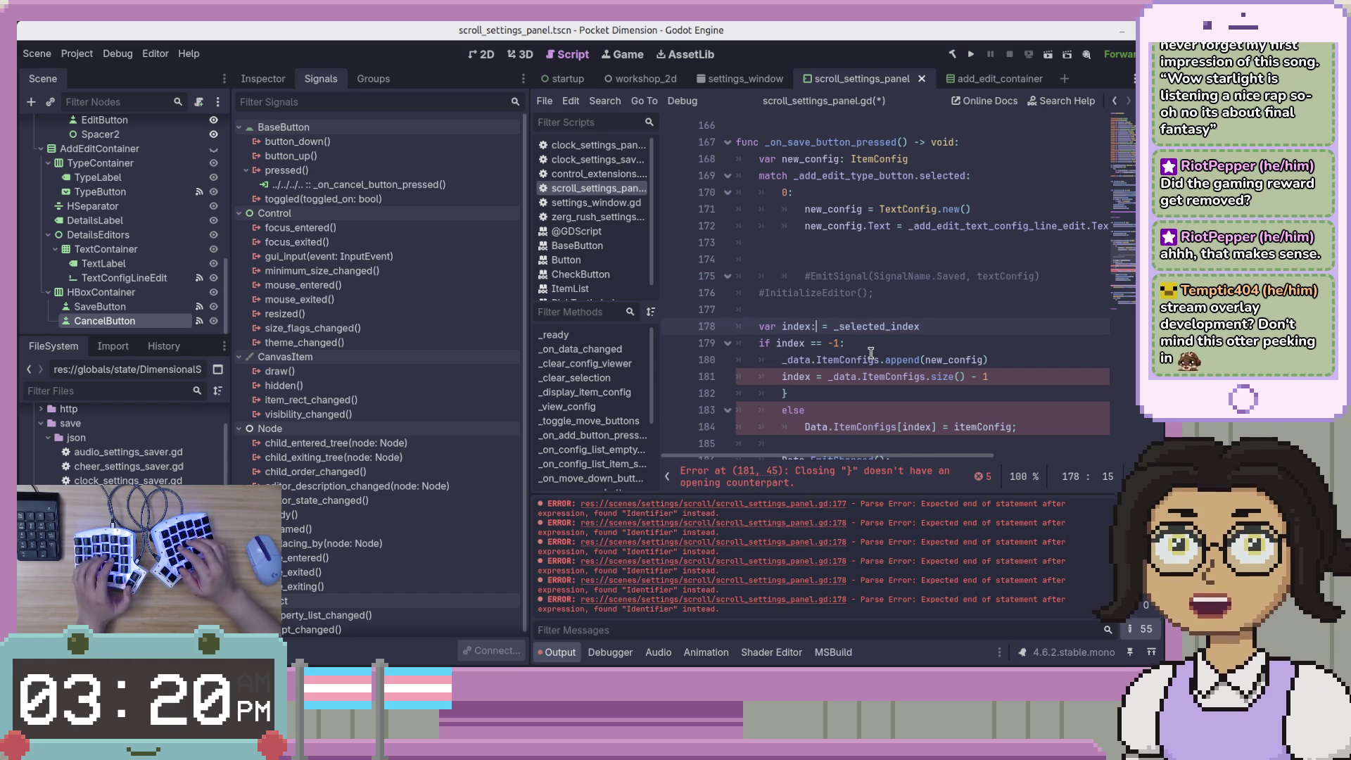
{"action": "key", "text": "ctrl+s"}
{"action": "key", "text": "Down"}
{"action": "key", "text": "Down"}
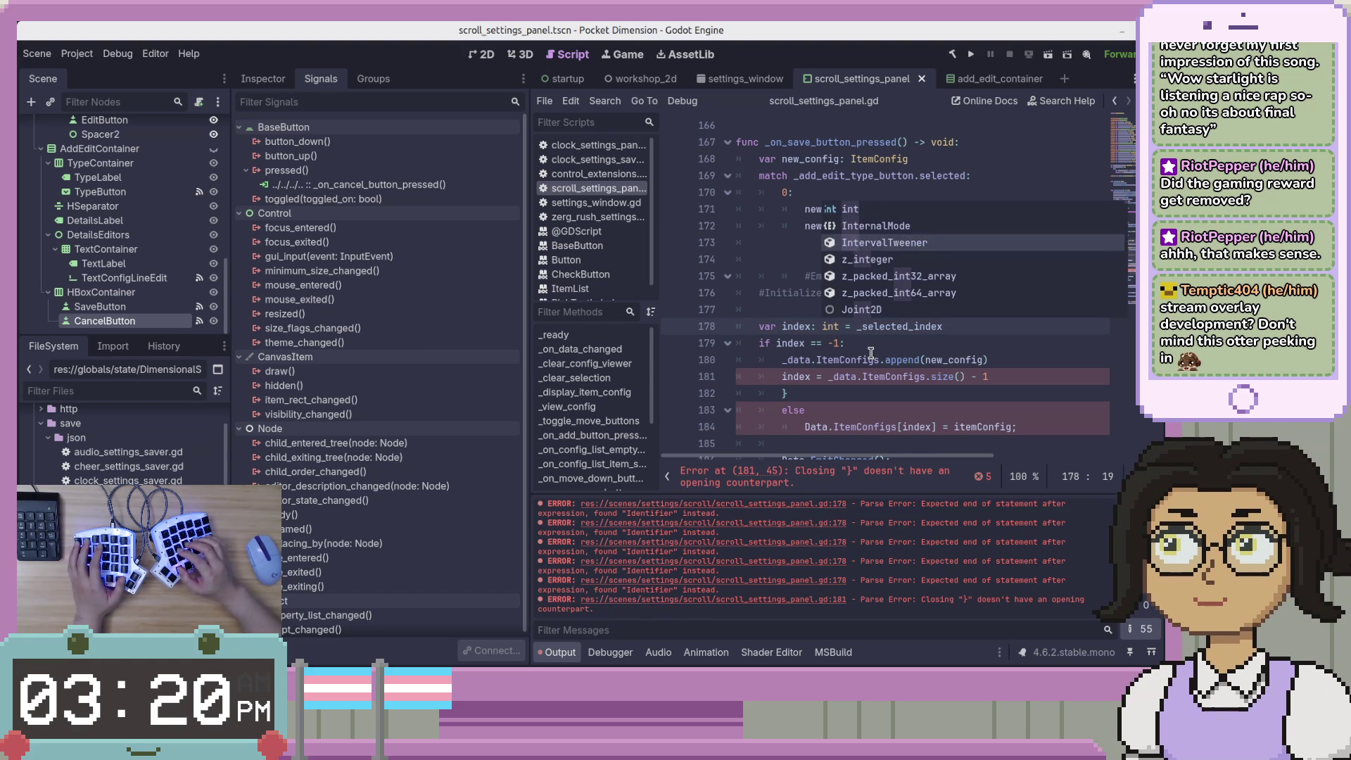
{"action": "key", "text": "Escape"}
Delete the stray closing brace, dedent else and its assignment, and rename Data to _data
{"action": "key", "text": "Down"}
{"action": "key", "text": "Down"}
{"action": "key", "text": "Down"}
{"action": "key", "text": "Down"}
{"action": "key", "text": "BackSpace"}
{"action": "key", "text": "BackSpace"}
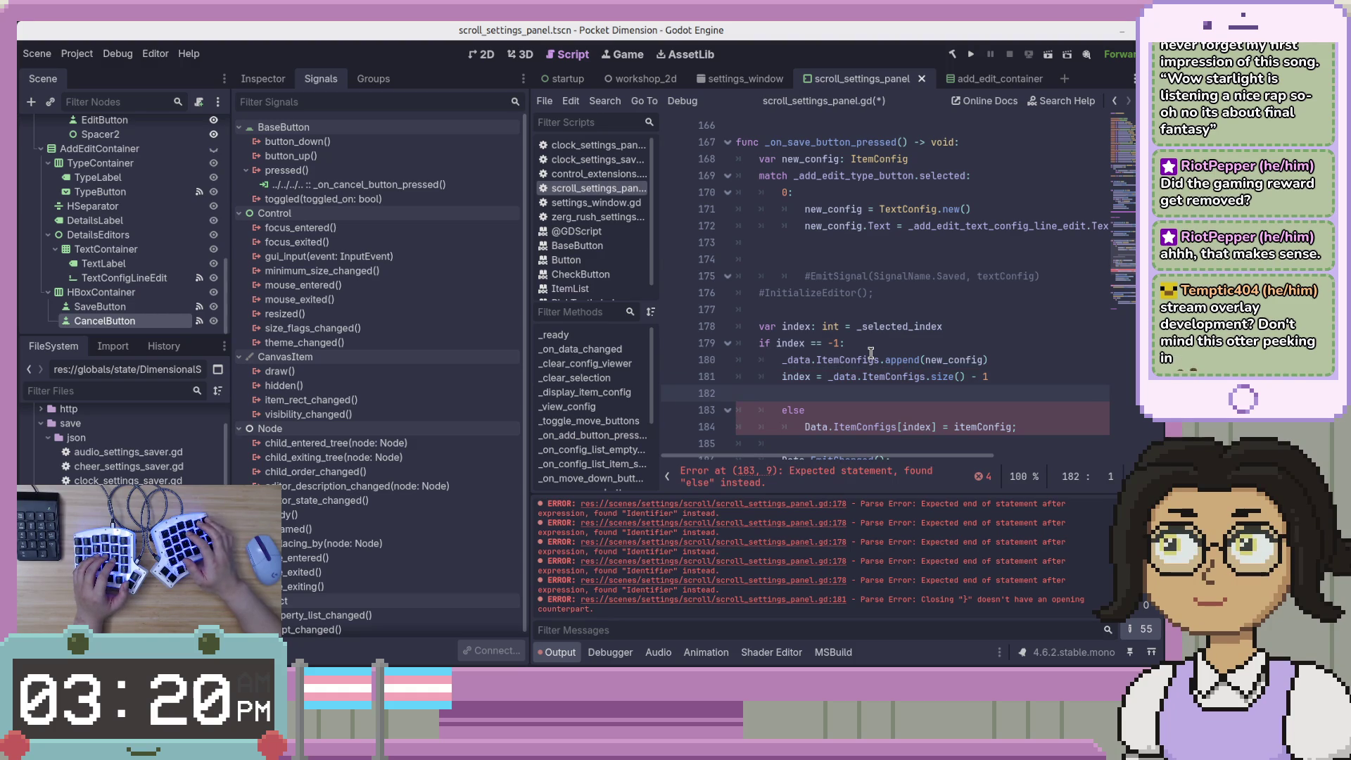
{"action": "key", "text": "Delete"}
{"action": "key", "text": "shift+Tab"}
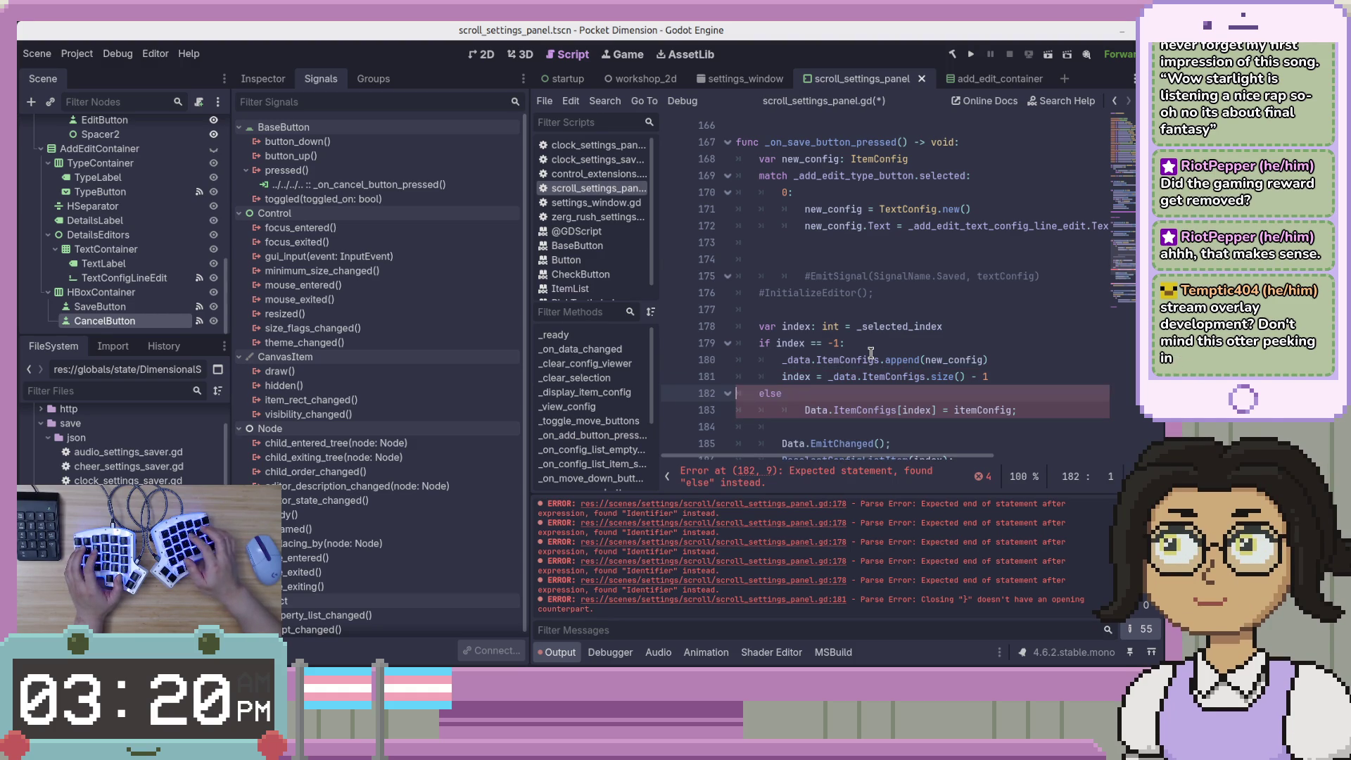
{"action": "key", "text": "Down"}
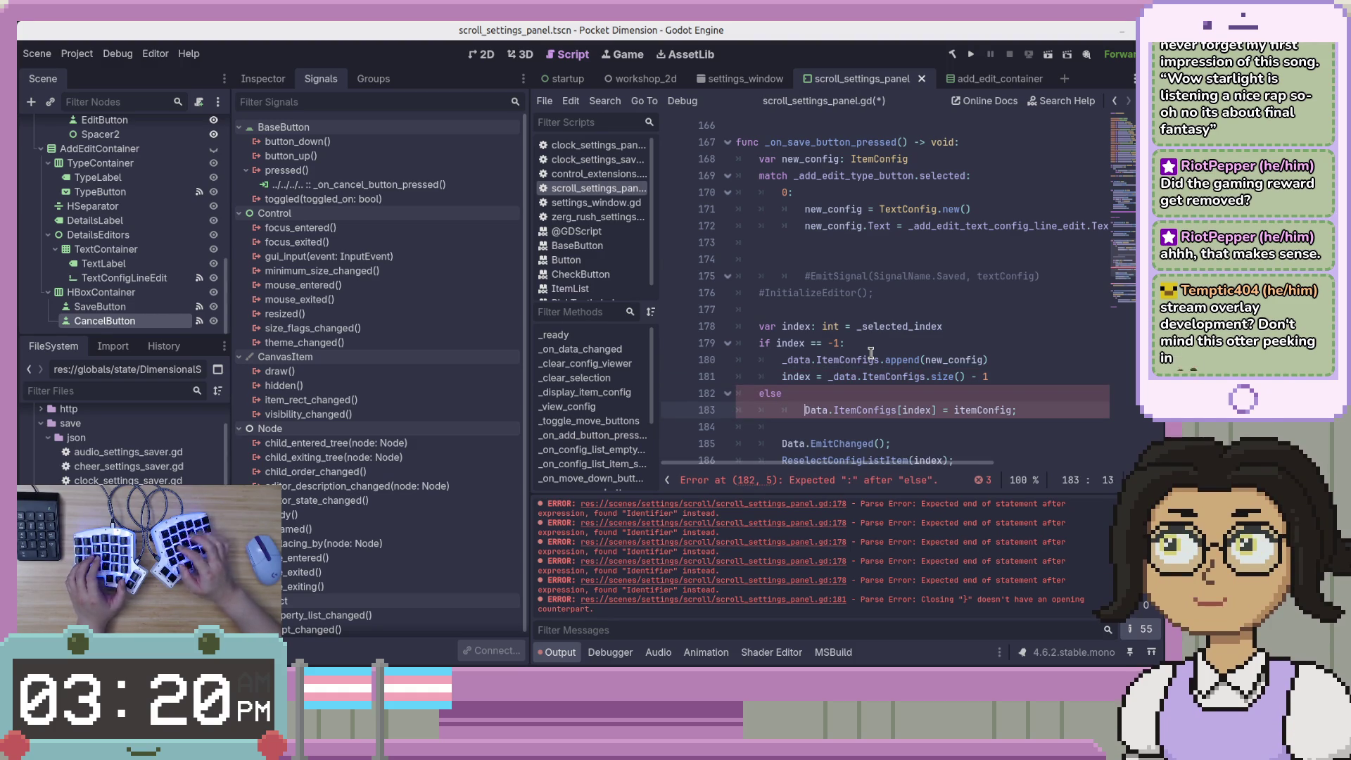
{"action": "key", "text": "shift+Tab"}
{"action": "key", "text": "Delete"}
{"action": "type", "text": "_d"}
{"action": "key", "text": "Escape"}
{"action": "key", "text": "End"}
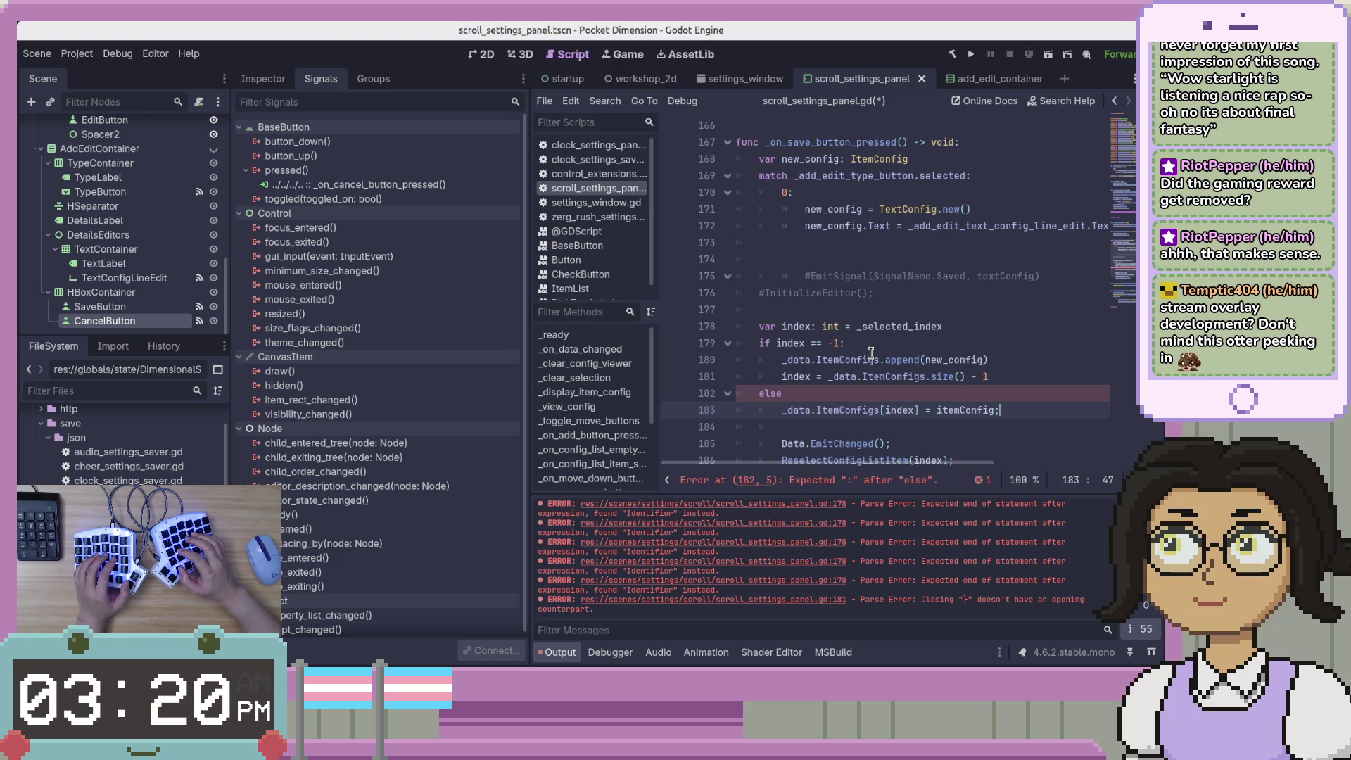
Review the index declaration, the if-branch lines 179–181, and the else assignment
{"action": "key", "text": "Up"}
{"action": "key", "text": "Up"}
{"action": "key", "text": "Up"}
{"action": "left_click", "coordinate": [809, 329]}
{"action": "left_click", "coordinate": [814, 360]}
{"action": "key", "text": "Down"}
{"action": "left_click", "coordinate": [941, 327]}
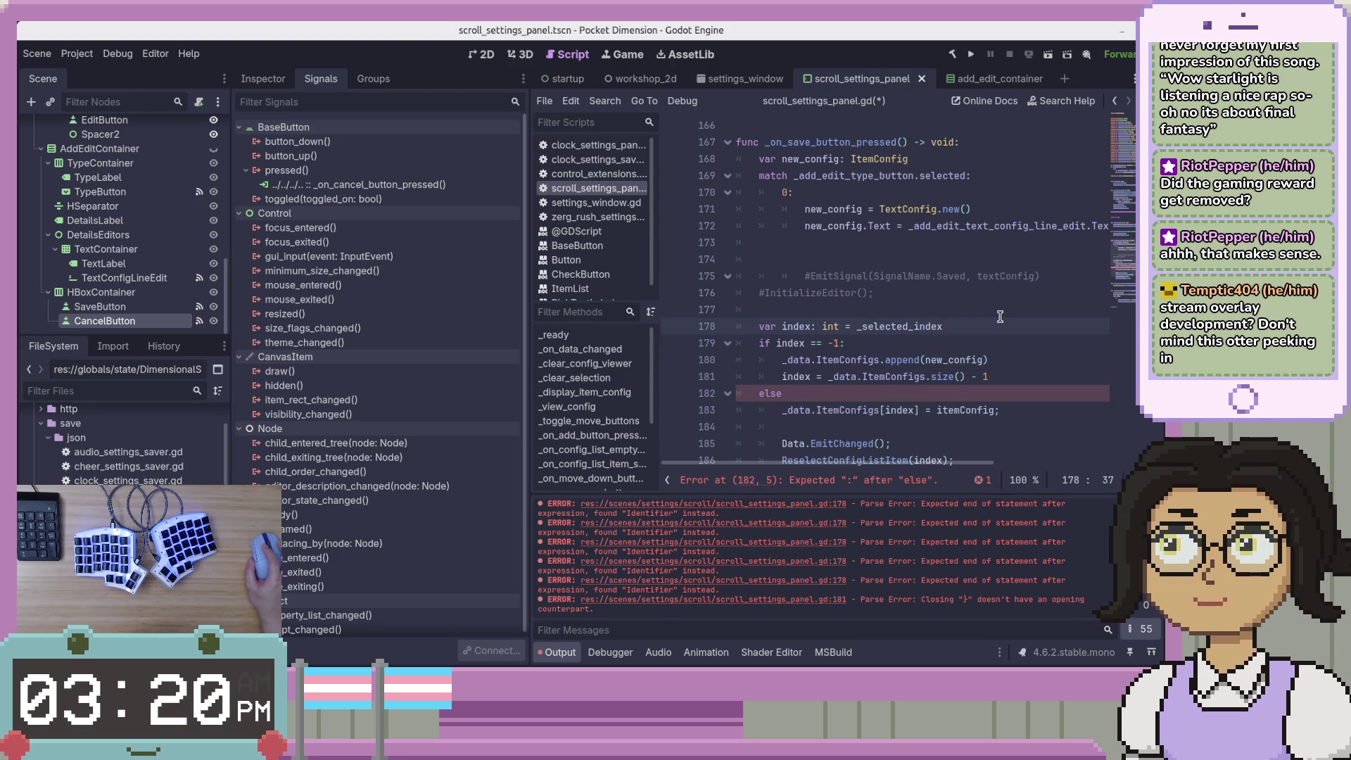
{"action": "left_click", "coordinate": [1041, 414]}
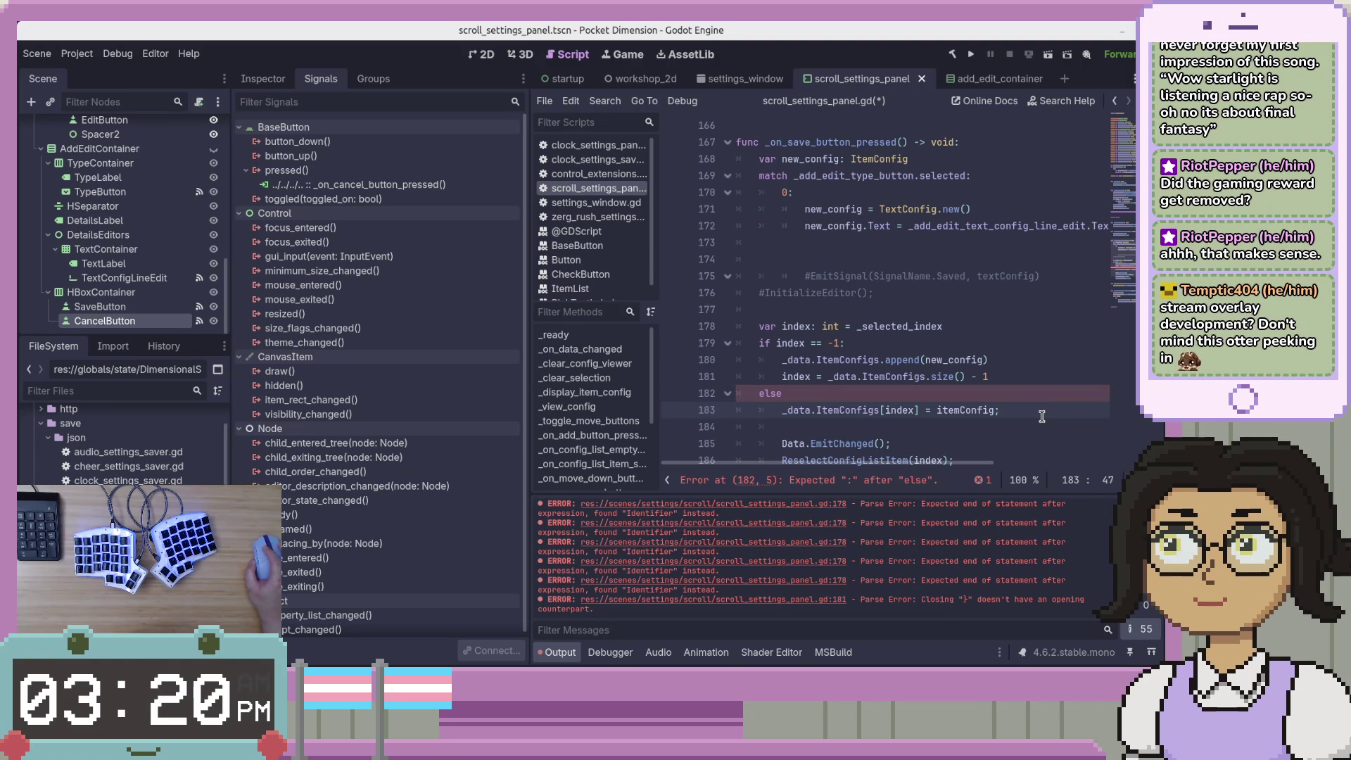
{"action": "left_click_drag", "start_coordinate": [989, 377], "coordinate": [742, 345]}
{"action": "left_click", "coordinate": [1045, 381]}
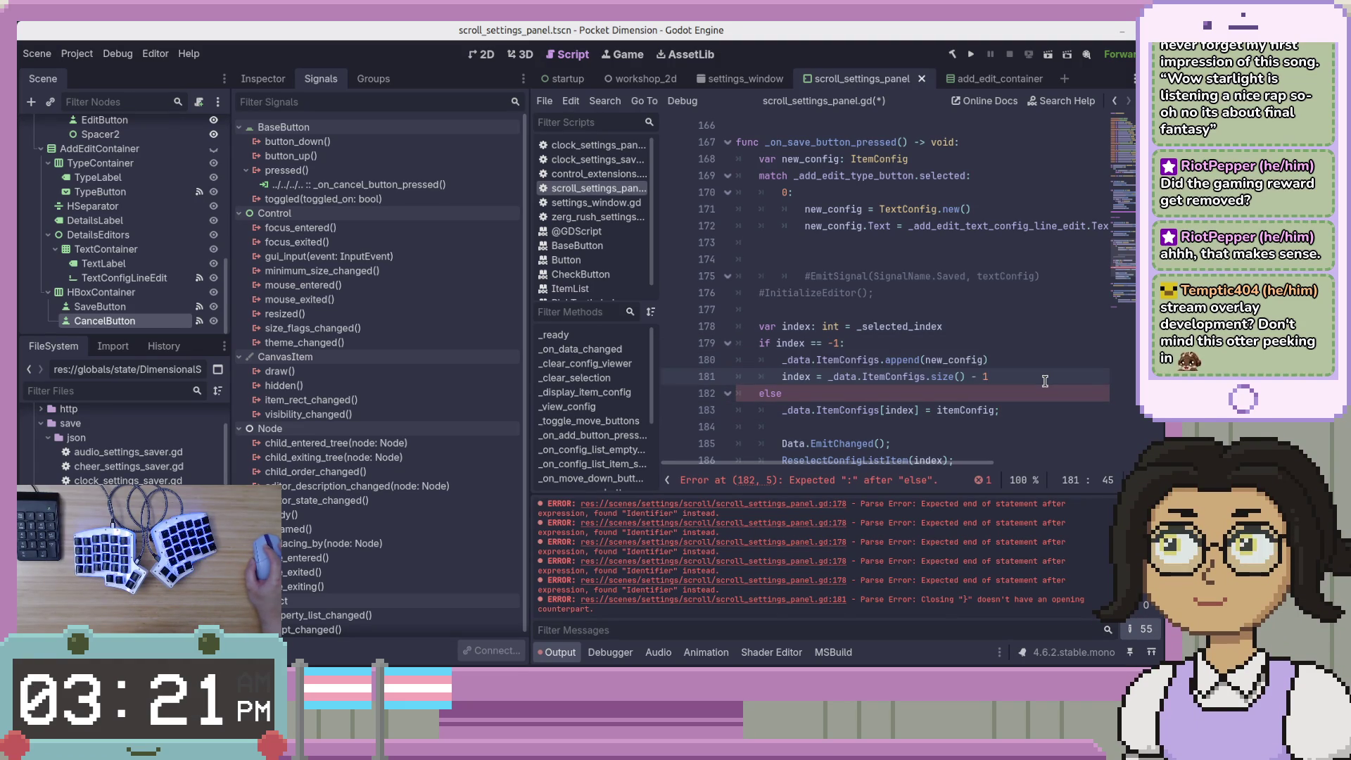
{"action": "scroll", "coordinate": [1045, 378], "scroll_direction": "down", "scroll_amount": 3}
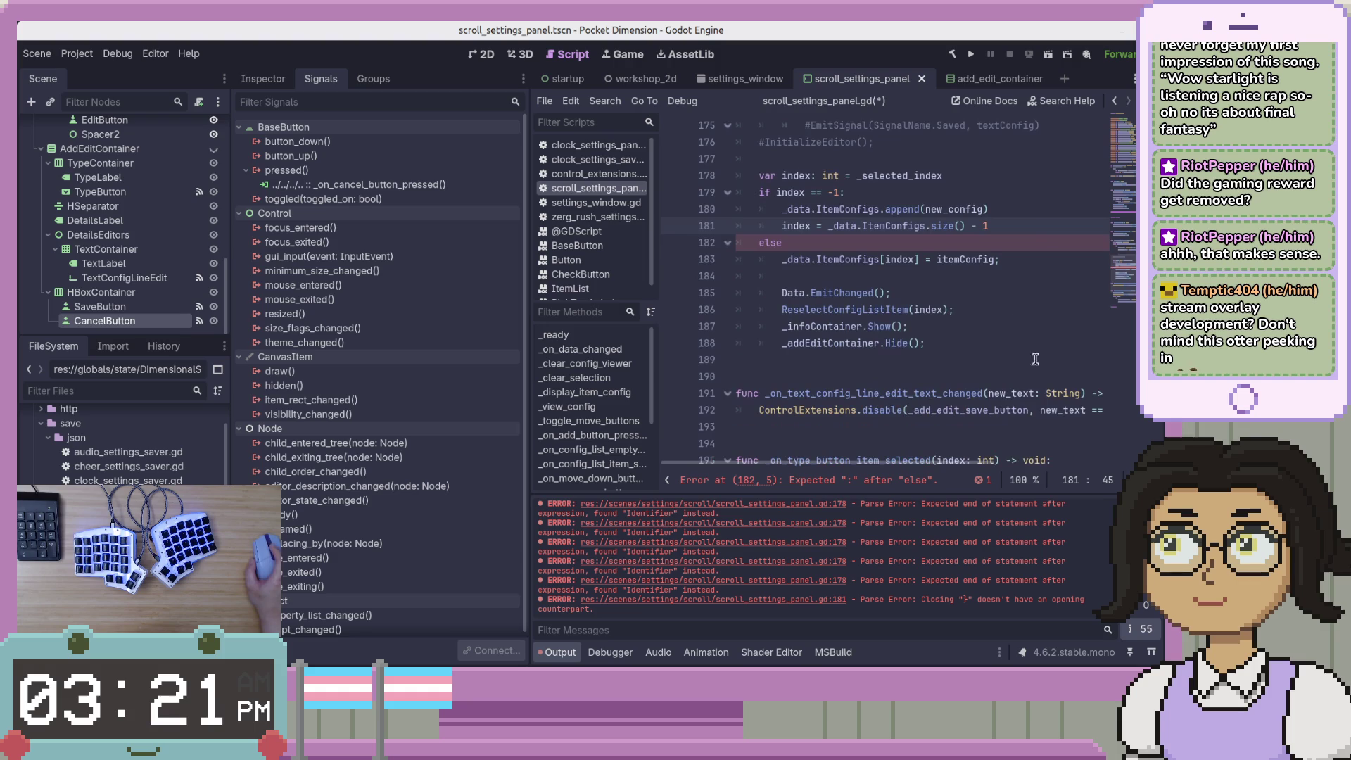
Dedent the Data.EmitChanged line, rewrite it as _data.emit_changed(), and save the script
{"action": "scroll", "coordinate": [1012, 318], "scroll_direction": "up", "scroll_amount": 1}
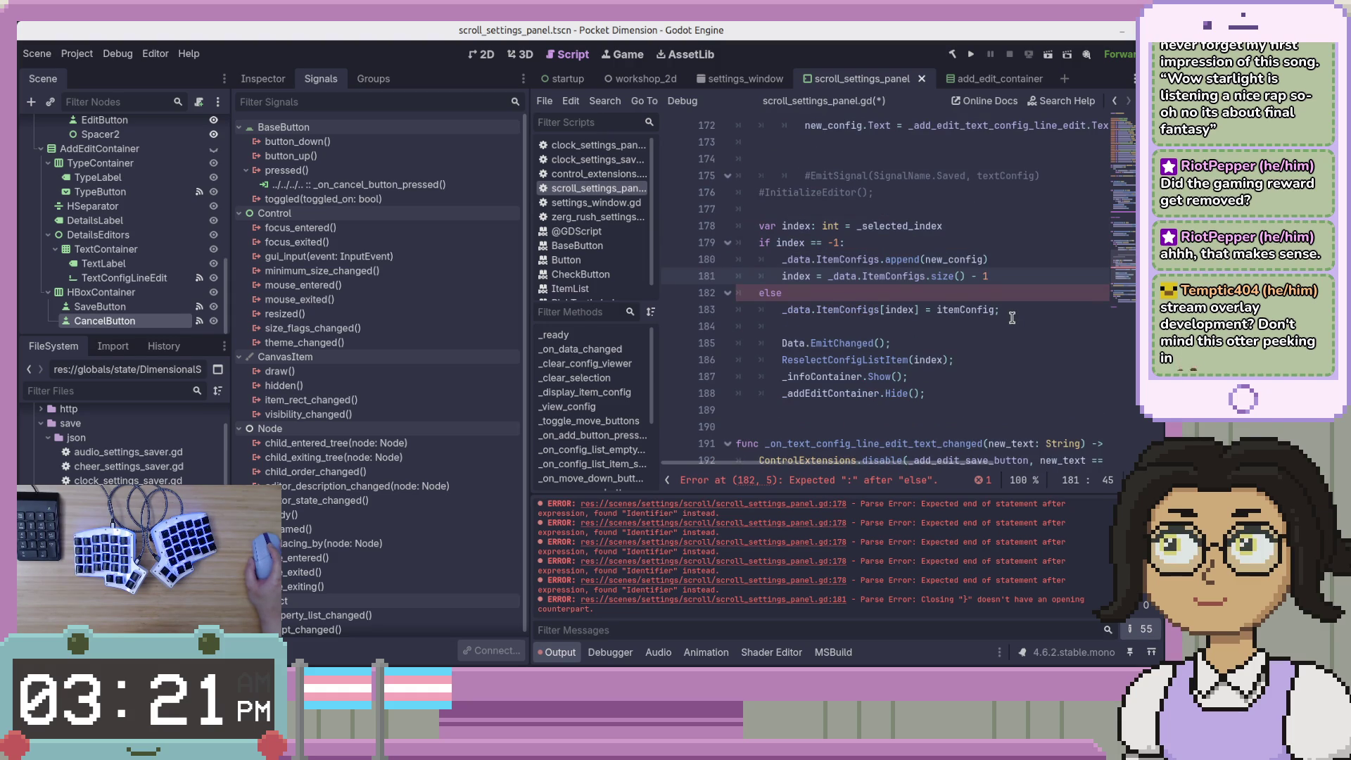
{"action": "left_click", "coordinate": [904, 346]}
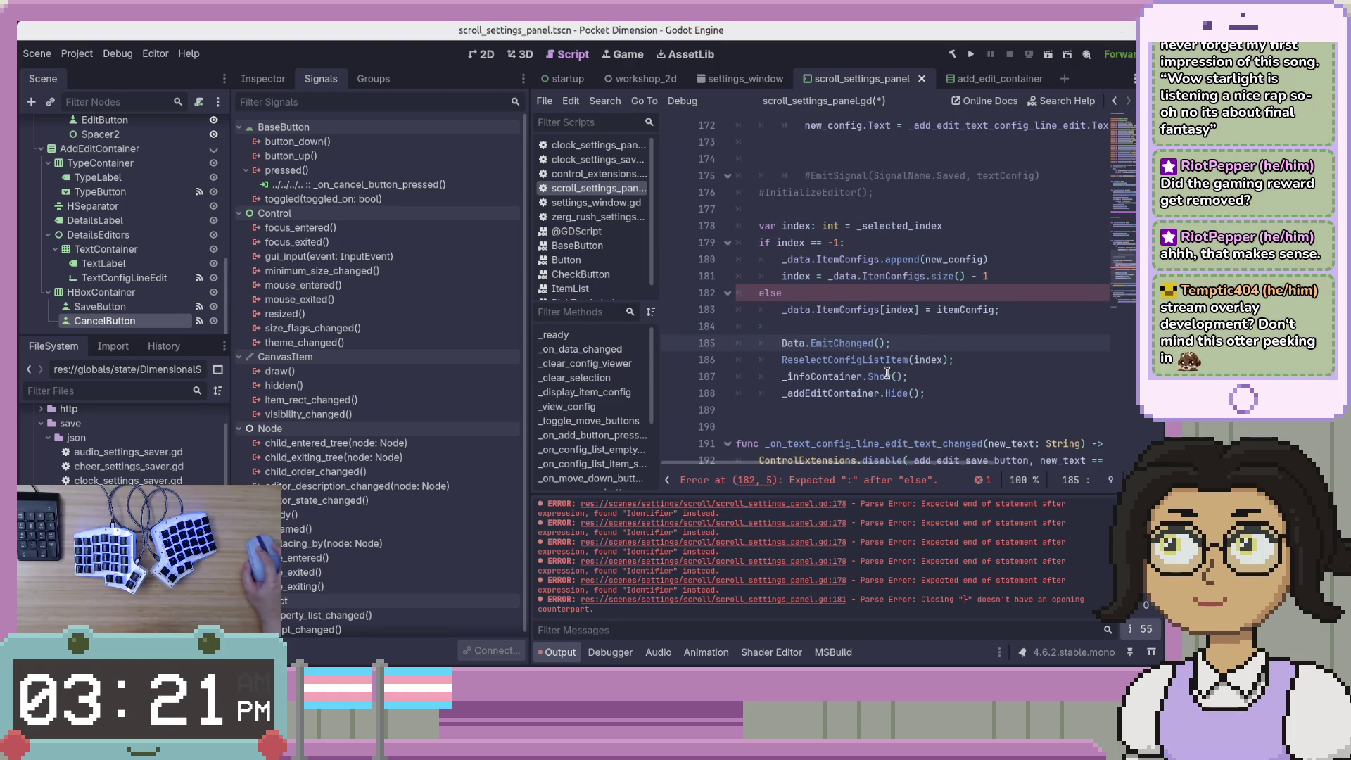
{"action": "key", "text": "BackSpace"}
{"action": "type", "text": "0"}
{"action": "key", "text": "BackSpace"}
{"action": "type", "text": "_d"}
{"action": "key", "text": "Delete"}
{"action": "key", "text": "Right"}
{"action": "key", "text": "Right"}
{"action": "key", "text": "Right"}
{"action": "key", "text": "Right"}
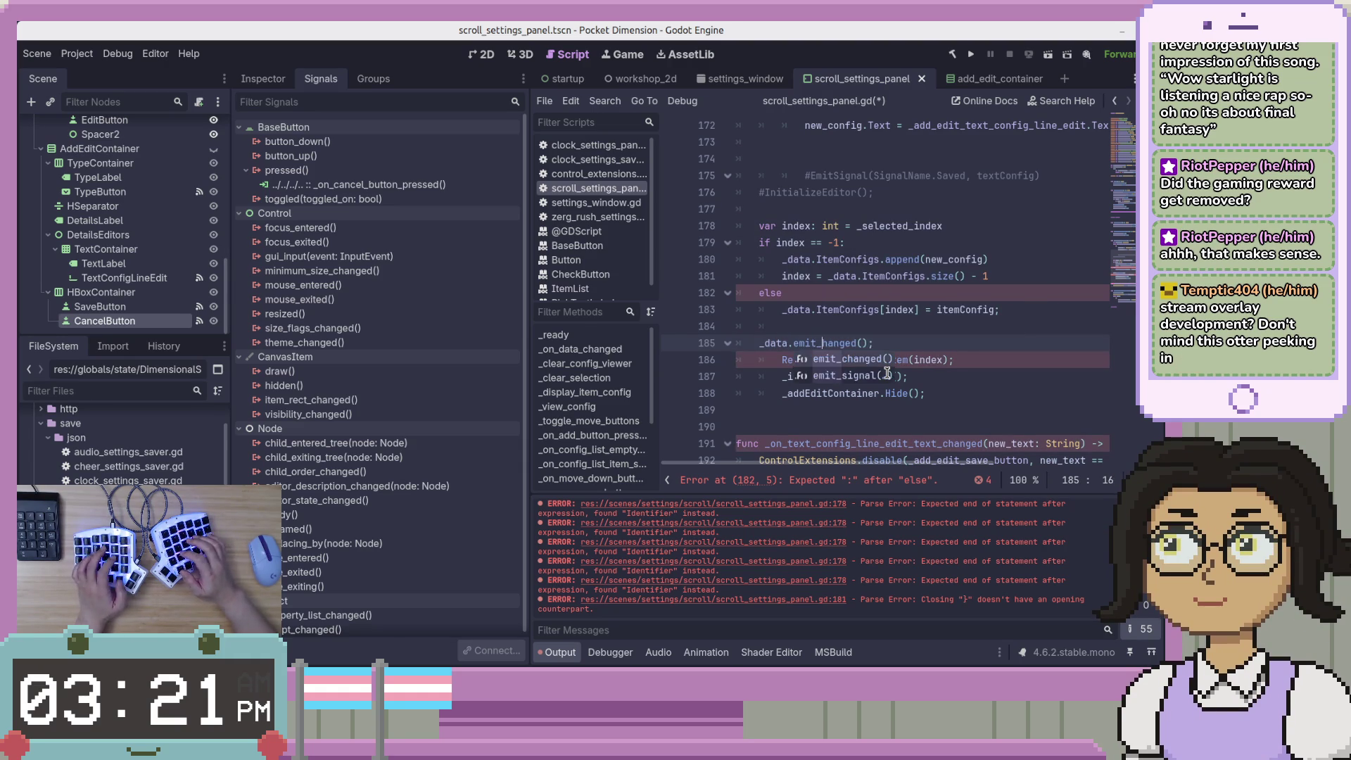
{"action": "type", "text": "_c"}
{"action": "key", "text": "End"}
{"action": "key", "text": "ctrl+s"}
Strip the semicolons from the reselect, Show() and Hide() lines and dedent them
{"action": "key", "text": "Down"}
{"action": "key", "text": "End"}
{"action": "key", "text": "BackSpace"}
{"action": "key", "text": "shift+Tab"}
{"action": "key", "text": "Down"}
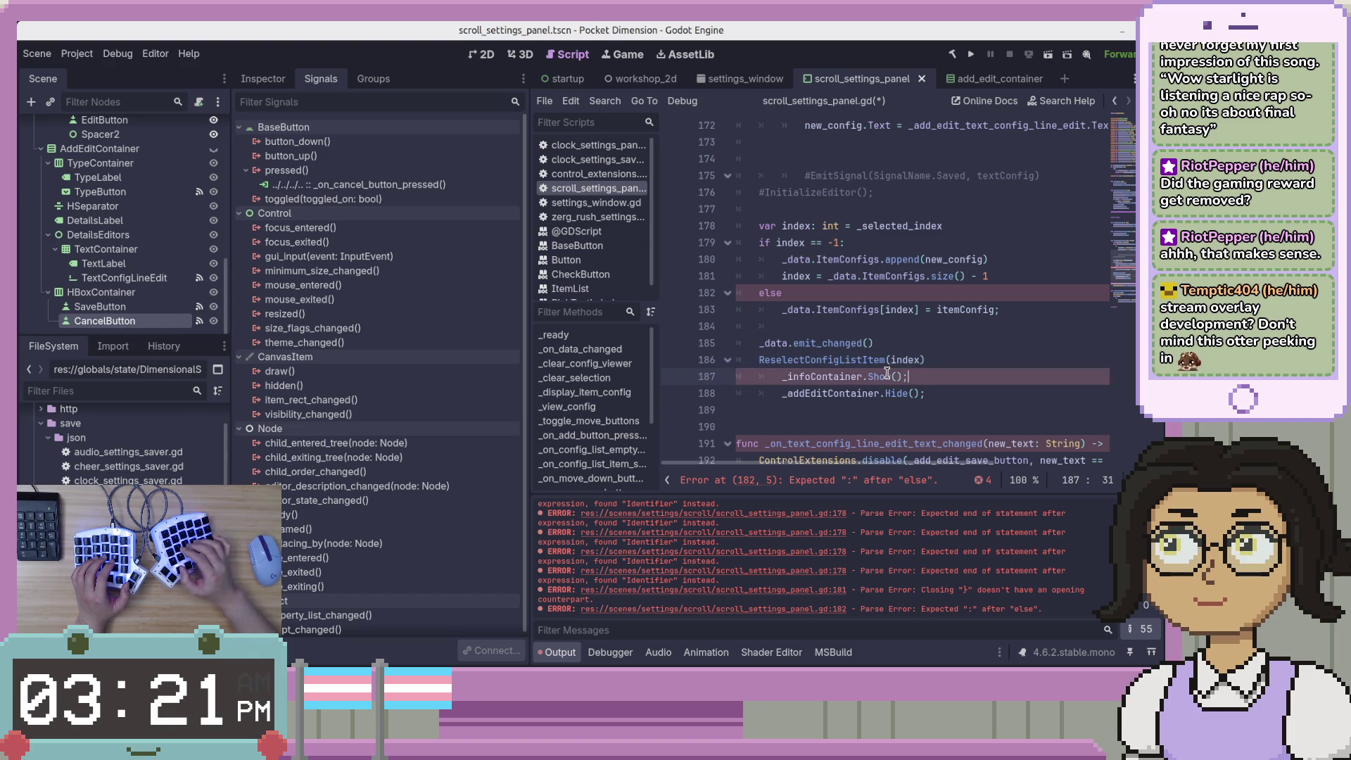
{"action": "key", "text": "Down"}
{"action": "key", "text": "End"}
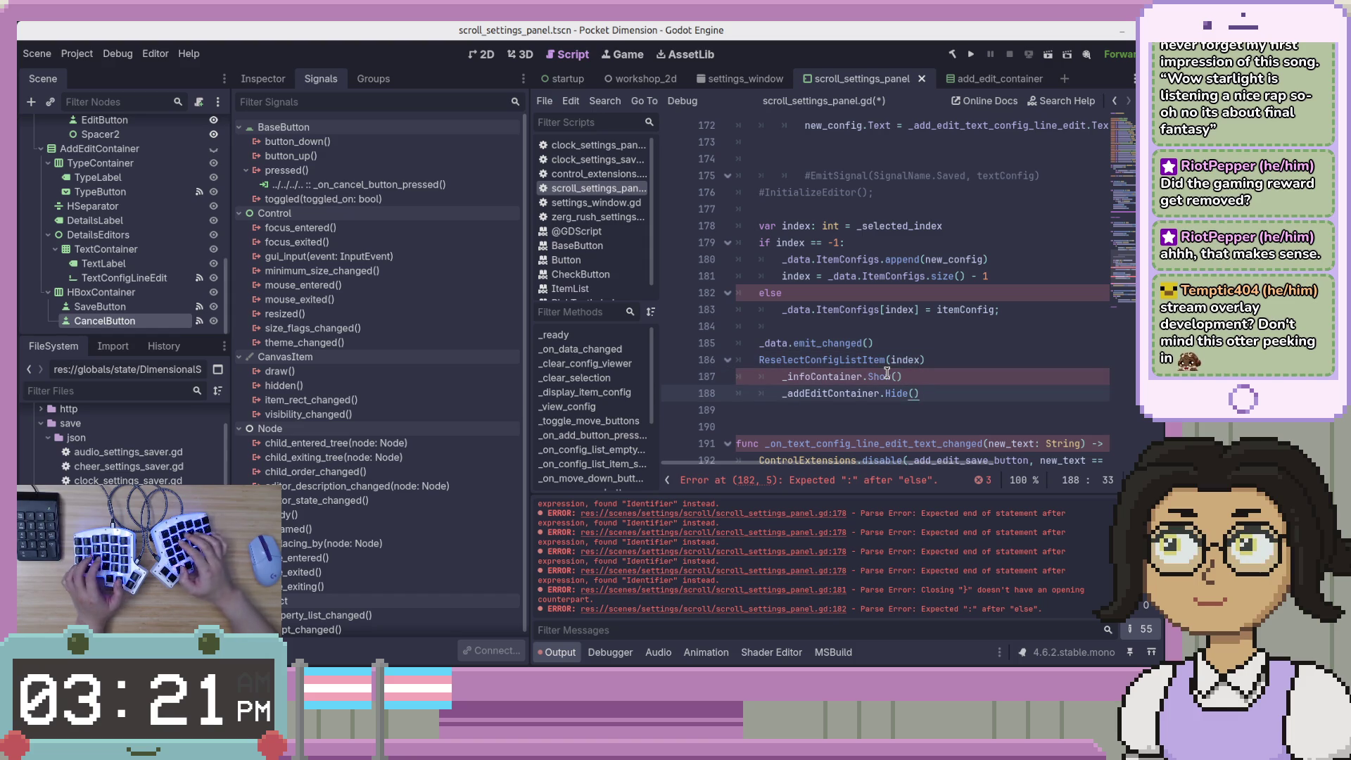
{"action": "key", "text": "shift+Up"}
{"action": "key", "text": "shift+Tab"}
{"action": "key", "text": "Up"}
{"action": "key", "text": "Home"}
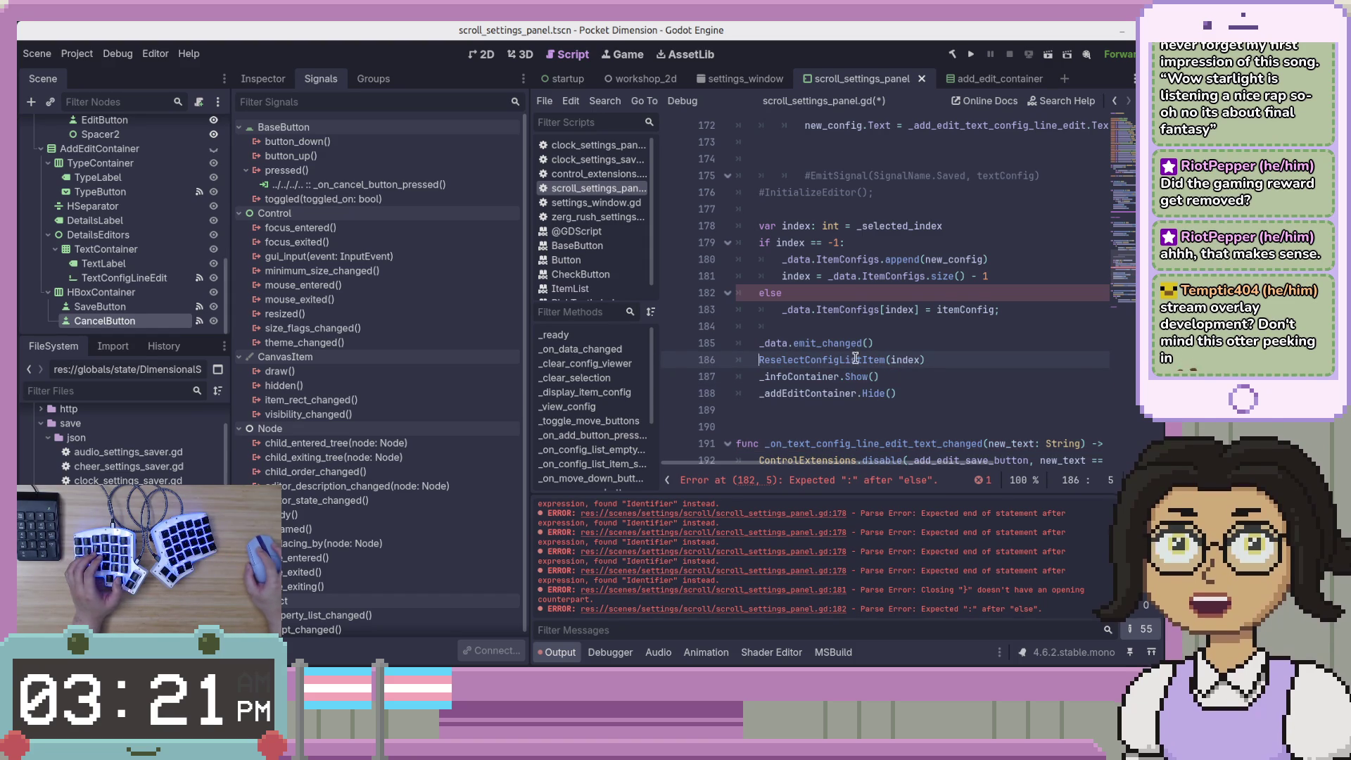
Check the C# ReselectConfigListItem method in VS Code, then return to the GDScript file
{"action": "double_click", "coordinate": [858, 359]}
{"action": "key", "text": "alt+Tab"}
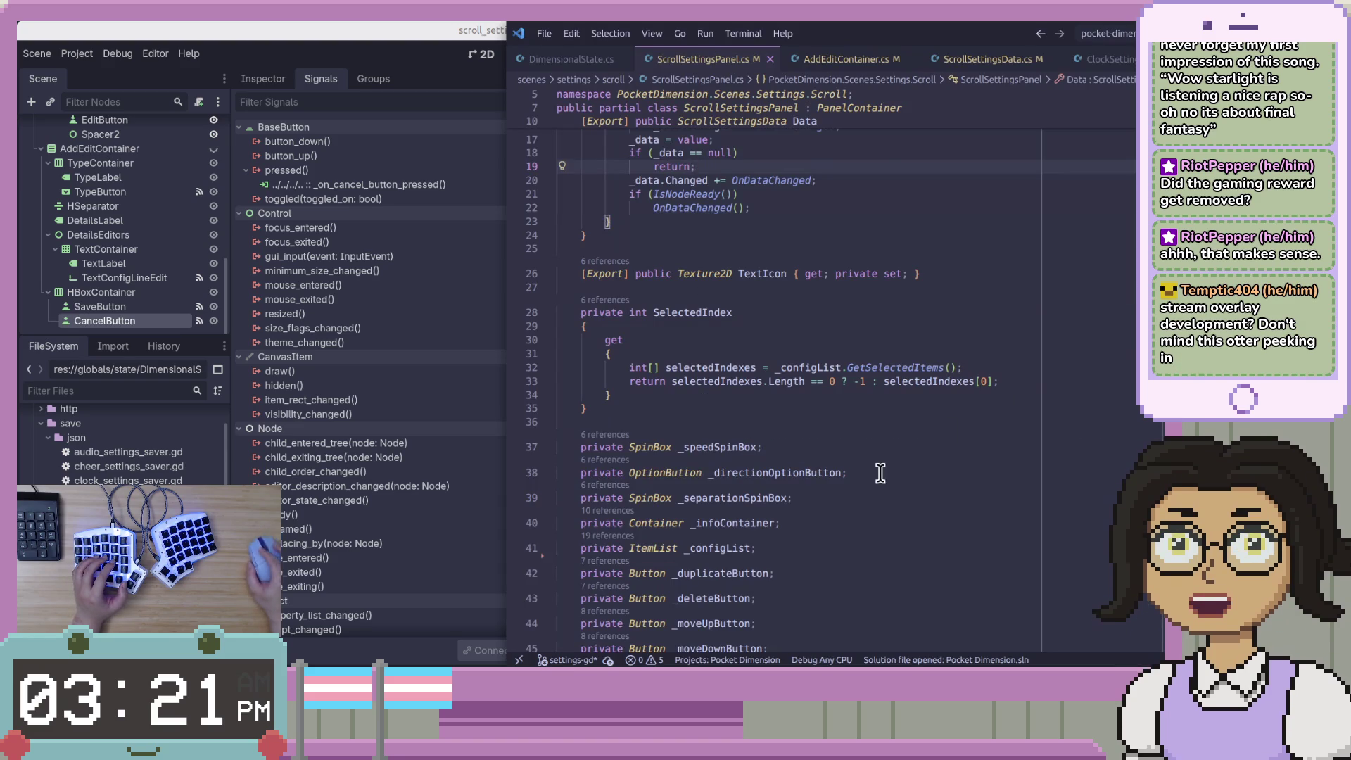
{"action": "scroll", "coordinate": [880, 468], "scroll_direction": "down", "scroll_amount": 5}
{"action": "scroll", "coordinate": [827, 344], "scroll_direction": "down", "scroll_amount": 15}
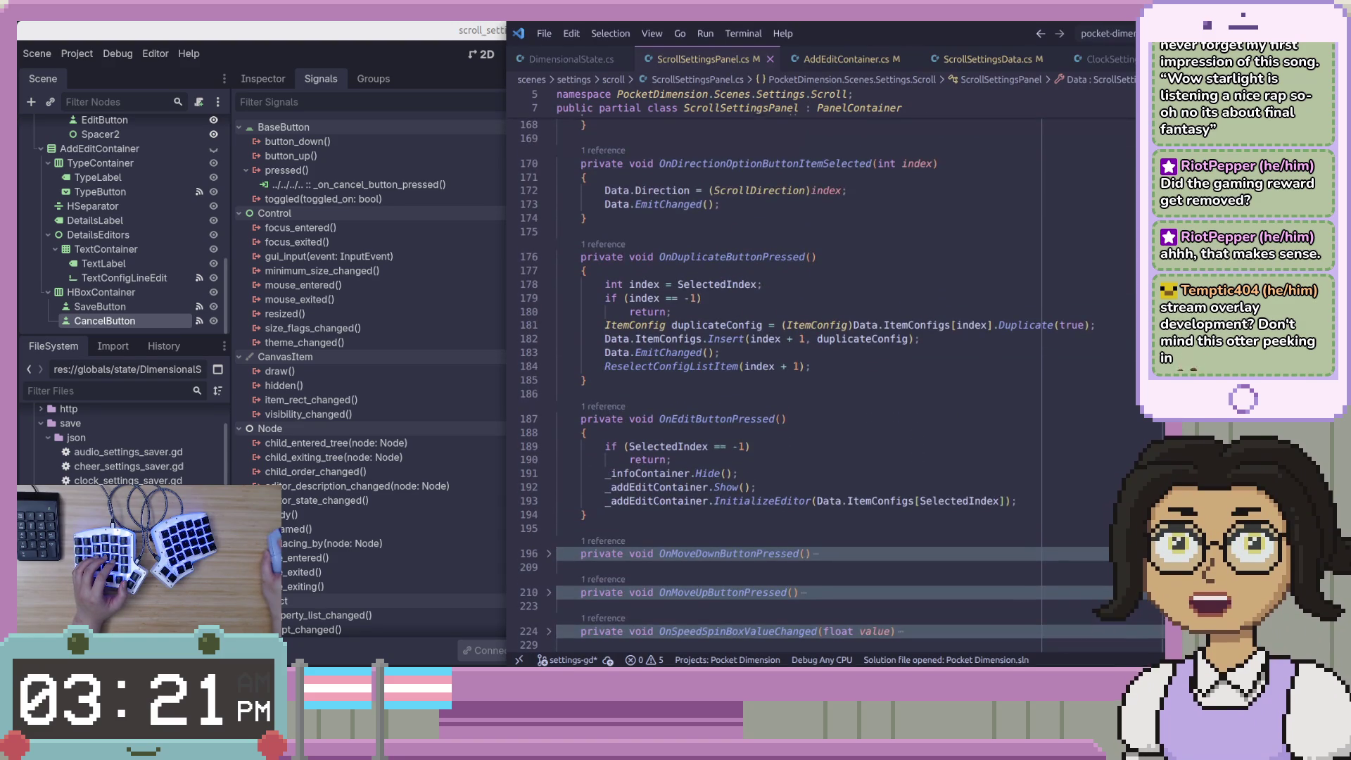
{"action": "scroll", "coordinate": [844, 316], "scroll_direction": "up", "scroll_amount": 2}
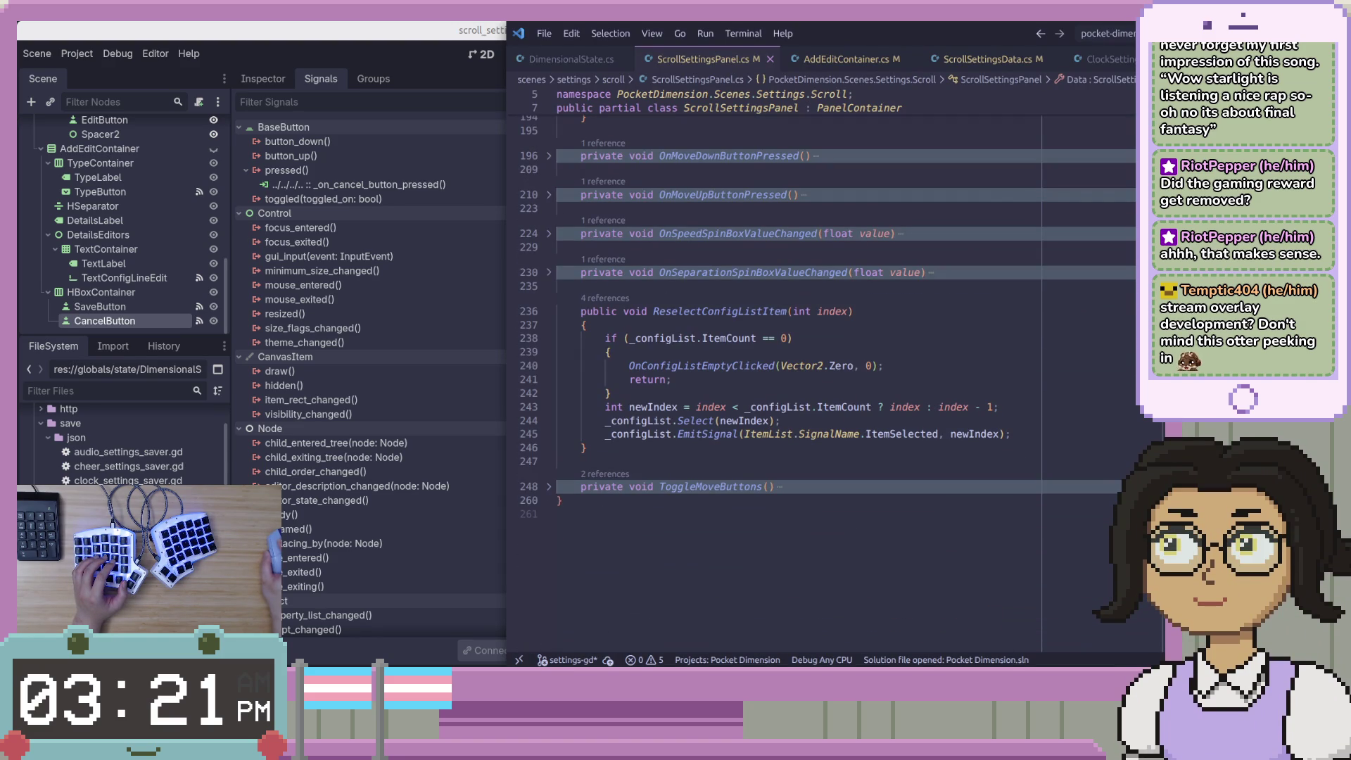
{"action": "key", "text": "alt+Tab"}
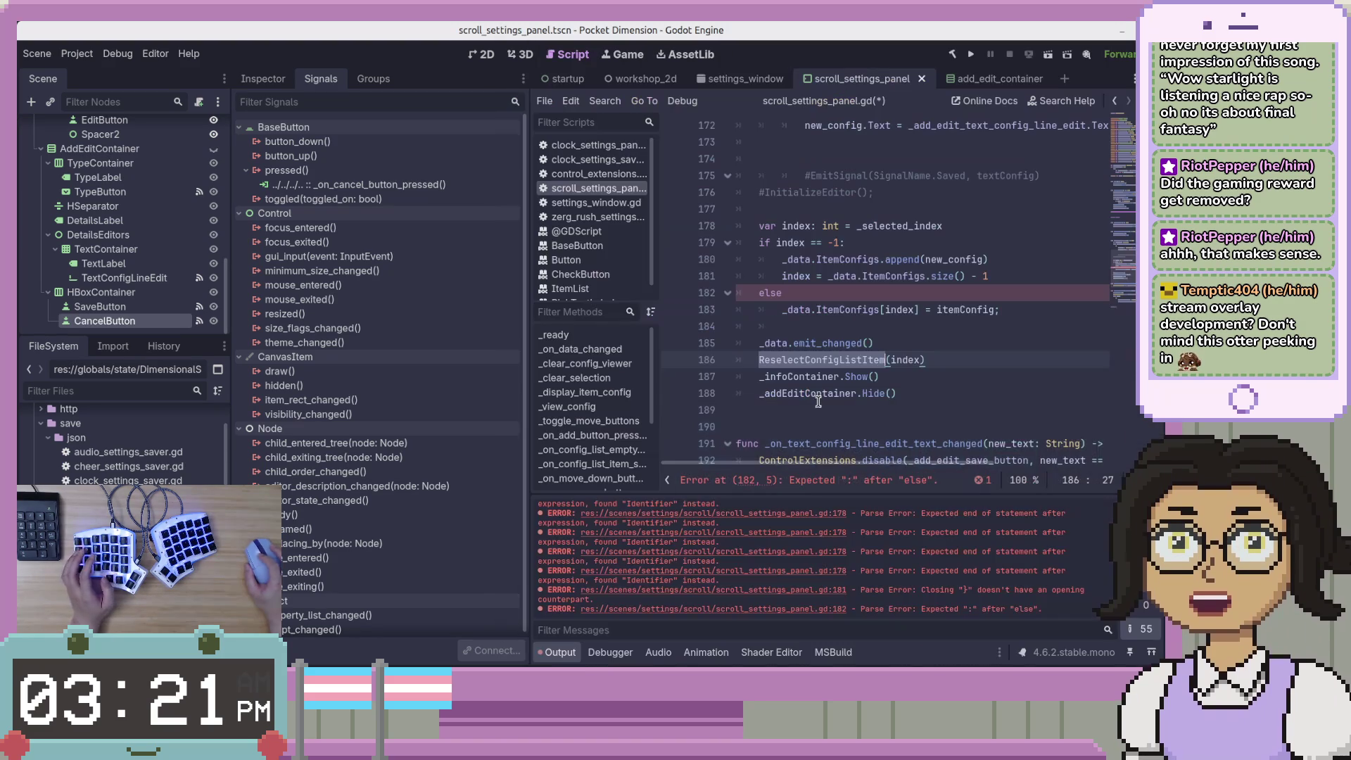
Add the colon after else and delete the trailing semicolon on line 183
{"action": "left_click", "coordinate": [1034, 308]}
{"action": "left_click", "coordinate": [1036, 290]}
{"action": "type", "text": ":"}
{"action": "key", "text": "ctrl+s"}
{"action": "key", "text": "Down"}
{"action": "key", "text": "Down"}
{"action": "key", "text": "Up"}
{"action": "key", "text": "Right"}
{"action": "key", "text": "BackSpace"}
{"action": "key", "text": "ctrl+s"}
{"action": "key", "text": "Left"}
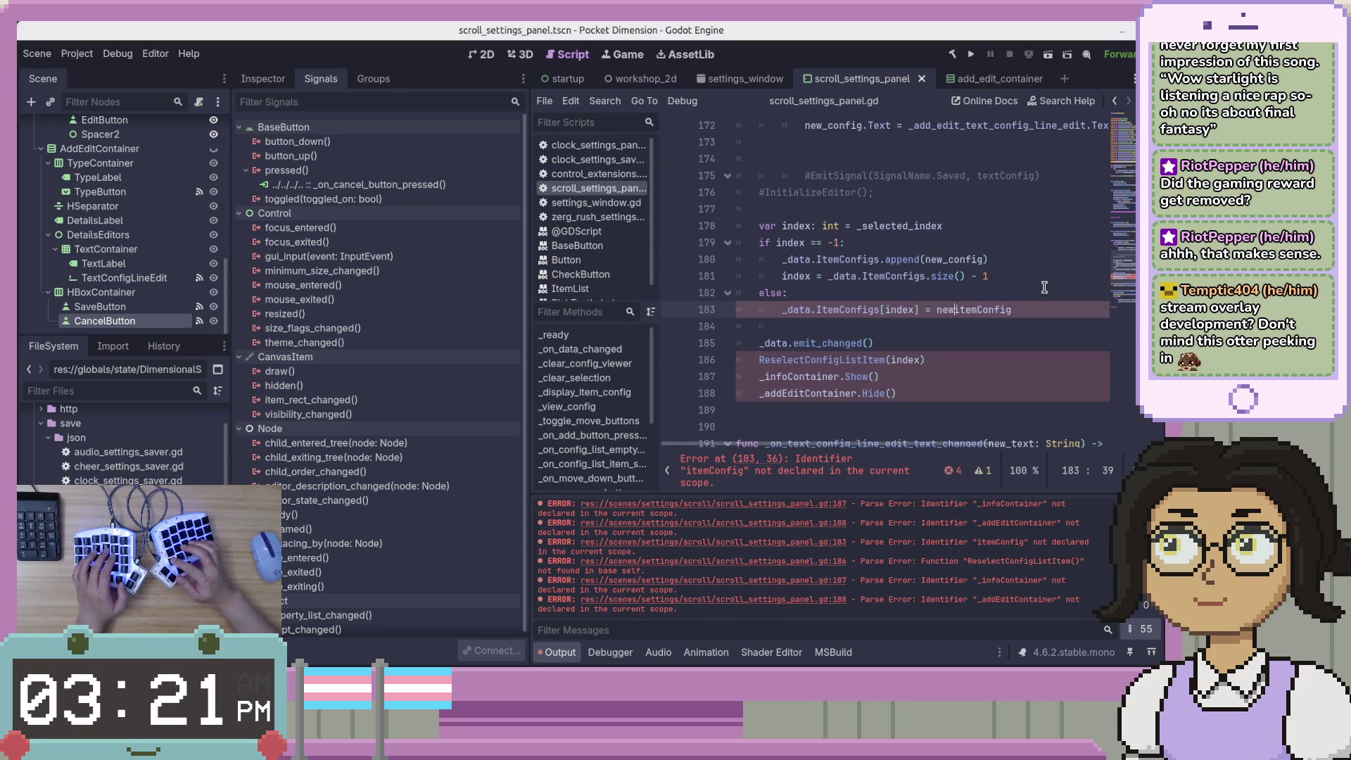
Replace itemConfig with new_config in the else-branch assignment and save the script
{"action": "type", "text": "new_"}
{"action": "key", "text": "Right"}
{"action": "key", "text": "Right"}
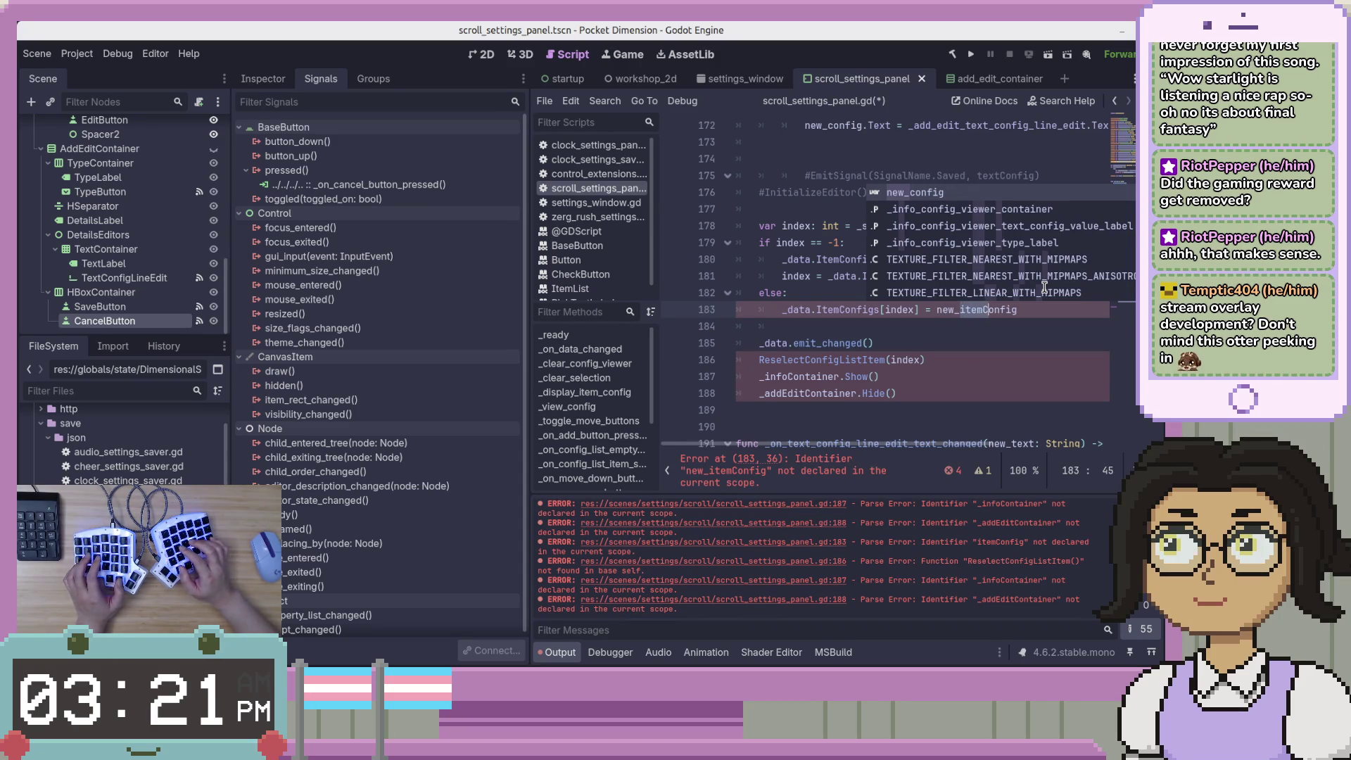
{"action": "key", "text": "BackSpace"}
{"action": "key", "text": "BackSpace"}
{"action": "key", "text": "BackSpace"}
{"action": "type", "text": "c"}
{"action": "key", "text": "ctrl+s"}
{"action": "key", "text": "Escape"}
{"action": "key", "text": "Up"}
{"action": "key", "text": "Up"}
{"action": "key", "text": "Up"}
{"action": "key", "text": "Down"}
{"action": "key", "text": "Down"}
{"action": "key", "text": "Down"}
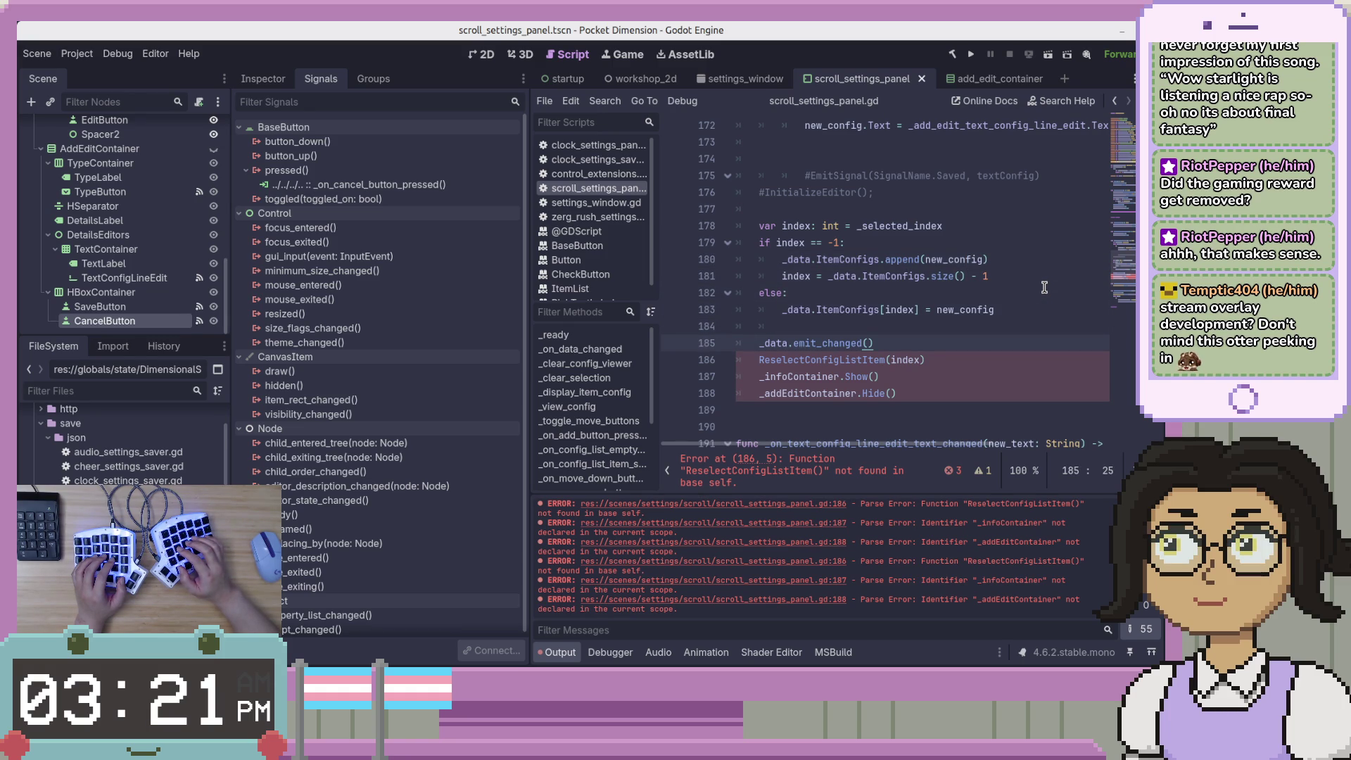
{"action": "key", "text": "Down"}
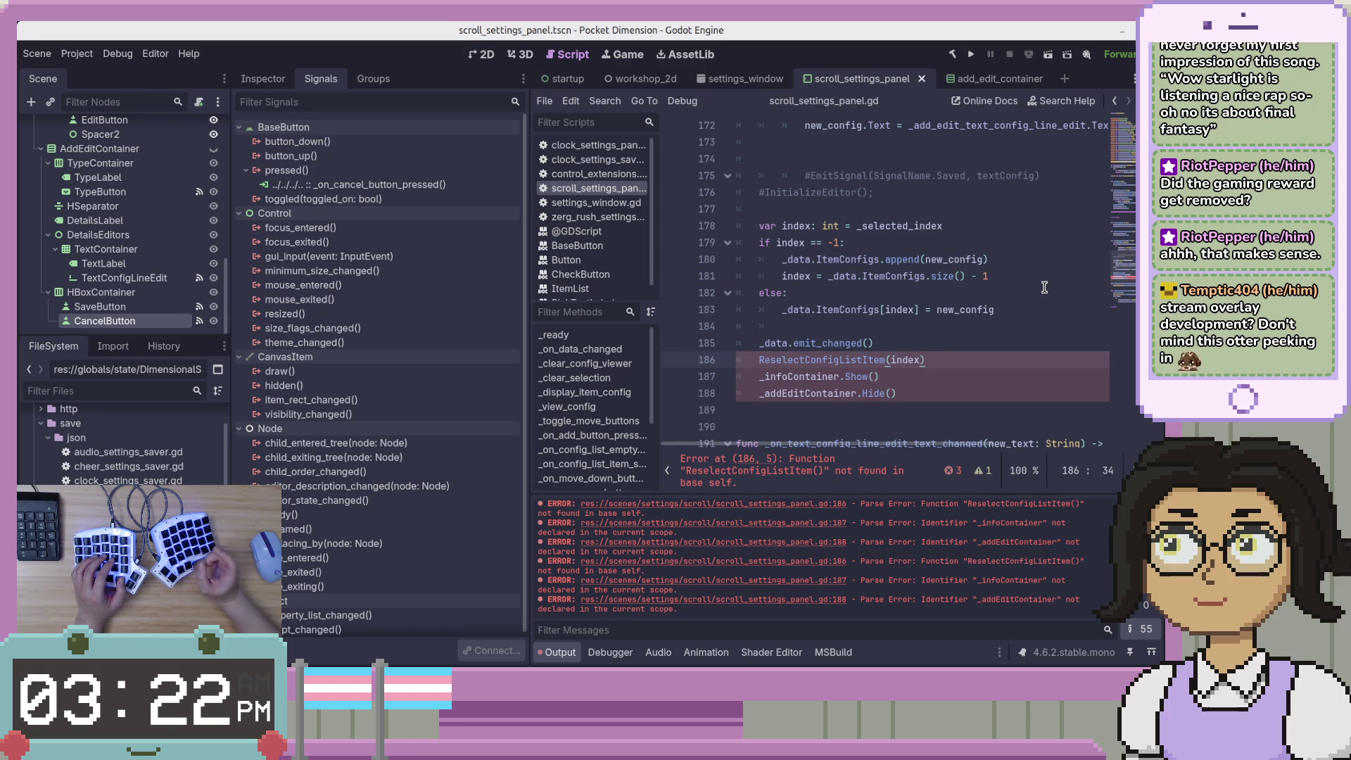
{"action": "key", "text": "Up"}
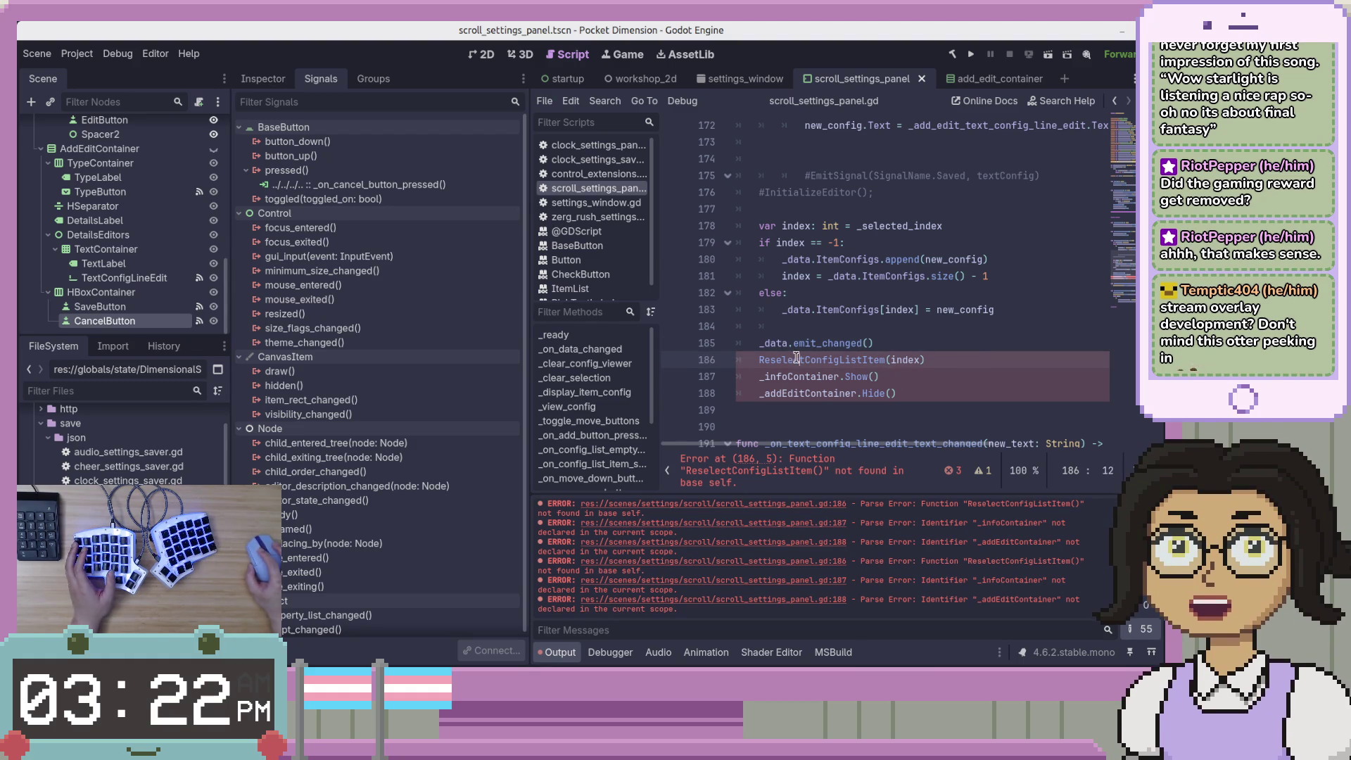
{"action": "left_click", "coordinate": [923, 376]}
Rename the containers to snake_case: _info_container and _add_edit_container
{"action": "key", "text": "Home"}
{"action": "key", "text": "Right"}
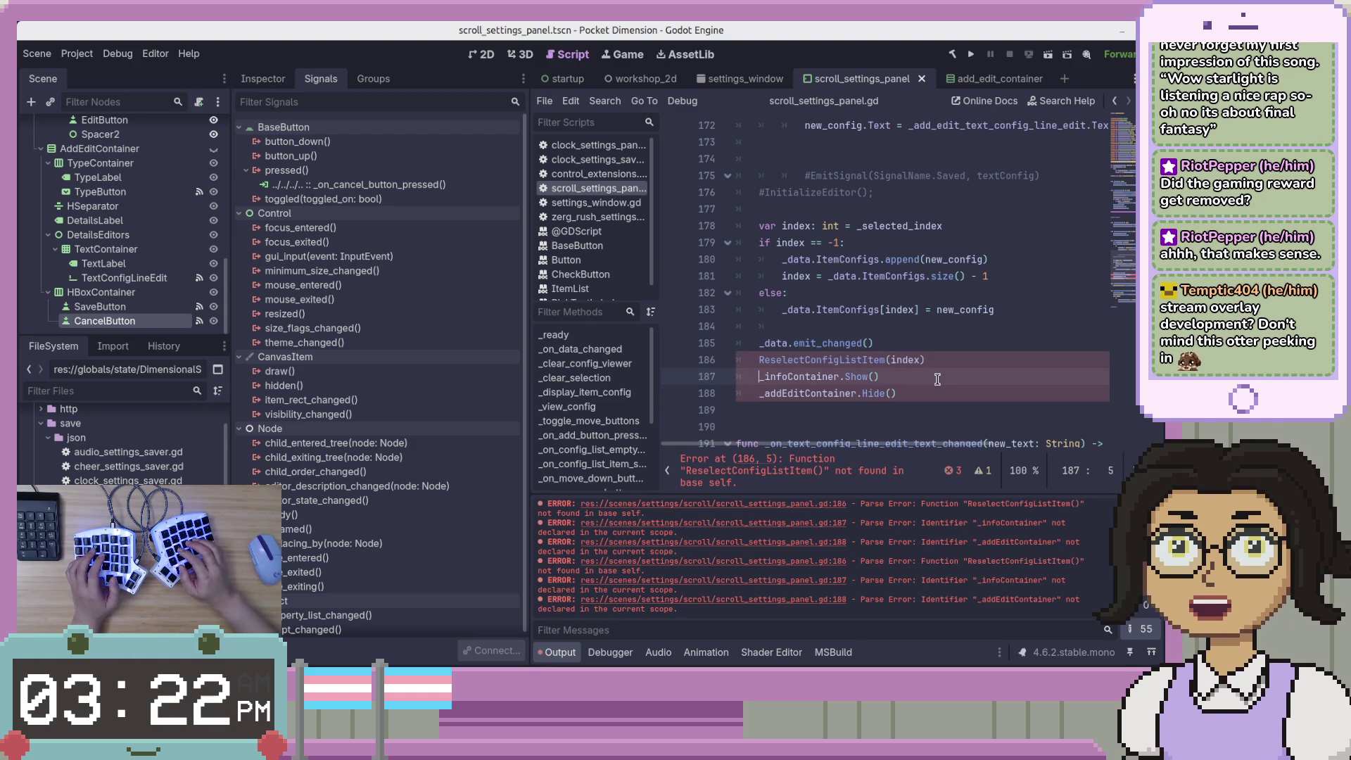
{"action": "key", "text": "Delete"}
{"action": "type", "text": "c"}
{"action": "key", "text": "Escape"}
{"action": "key", "text": "Down"}
{"action": "key", "text": "Delete"}
{"action": "type", "text": "_edit"}
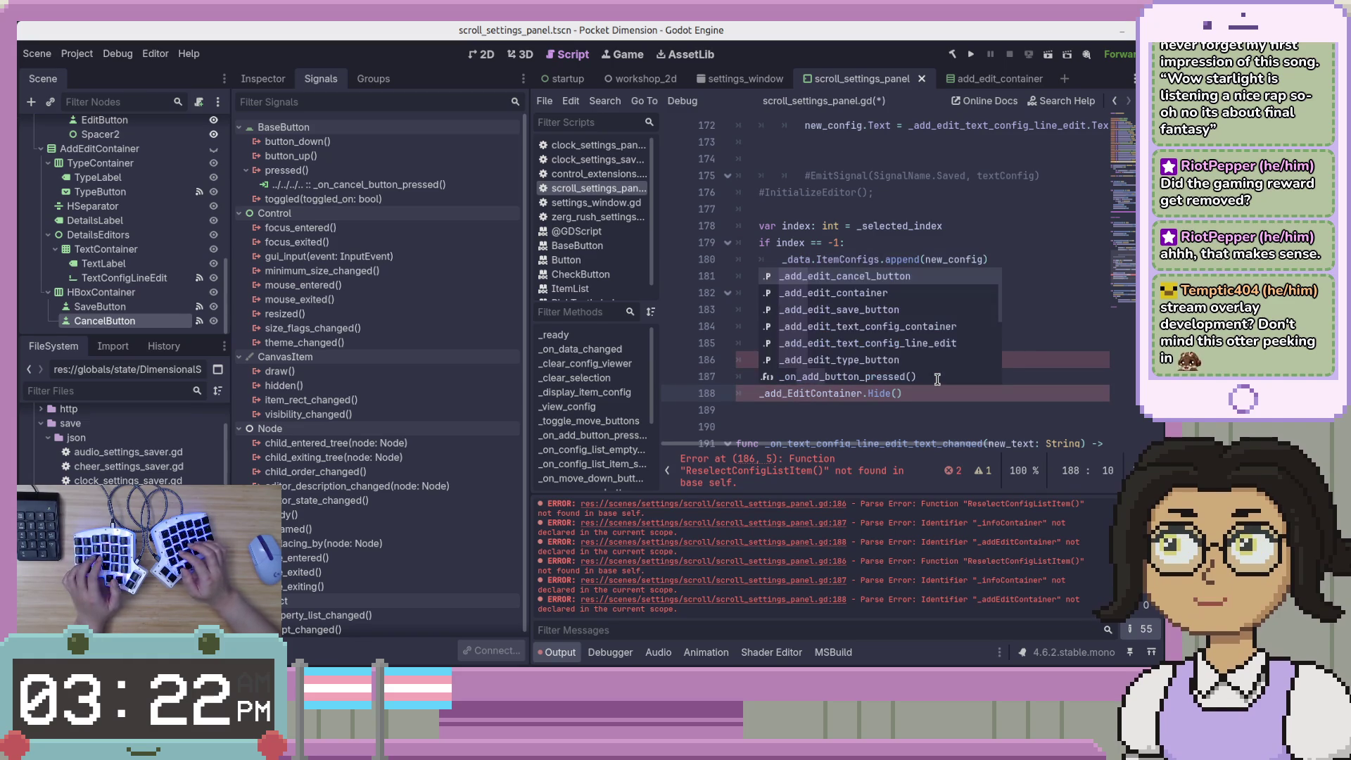
{"action": "type", "text": "_"}
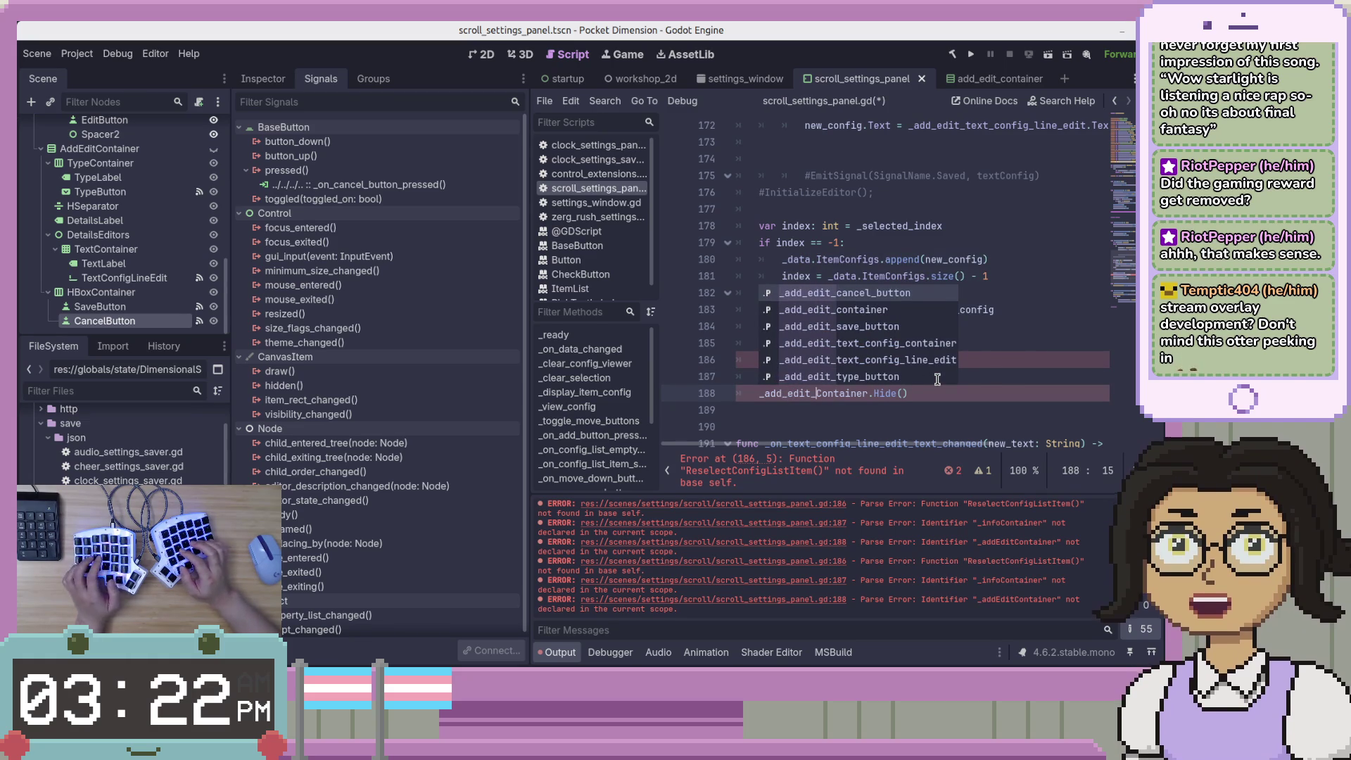
{"action": "key", "text": "Delete"}
{"action": "type", "text": "c"}
{"action": "key", "text": "End"}
Lowercase the Show and Hide calls to show() and hide(), then save
{"action": "key", "text": "Up"}
{"action": "key", "text": "ctrl+Left"}
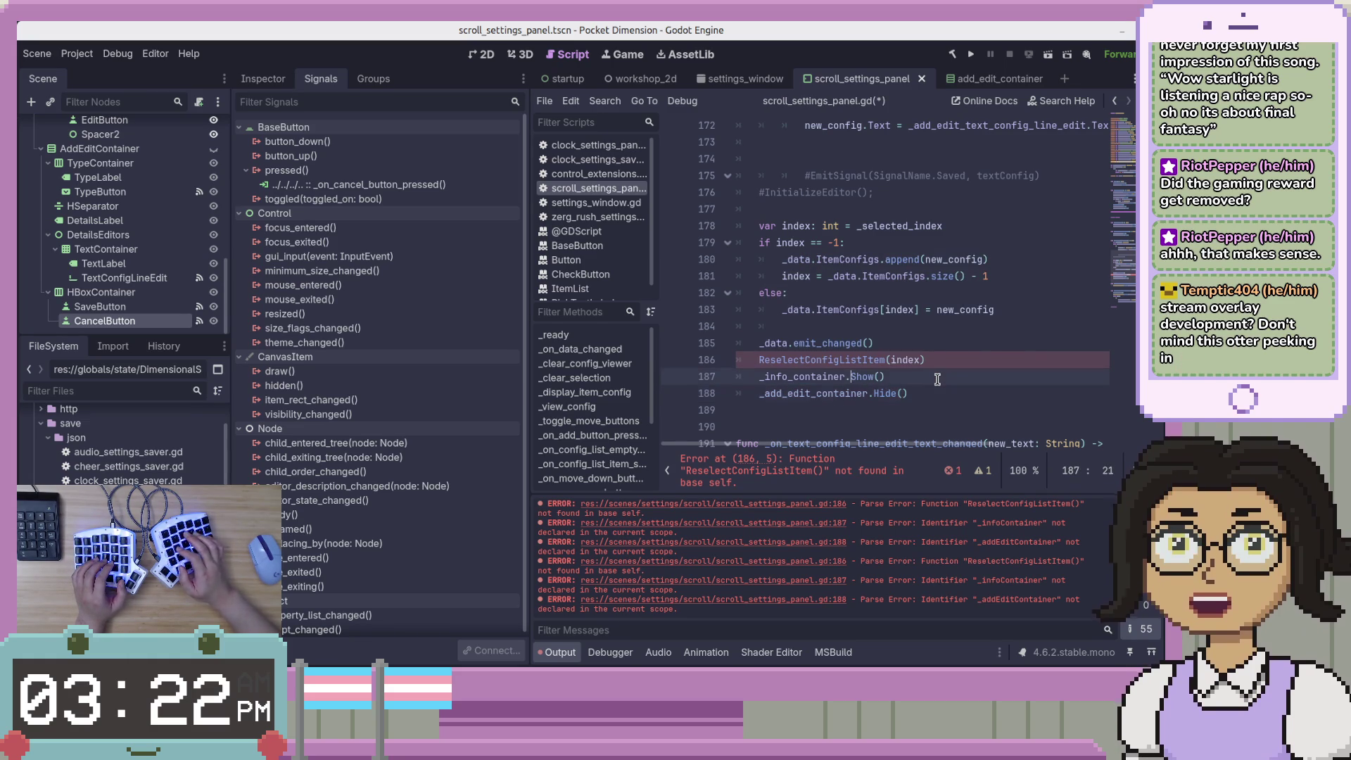
{"action": "type", "text": "s"}
{"action": "key", "text": "Down"}
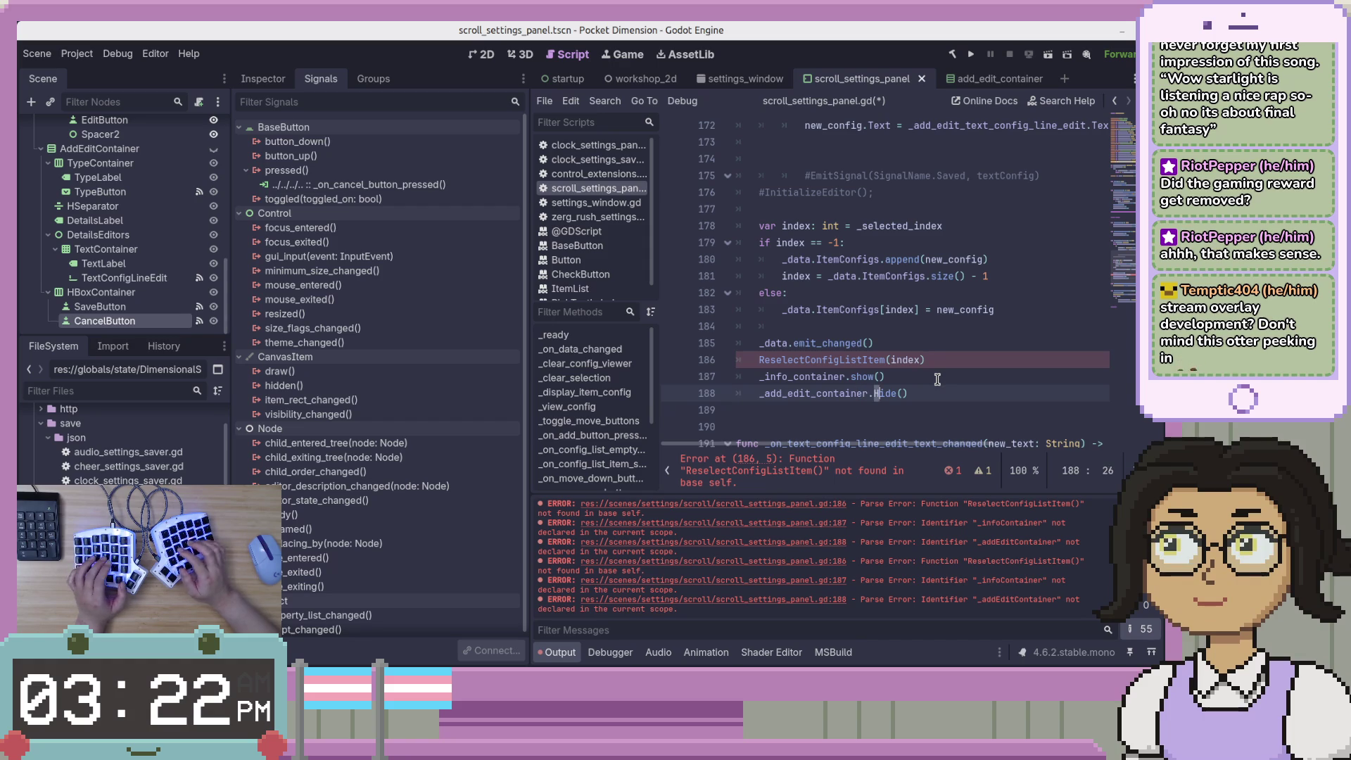
{"action": "key", "text": "Delete"}
{"action": "type", "text": "h"}
{"action": "key", "text": "ctrl+s"}
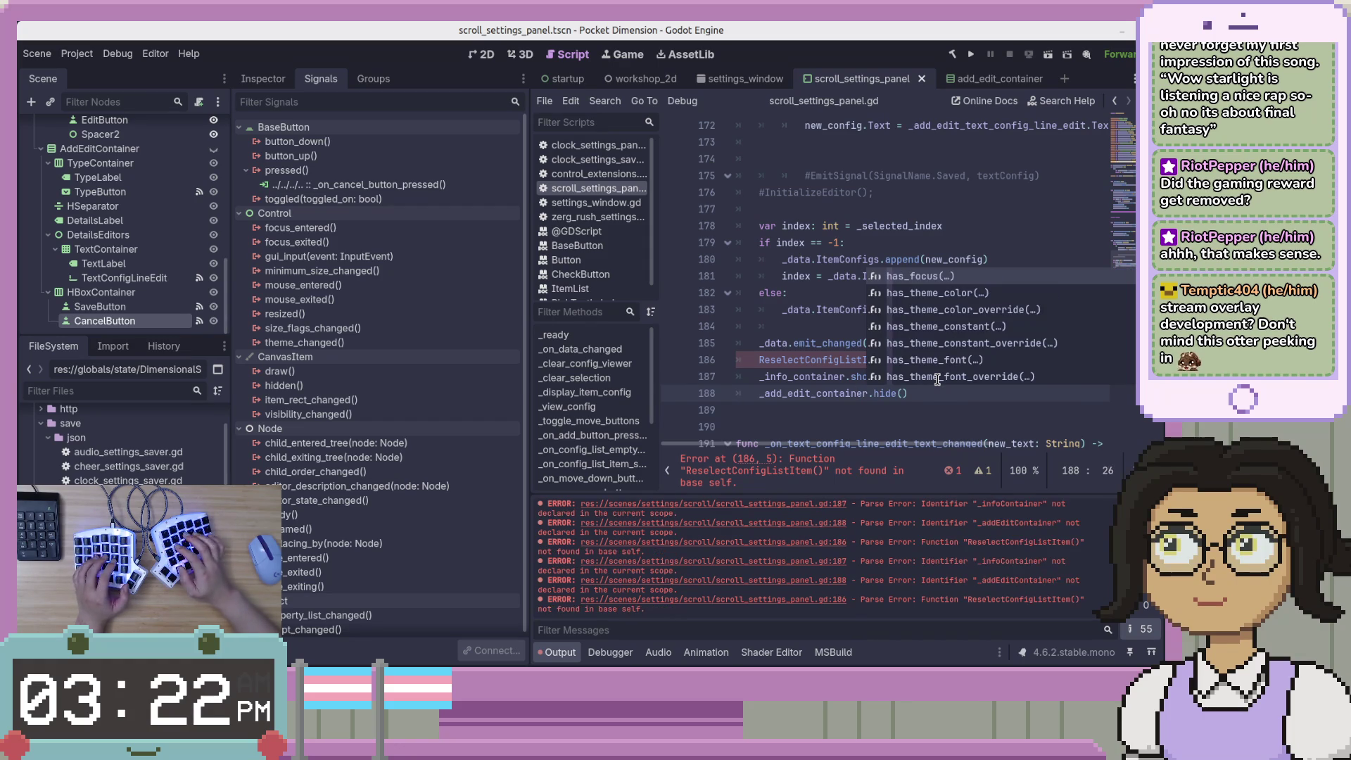
Rename ReselectConfigListItem on line 186 to _reselect_config_list_item and save the script
{"action": "key", "text": "Escape"}
{"action": "key", "text": "Up"}
{"action": "key", "text": "Up"}
{"action": "key", "text": "Home"}
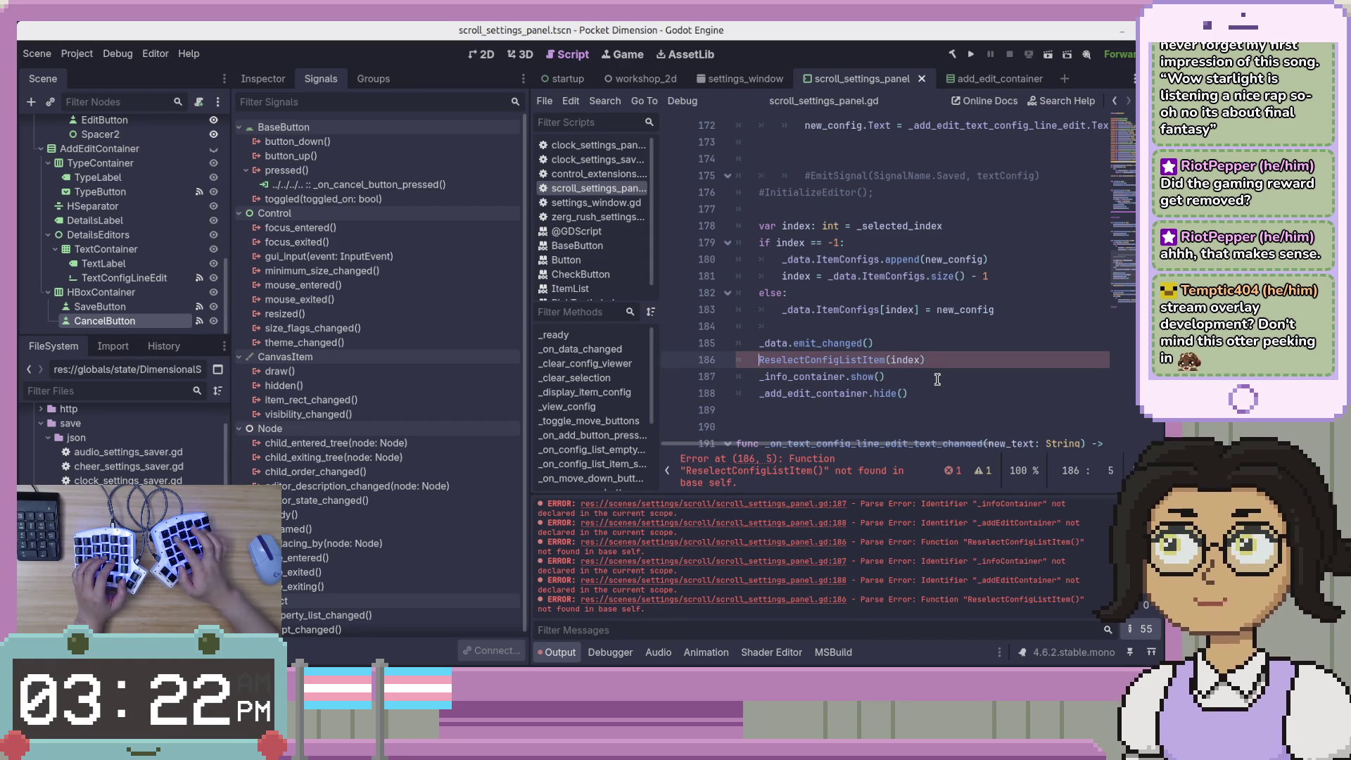
{"action": "key", "text": "Delete"}
{"action": "key", "text": "Delete"}
{"action": "type", "text": "_re"}
{"action": "key", "text": "Right"}
{"action": "key", "text": "Right"}
{"action": "key", "text": "Right"}
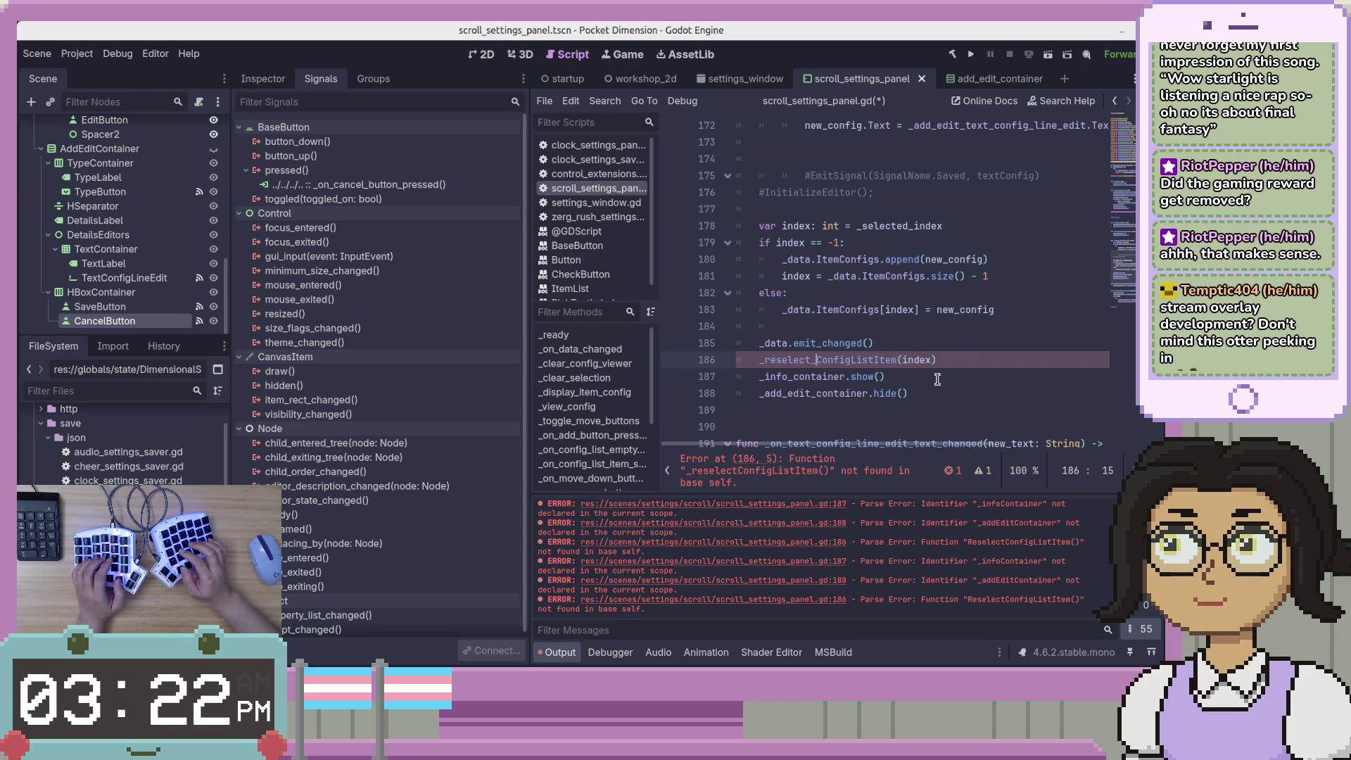
{"action": "key", "text": "Delete"}
{"action": "type", "text": "_l"}
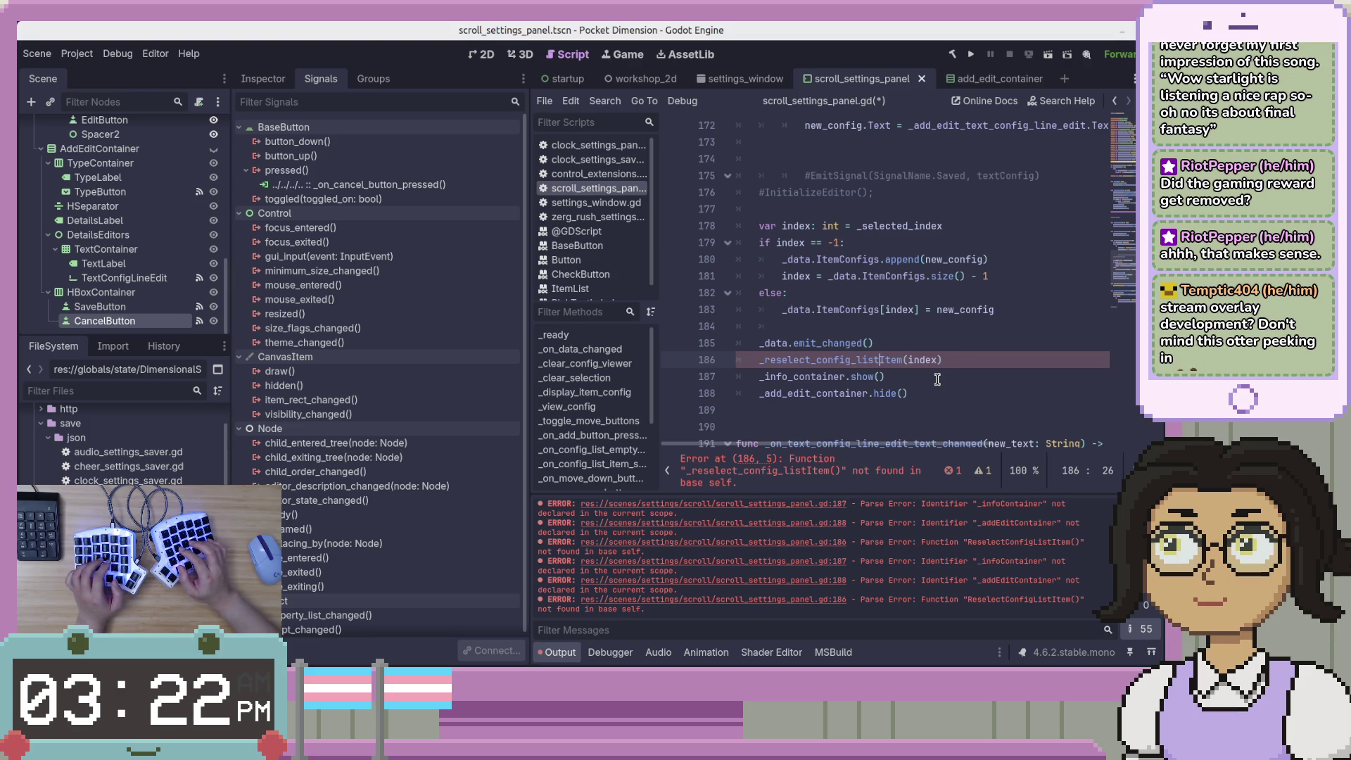
{"action": "key", "text": "BackSpace"}
{"action": "type", "text": "i"}
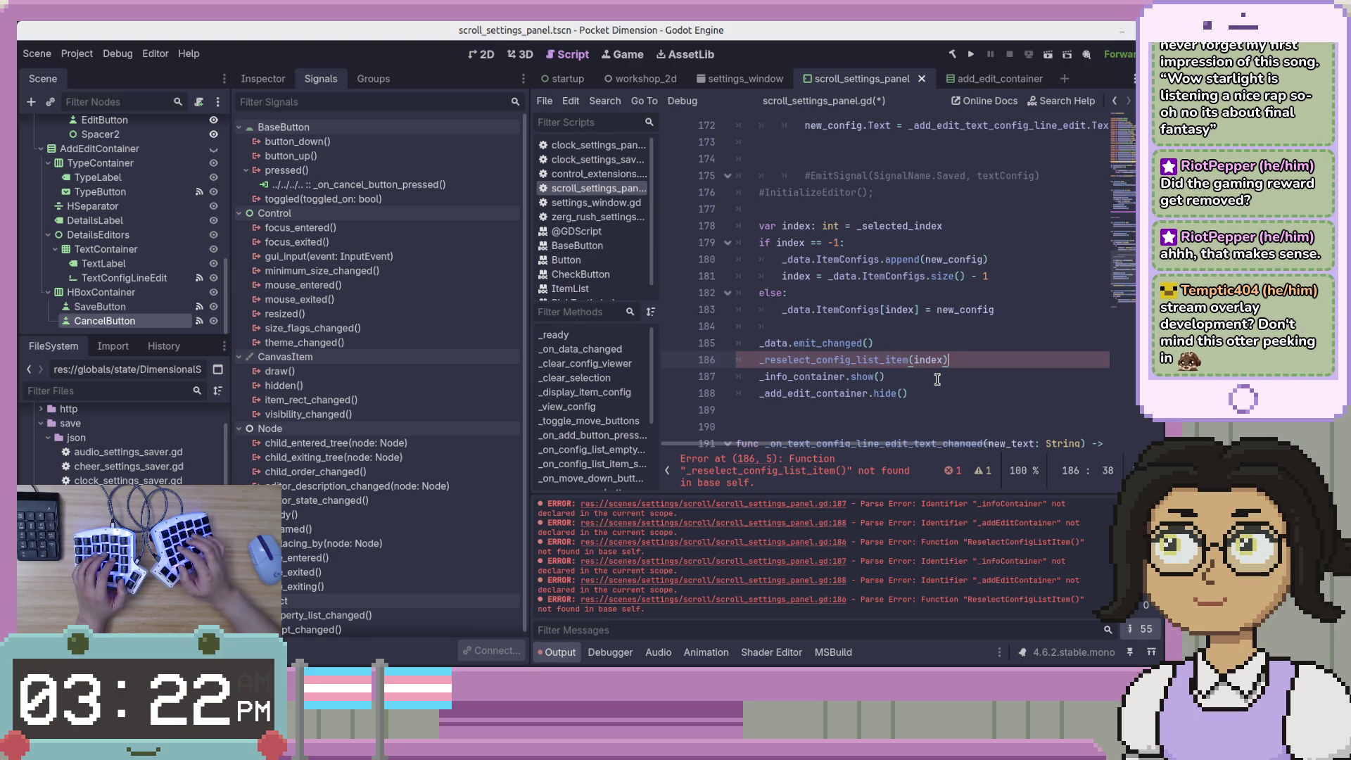
{"action": "key", "text": "ctrl+s"}
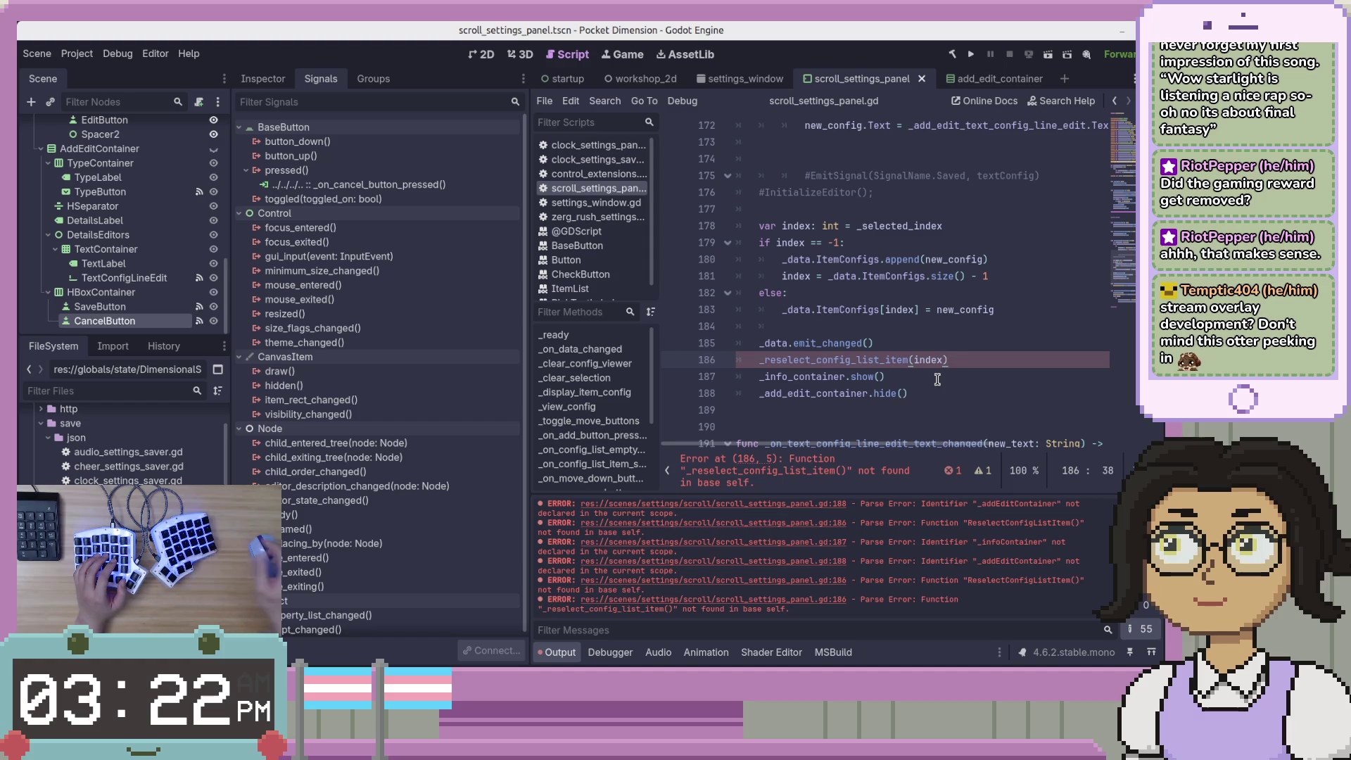
{"action": "key", "text": "alt+Tab"}
{"action": "left_click", "coordinate": [804, 457]}
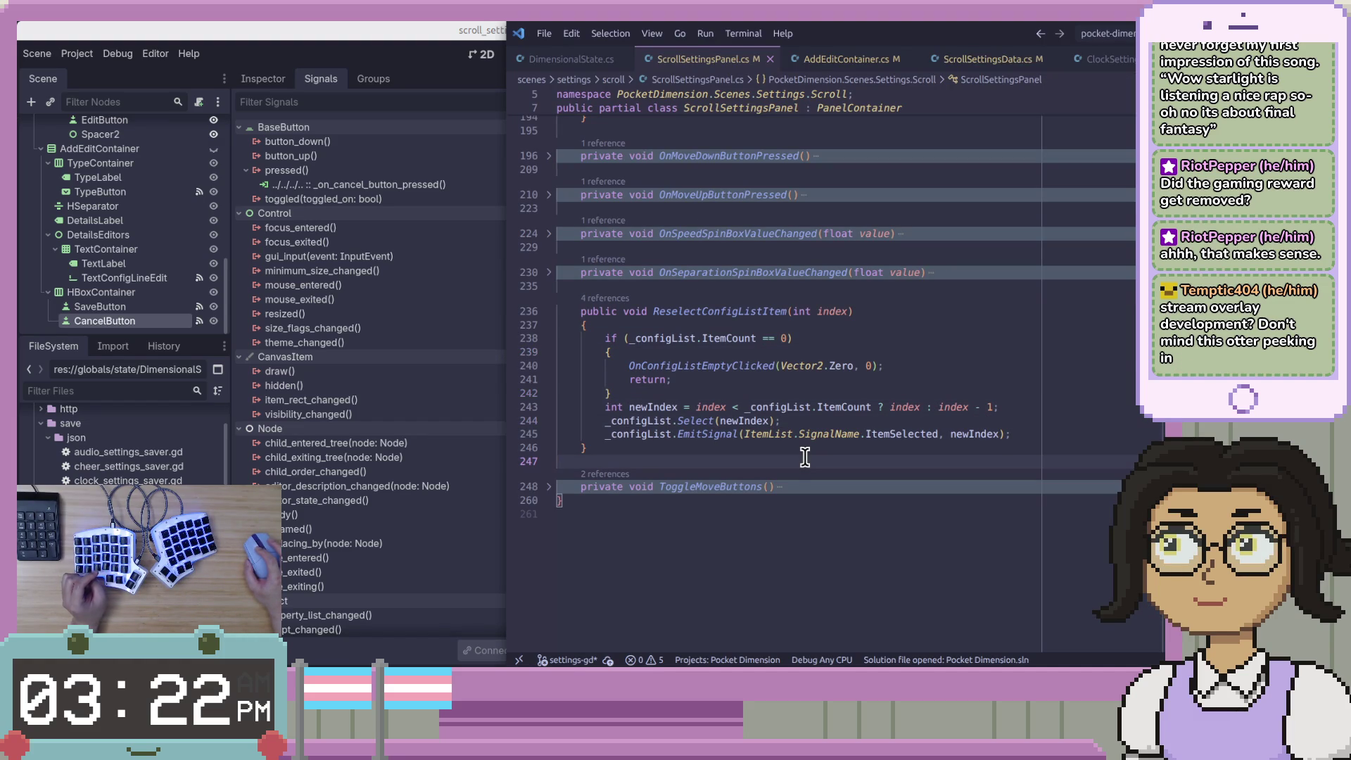
{"action": "left_click", "coordinate": [760, 288]}
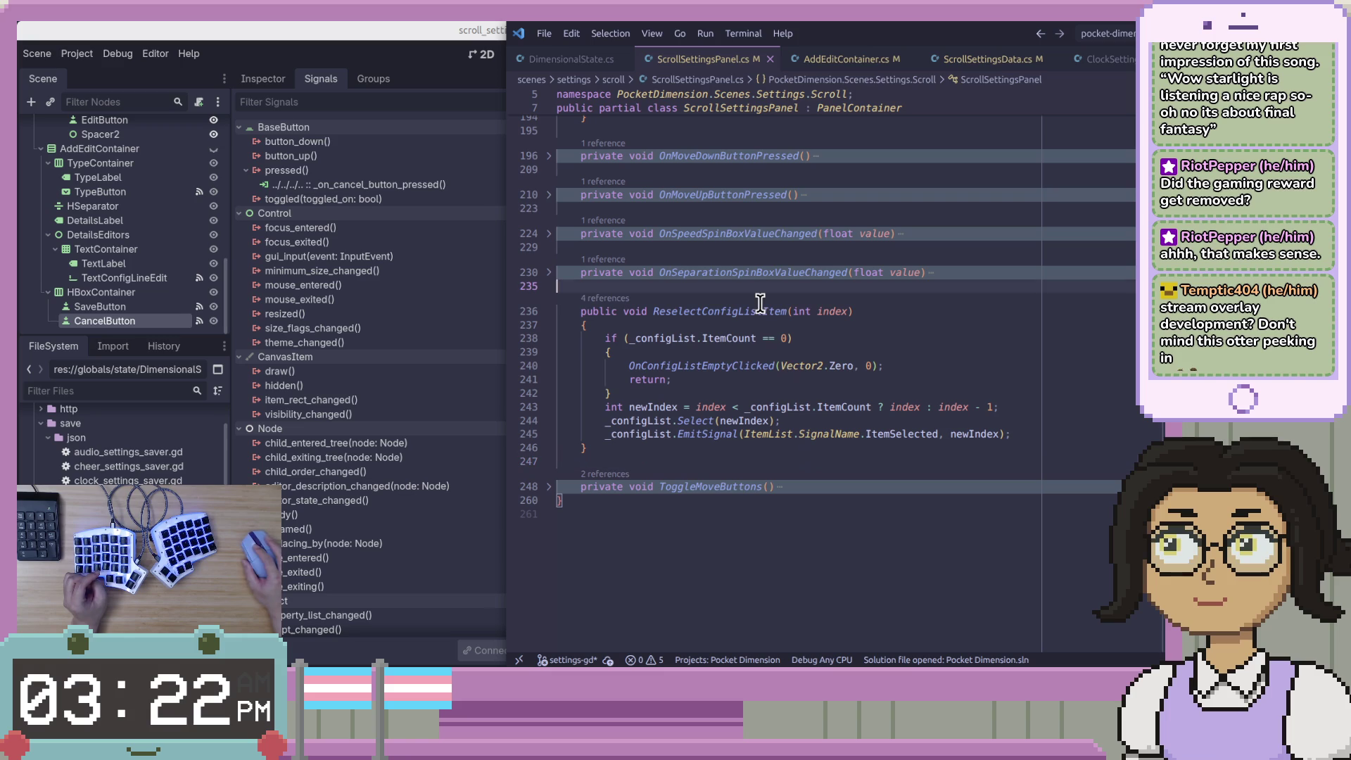
{"action": "left_click", "coordinate": [598, 298]}
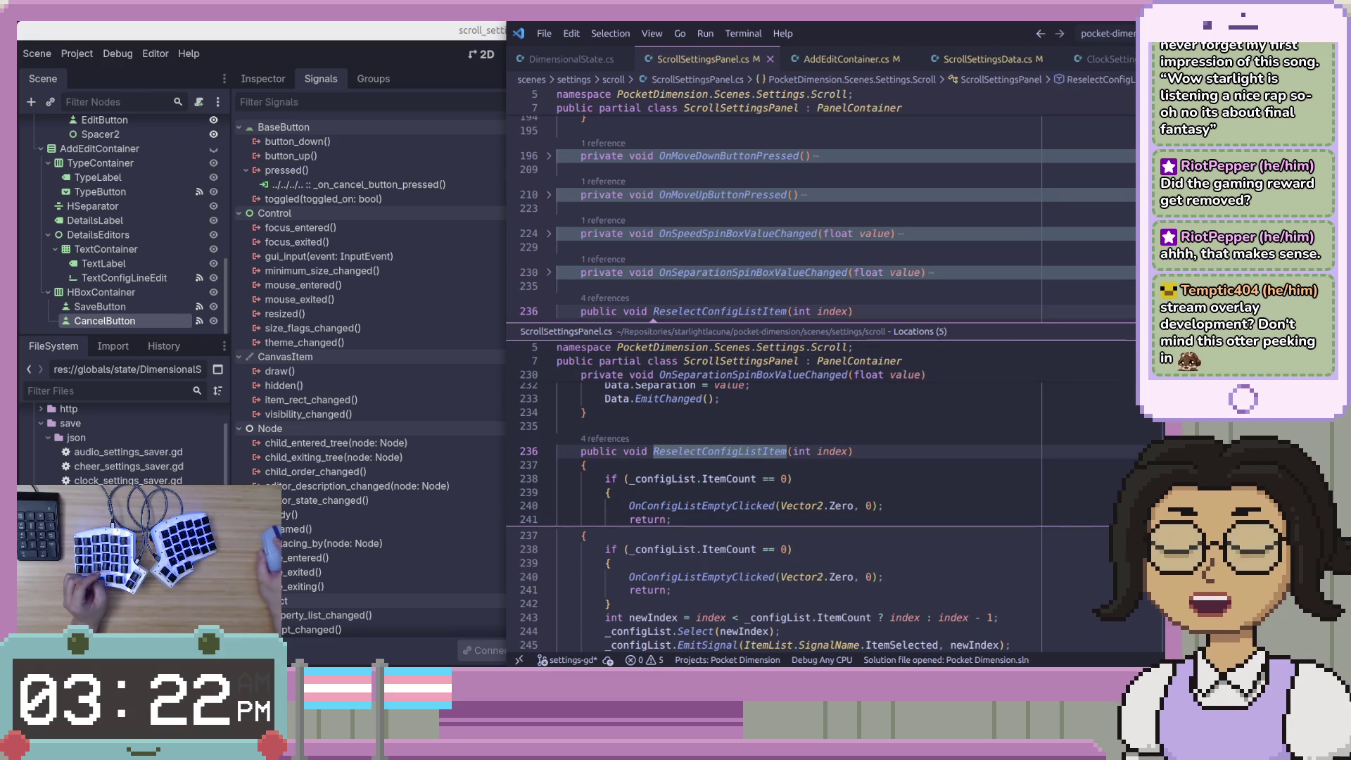
{"action": "key", "text": "Down"}
{"action": "key", "text": "Down"}
{"action": "key", "text": "Down"}
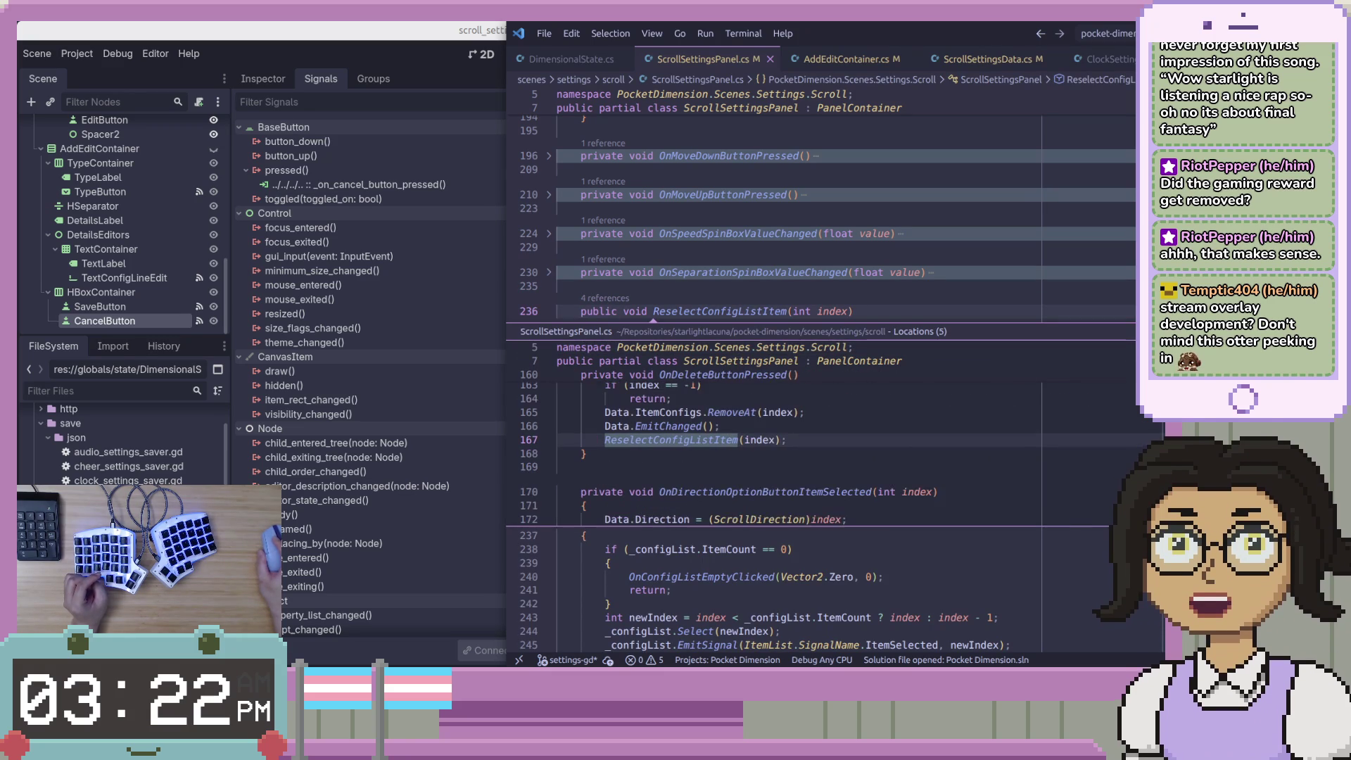
{"action": "scroll", "coordinate": [774, 450], "scroll_direction": "up", "scroll_amount": 3}
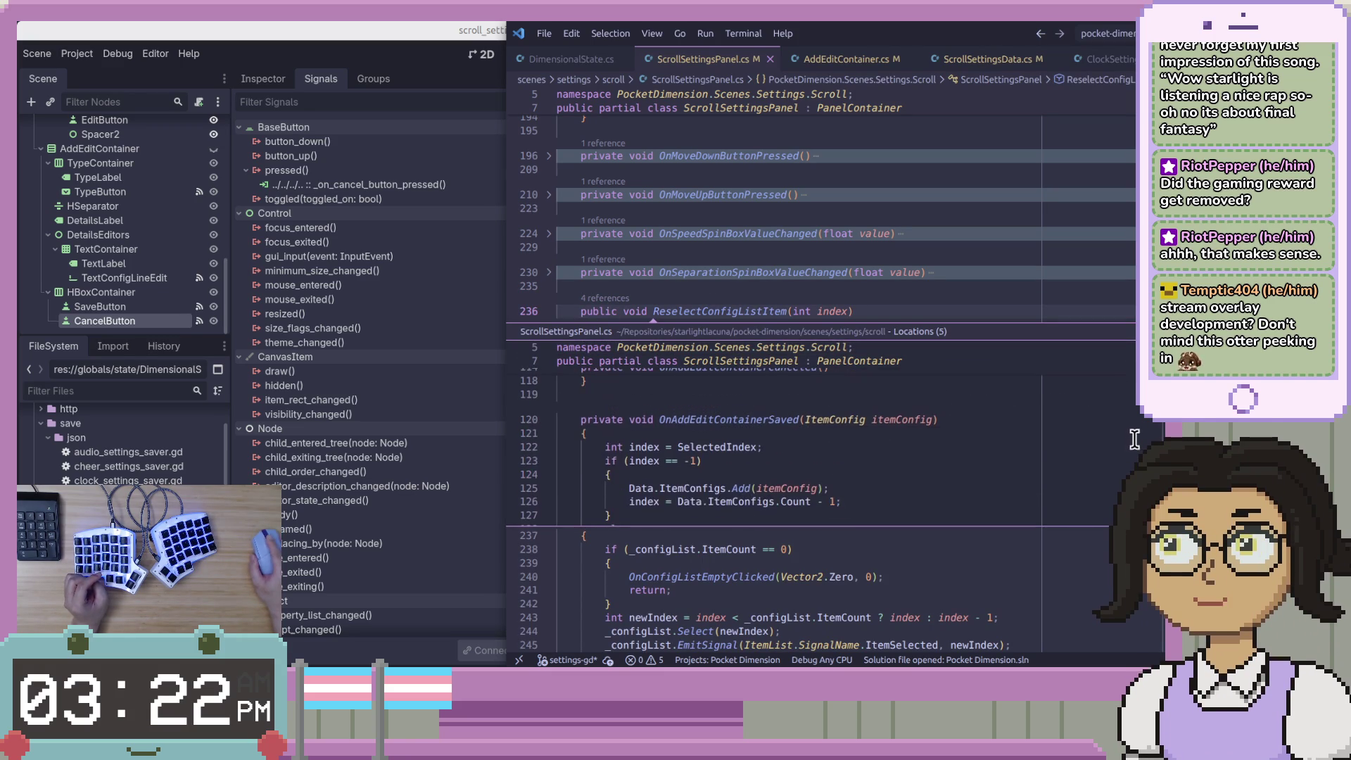
{"action": "key", "text": "Down"}
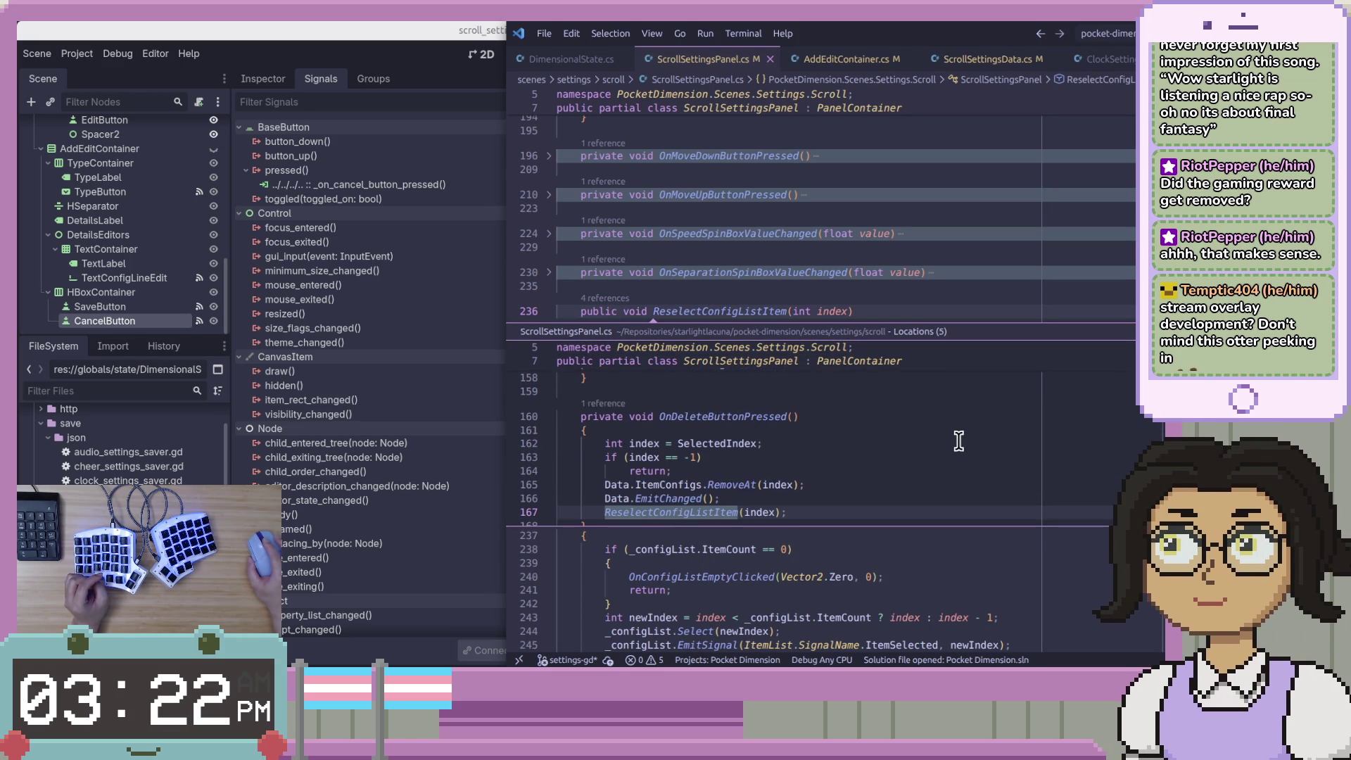
{"action": "scroll", "coordinate": [817, 429], "scroll_direction": "down", "scroll_amount": 1}
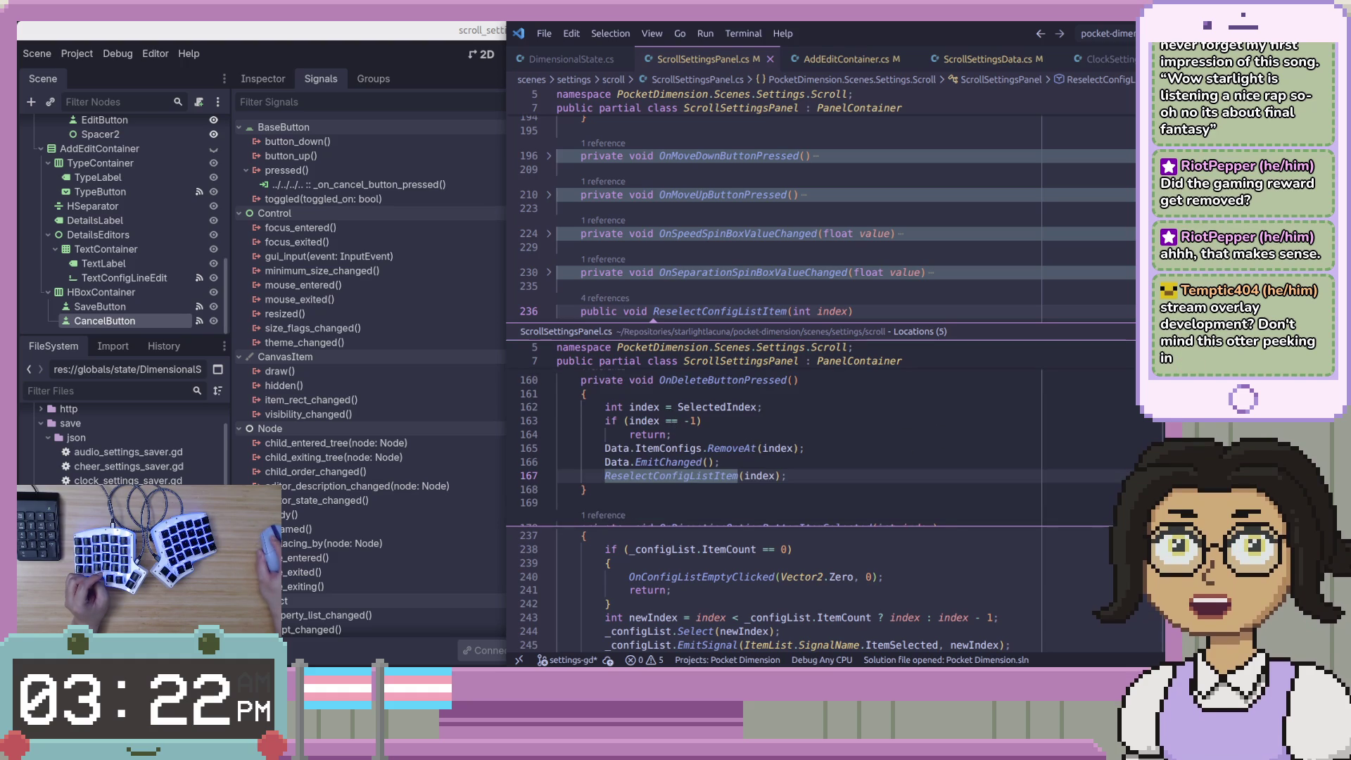
{"action": "key", "text": "Down"}
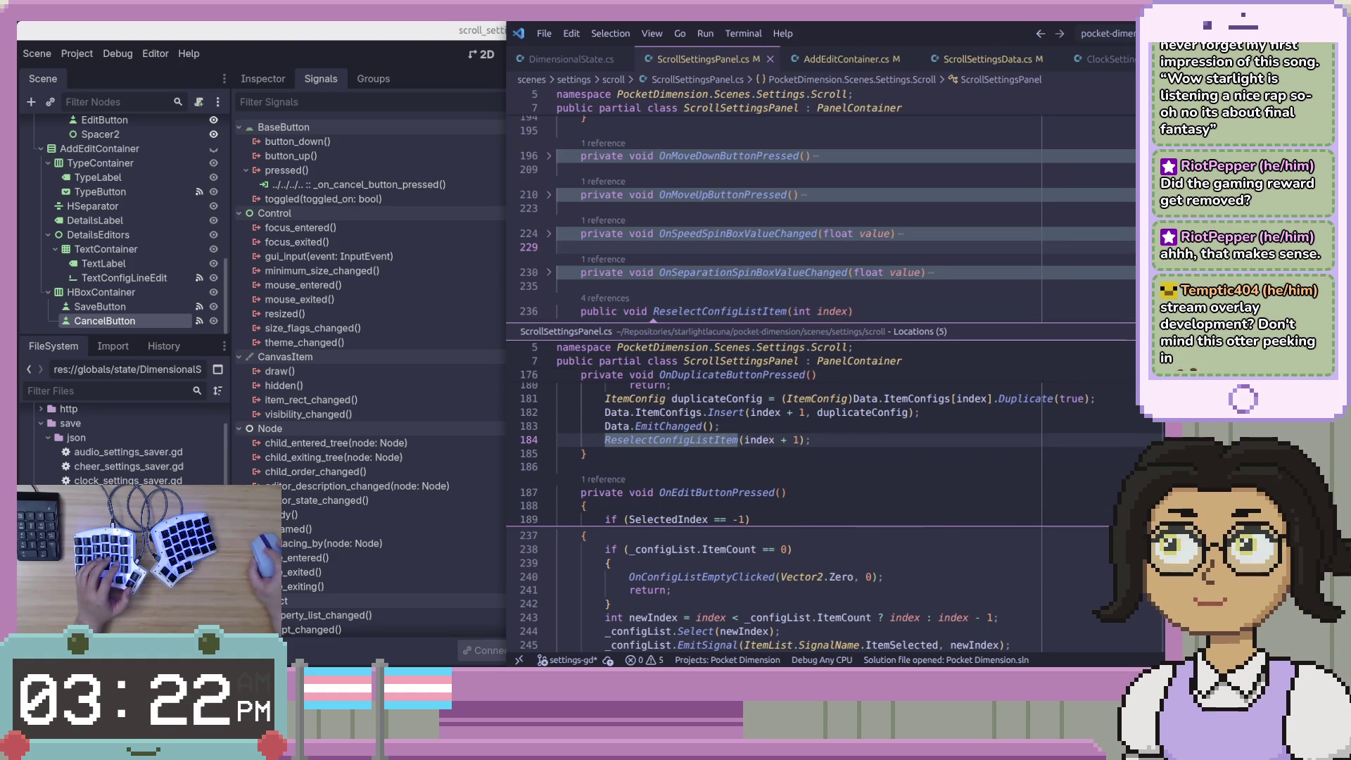
{"action": "key", "text": "Escape"}
{"action": "key", "text": "Down"}
{"action": "key", "text": "Down"}
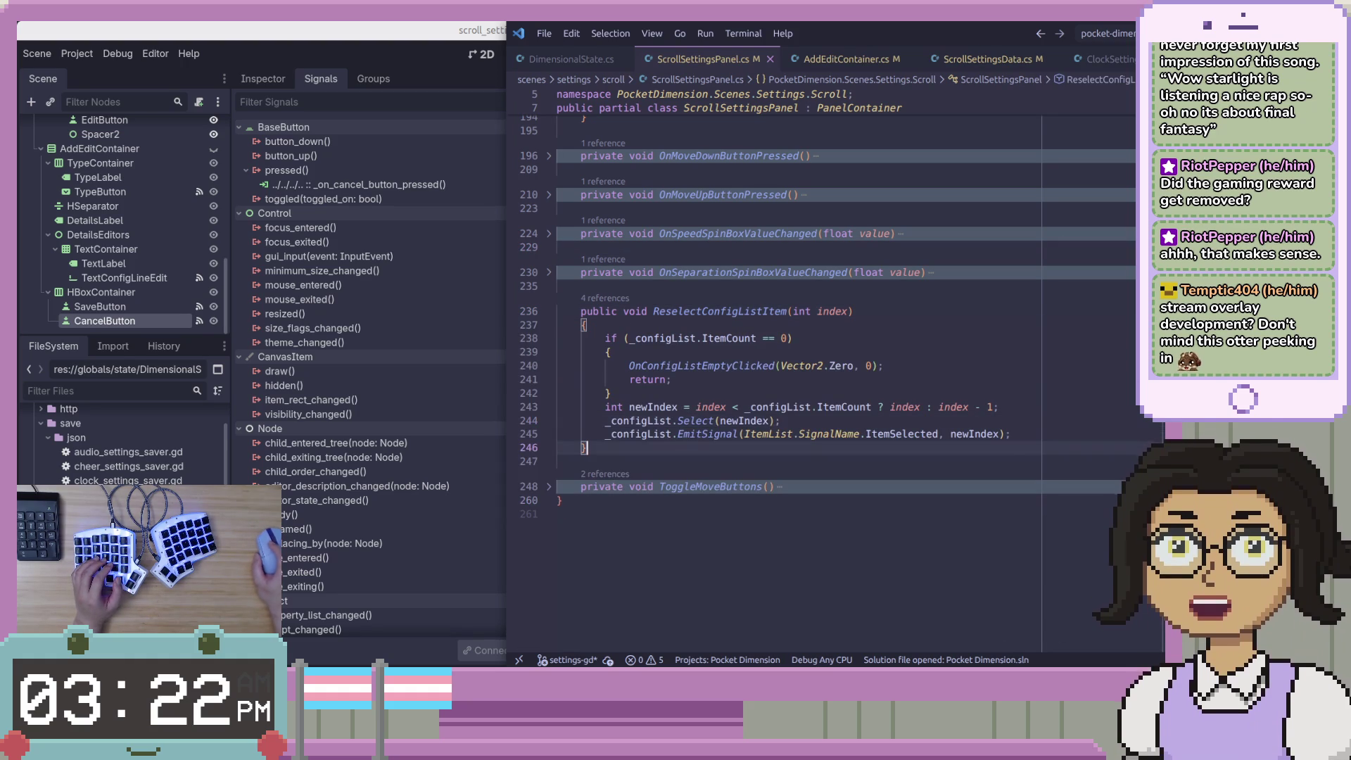
{"action": "key", "text": "Up"}
{"action": "key", "text": "End"}
{"action": "key", "text": "shift+Up"}
{"action": "key", "text": "shift+Up"}
{"action": "key", "text": "shift+Up"}
{"action": "key", "text": "shift+Home"}
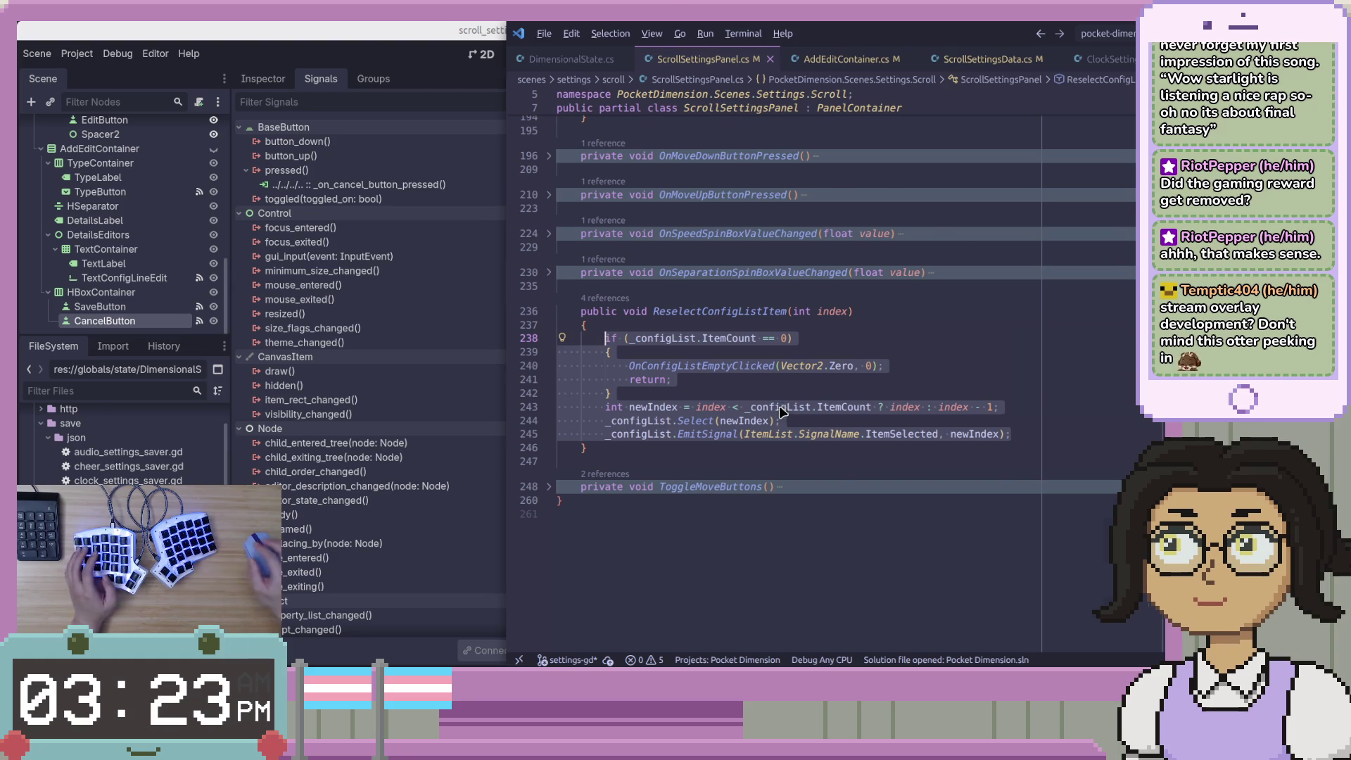
{"action": "key", "text": "alt+Tab"}
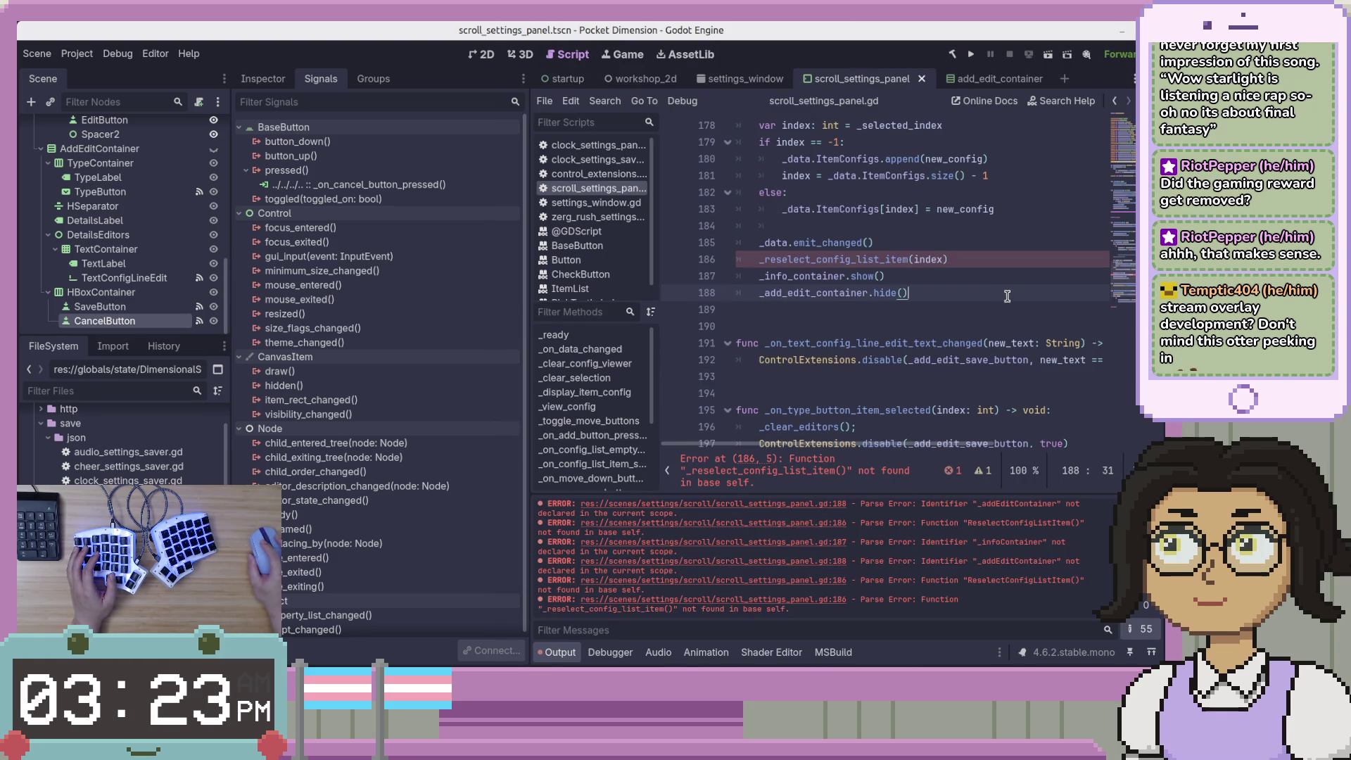
Expand the folded #region Info section near the save handler
{"action": "scroll", "coordinate": [1006, 296], "scroll_direction": "down", "scroll_amount": 4}
{"action": "scroll", "coordinate": [999, 323], "scroll_direction": "up", "scroll_amount": 9}
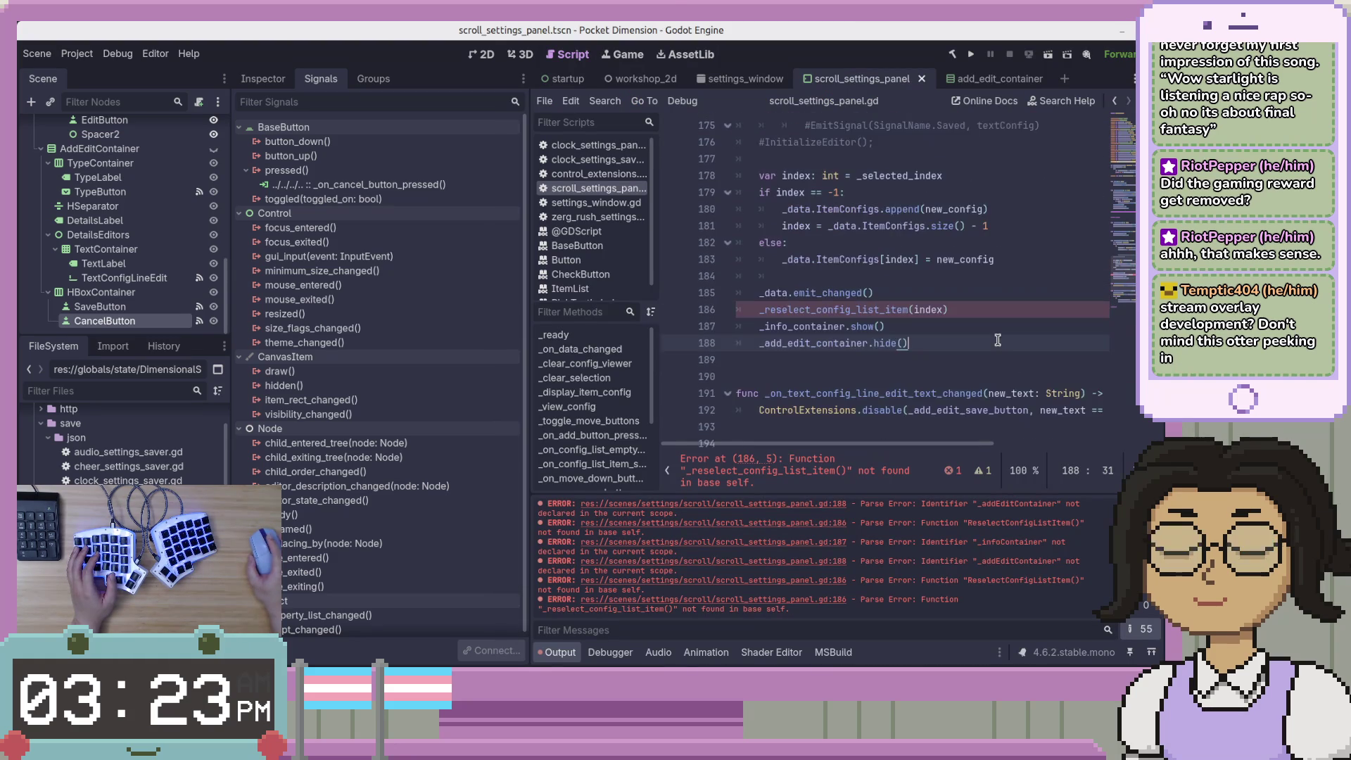
{"action": "left_click", "coordinate": [967, 192]}
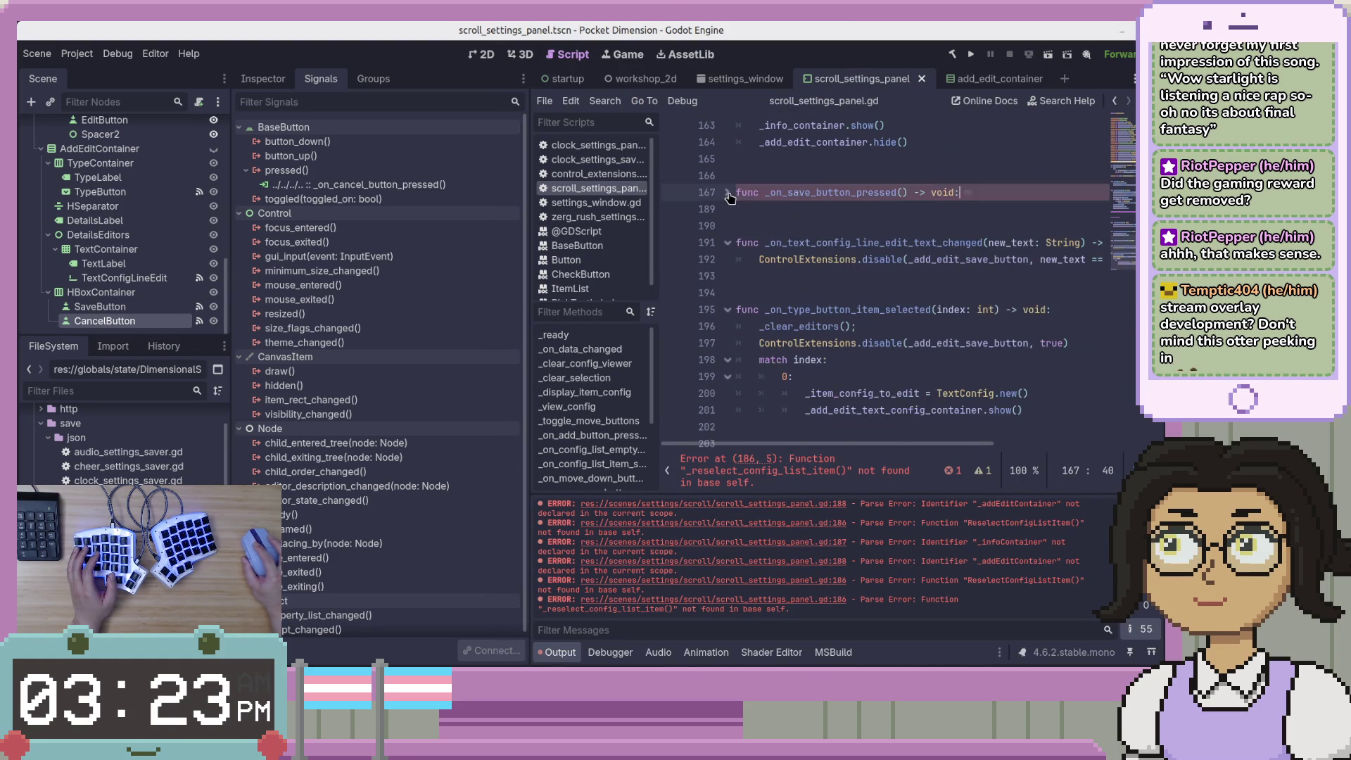
{"action": "scroll", "coordinate": [931, 335], "scroll_direction": "down", "scroll_amount": 3}
{"action": "scroll", "coordinate": [931, 335], "scroll_direction": "up", "scroll_amount": 10}
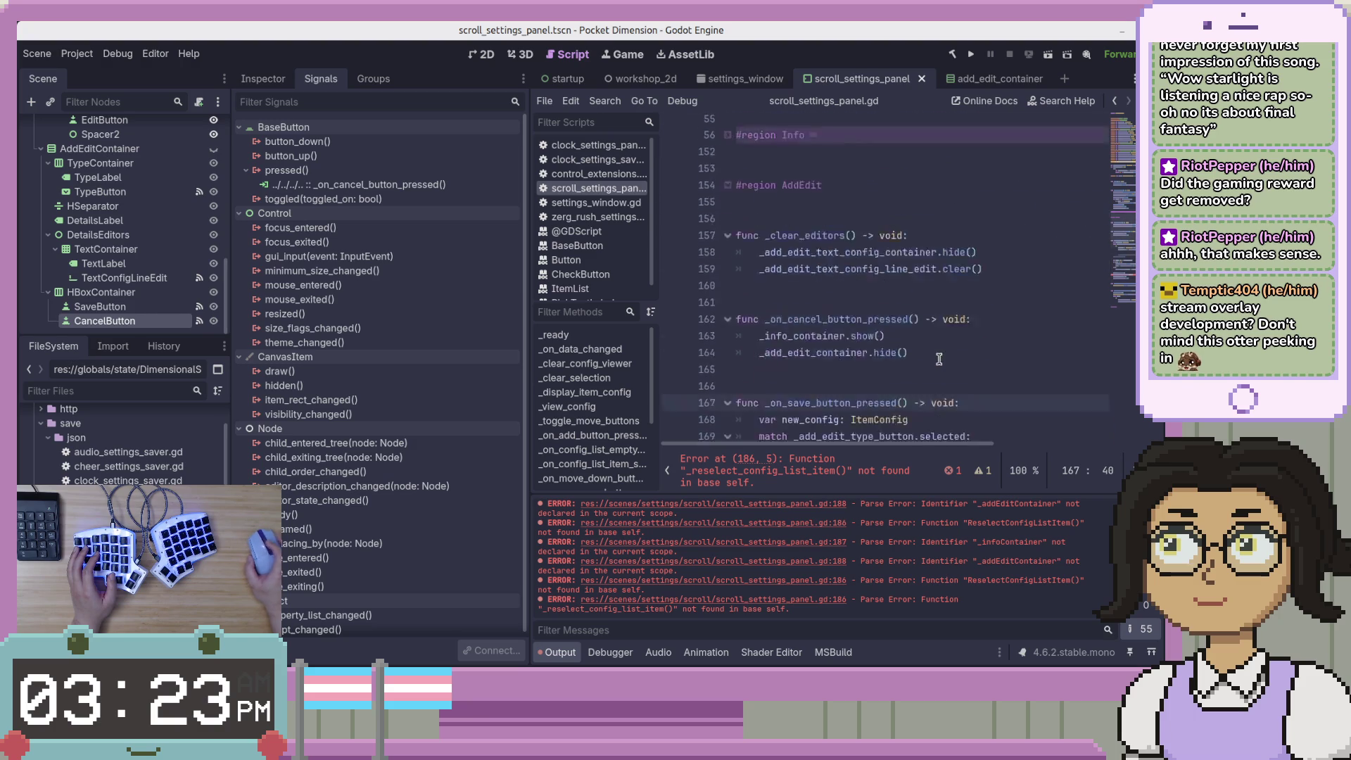
{"action": "left_click", "coordinate": [729, 376]}
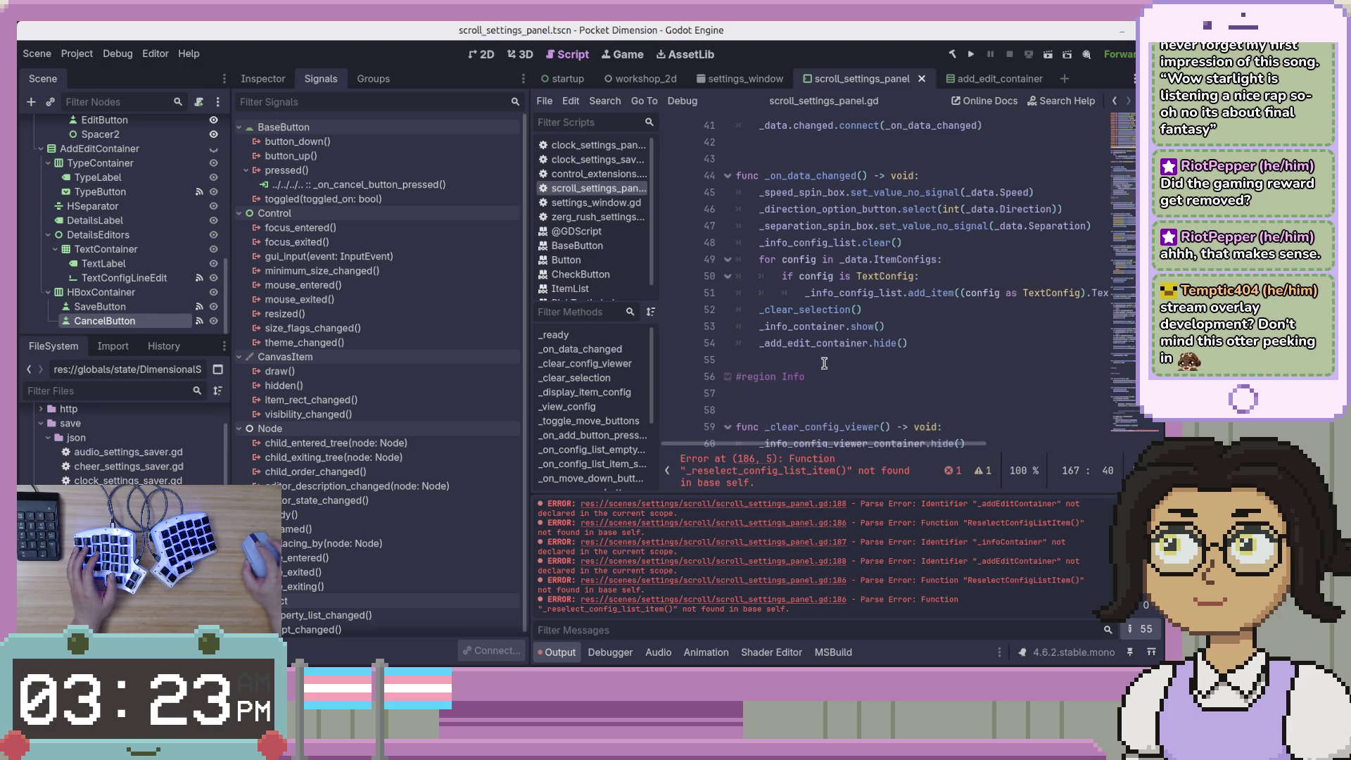
Add blank lines after the speed spin-box handler, then undo them
{"action": "scroll", "coordinate": [732, 376], "scroll_direction": "down", "scroll_amount": 5}
{"action": "scroll", "coordinate": [915, 281], "scroll_direction": "down", "scroll_amount": 20}
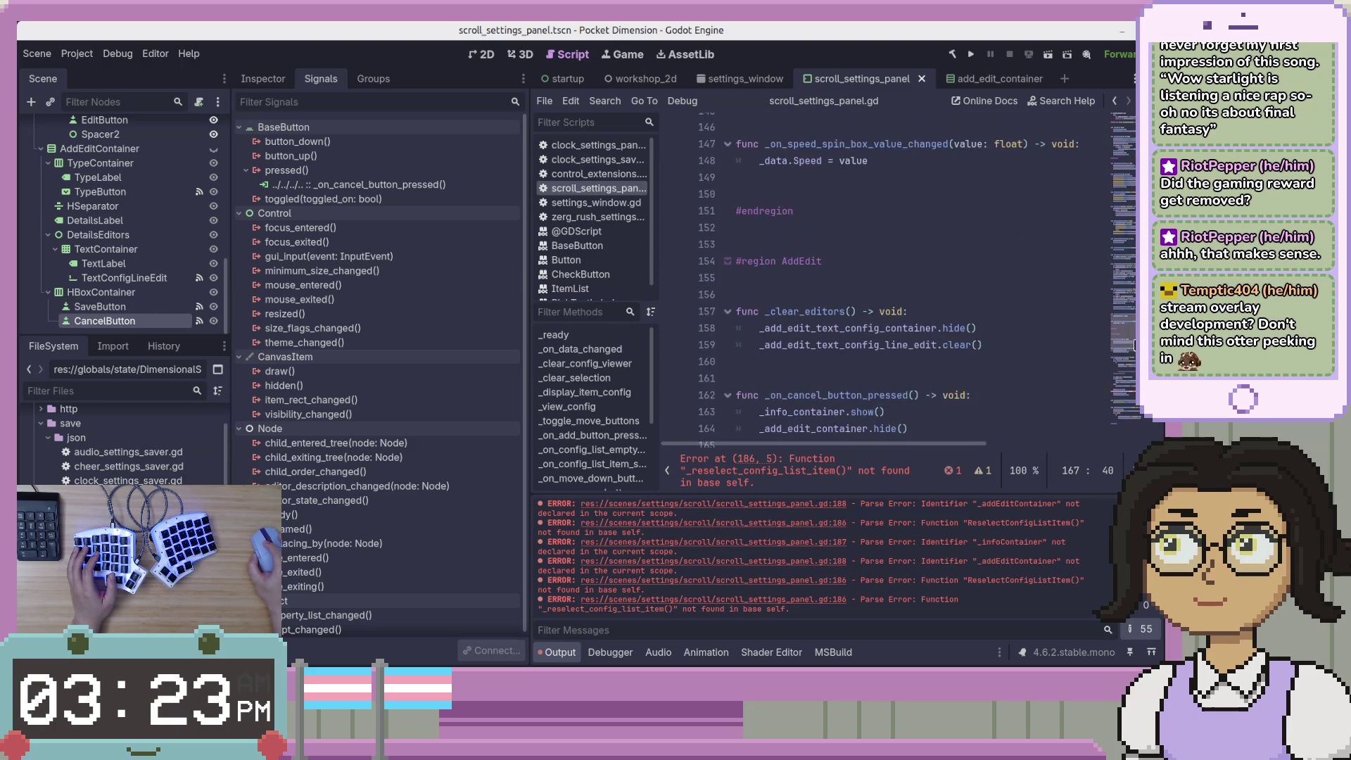
{"action": "left_click", "coordinate": [979, 291]}
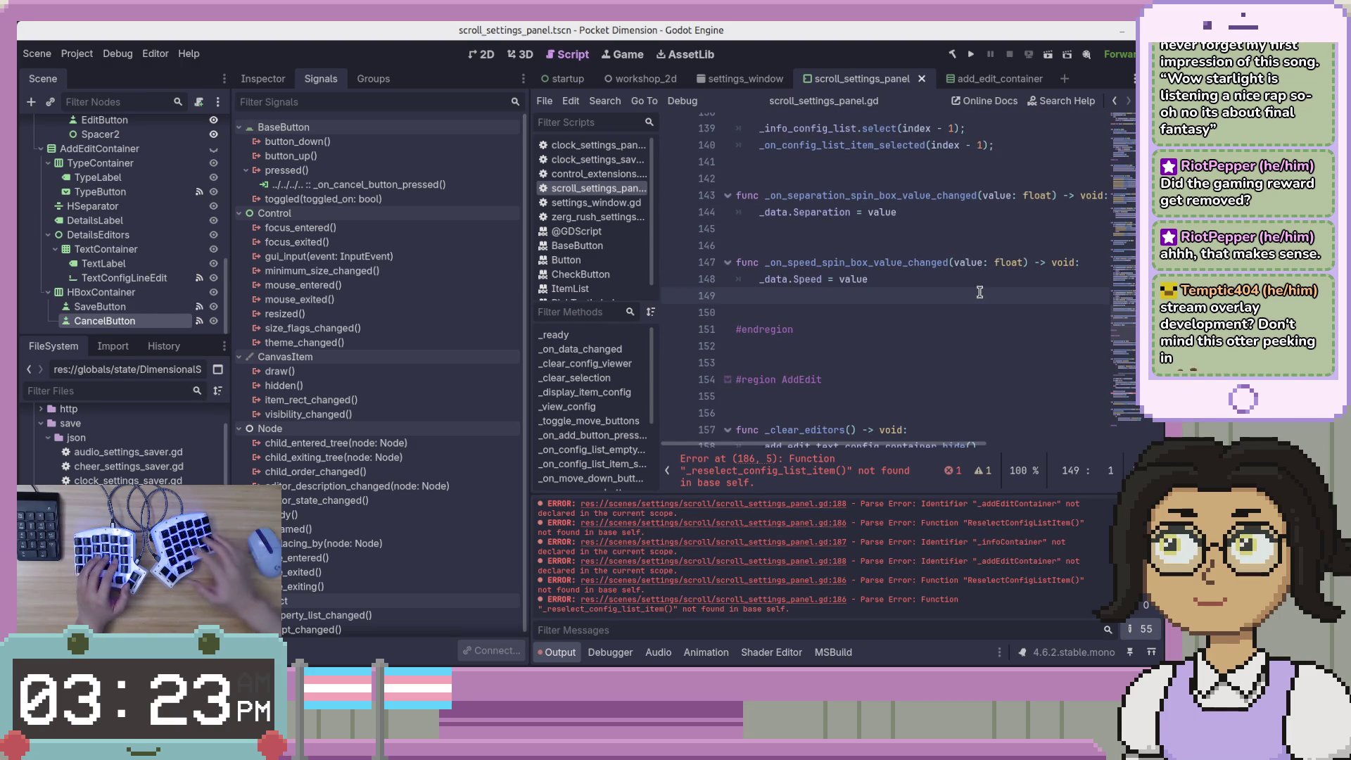
{"action": "key", "text": "Tab"}
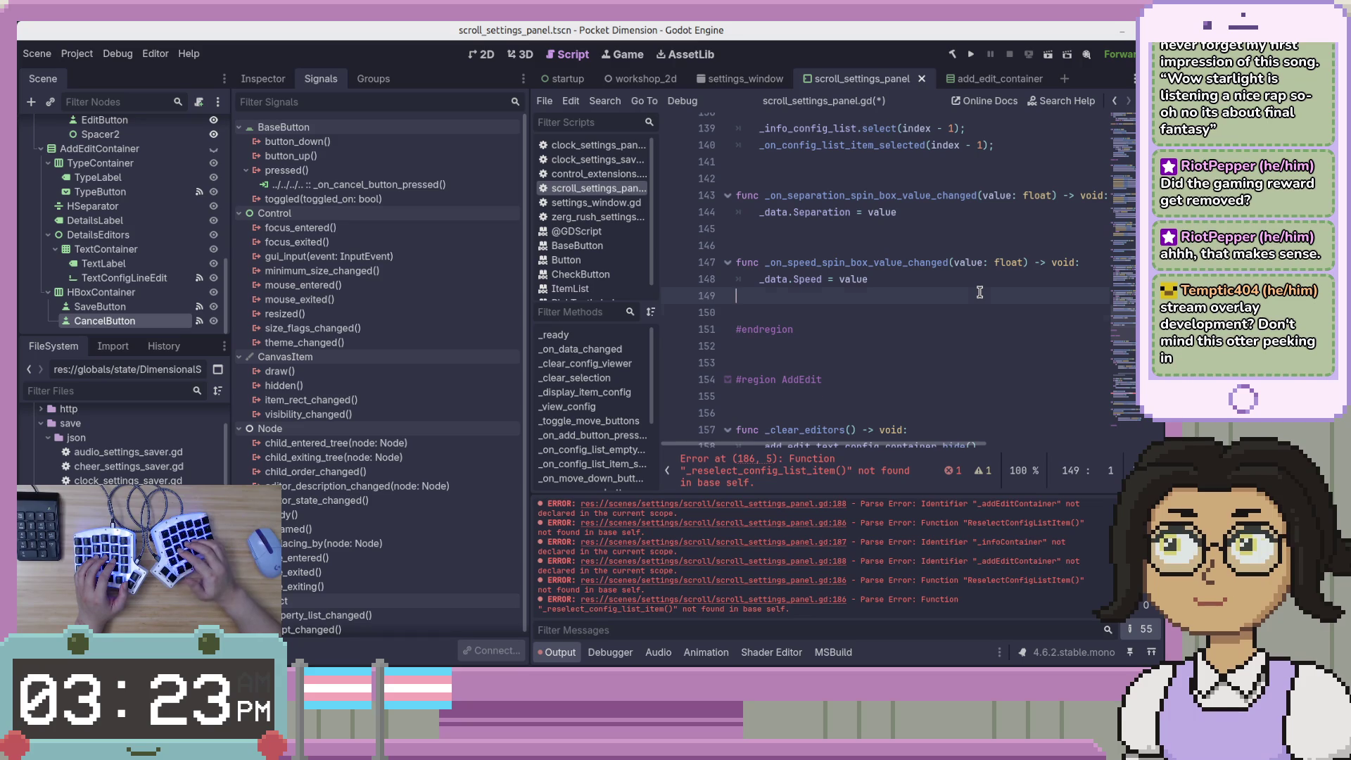
{"action": "key", "text": "Return"}
{"action": "key", "text": "Return"}
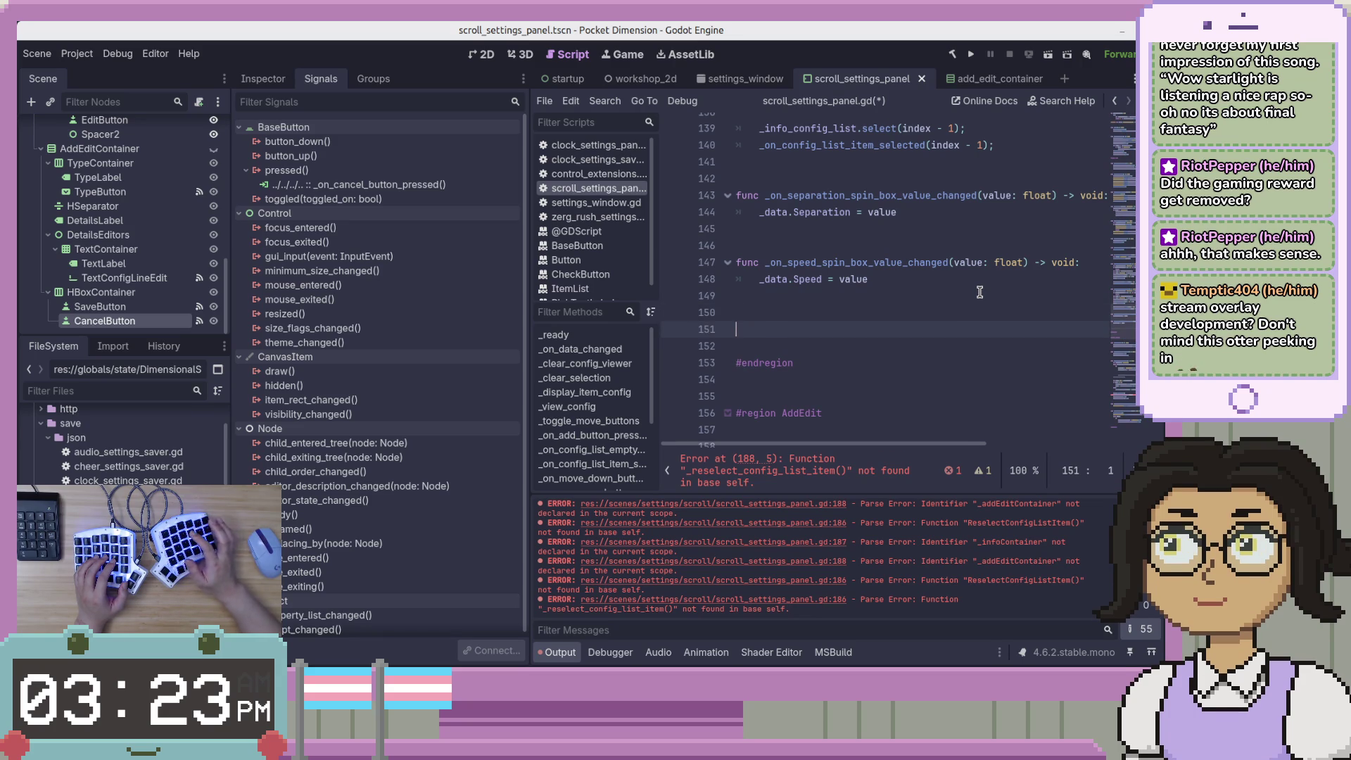
{"action": "key", "text": "ctrl+z"}
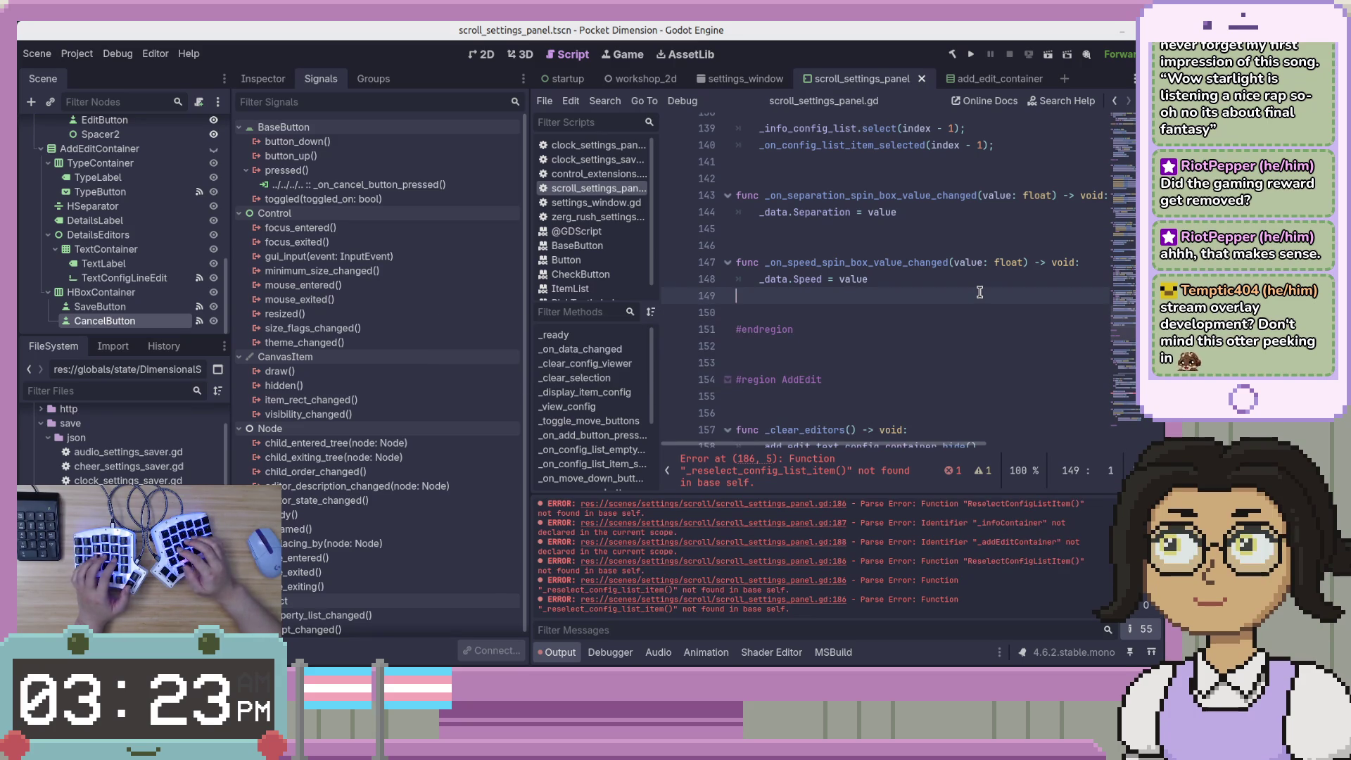
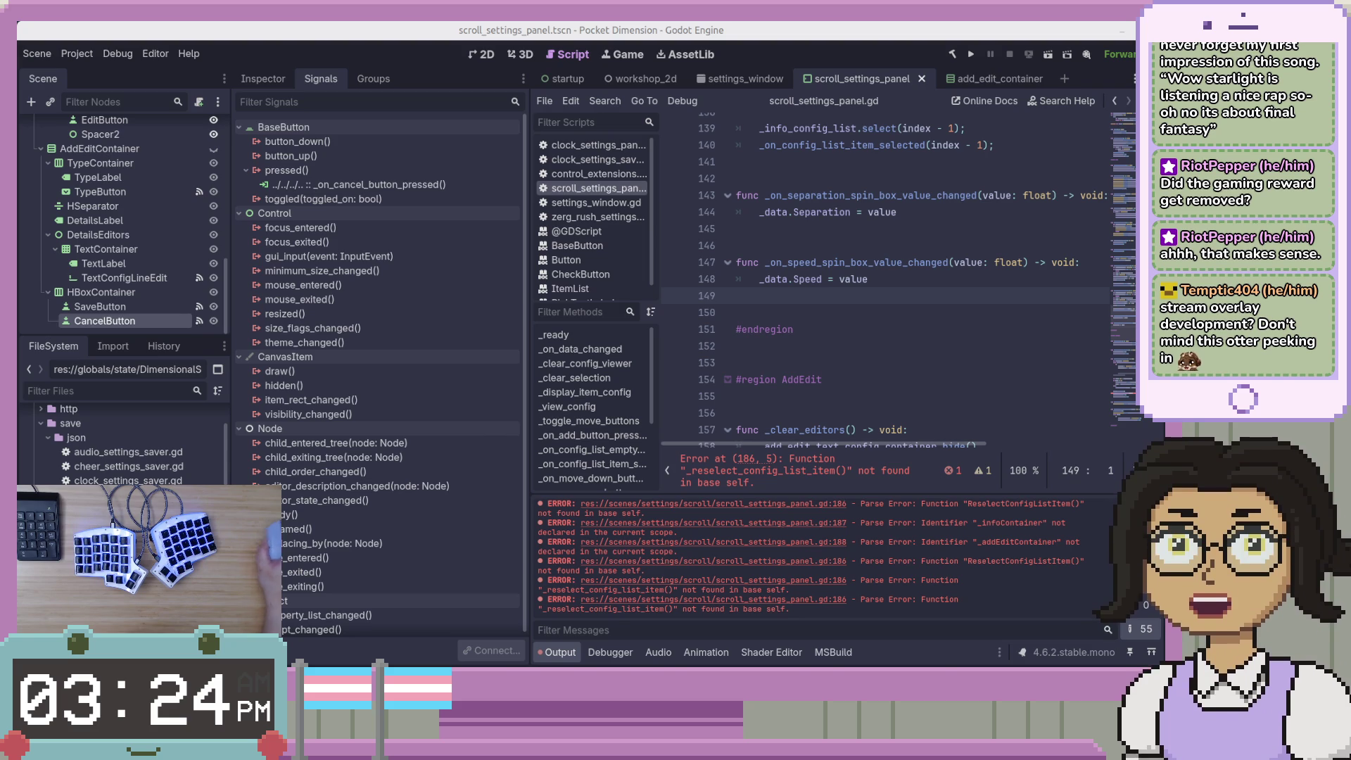
Check the C# ReselectConfigListItem source, then undo the earlier paste of C# code into the script
{"action": "key", "text": "alt+Tab"}
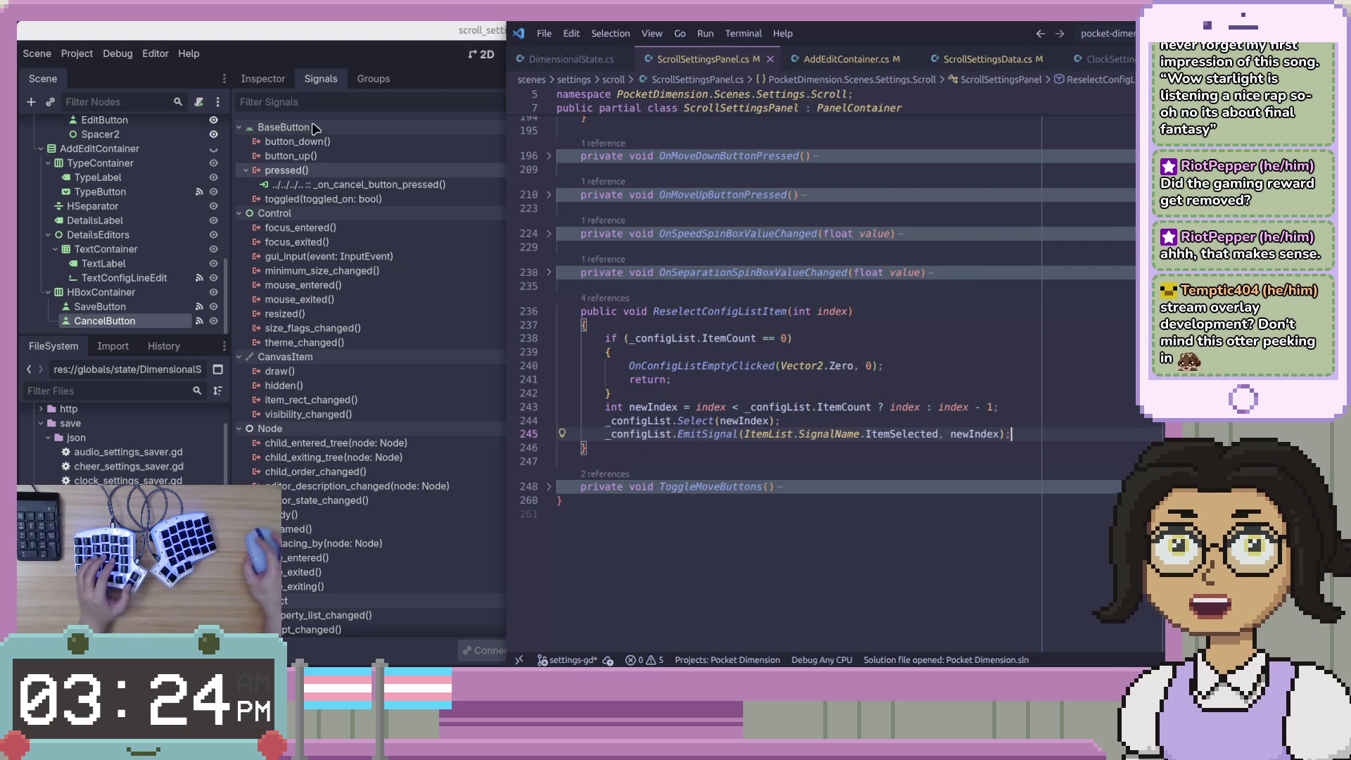
{"action": "key", "text": "alt+Tab"}
{"action": "left_click", "coordinate": [914, 295]}
{"action": "key", "text": "Up"}
{"action": "key", "text": "Up"}
{"action": "key", "text": "Up"}
{"action": "key", "text": "Up"}
{"action": "key", "text": "Up"}
{"action": "key", "text": "Up"}
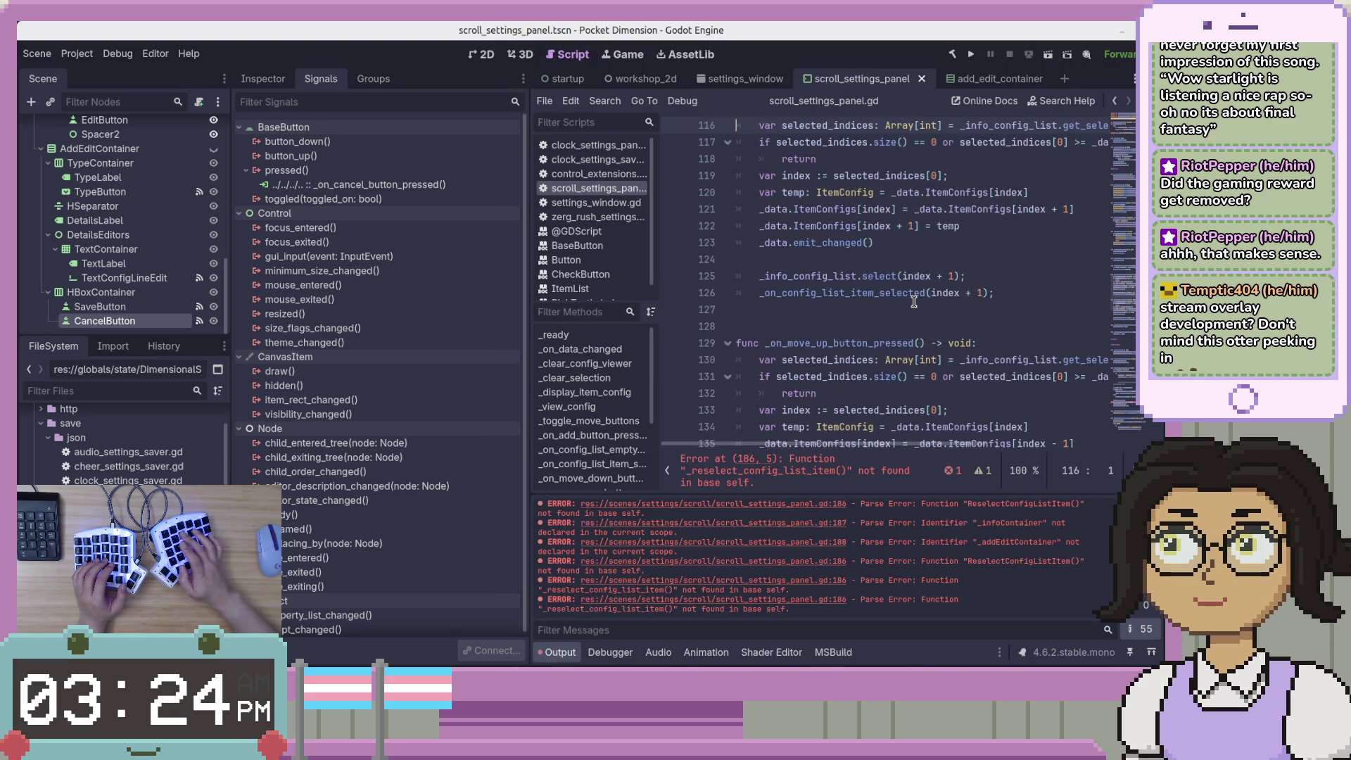
{"action": "key", "text": "Down"}
{"action": "key", "text": "Down"}
{"action": "key", "text": "Down"}
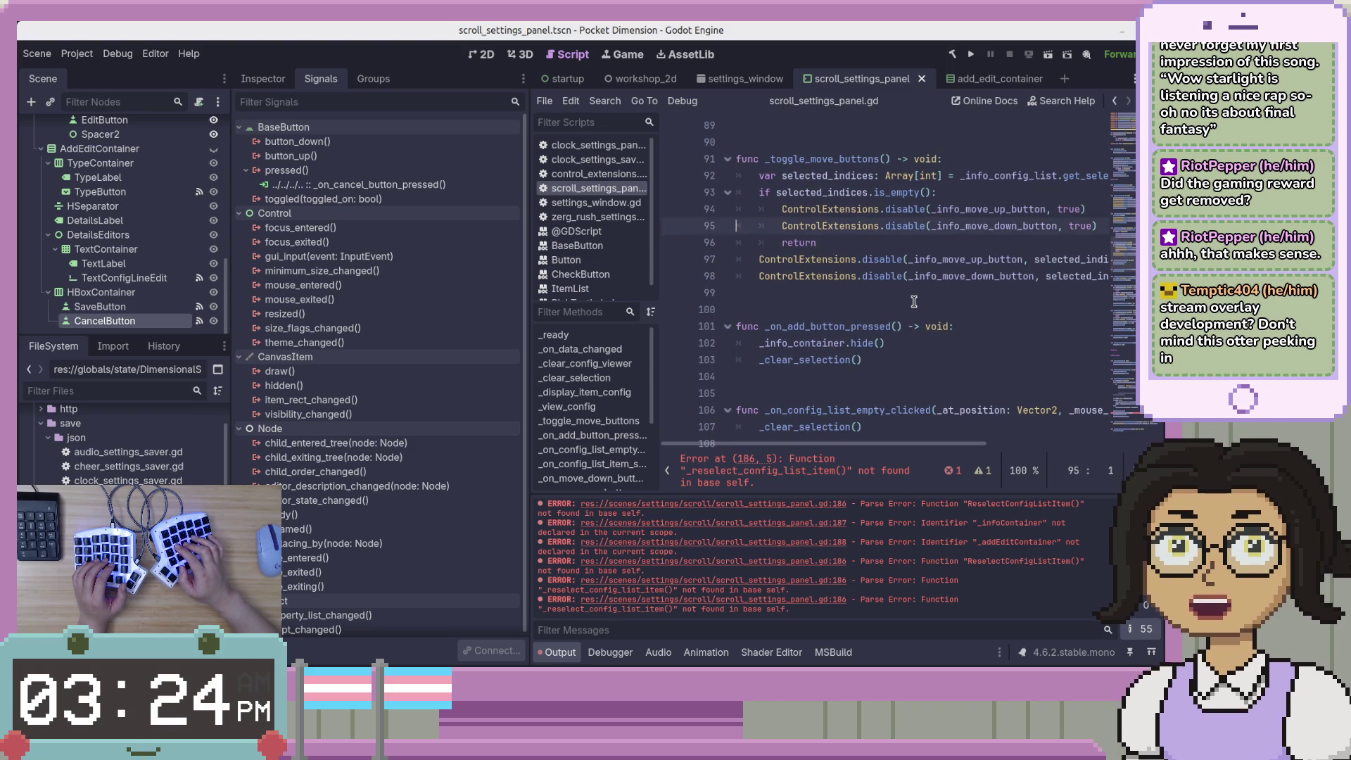
{"action": "key", "text": "ctrl+z"}
{"action": "key", "text": "ctrl+z"}
{"action": "key", "text": "ctrl+shift+z"}
{"action": "key", "text": "ctrl+shift+z"}
{"action": "key", "text": "ctrl+shift+z"}
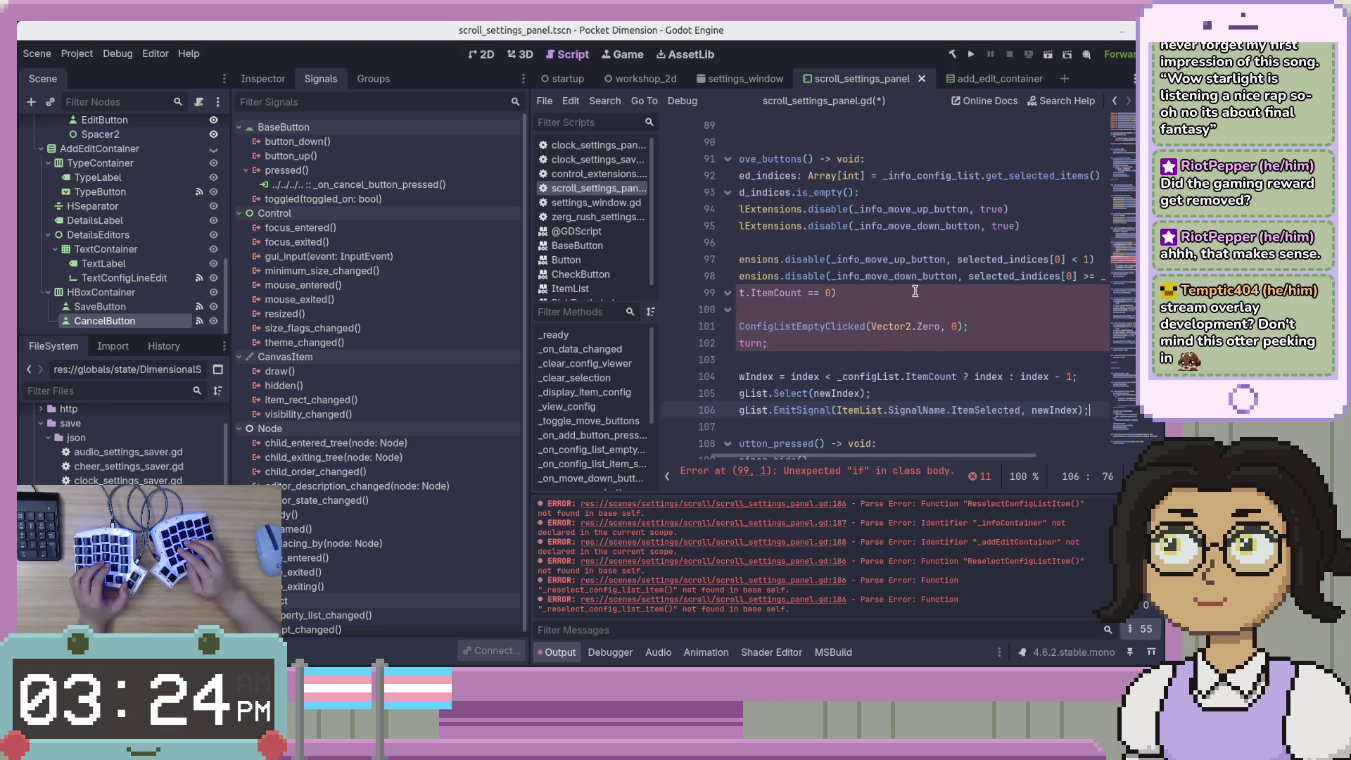
{"action": "key", "text": "ctrl+z"}
{"action": "key", "text": "ctrl+z"}
{"action": "key", "text": "ctrl+z"}
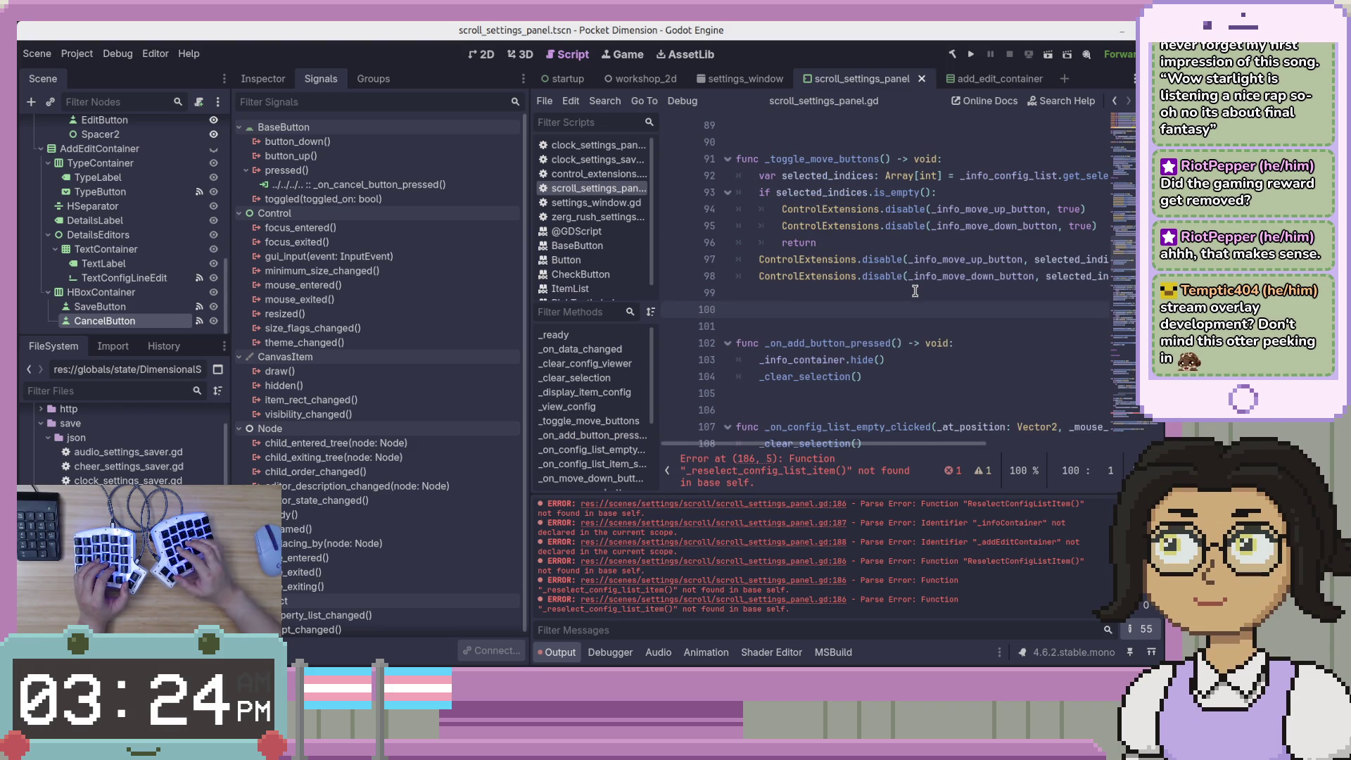
{"action": "key", "text": "ctrl+z"}
{"action": "key", "text": "ctrl+z"}
{"action": "key", "text": "ctrl+z"}
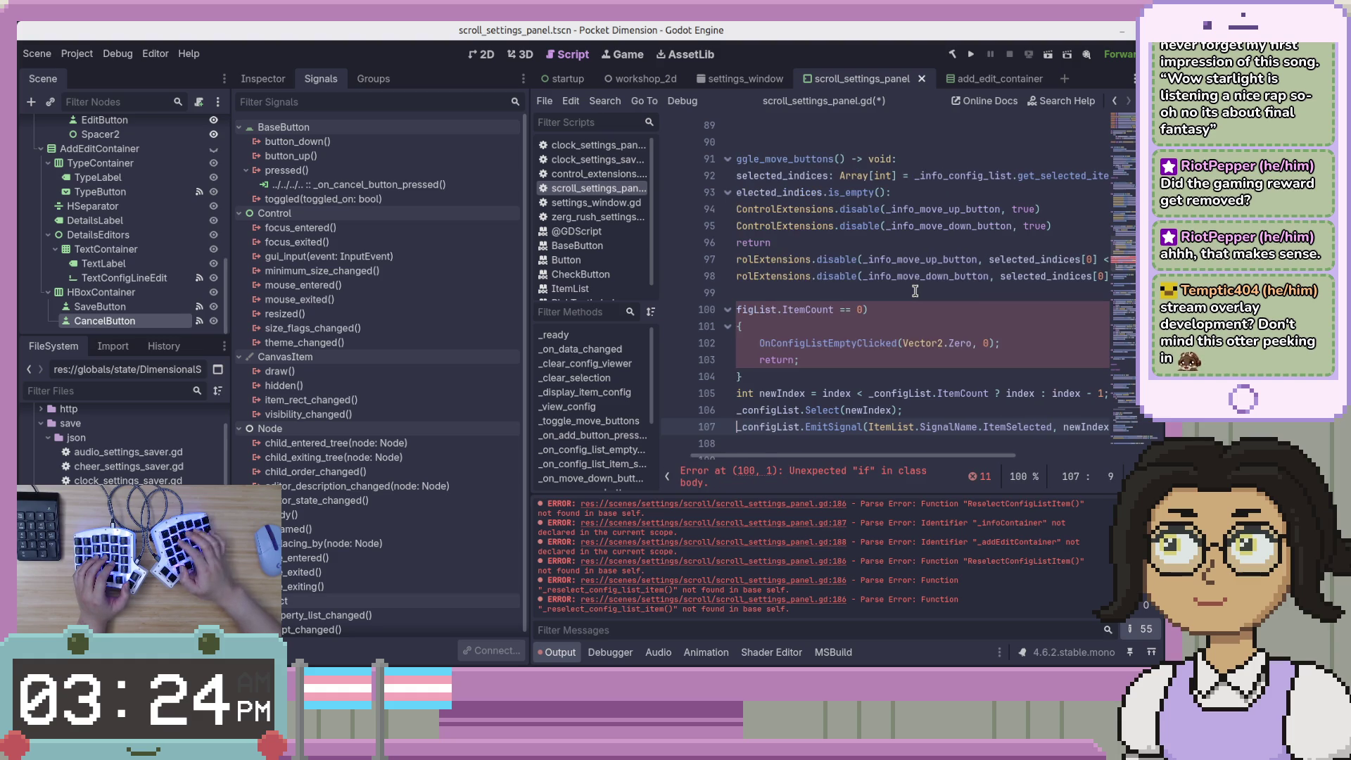
{"action": "key", "text": "ctrl+z"}
{"action": "key", "text": "ctrl+z"}
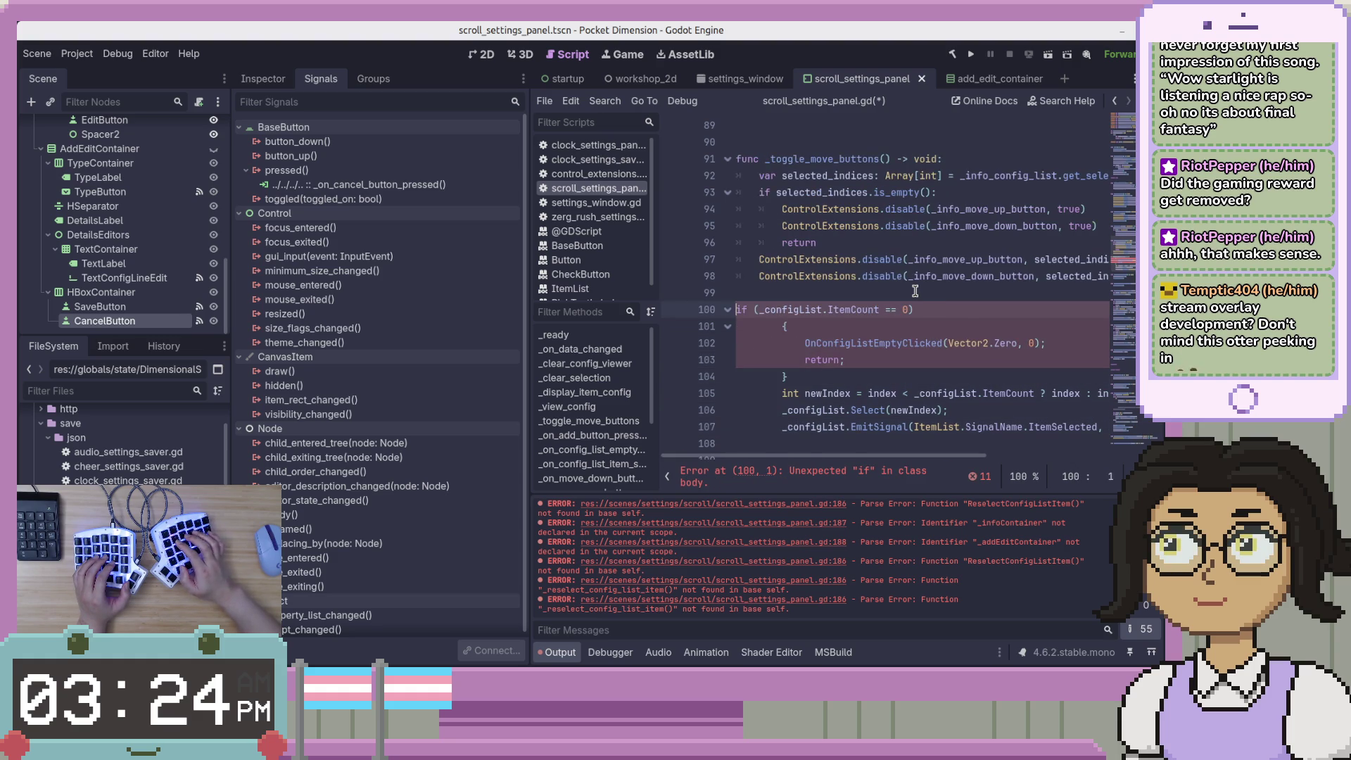
{"action": "key", "text": "ctrl+z"}
{"action": "key", "text": "ctrl+z"}
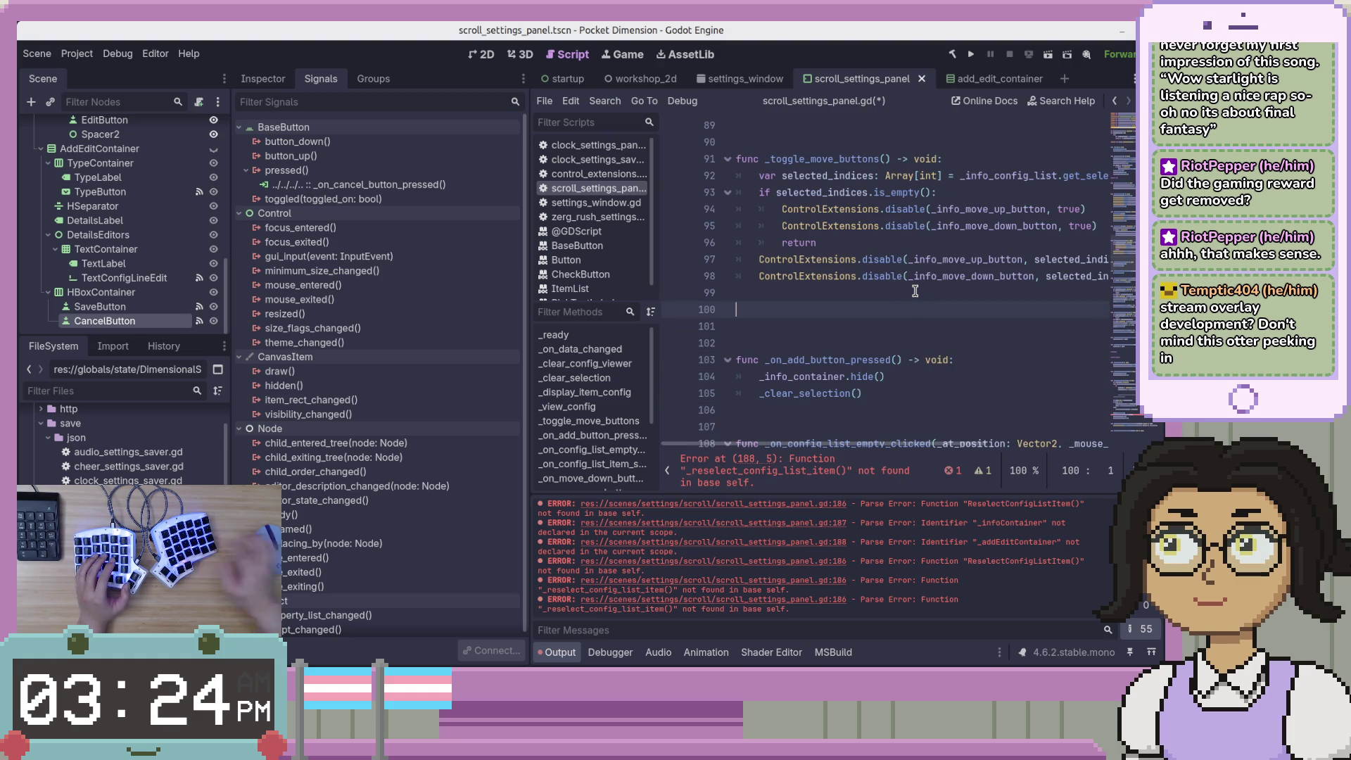
Cut the handler functions from _on_add_button_pressed downward out of the script
{"action": "left_click_drag", "start_coordinate": [1114, 140], "coordinate": [1132, 389]}
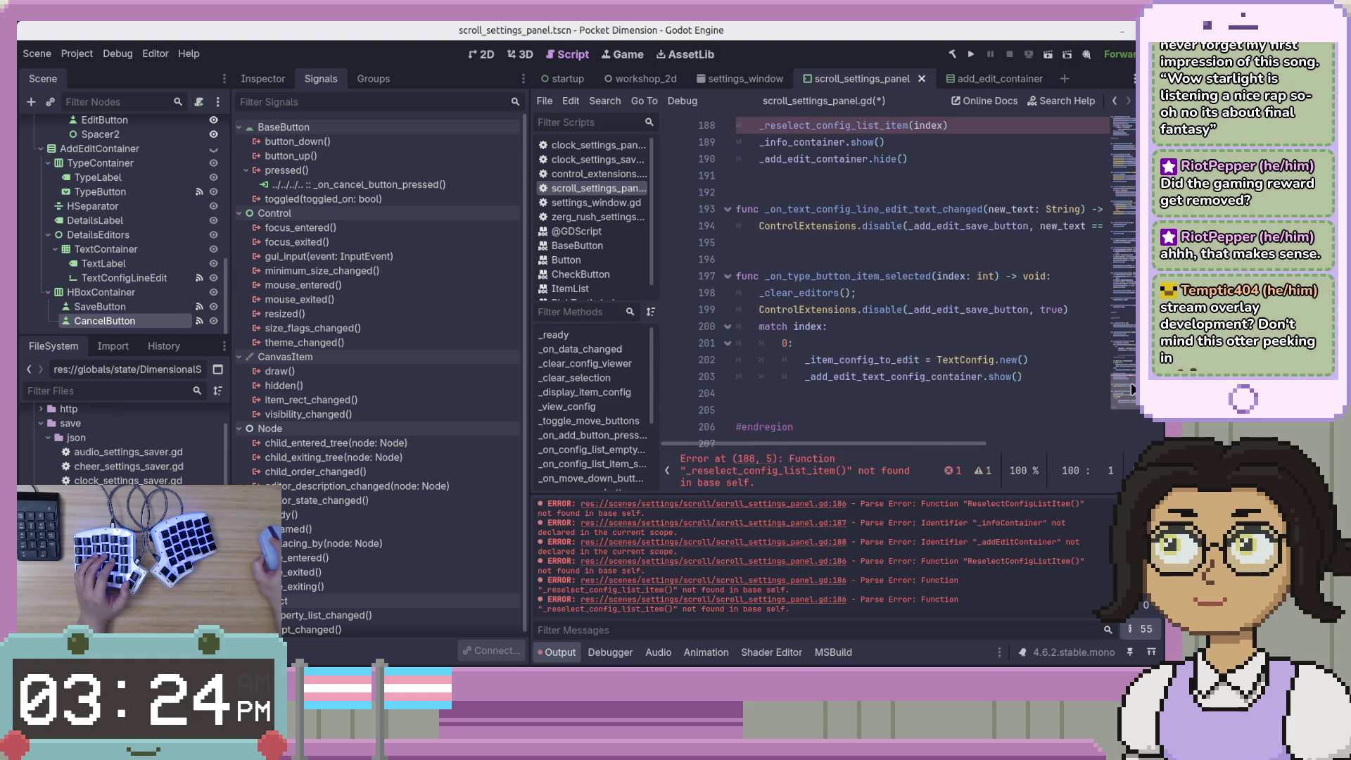
{"action": "key", "text": "ctrl+z"}
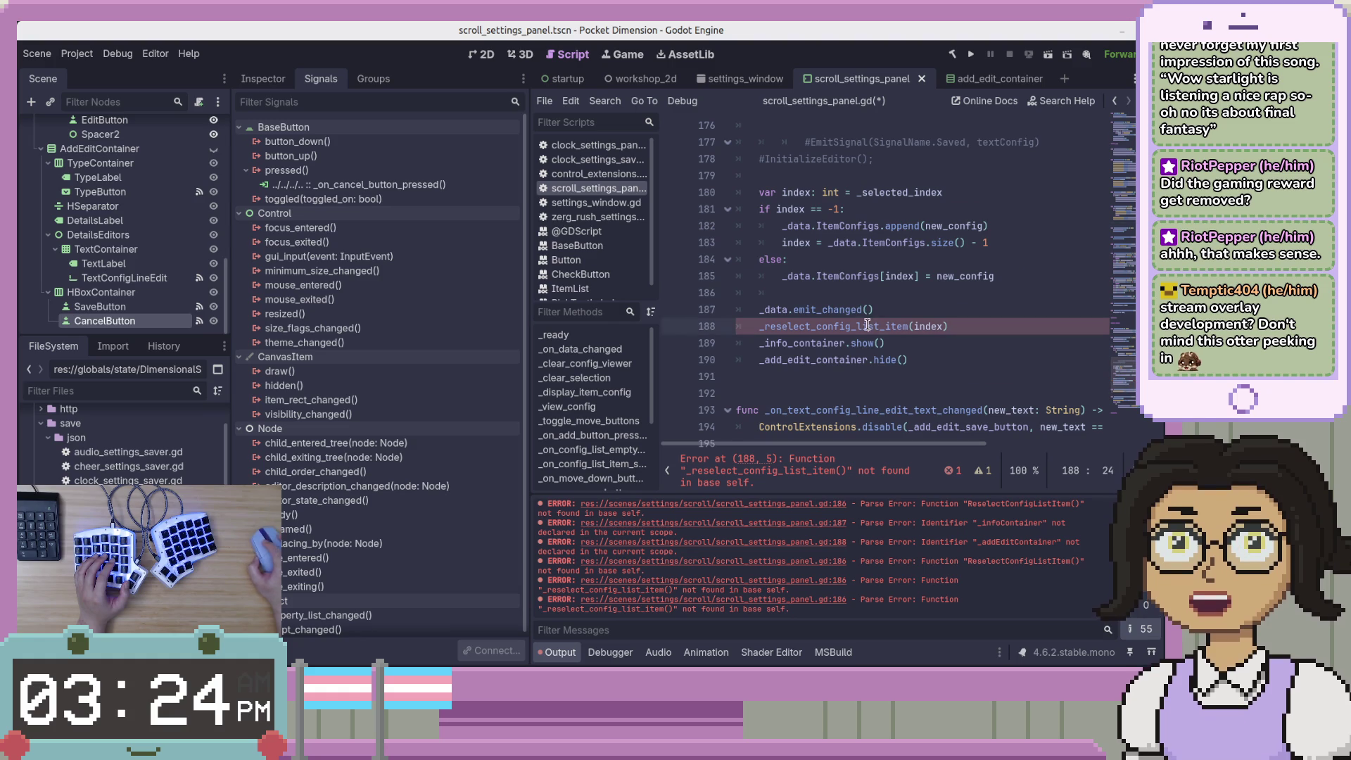
{"action": "left_click_drag", "start_coordinate": [1129, 373], "coordinate": [1124, 169]}
{"action": "scroll", "coordinate": [907, 281], "scroll_direction": "down", "scroll_amount": 5}
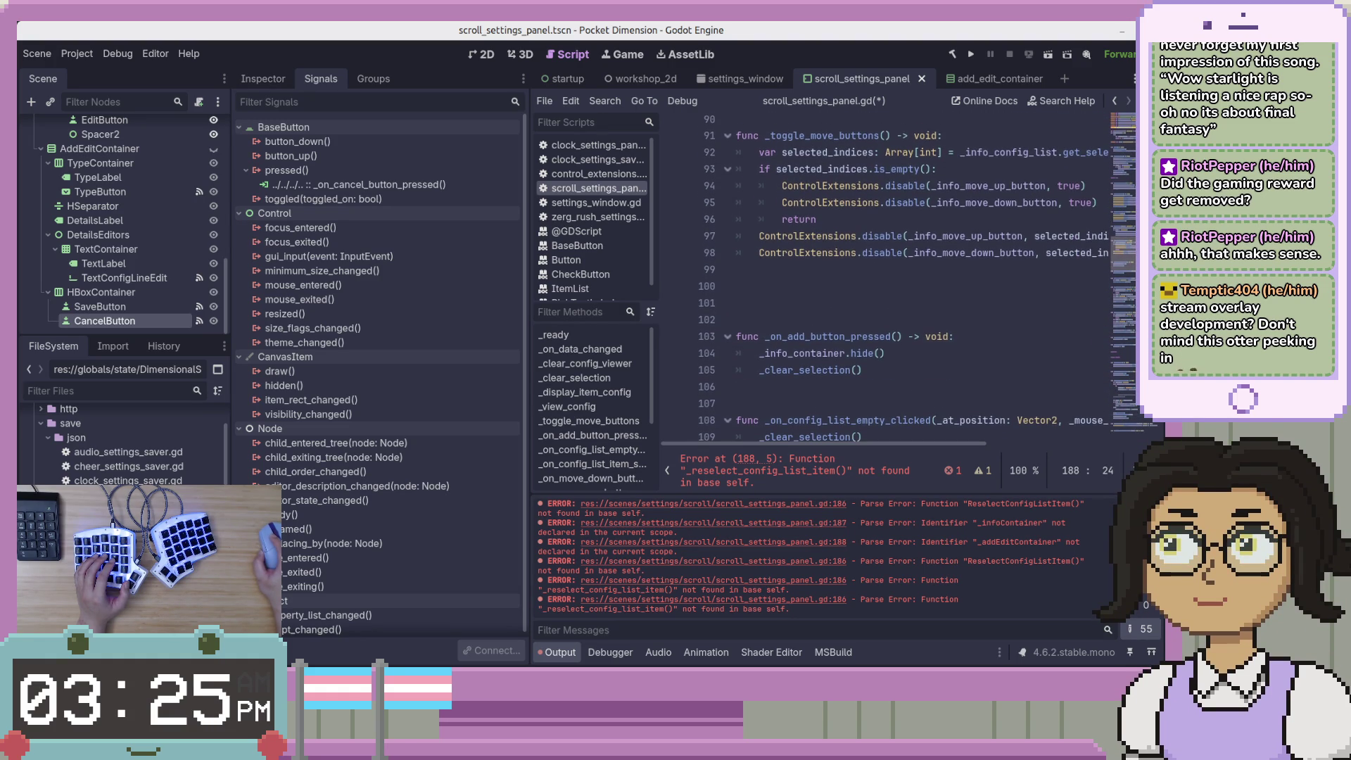
{"action": "left_click", "coordinate": [877, 289]}
{"action": "scroll", "coordinate": [853, 258], "scroll_direction": "down", "scroll_amount": 2}
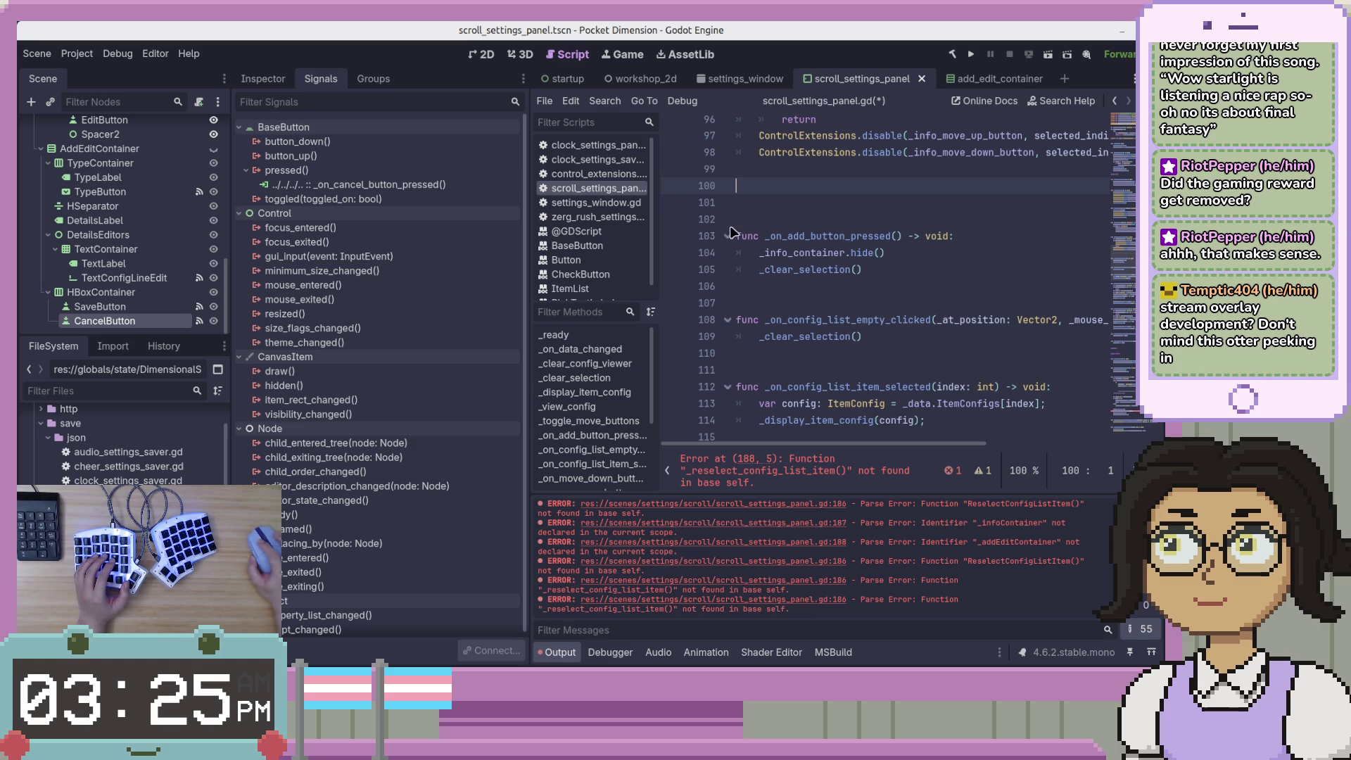
{"action": "mouse_move", "coordinate": [738, 236]}
{"action": "left_mouse_down"}
{"action": "mouse_move", "coordinate": [865, 271]}
{"action": "mouse_move", "coordinate": [886, 433]}
{"action": "mouse_move", "coordinate": [971, 394]}
{"action": "mouse_move", "coordinate": [998, 216]}
{"action": "mouse_move", "coordinate": [996, 263]}
{"action": "left_mouse_up"}
{"action": "scroll", "coordinate": [996, 261], "scroll_direction": "down", "scroll_amount": 7}
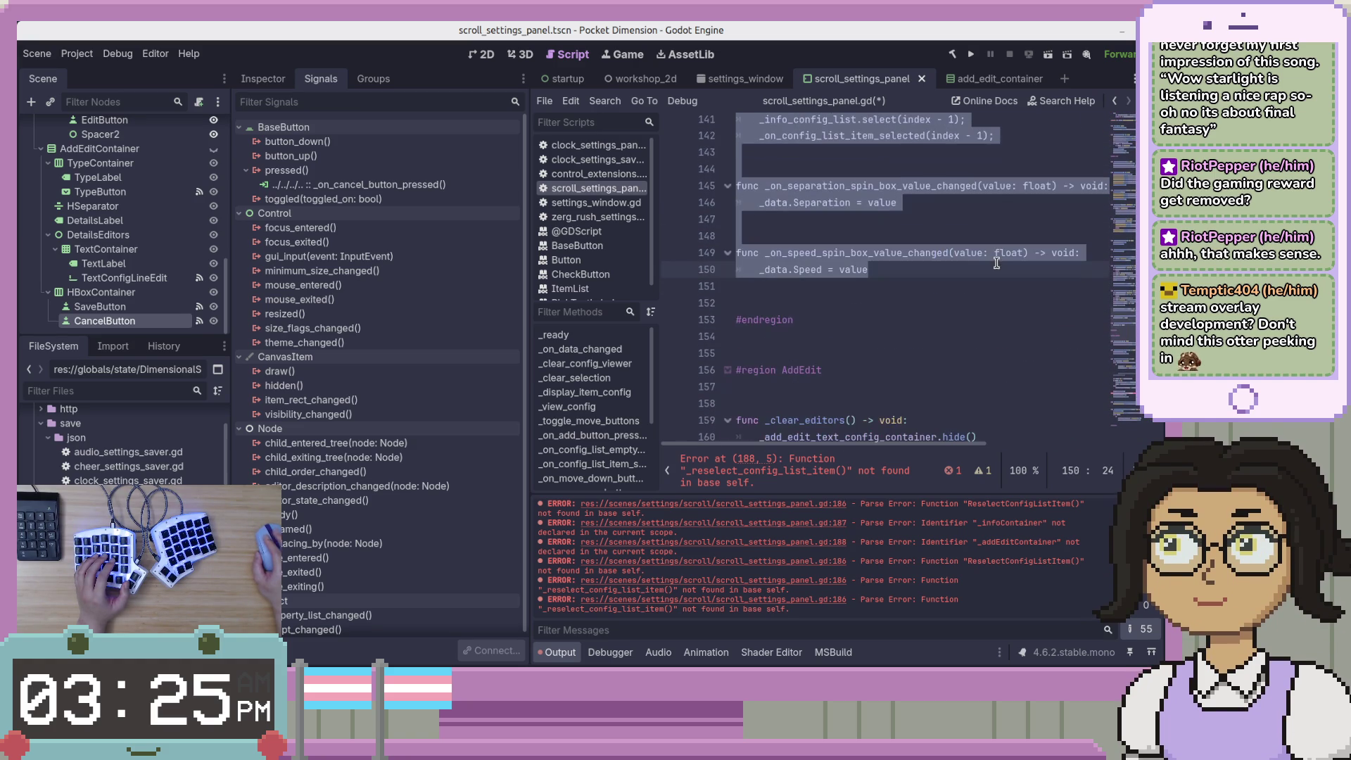
{"action": "key", "text": "Delete"}
{"action": "scroll", "coordinate": [971, 295], "scroll_direction": "up", "scroll_amount": 3}
{"action": "key", "text": "BackSpace"}
Paste the handler functions after _display_item_config, add spacing, and save
{"action": "key", "text": "Up"}
{"action": "key", "text": "Up"}
{"action": "key", "text": "Up"}
{"action": "key", "text": "End"}
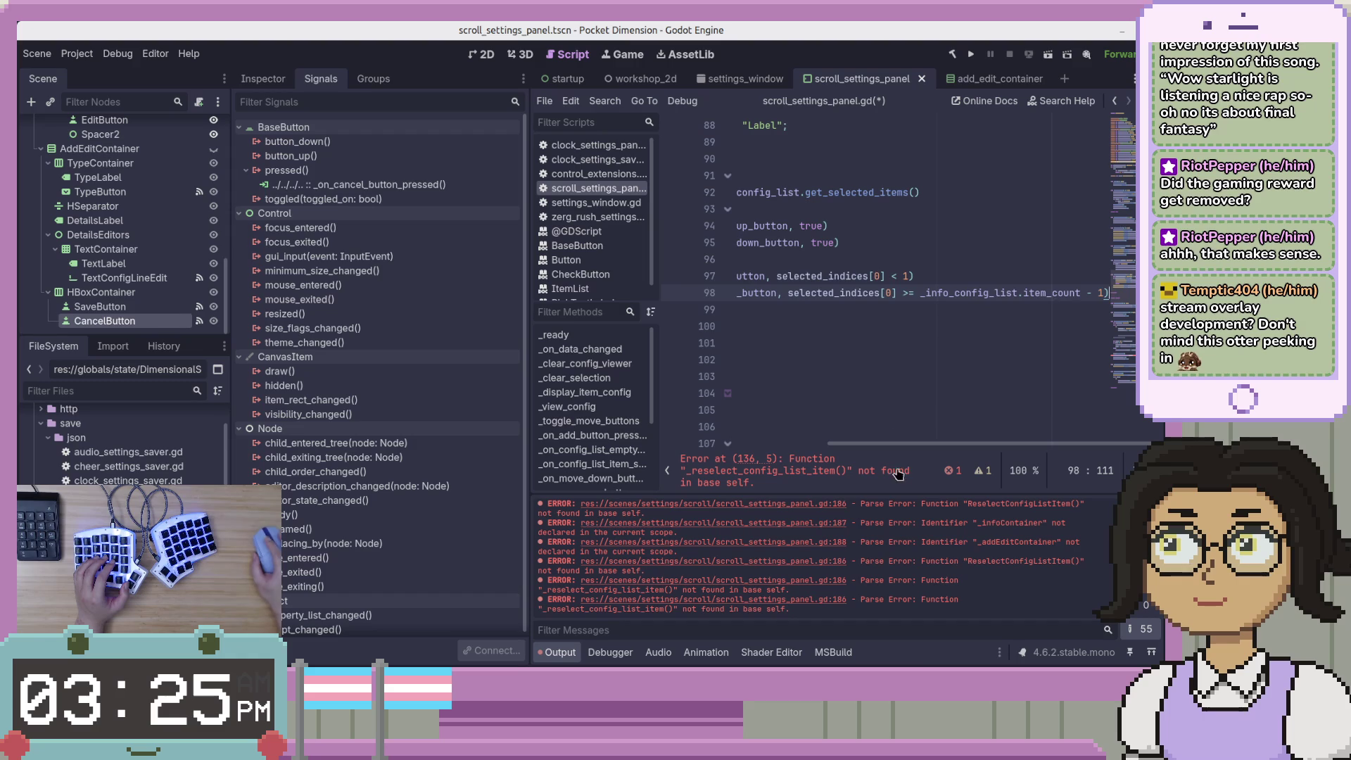
{"action": "left_click_drag", "start_coordinate": [918, 444], "coordinate": [844, 445]}
{"action": "scroll", "coordinate": [809, 281], "scroll_direction": "up", "scroll_amount": 5}
{"action": "left_click", "coordinate": [808, 260]}
{"action": "key", "text": "ctrl+v"}
{"action": "scroll", "coordinate": [816, 274], "scroll_direction": "up", "scroll_amount": 8}
{"action": "scroll", "coordinate": [818, 279], "scroll_direction": "up", "scroll_amount": 2}
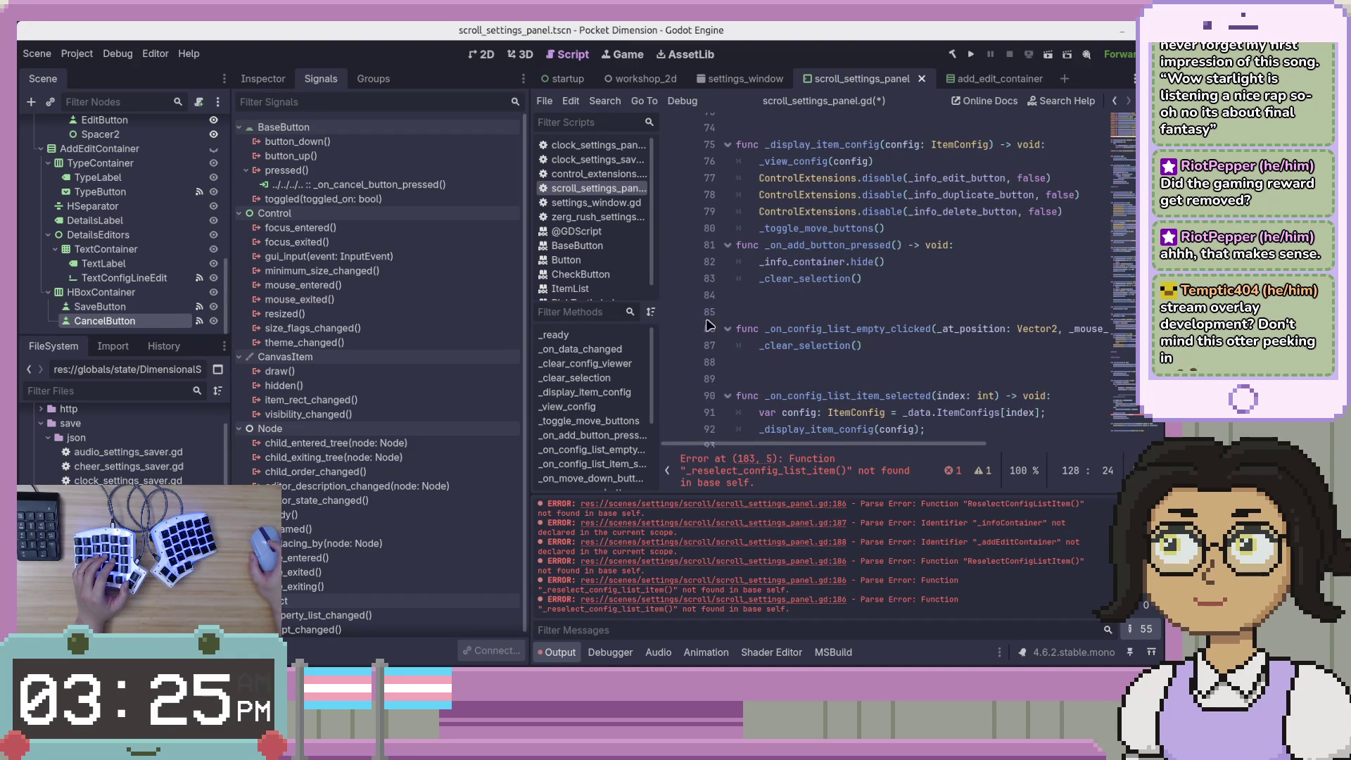
{"action": "left_click", "coordinate": [887, 231]}
{"action": "key", "text": "Return"}
{"action": "key", "text": "Return"}
{"action": "key", "text": "ctrl+s"}
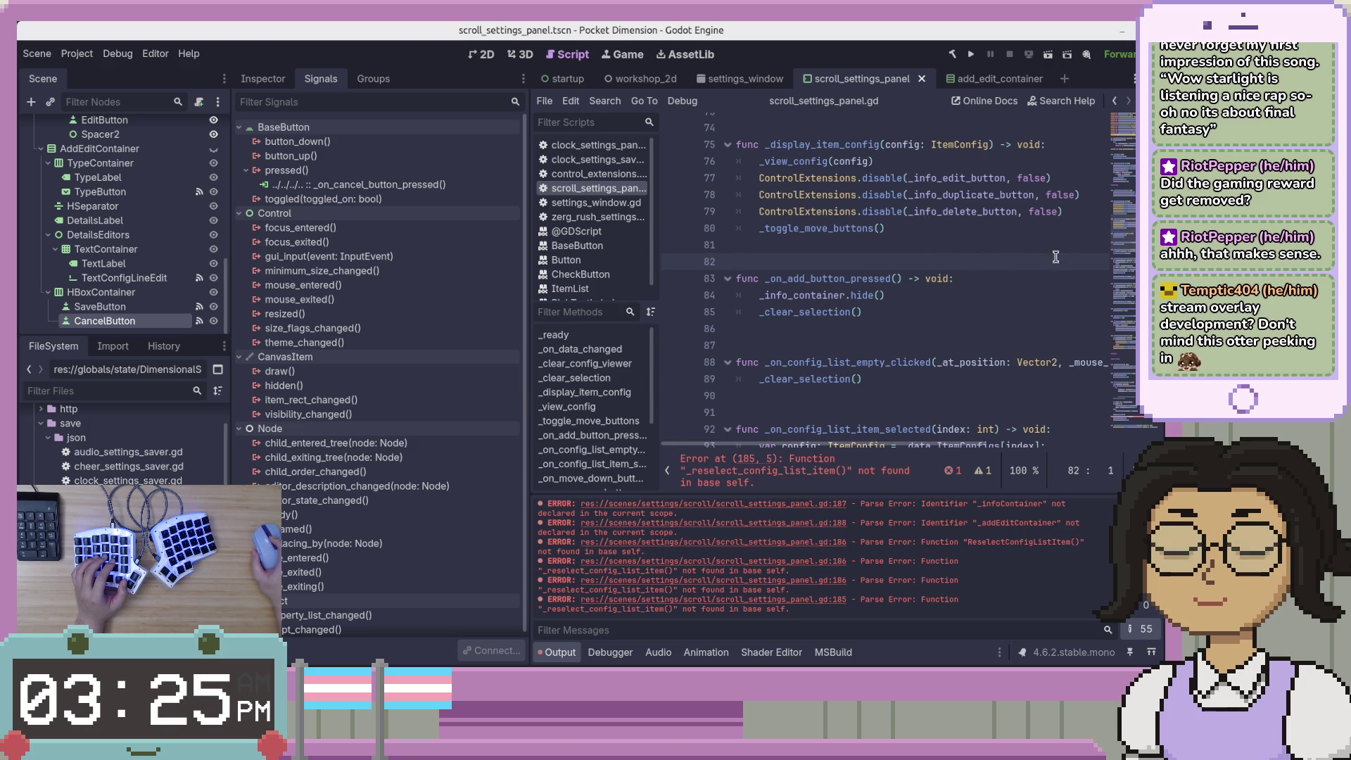
Add a blank line after _on_speed_spin_box_value_changed around line 131
{"action": "left_click_drag", "start_coordinate": [1126, 235], "coordinate": [1133, 322]}
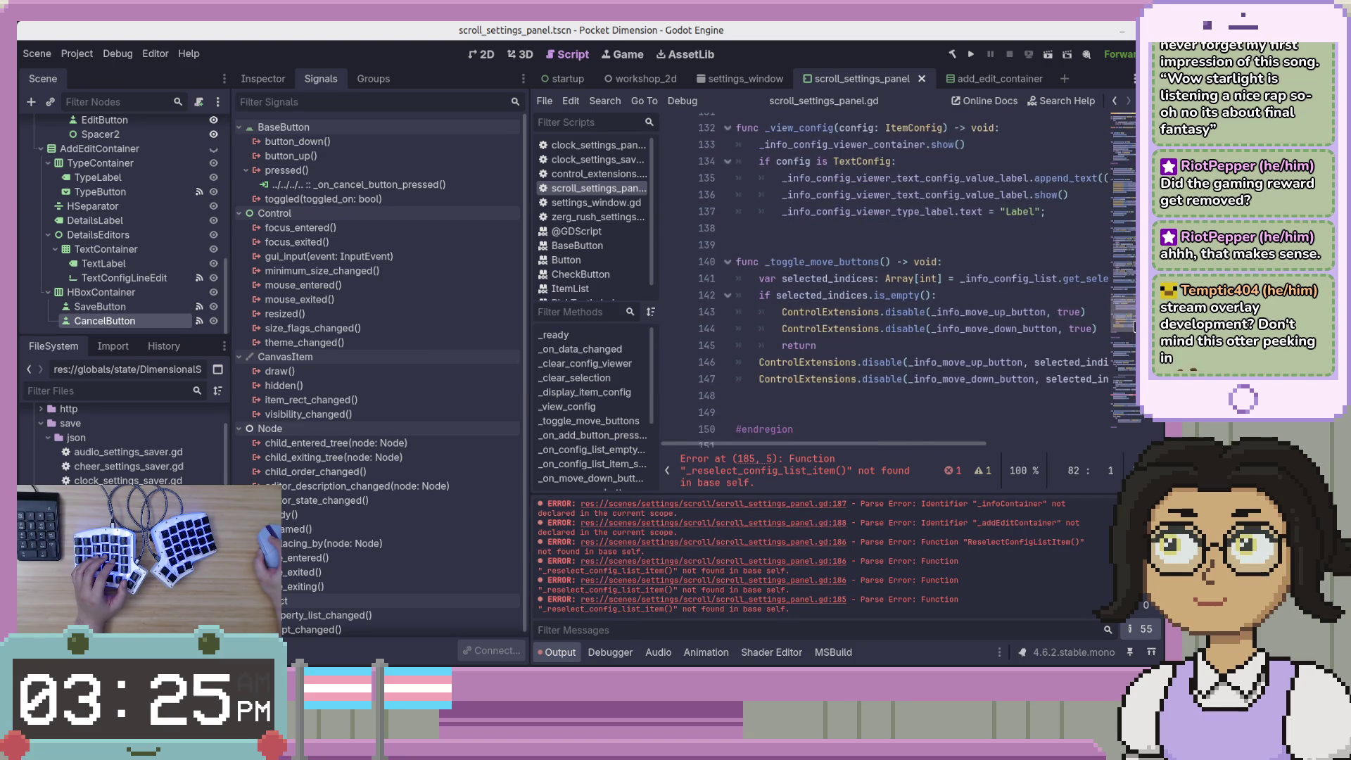
{"action": "scroll", "coordinate": [999, 204], "scroll_direction": "up", "scroll_amount": 1}
{"action": "left_click", "coordinate": [1000, 204]}
{"action": "key", "text": "Return"}
{"action": "key", "text": "Up"}
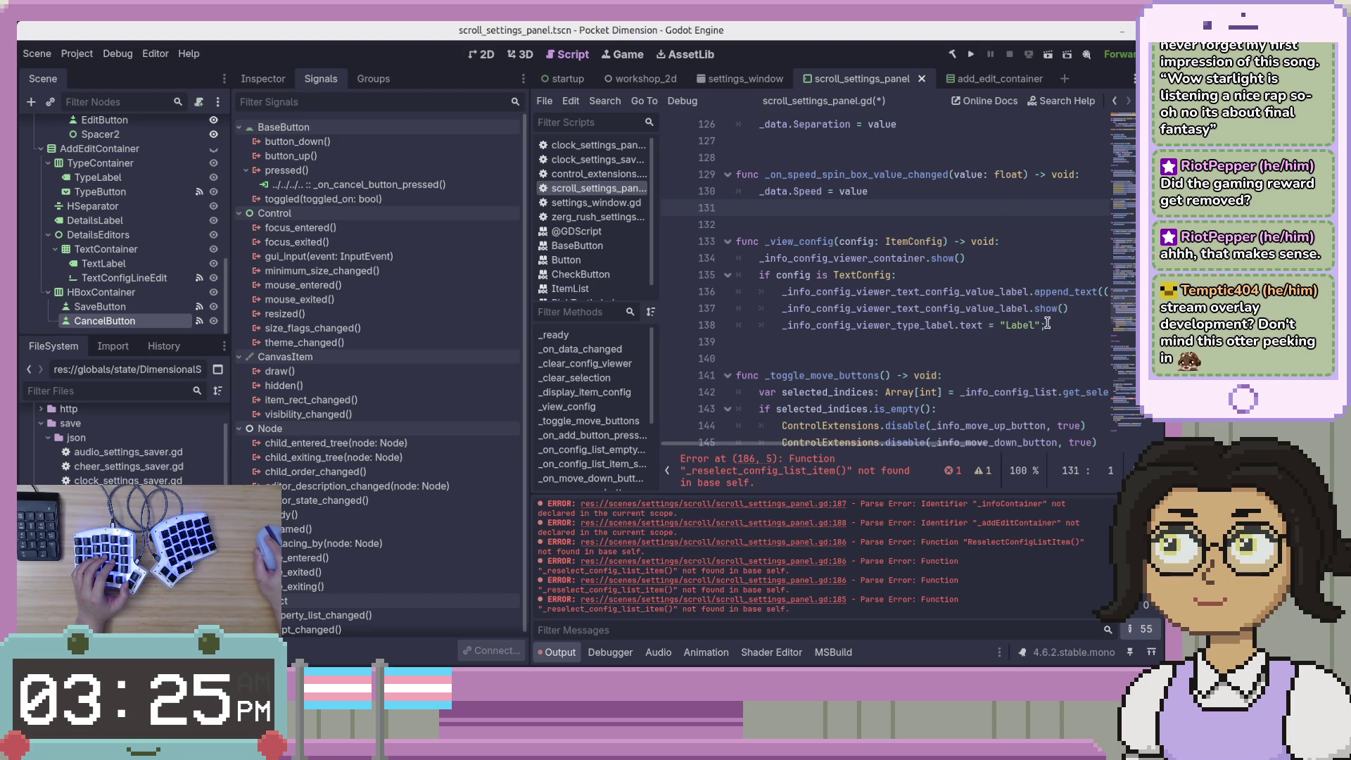
Move the _view_config function below _toggle_move_buttons
{"action": "left_click_drag", "start_coordinate": [1055, 325], "coordinate": [1086, 213]}
{"action": "scroll", "coordinate": [1084, 204], "scroll_direction": "down", "scroll_amount": 3}
{"action": "left_click", "coordinate": [738, 358]}
{"action": "key", "text": "Up"}
{"action": "key", "text": "End"}
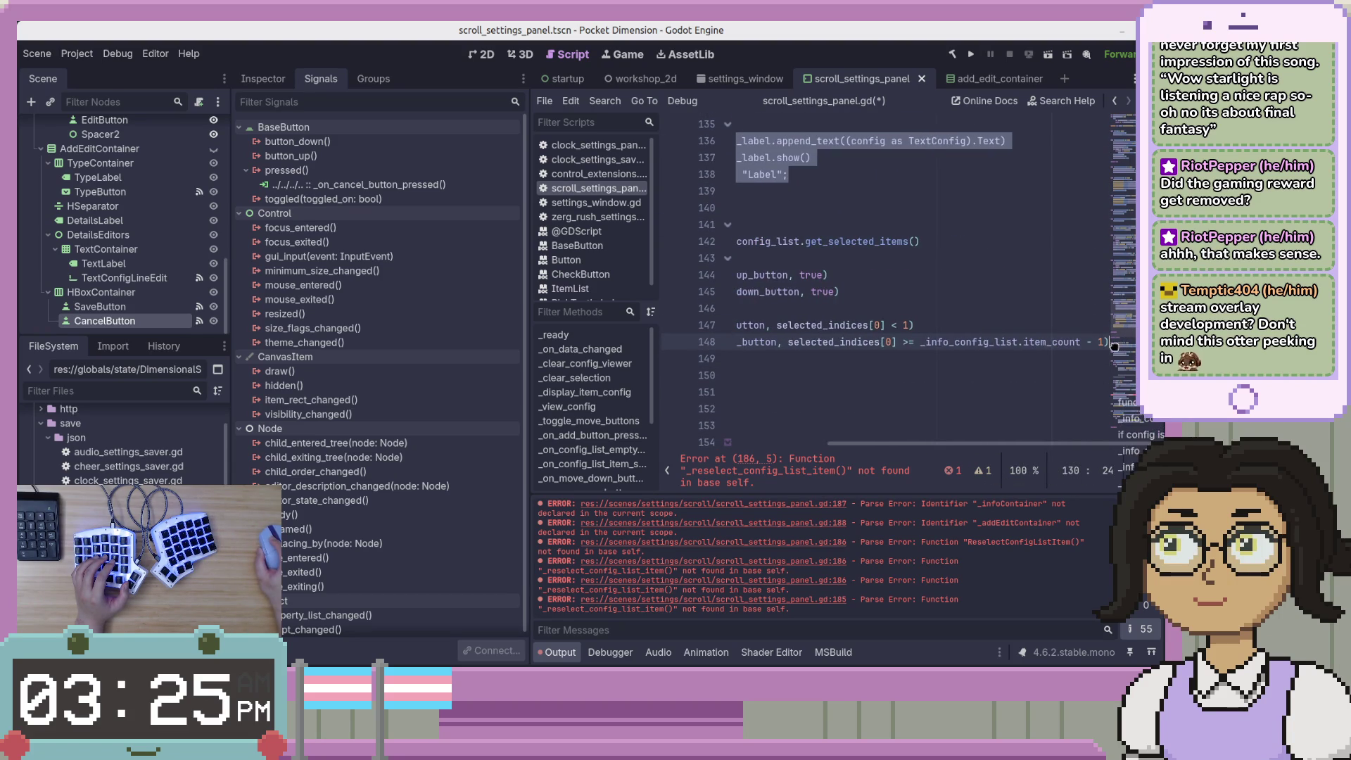
{"action": "left_click_drag", "start_coordinate": [809, 158], "coordinate": [738, 375]}
{"action": "scroll", "coordinate": [987, 343], "scroll_direction": "up", "scroll_amount": 5}
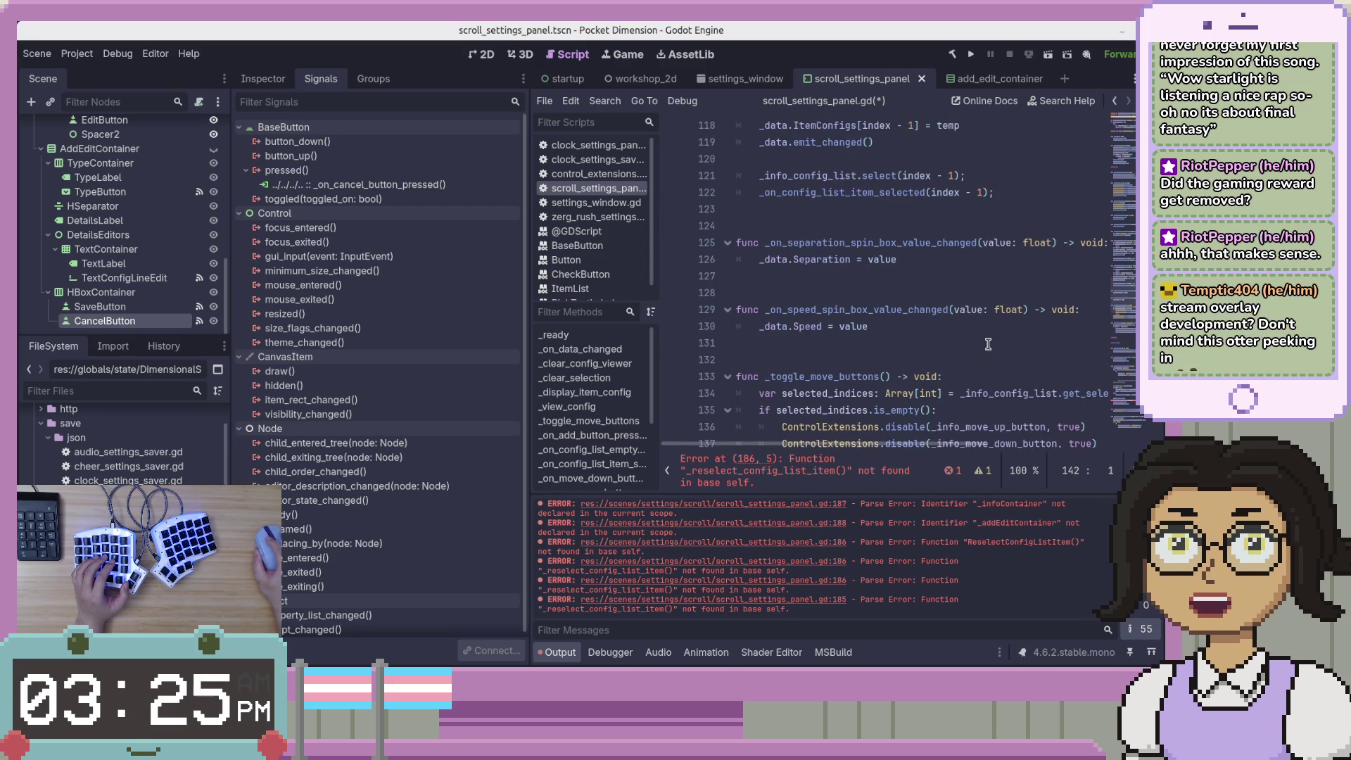
{"action": "scroll", "coordinate": [987, 344], "scroll_direction": "down", "scroll_amount": 5}
Open blank lines after _on_speed_spin_box_value_changed for the new function
{"action": "left_click", "coordinate": [962, 292]}
{"action": "scroll", "coordinate": [961, 293], "scroll_direction": "up", "scroll_amount": 4}
{"action": "left_click", "coordinate": [968, 310]}
{"action": "key", "text": "Return"}
{"action": "key", "text": "Return"}
{"action": "key", "text": "Return"}
{"action": "key", "text": "Up"}
{"action": "key", "text": "Up"}
Declare func _reselect_config_list_item(index: int) -> void: and start its body
{"action": "type", "text": "func"}
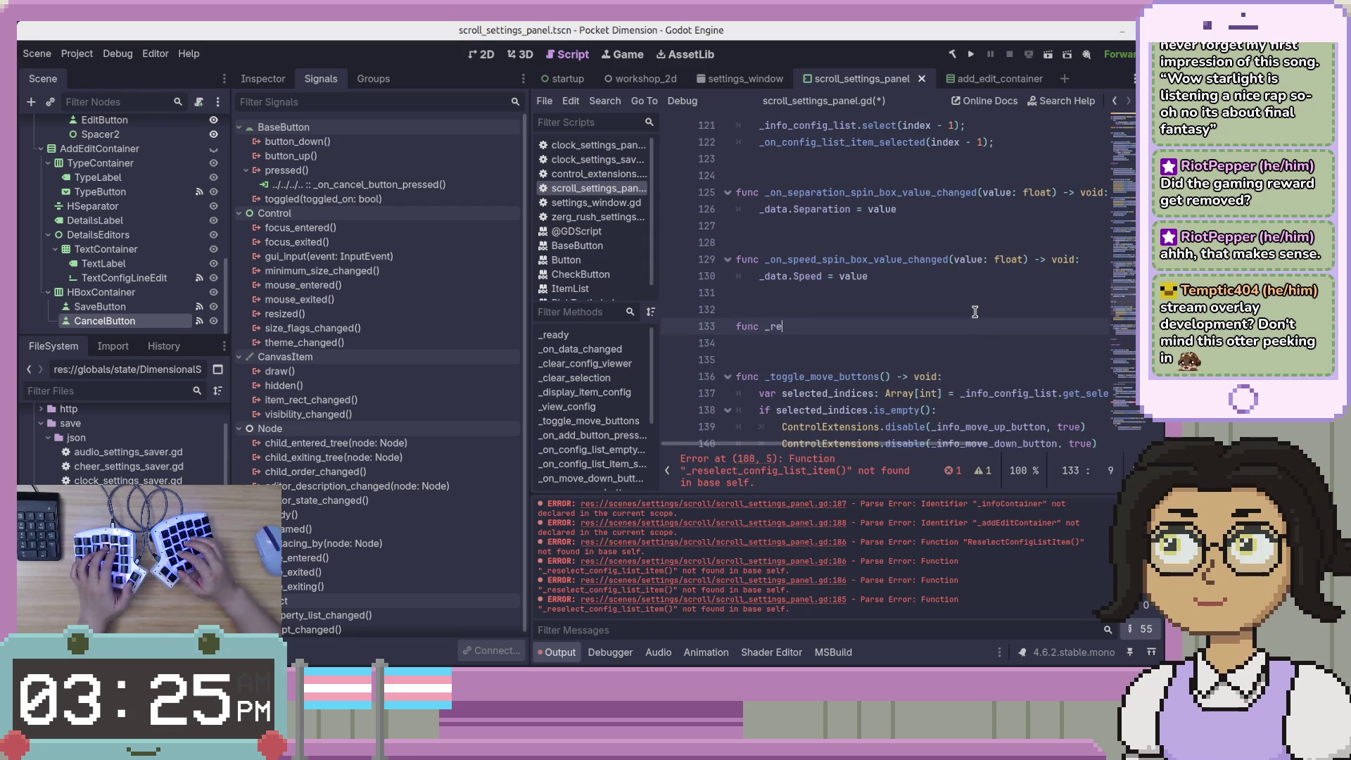
{"action": "key", "text": "alt+Tab"}
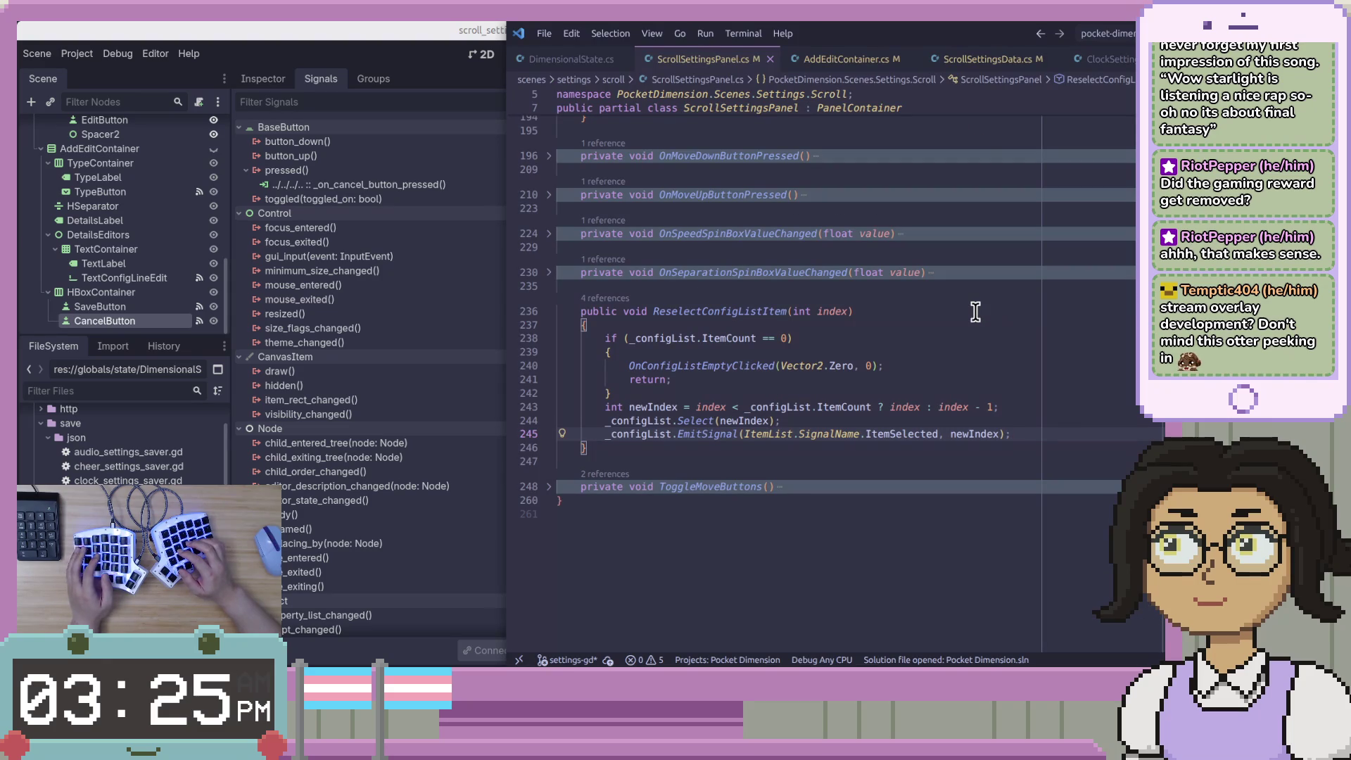
{"action": "key", "text": "alt+Tab"}
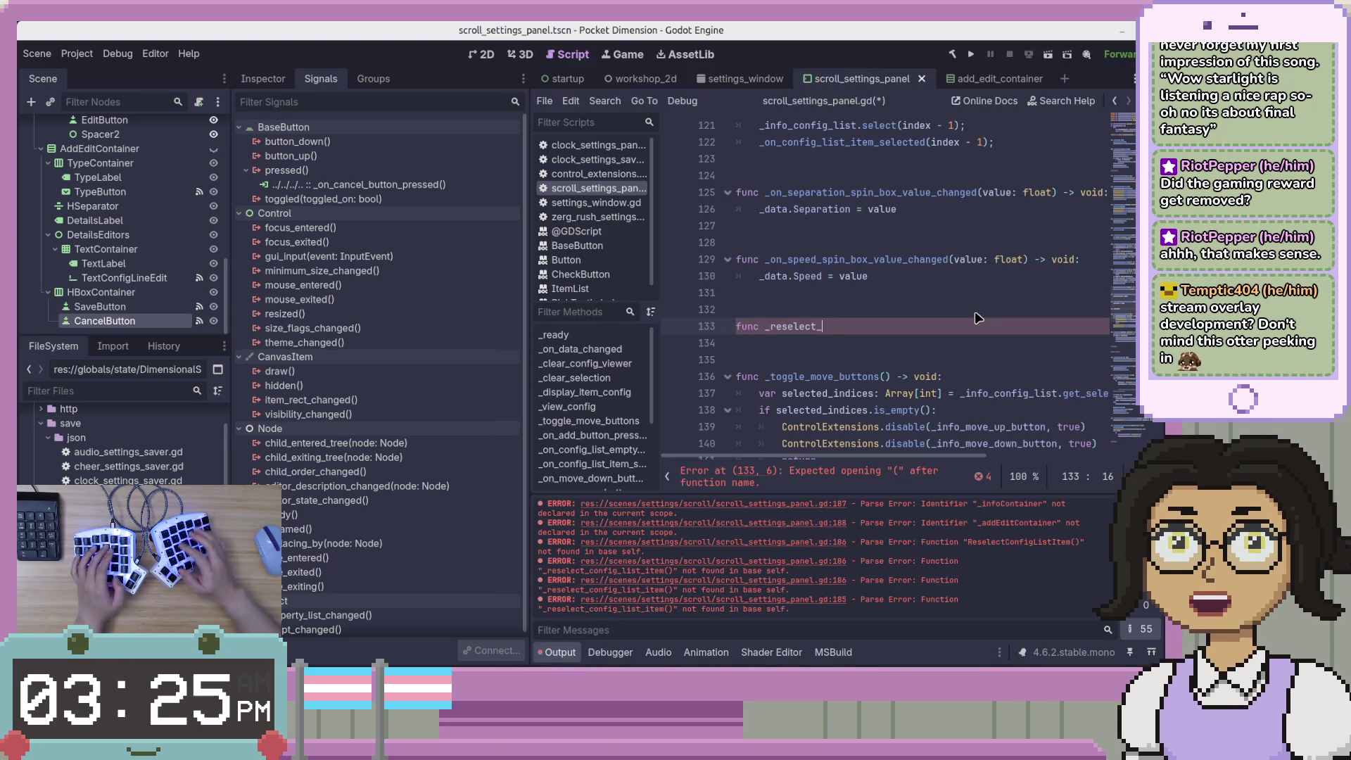
{"action": "type", "text": "_config_list_item("}
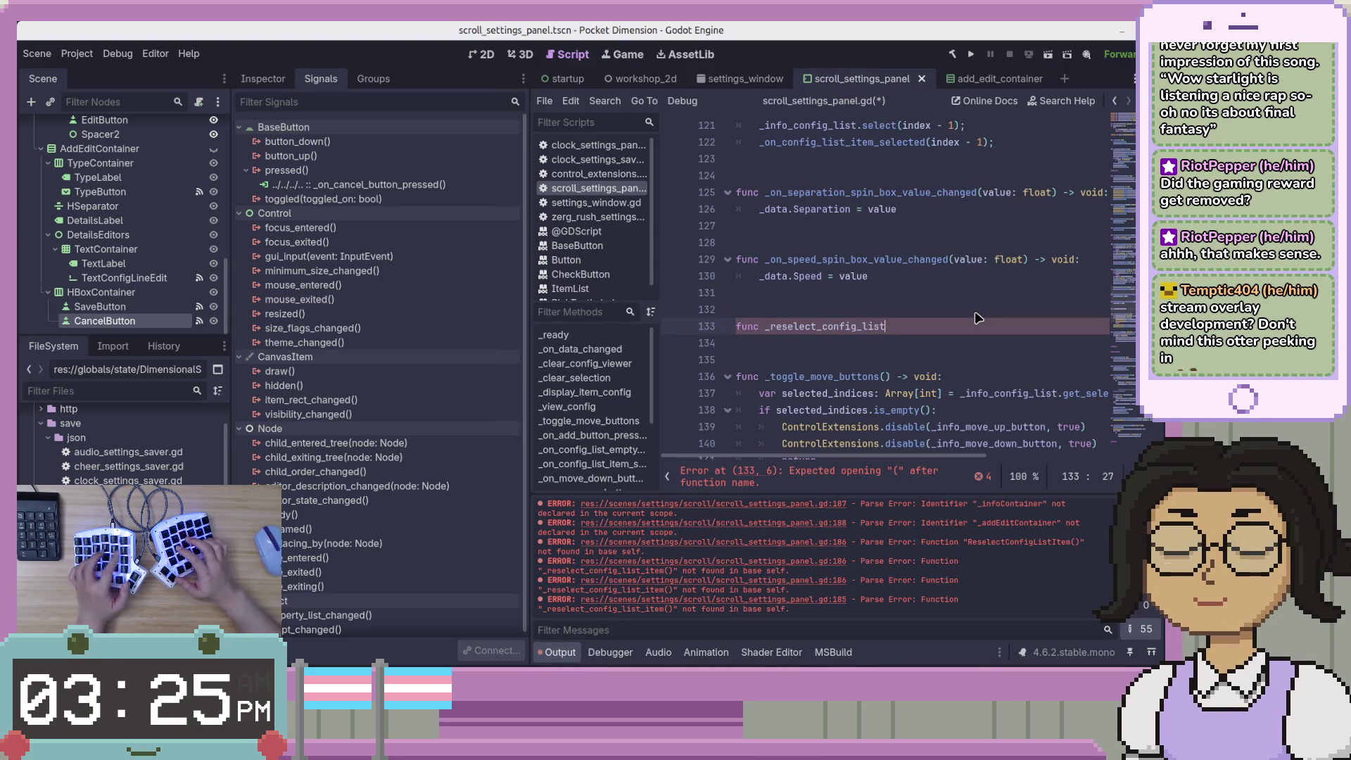
{"action": "type", "text": "index: "}
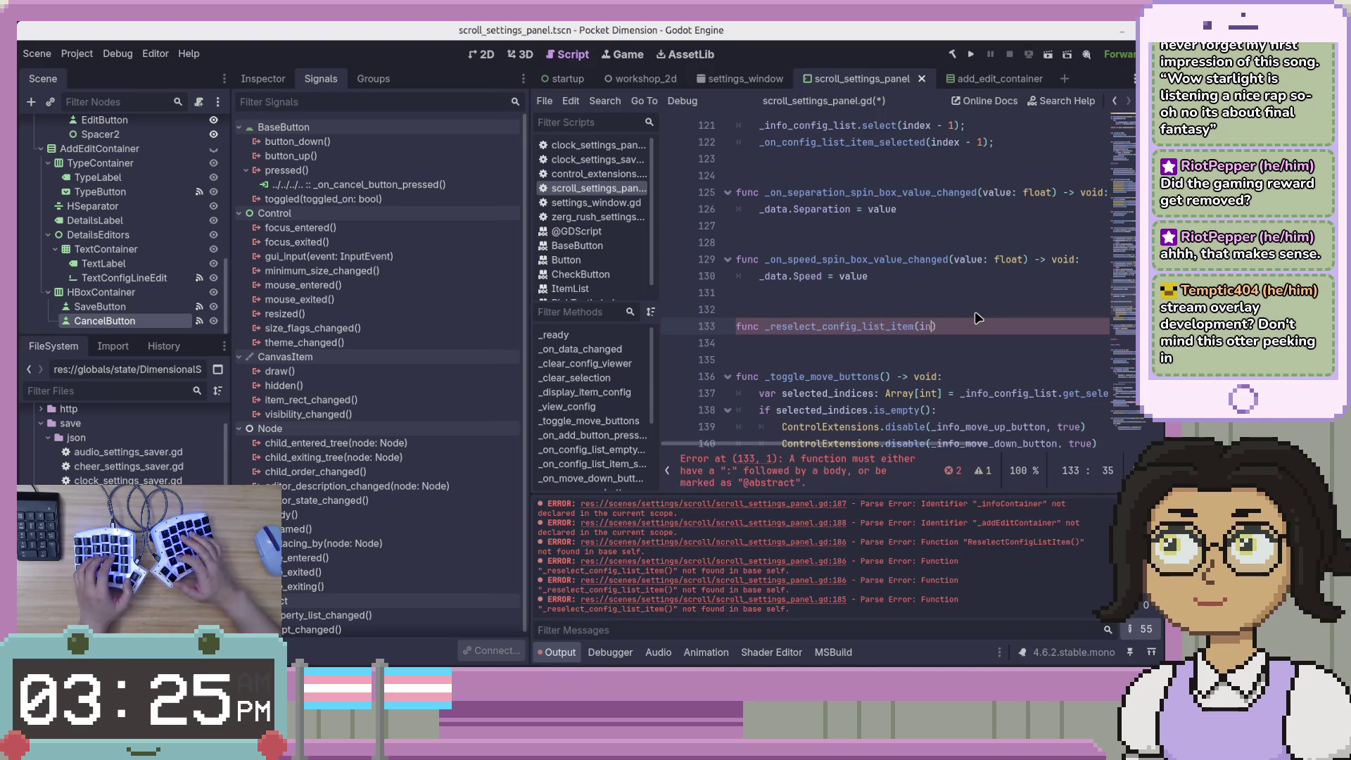
{"action": "type", "text": "int)"}
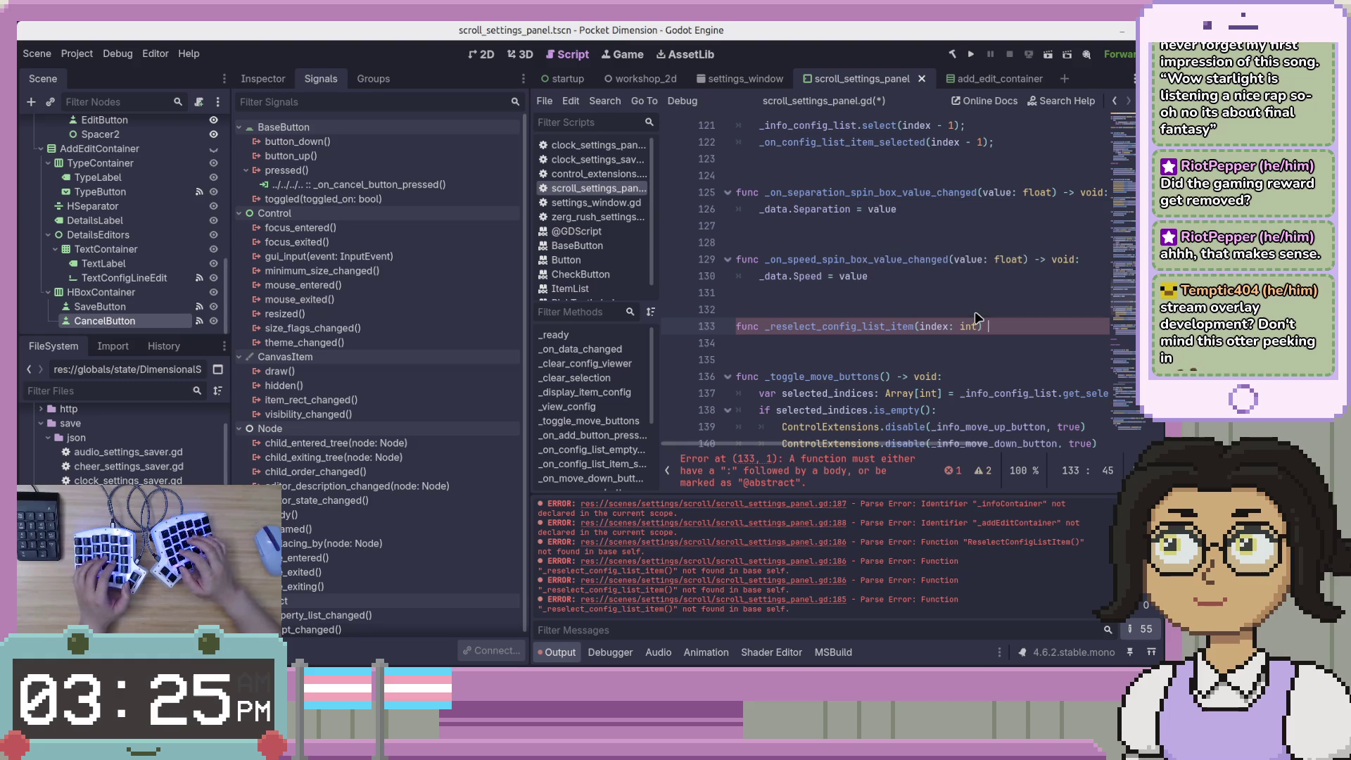
{"action": "type", "text": " -> void:"}
{"action": "key", "text": "Return"}
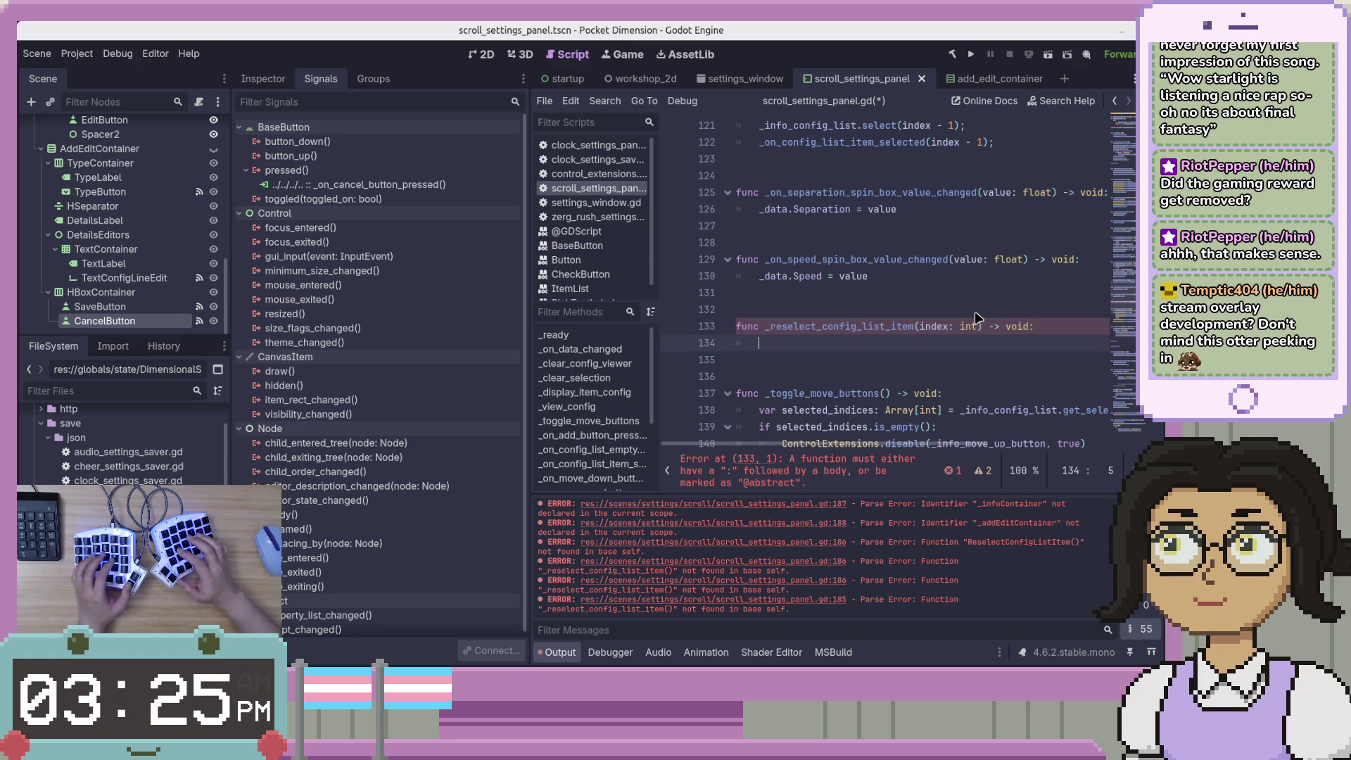
Copy the C# ReselectConfigListItem body and paste it under the new declaration
{"action": "key", "text": "alt+Tab"}
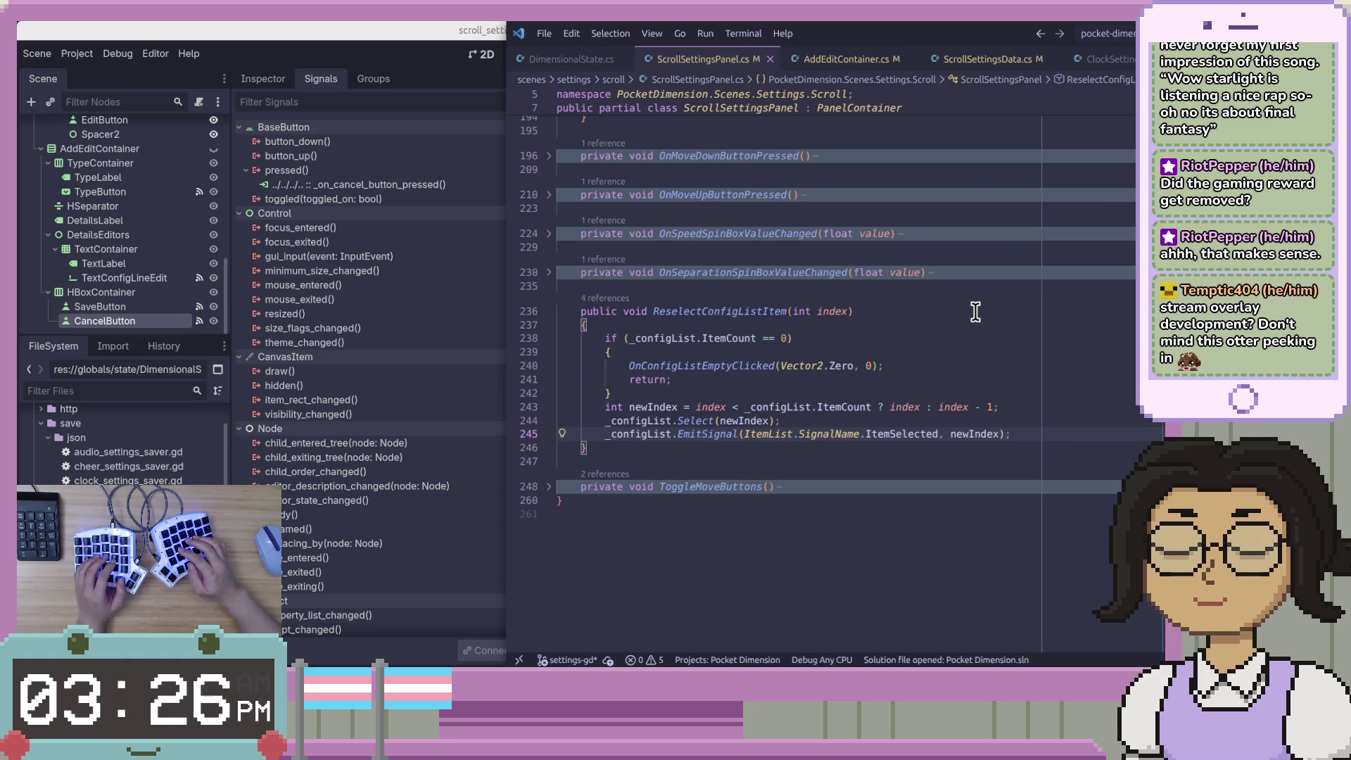
{"action": "left_click", "coordinate": [985, 338]}
{"action": "key", "text": "Home"}
{"action": "key", "text": "shift+Down"}
{"action": "key", "text": "shift+Down"}
{"action": "key", "text": "shift+Down"}
{"action": "key", "text": "shift+End"}
{"action": "left_click", "coordinate": [1081, 428], "text": "shift"}
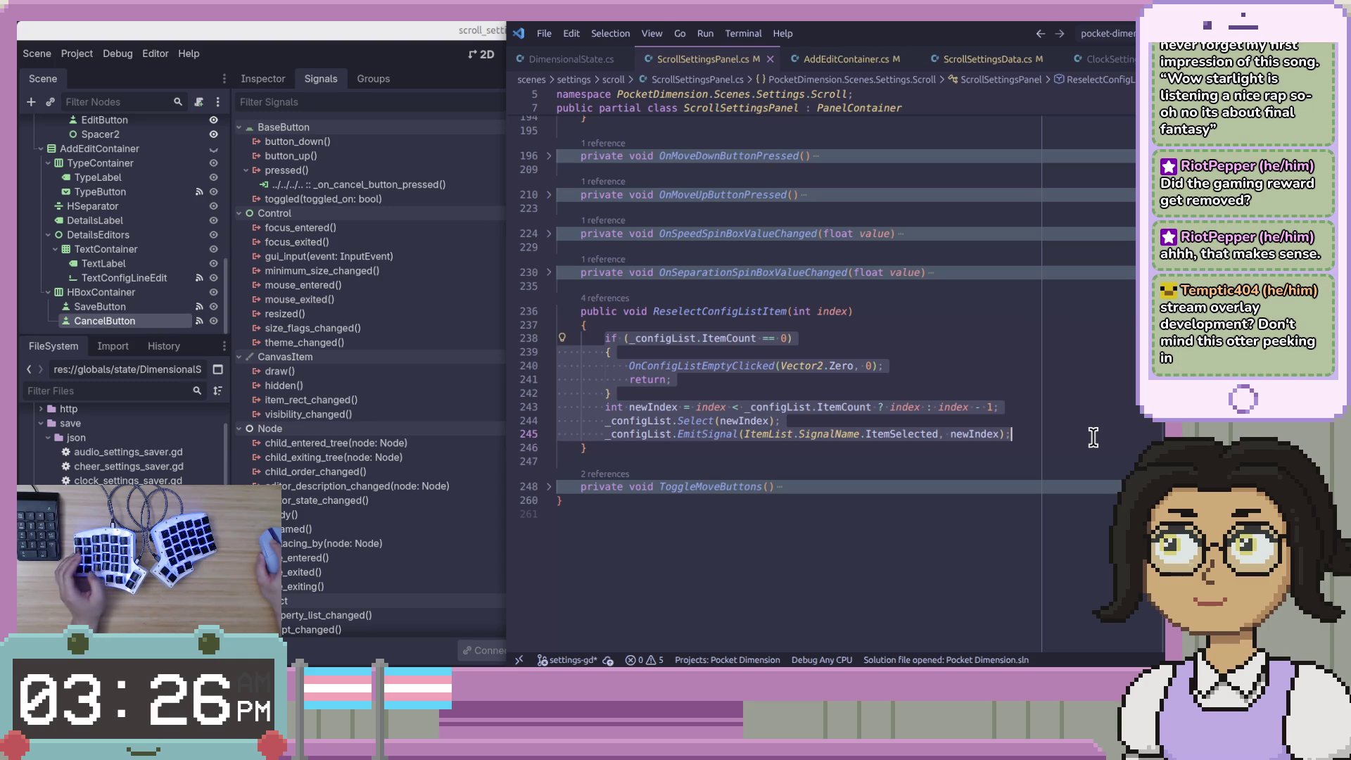
{"action": "key", "text": "alt+Tab"}
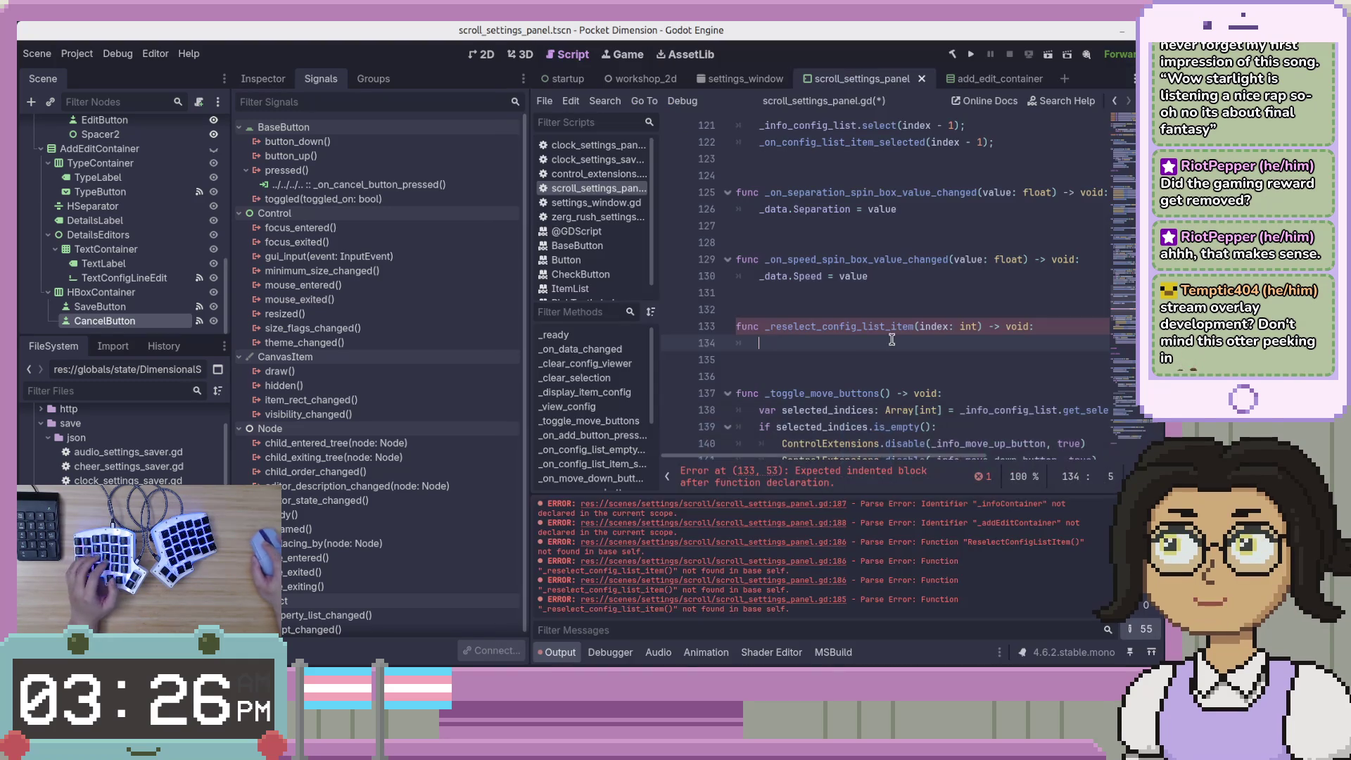
{"action": "key", "text": "ctrl+v"}
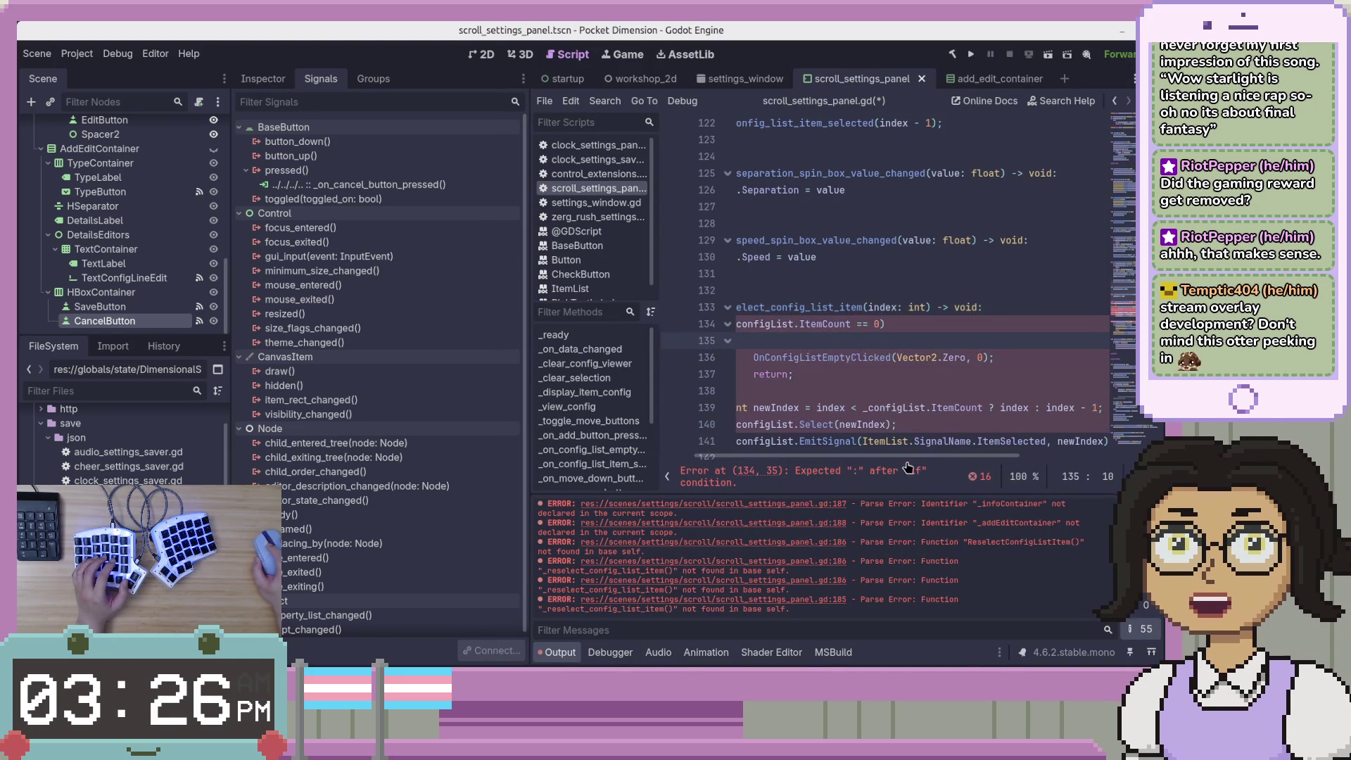
Drop the if condition's opening parenthesis and rename _configList to _info_config_list
{"action": "left_click", "coordinate": [838, 325]}
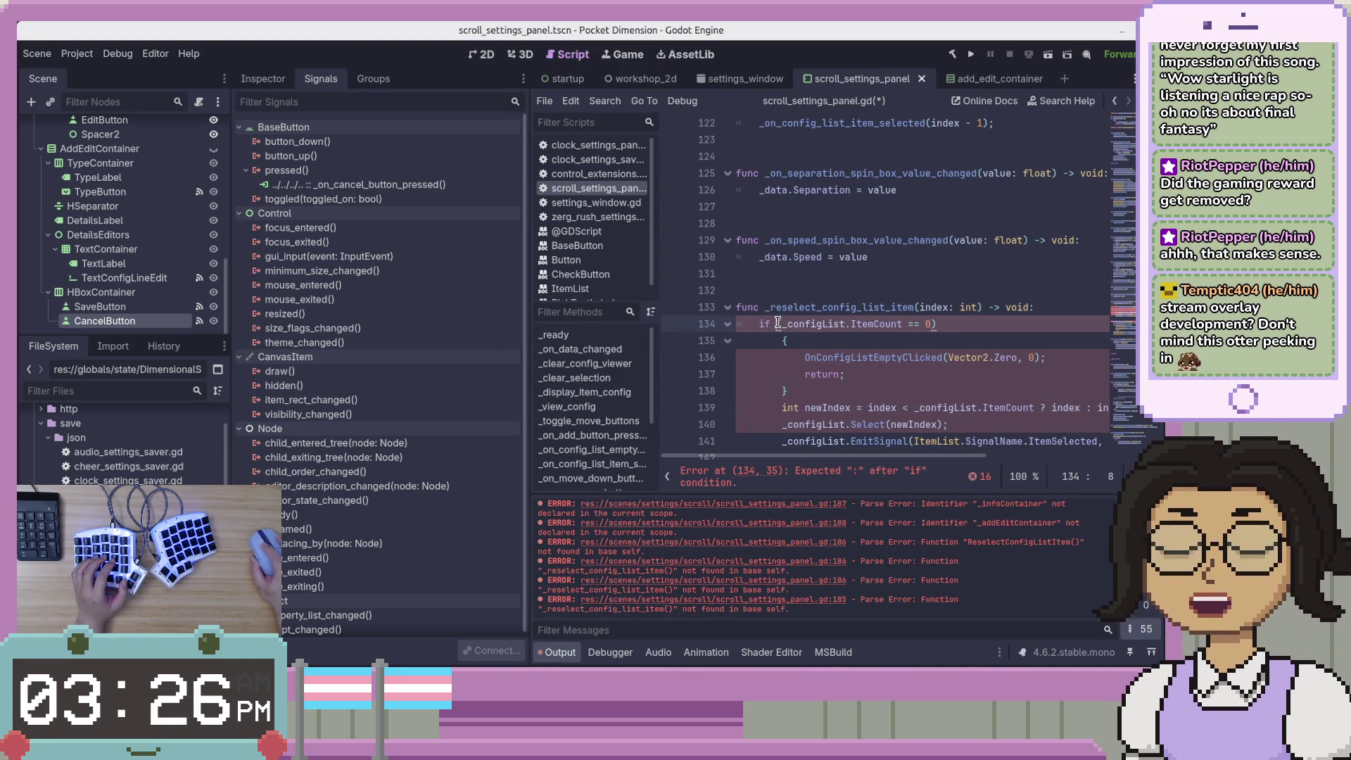
{"action": "type", "text": "("}
{"action": "key", "text": "ctrl+Left"}
{"action": "key", "text": "BackSpace"}
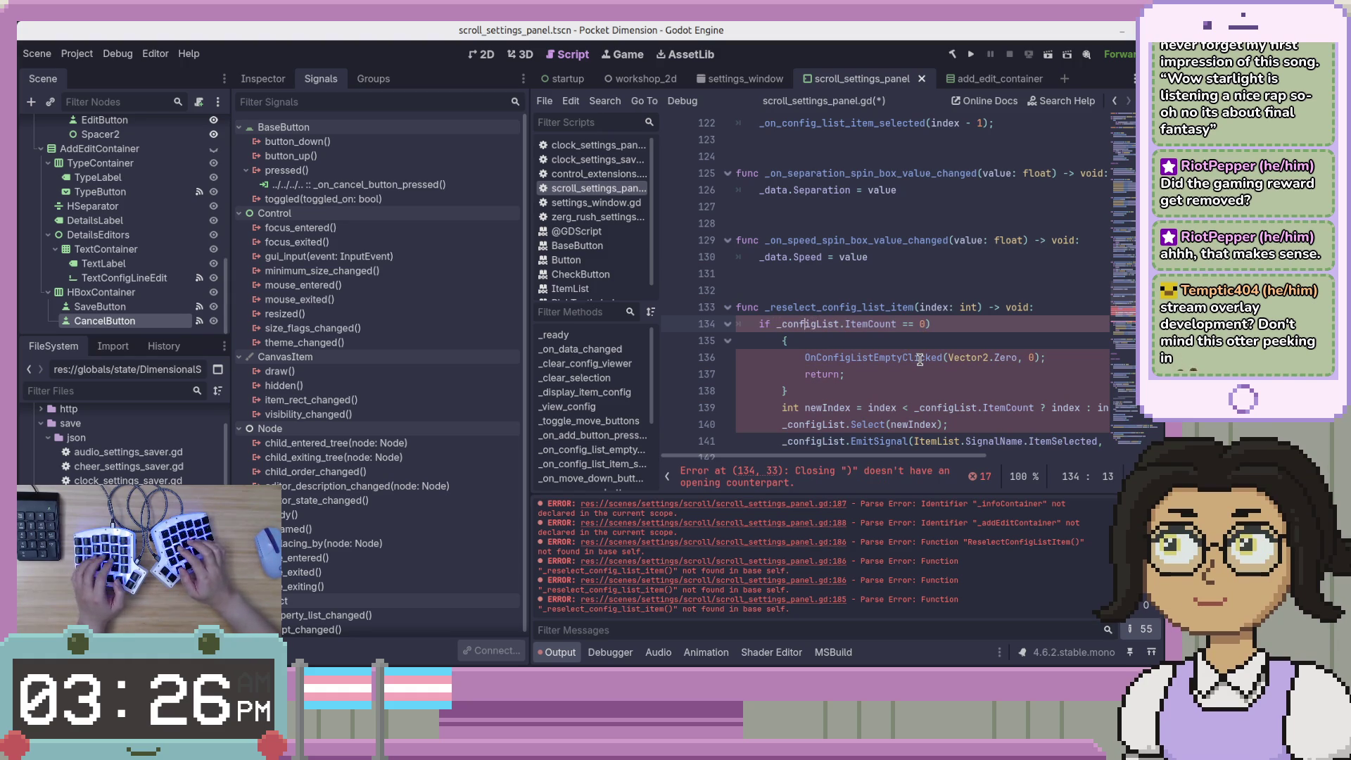
{"action": "type", "text": "info_"}
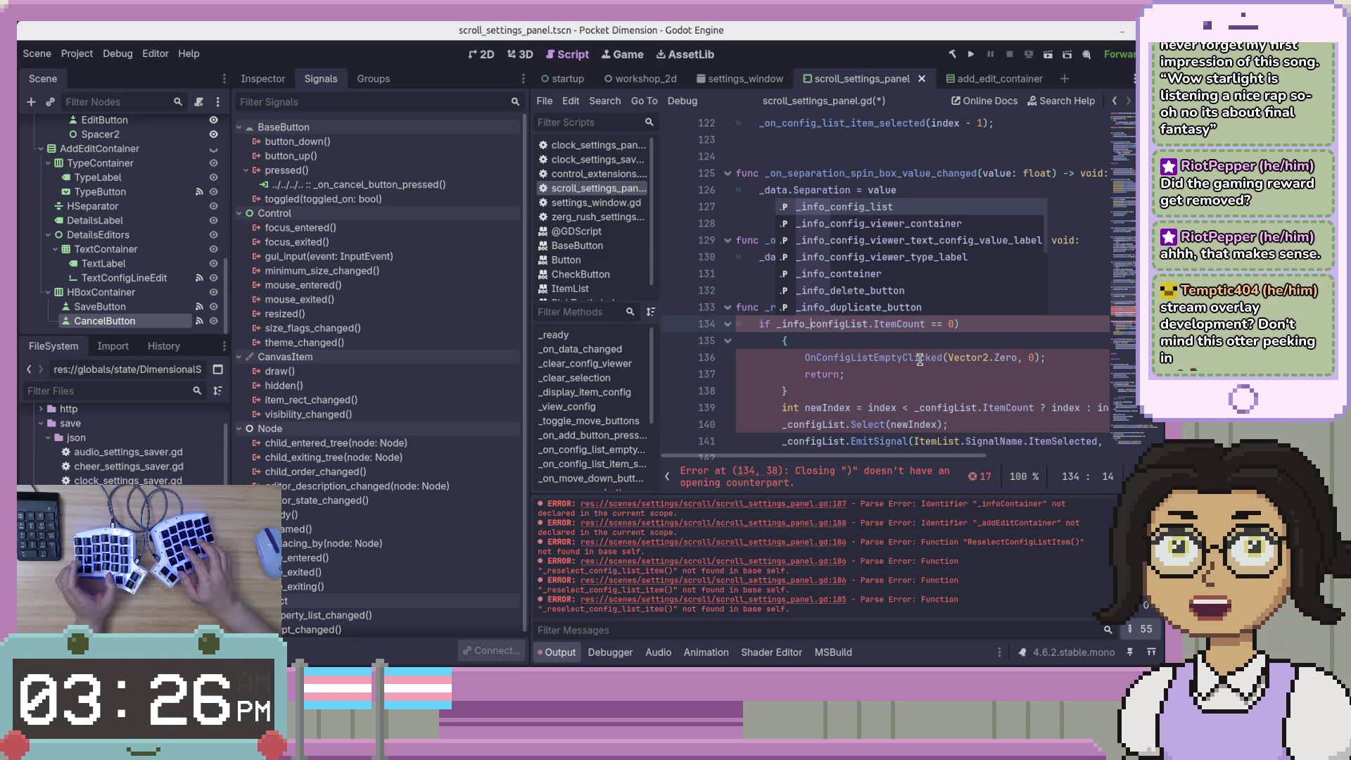
{"action": "key", "text": "Tab"}
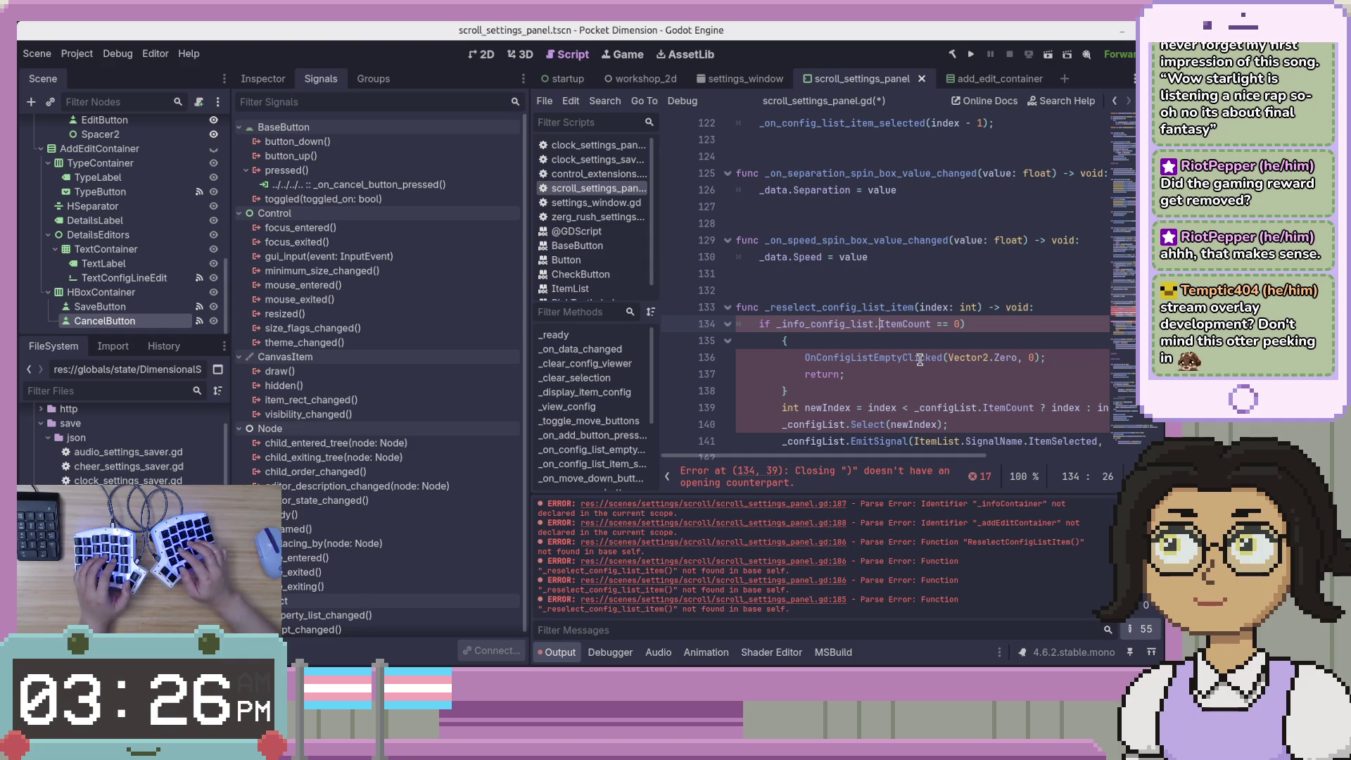
Rename ItemCount in the if condition, end it with a colon, and remove the opening brace line
{"action": "key", "text": "Right"}
{"action": "key", "text": "Right"}
{"action": "key", "text": "Right"}
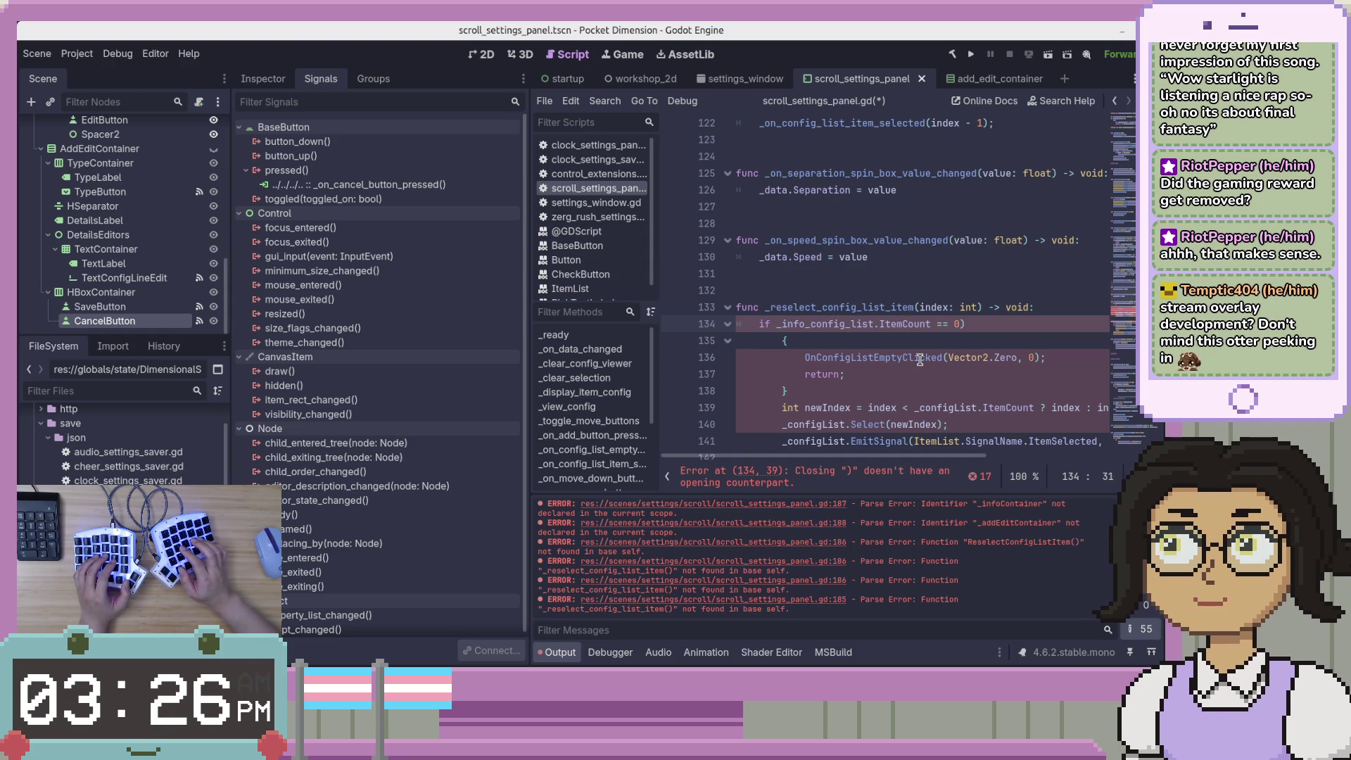
{"action": "key", "text": "ctrl+shift+Right"}
{"action": "type", "text": "i"}
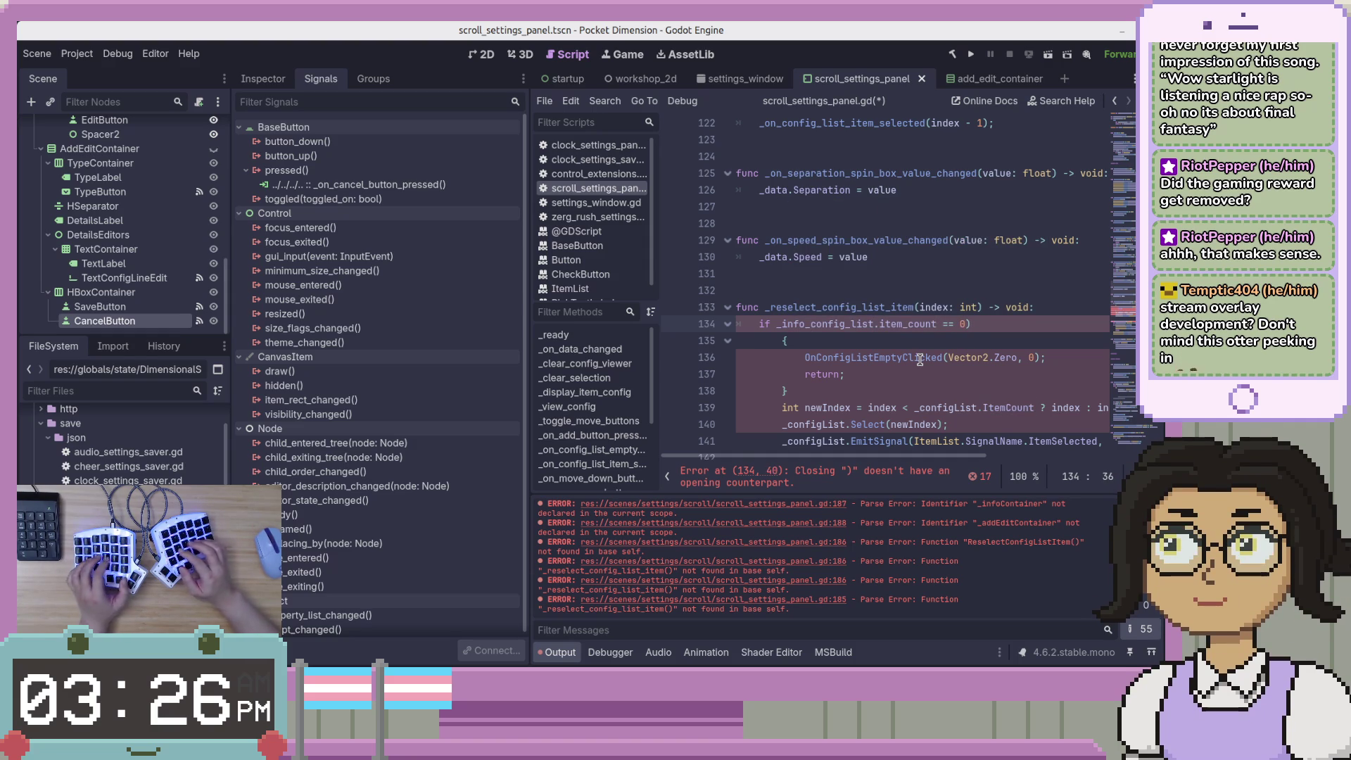
{"action": "type", "text": ":"}
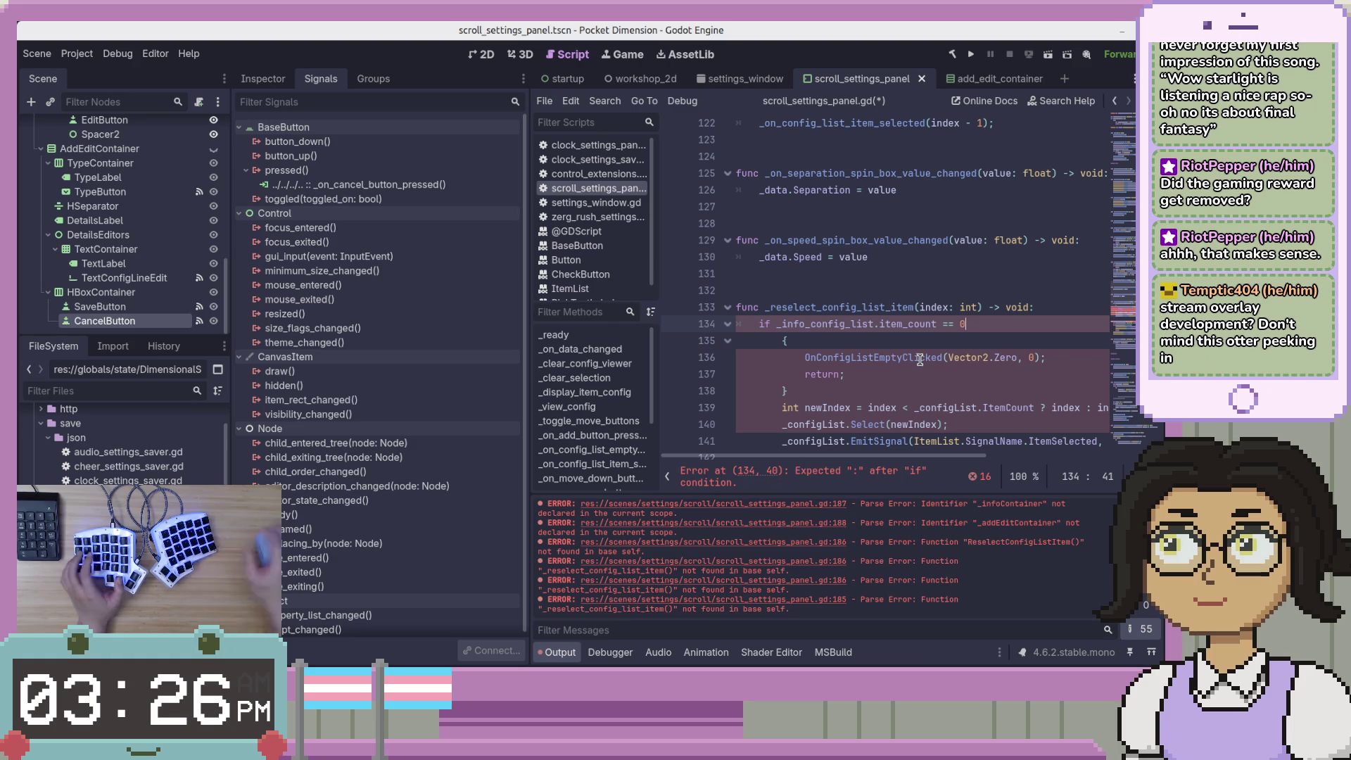
{"action": "key", "text": "Down"}
{"action": "key", "text": "BackSpace"}
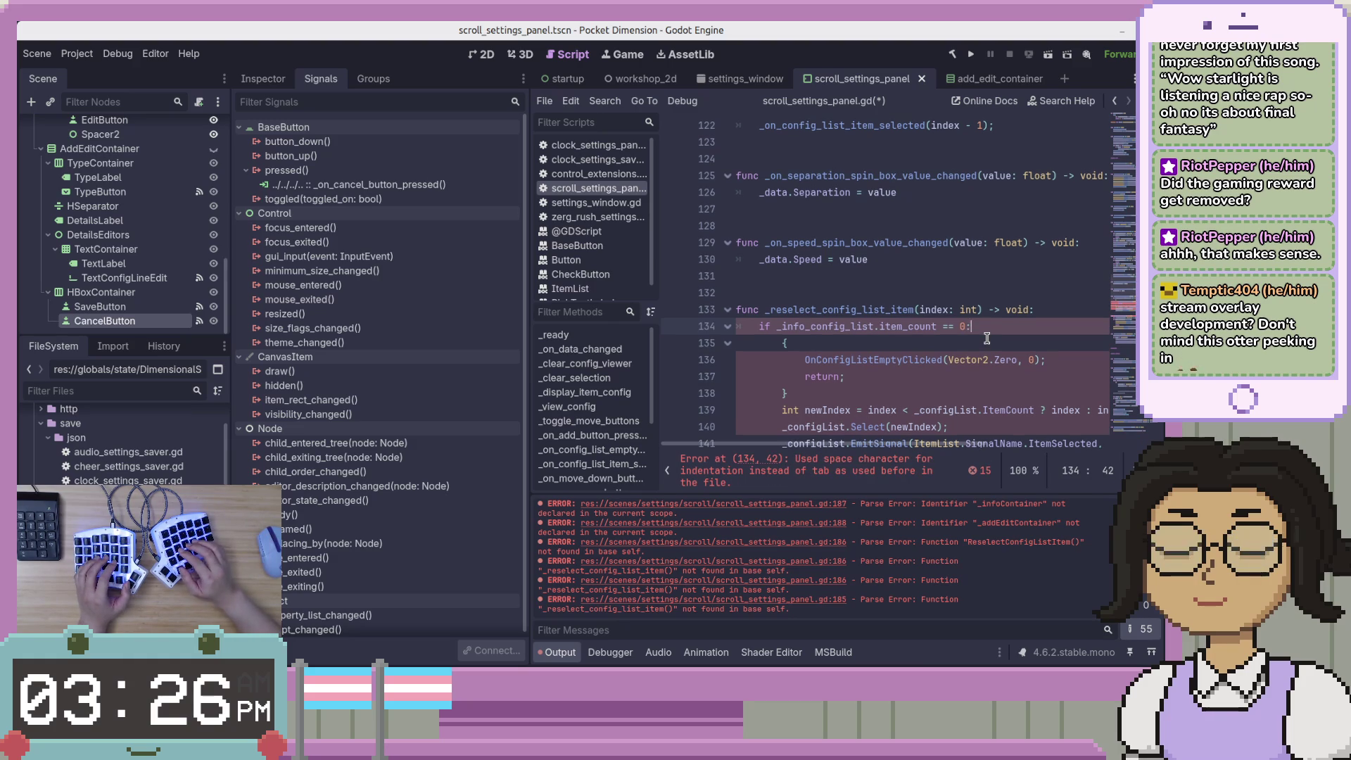
{"action": "key", "text": "BackSpace"}
{"action": "key", "text": "BackSpace"}
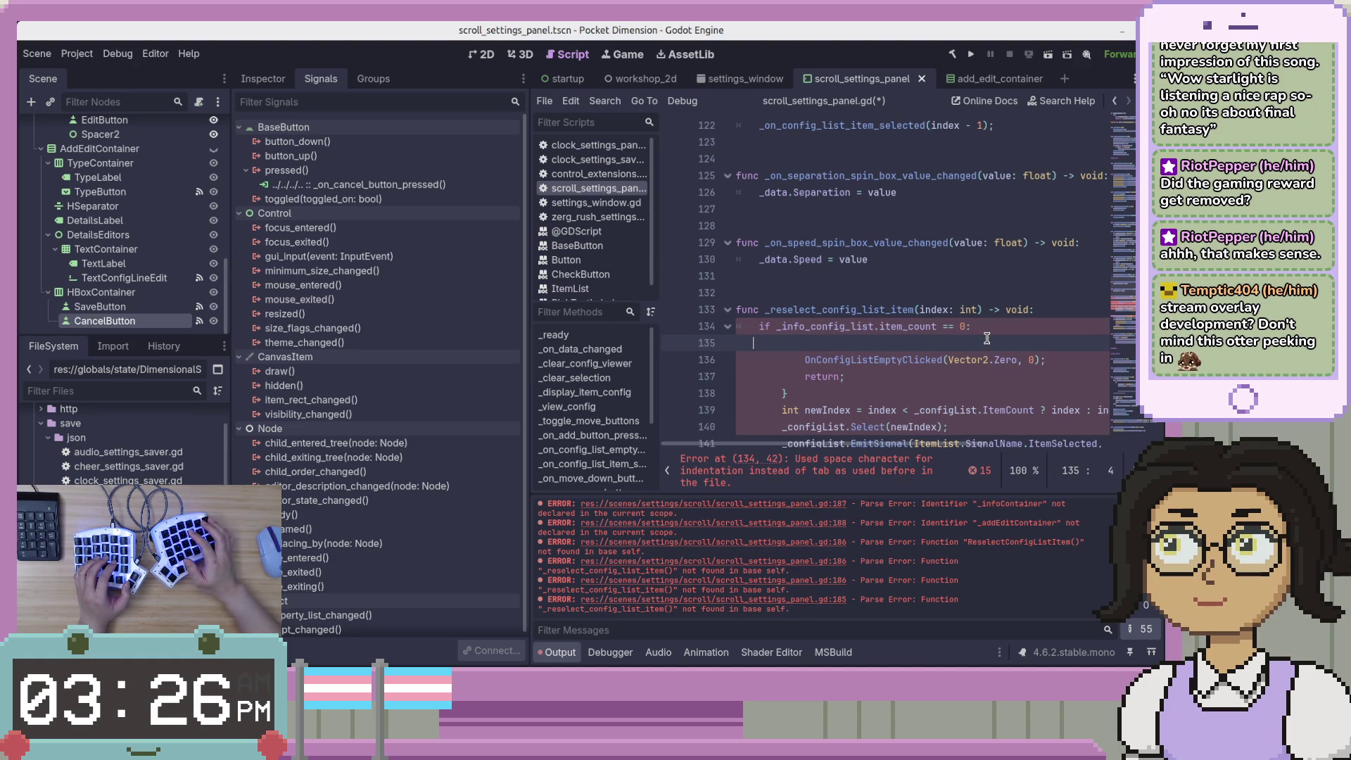
{"action": "key", "text": "BackSpace"}
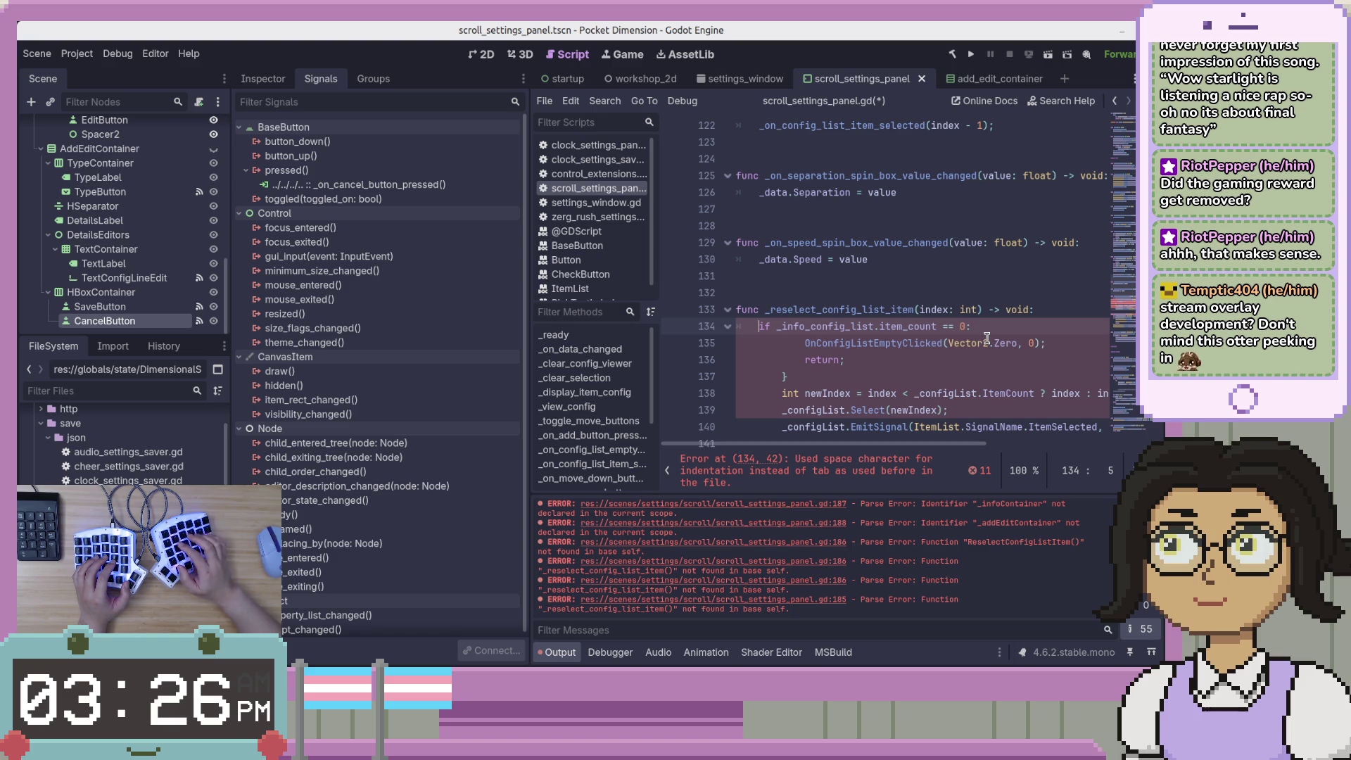
Re-indent the method call line with tabs and start renaming it in snake_case
{"action": "key", "text": "Down"}
{"action": "key", "text": "End"}
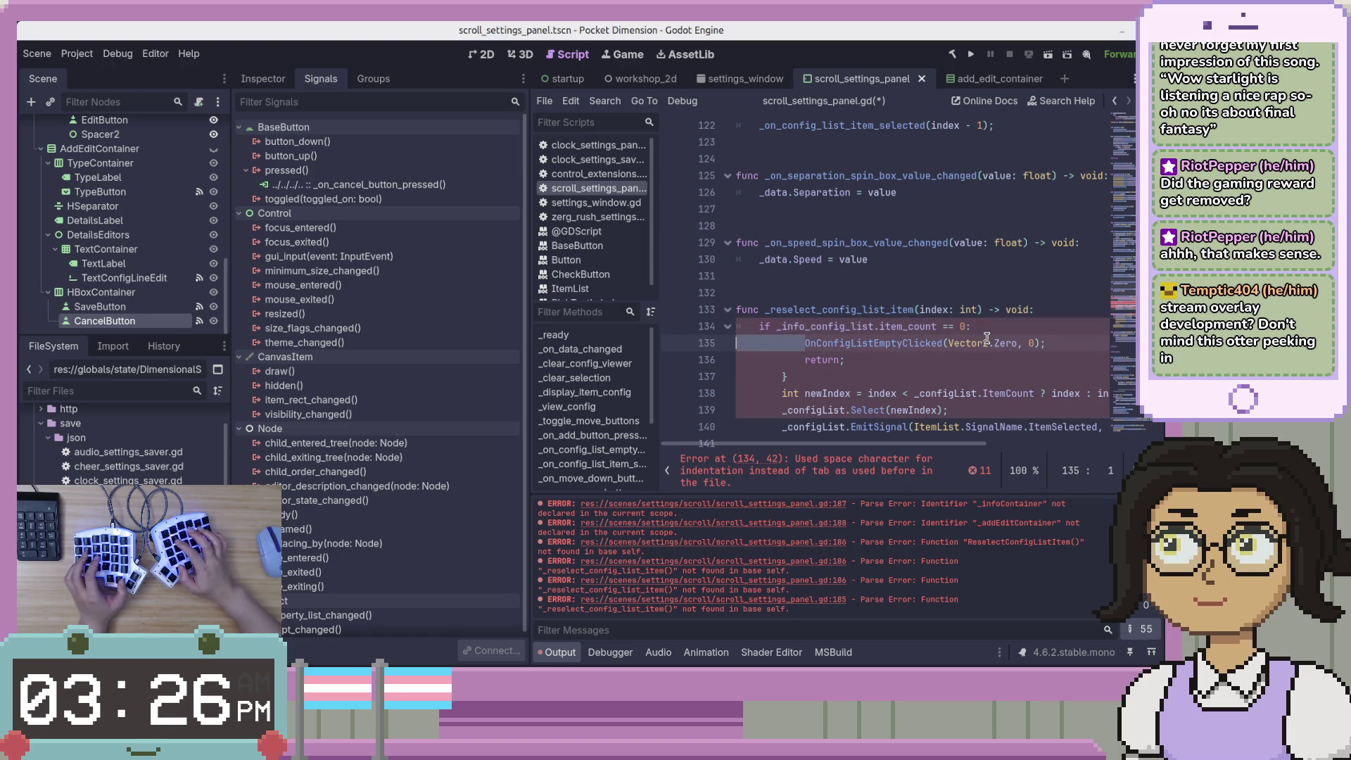
{"action": "key", "text": "ctrl+BackSpace"}
{"action": "key", "text": "Tab"}
{"action": "key", "text": "Tab"}
{"action": "key", "text": "Delete"}
{"action": "type", "text": "_o"}
{"action": "key", "text": "Delete"}
{"action": "key", "text": "Delete"}
{"action": "type", "text": "n_c"}
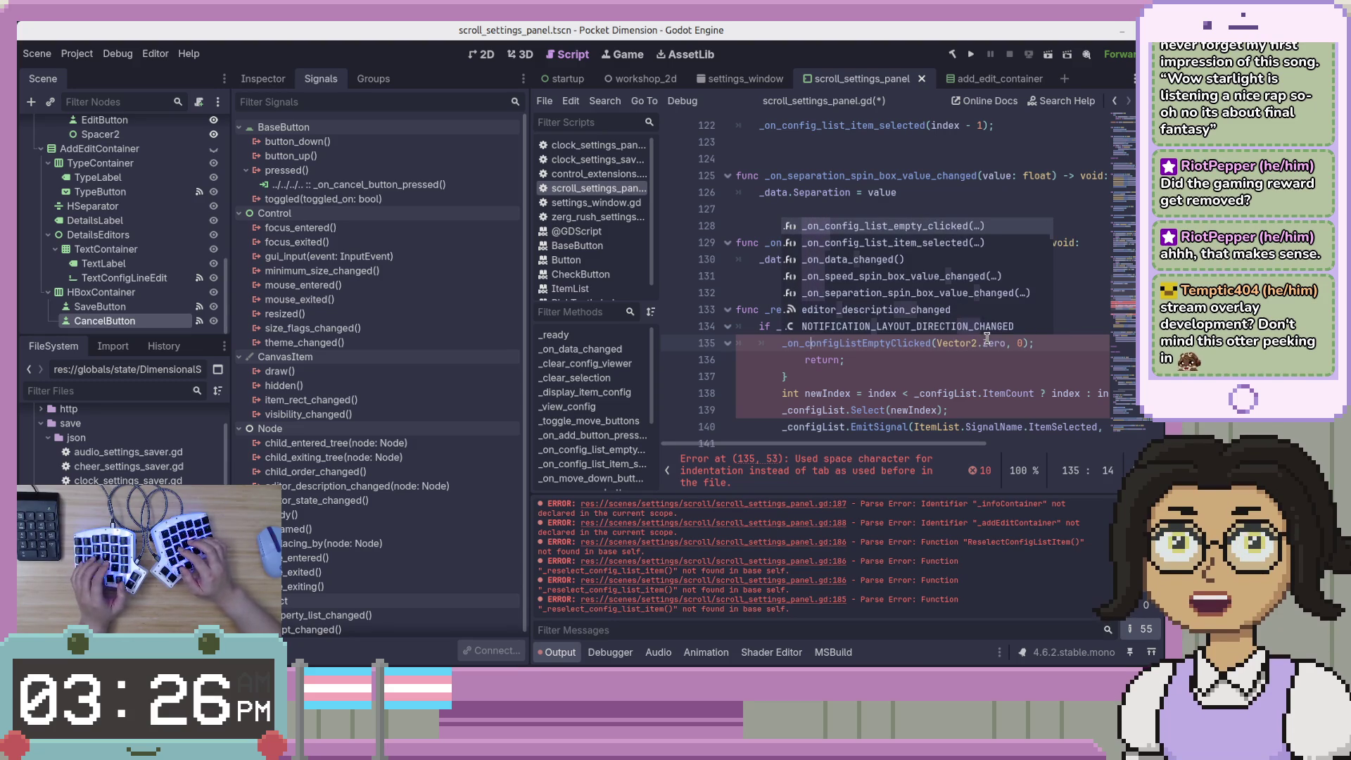
Indent the call under the if and complete the name _on_config_list_empty_clicked
{"action": "key", "text": "Right"}
{"action": "key", "text": "Right"}
{"action": "key", "text": "Right"}
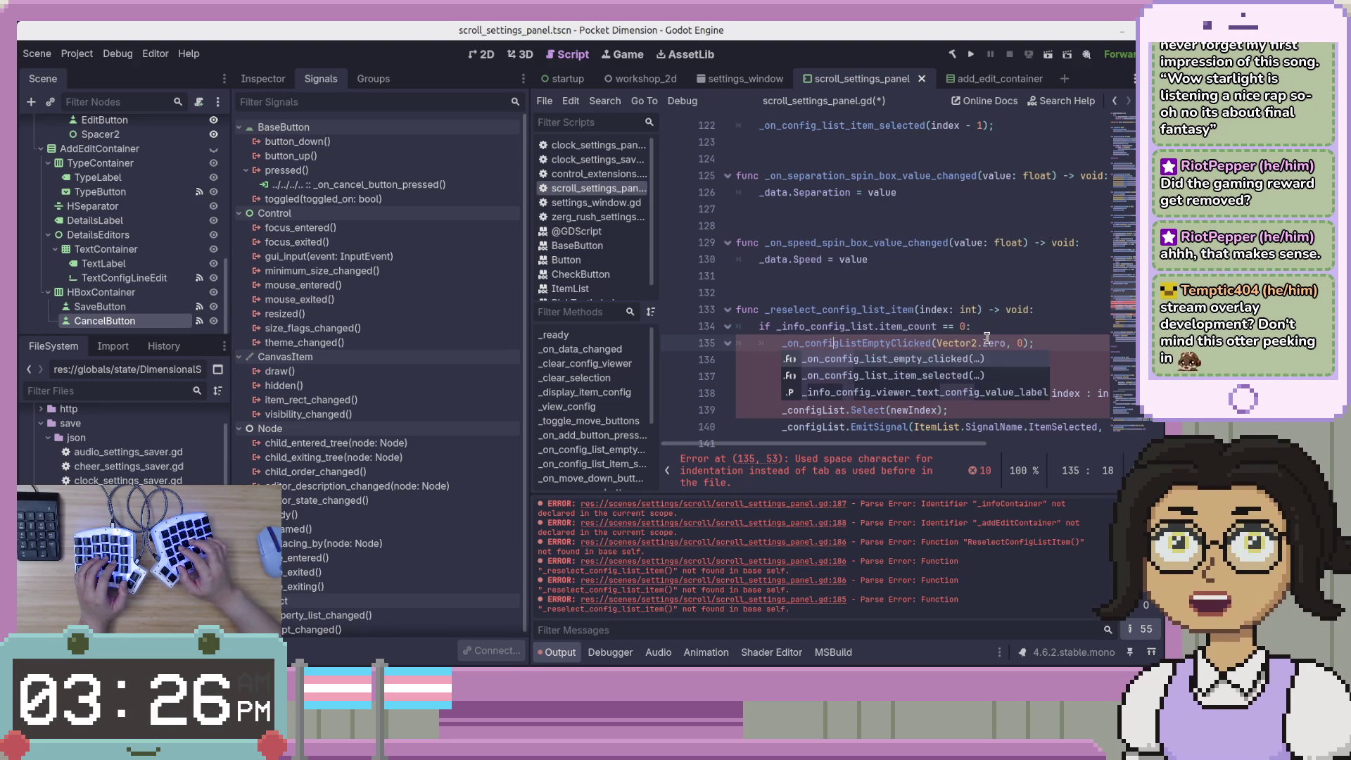
{"action": "type", "text": "/"}
{"action": "key", "text": "Tab"}
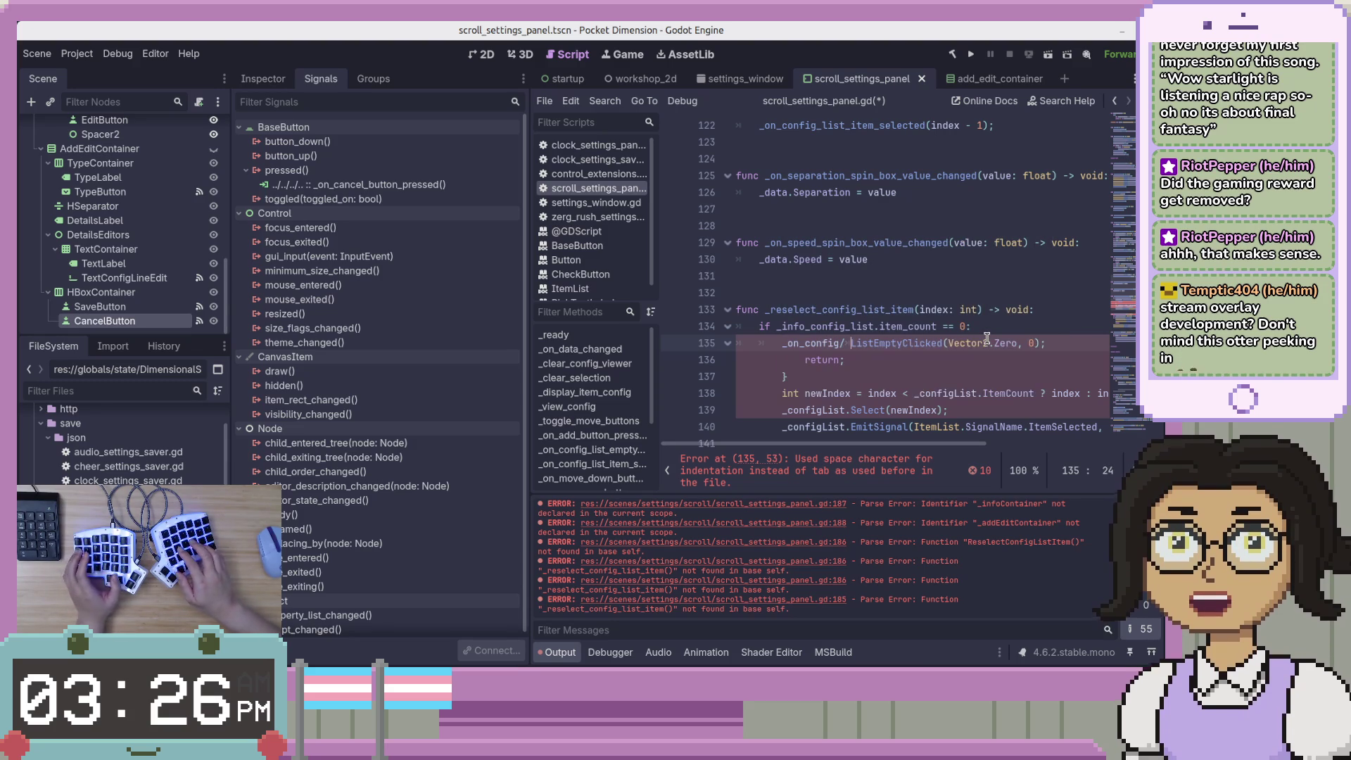
{"action": "key", "text": "BackSpace"}
{"action": "key", "text": "BackSpace"}
{"action": "key", "text": "shift+Tab"}
{"action": "key", "text": "Home"}
{"action": "key", "text": "Tab"}
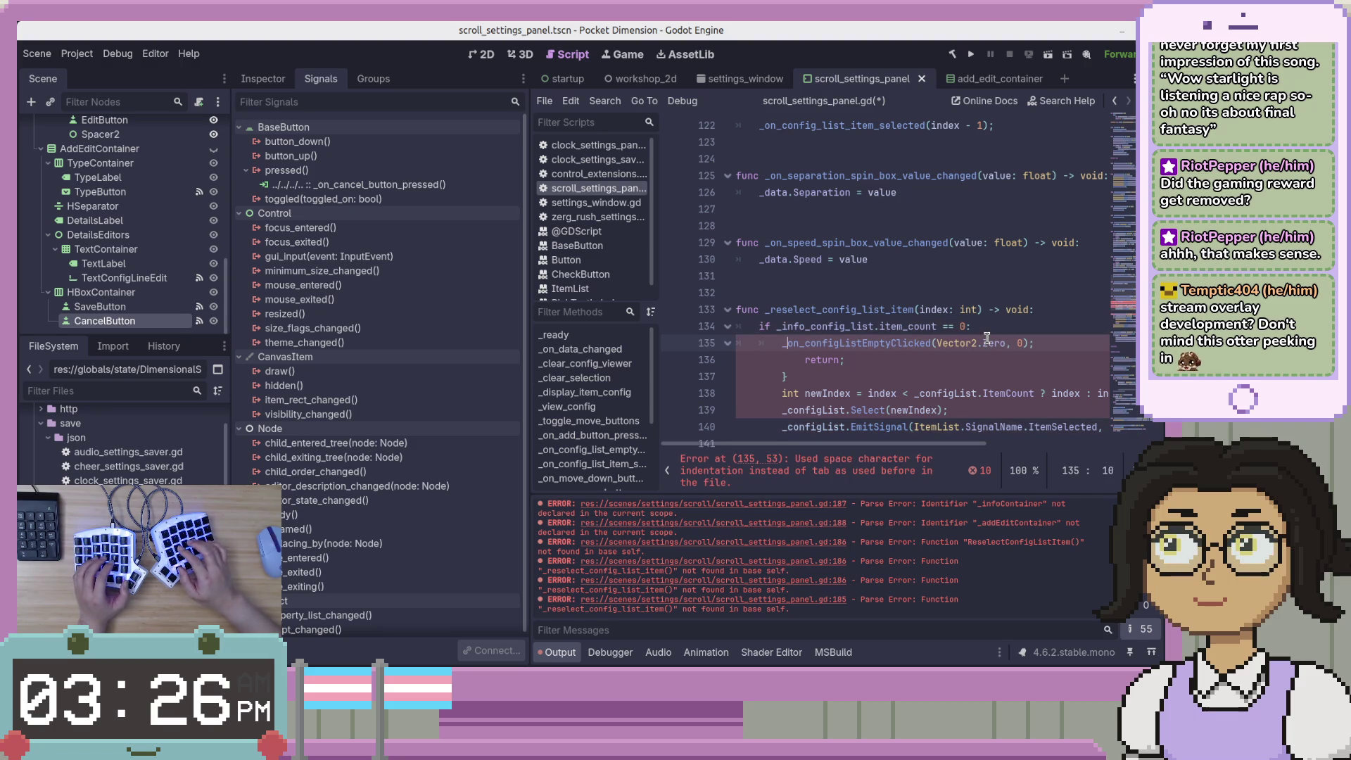
{"action": "type", "text": "_"}
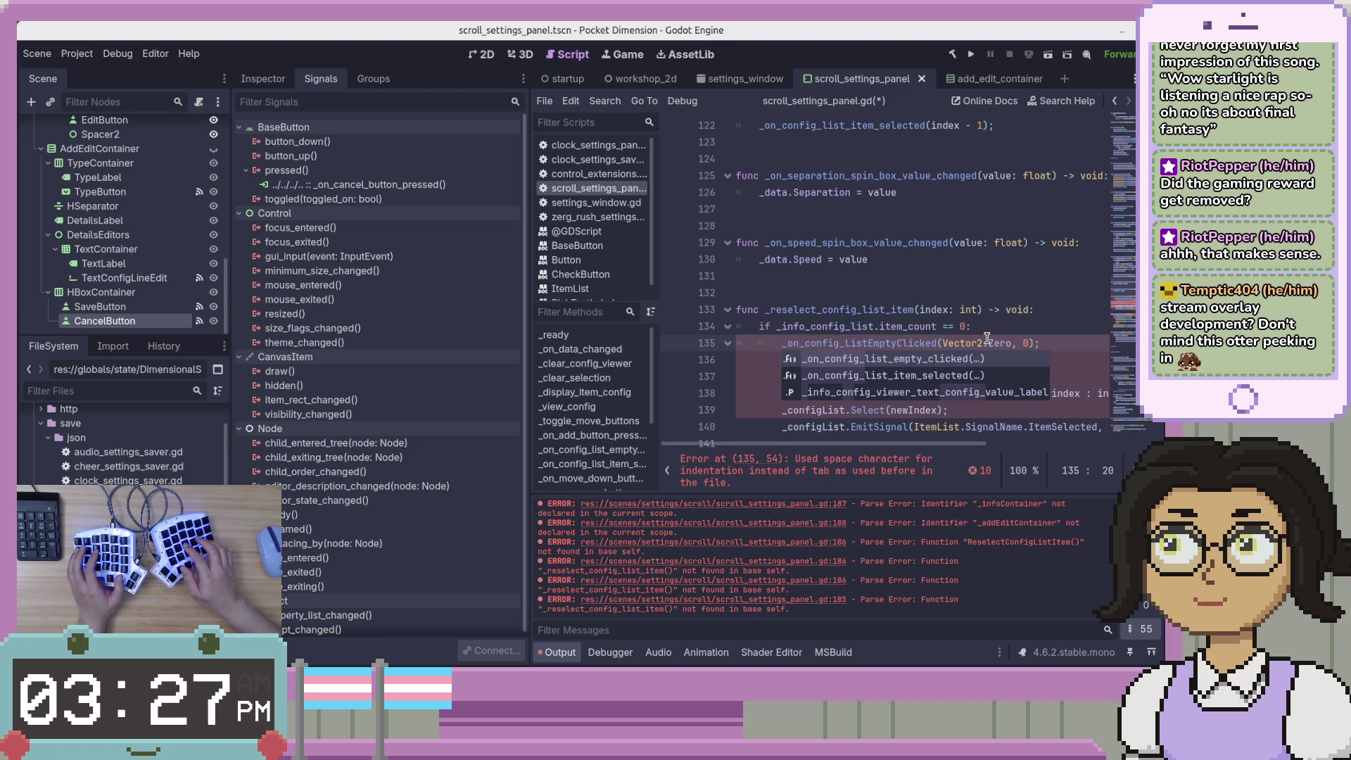
{"action": "key", "text": "Return"}
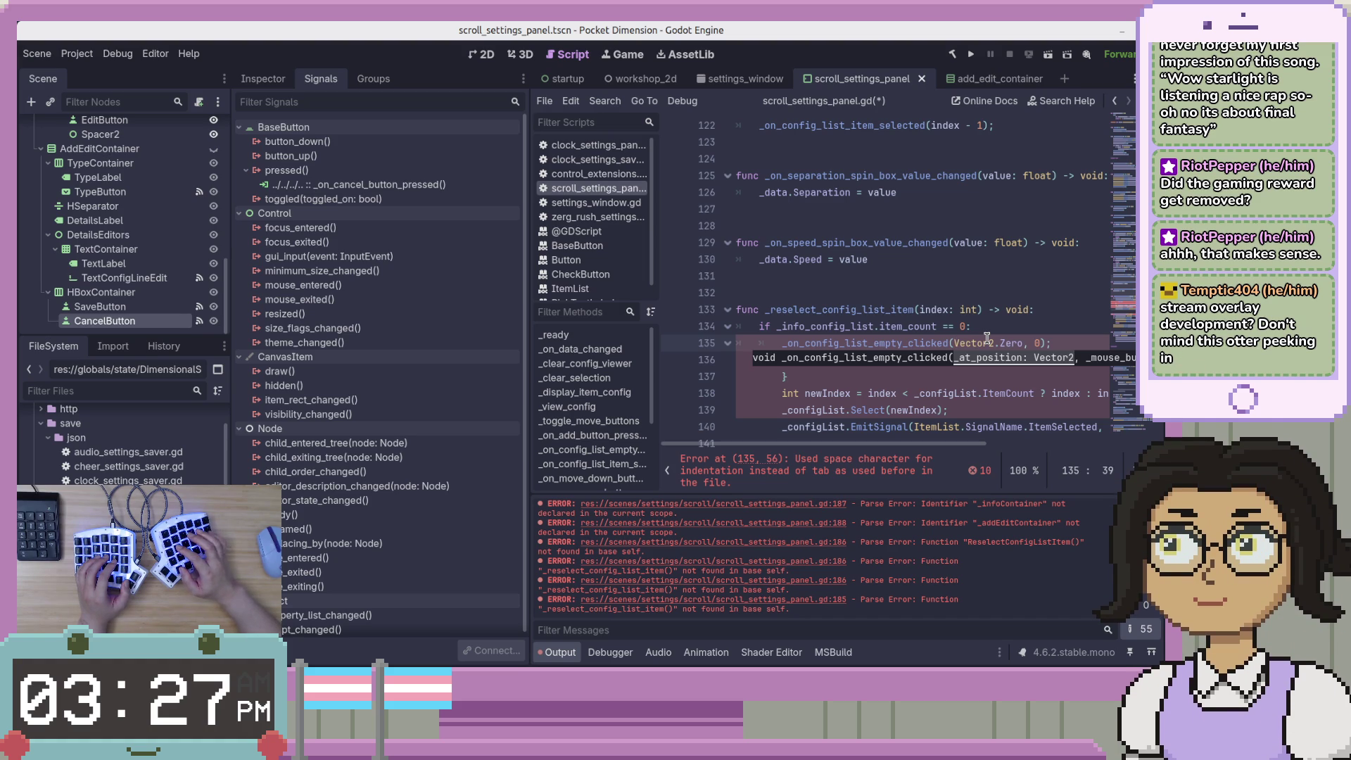
Remove the mixed-space indentation and semicolon from the return line
{"action": "key", "text": "End"}
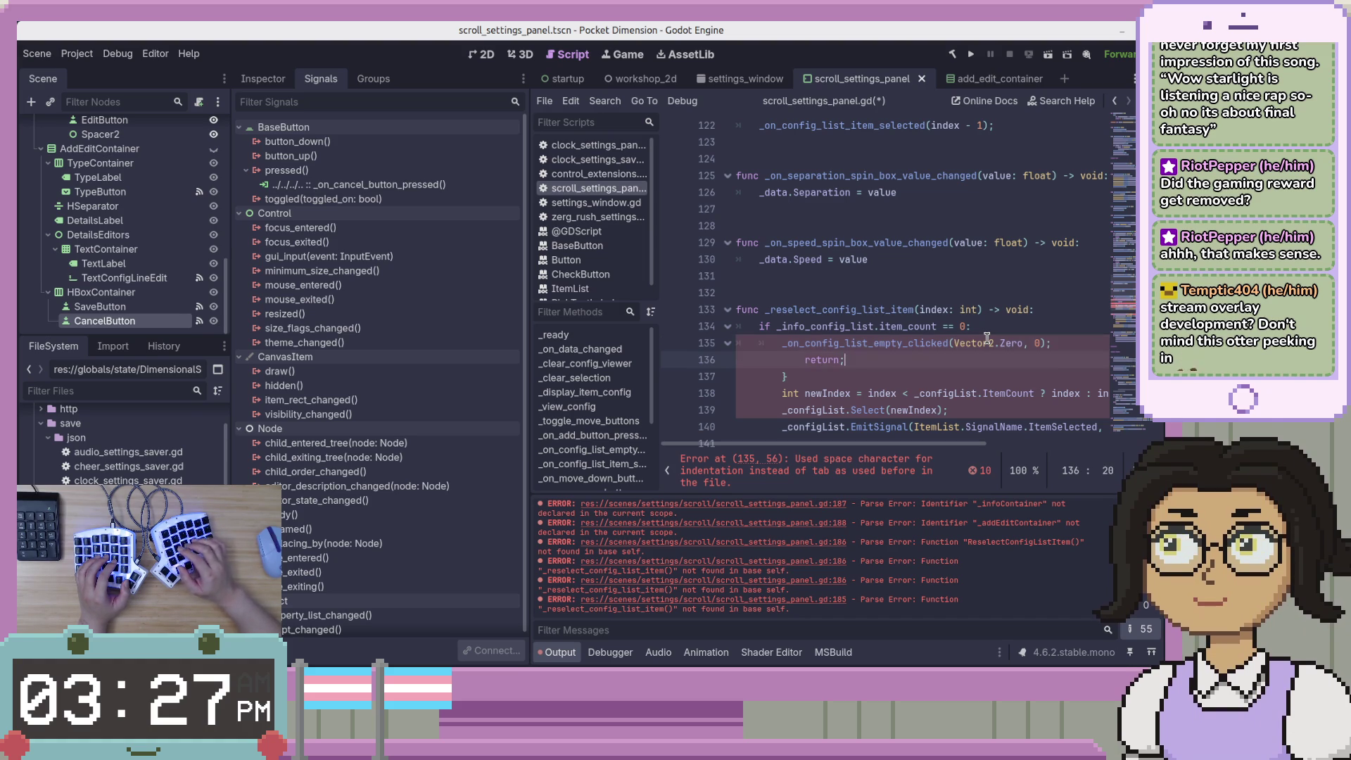
{"action": "left_click", "coordinate": [986, 340]}
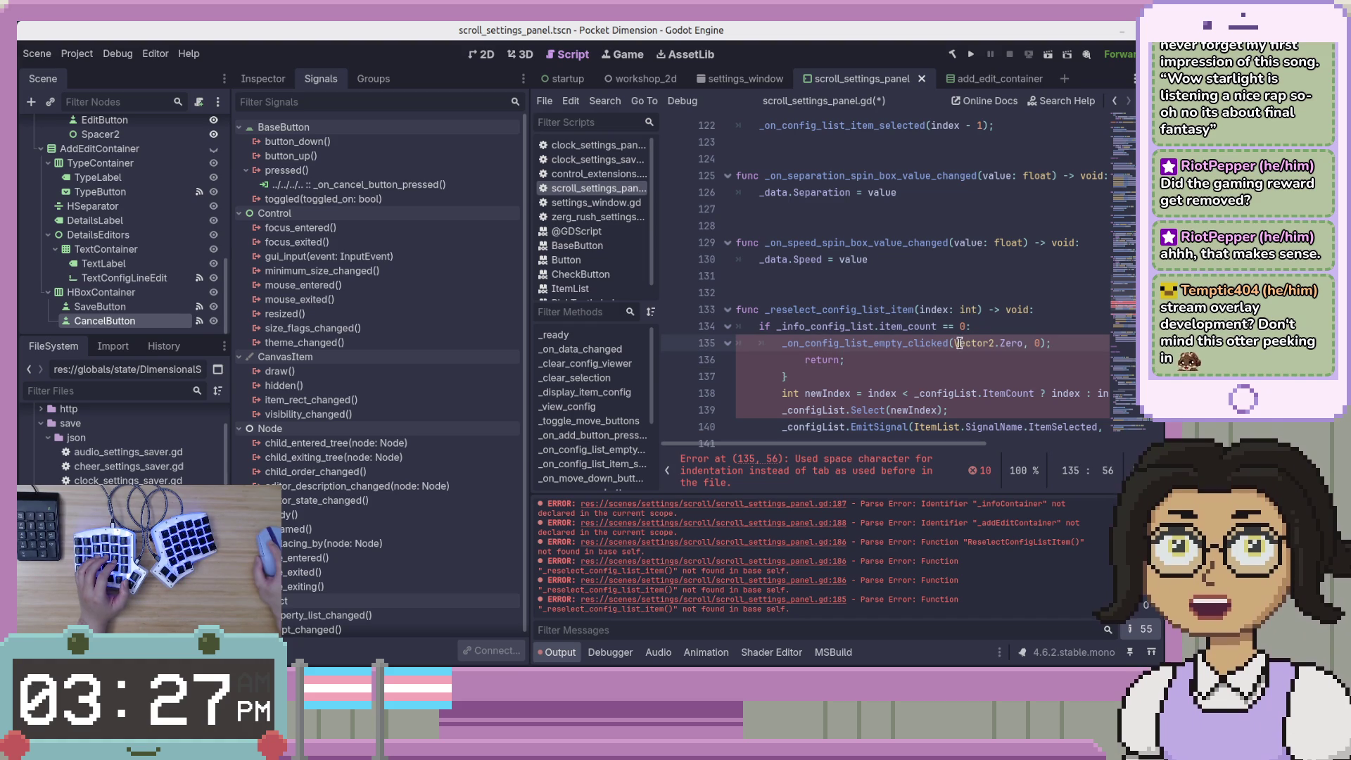
{"action": "key", "text": "shift+End"}
{"action": "key", "text": "shift+Home"}
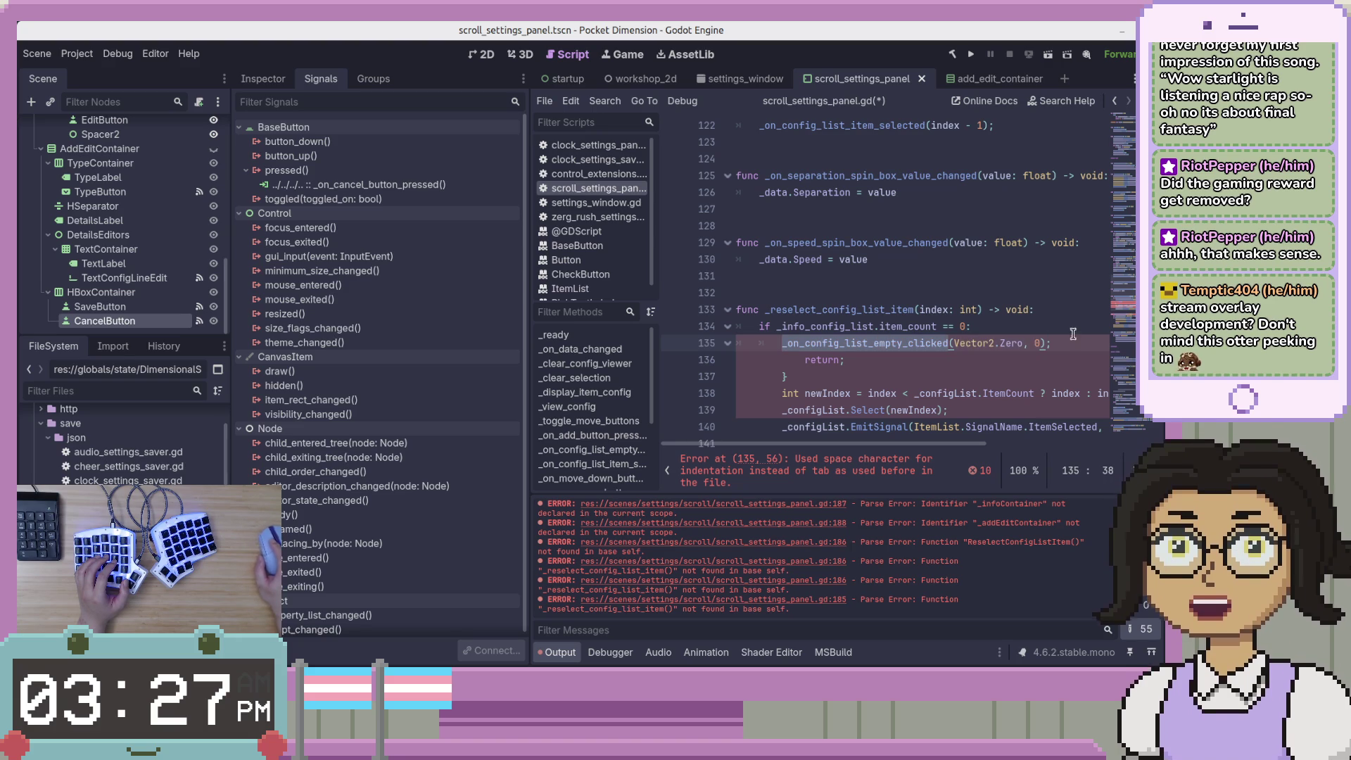
{"action": "left_click", "coordinate": [1078, 355]}
{"action": "key", "text": "Home"}
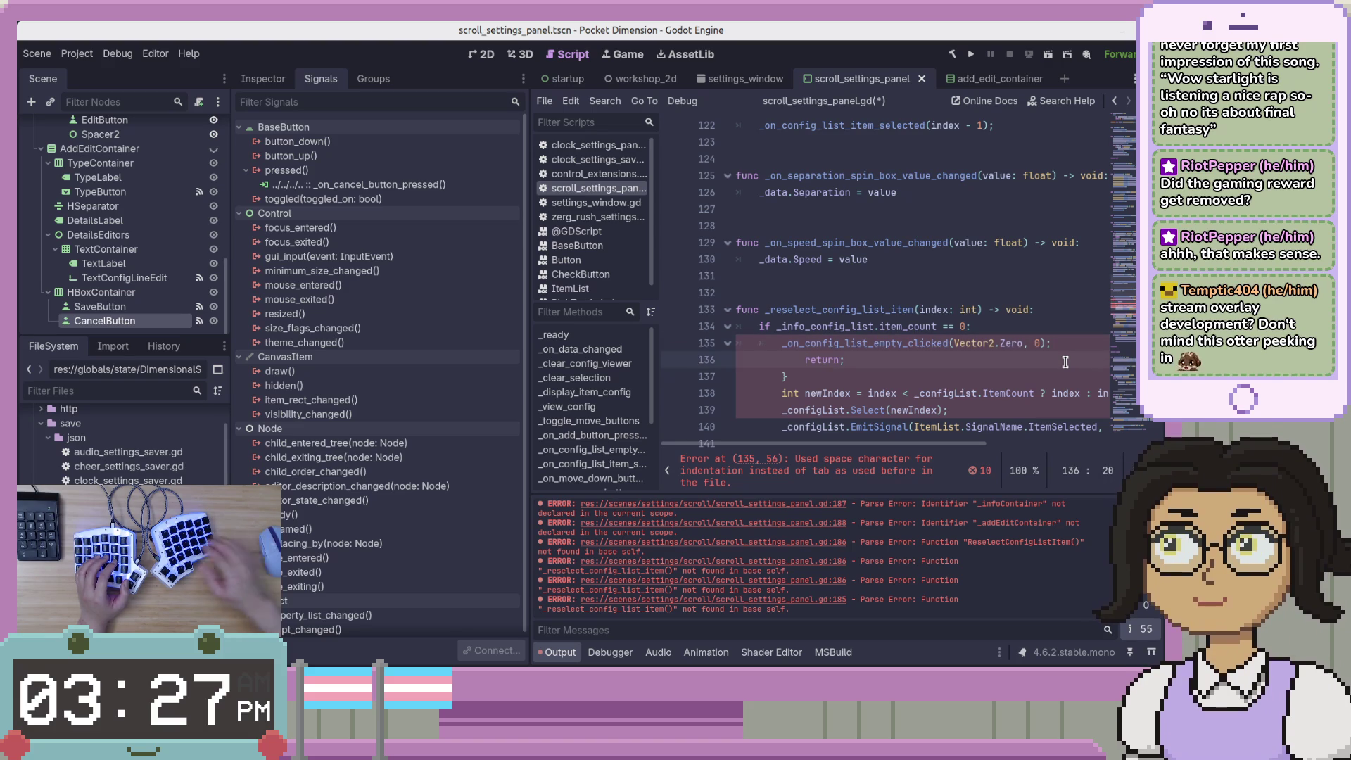
{"action": "key", "text": "Home"}
{"action": "key", "text": "shift+Tab"}
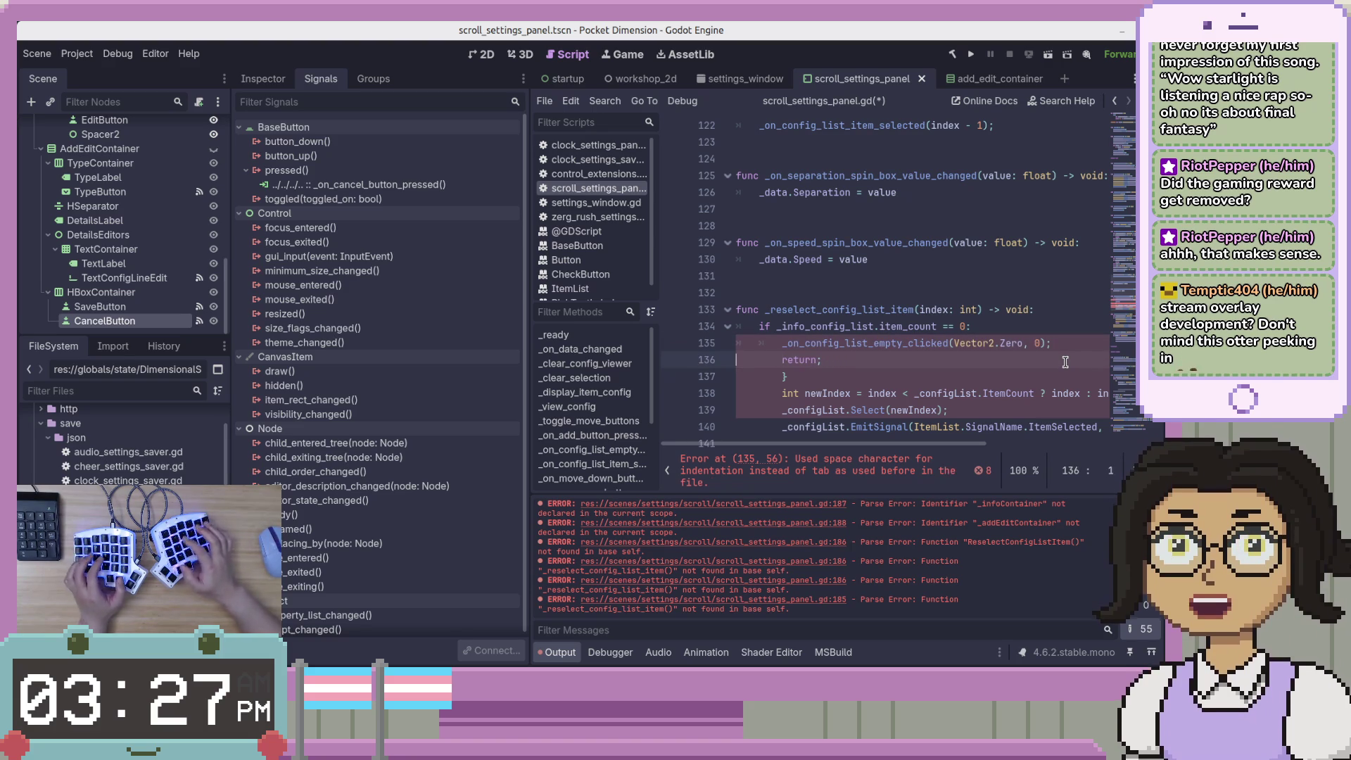
{"action": "key", "text": "ctrl+shift+Right"}
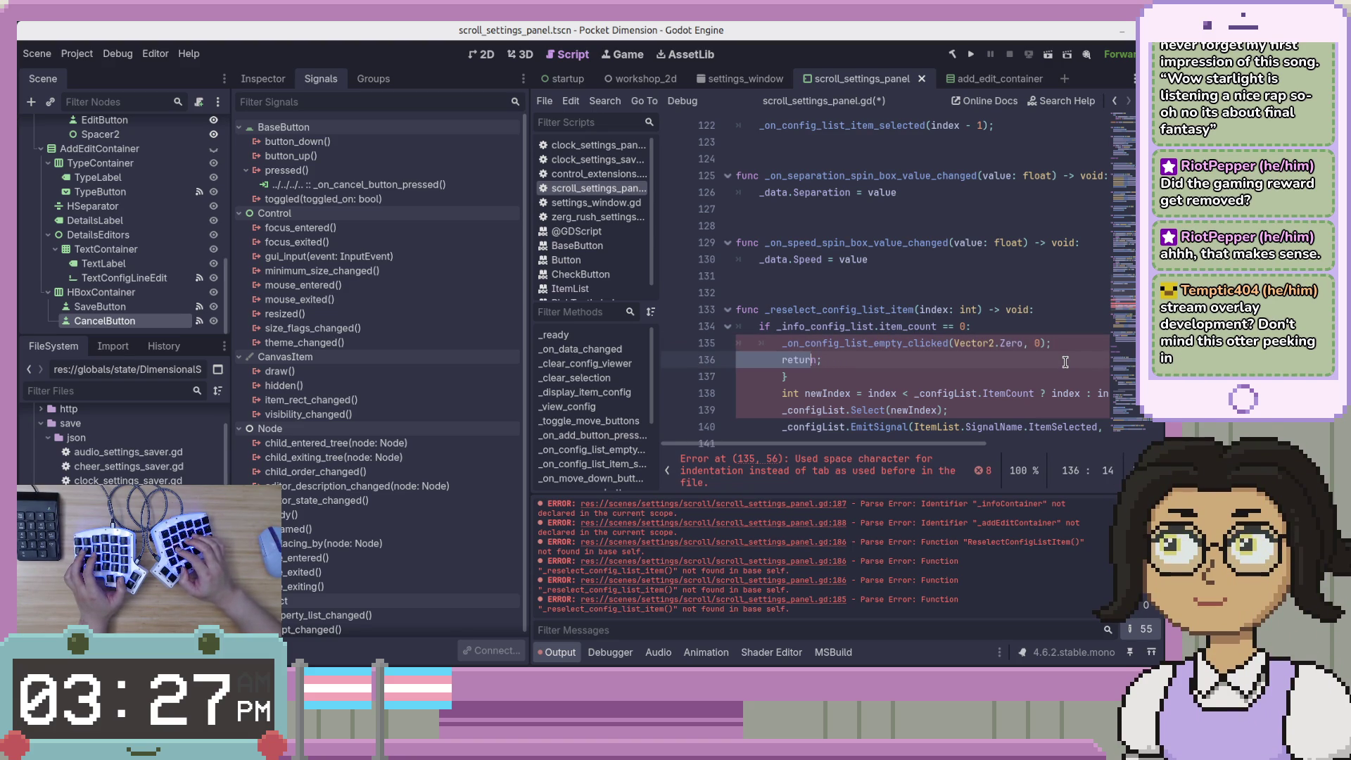
{"action": "key", "text": "BackSpace"}
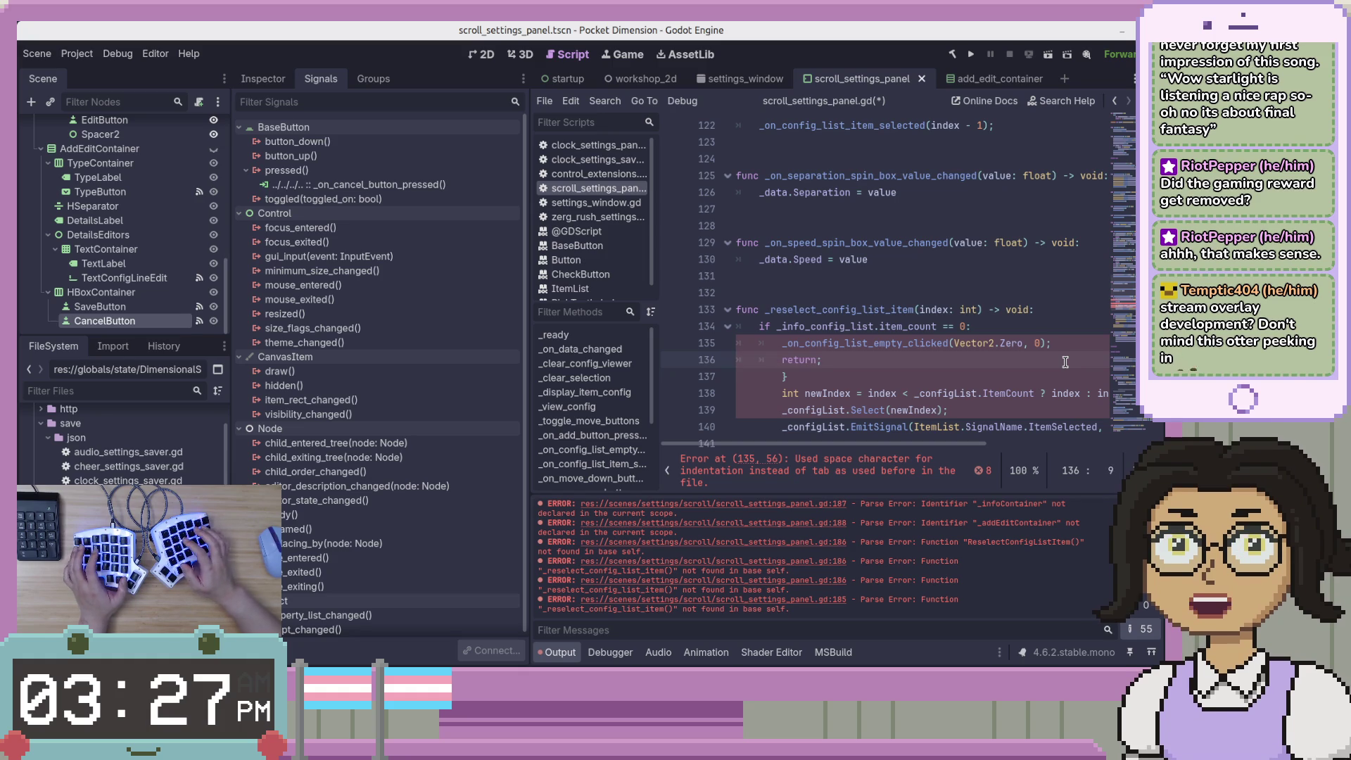
{"action": "key", "text": "Delete"}
{"action": "key", "text": "Up"}
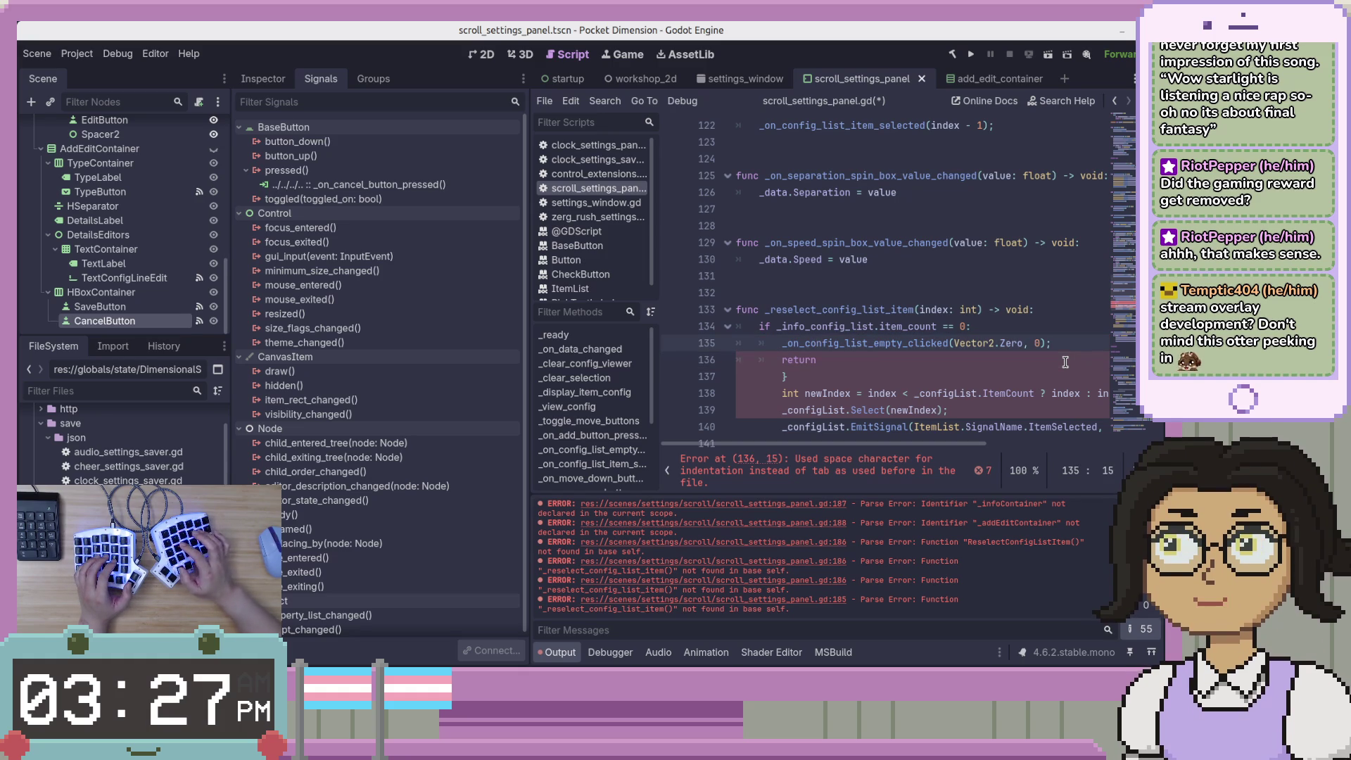
Save the script and delete the leftover C# closing brace
{"action": "key", "text": "ctrl+s"}
{"action": "key", "text": "Down"}
{"action": "key", "text": "Down"}
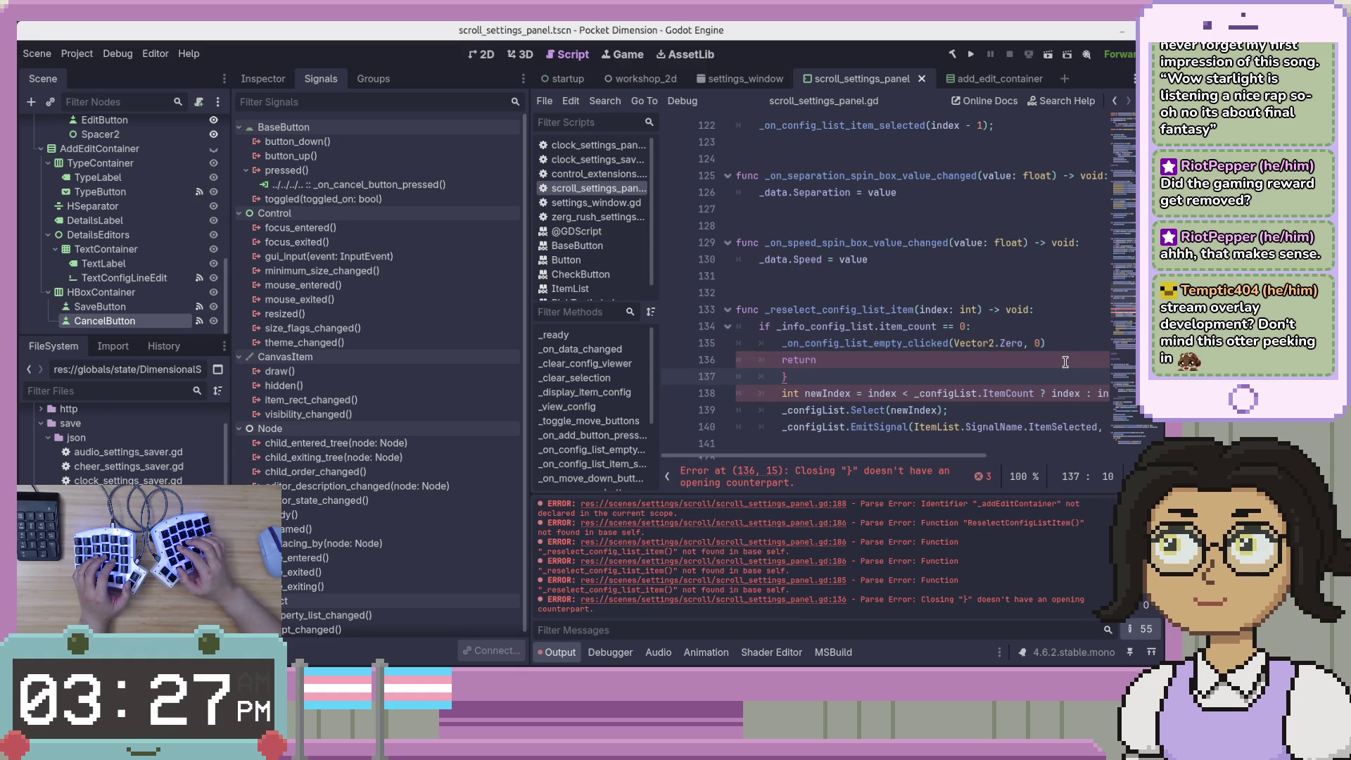
{"action": "key", "text": "BackSpace"}
Dedent lines 138-140 and rewrite the int newIndex declaration as var new_index: int
{"action": "key", "text": "Down"}
{"action": "key", "text": "shift+Down"}
{"action": "key", "text": "shift+Down"}
{"action": "key", "text": "shift+Tab"}
{"action": "key", "text": "Up"}
{"action": "key", "text": "Up"}
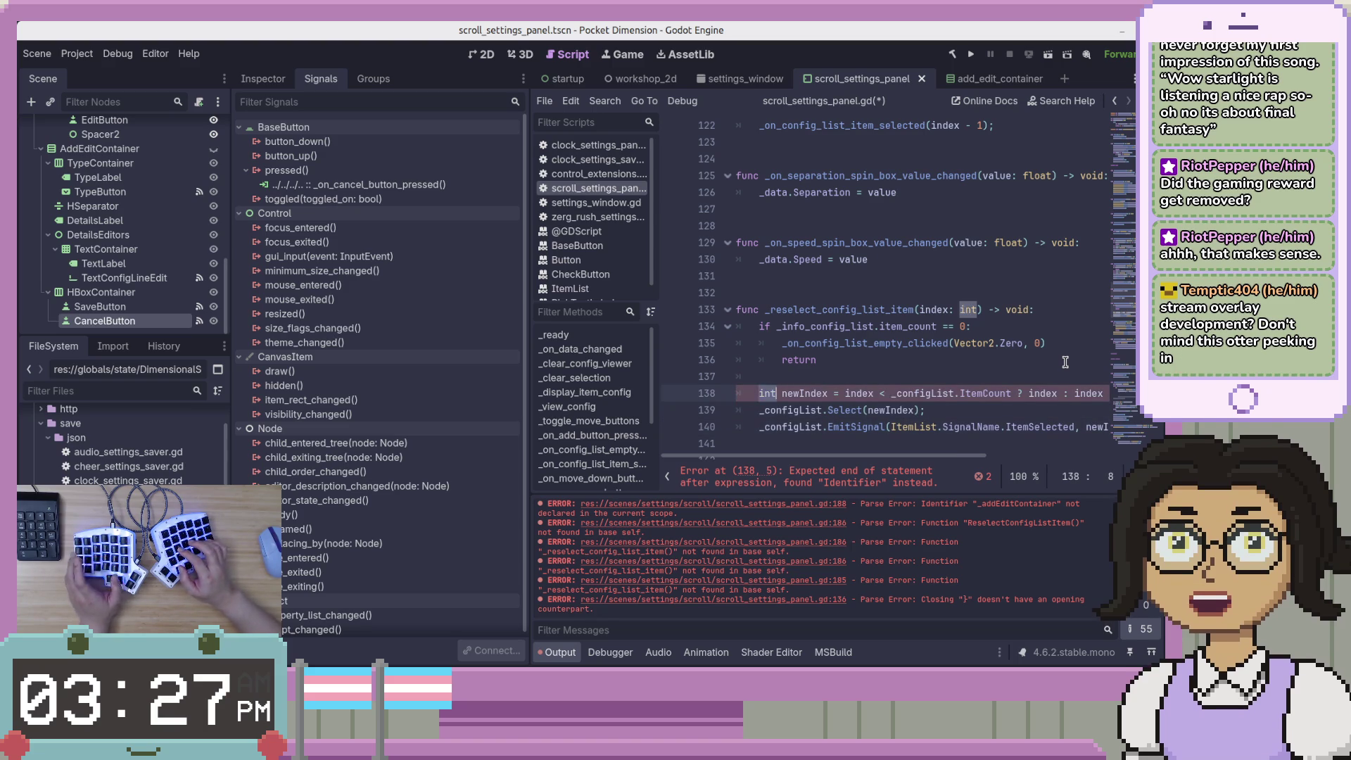
{"action": "key", "text": "Delete"}
{"action": "key", "text": "Delete"}
{"action": "key", "text": "Delete"}
{"action": "type", "text": "varr"}
{"action": "key", "text": "BackSpace"}
{"action": "key", "text": "Right"}
{"action": "key", "text": "Right"}
{"action": "key", "text": "Right"}
{"action": "key", "text": "Delete"}
{"action": "type", "text": "_I"}
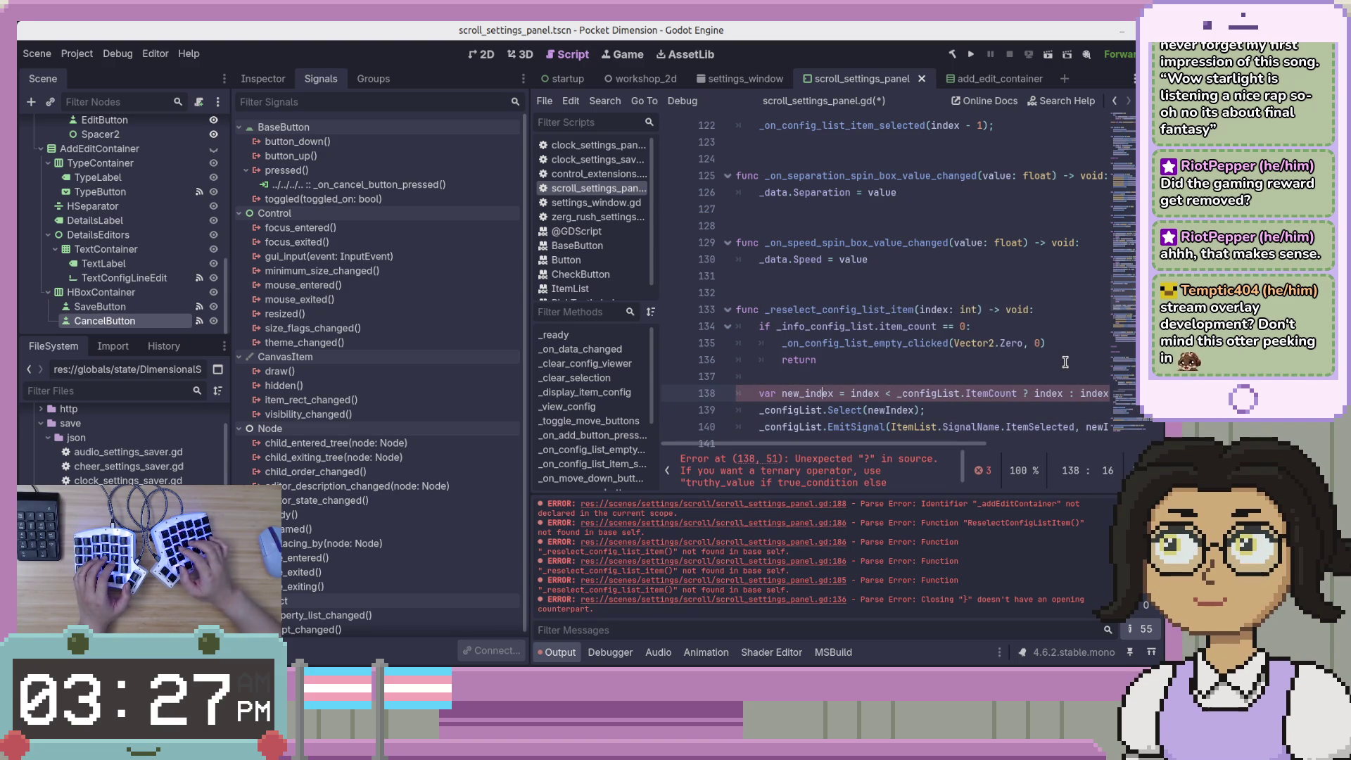
{"action": "type", "text": ": int"}
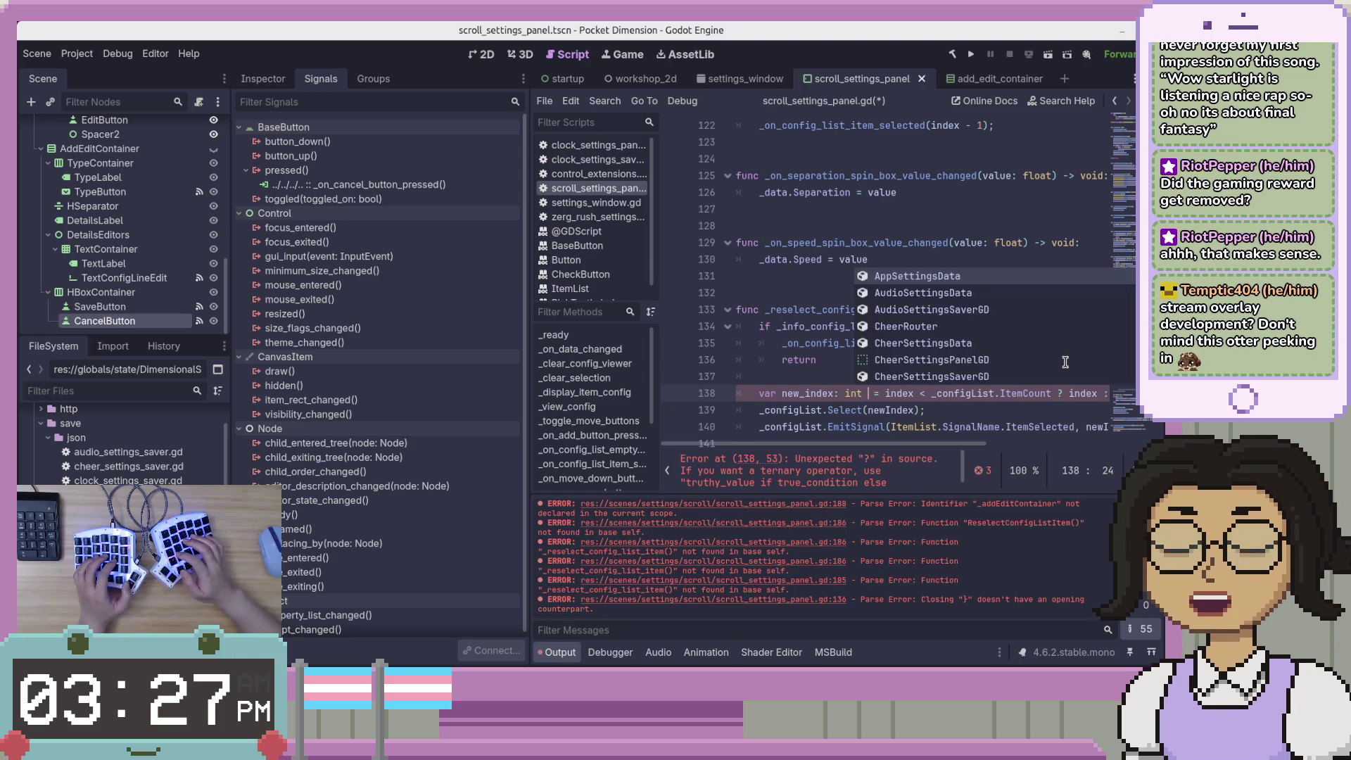
Begin the value as 'index if index <', referencing _info_config_list instead of _configList
{"action": "key", "text": "Right"}
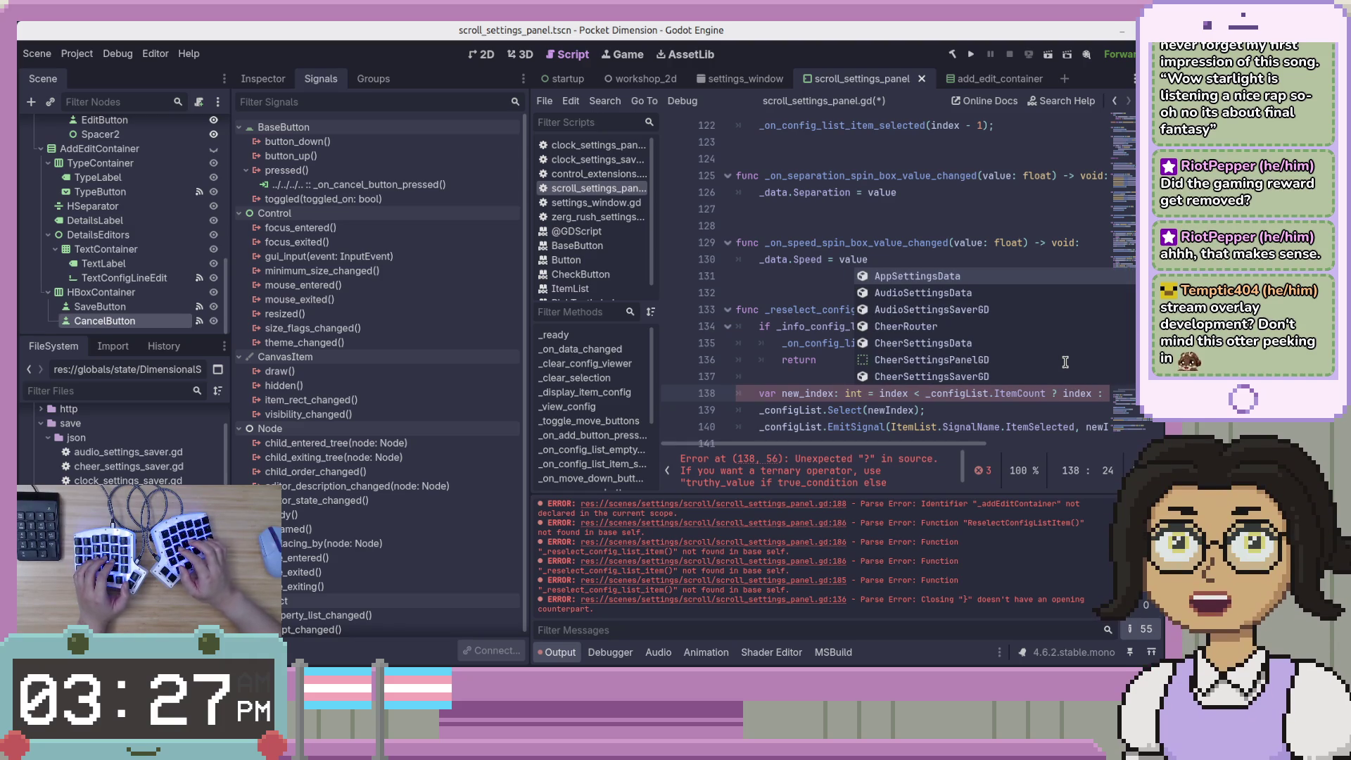
{"action": "key", "text": "Right"}
{"action": "type", "text": "inde"}
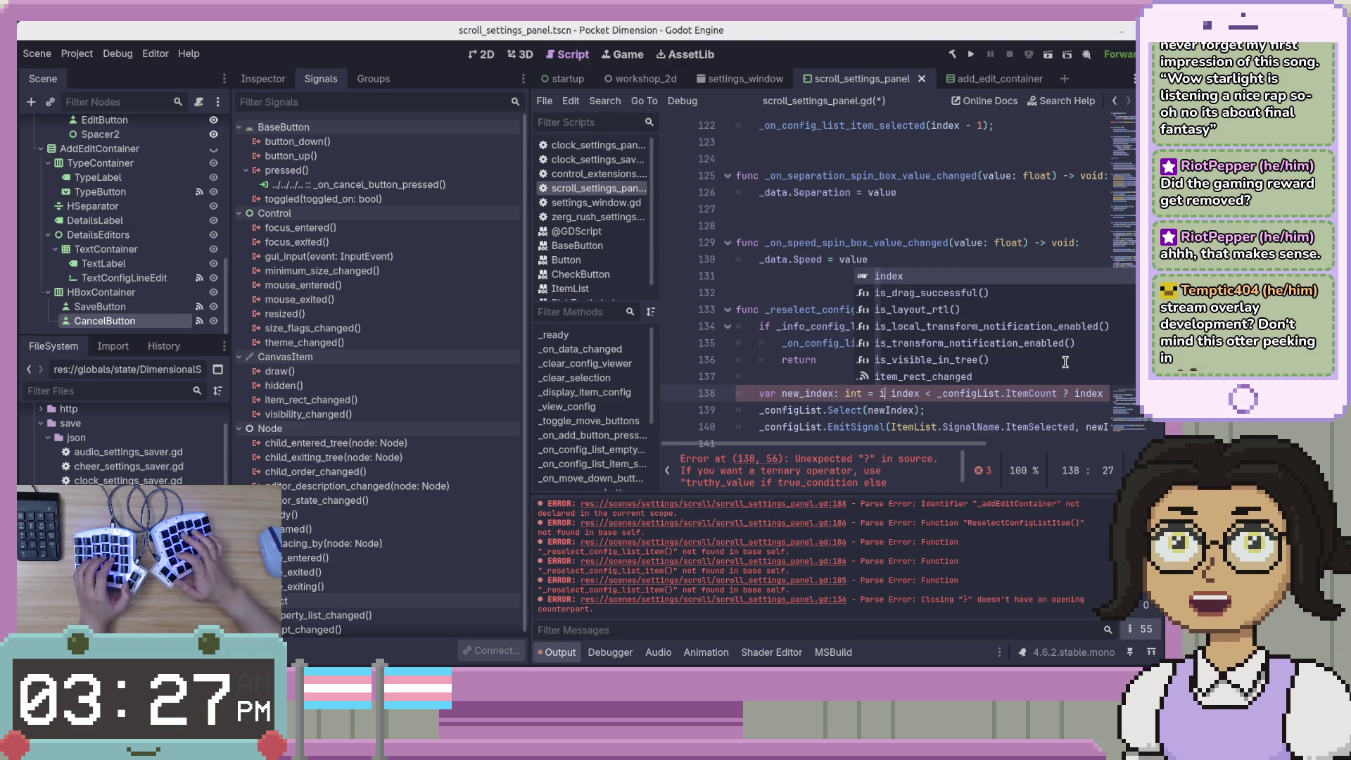
{"action": "type", "text": "x"}
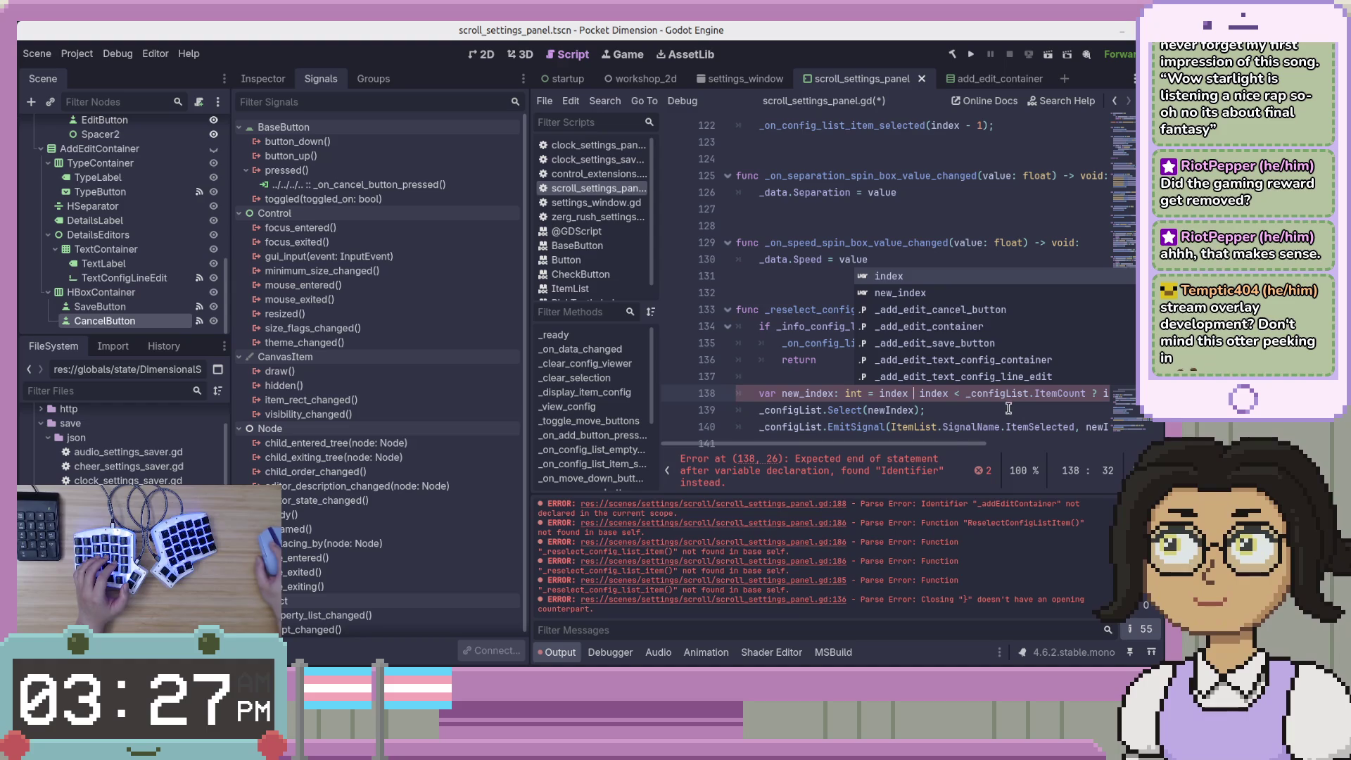
{"action": "left_click_drag", "start_coordinate": [954, 443], "coordinate": [1015, 450]}
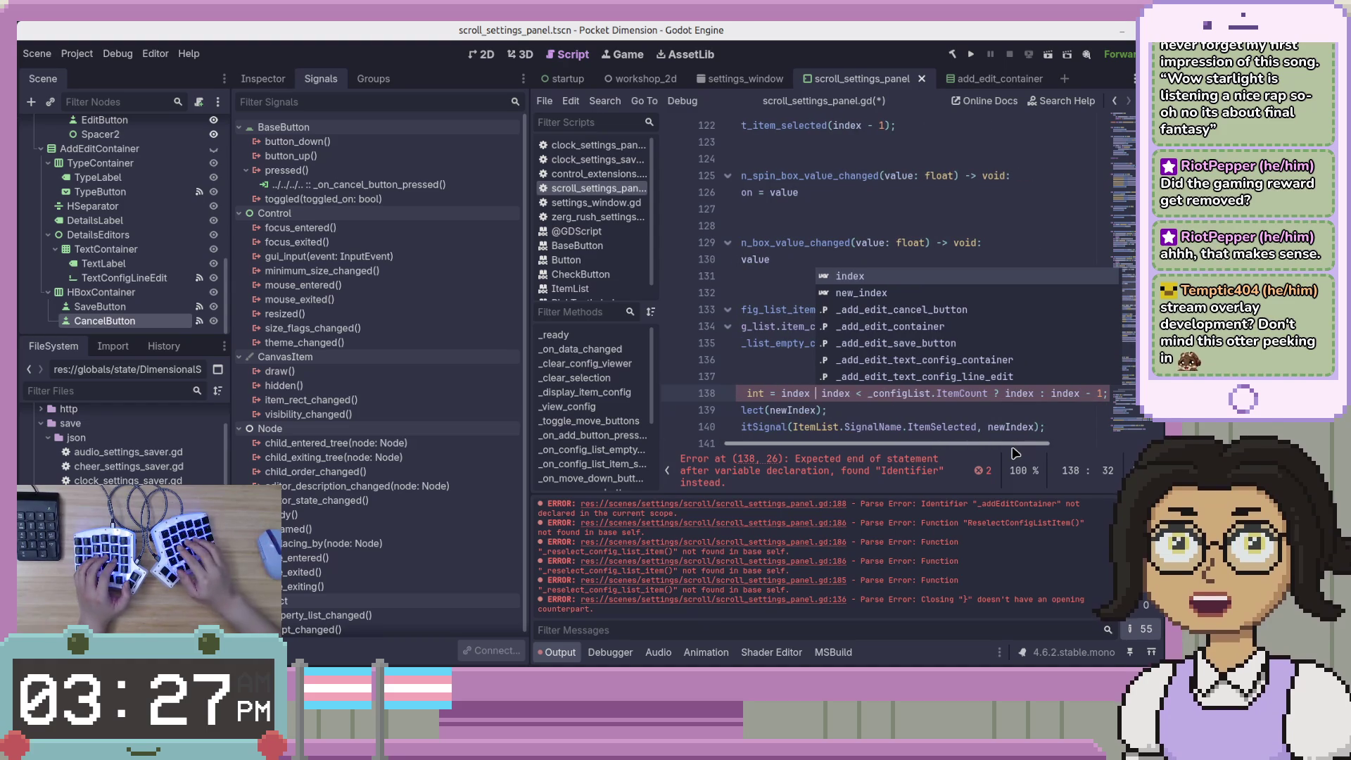
{"action": "type", "text": "if"}
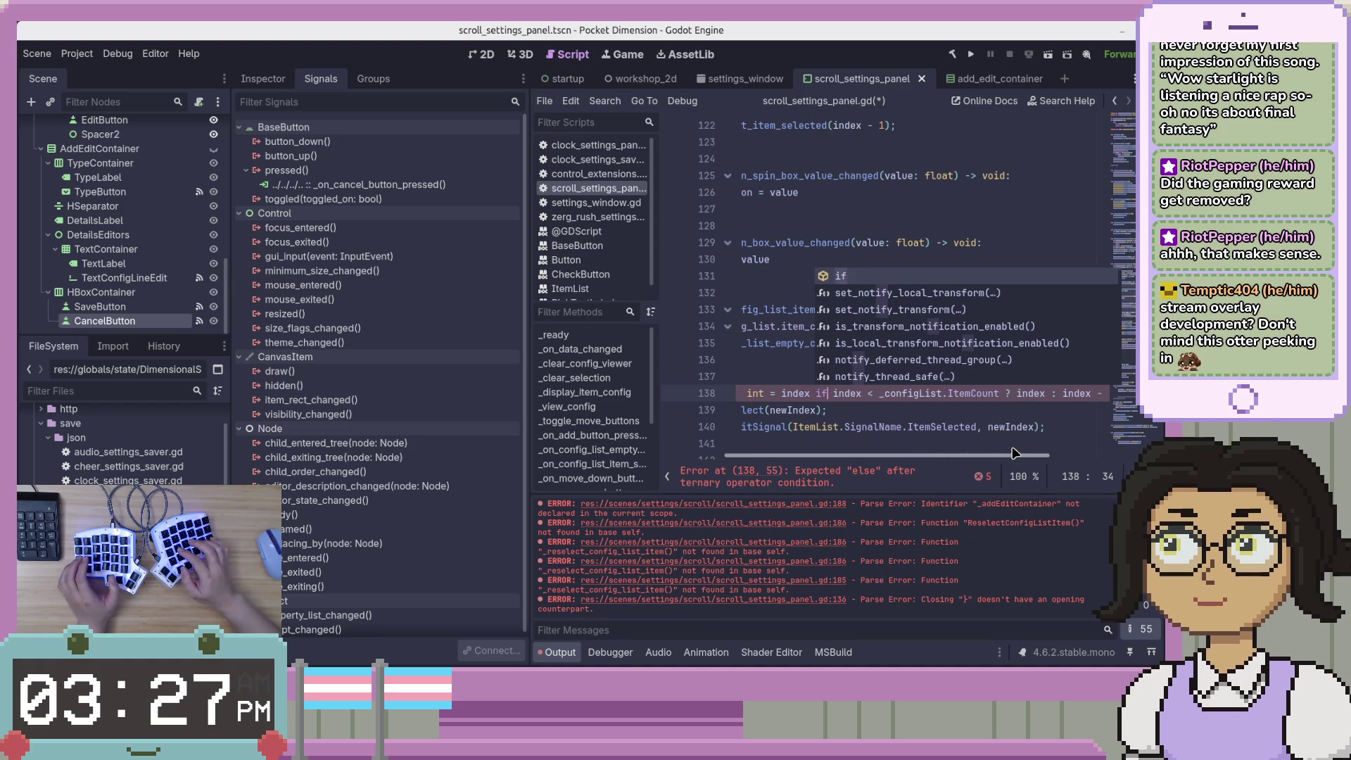
{"action": "key", "text": "Right"}
{"action": "key", "text": "Right"}
{"action": "key", "text": "Right"}
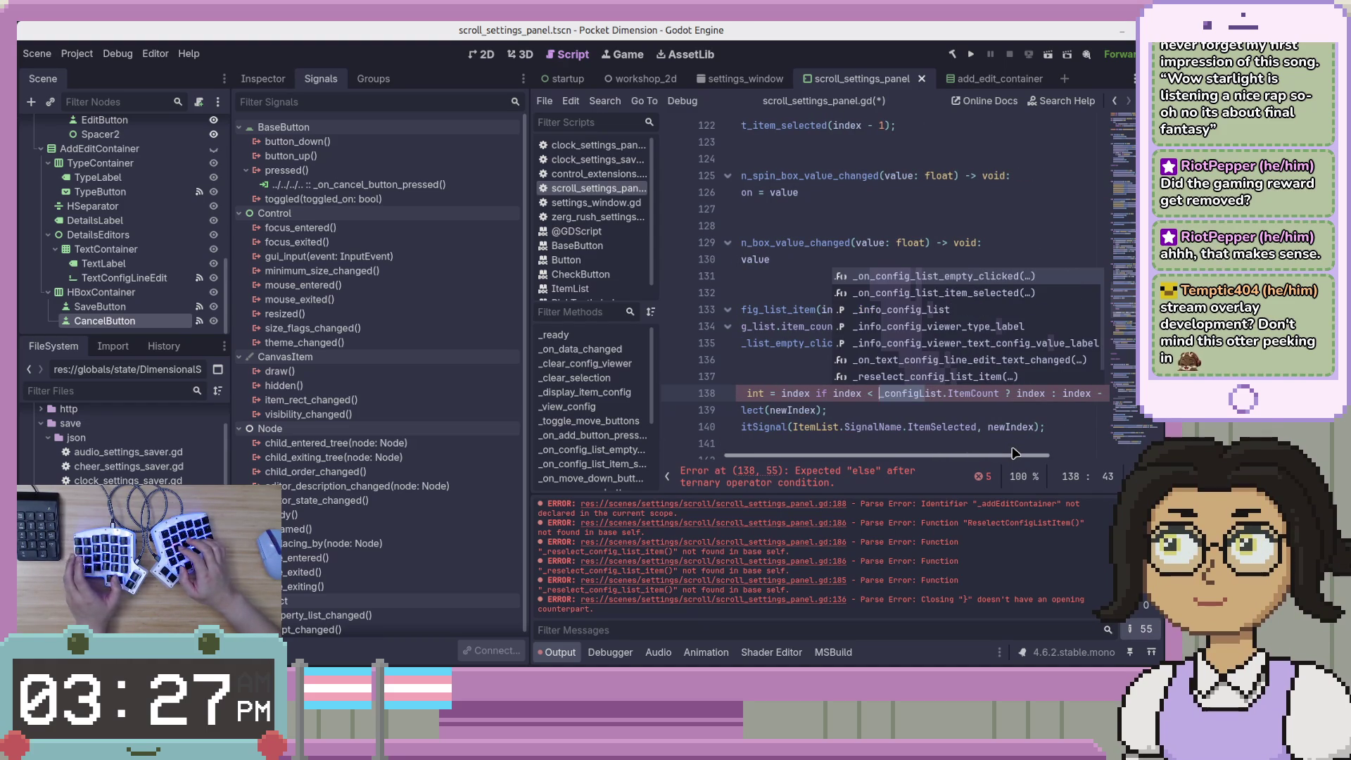
{"action": "type", "text": "_info"}
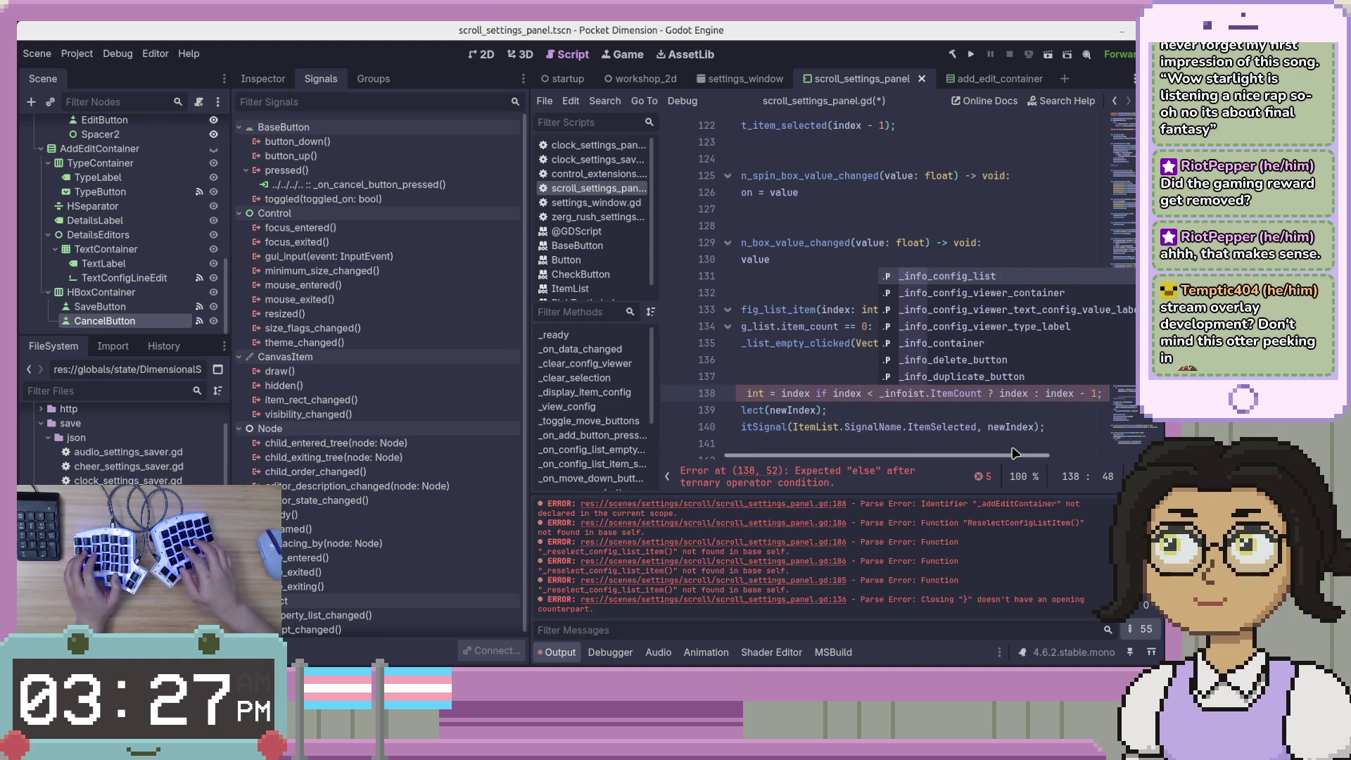
{"action": "key", "text": "Tab"}
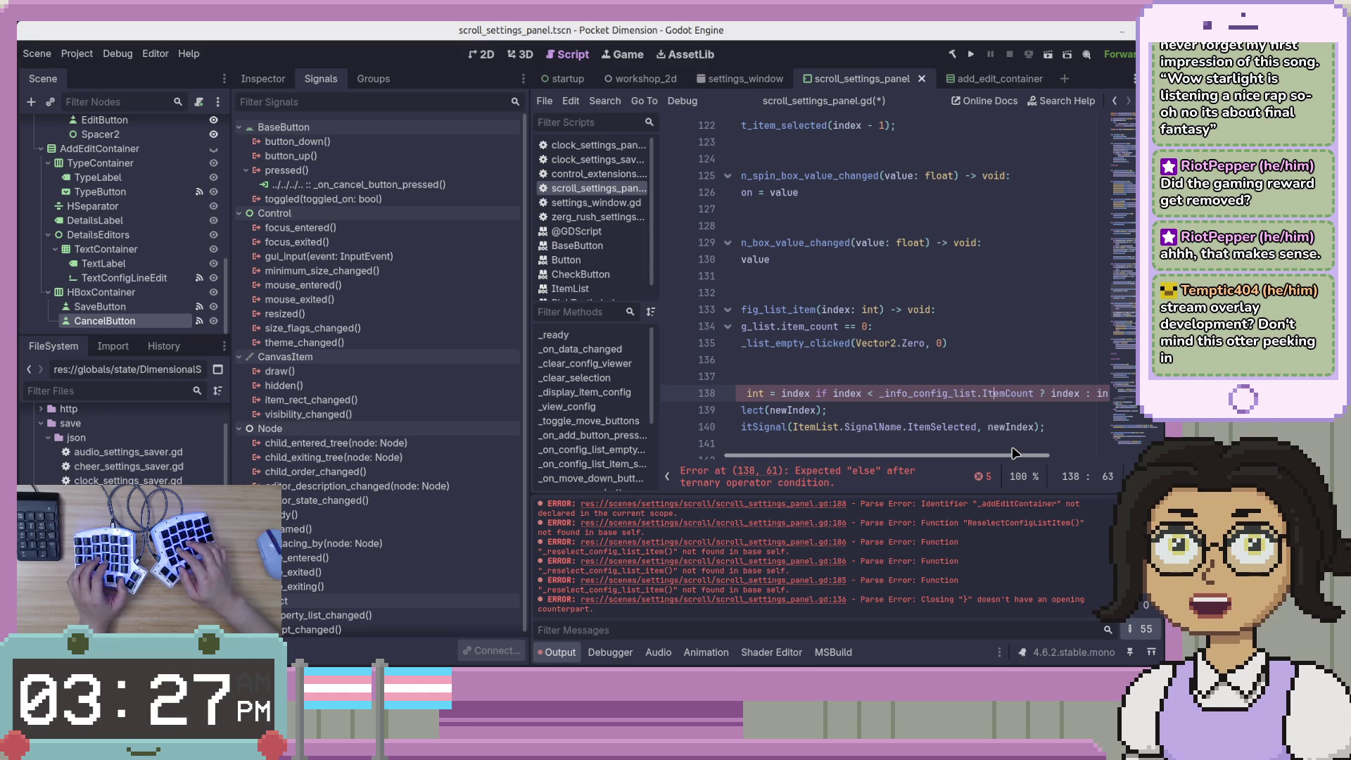